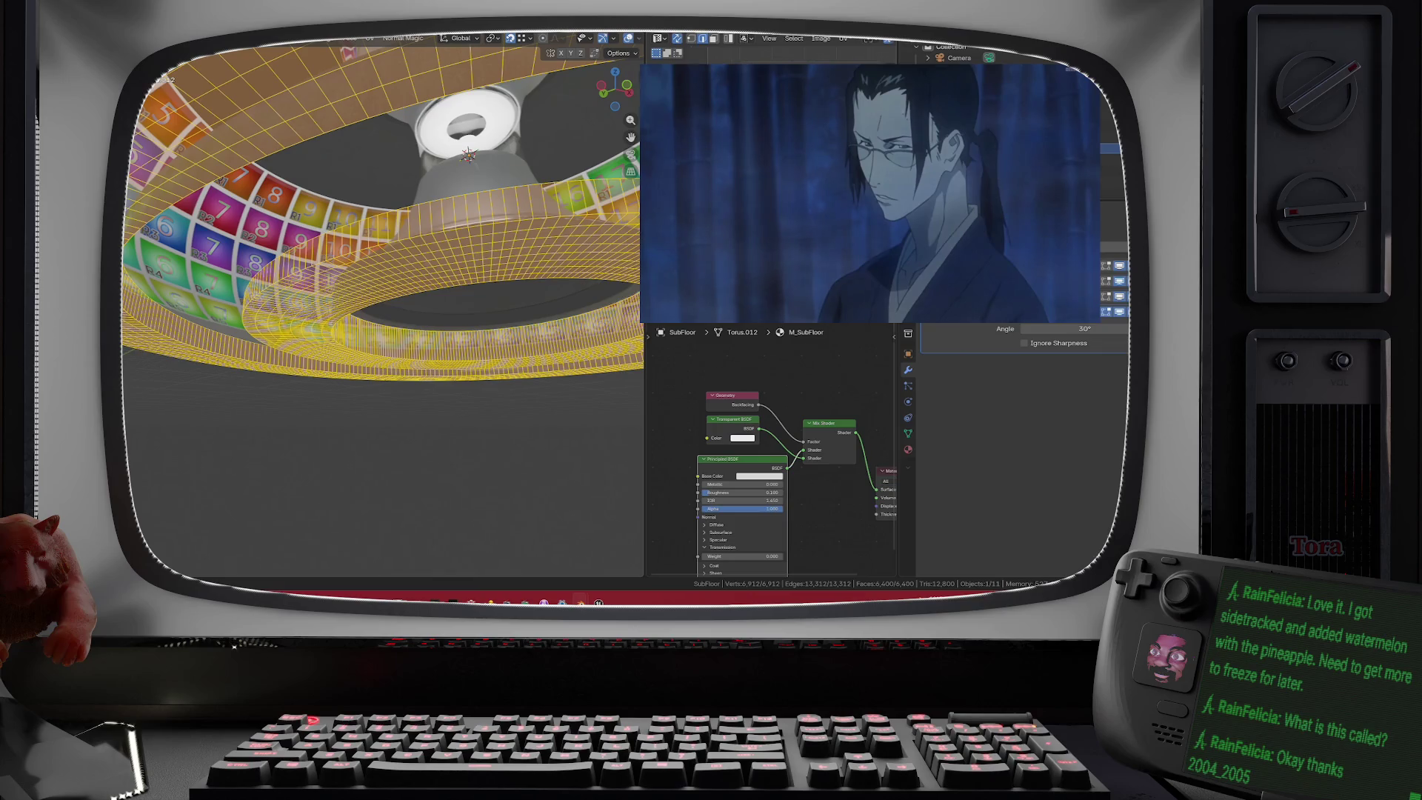
- Undo the last SubFloor ring edits, merge vertices by distance (0 removed), and return to Object Mode
{"action": "scroll", "coordinate": [881, 42], "scroll_direction": "right", "scroll_amount": 5}
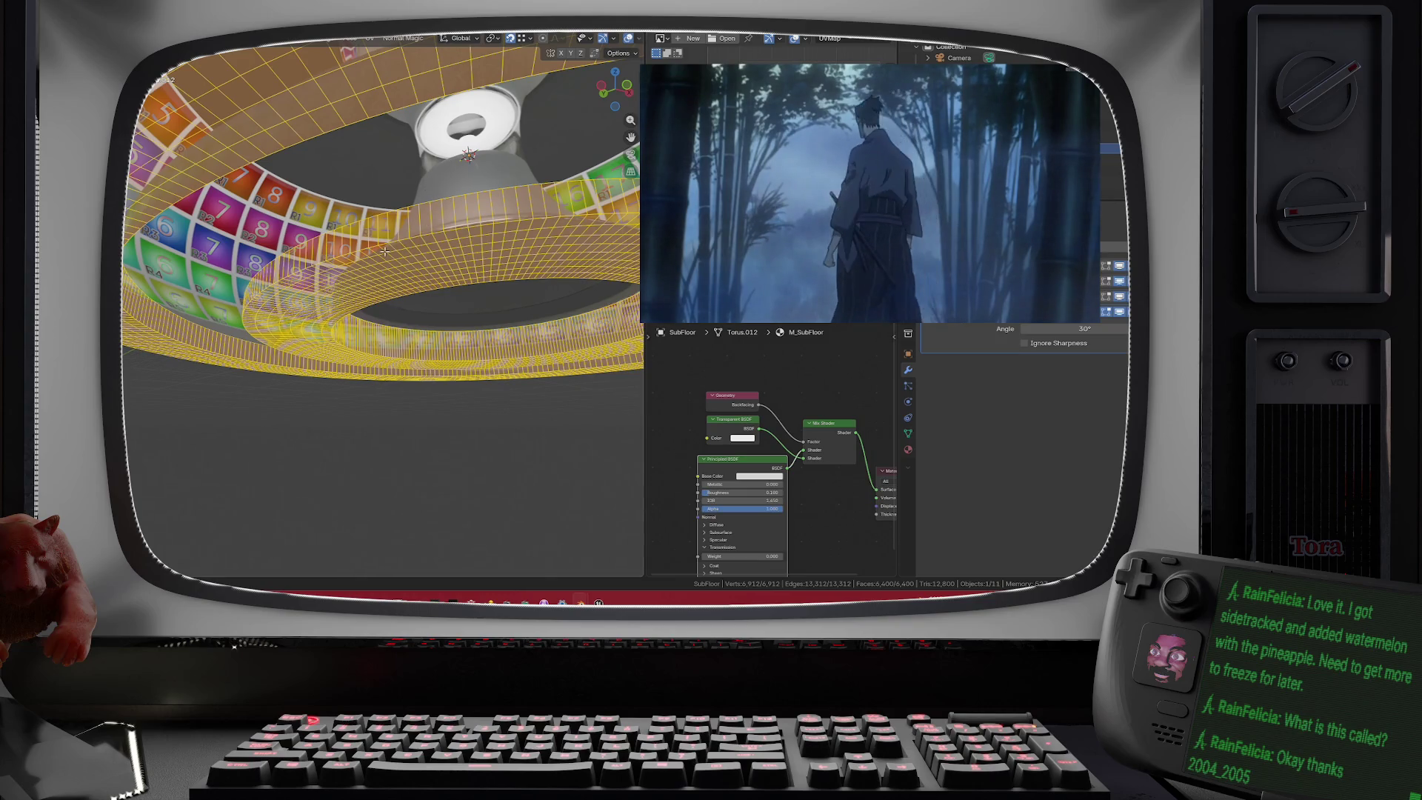
{"action": "key", "text": "ctrl+z"}
{"action": "key", "text": "ctrl+z"}
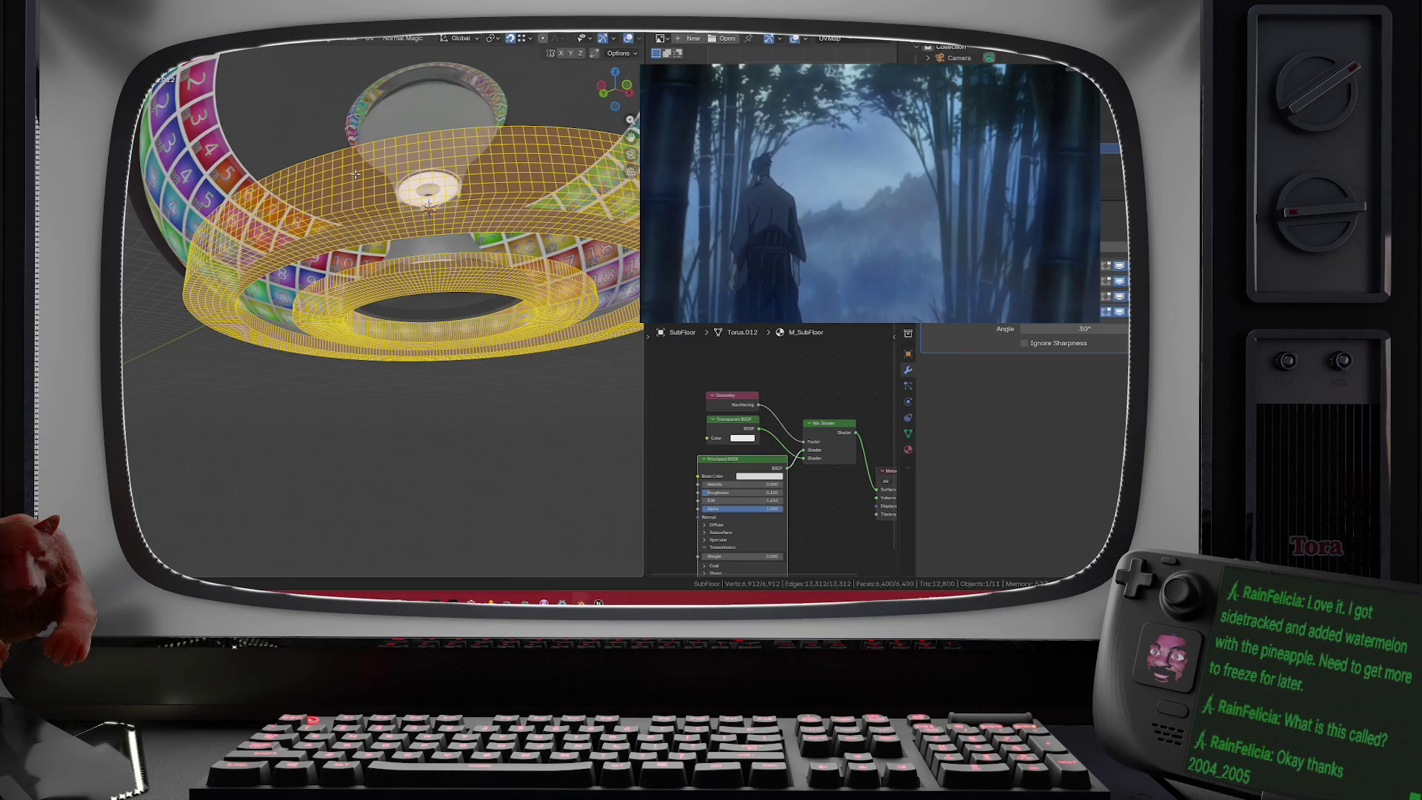
{"action": "key", "text": "m"}
{"action": "left_click", "coordinate": [354, 174]}
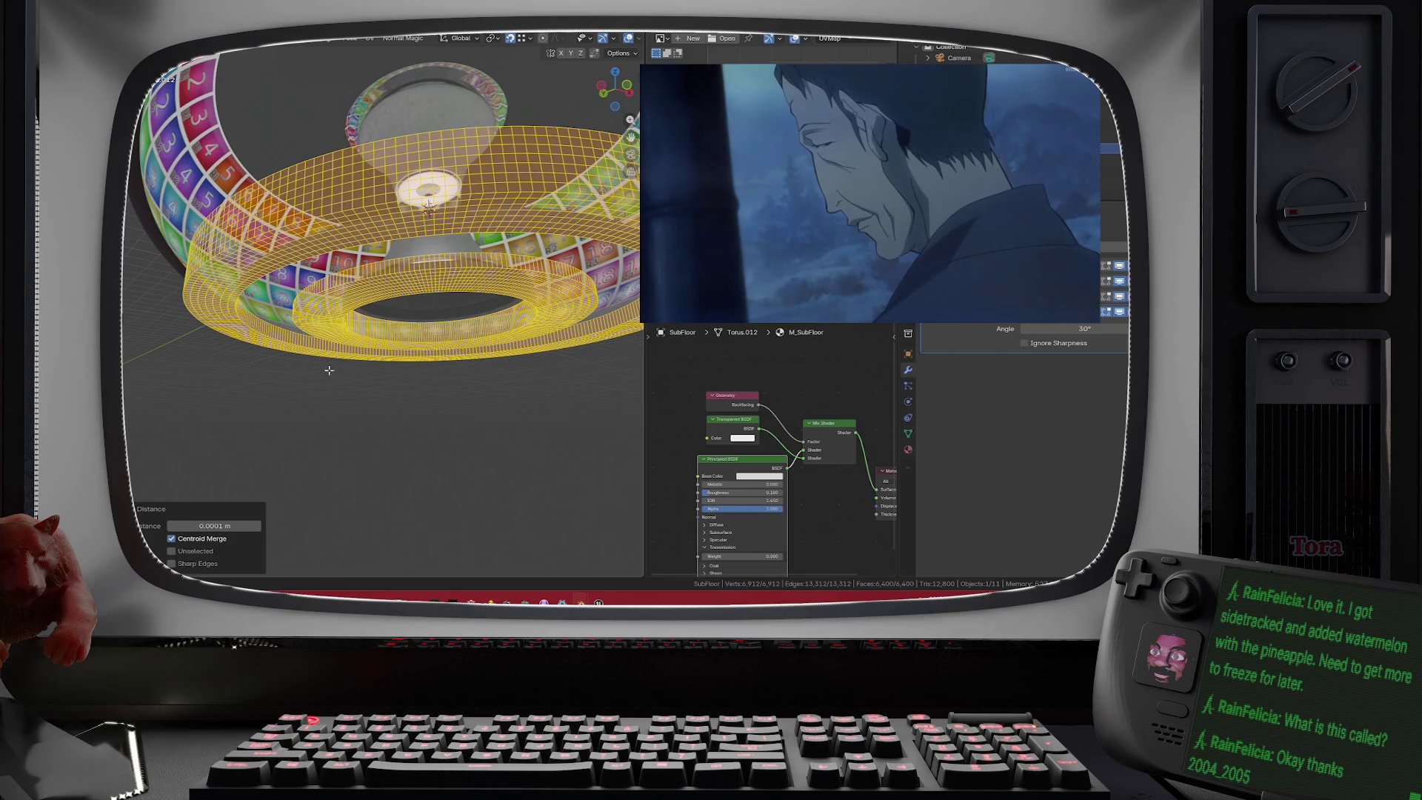
{"action": "mouse_move", "coordinate": [329, 370]}
{"action": "left_mouse_down"}
{"action": "mouse_move", "coordinate": [347, 419]}
{"action": "mouse_move", "coordinate": [356, 311]}
{"action": "left_mouse_up"}
{"action": "key", "text": "Tab"}
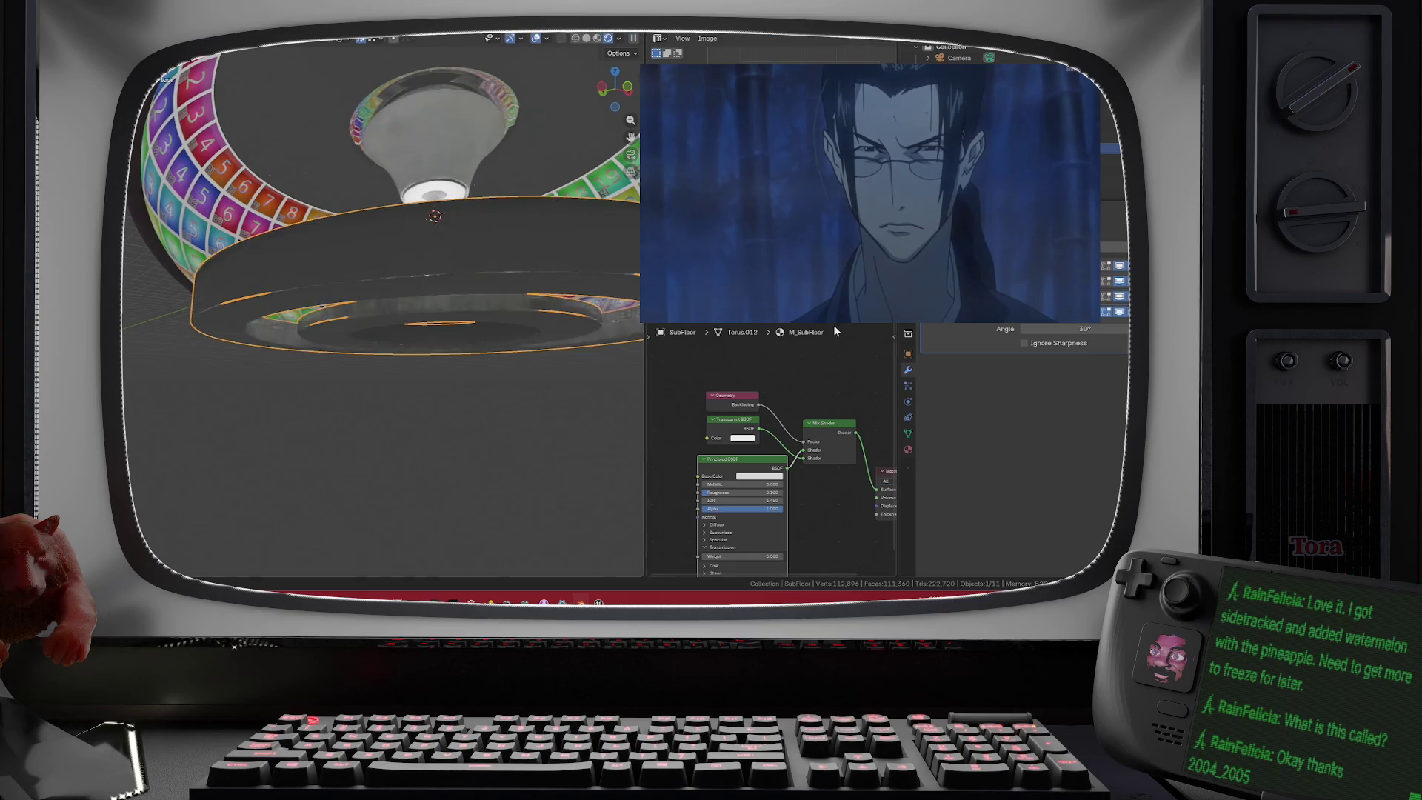
- Turn off a SubFloor modifier's viewport display, dropping the scene to 106,752 vertices
{"action": "scroll", "coordinate": [1022, 348], "scroll_direction": "up", "scroll_amount": 2}
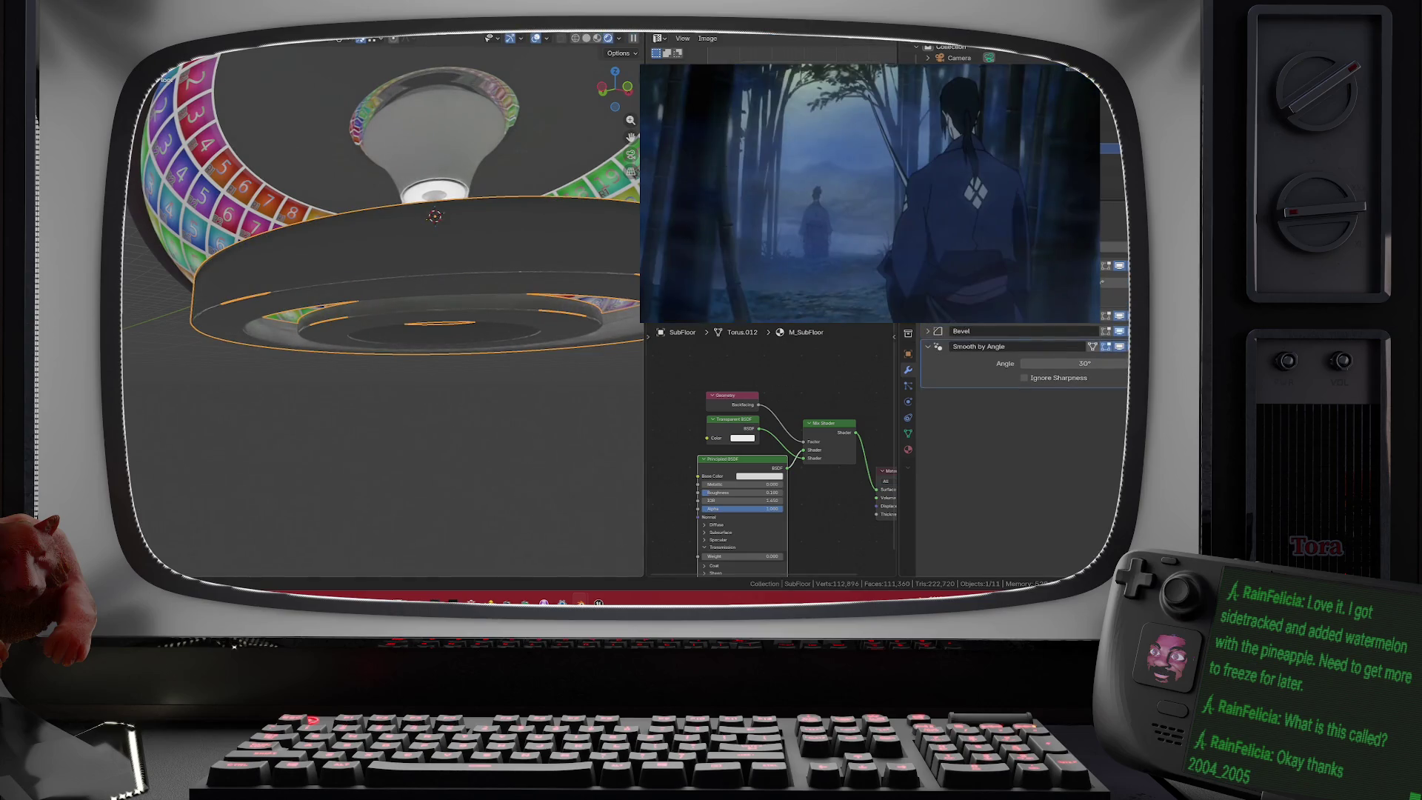
{"action": "scroll", "coordinate": [1025, 433], "scroll_direction": "up", "scroll_amount": 6}
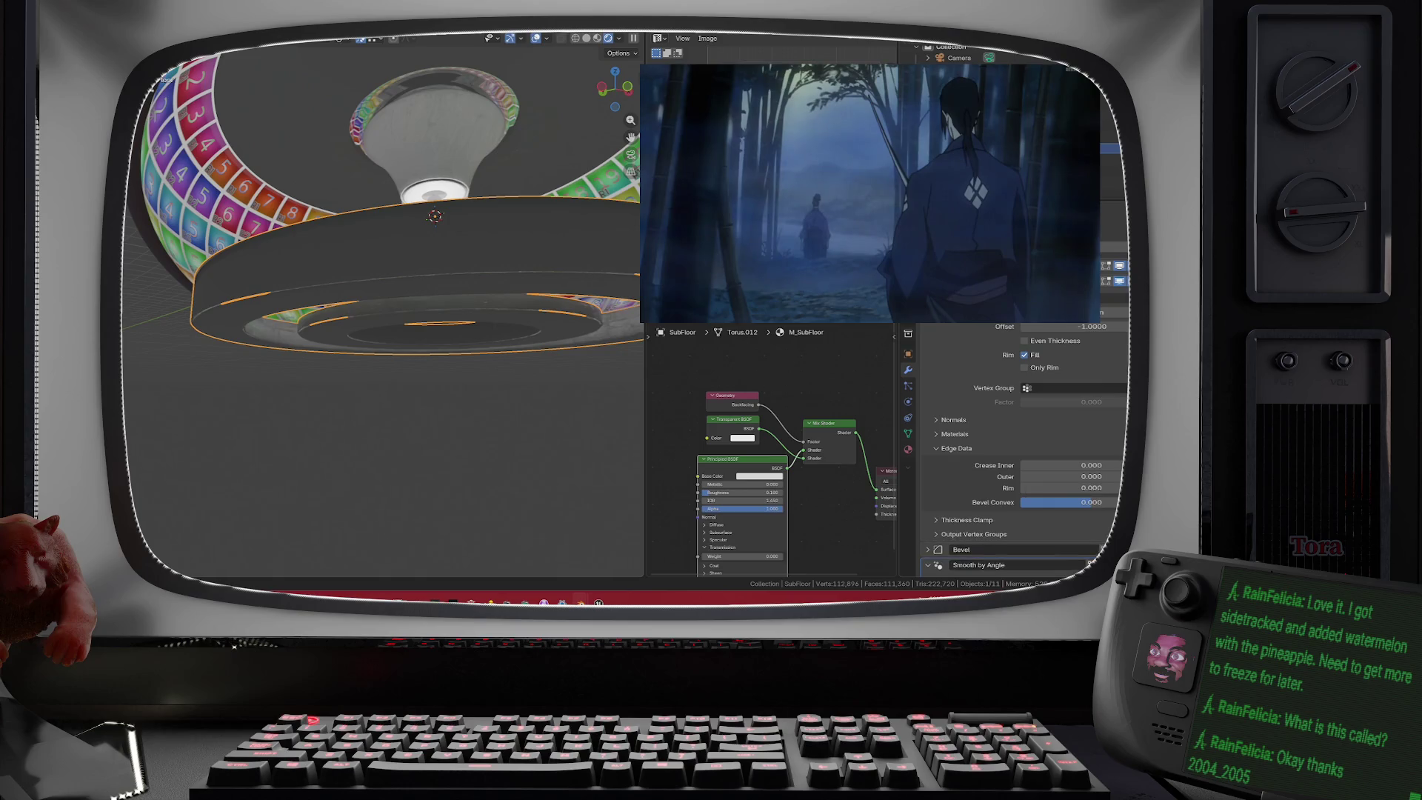
{"action": "scroll", "coordinate": [1024, 433], "scroll_direction": "down", "scroll_amount": 7}
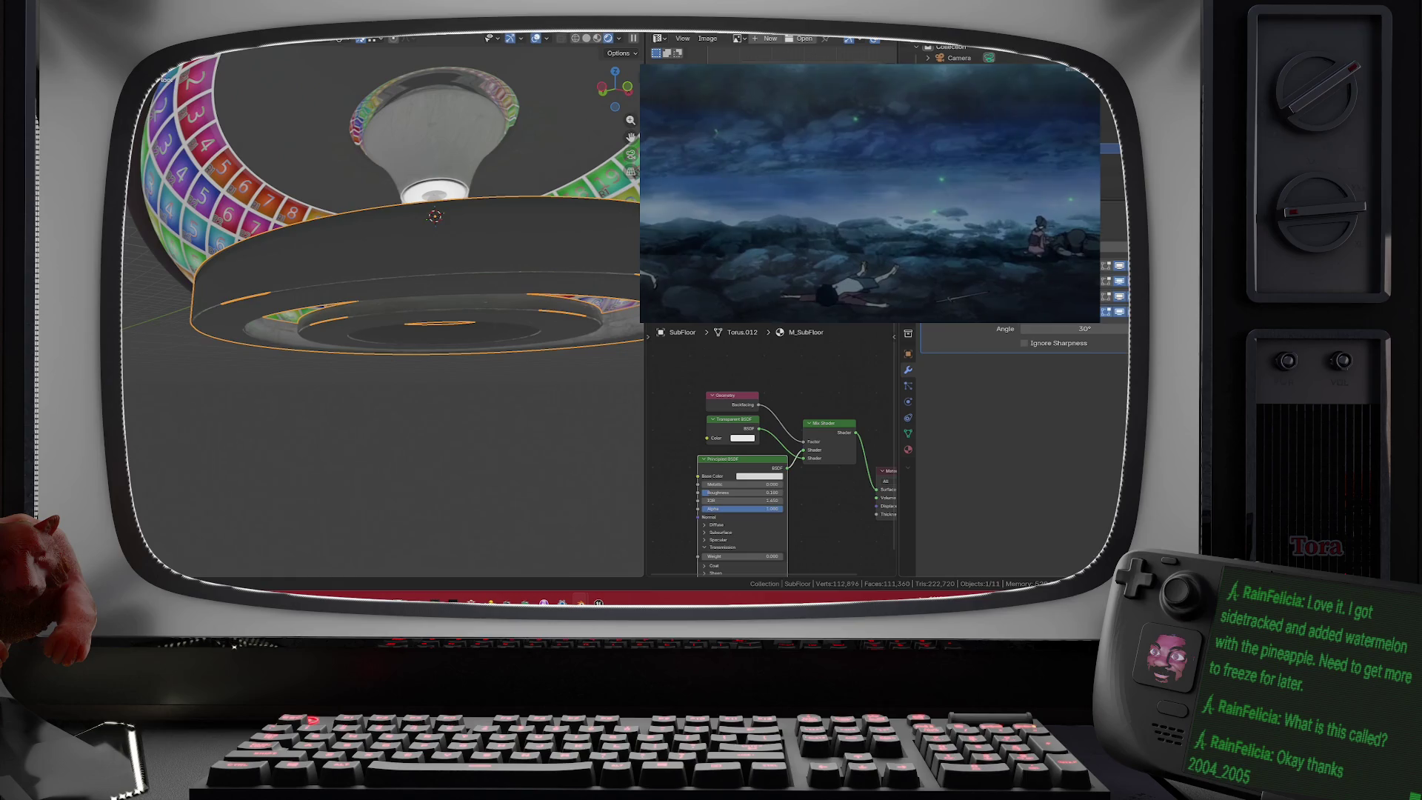
{"action": "scroll", "coordinate": [1025, 433], "scroll_direction": "up", "scroll_amount": 1}
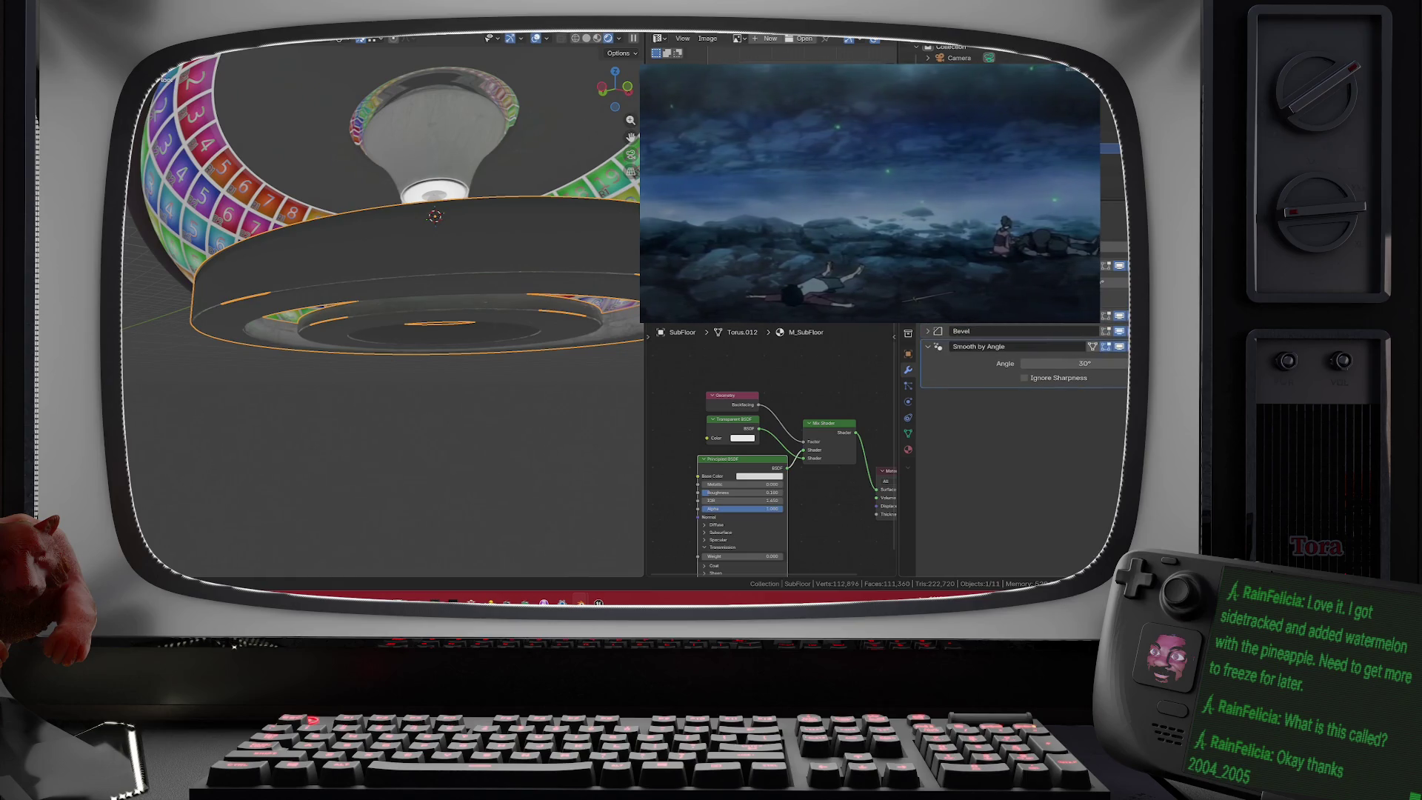
{"action": "left_click", "coordinate": [1119, 268]}
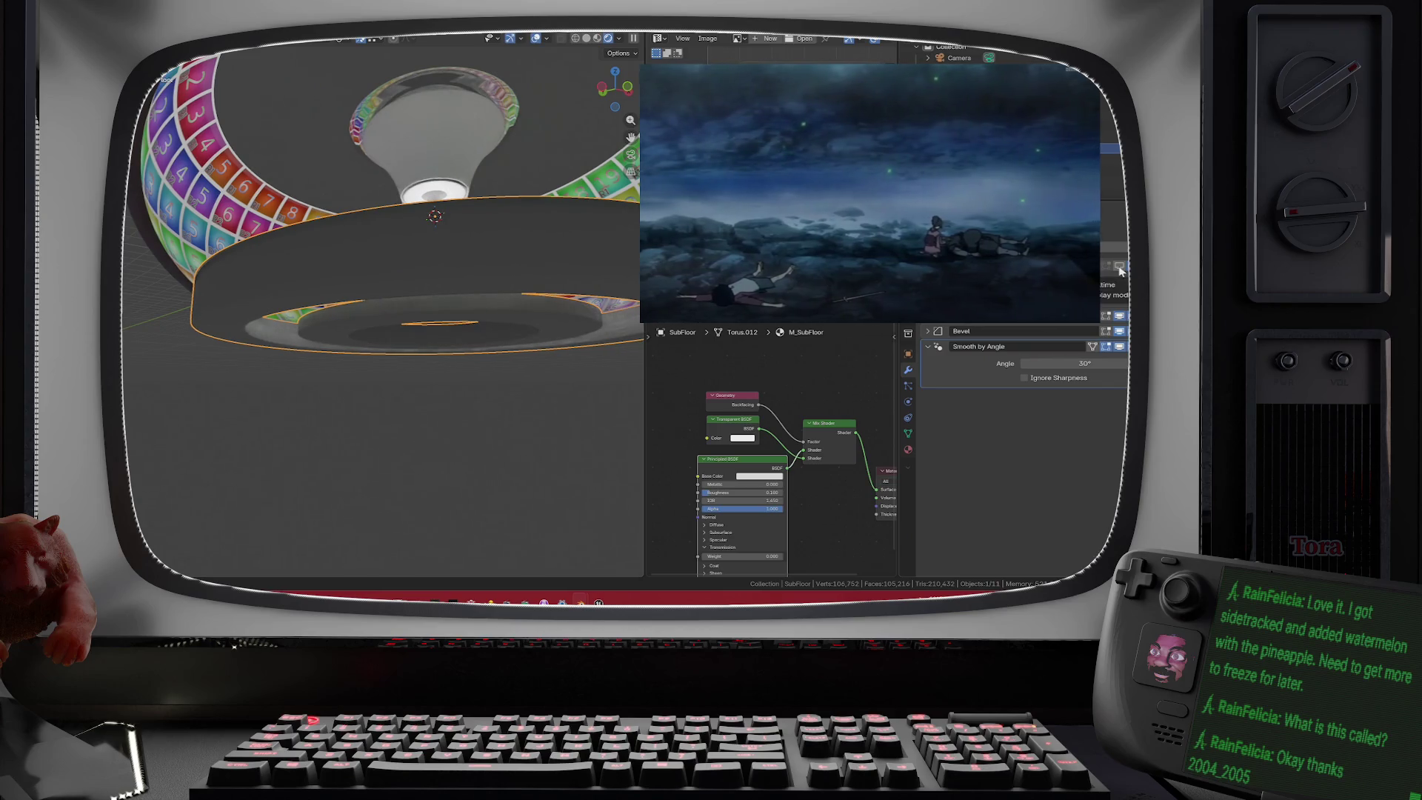
{"action": "scroll", "coordinate": [450, 291], "scroll_direction": "up", "scroll_amount": 4}
- In Edit Mode, select four edge loops on the SubFloor ring
{"action": "left_click_drag", "start_coordinate": [450, 290], "coordinate": [480, 284]}
{"action": "key", "text": "Tab"}
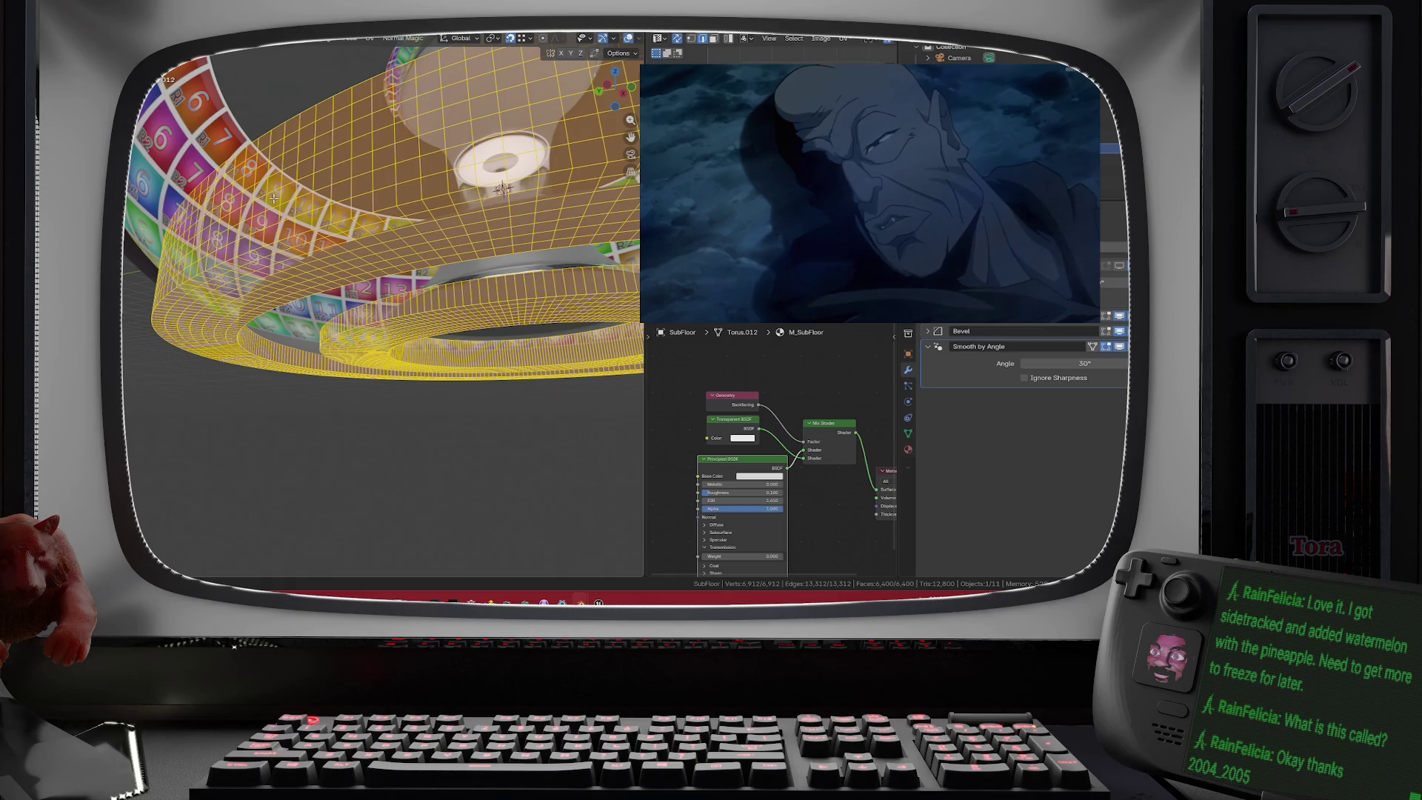
{"action": "left_click", "coordinate": [278, 285], "text": "alt"}
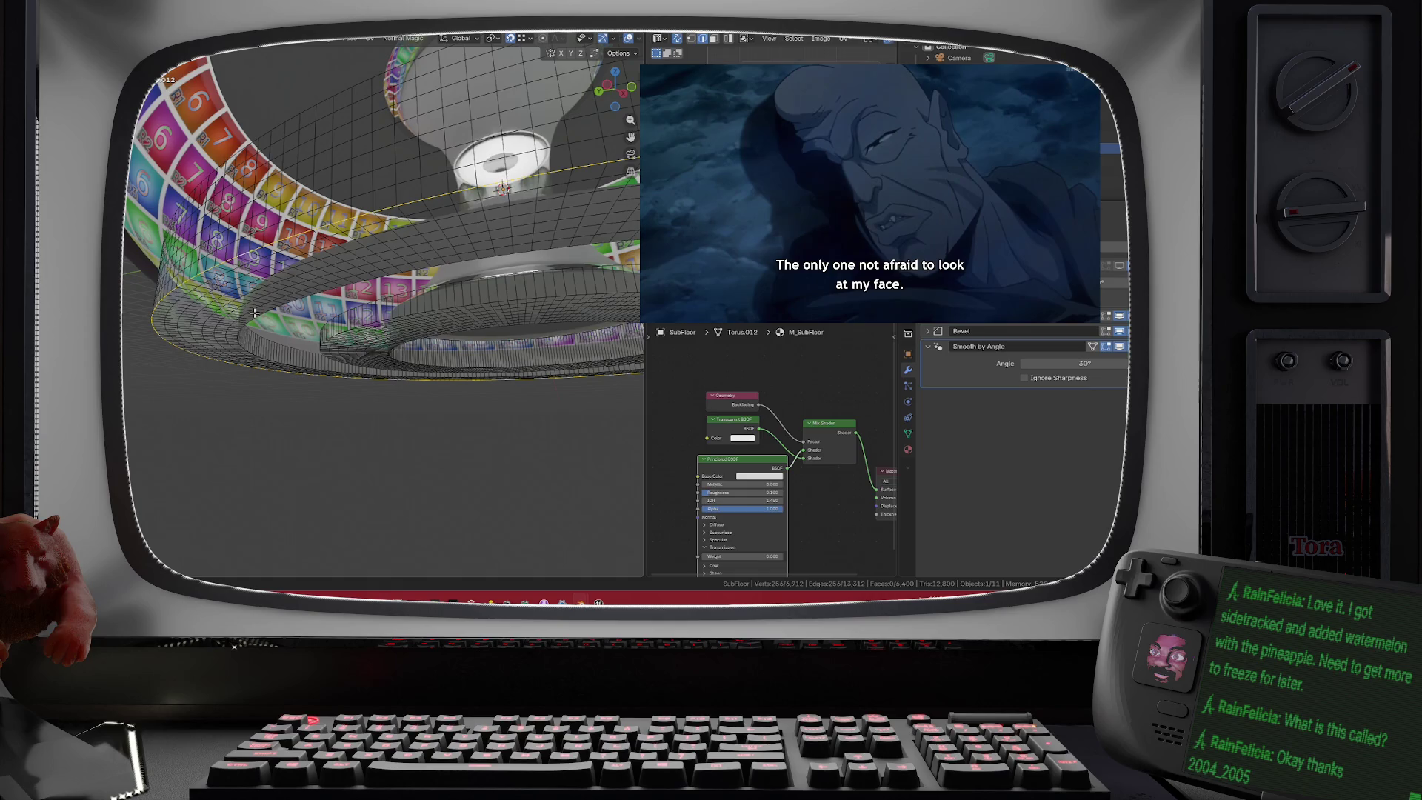
{"action": "left_click", "coordinate": [351, 332], "text": "alt+shift"}
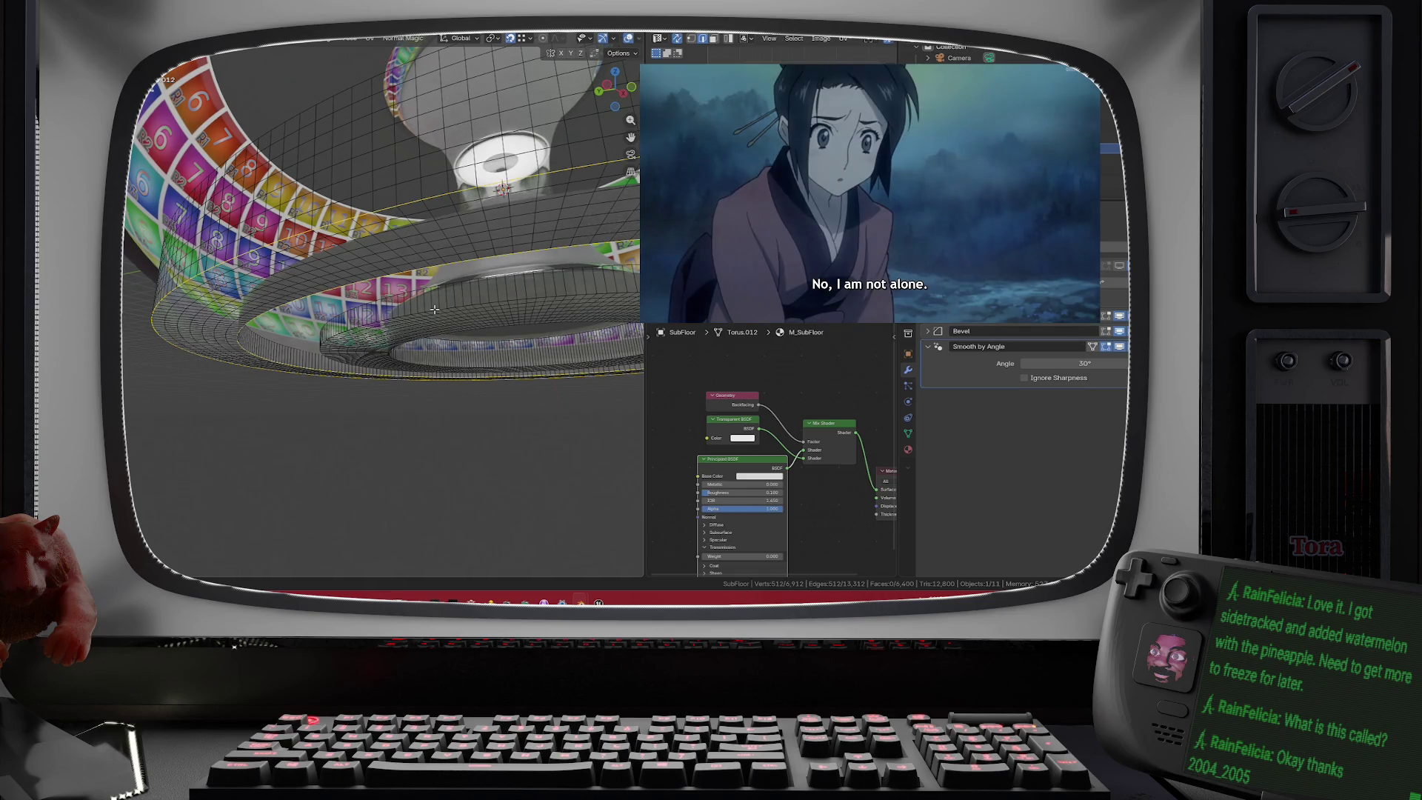
{"action": "left_click", "coordinate": [435, 309], "text": "alt+shift"}
{"action": "scroll", "coordinate": [444, 334], "scroll_direction": "up", "scroll_amount": 5}
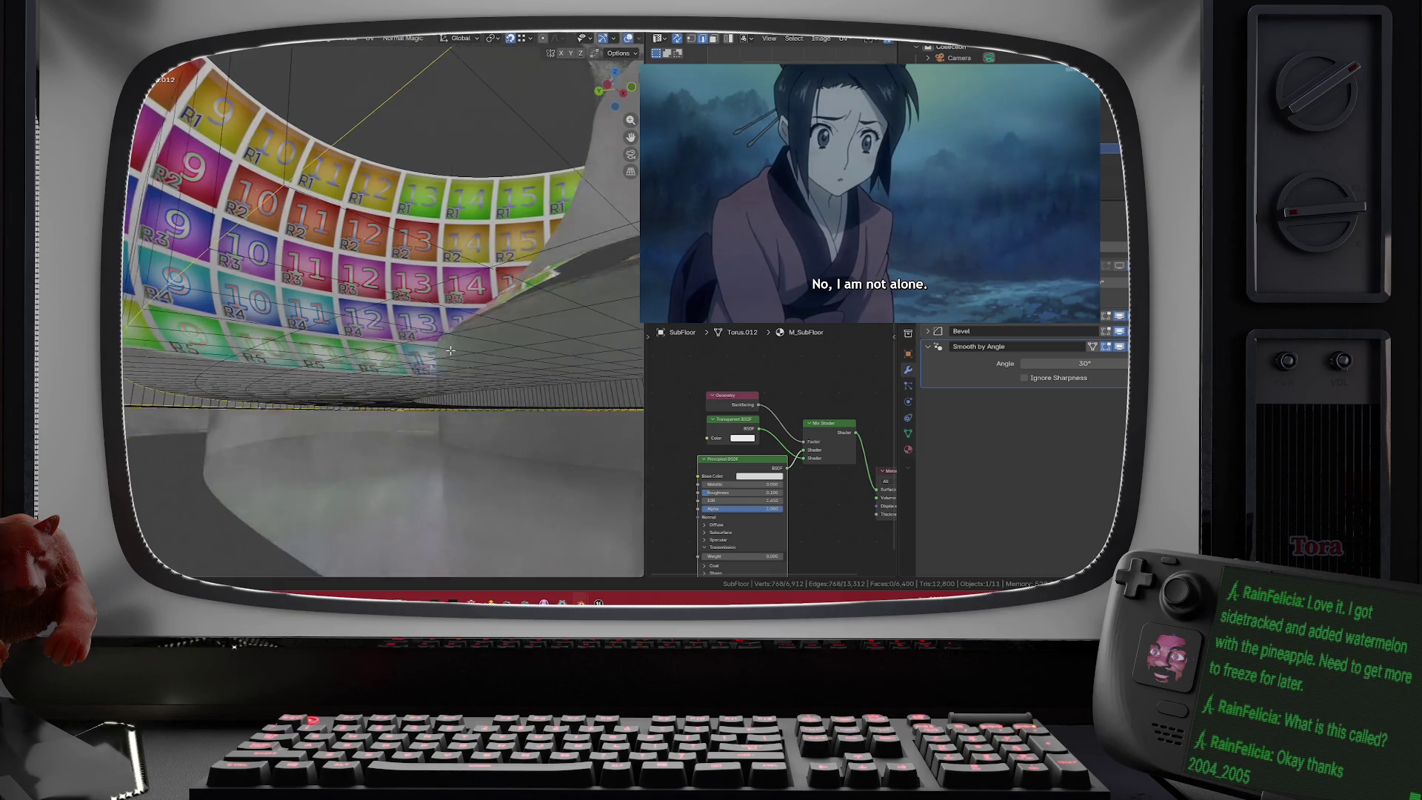
{"action": "scroll", "coordinate": [460, 344], "scroll_direction": "up", "scroll_amount": 3}
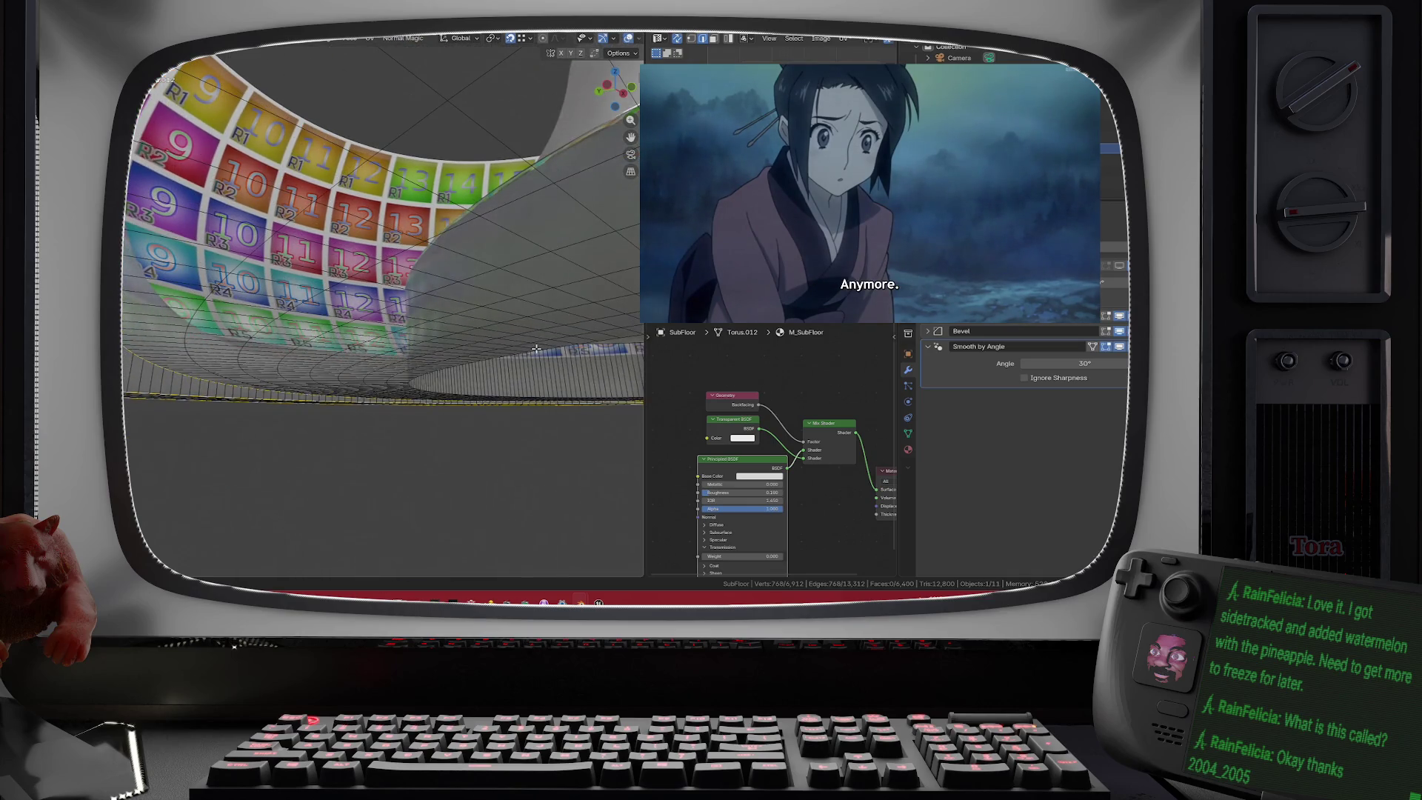
{"action": "left_click", "coordinate": [548, 348], "text": "alt+shift"}
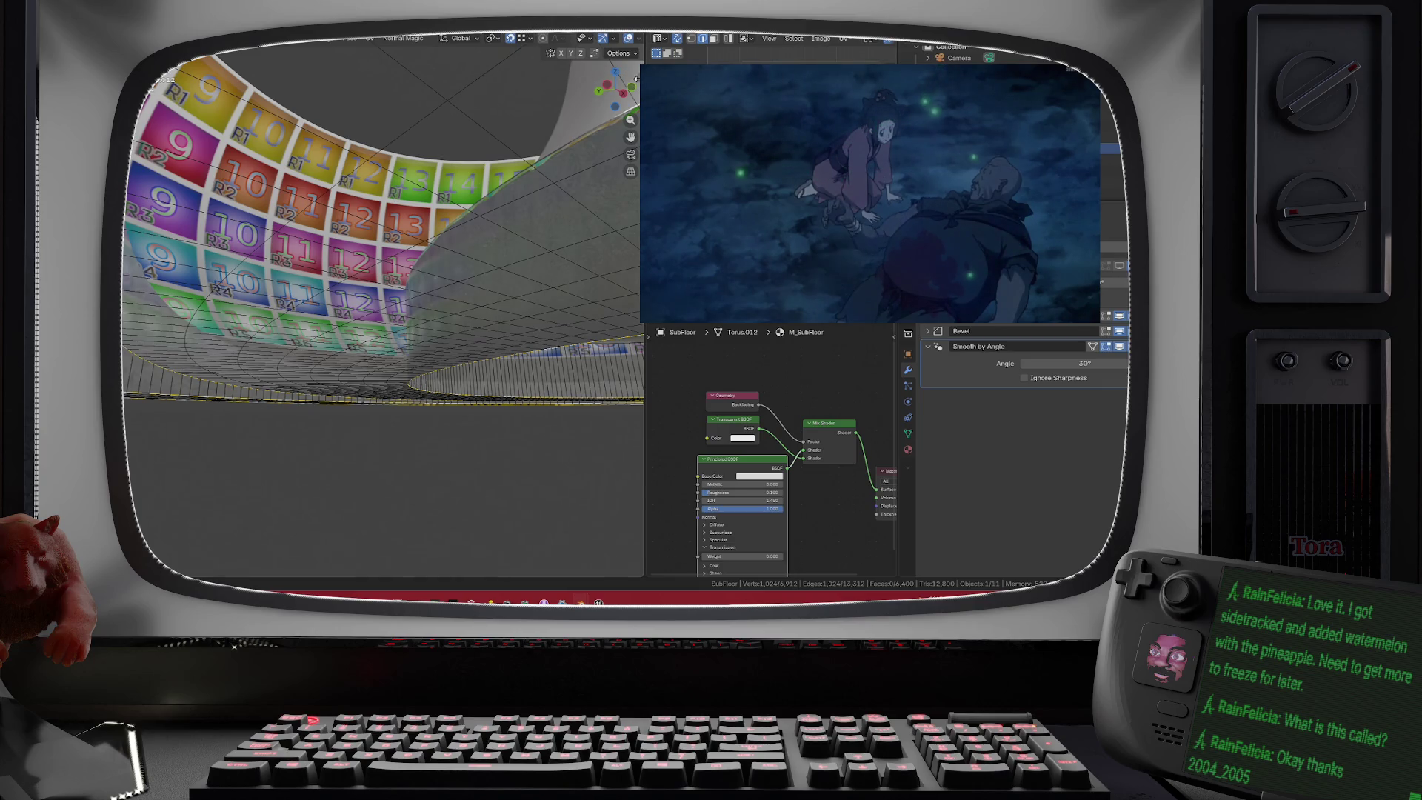
- Set the selected edges' Mean Bevel Weight to 1 and go back to Object Mode
{"action": "key", "text": "n"}
{"action": "left_click", "coordinate": [552, 192]}
{"action": "type", "text": "1"}
{"action": "key", "text": "Return"}
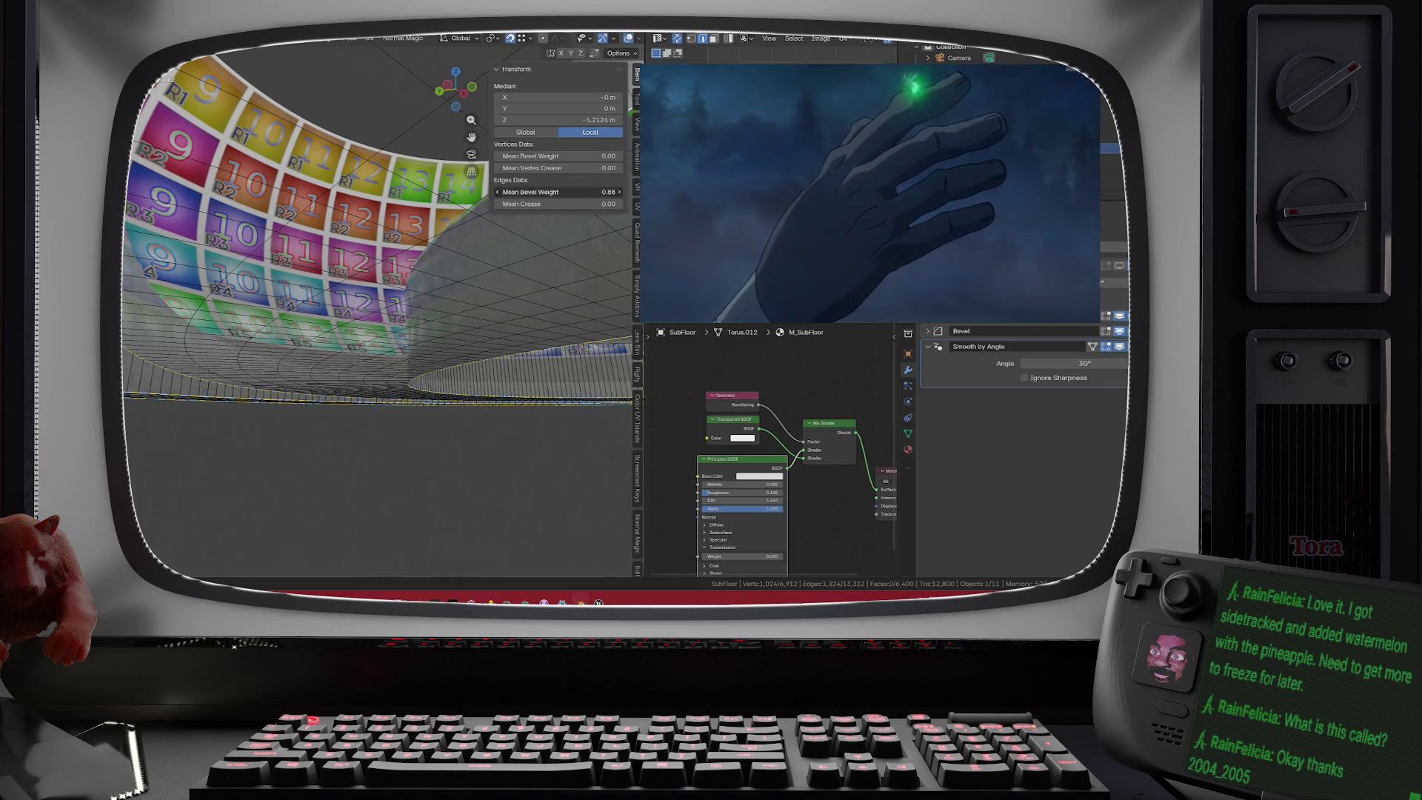
{"action": "key", "text": "Tab"}
{"action": "scroll", "coordinate": [288, 259], "scroll_direction": "down", "scroll_amount": 5}
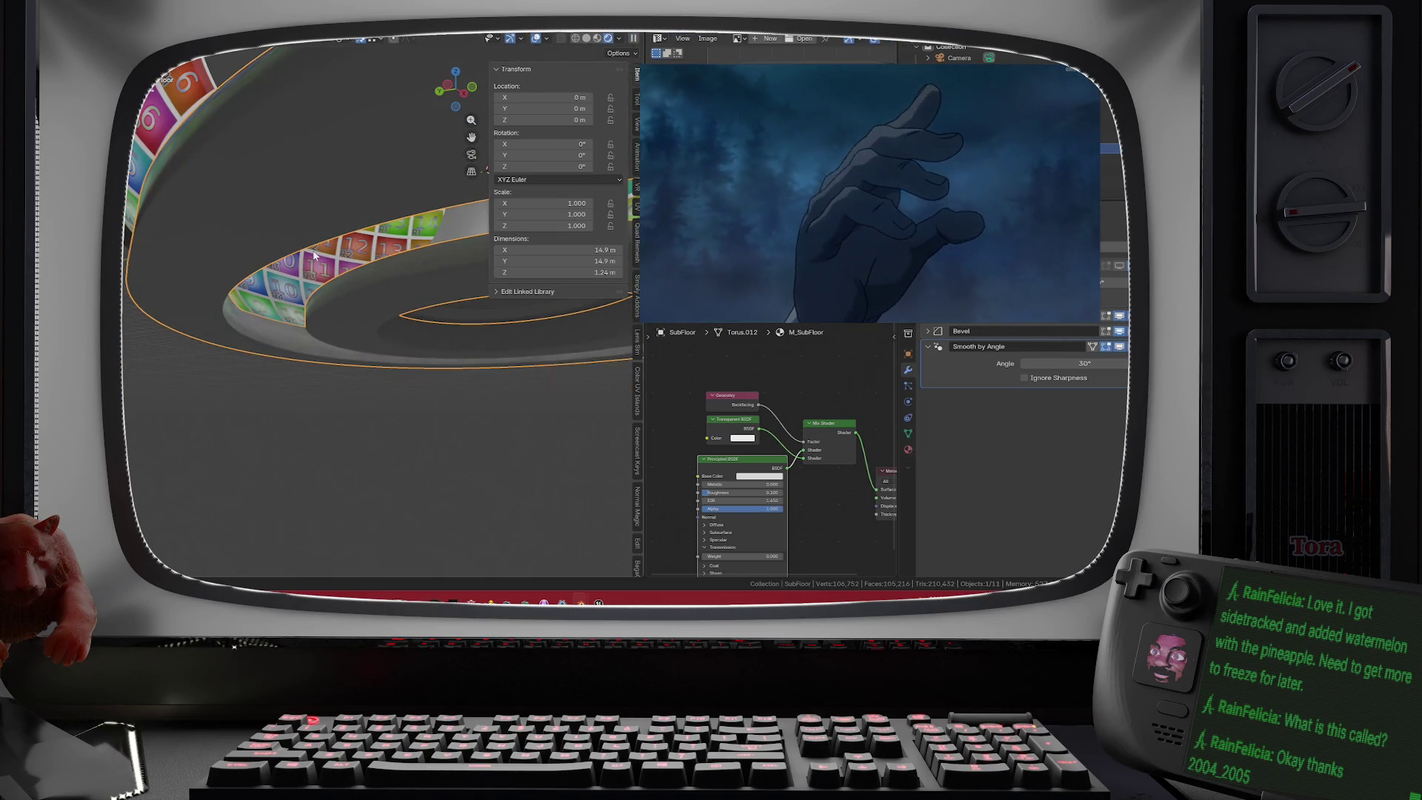
- Expand the SubFloor's Bevel modifier and set its Limit Method to Weight
{"action": "left_click", "coordinate": [926, 332]}
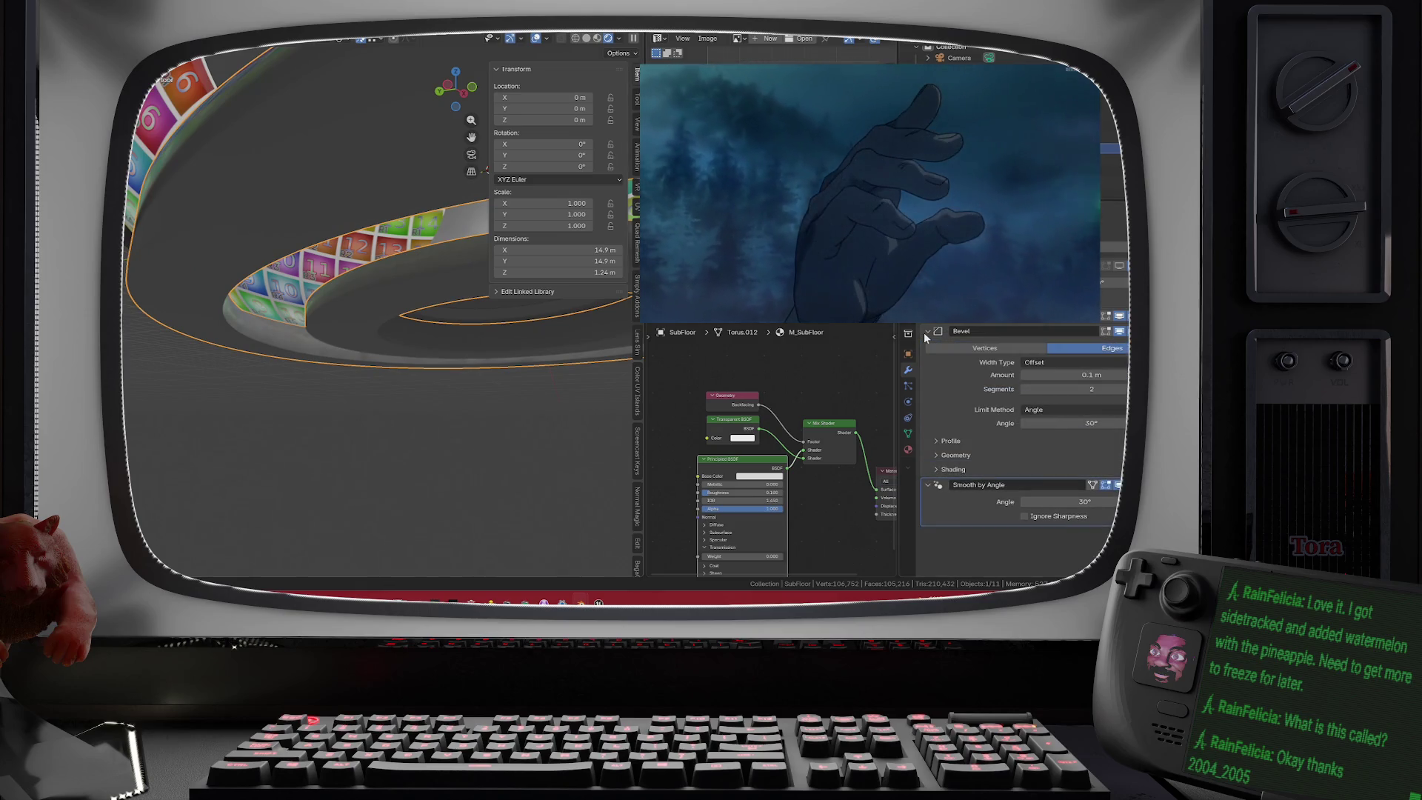
{"action": "left_click", "coordinate": [1049, 411]}
{"action": "left_click", "coordinate": [1051, 448]}
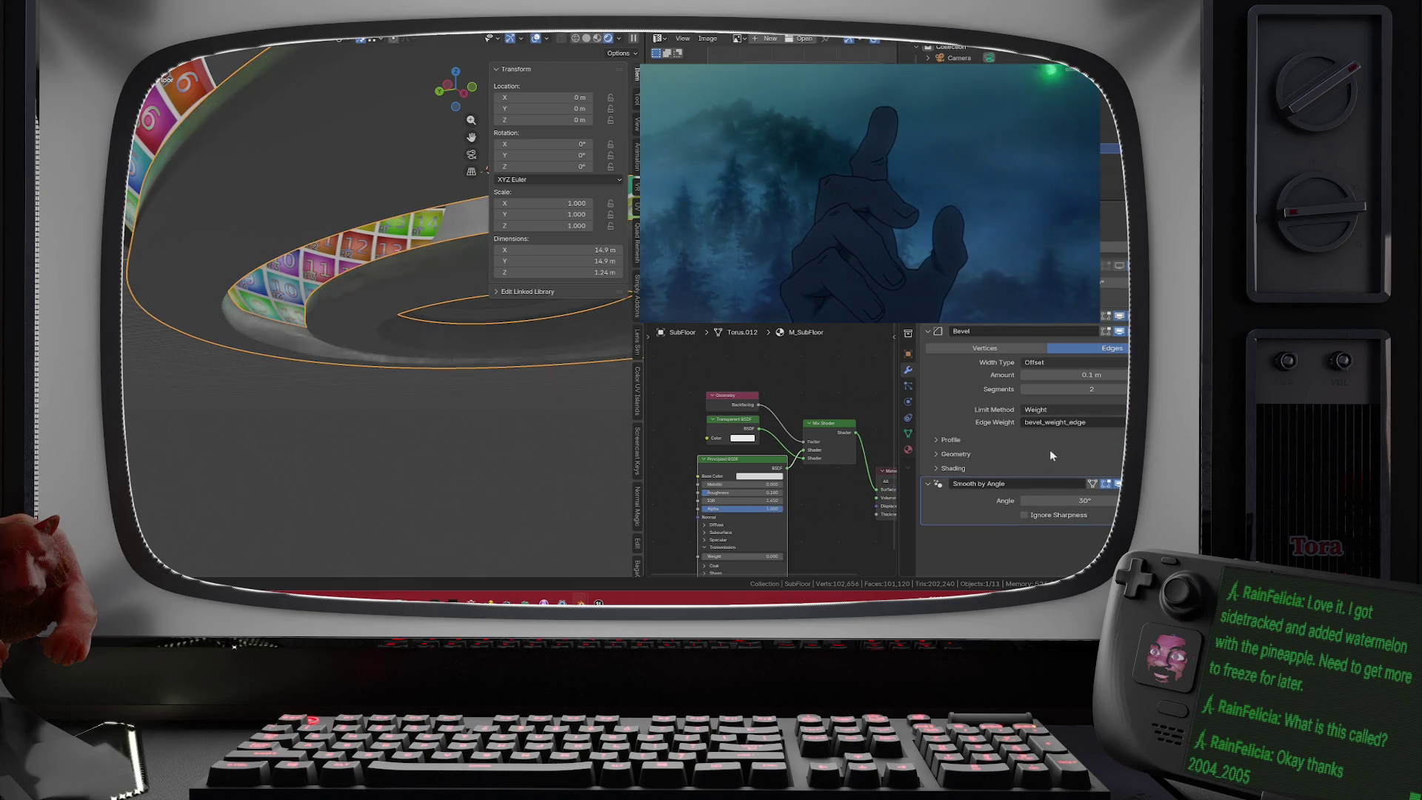
{"action": "scroll", "coordinate": [350, 151], "scroll_direction": "up", "scroll_amount": 5}
{"action": "scroll", "coordinate": [353, 159], "scroll_direction": "down", "scroll_amount": 4}
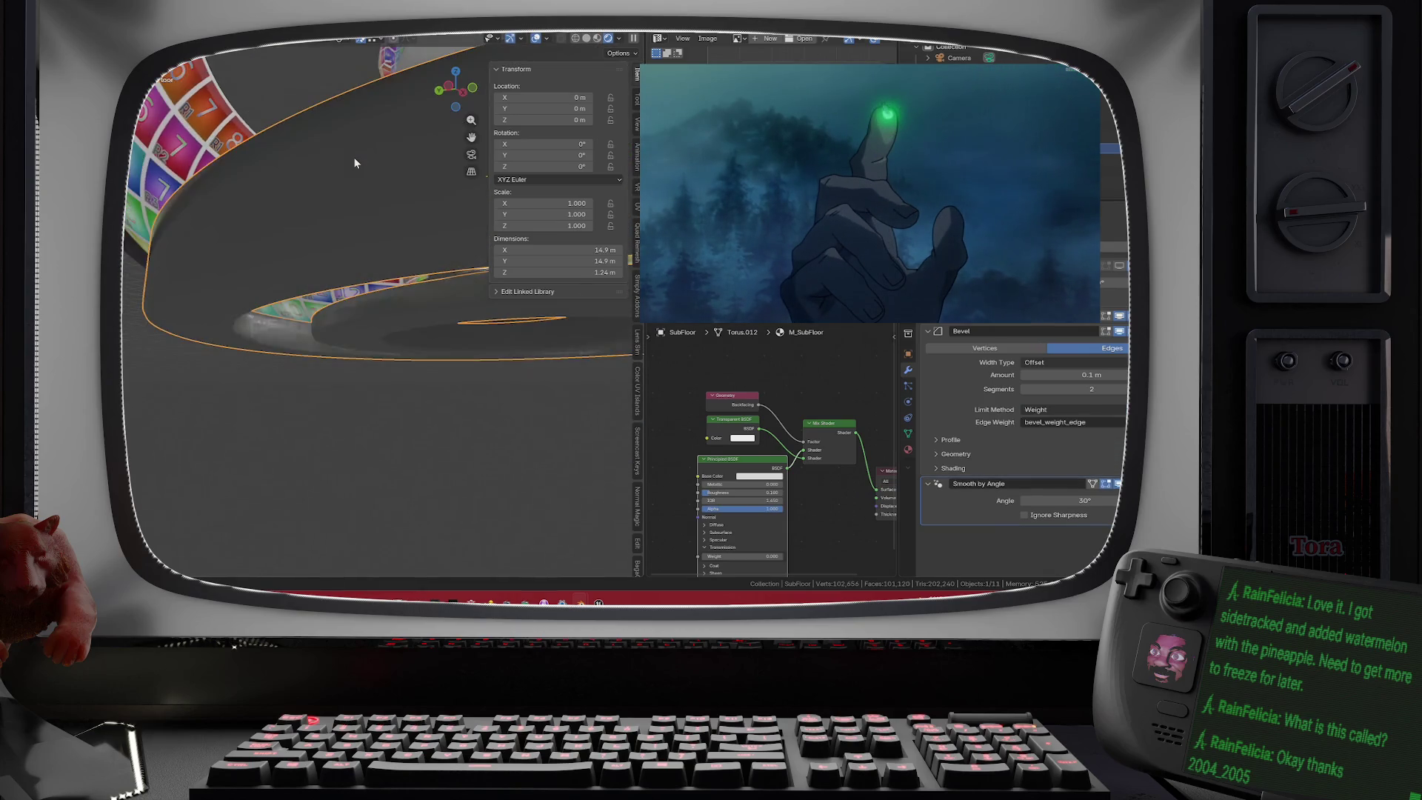
{"action": "scroll", "coordinate": [304, 215], "scroll_direction": "up", "scroll_amount": 6}
{"action": "scroll", "coordinate": [302, 237], "scroll_direction": "down", "scroll_amount": 5}
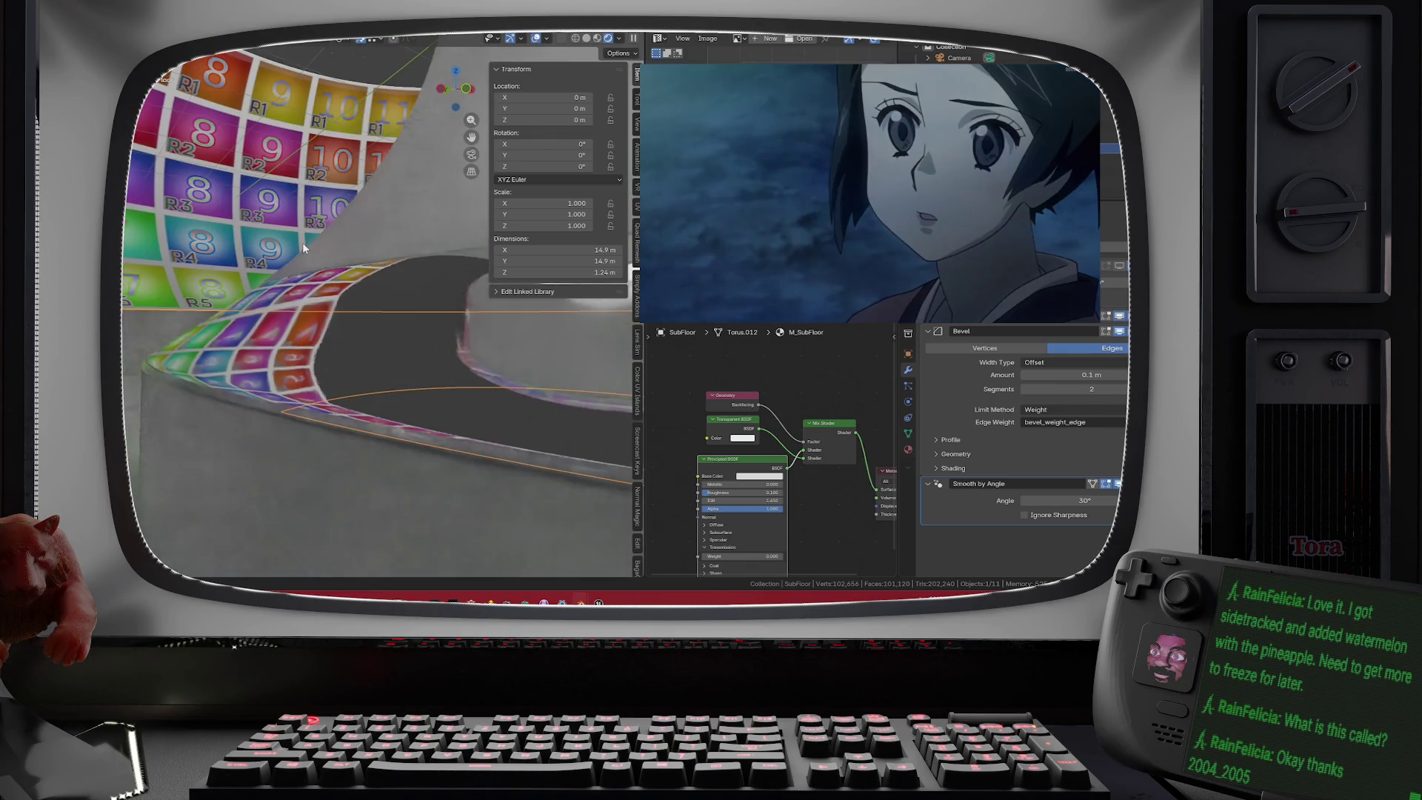
{"action": "scroll", "coordinate": [320, 252], "scroll_direction": "up", "scroll_amount": 2}
{"action": "scroll", "coordinate": [331, 291], "scroll_direction": "down", "scroll_amount": 3}
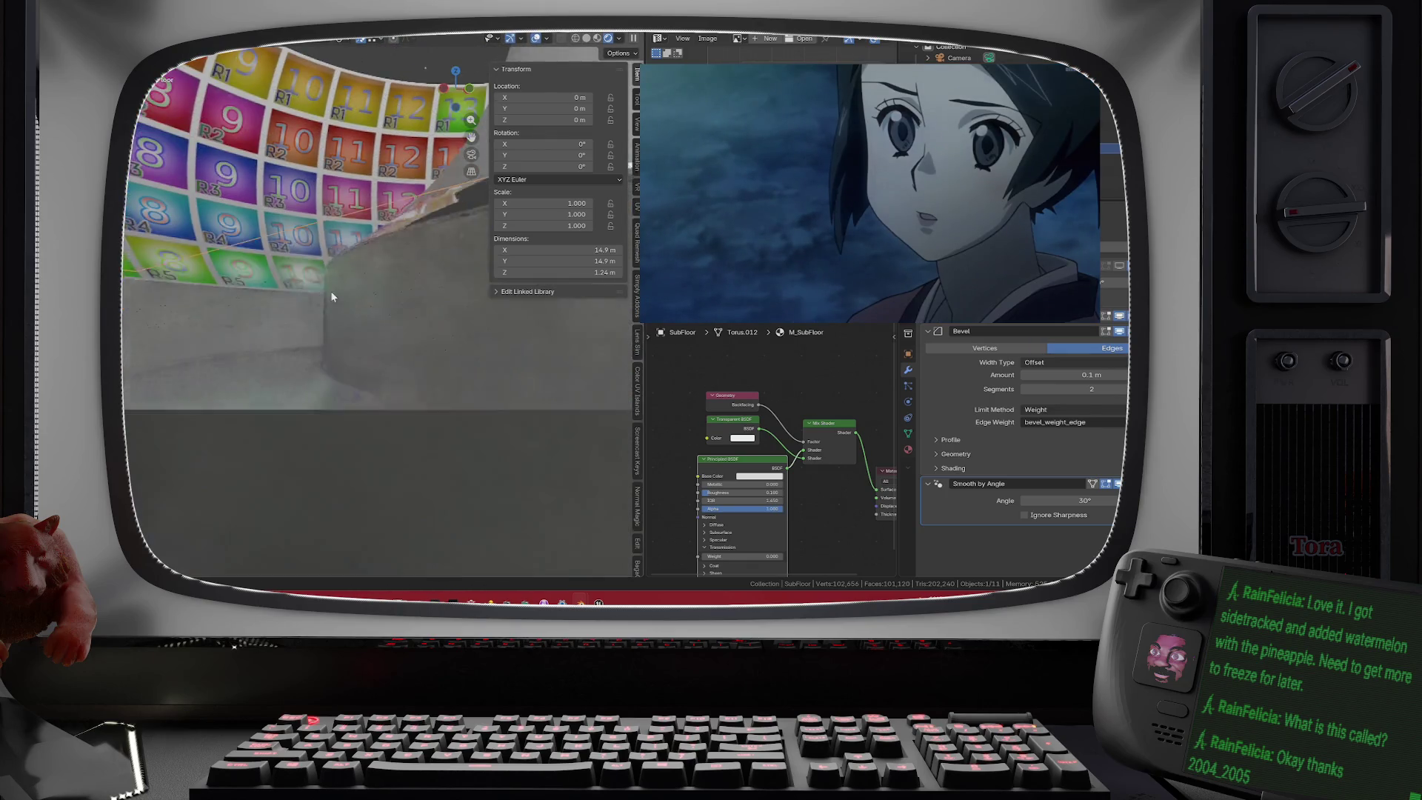
{"action": "scroll", "coordinate": [301, 319], "scroll_direction": "up", "scroll_amount": 4}
{"action": "scroll", "coordinate": [282, 329], "scroll_direction": "down", "scroll_amount": 2}
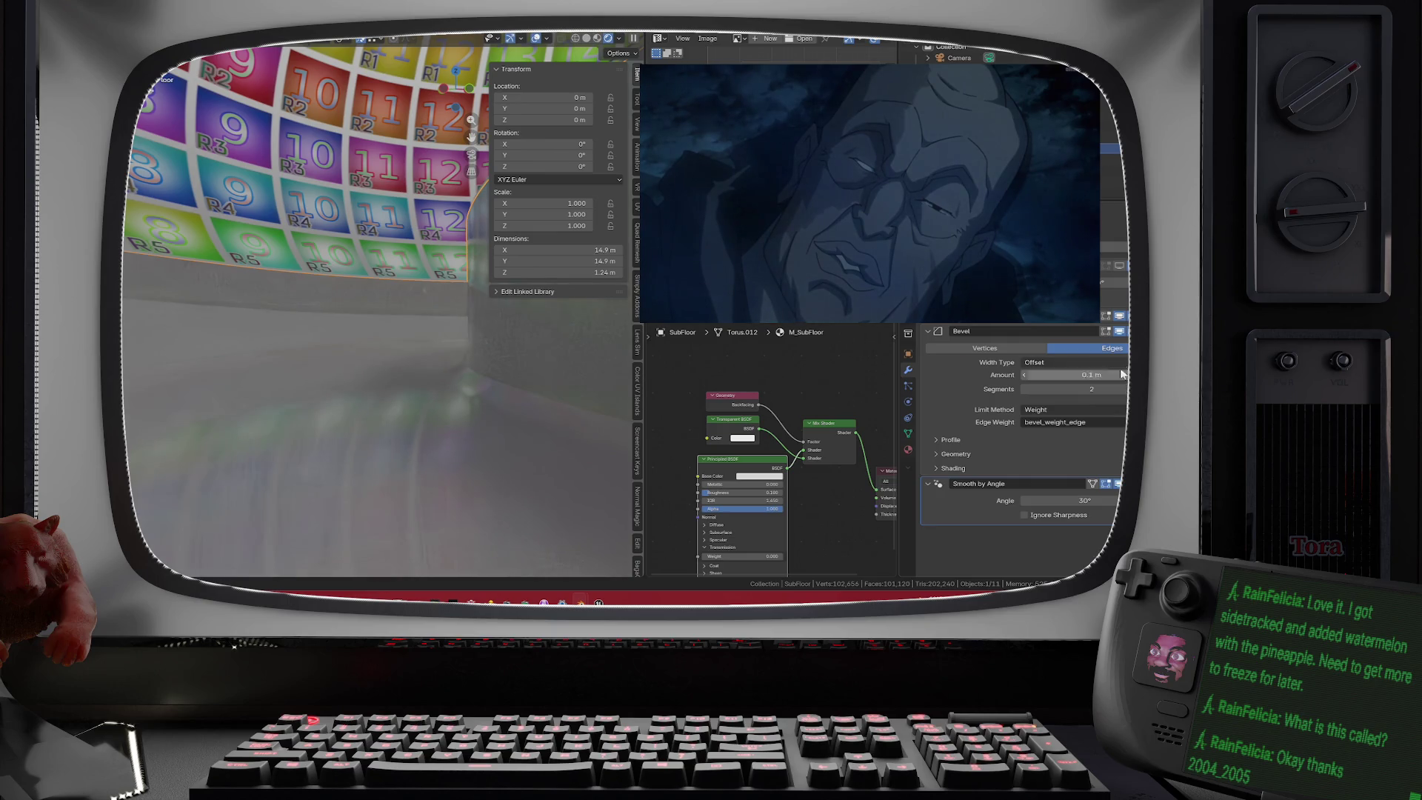
- Set the Bevel's Width Type to Width, Amount to 2 m, and Segments to 1
{"action": "left_click", "coordinate": [1096, 363]}
{"action": "left_click", "coordinate": [1034, 390]}
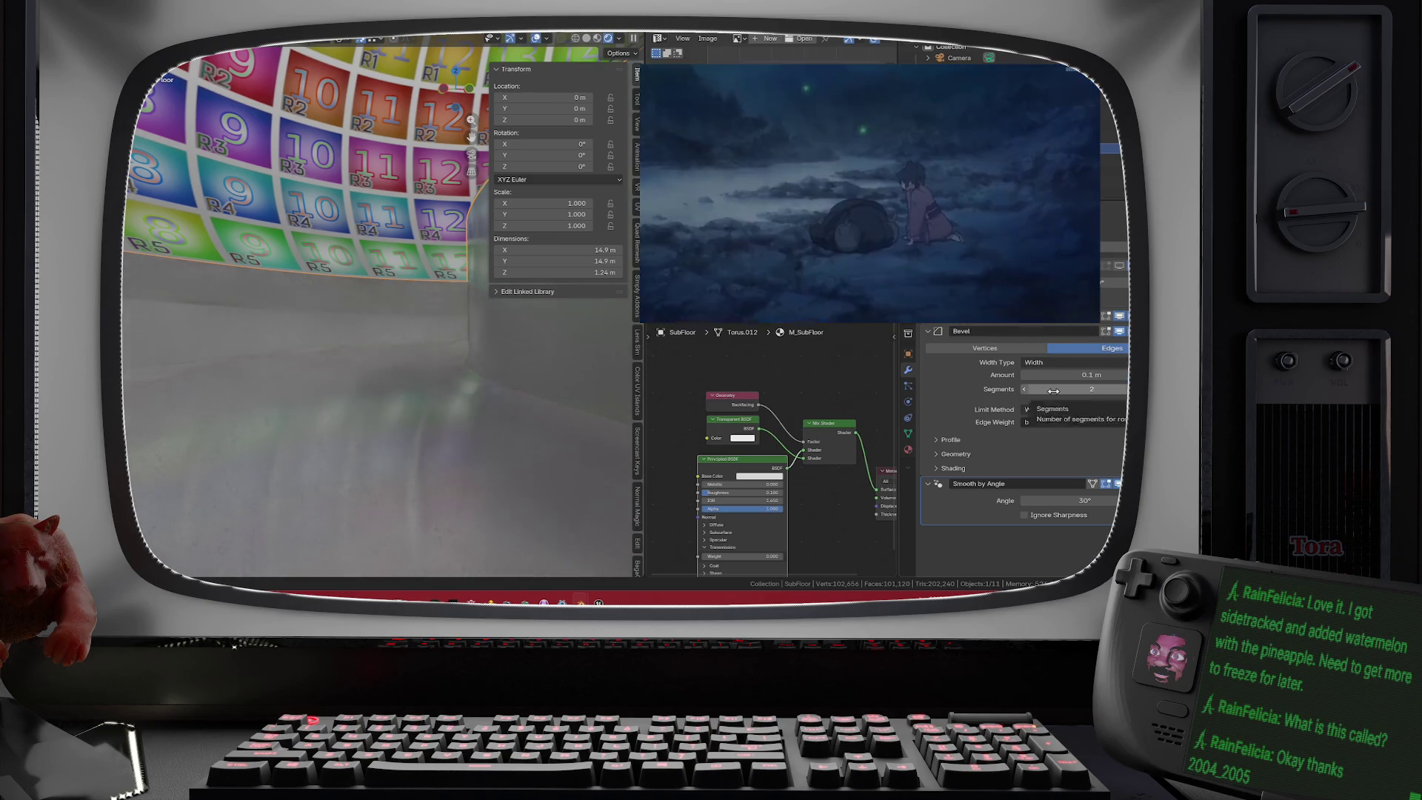
{"action": "left_click", "coordinate": [1112, 376]}
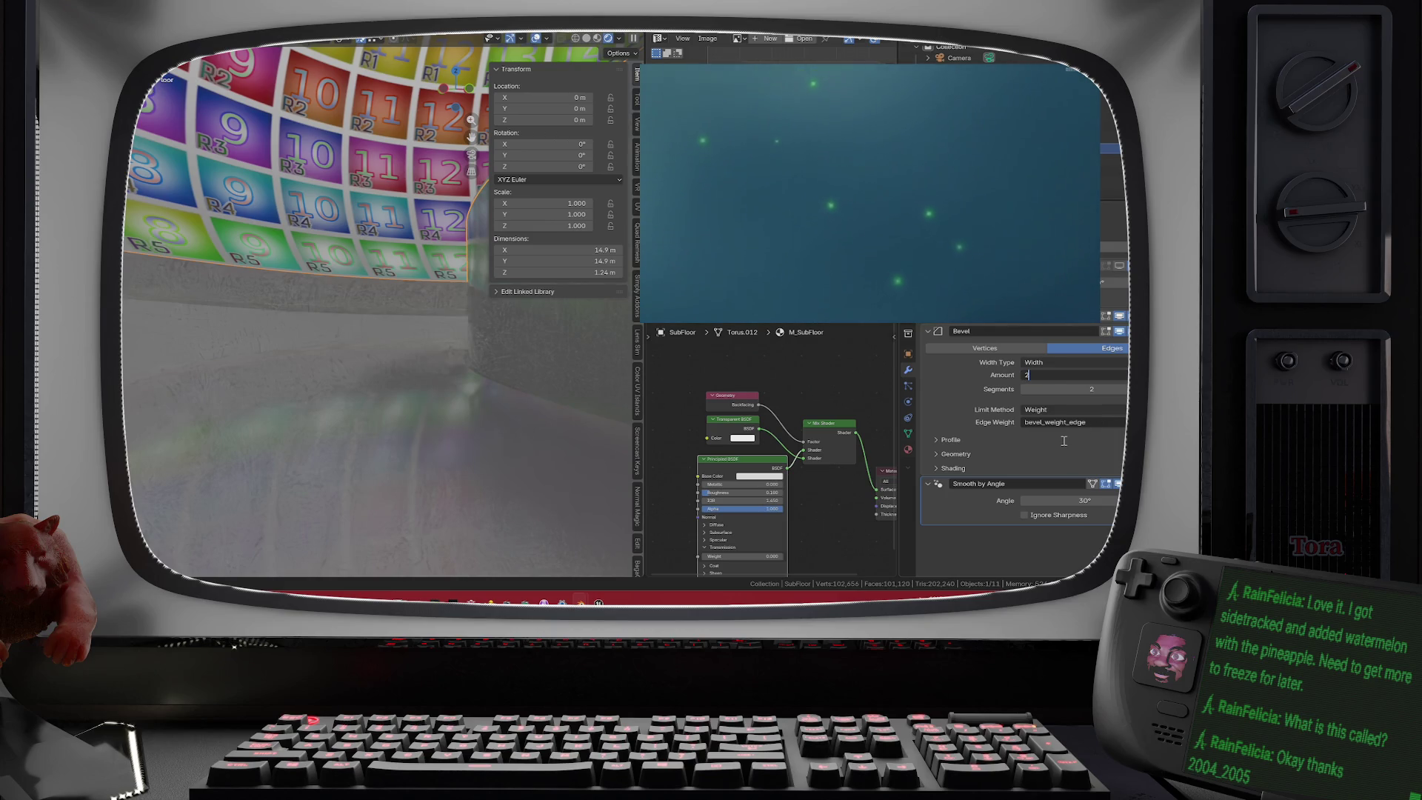
{"action": "key", "text": "Return"}
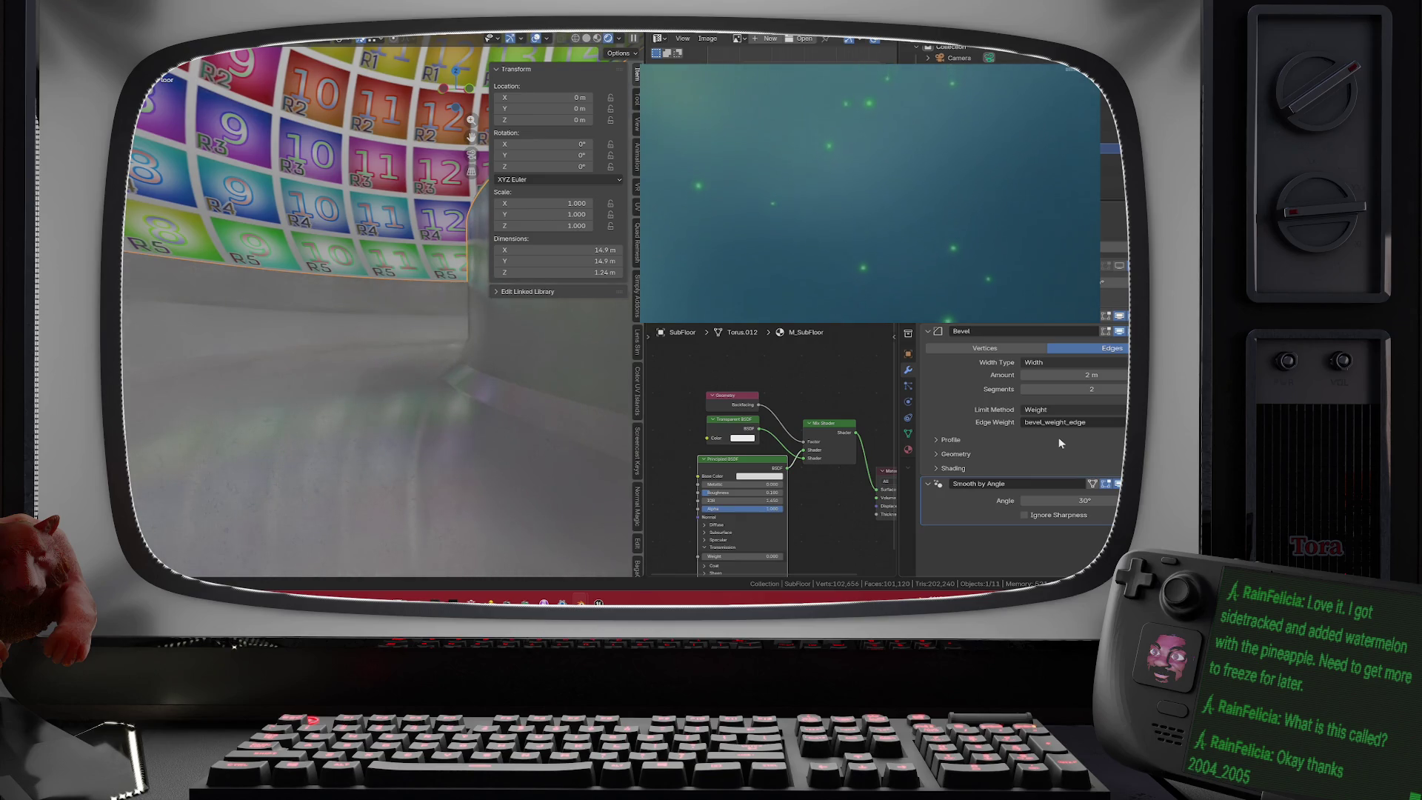
{"action": "left_click", "coordinate": [1028, 389]}
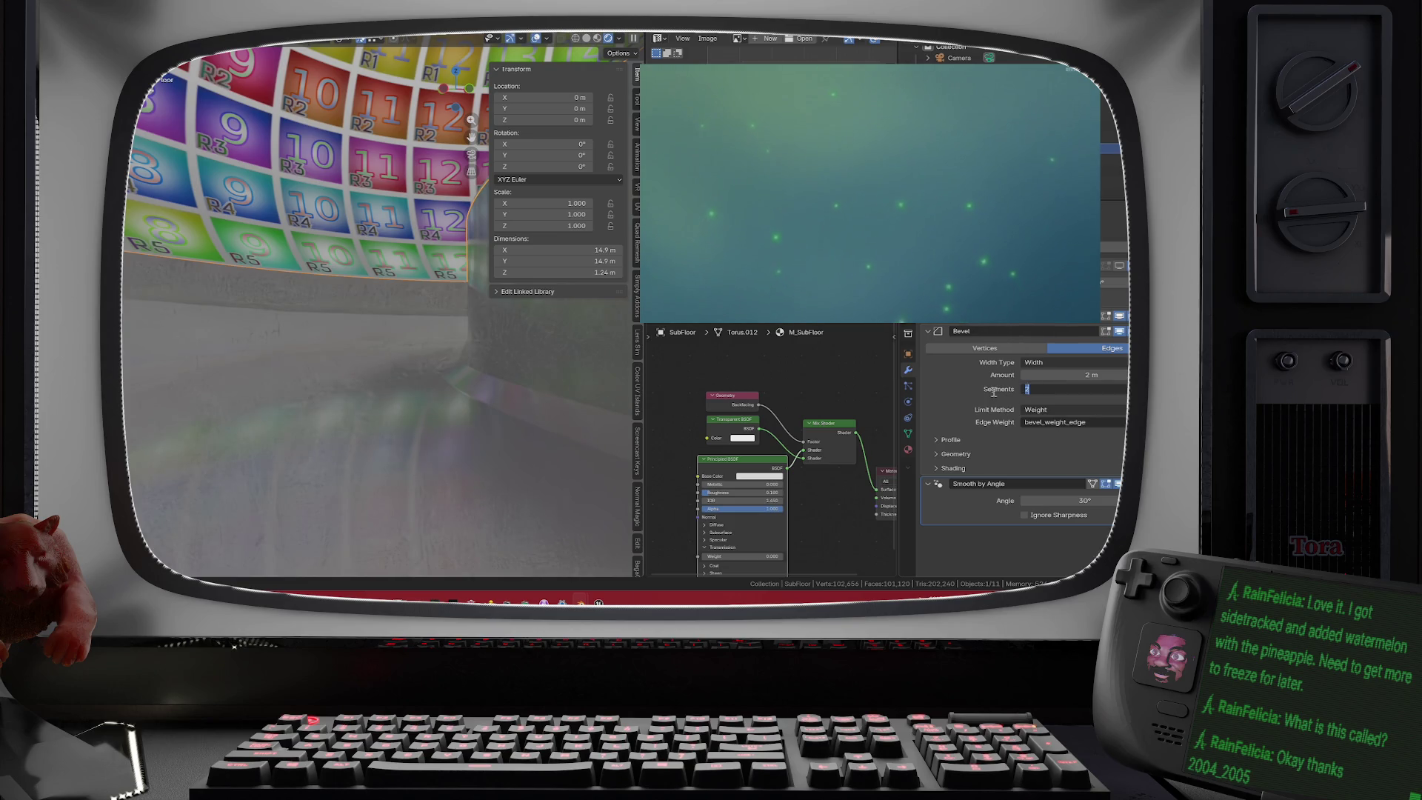
{"action": "type", "text": "1"}
{"action": "key", "text": "Return"}
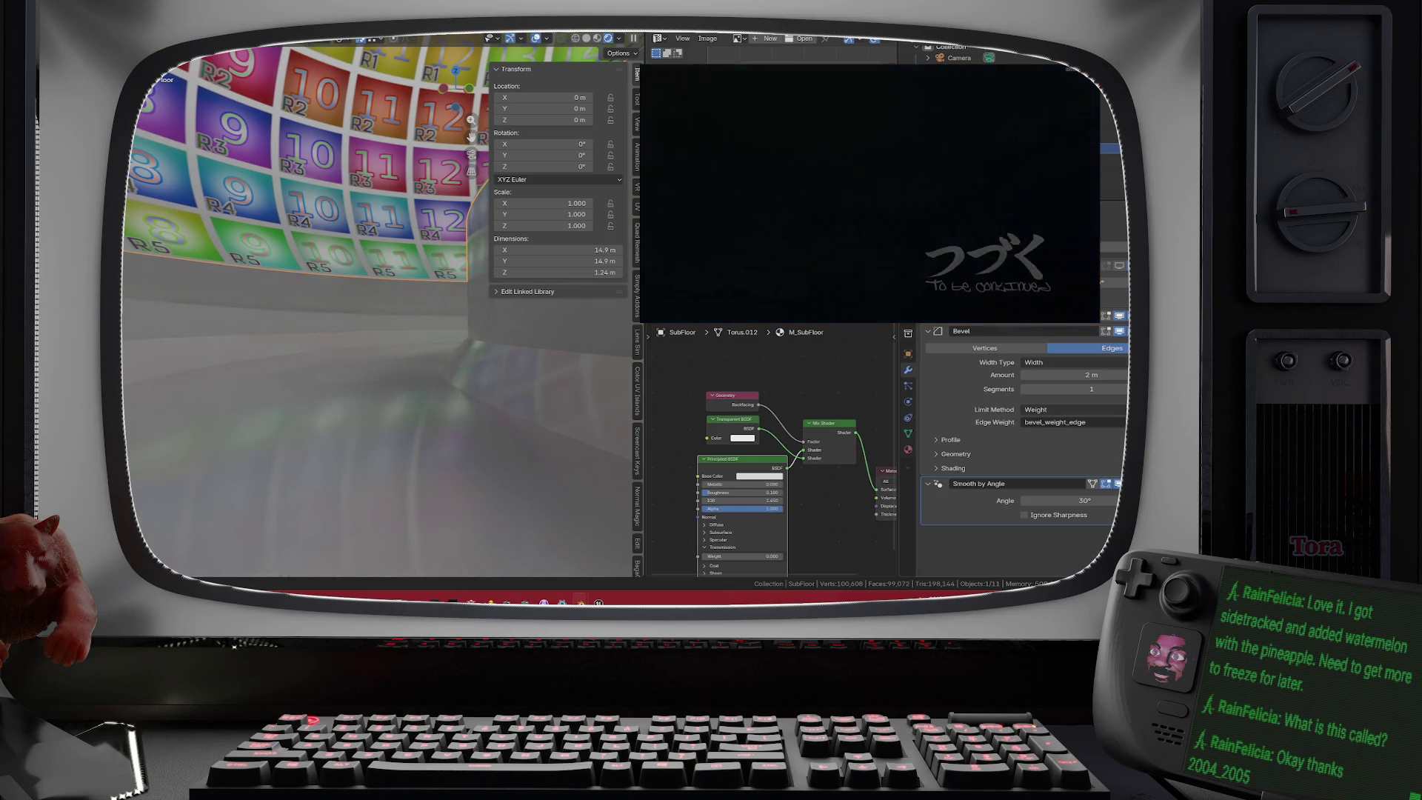
{"action": "key", "text": "shift+a"}
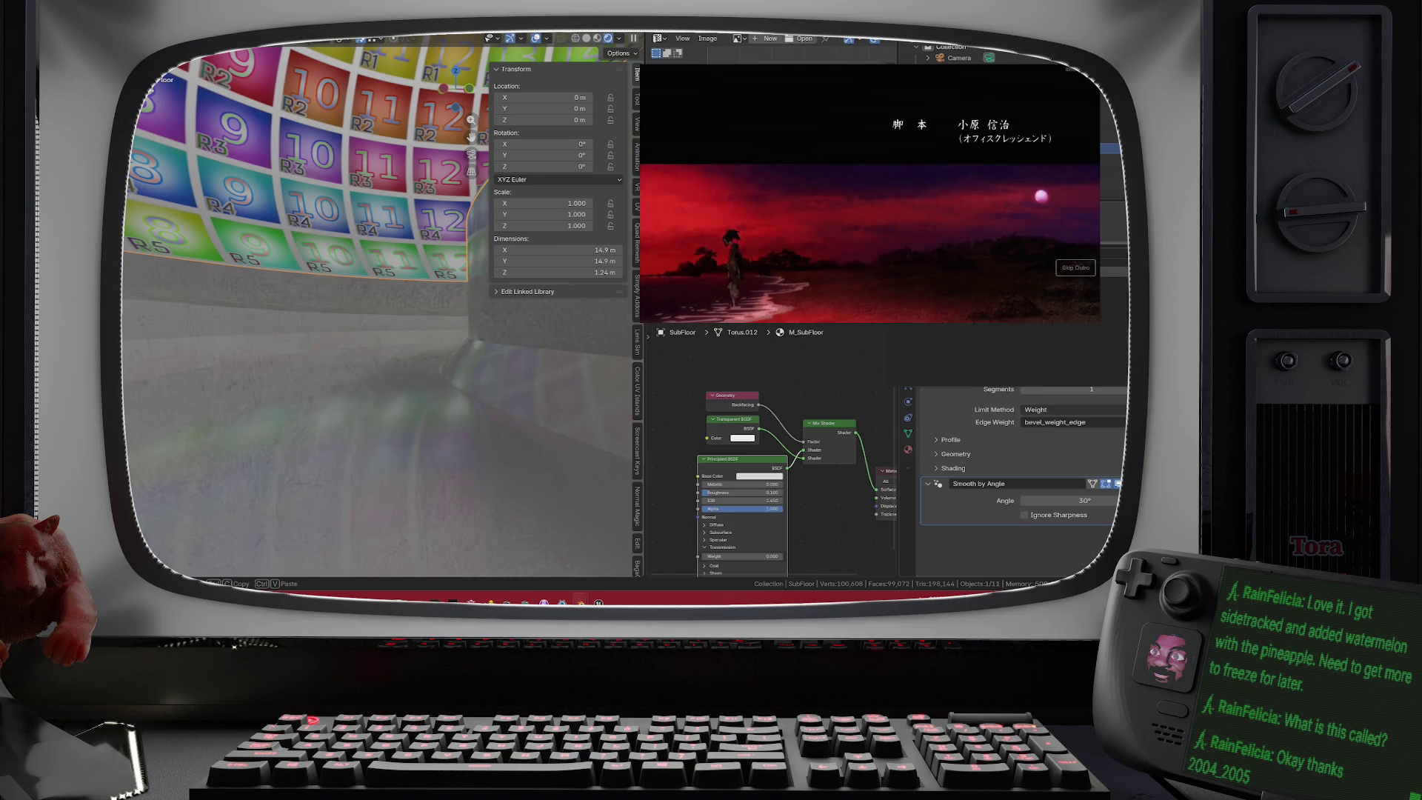
- Add a second Bevel modifier limited by Weight, with Width Type set to Width
{"action": "left_click", "coordinate": [1059, 409]}
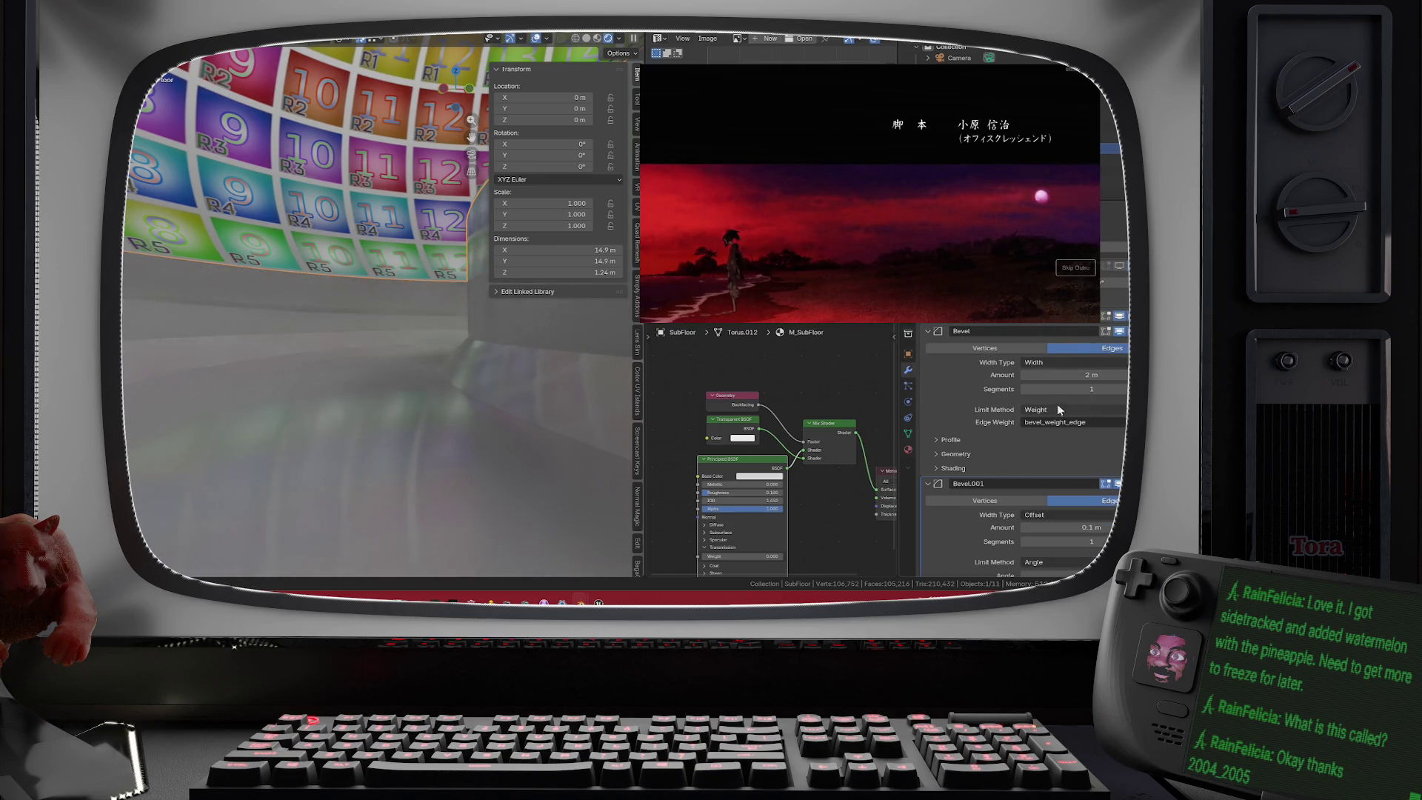
{"action": "scroll", "coordinate": [953, 455], "scroll_direction": "down", "scroll_amount": 3}
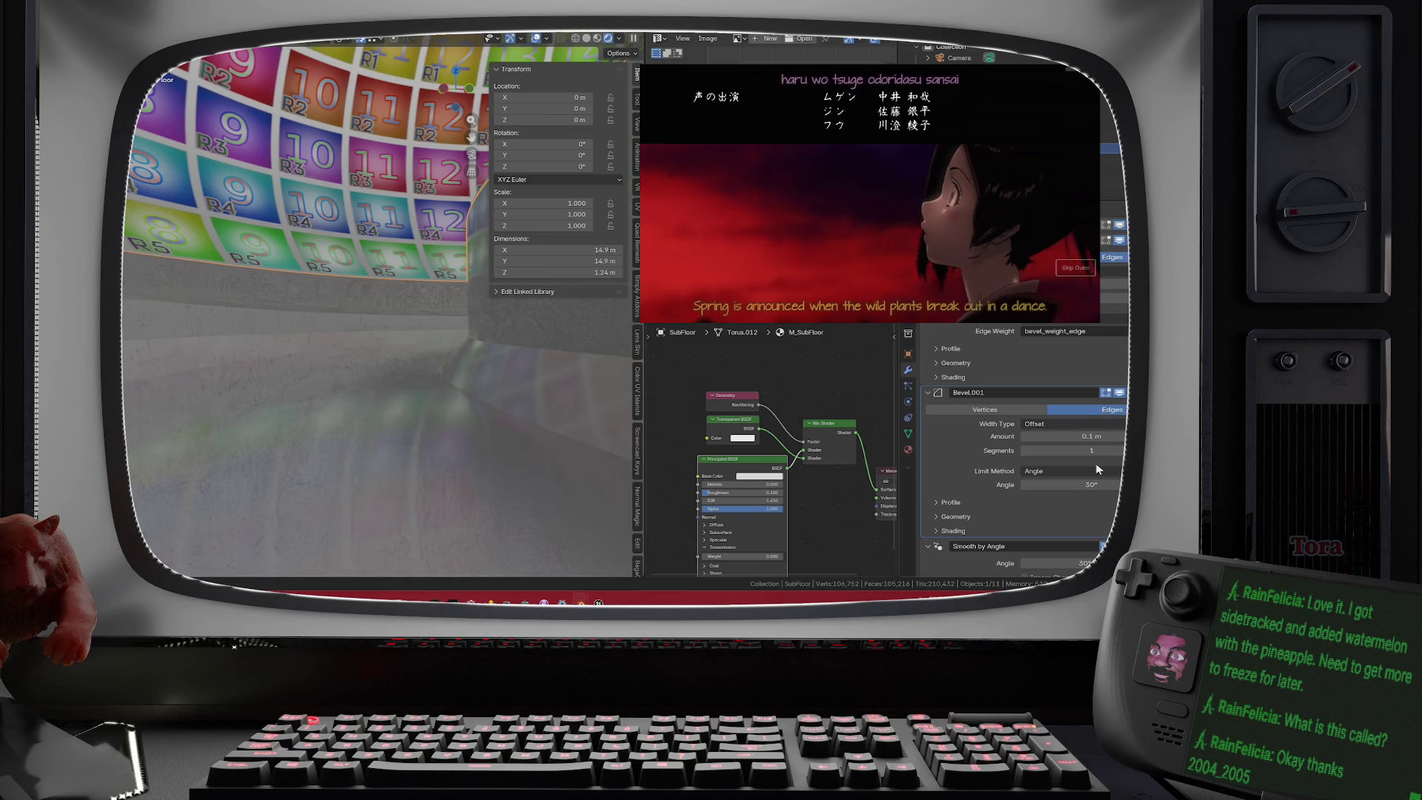
{"action": "left_click", "coordinate": [1090, 471]}
{"action": "left_click", "coordinate": [1074, 510]}
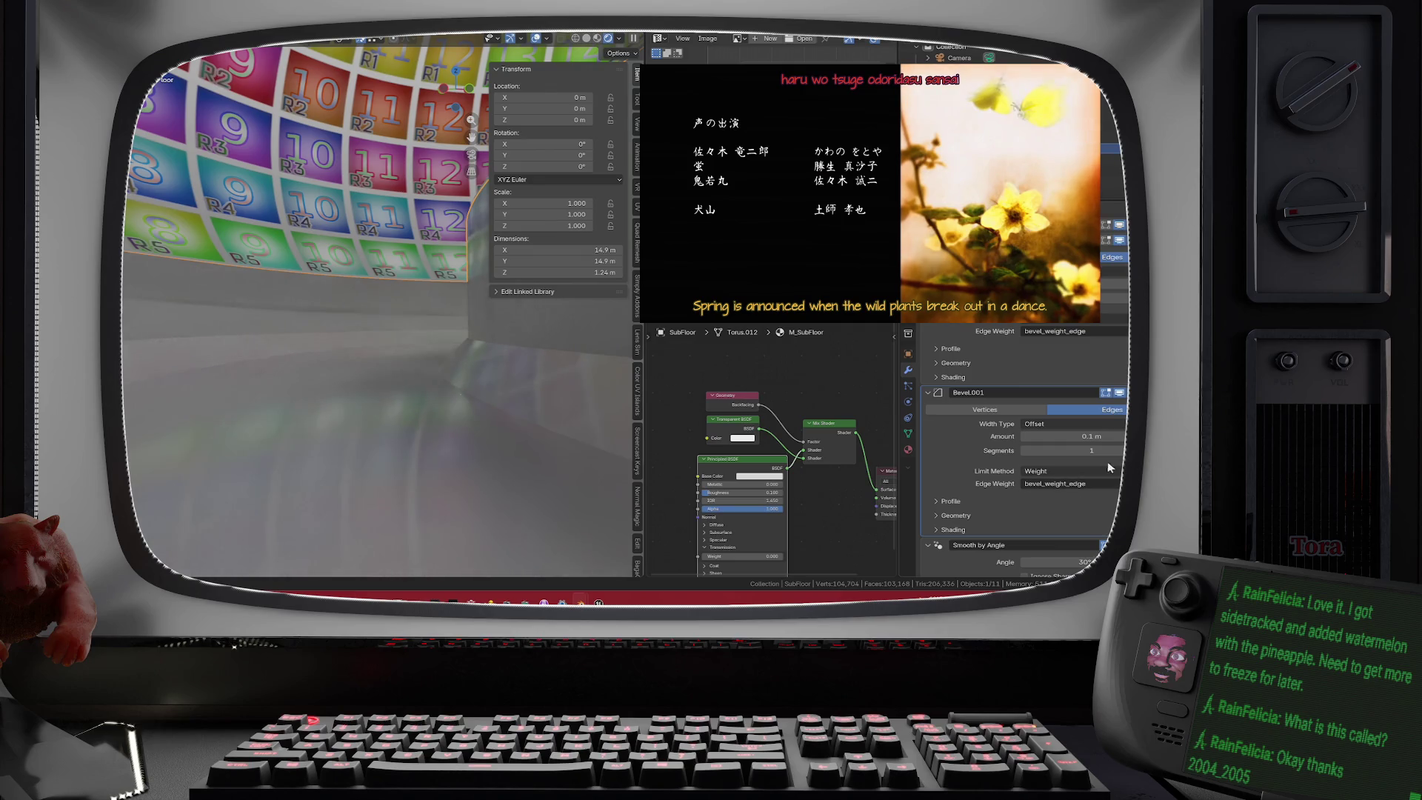
{"action": "left_click", "coordinate": [1074, 424]}
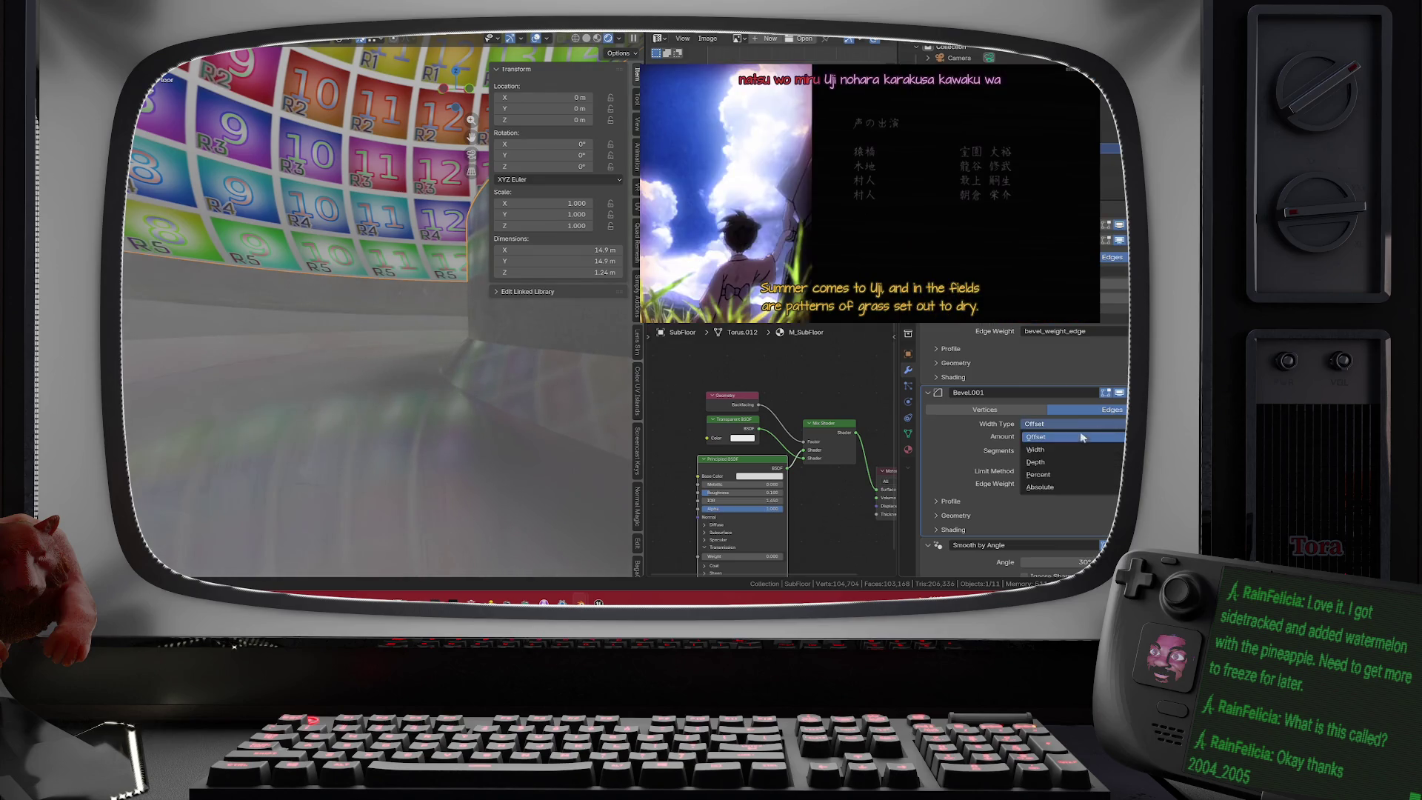
{"action": "left_click", "coordinate": [1074, 449]}
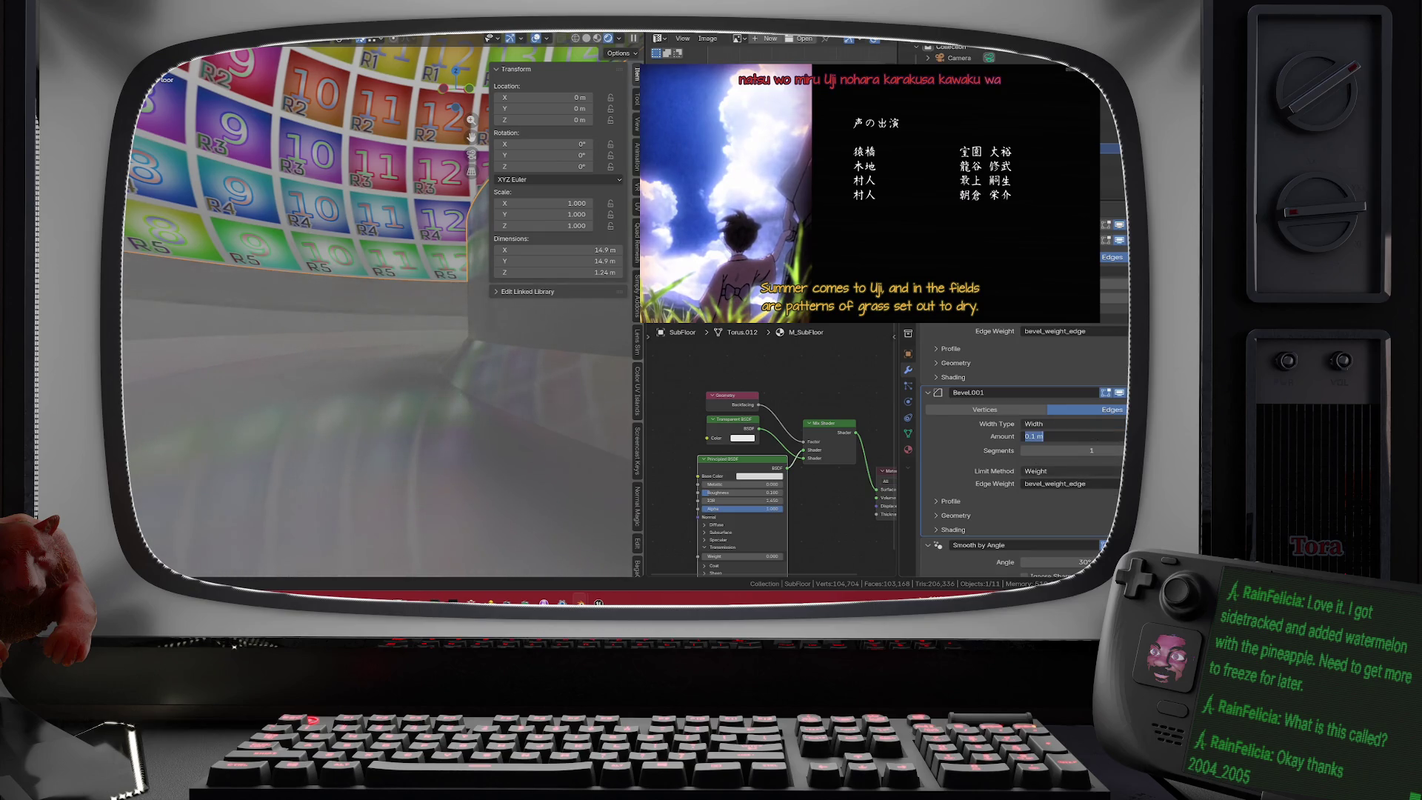
- Set the second bevel's Amount to 0.5, then to 2 m
{"action": "type", "text": ".5"}
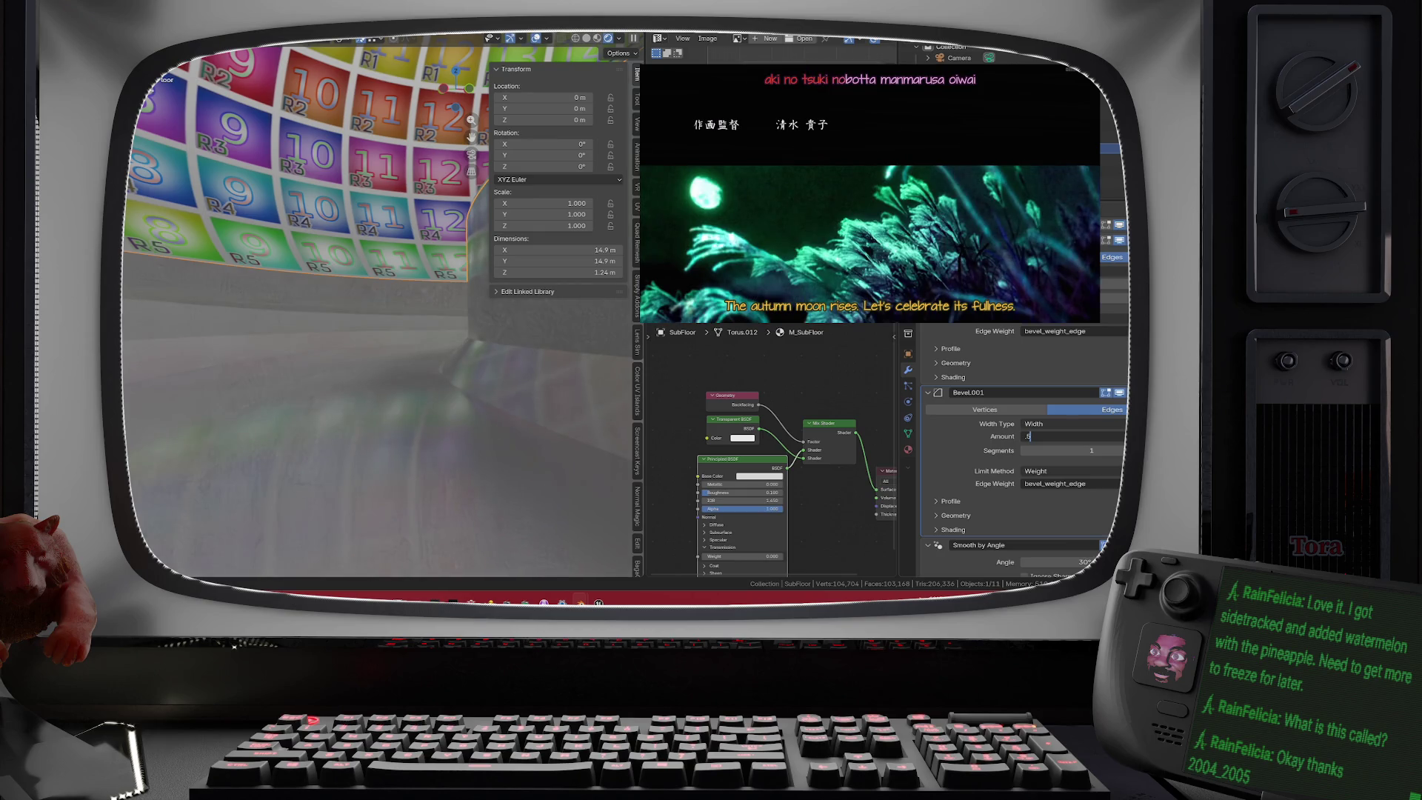
{"action": "key", "text": "Return"}
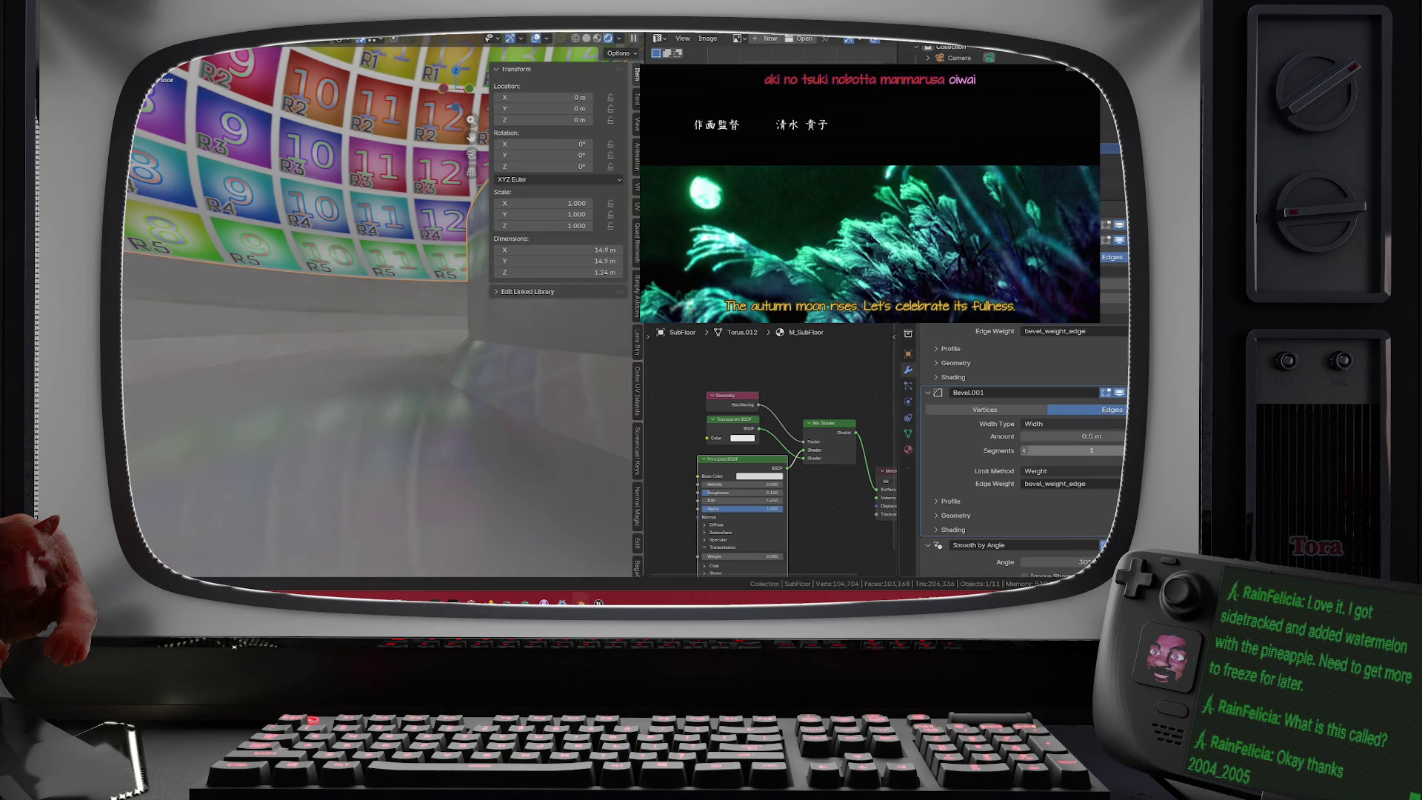
{"action": "type", "text": "2"}
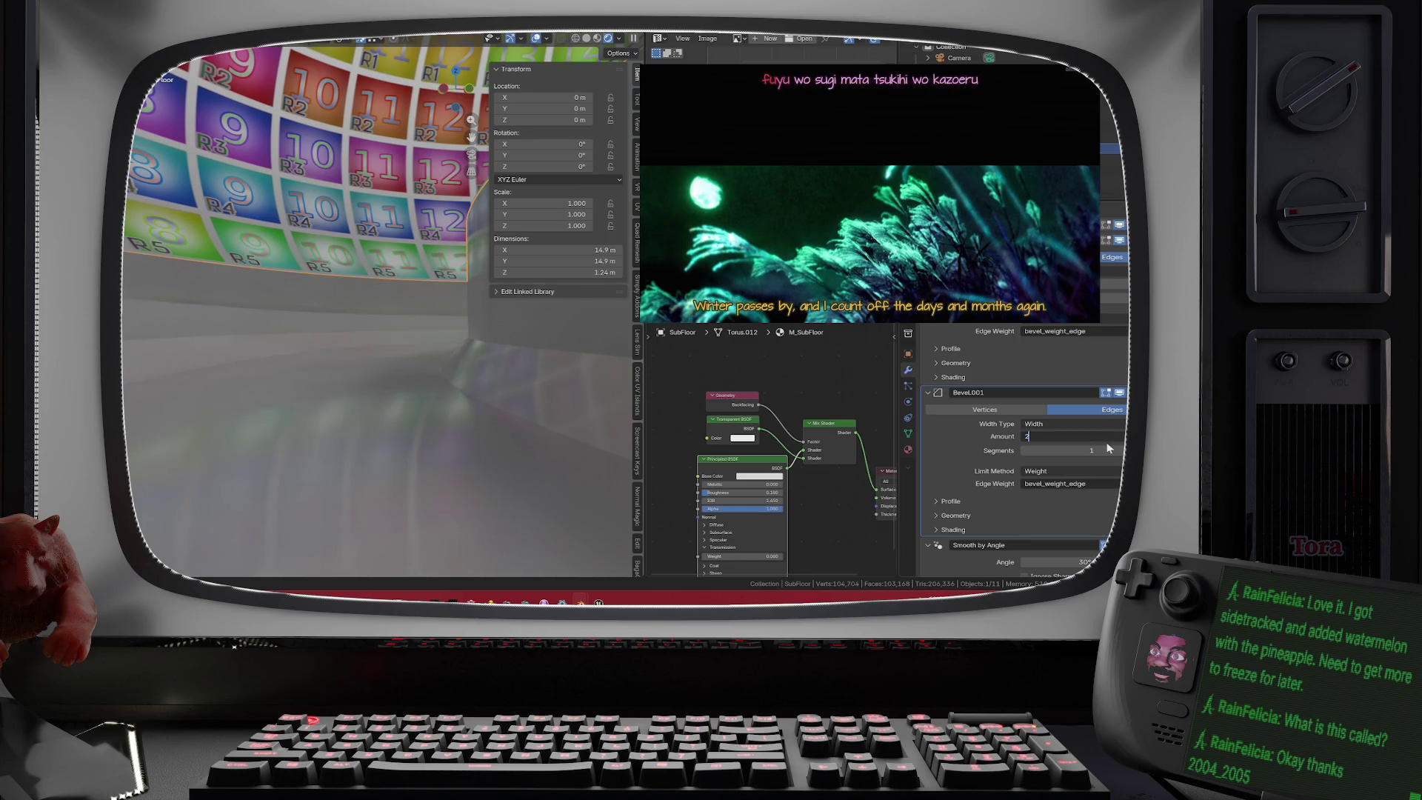
{"action": "key", "text": "Return"}
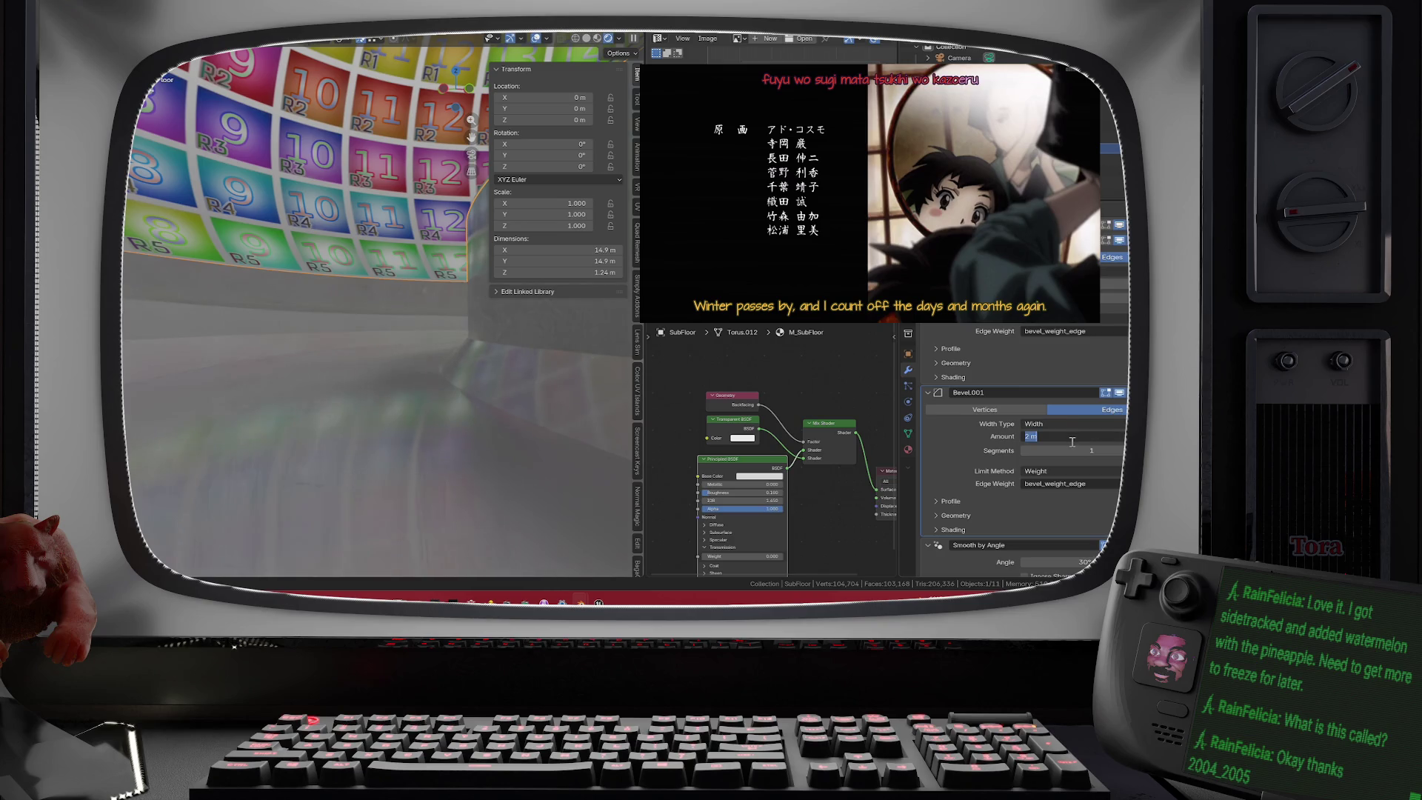
{"action": "key", "text": "Return"}
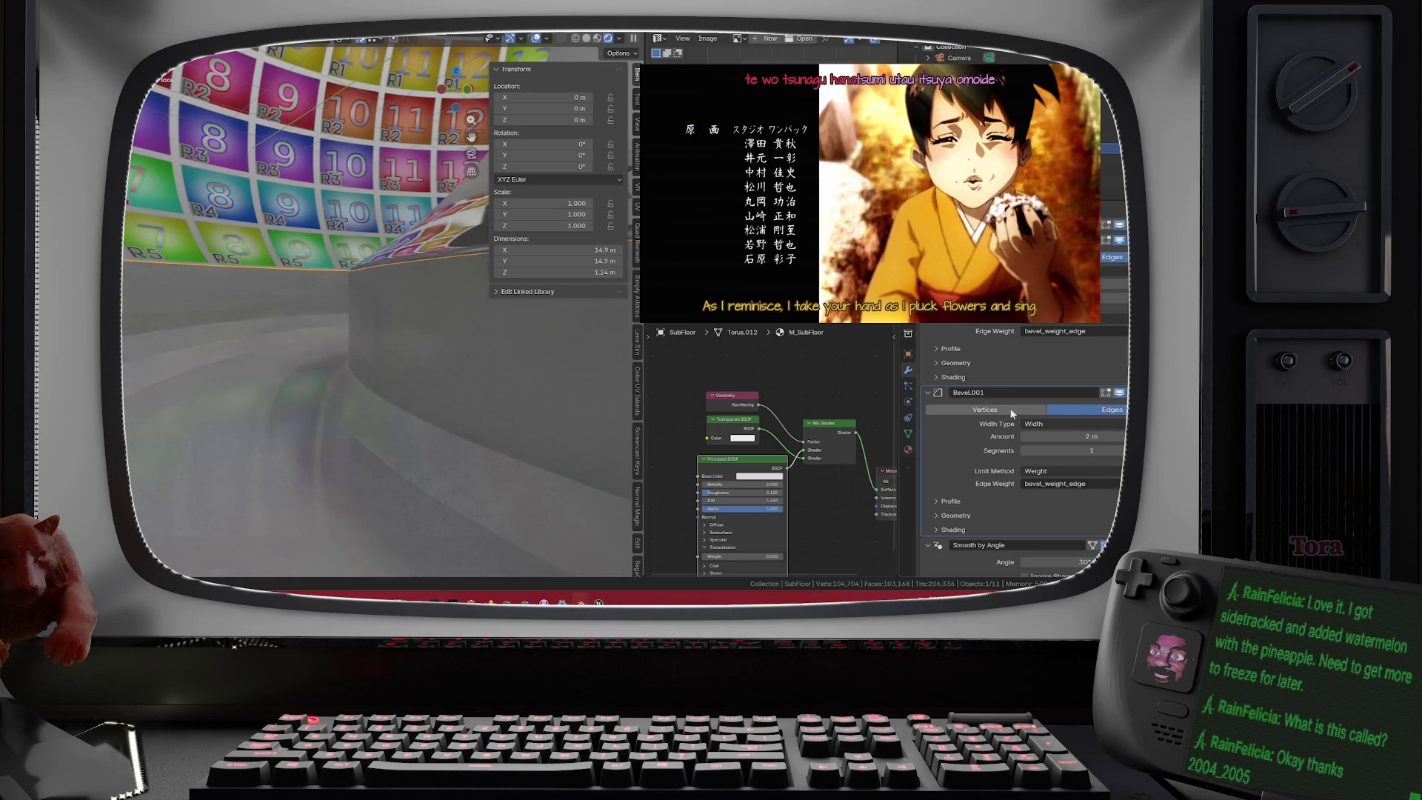
- Switch to Material Preview and delete the Bevel.001 modifier
{"action": "left_click", "coordinate": [1119, 393]}
{"action": "left_click", "coordinate": [597, 39]}
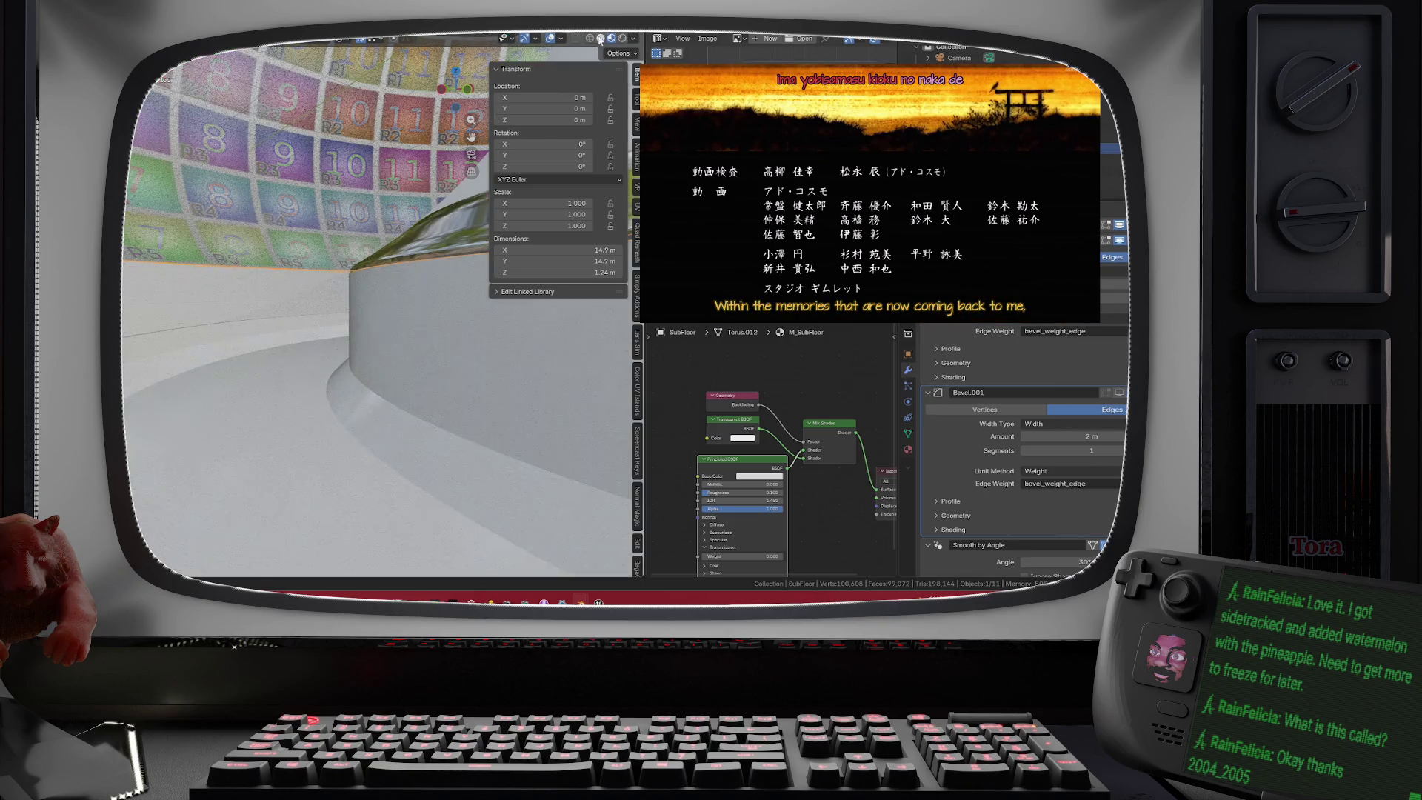
{"action": "left_click", "coordinate": [1119, 394]}
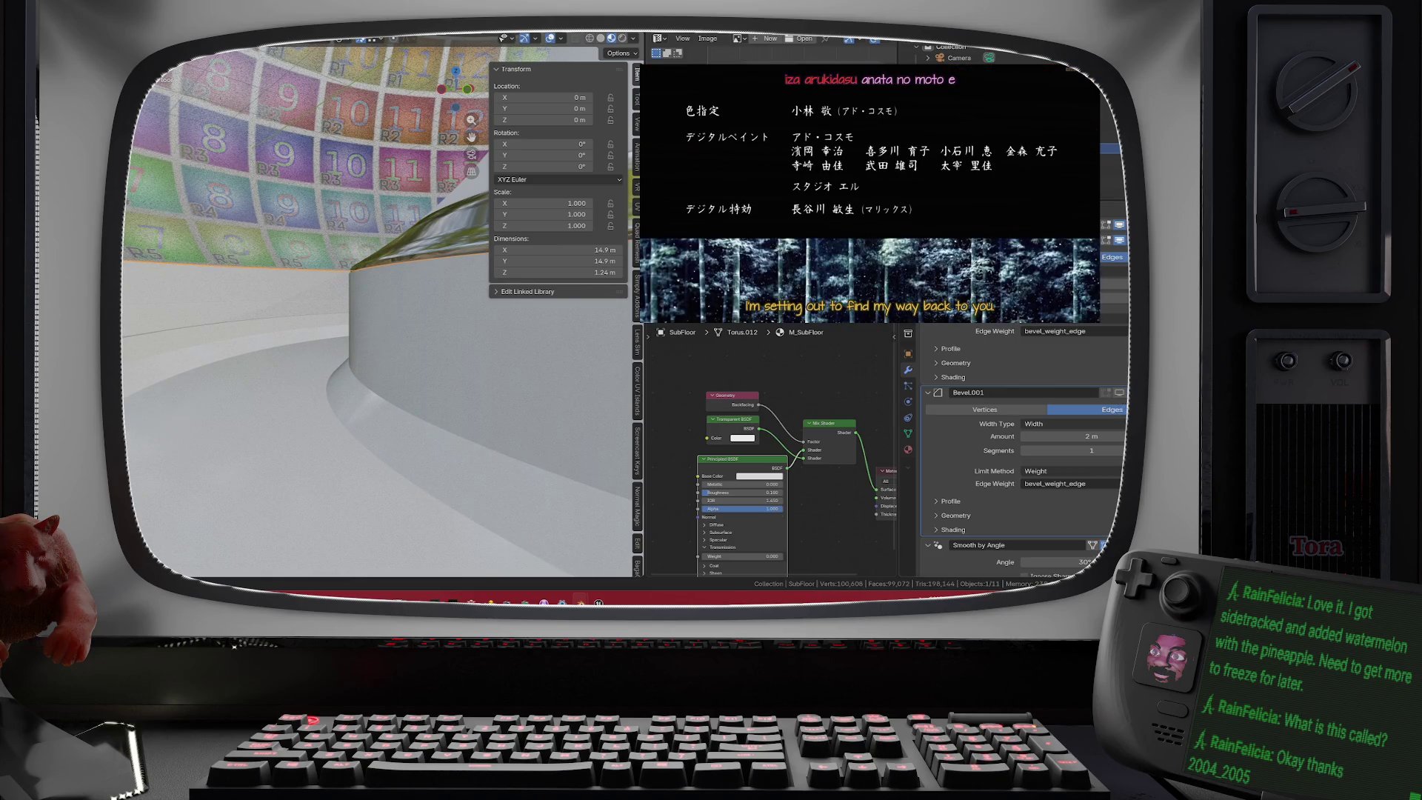
{"action": "key", "text": "x"}
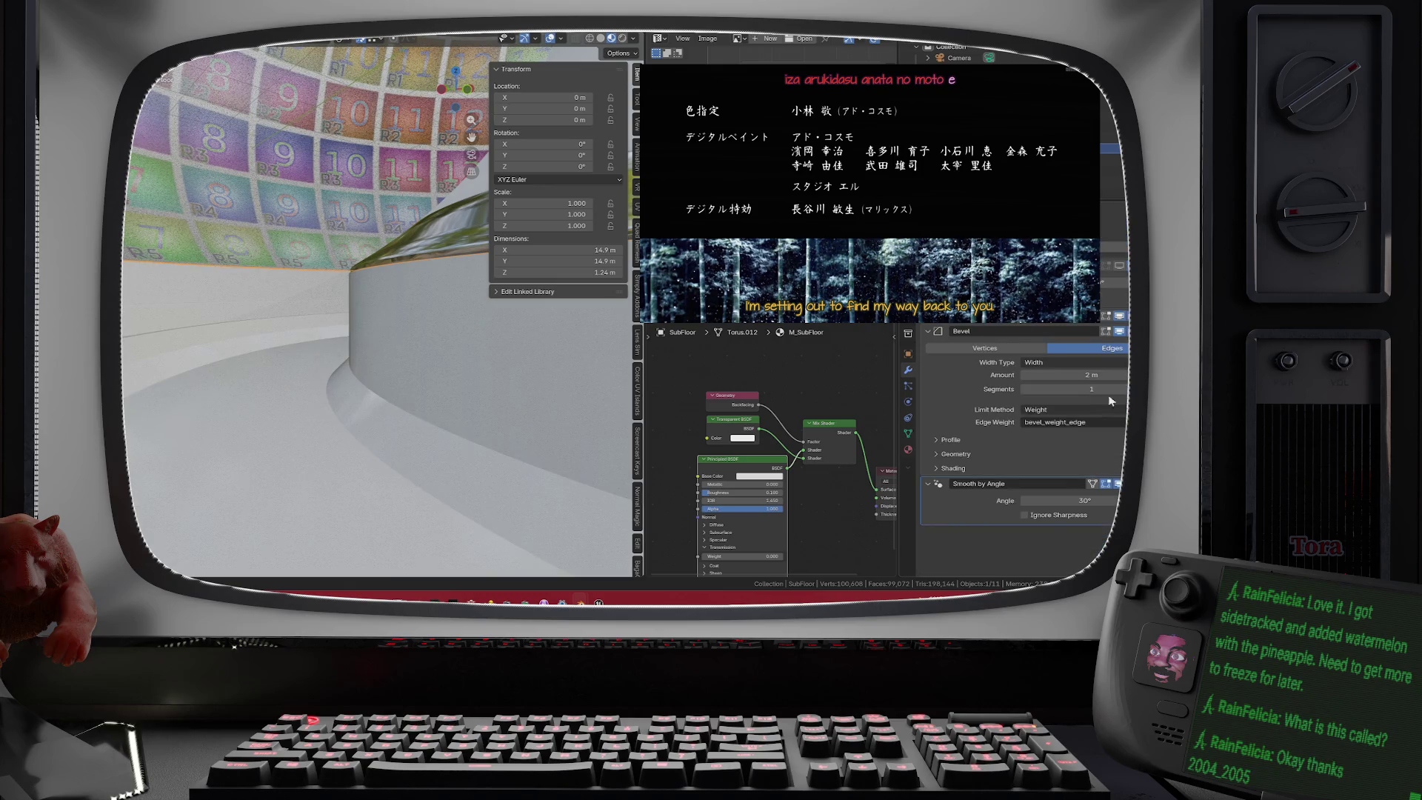
- Raise the remaining Bevel modifier's Segments from 1 to 3
{"action": "scroll", "coordinate": [415, 392], "scroll_direction": "down", "scroll_amount": 5}
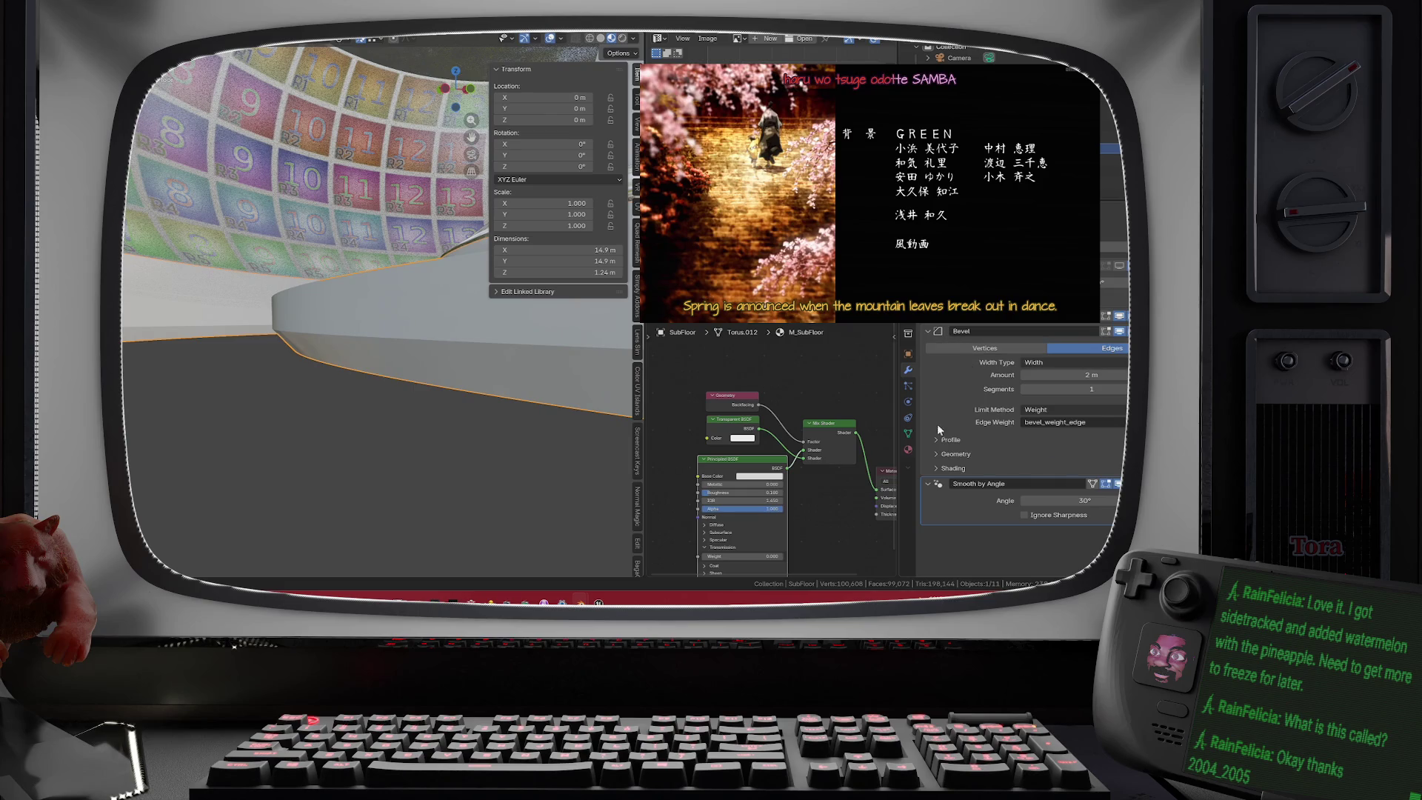
{"action": "left_click", "coordinate": [938, 455]}
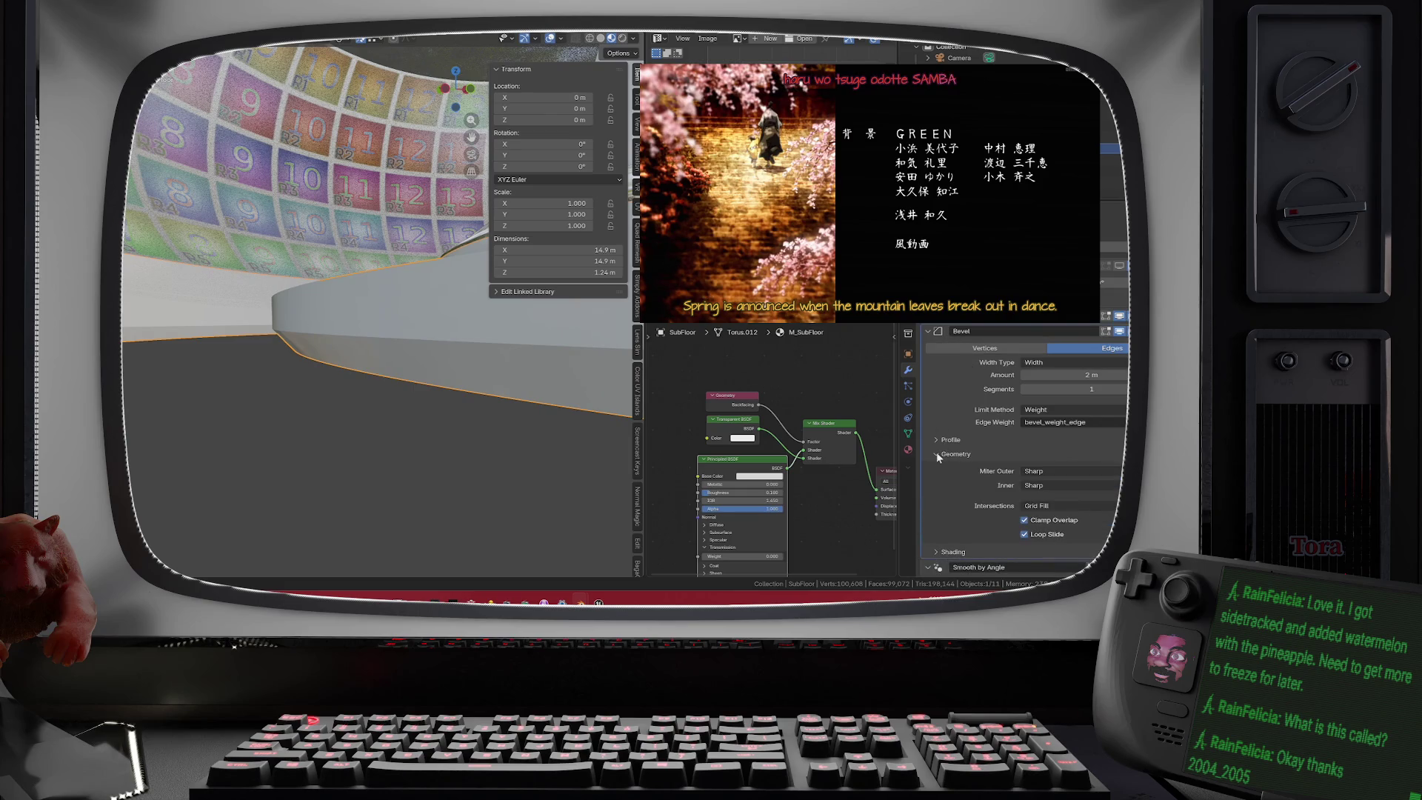
{"action": "left_click", "coordinate": [938, 455]}
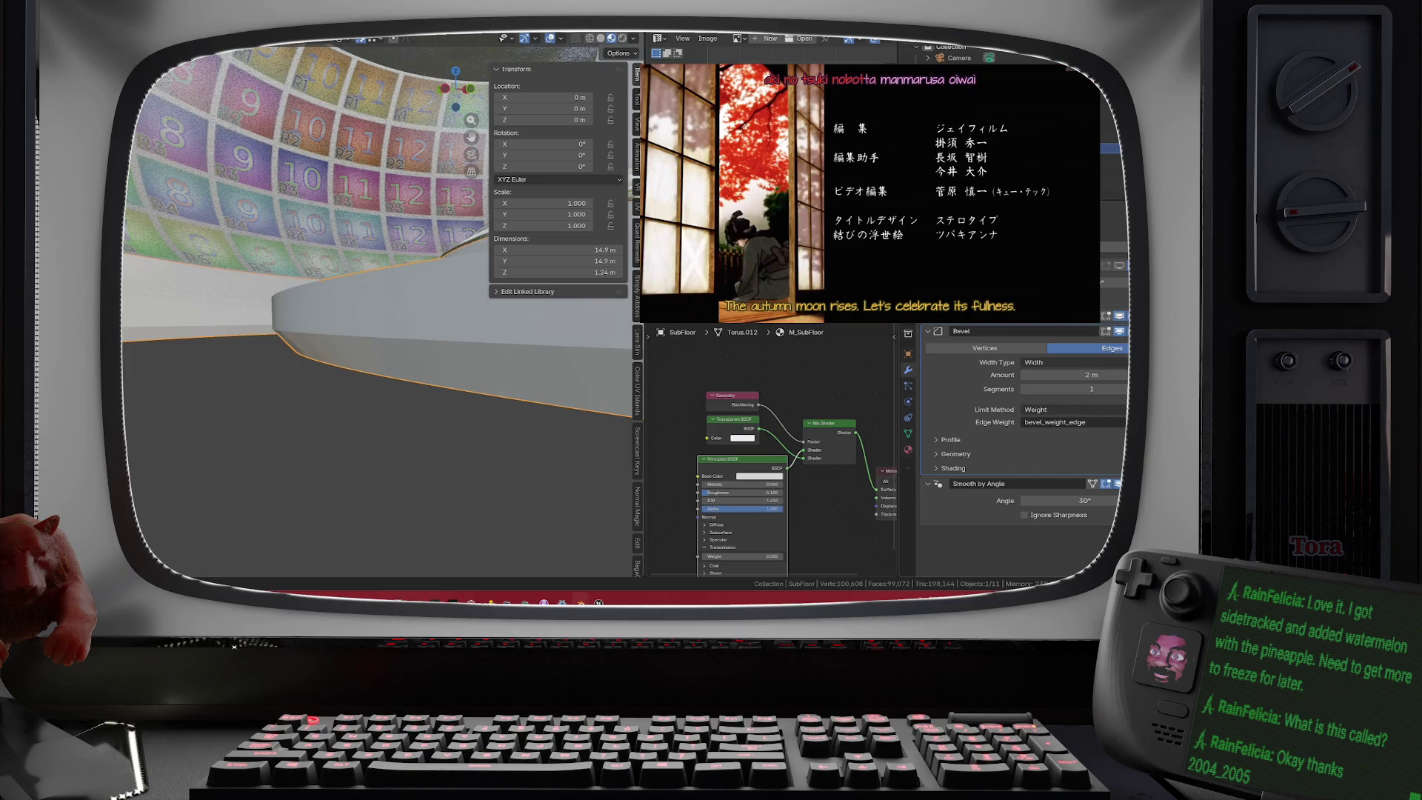
{"action": "left_click_drag", "start_coordinate": [1092, 389], "coordinate": [1115, 389]}
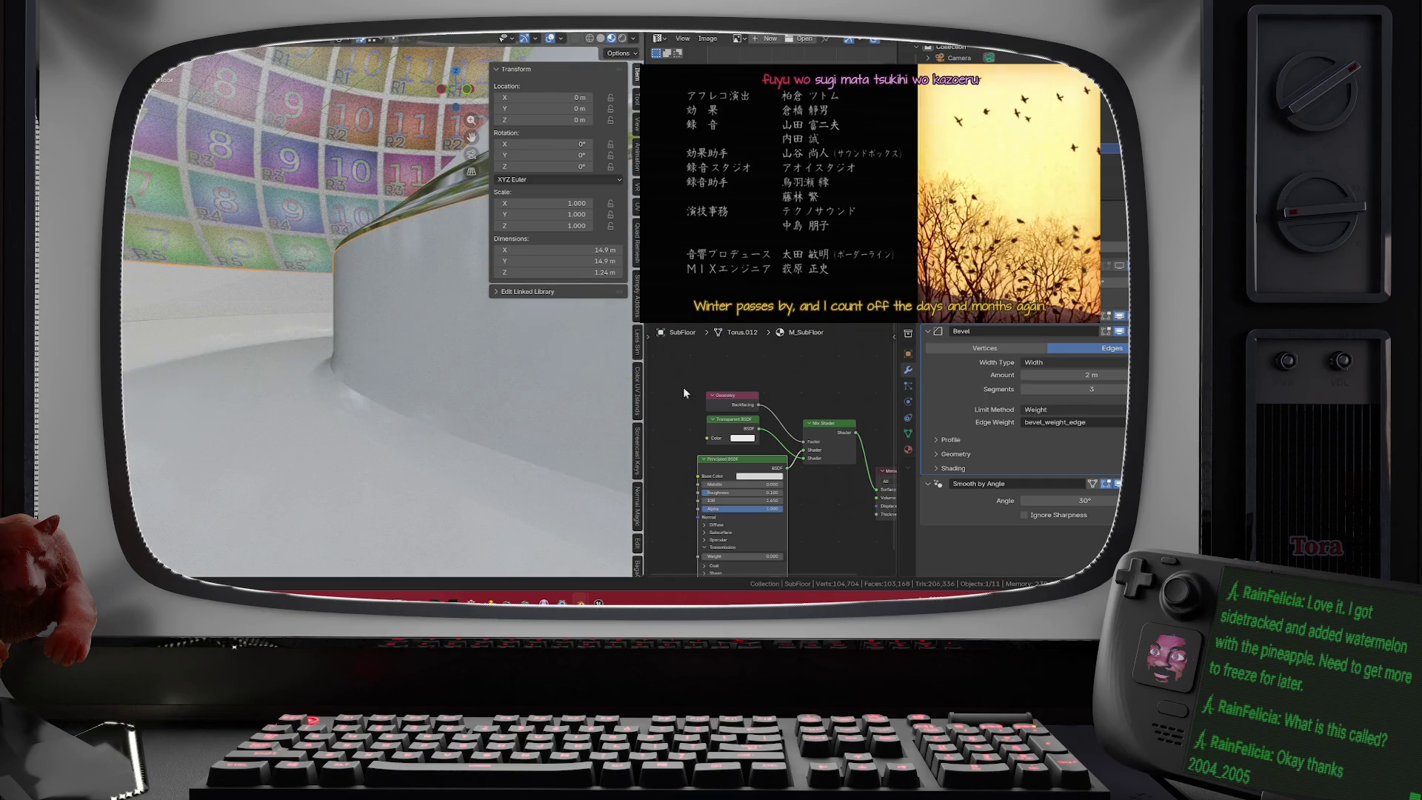
- In the Bevel's Shading options, try Harden Normals and Mark Seam, ending with edges marked Sharp
{"action": "left_click", "coordinate": [936, 453]}
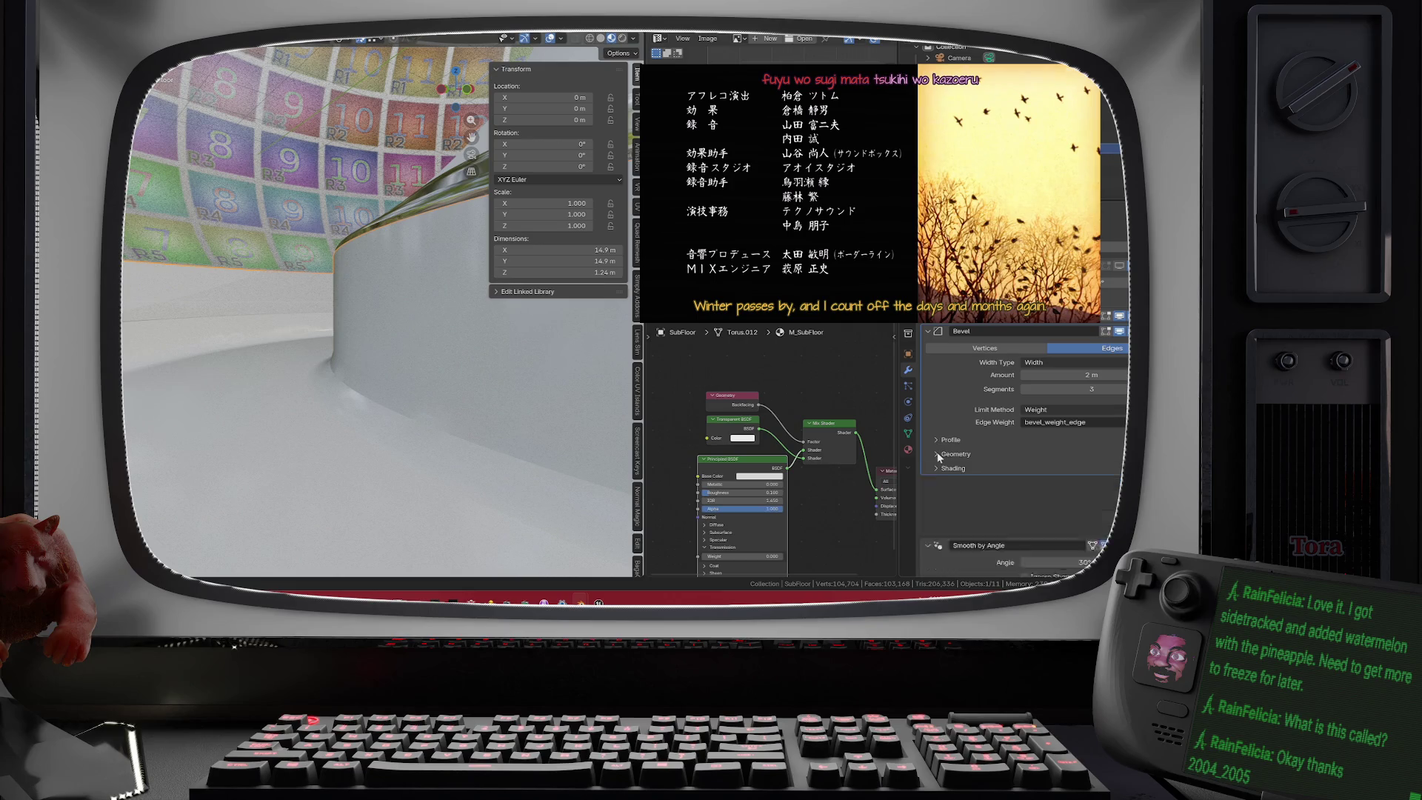
{"action": "left_click", "coordinate": [939, 457]}
{"action": "left_click", "coordinate": [941, 464]}
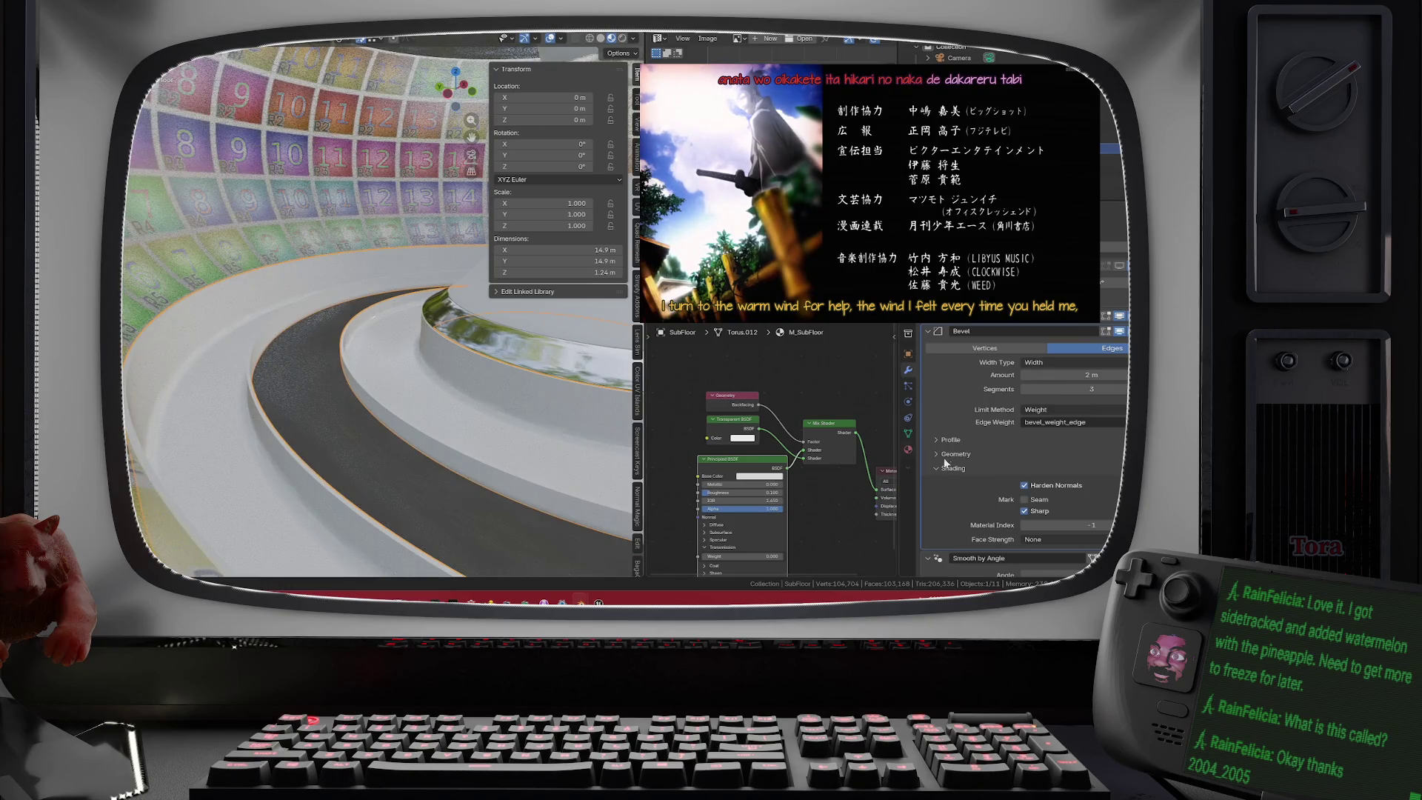
{"action": "left_click", "coordinate": [1026, 485]}
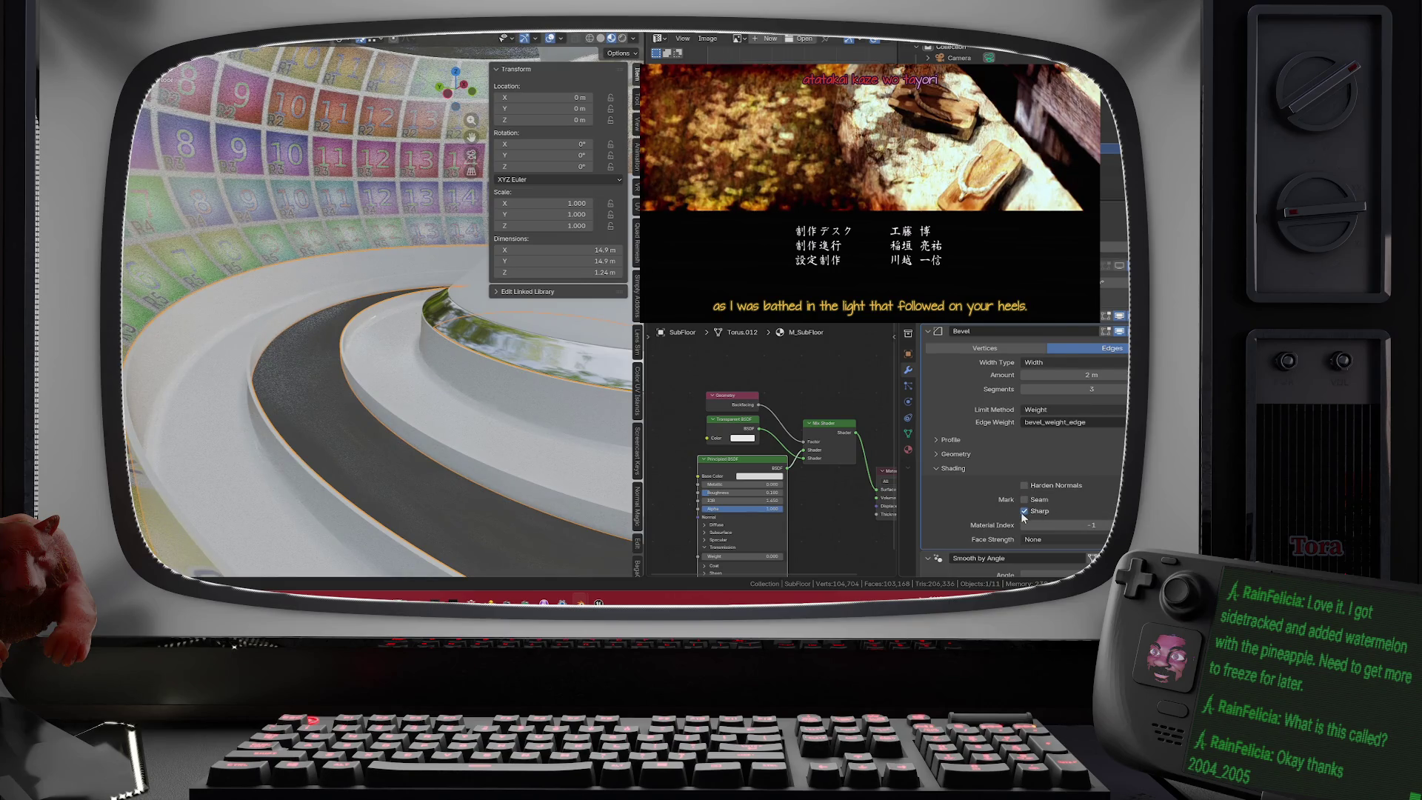
{"action": "left_click", "coordinate": [1025, 500]}
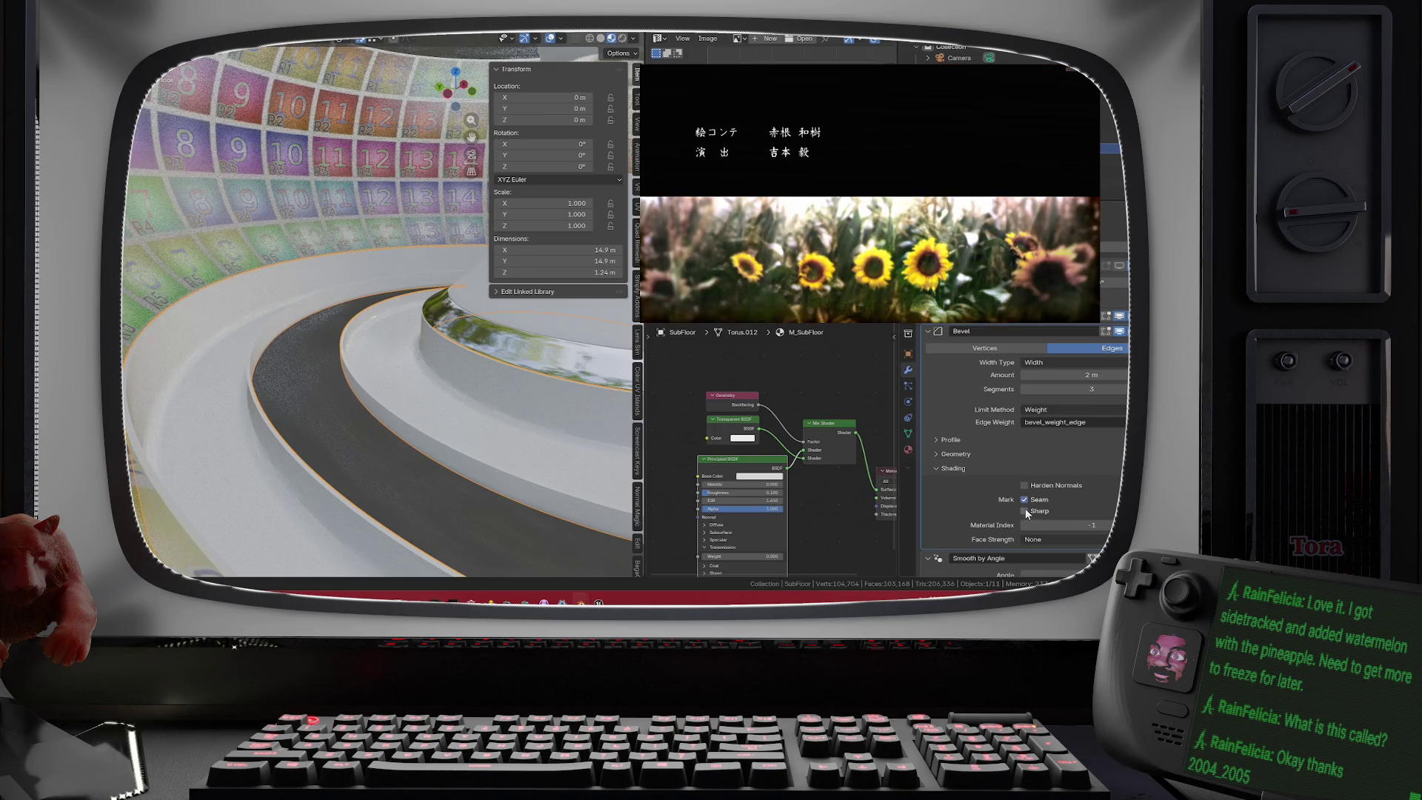
{"action": "left_click", "coordinate": [1026, 500]}
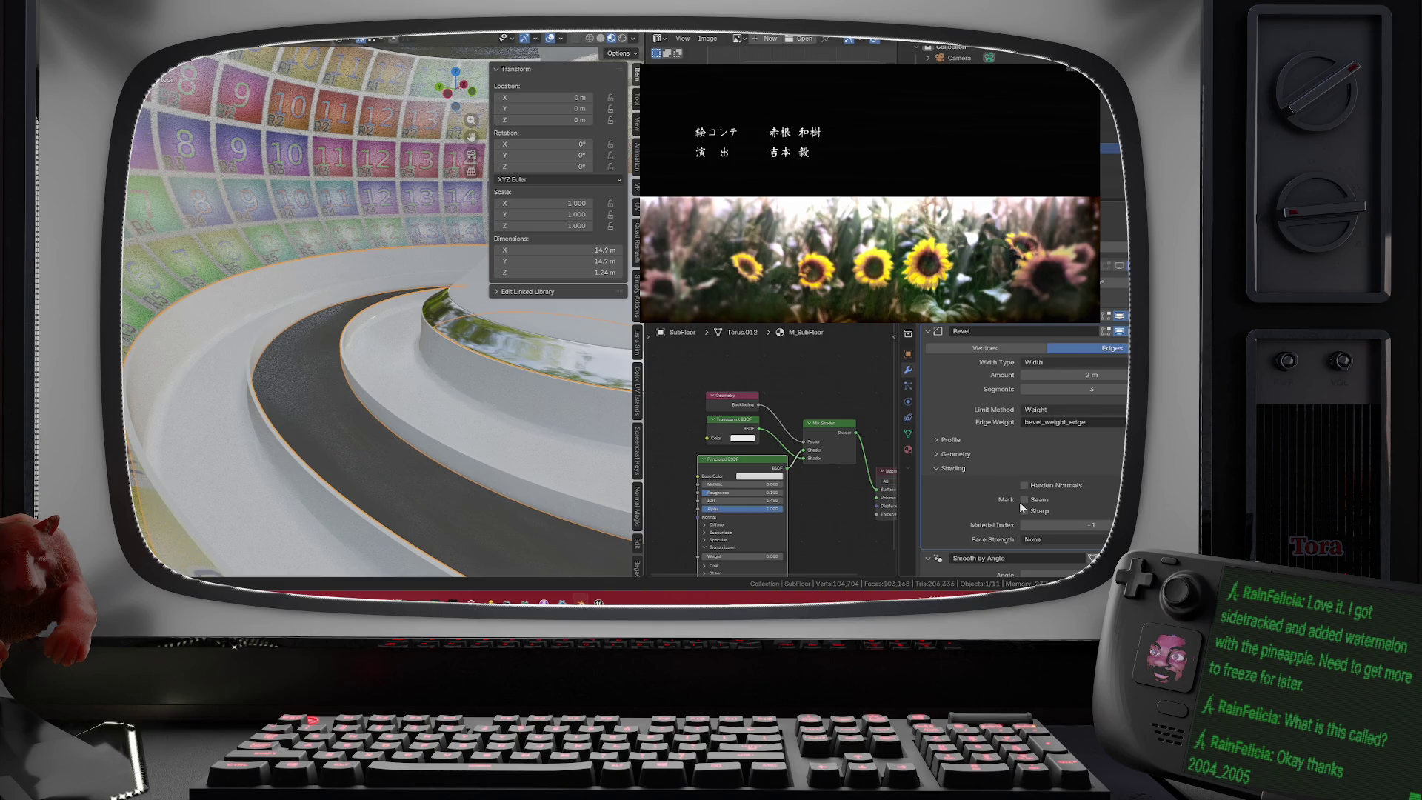
{"action": "scroll", "coordinate": [994, 506], "scroll_direction": "down", "scroll_amount": 1}
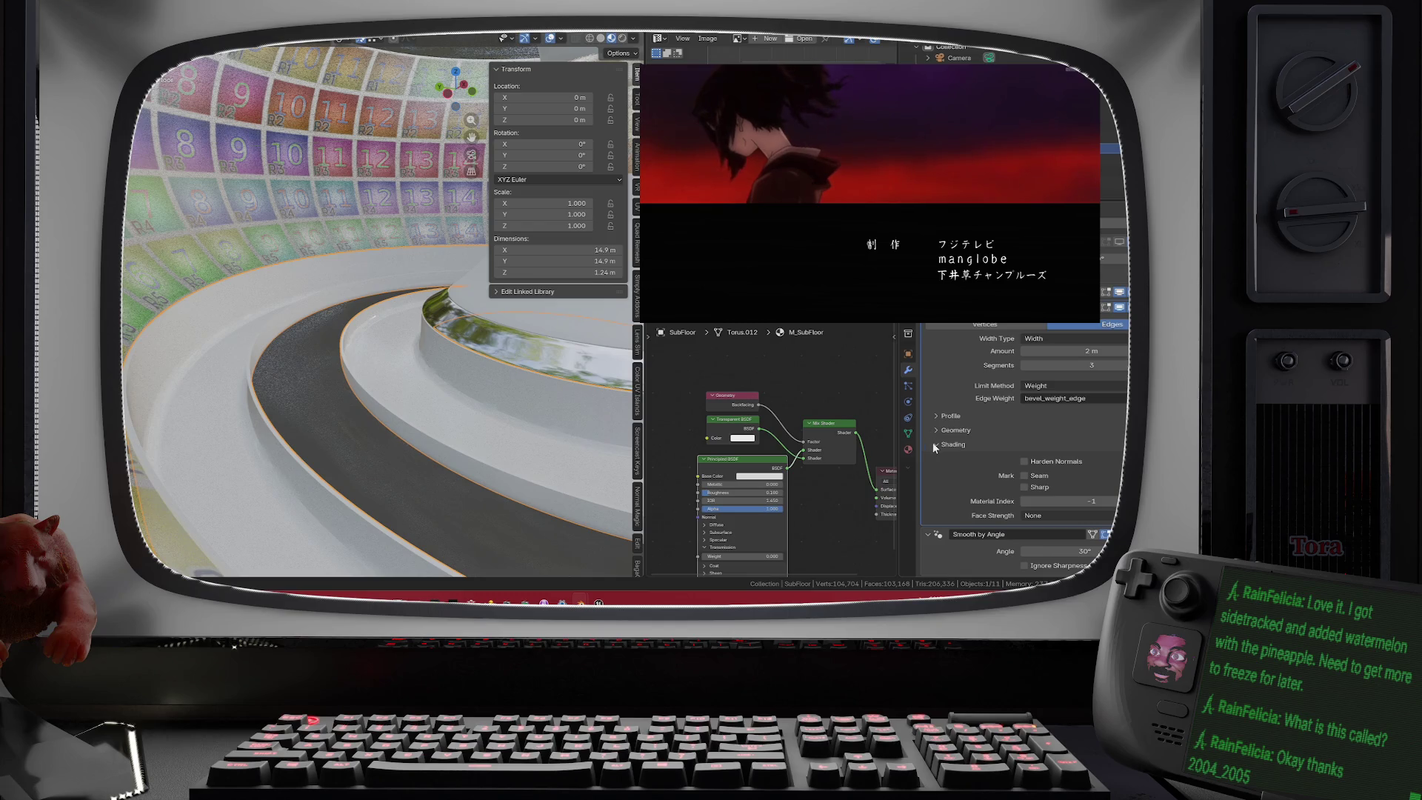
{"action": "left_click", "coordinate": [1024, 486]}
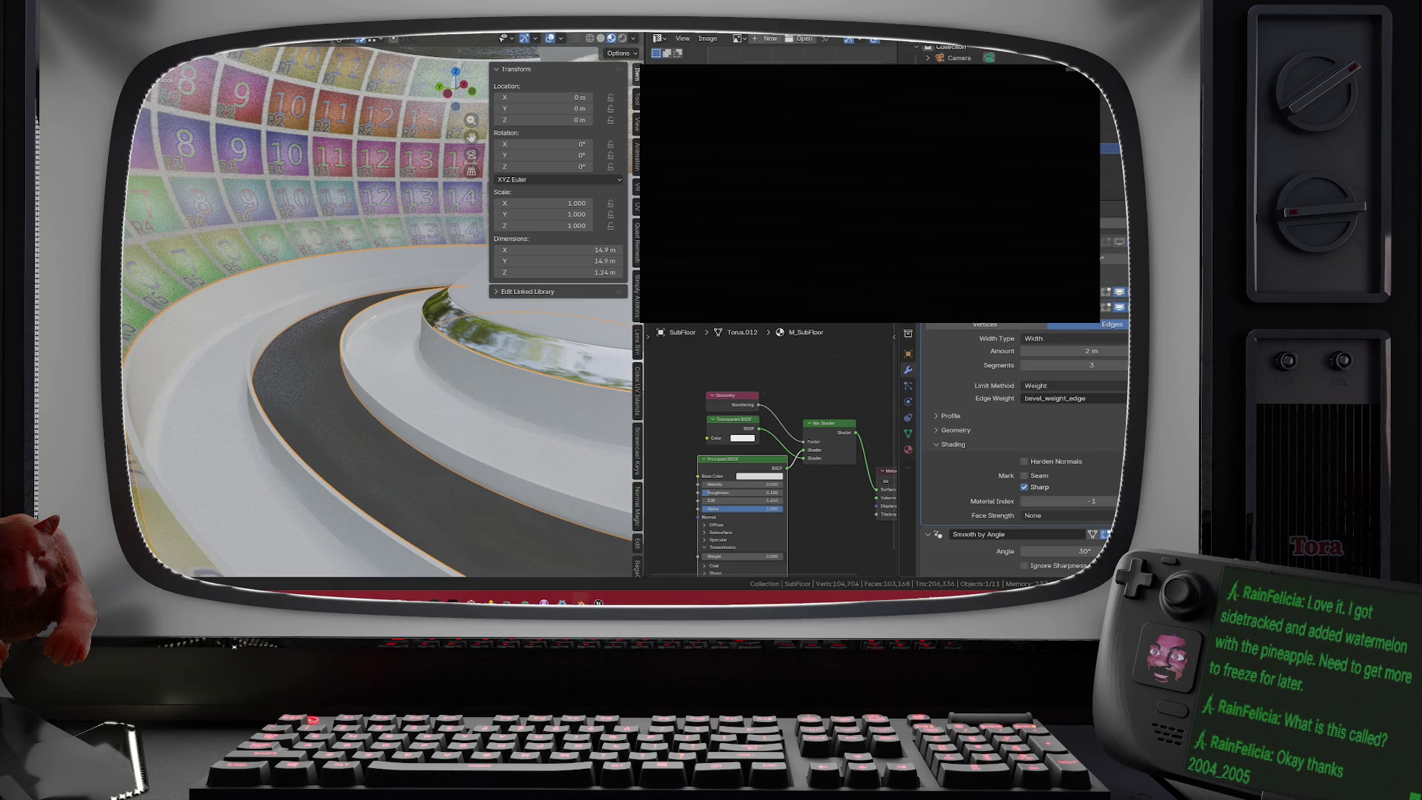
- Re-toggle Mark Sharp, enable Harden Normals, and step the Bevel segments from 3 down to 1
{"action": "left_click", "coordinate": [1102, 306]}
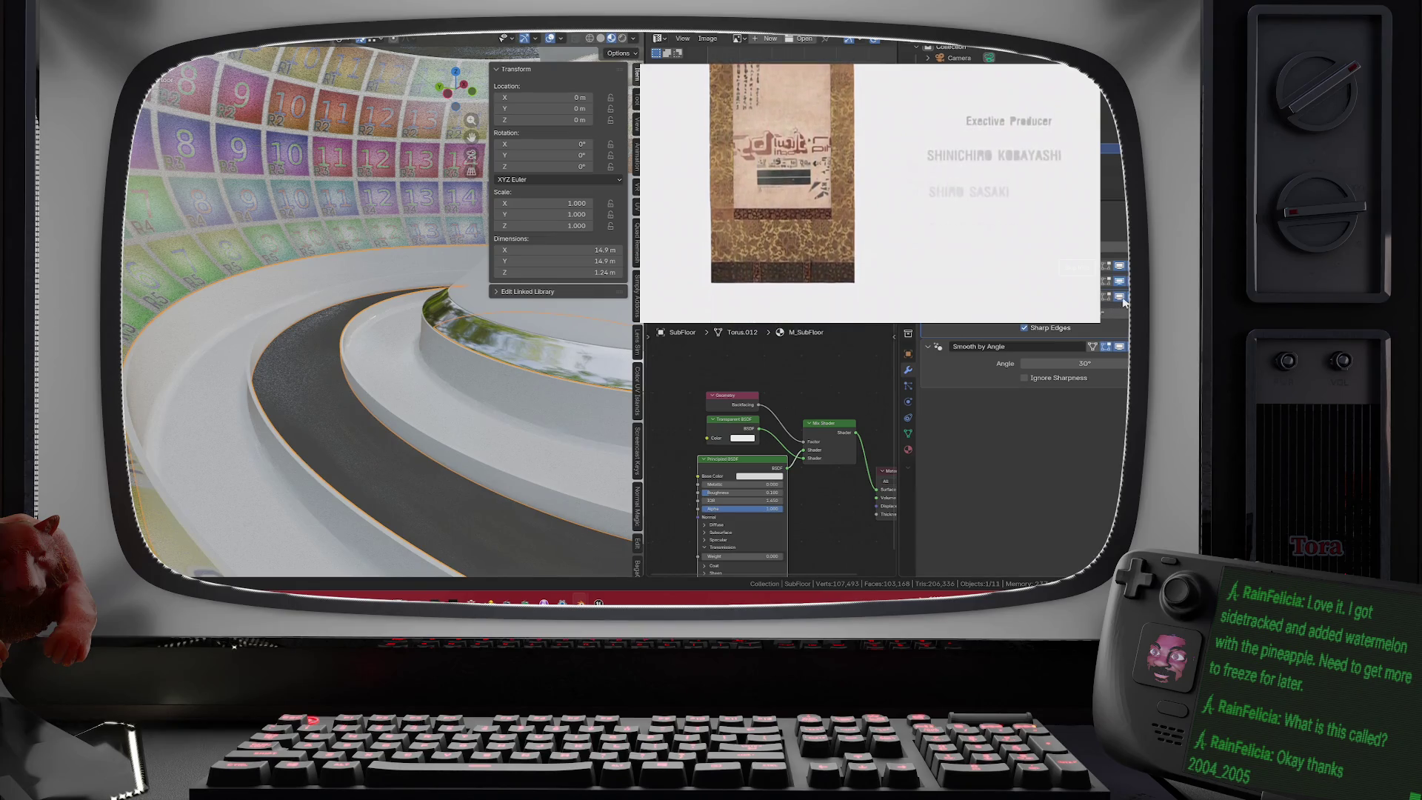
{"action": "scroll", "coordinate": [1107, 322], "scroll_direction": "up", "scroll_amount": 5}
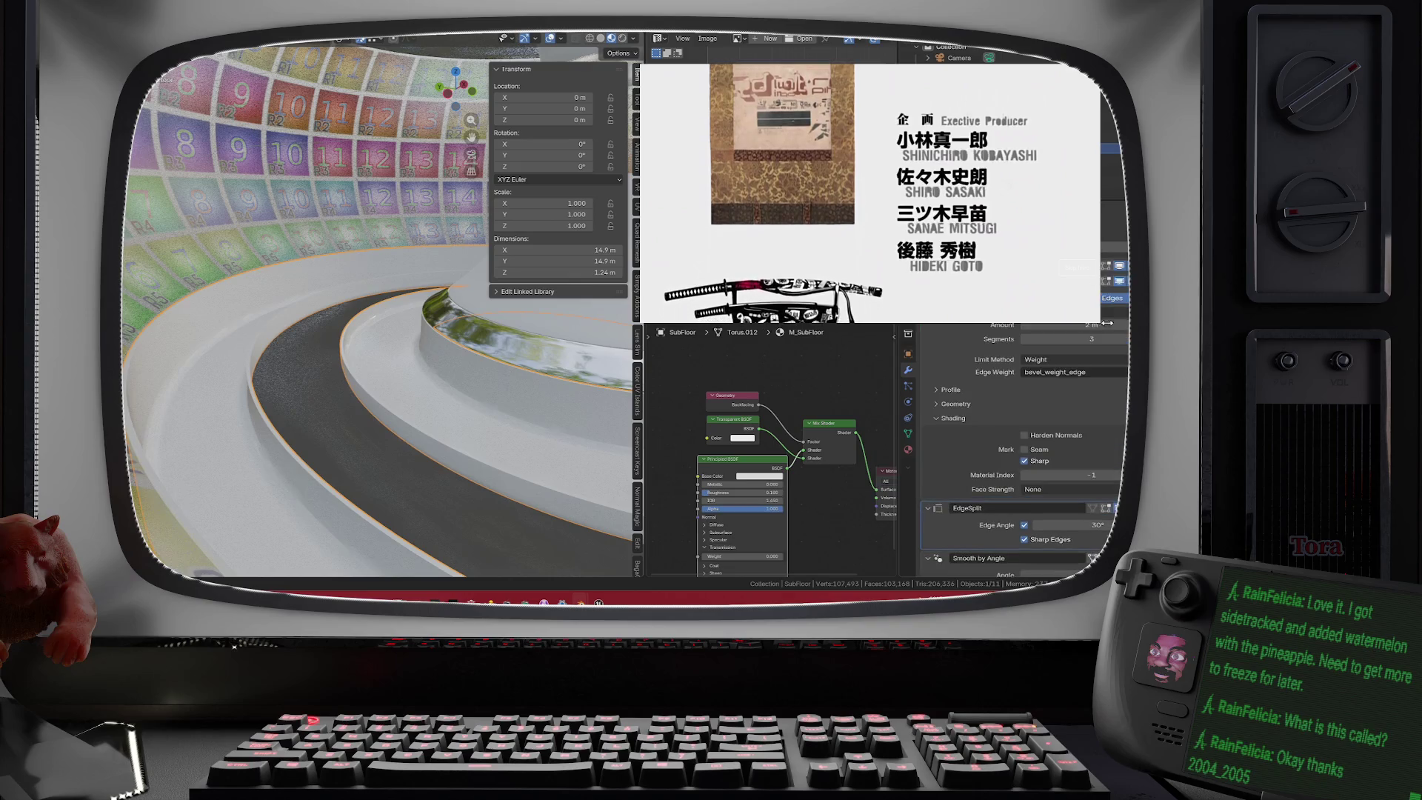
{"action": "left_click", "coordinate": [1035, 460]}
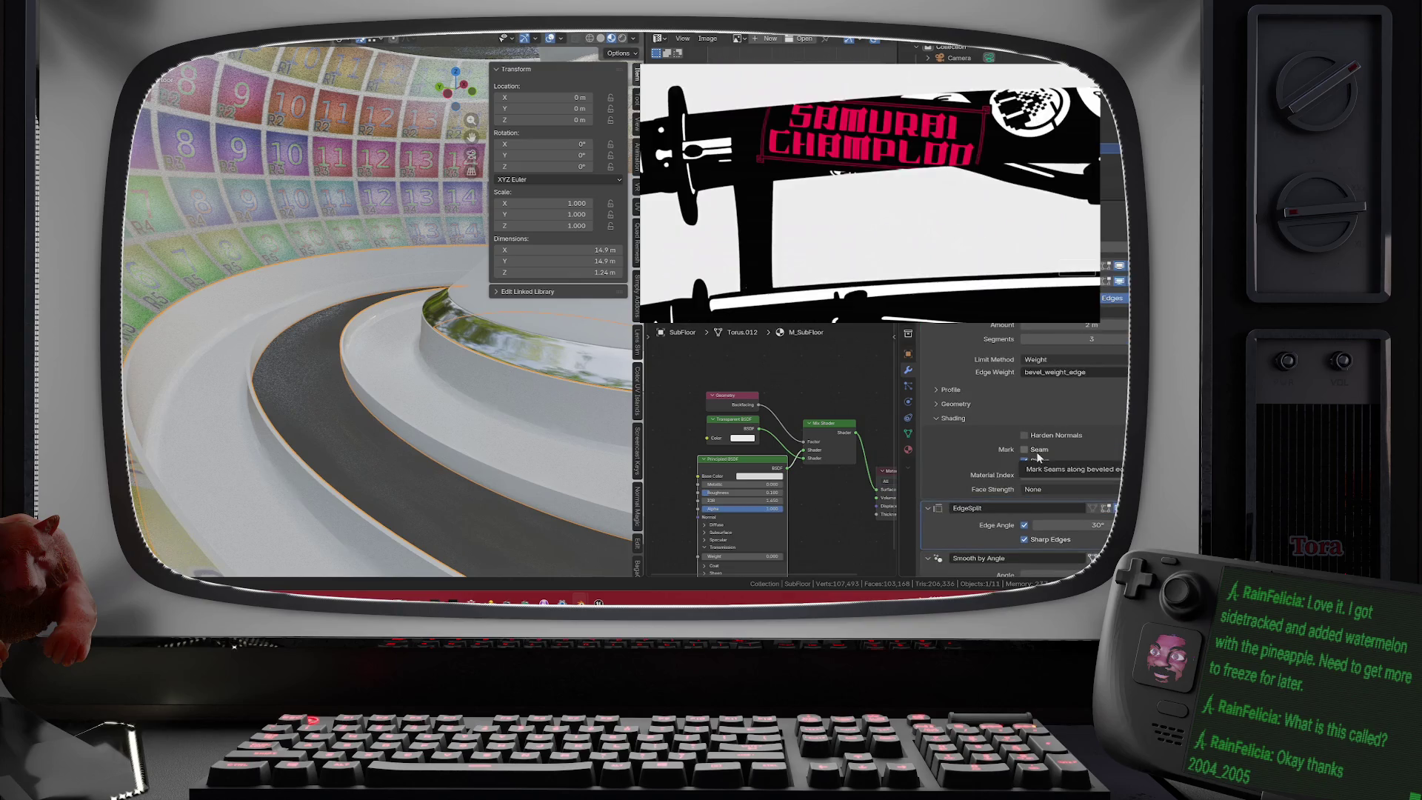
{"action": "left_click", "coordinate": [1024, 460]}
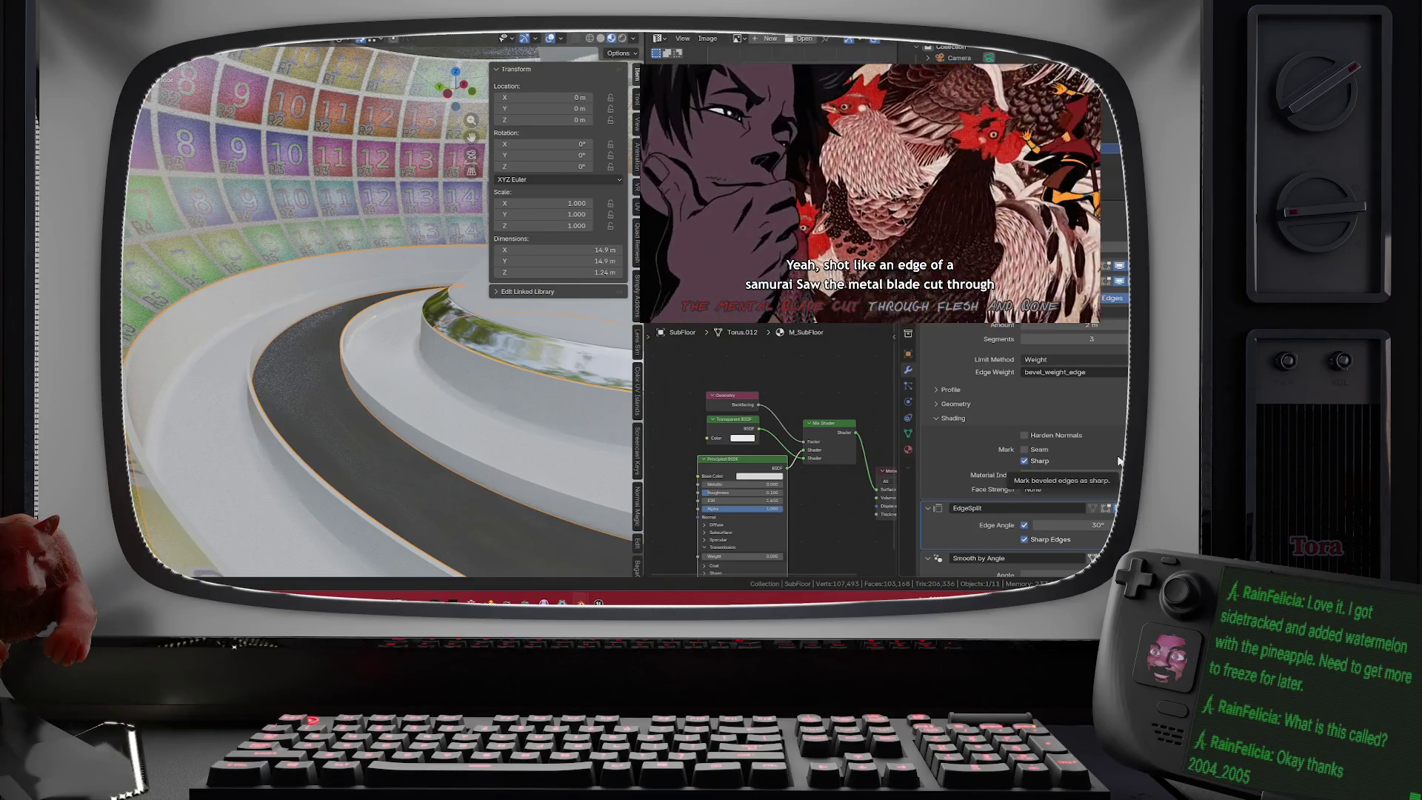
{"action": "left_click", "coordinate": [1040, 438]}
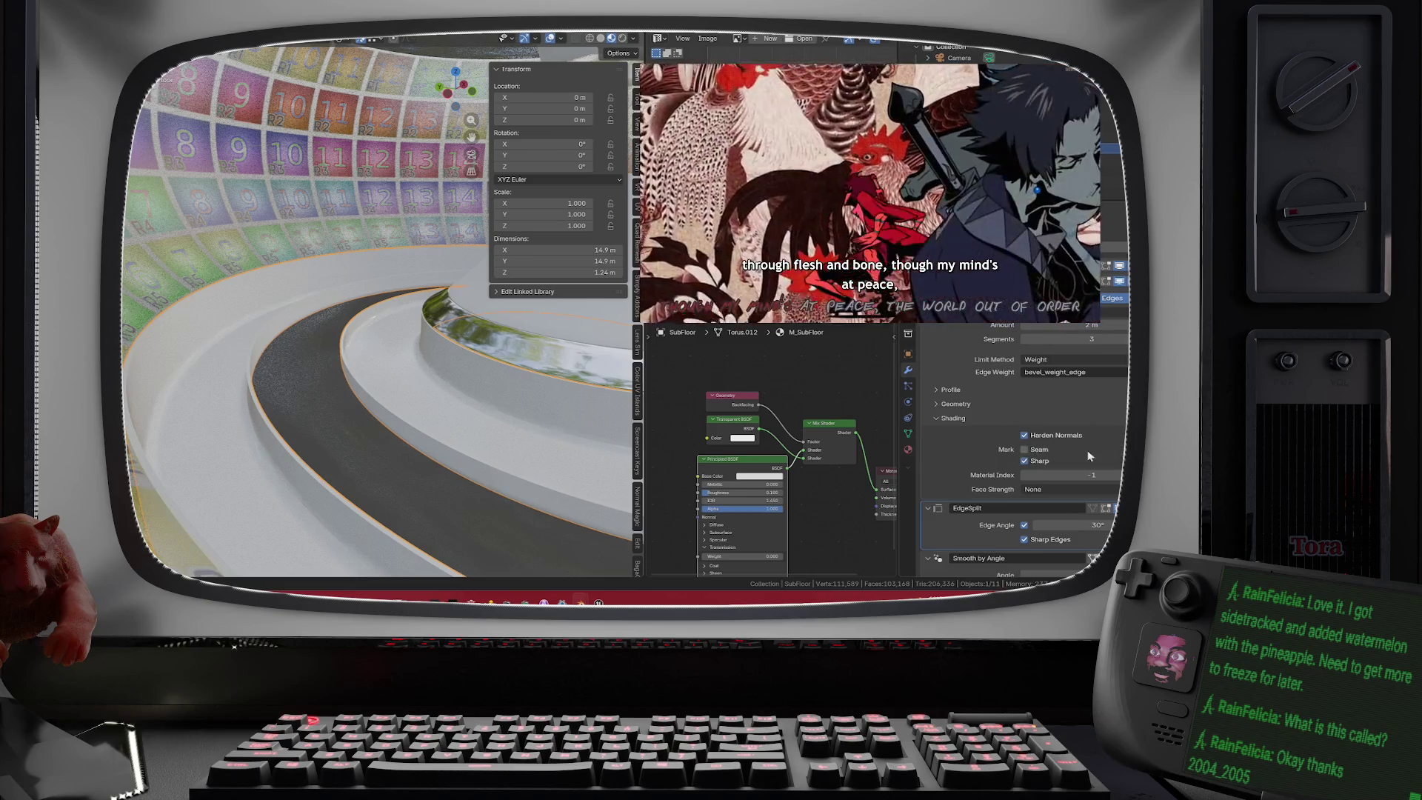
{"action": "left_click", "coordinate": [1023, 338]}
{"action": "left_click", "coordinate": [1025, 338]}
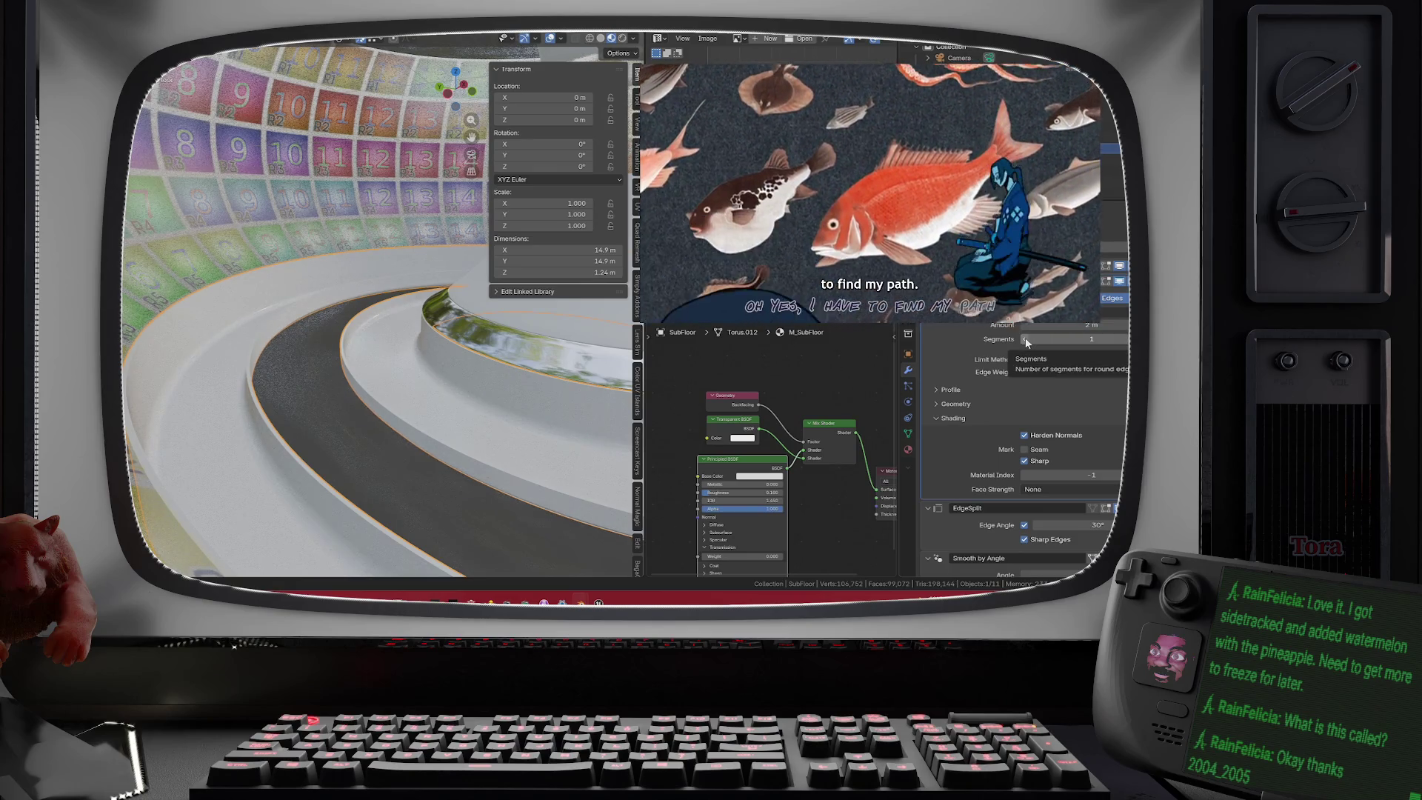
- Turn off Harden Normals on the SubFloor Bevel modifier
{"action": "scroll", "coordinate": [485, 362], "scroll_direction": "up", "scroll_amount": 5}
{"action": "scroll", "coordinate": [485, 363], "scroll_direction": "up", "scroll_amount": 8}
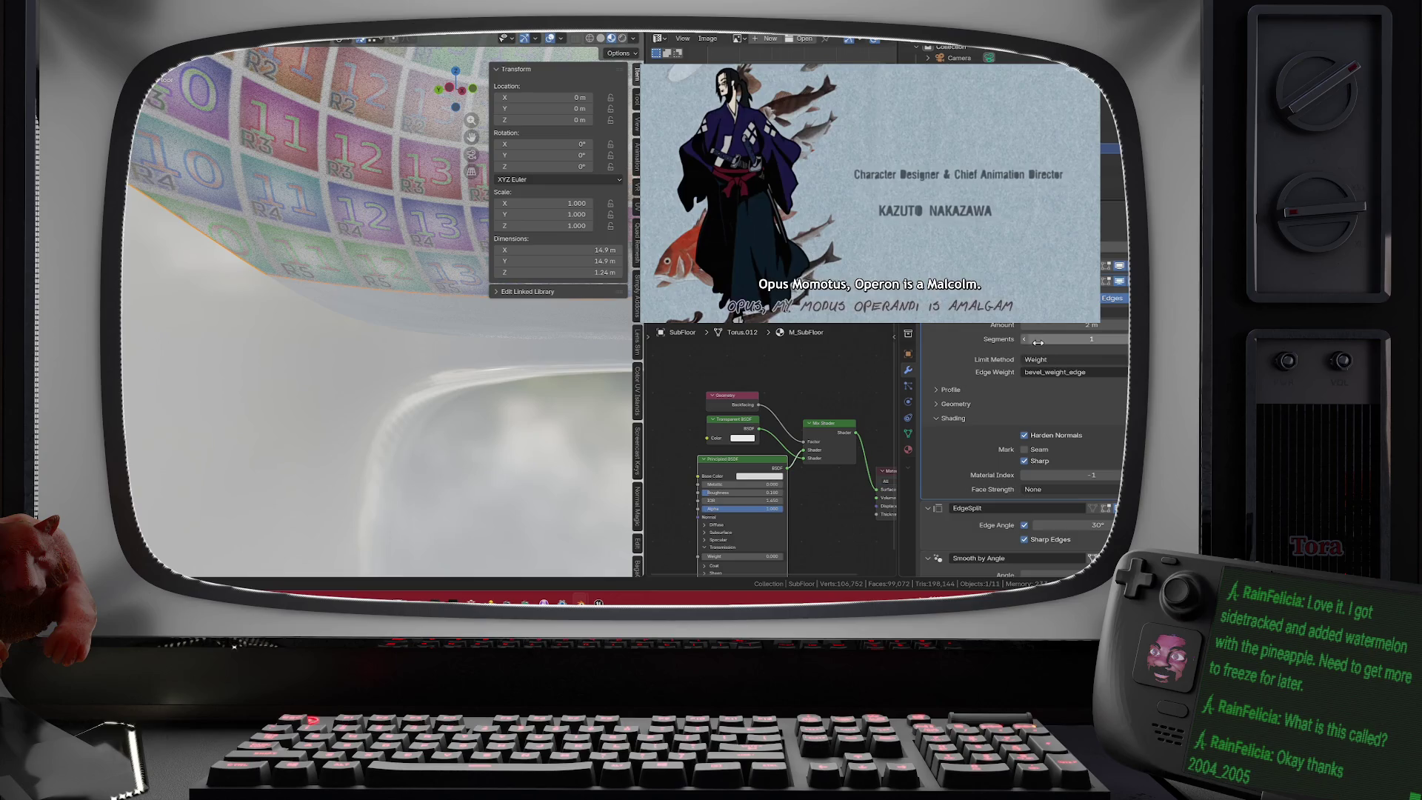
{"action": "left_click", "coordinate": [1025, 434]}
{"action": "mouse_move", "coordinate": [638, 422]}
{"action": "left_mouse_down"}
{"action": "mouse_move", "coordinate": [518, 378]}
{"action": "mouse_move", "coordinate": [482, 374]}
{"action": "mouse_move", "coordinate": [478, 388]}
{"action": "left_mouse_up"}
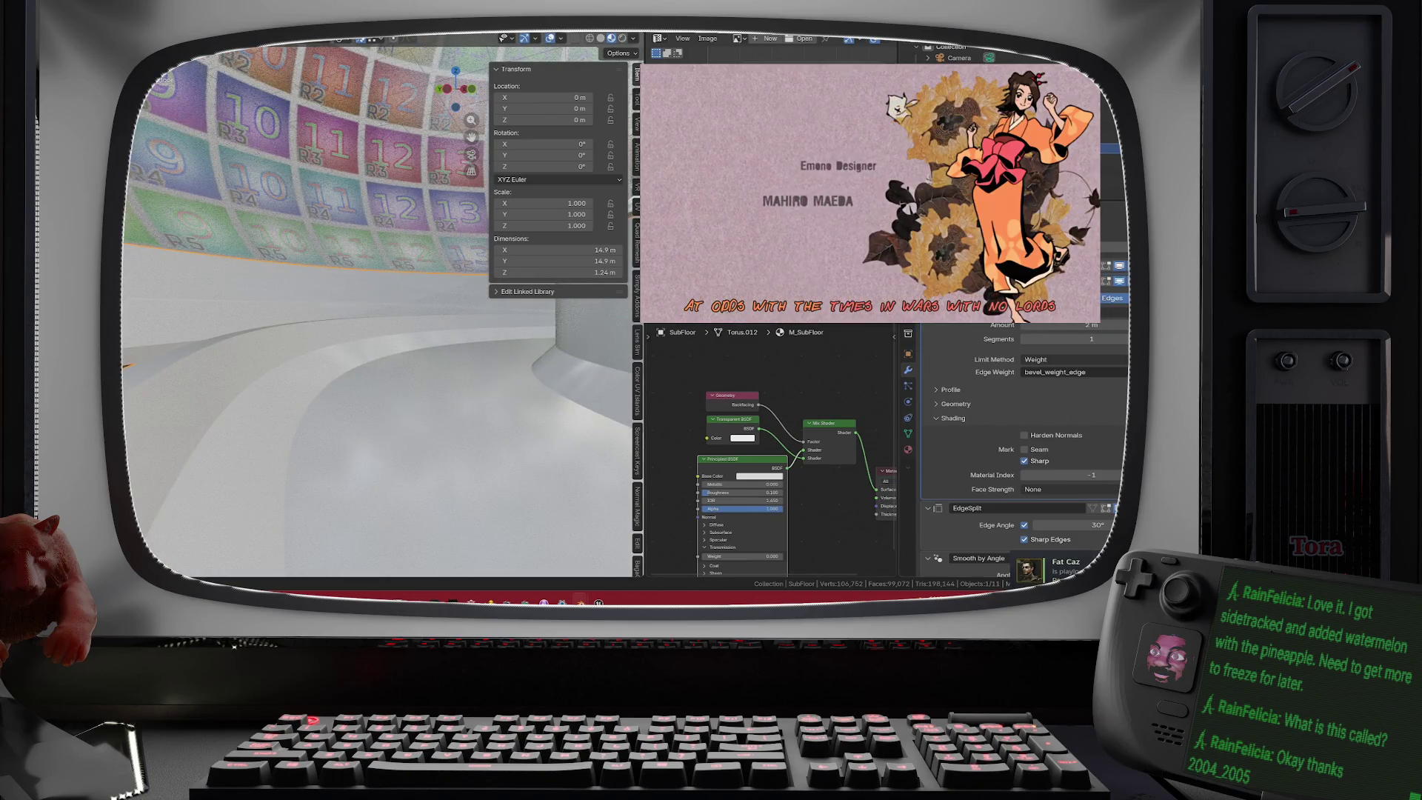
- Try Bevel amounts of 1 m and 0.7 m, settling on 0.1 m
{"action": "type", "text": "1"}
{"action": "key", "text": "Return"}
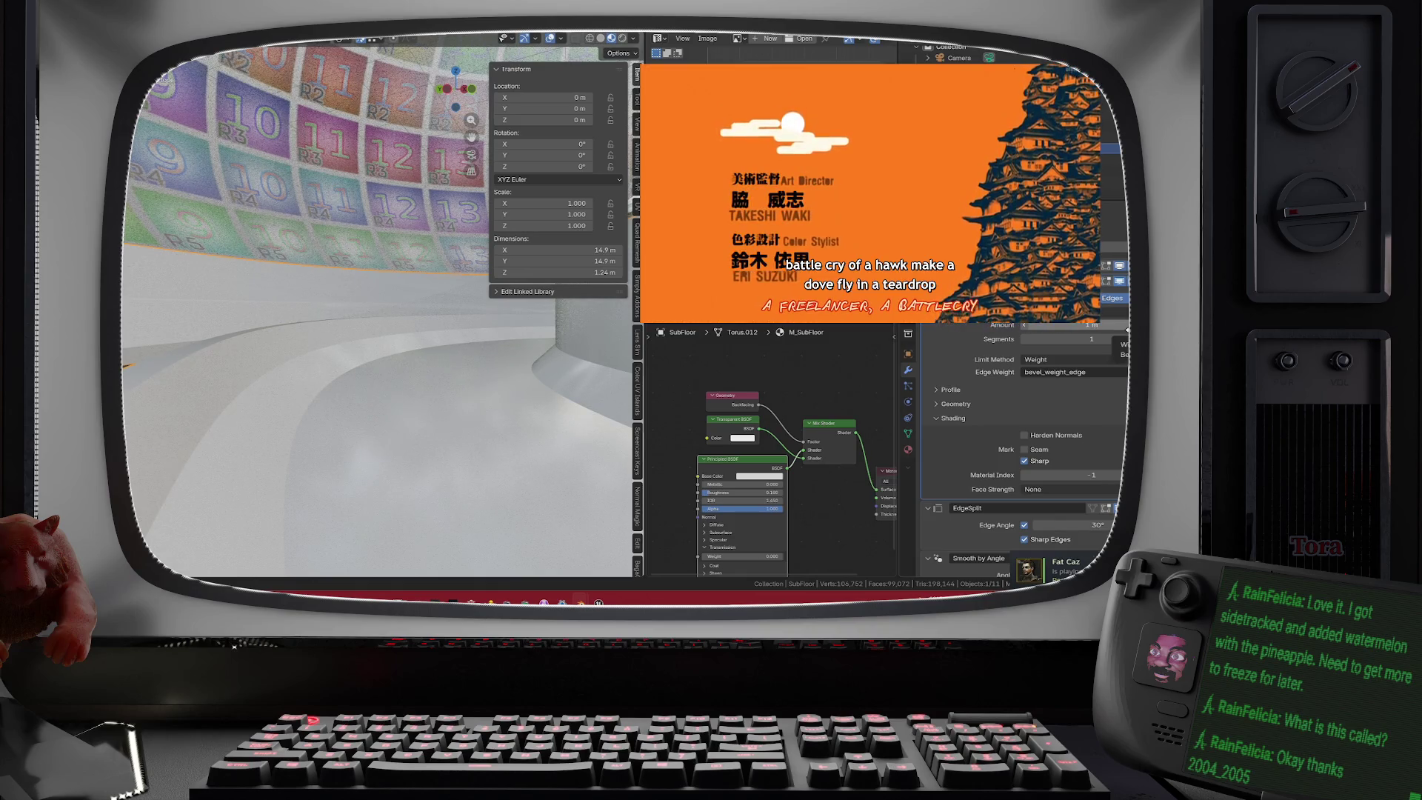
{"action": "mouse_move", "coordinate": [1071, 328]}
{"action": "left_mouse_down"}
{"action": "mouse_move", "coordinate": [1048, 327]}
{"action": "mouse_move", "coordinate": [1086, 327]}
{"action": "left_mouse_up"}
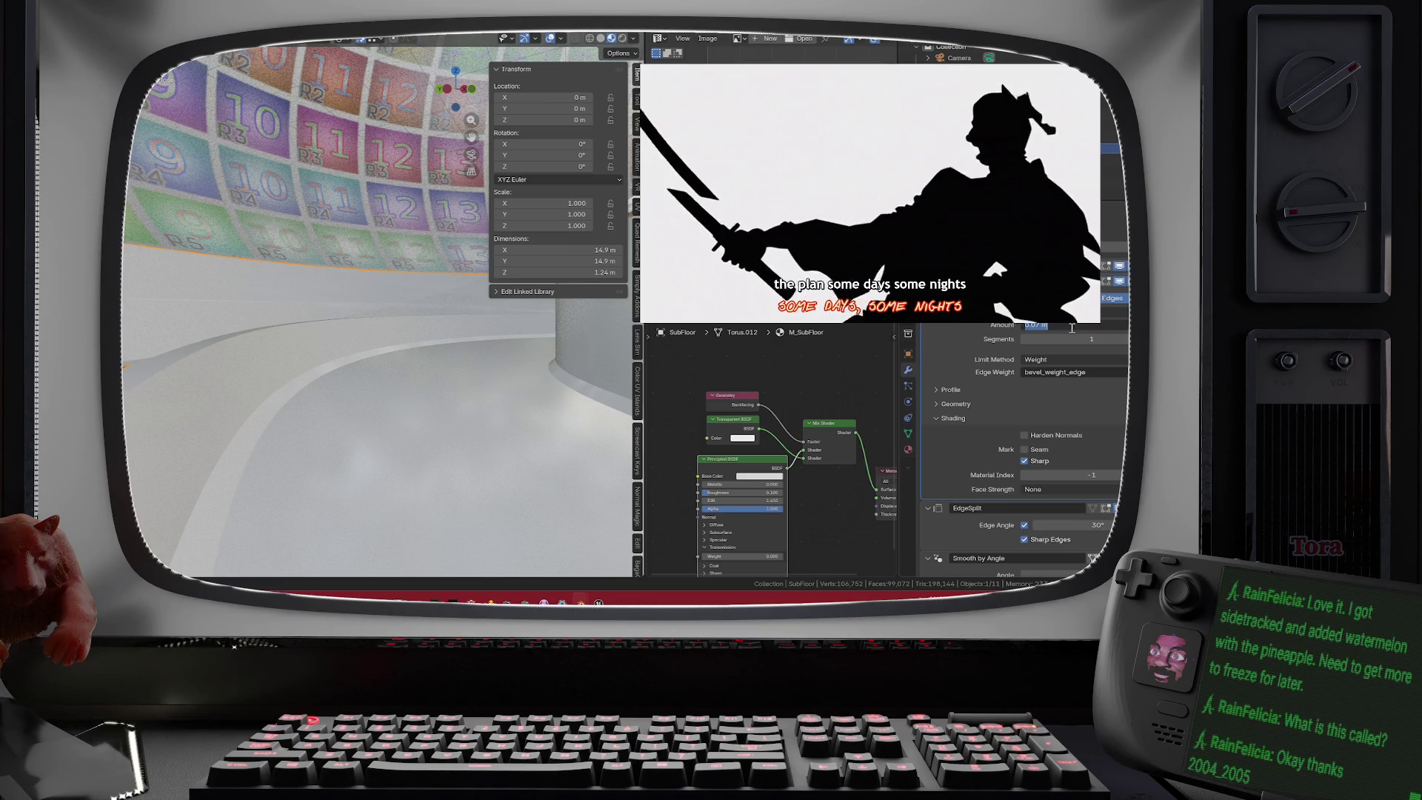
{"action": "left_click", "coordinate": [1070, 325]}
{"action": "key", "text": "BackSpace"}
{"action": "key", "text": "BackSpace"}
{"action": "key", "text": "BackSpace"}
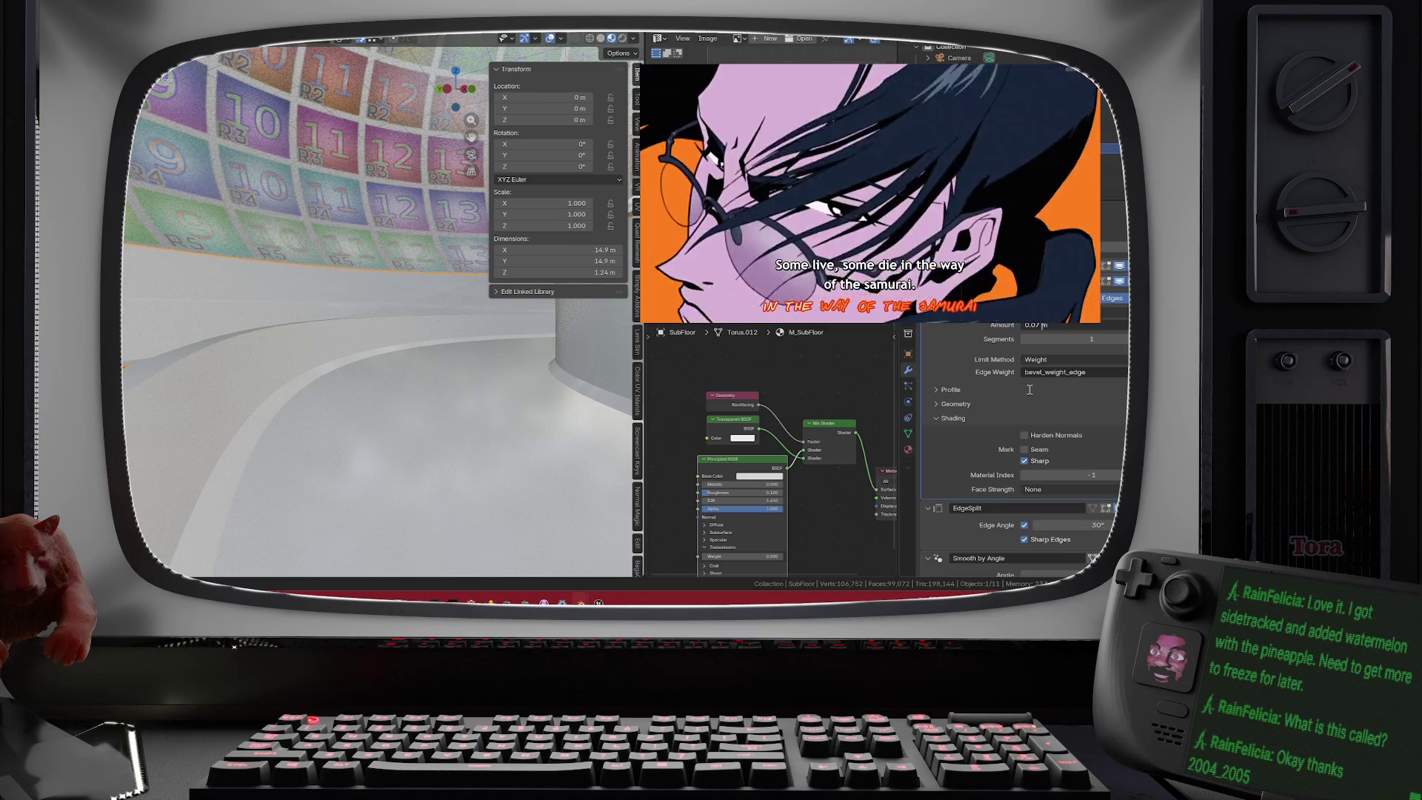
{"action": "type", "text": ".1"}
{"action": "key", "text": "Return"}
{"action": "mouse_move", "coordinate": [468, 458]}
{"action": "left_mouse_down"}
{"action": "mouse_move", "coordinate": [487, 370]}
{"action": "mouse_move", "coordinate": [451, 398]}
{"action": "left_mouse_up"}
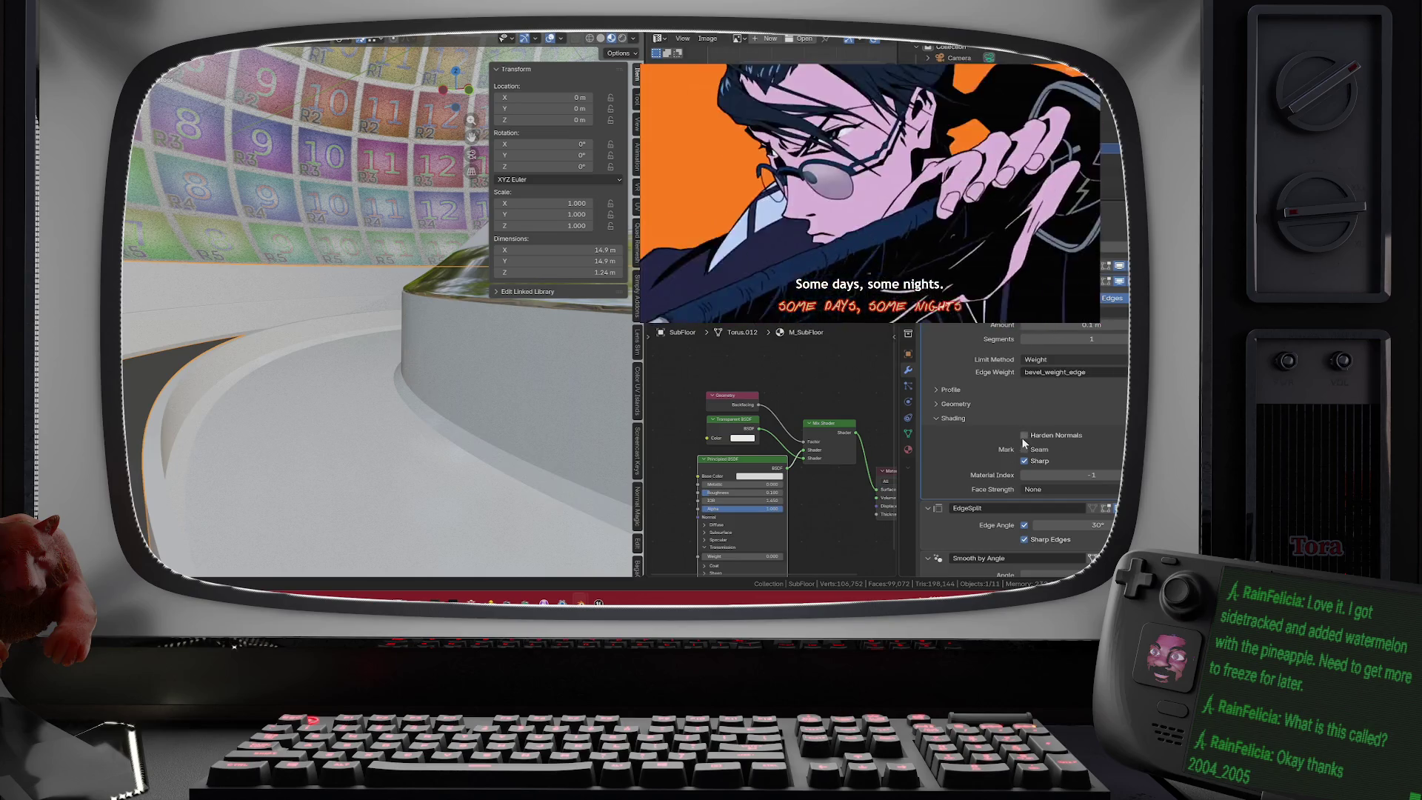
- Toggle Harden Normals on and off, and try Face Strength New before returning it to None
{"action": "left_click", "coordinate": [1024, 437]}
{"action": "left_click", "coordinate": [1024, 437]}
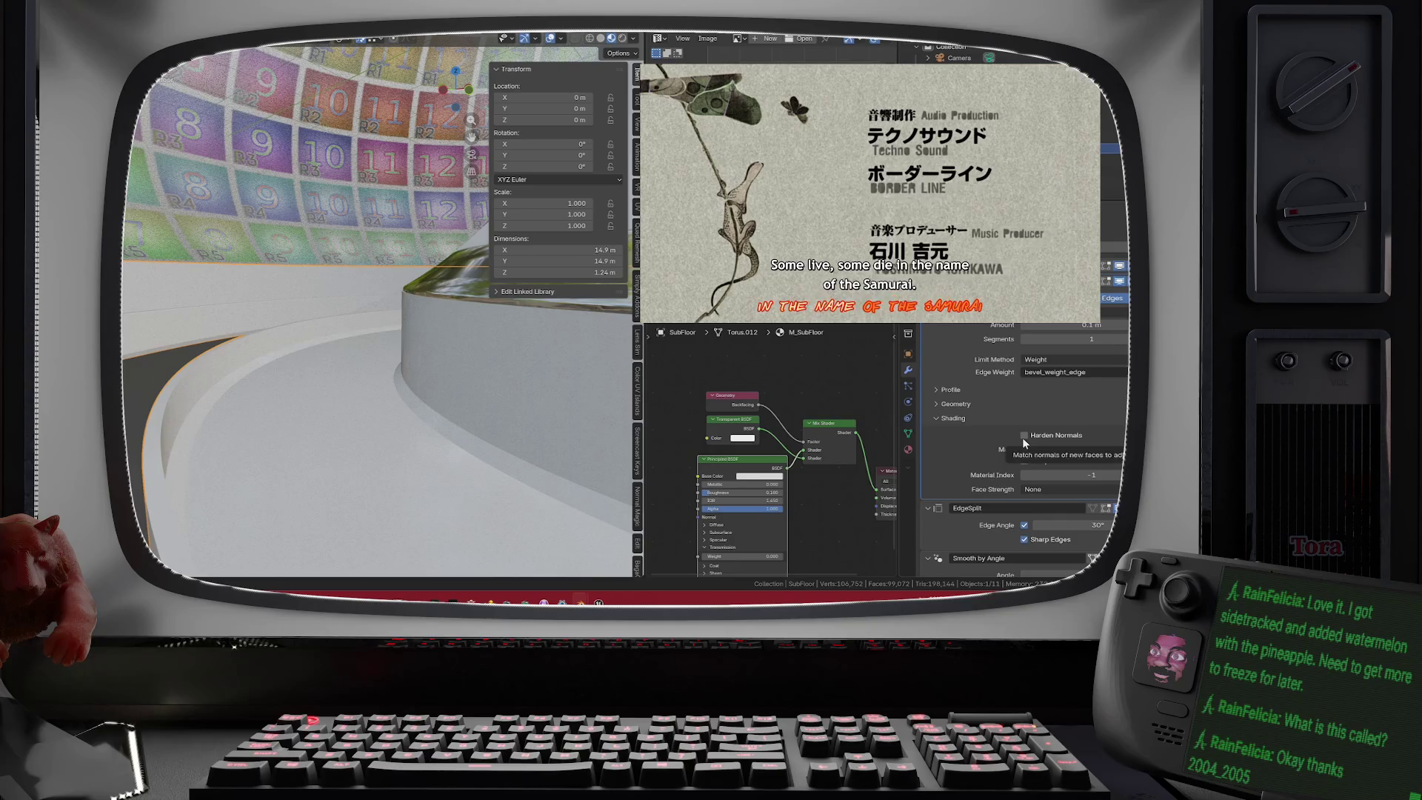
{"action": "left_click", "coordinate": [1044, 461]}
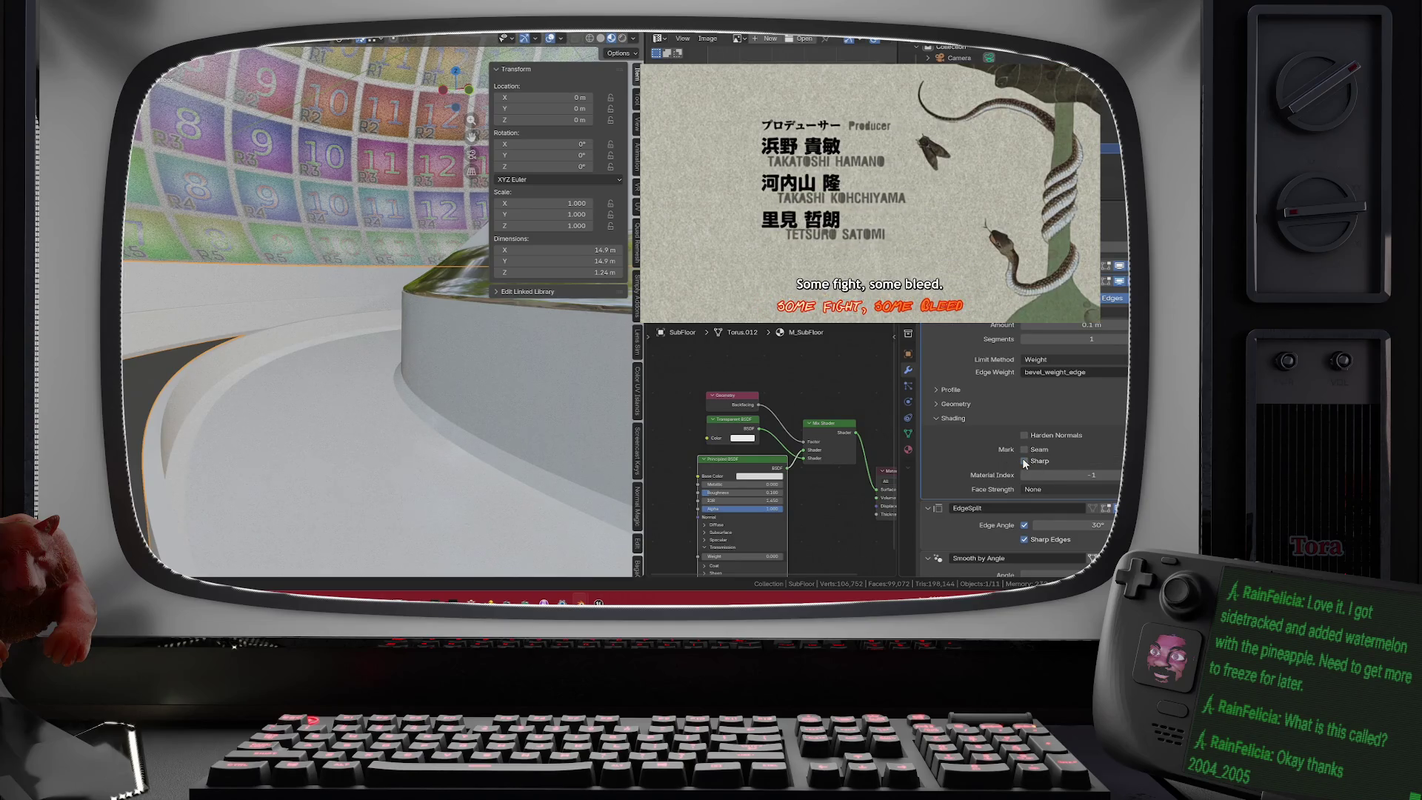
{"action": "scroll", "coordinate": [1008, 480], "scroll_direction": "down", "scroll_amount": 1}
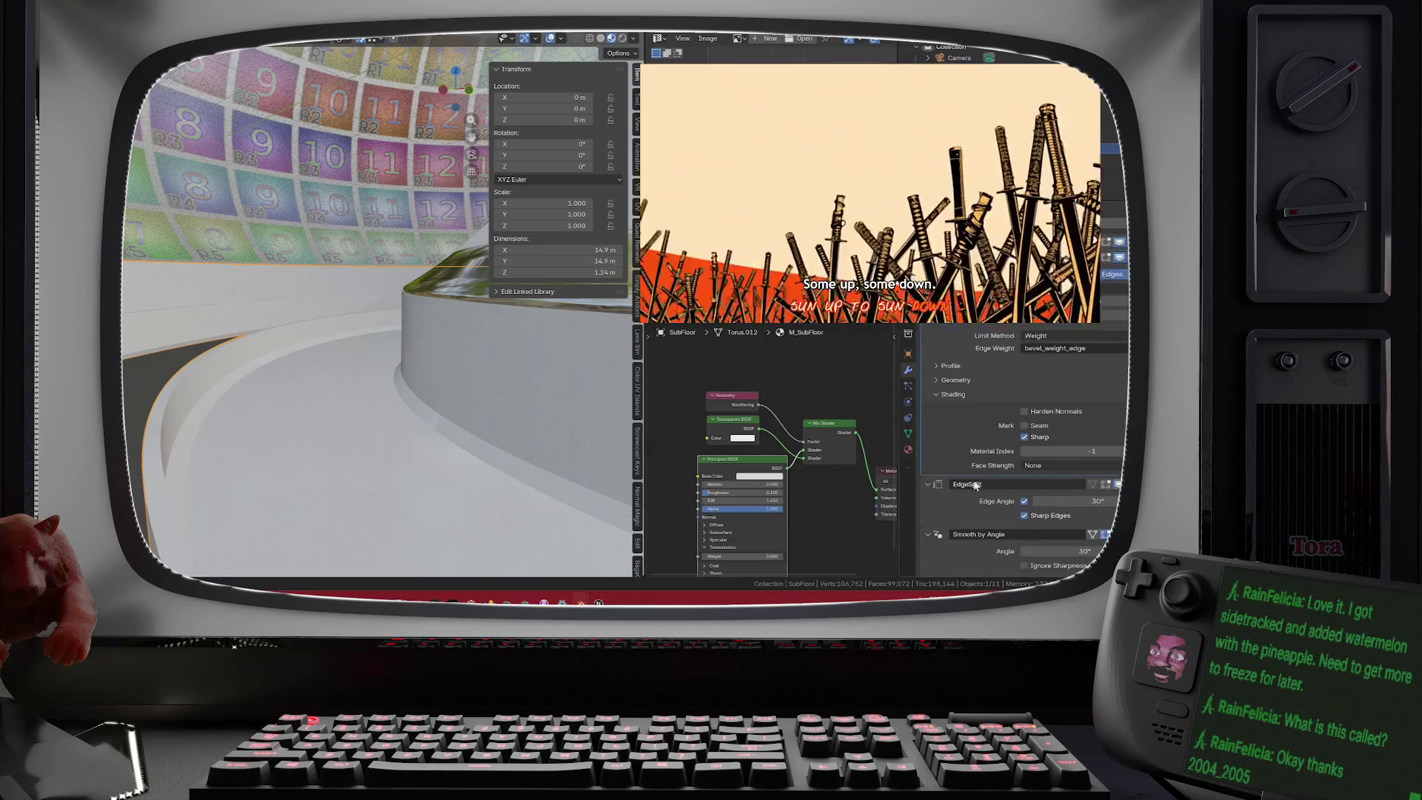
{"action": "left_click", "coordinate": [1037, 467]}
{"action": "left_click", "coordinate": [1031, 492]}
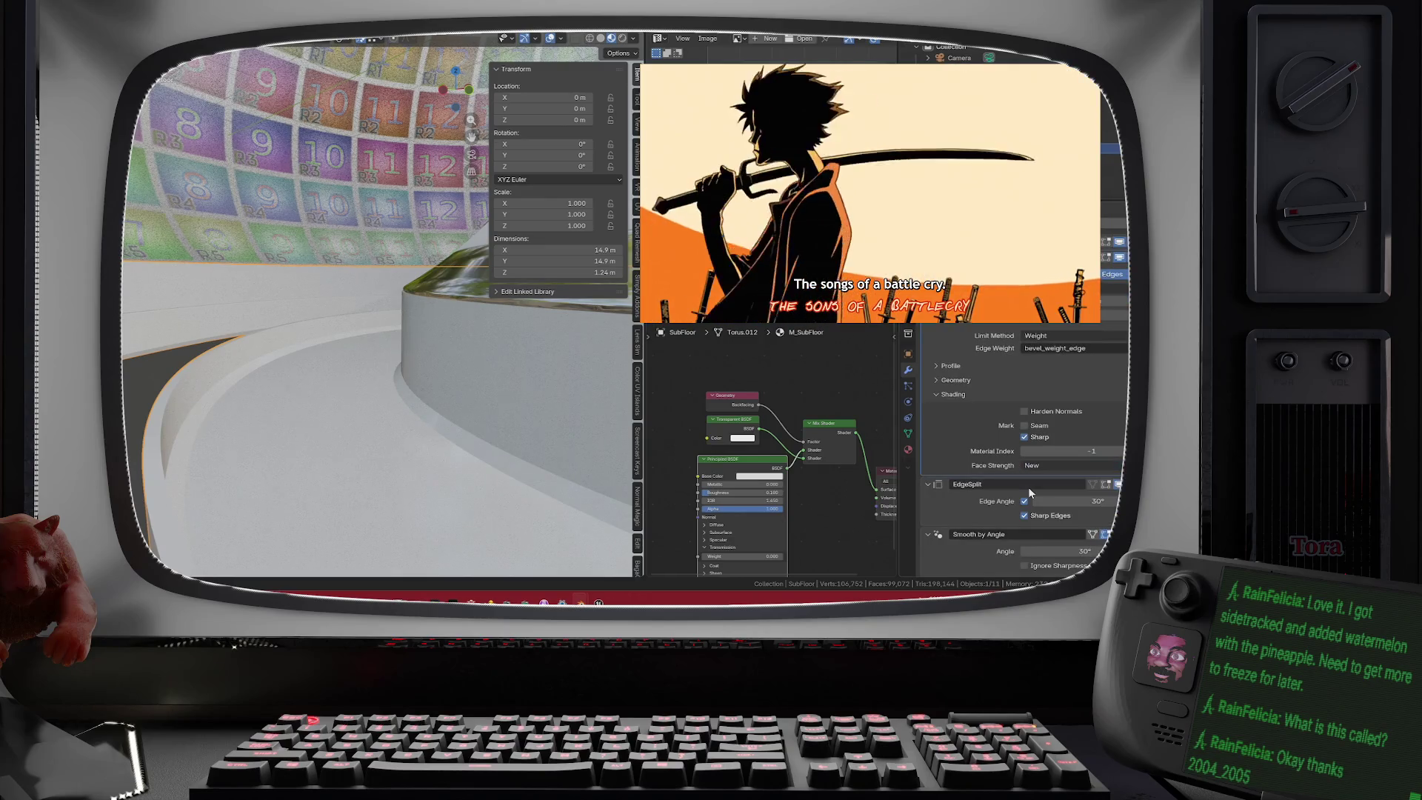
{"action": "left_click", "coordinate": [1043, 480]}
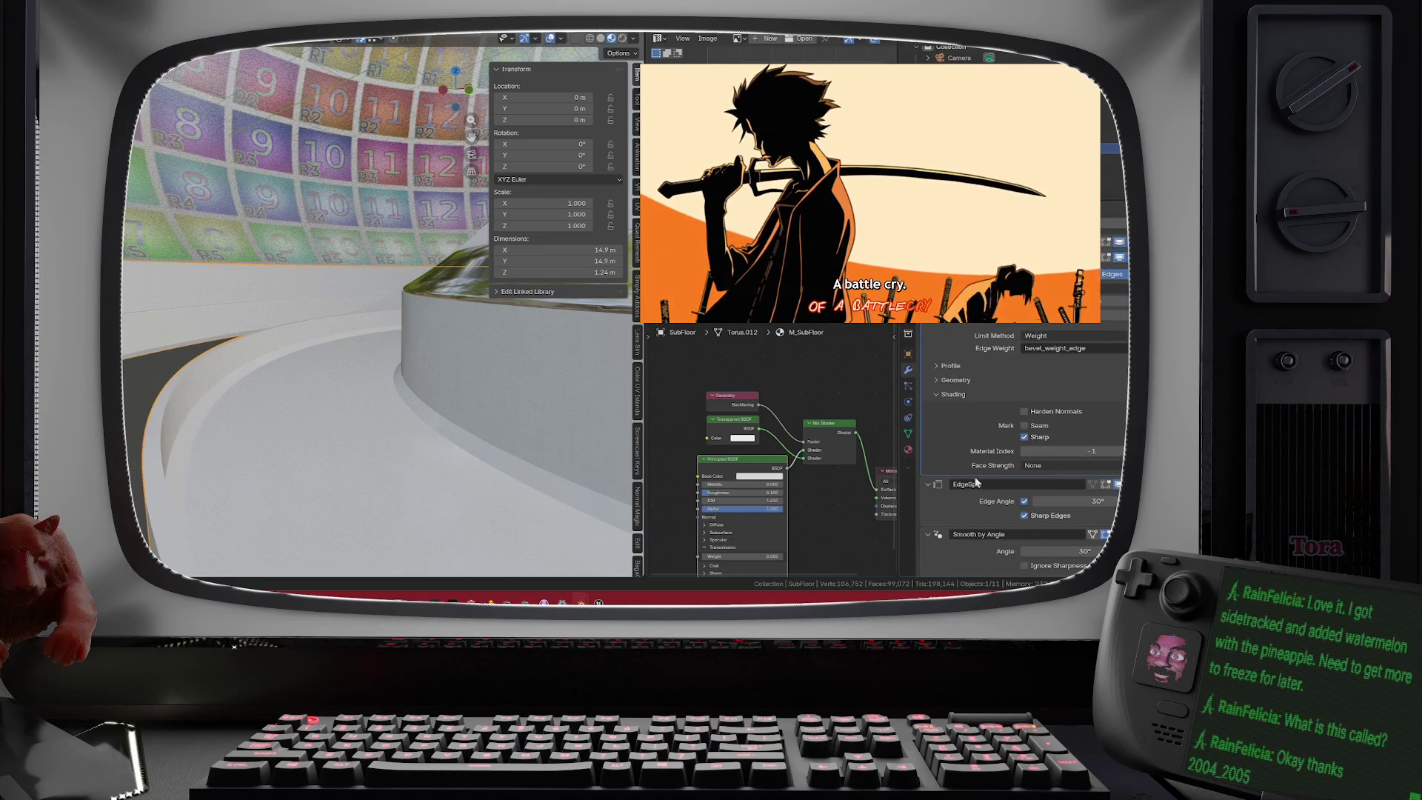
- Uncheck Edge Angle in the EdgeSplit modifier and collapse the Bevel modifier panel
{"action": "left_click", "coordinate": [1024, 502]}
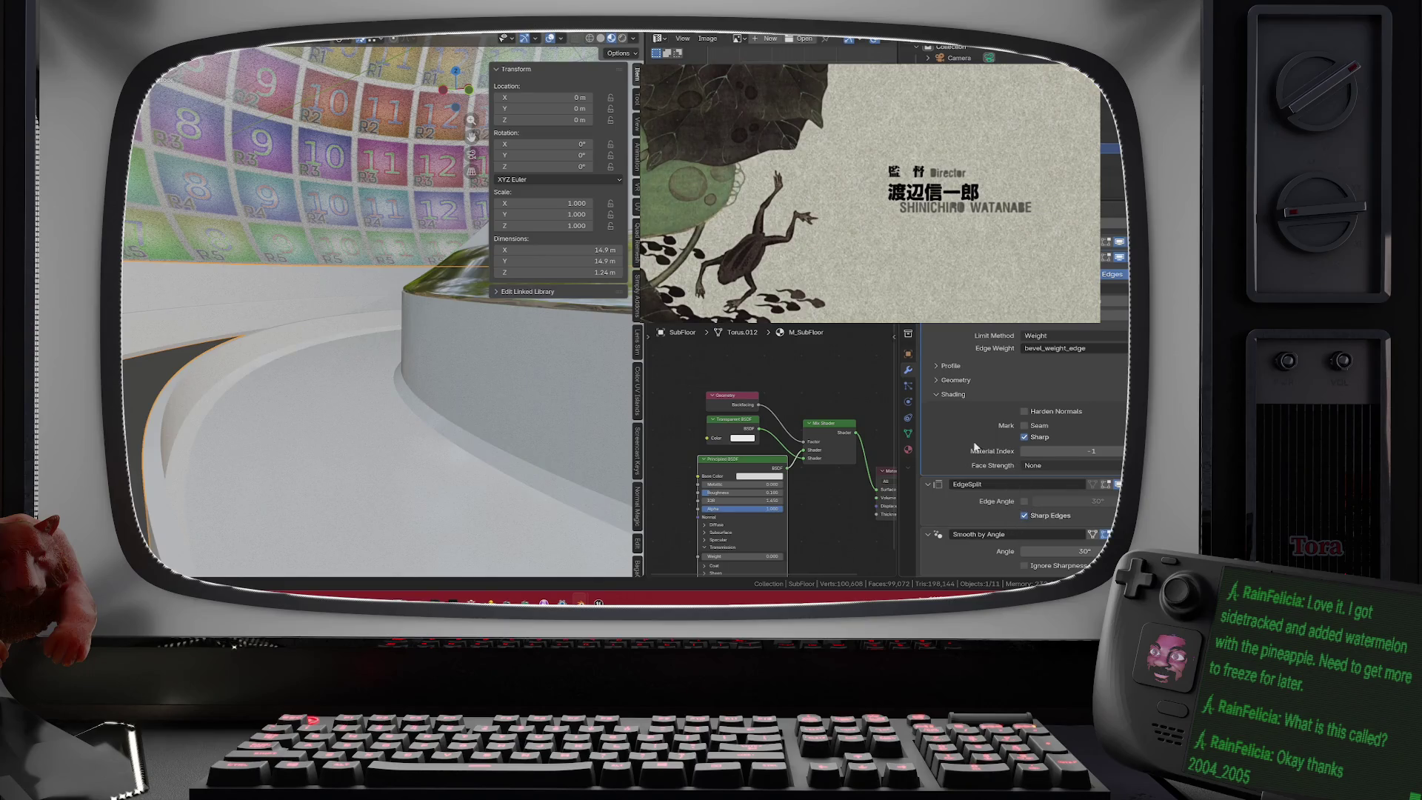
{"action": "scroll", "coordinate": [936, 325], "scroll_direction": "down", "scroll_amount": 5}
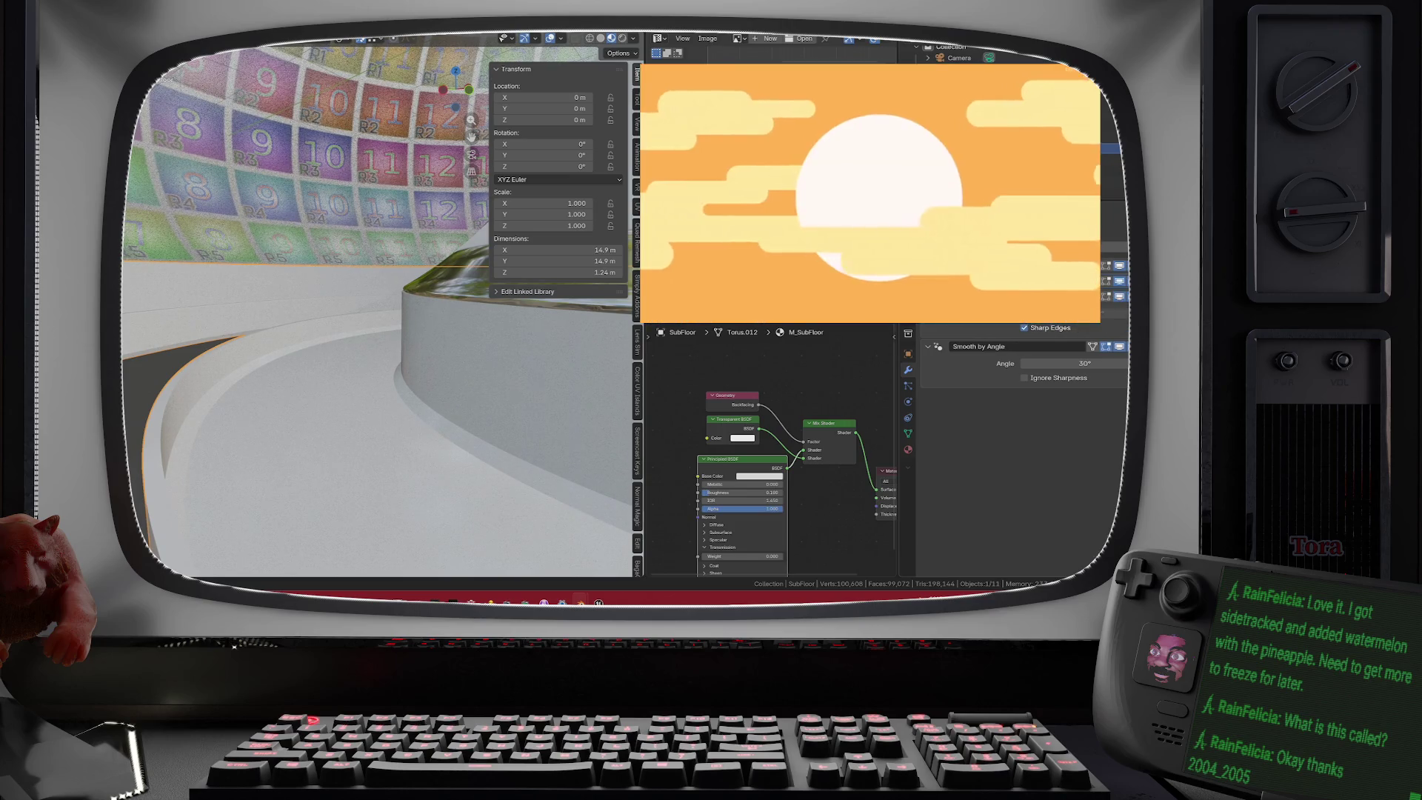
{"action": "scroll", "coordinate": [1118, 300], "scroll_direction": "down", "scroll_amount": 2}
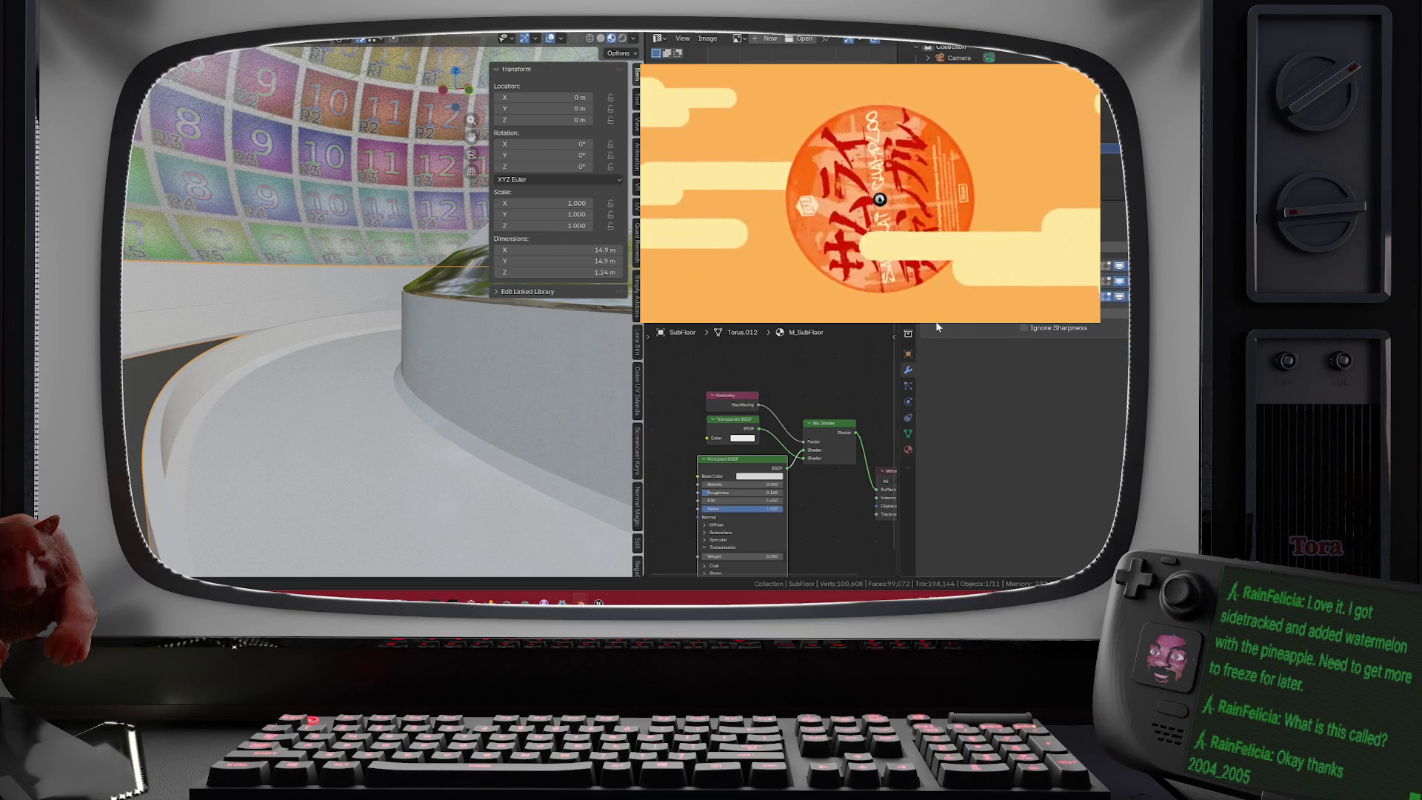
{"action": "scroll", "coordinate": [929, 324], "scroll_direction": "up", "scroll_amount": 2}
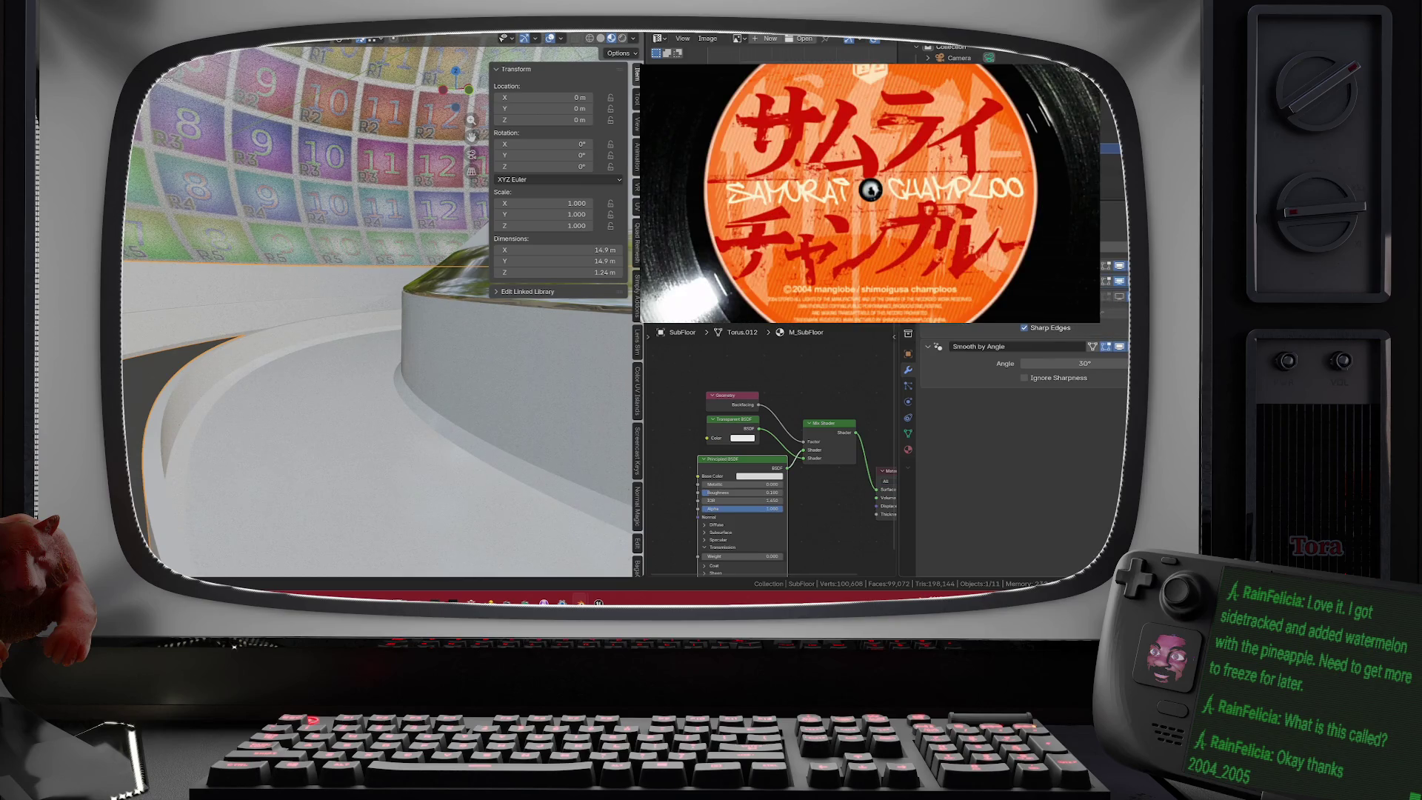
{"action": "left_click", "coordinate": [928, 326]}
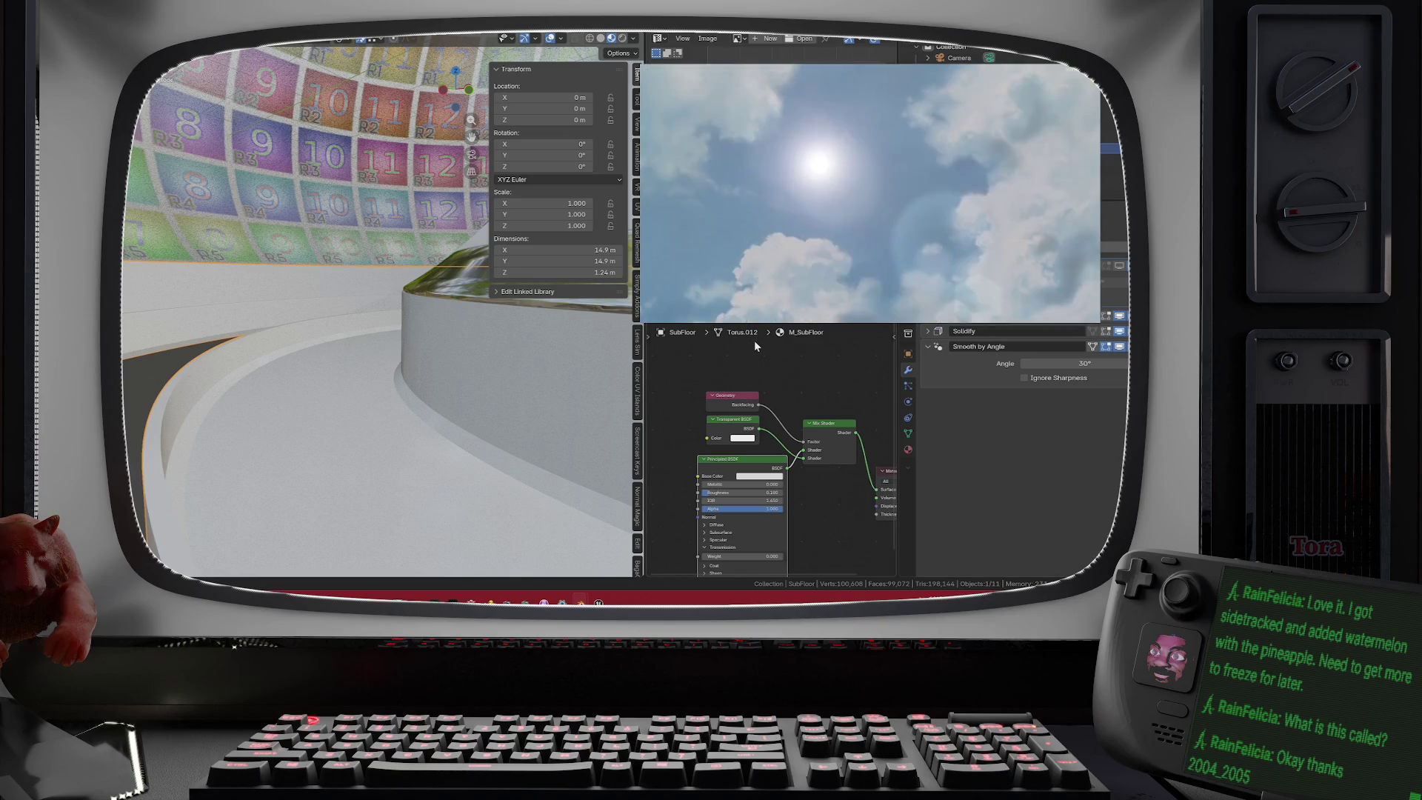
- Orbit around the curved wall and scroll through SubFloor's modifier stack
{"action": "mouse_move", "coordinate": [563, 415]}
{"action": "left_mouse_down"}
{"action": "mouse_move", "coordinate": [581, 393]}
{"action": "mouse_move", "coordinate": [572, 382]}
{"action": "left_mouse_up"}
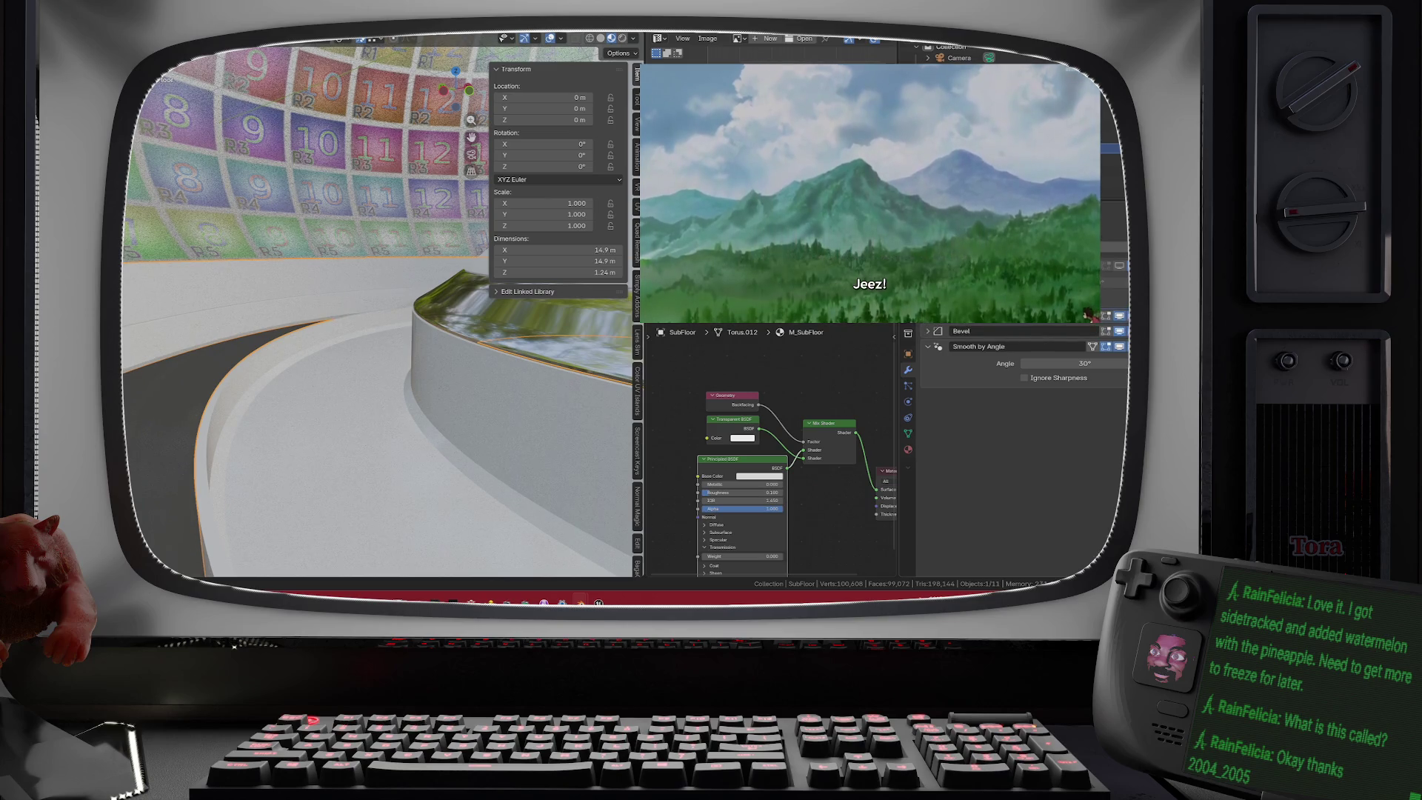
{"action": "scroll", "coordinate": [1119, 327], "scroll_direction": "up", "scroll_amount": 1}
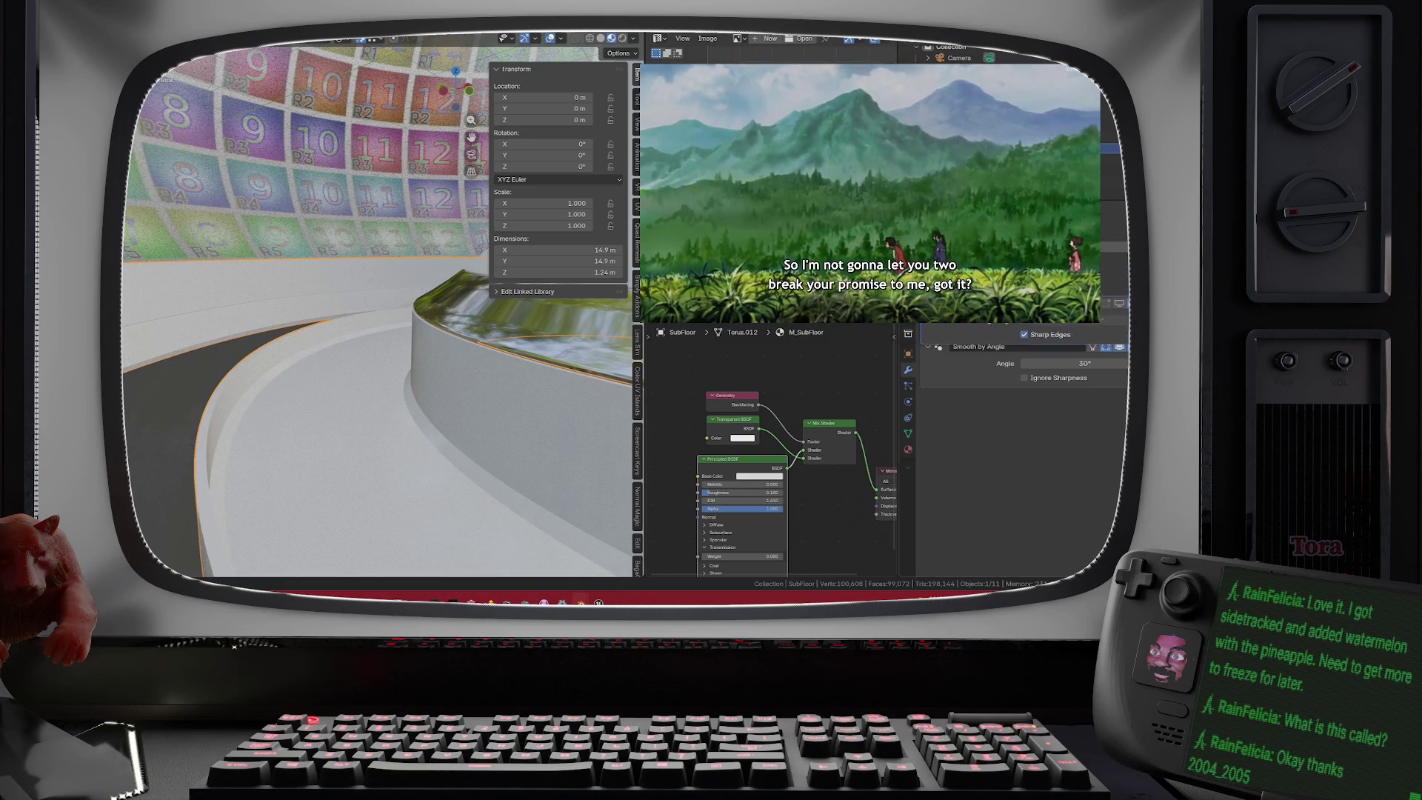
{"action": "scroll", "coordinate": [1037, 348], "scroll_direction": "up", "scroll_amount": 1}
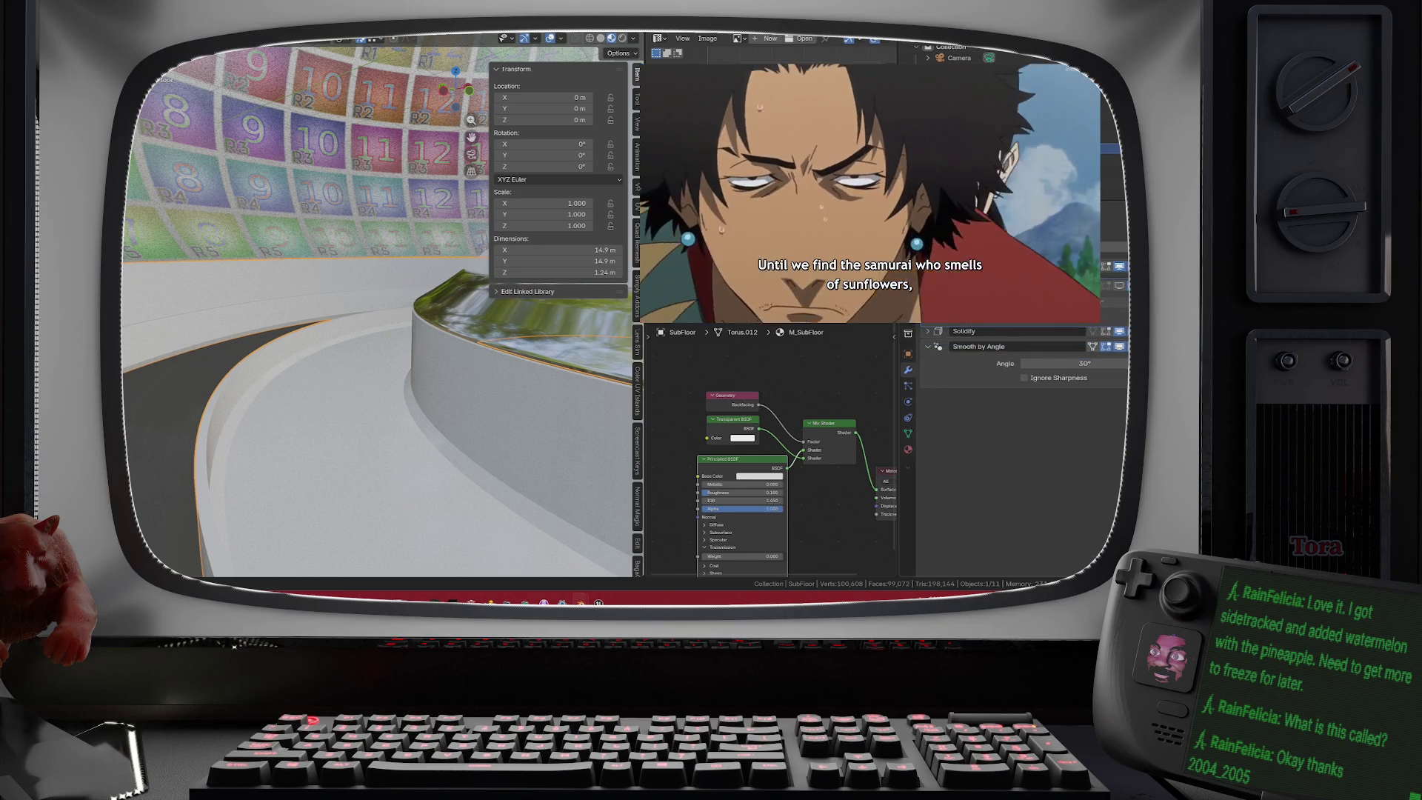
{"action": "scroll", "coordinate": [1022, 348], "scroll_direction": "down", "scroll_amount": 1}
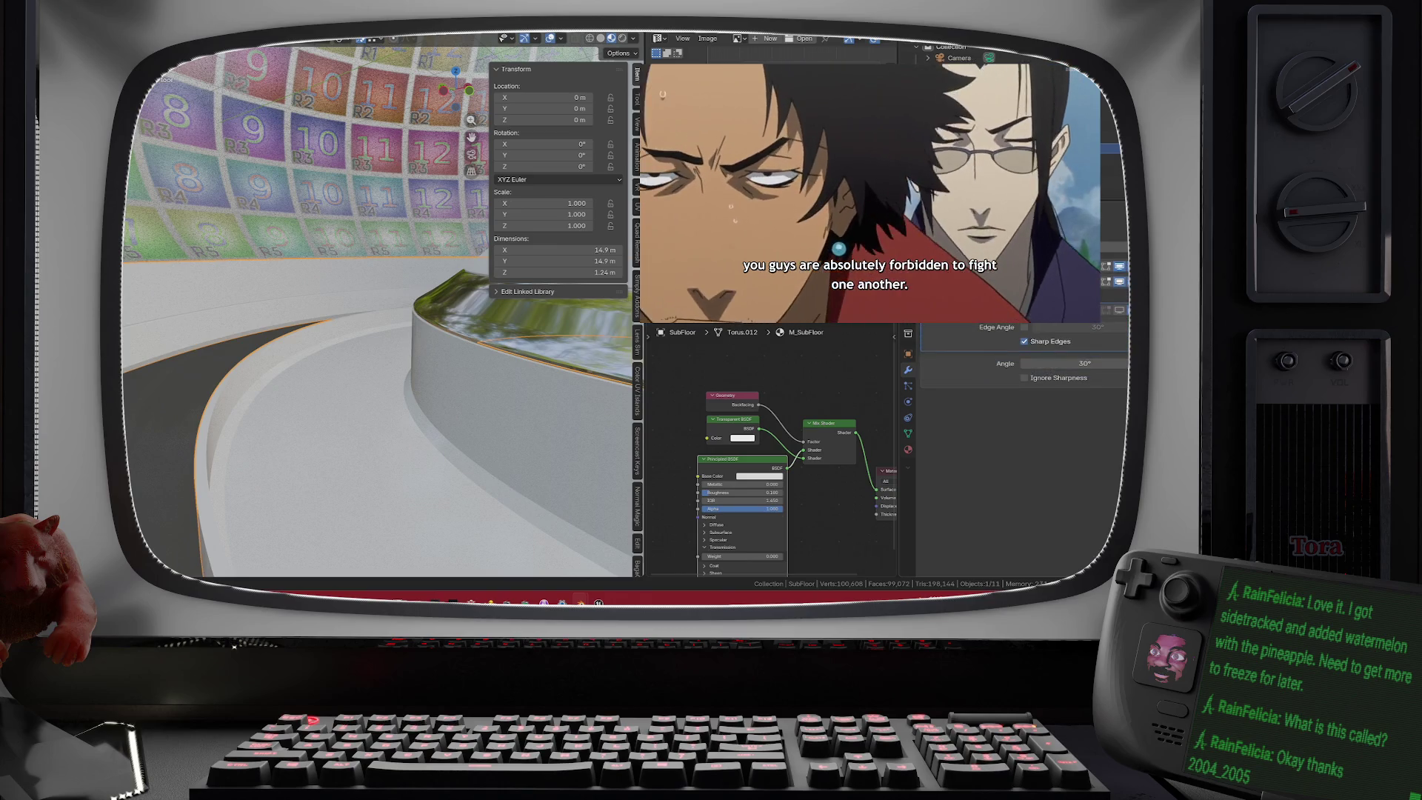
{"action": "scroll", "coordinate": [1022, 348], "scroll_direction": "up", "scroll_amount": 1}
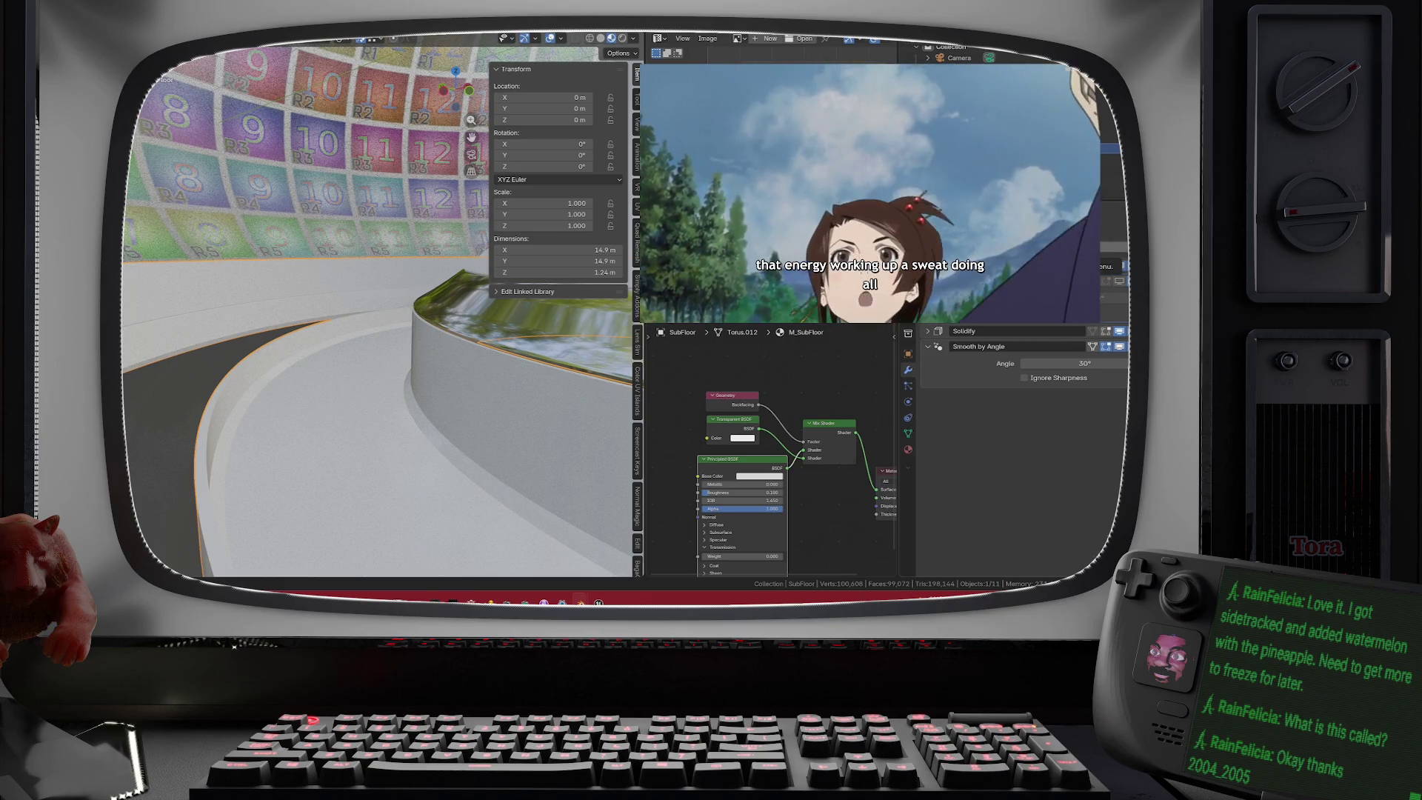
- Add a second Bevel modifier, Bevel.001, to SubFloor from the Shift+A search
{"action": "key", "text": "shift+a"}
{"action": "type", "text": "ar"}
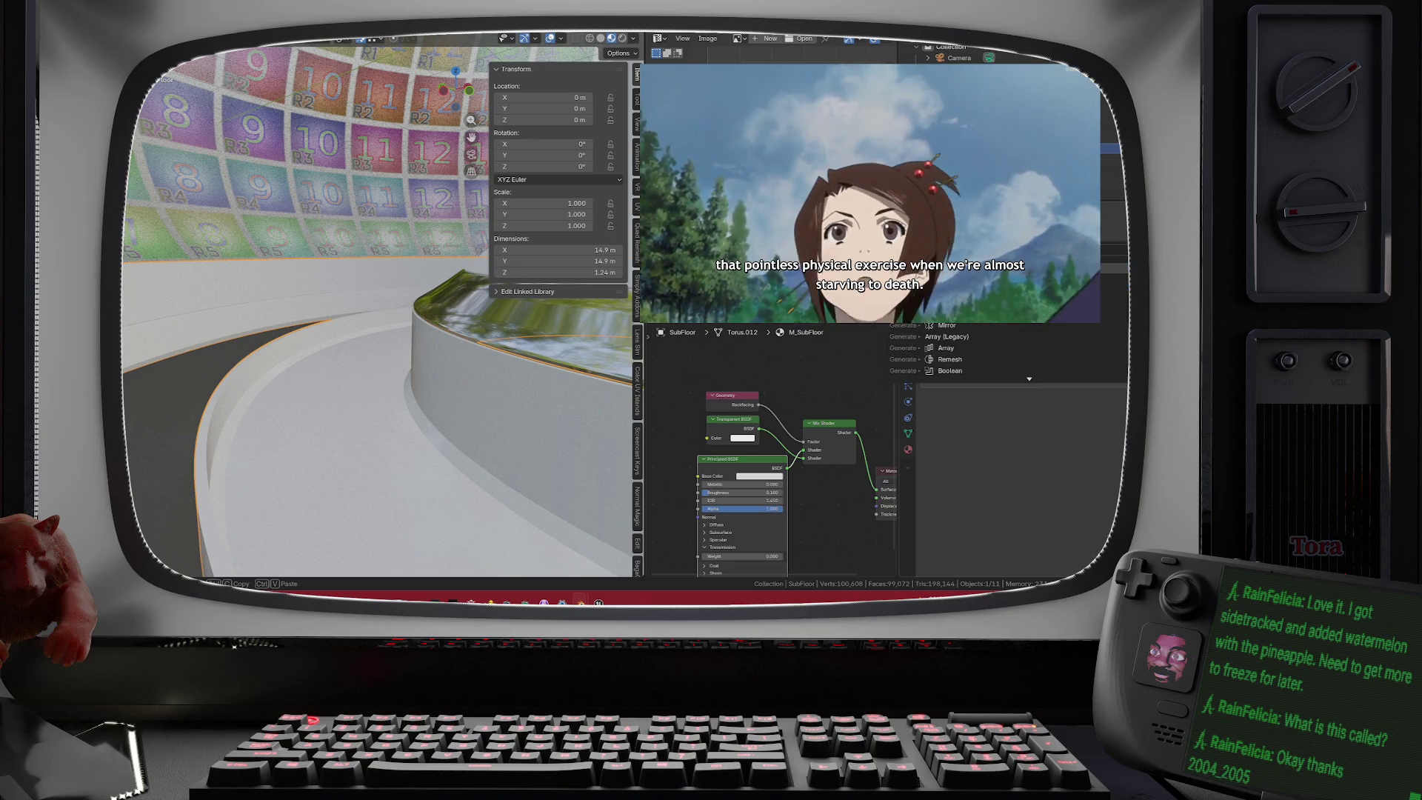
{"action": "key", "text": "Return"}
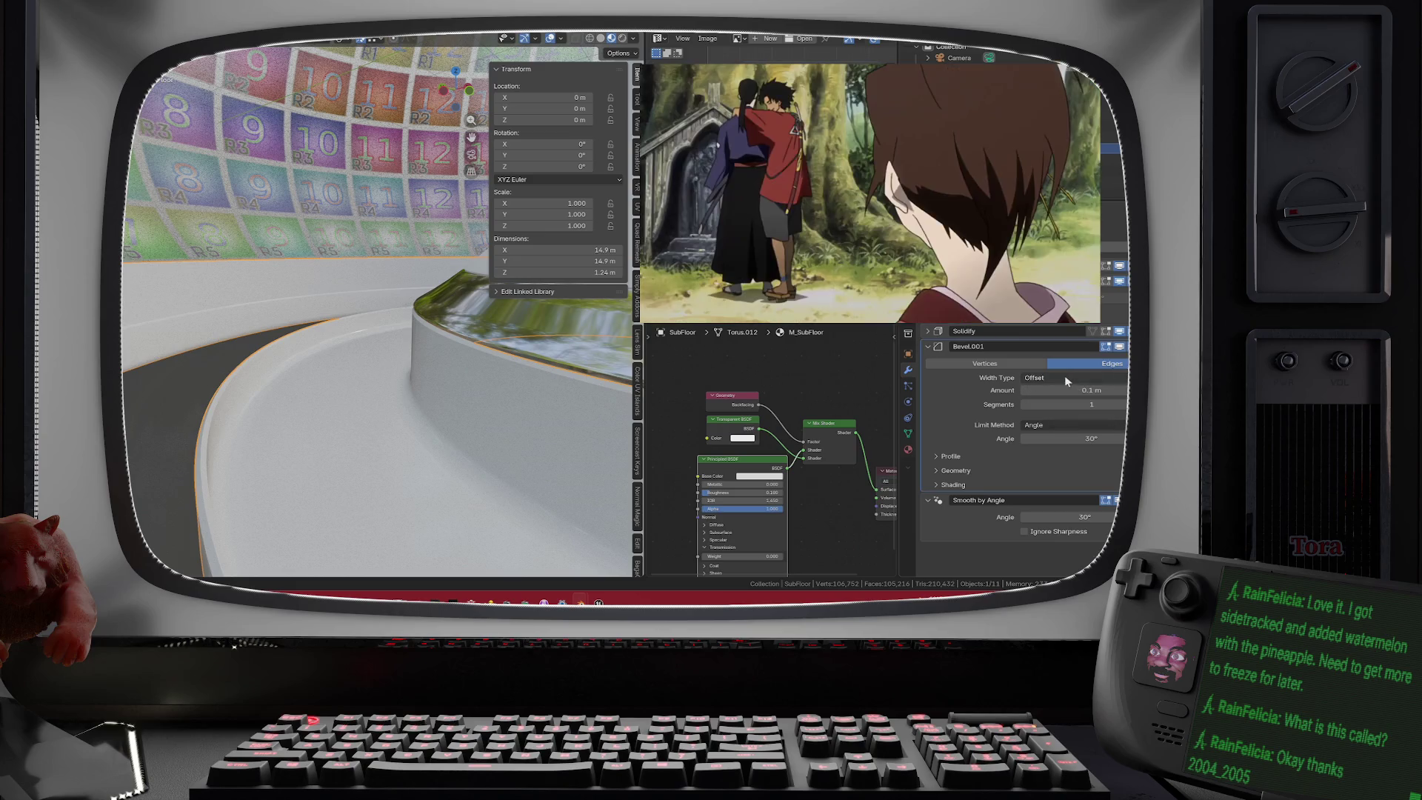
{"action": "left_click", "coordinate": [1065, 378]}
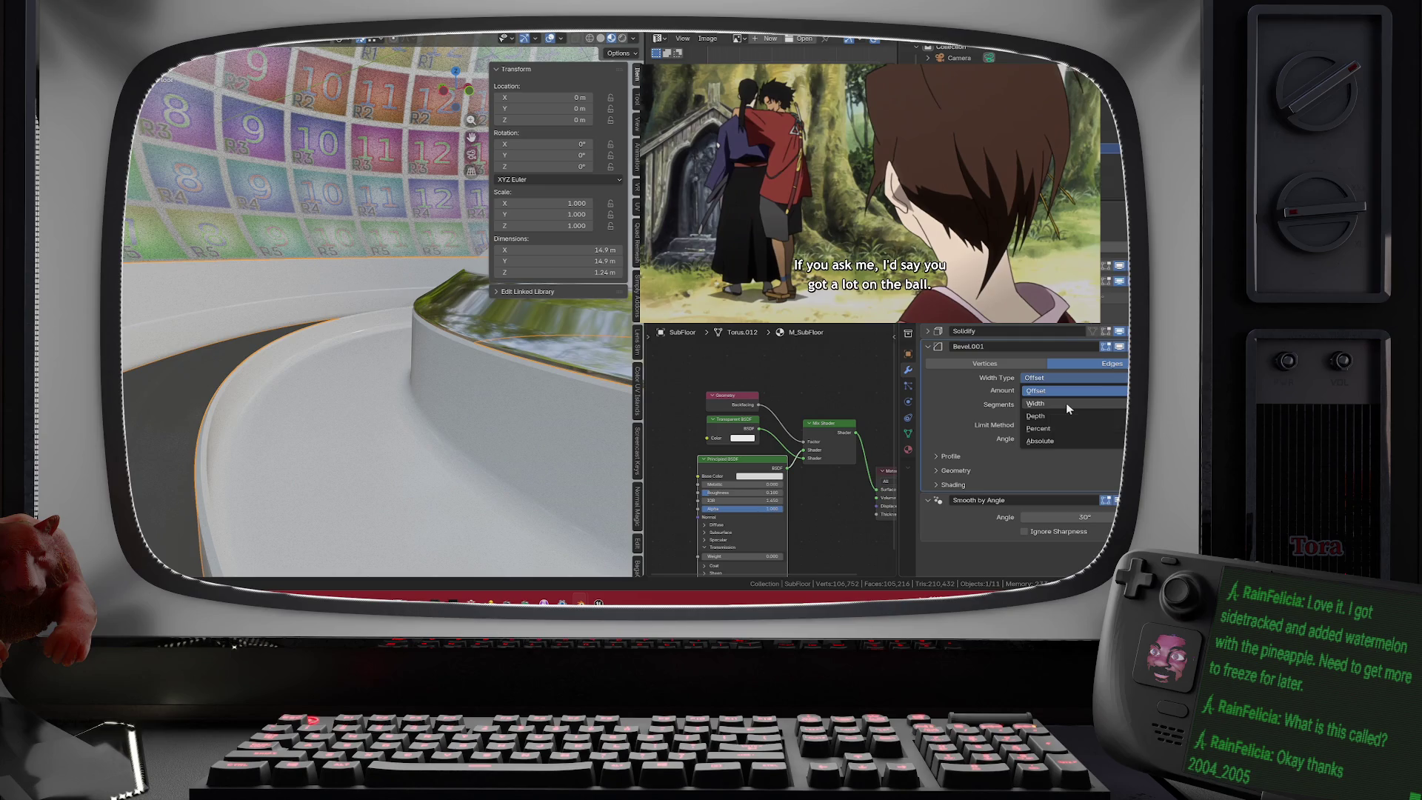
{"action": "left_click", "coordinate": [1067, 404]}
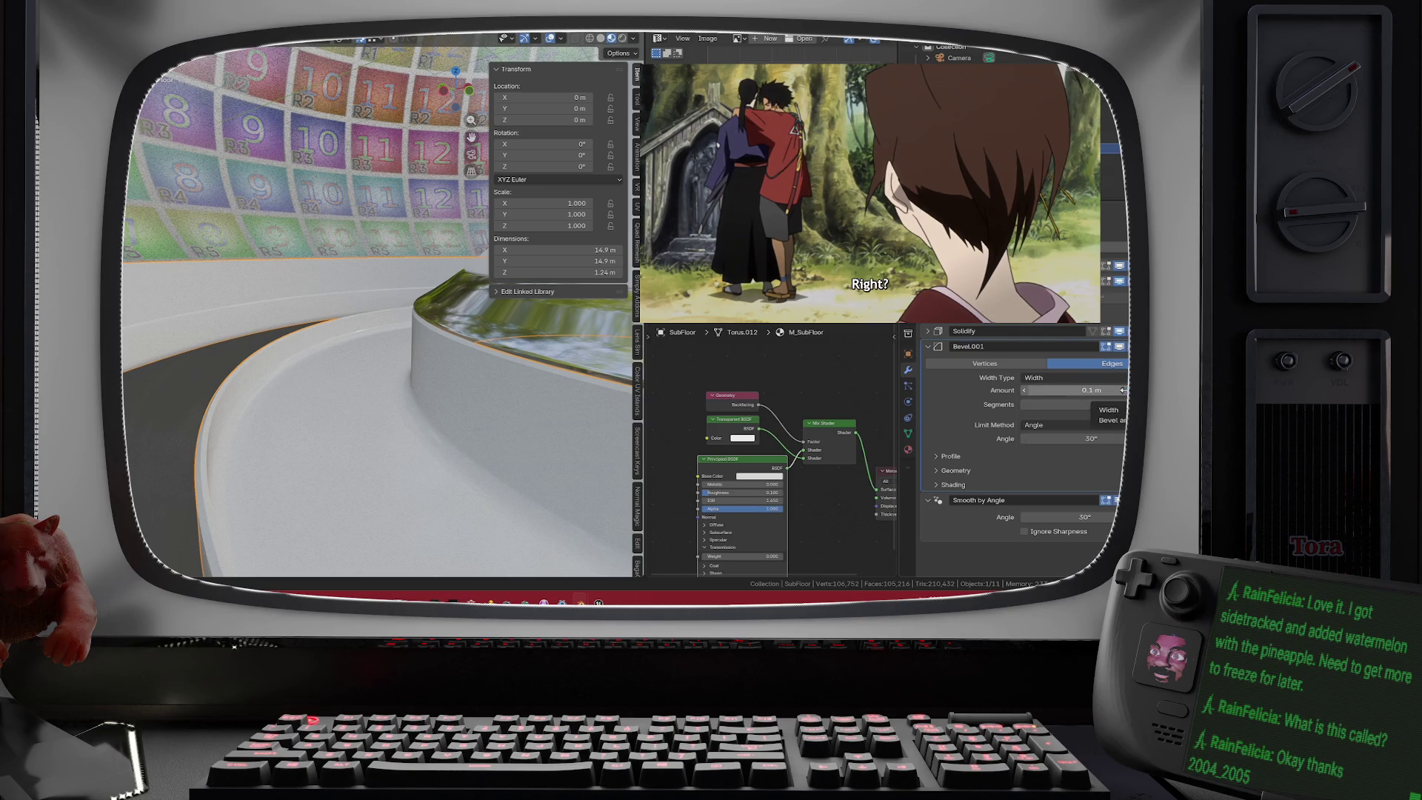
{"action": "left_click", "coordinate": [1100, 426]}
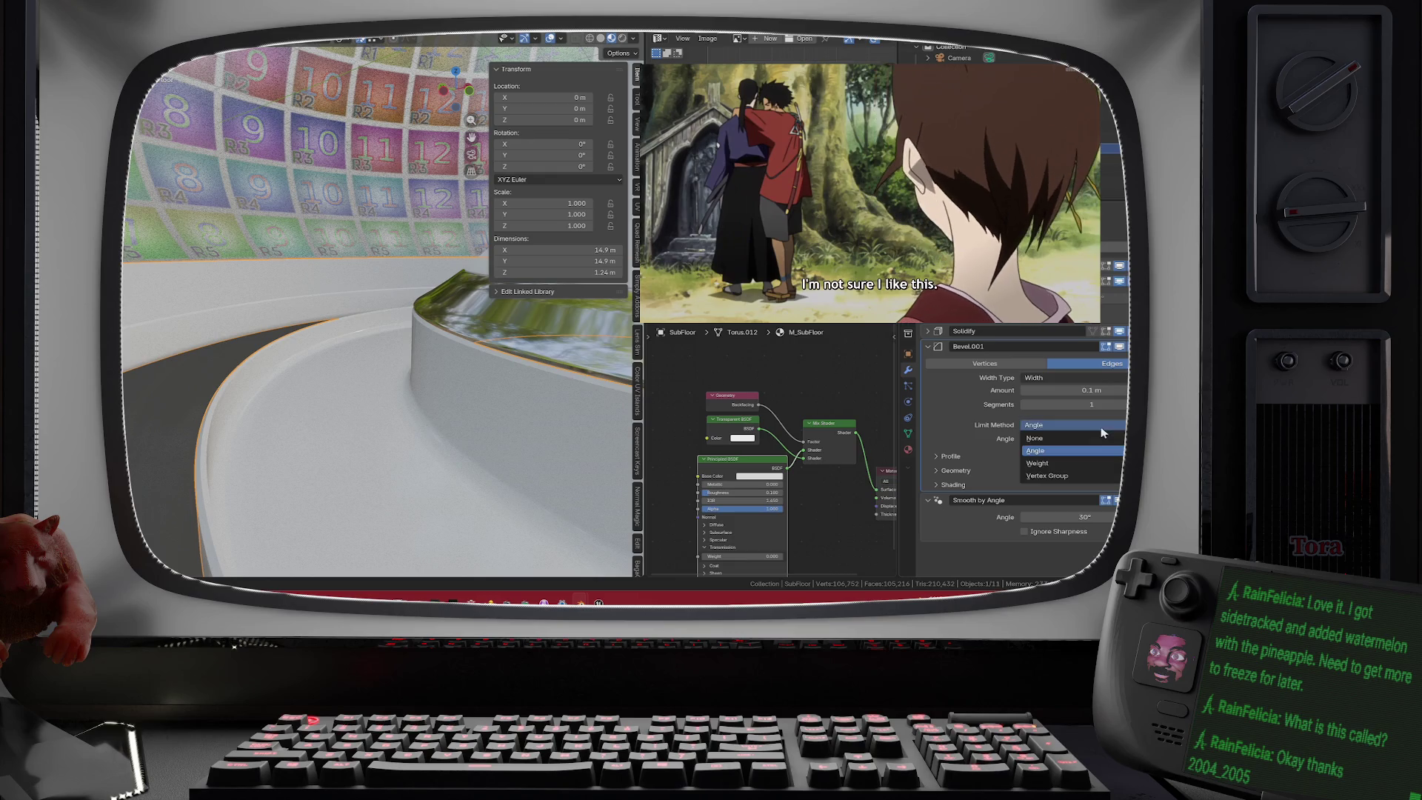
{"action": "left_click", "coordinate": [1085, 463]}
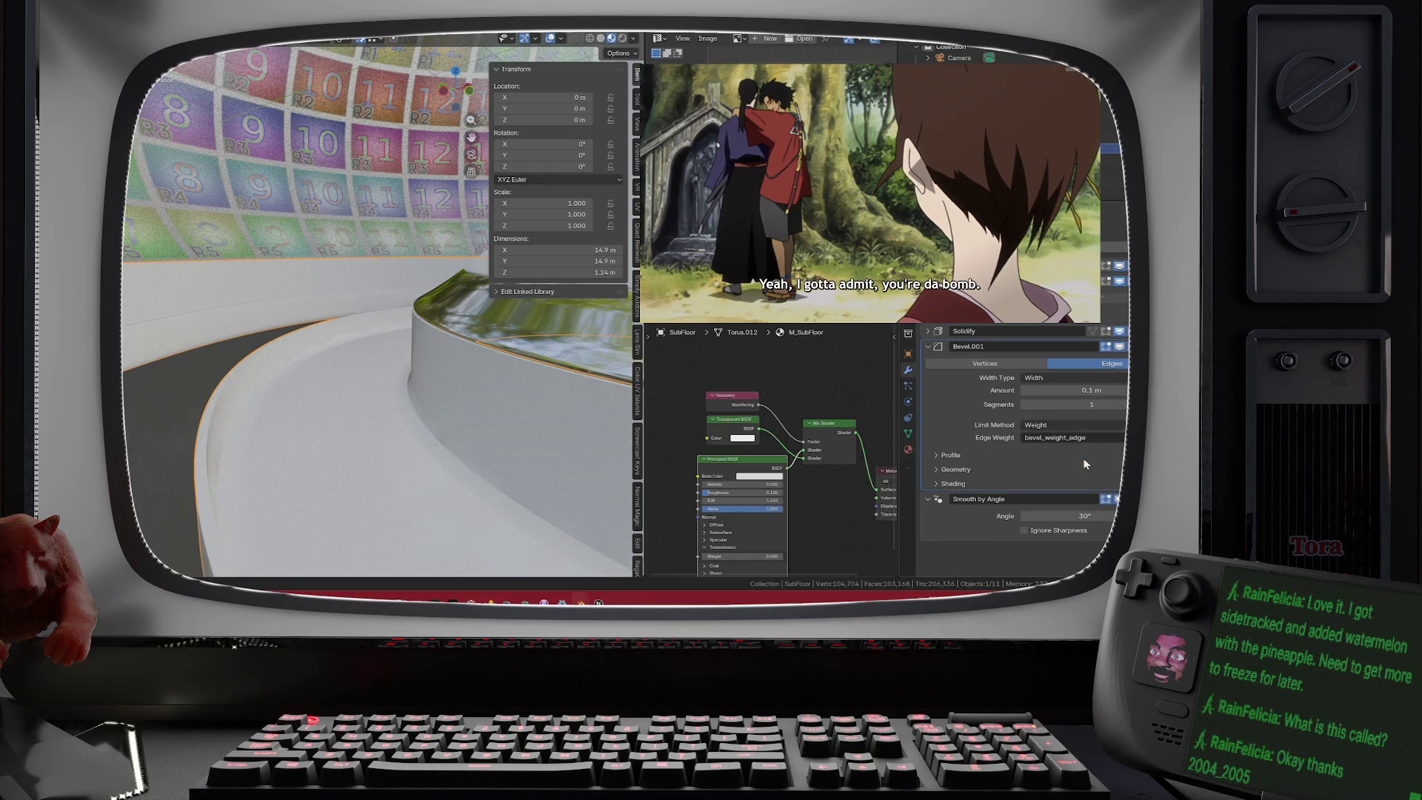
{"action": "scroll", "coordinate": [579, 368], "scroll_direction": "down", "scroll_amount": 2}
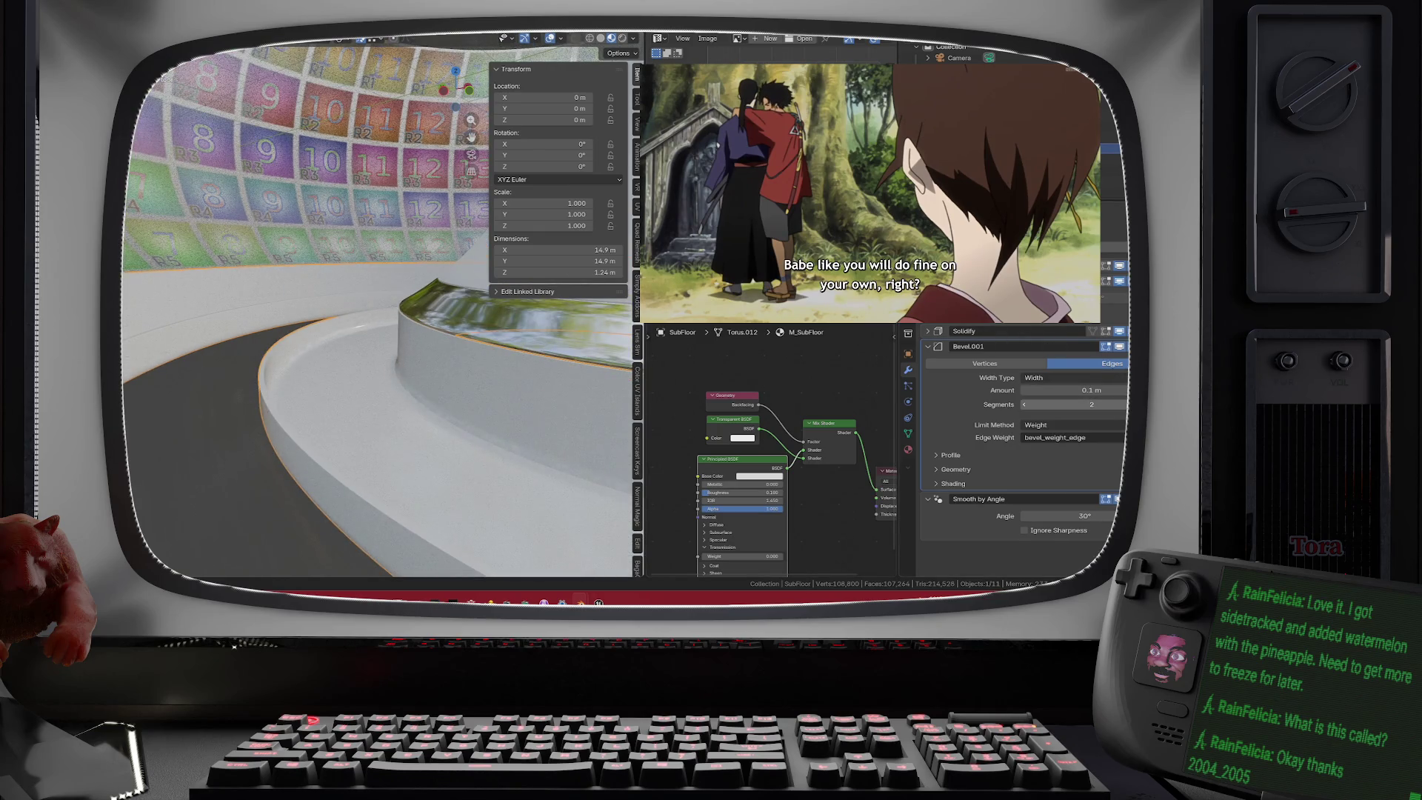
{"action": "scroll", "coordinate": [456, 367], "scroll_direction": "down", "scroll_amount": 3}
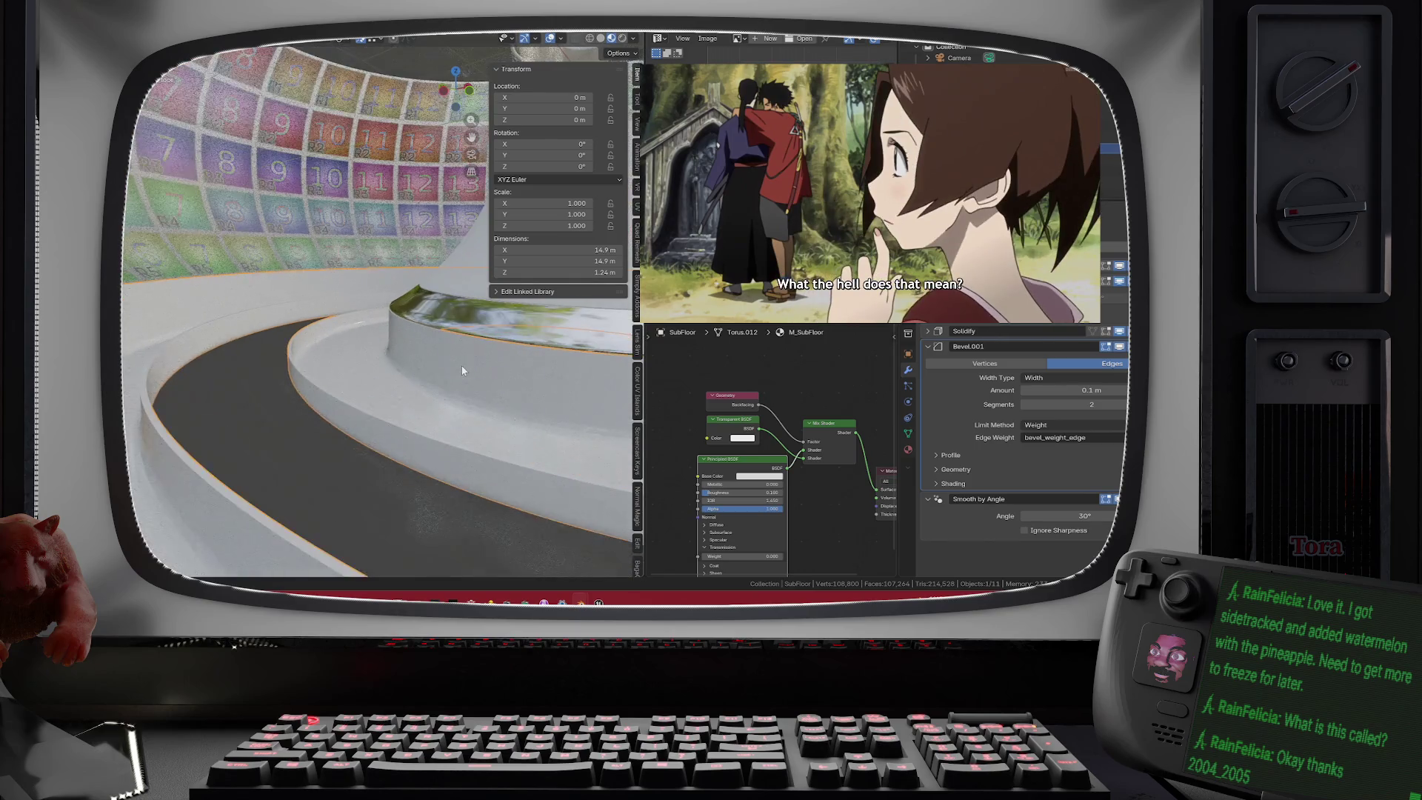
{"action": "left_click_drag", "start_coordinate": [461, 366], "coordinate": [463, 384]}
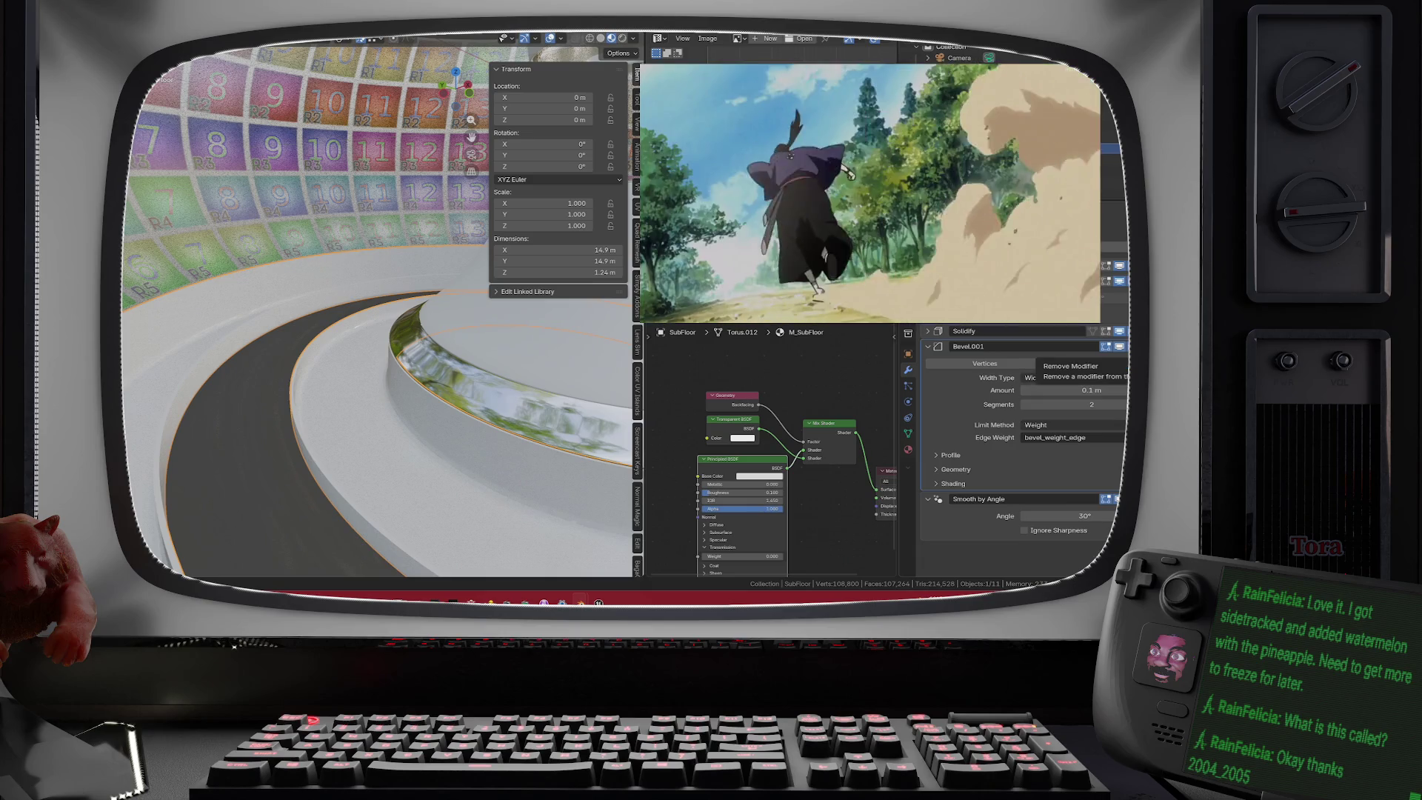
{"action": "left_click", "coordinate": [1119, 346]}
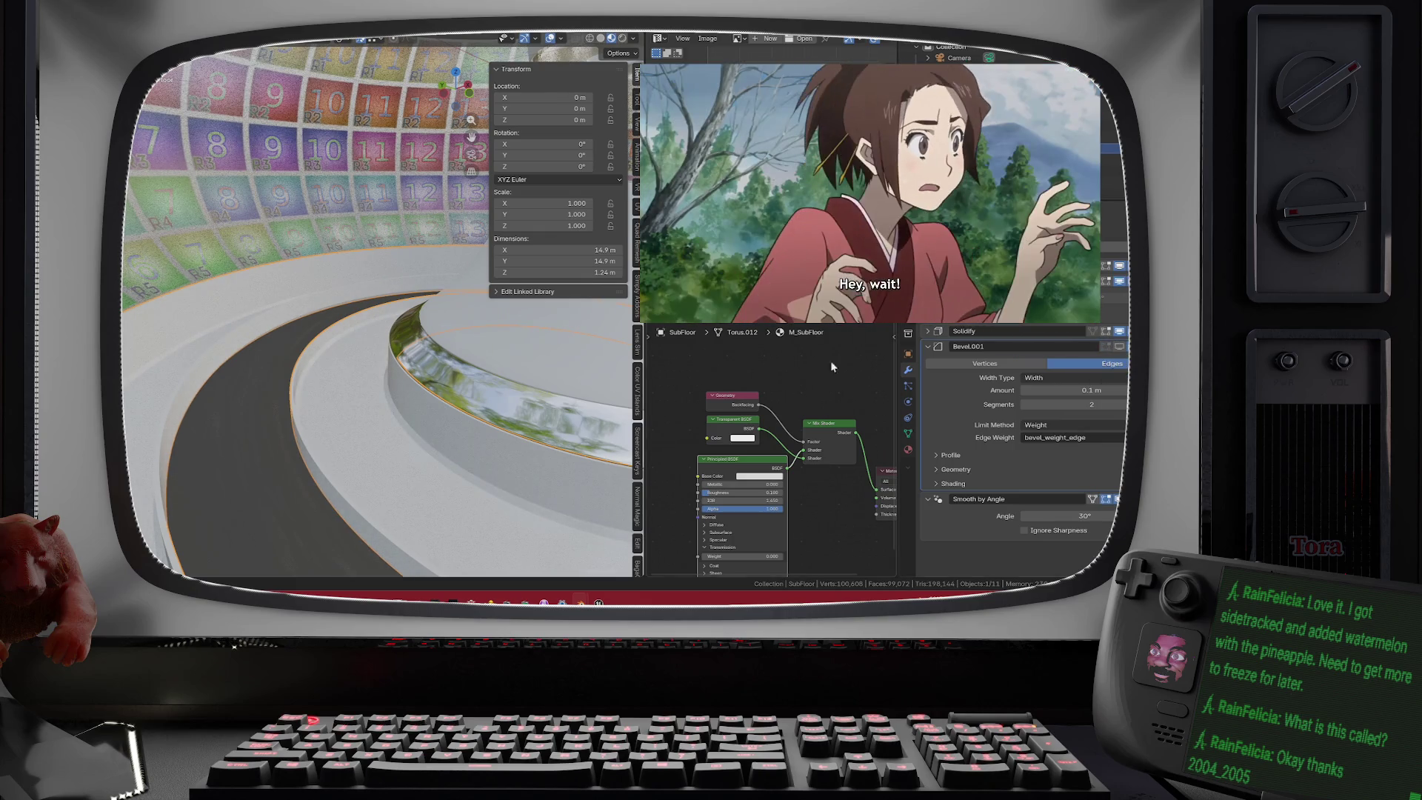
- Scroll to reframe the ring structure
{"action": "scroll", "coordinate": [474, 379], "scroll_direction": "down", "scroll_amount": 5}
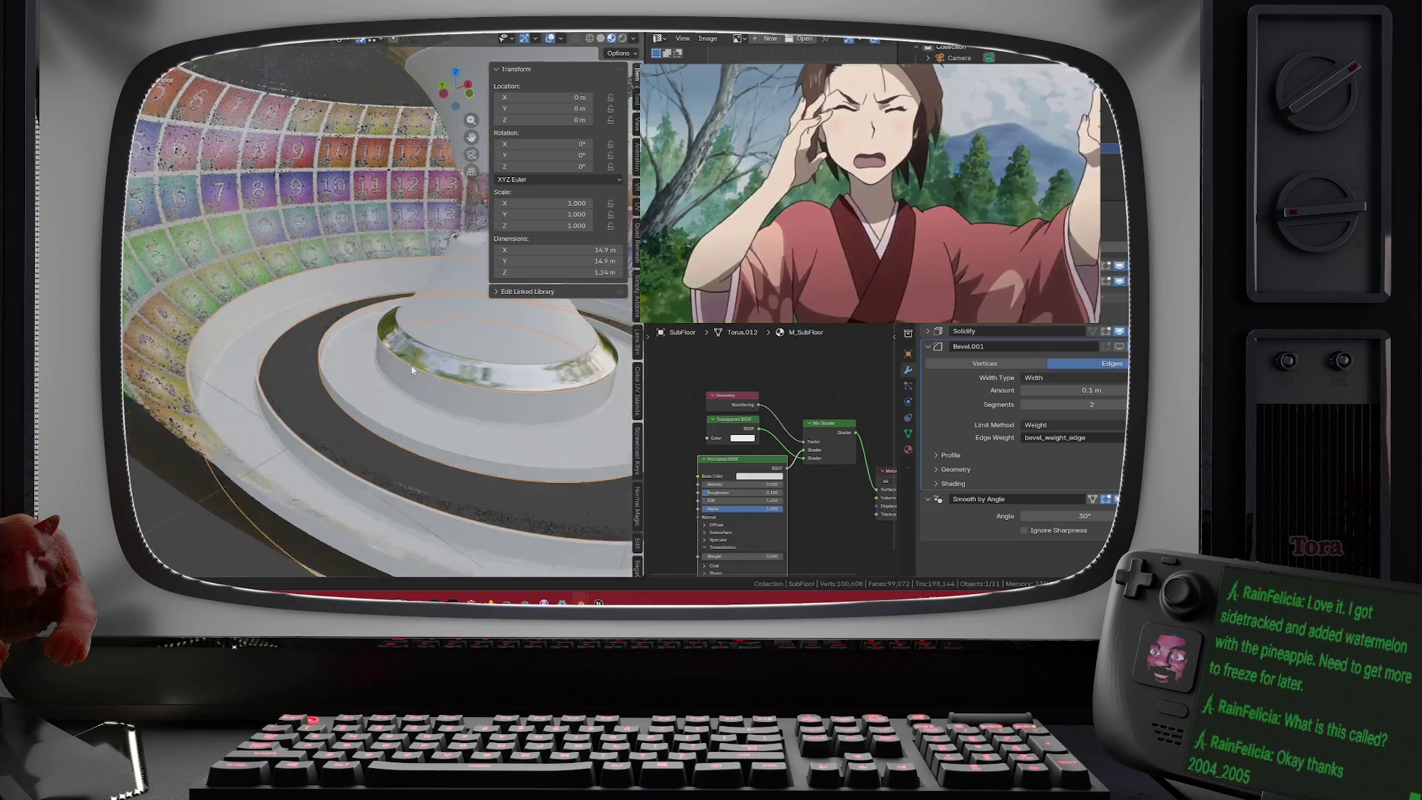
{"action": "scroll", "coordinate": [413, 375], "scroll_direction": "up", "scroll_amount": 5}
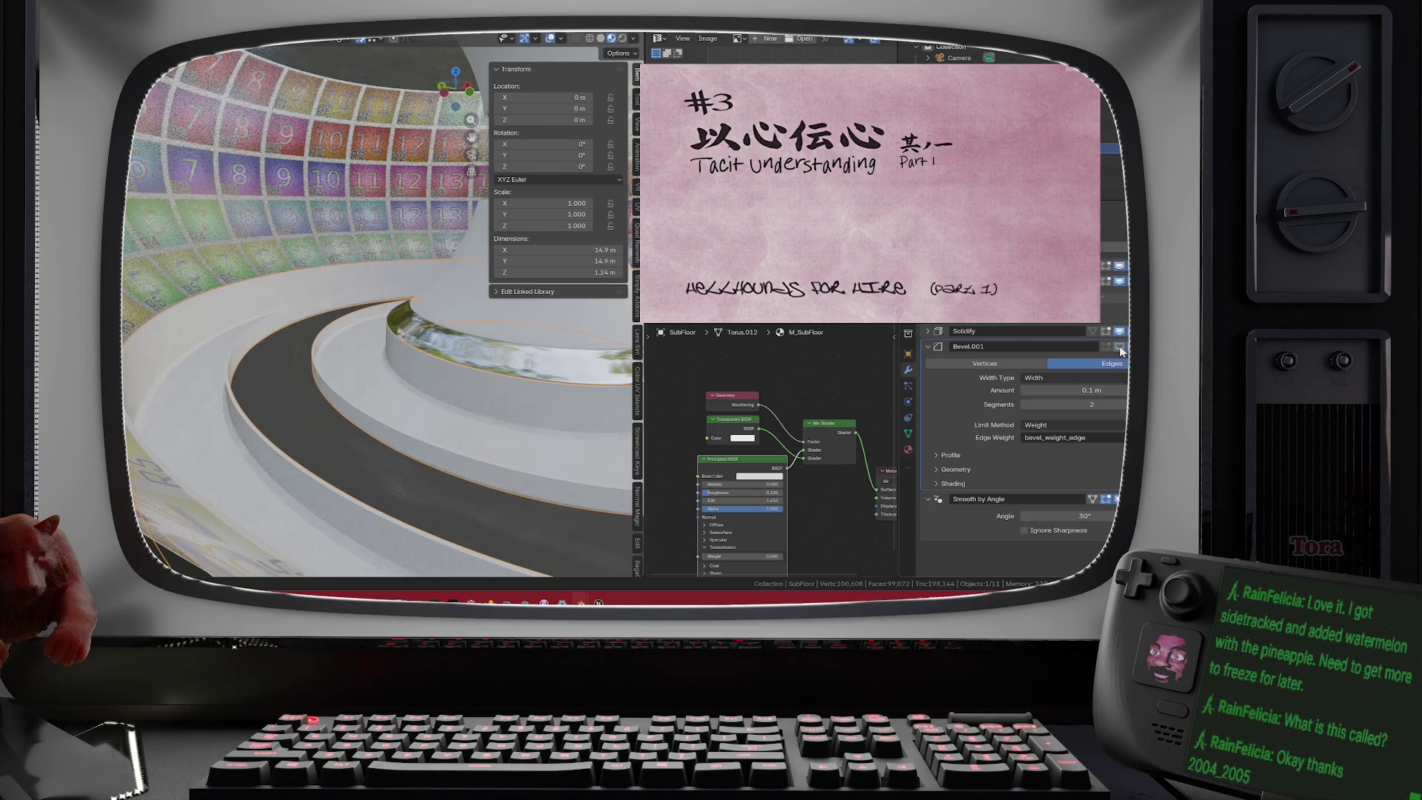
- Switch Bevel.001's limit method to Angle with 2 segments and re-enable its viewport display
{"action": "left_click", "coordinate": [1063, 428]}
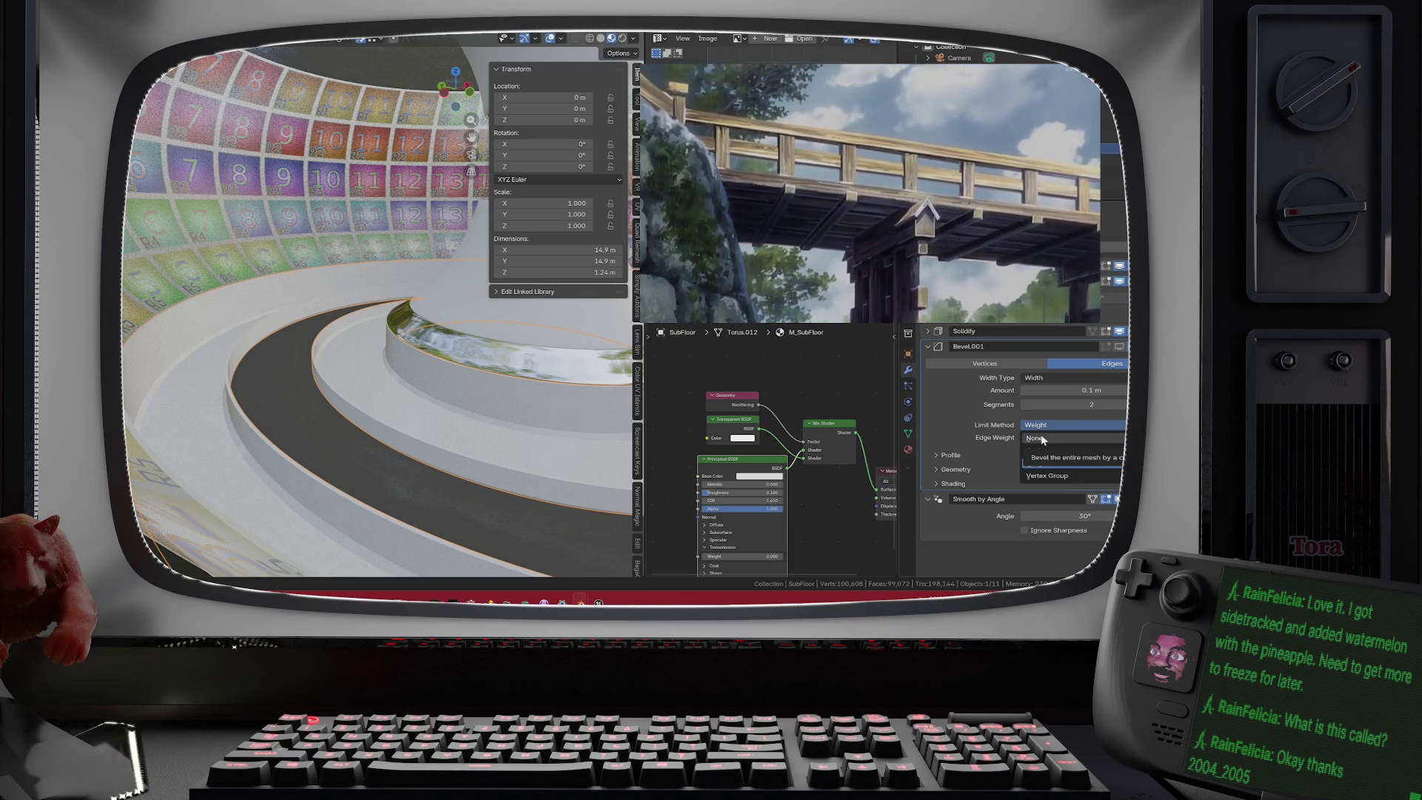
{"action": "left_click", "coordinate": [1037, 447]}
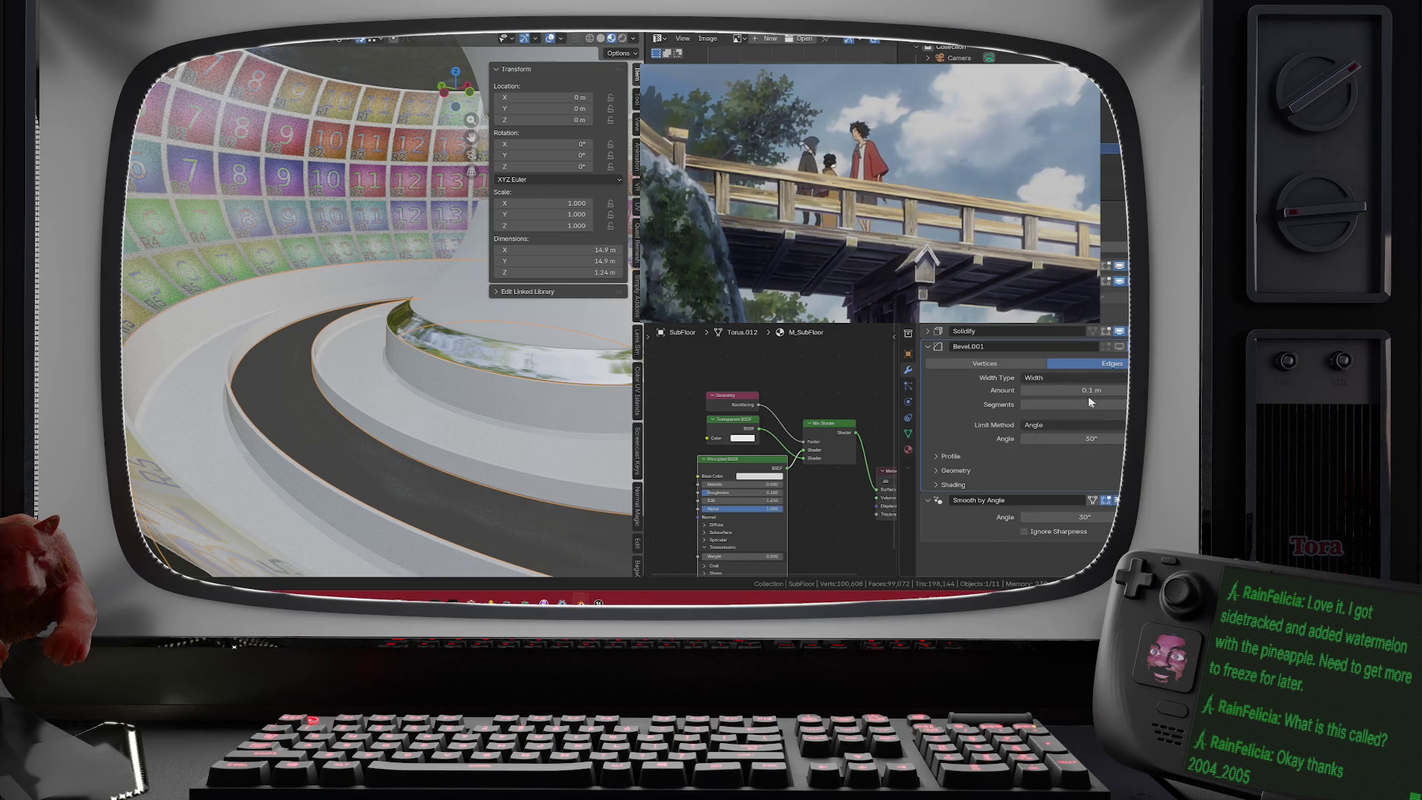
{"action": "type", "text": "2"}
{"action": "key", "text": "Return"}
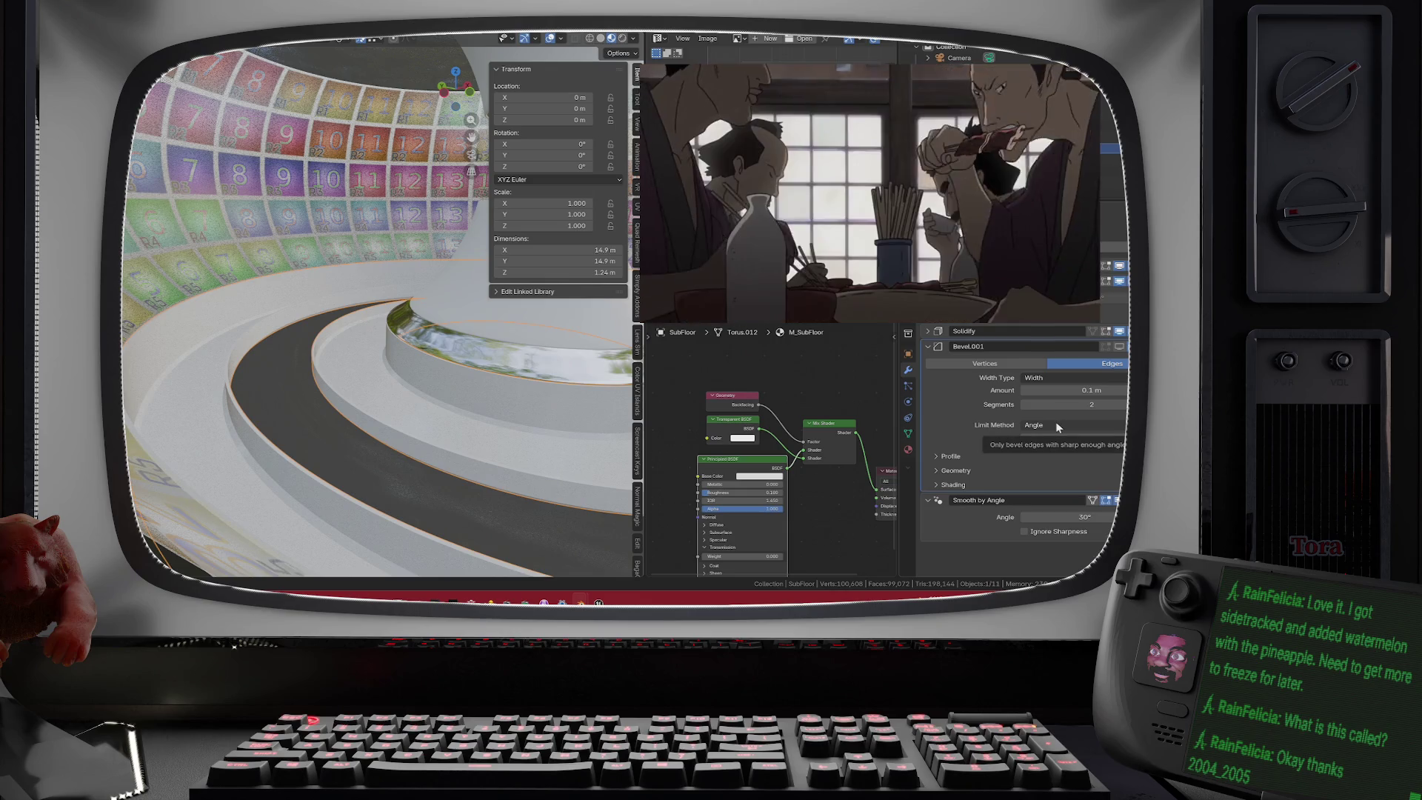
{"action": "left_click", "coordinate": [1119, 347]}
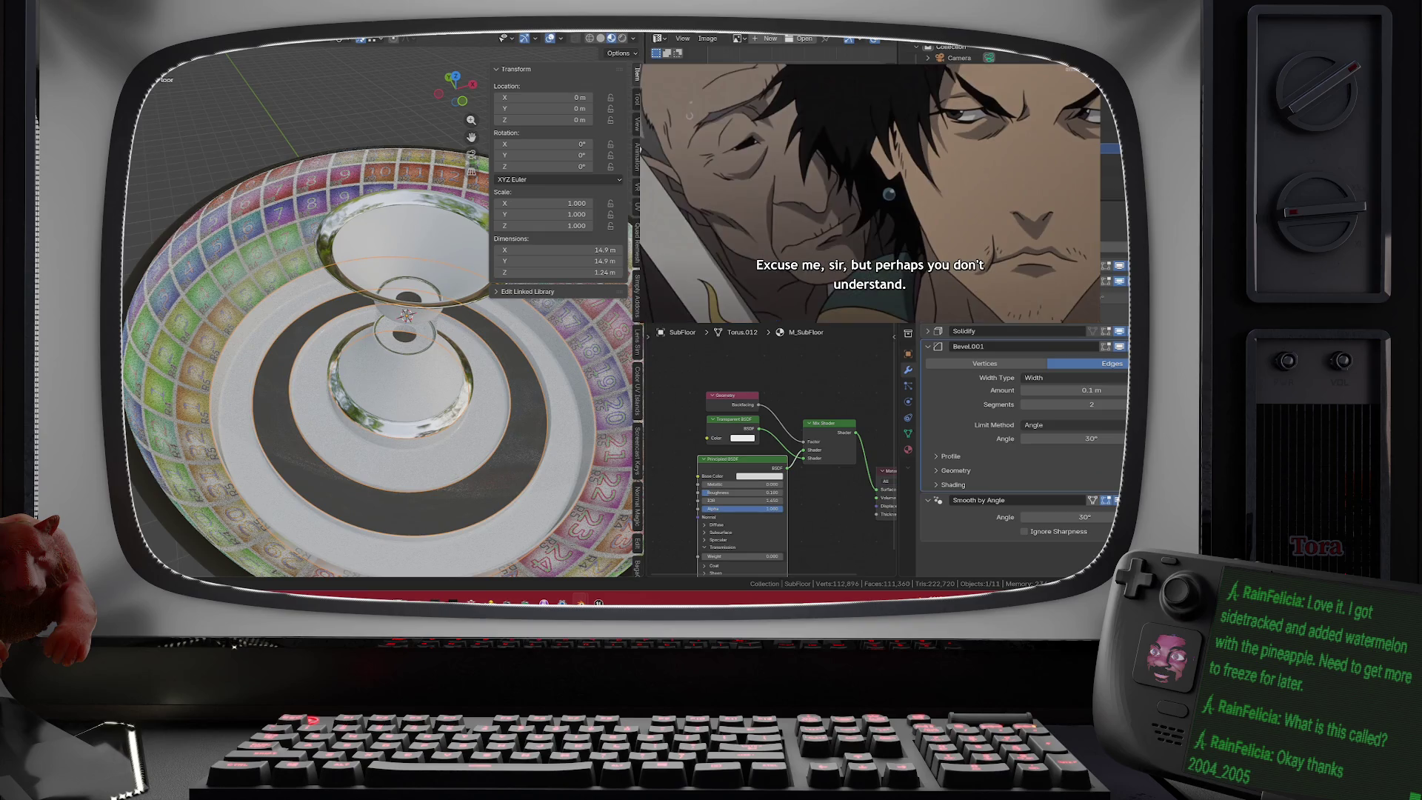
- Save OC_Stage_Torus.blend, glance at the export formats without exporting, then select FloorGlass
{"action": "left_click", "coordinate": [148, 41]}
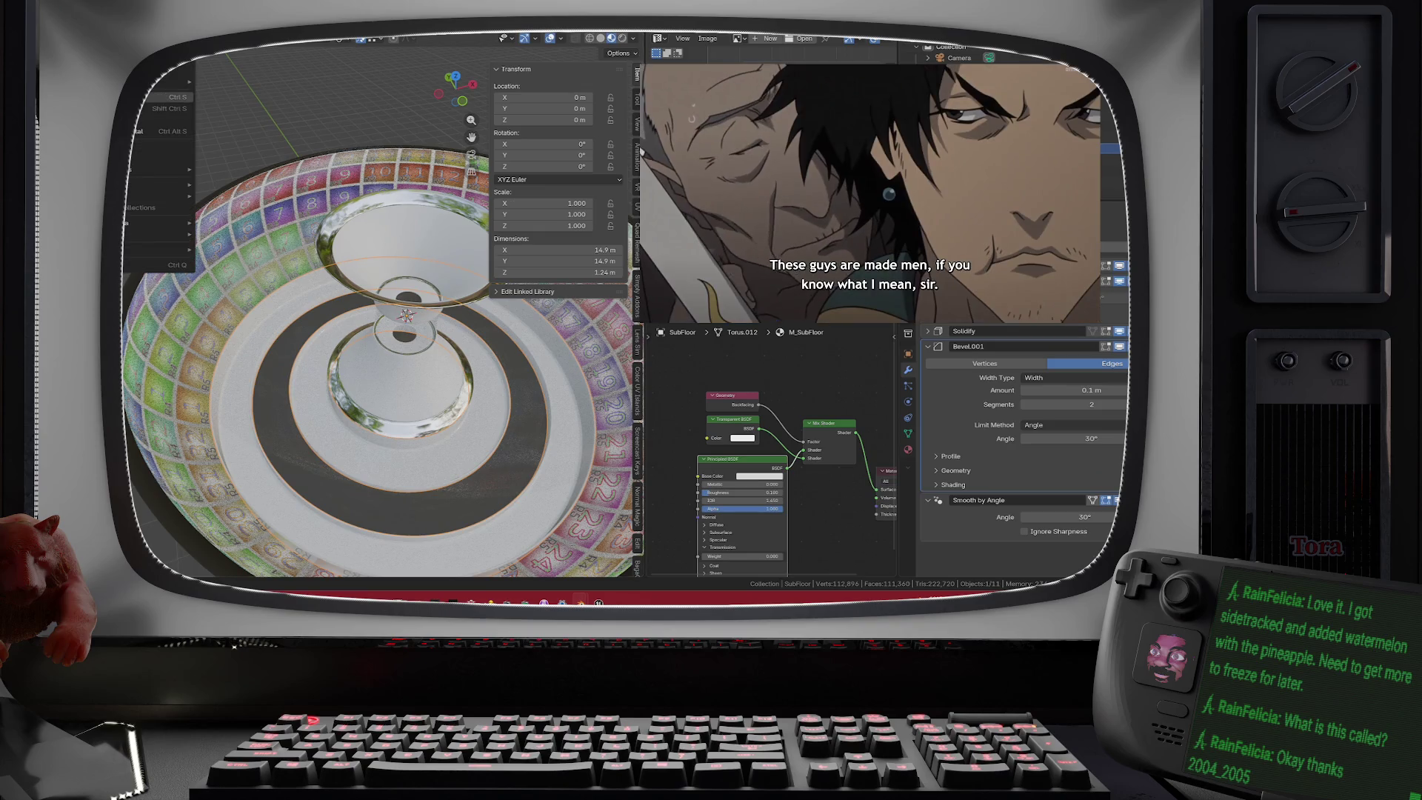
{"action": "left_click", "coordinate": [163, 96]}
{"action": "left_click", "coordinate": [148, 40]}
{"action": "mouse_move", "coordinate": [185, 197]}
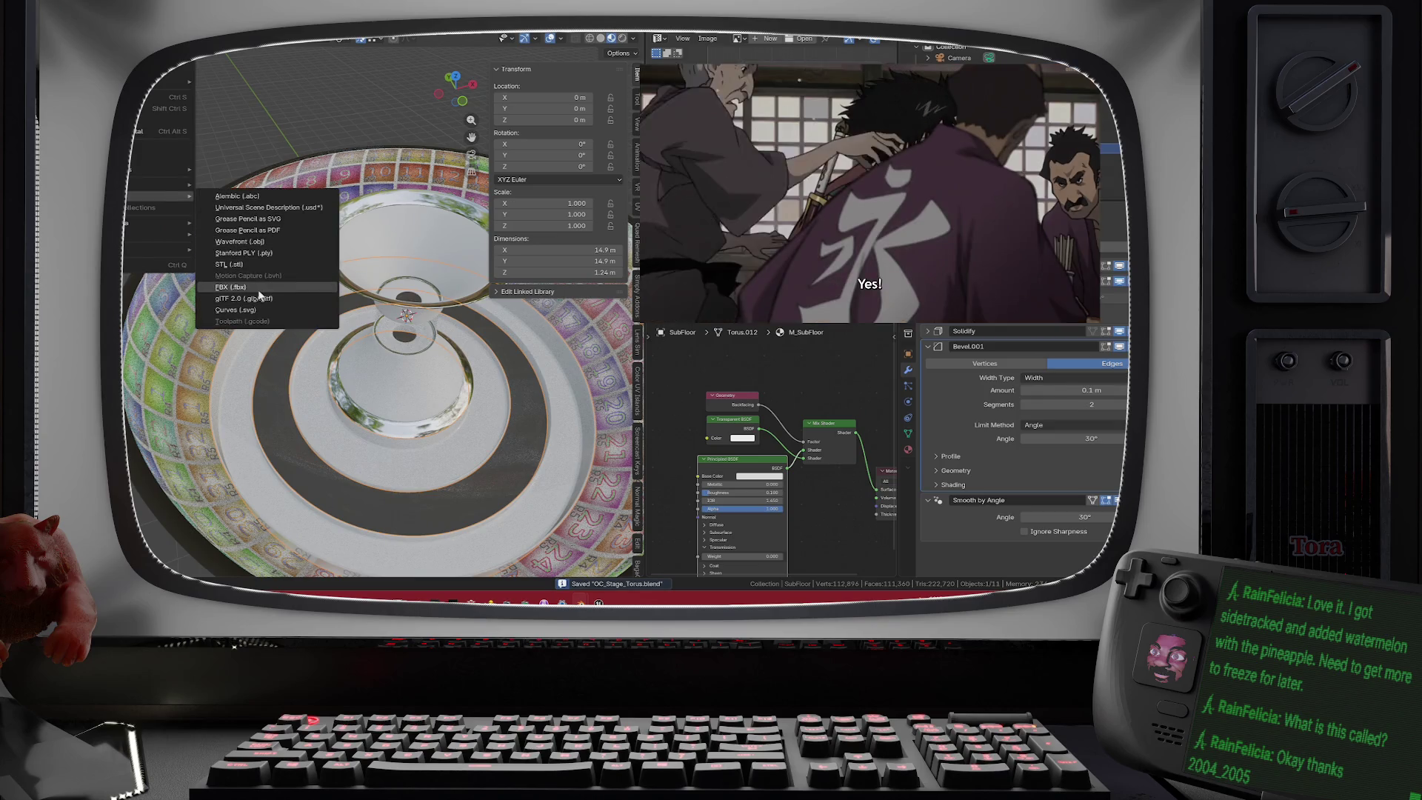
{"action": "key", "text": "Escape"}
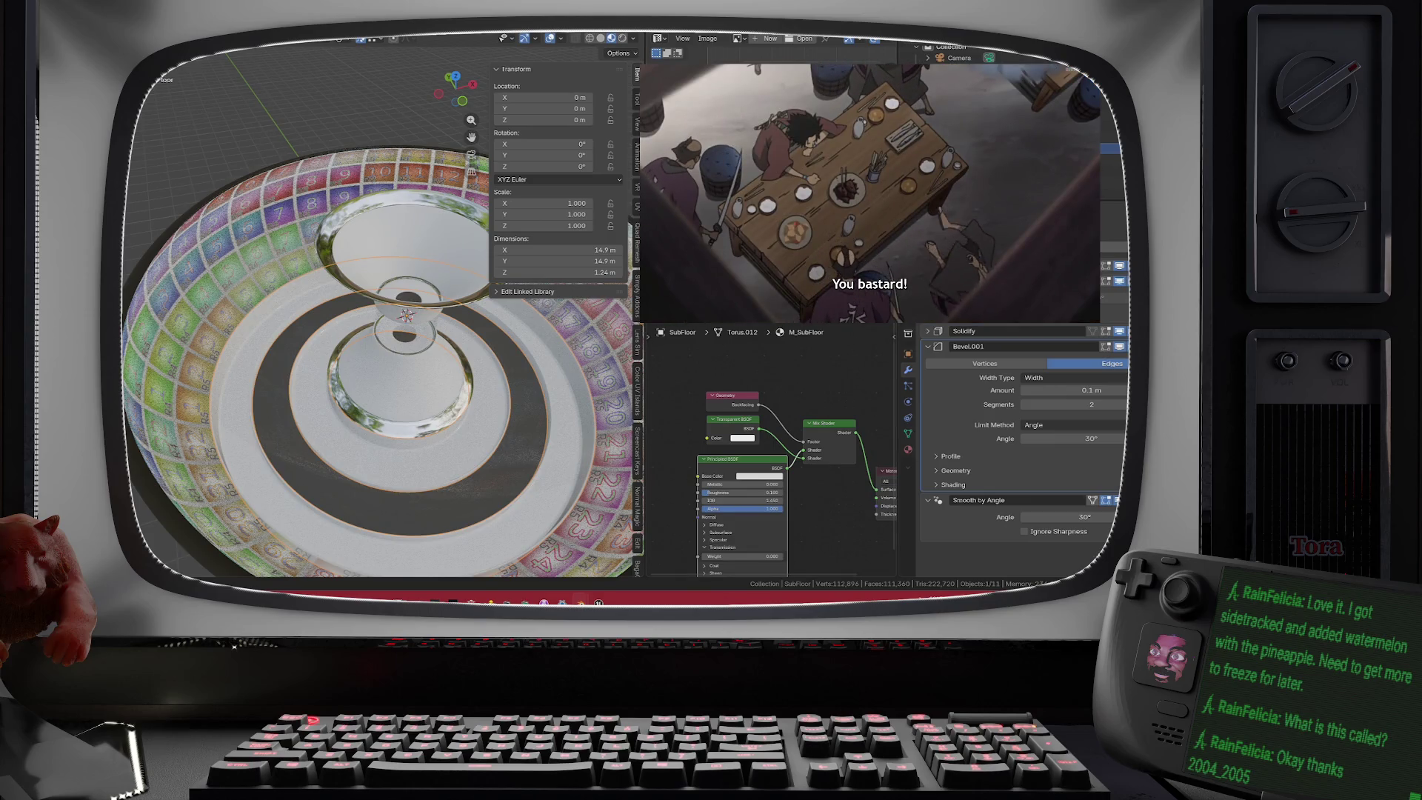
{"action": "left_click", "coordinate": [1108, 126]}
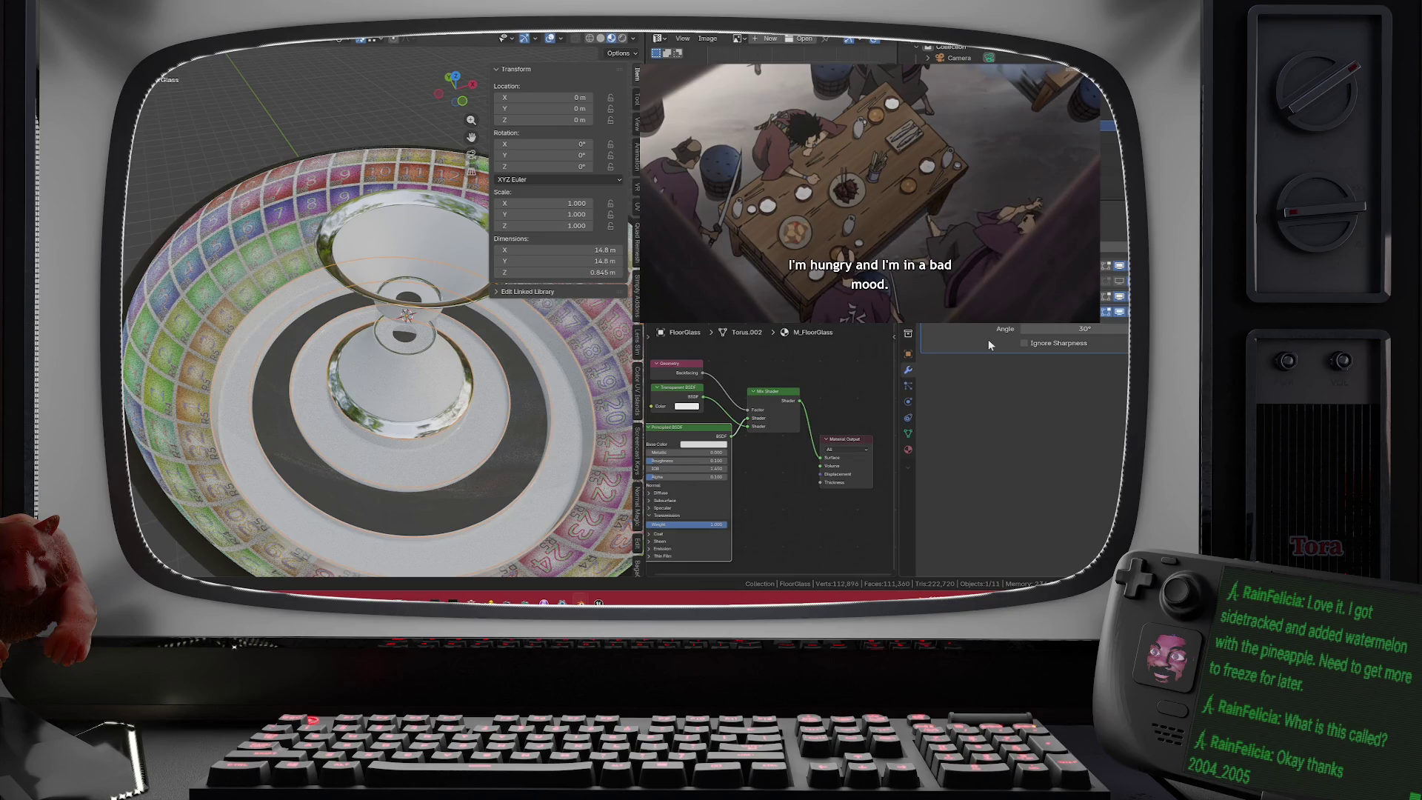
- Darken the FloorGlass material's base colour to black
{"action": "left_click", "coordinate": [696, 446]}
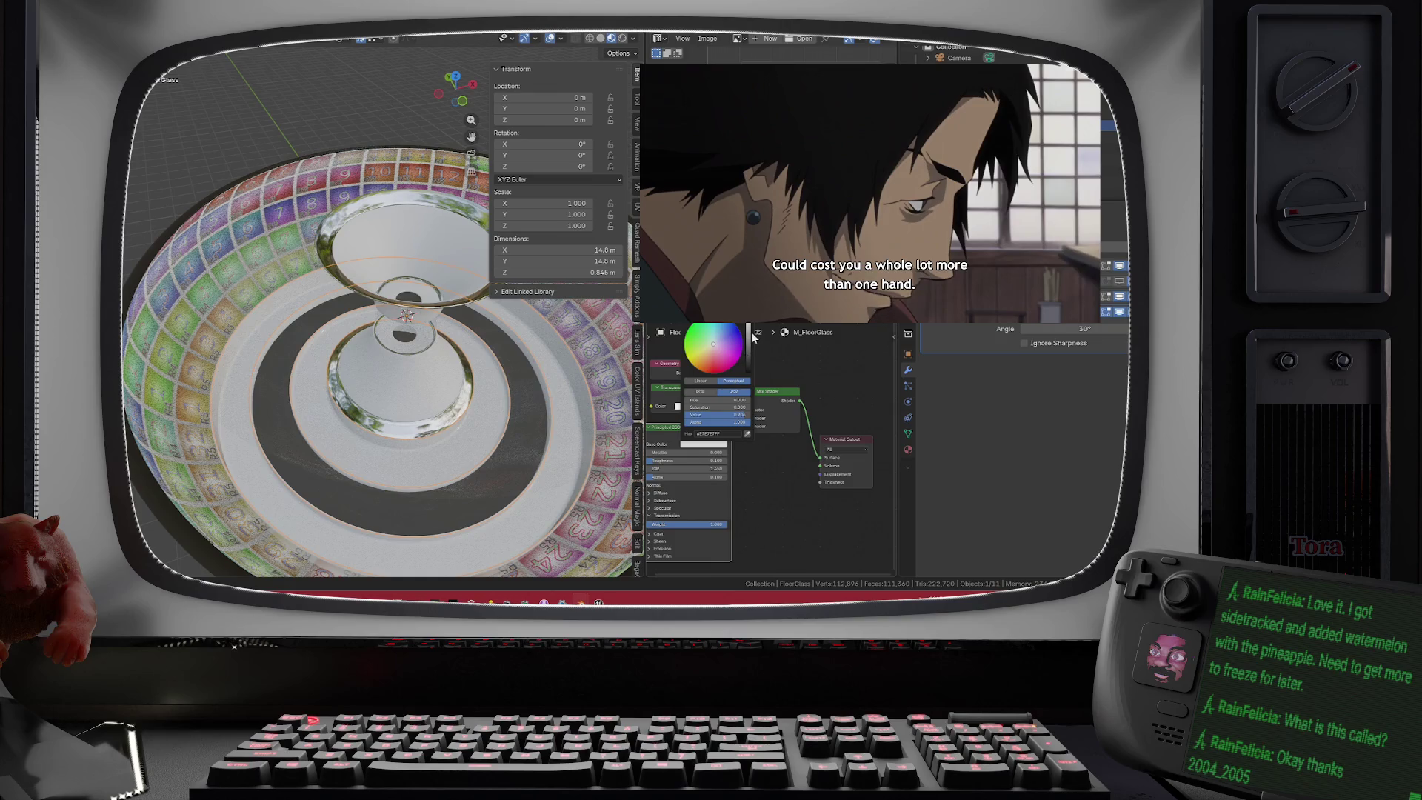
{"action": "left_click_drag", "start_coordinate": [749, 337], "coordinate": [748, 372]}
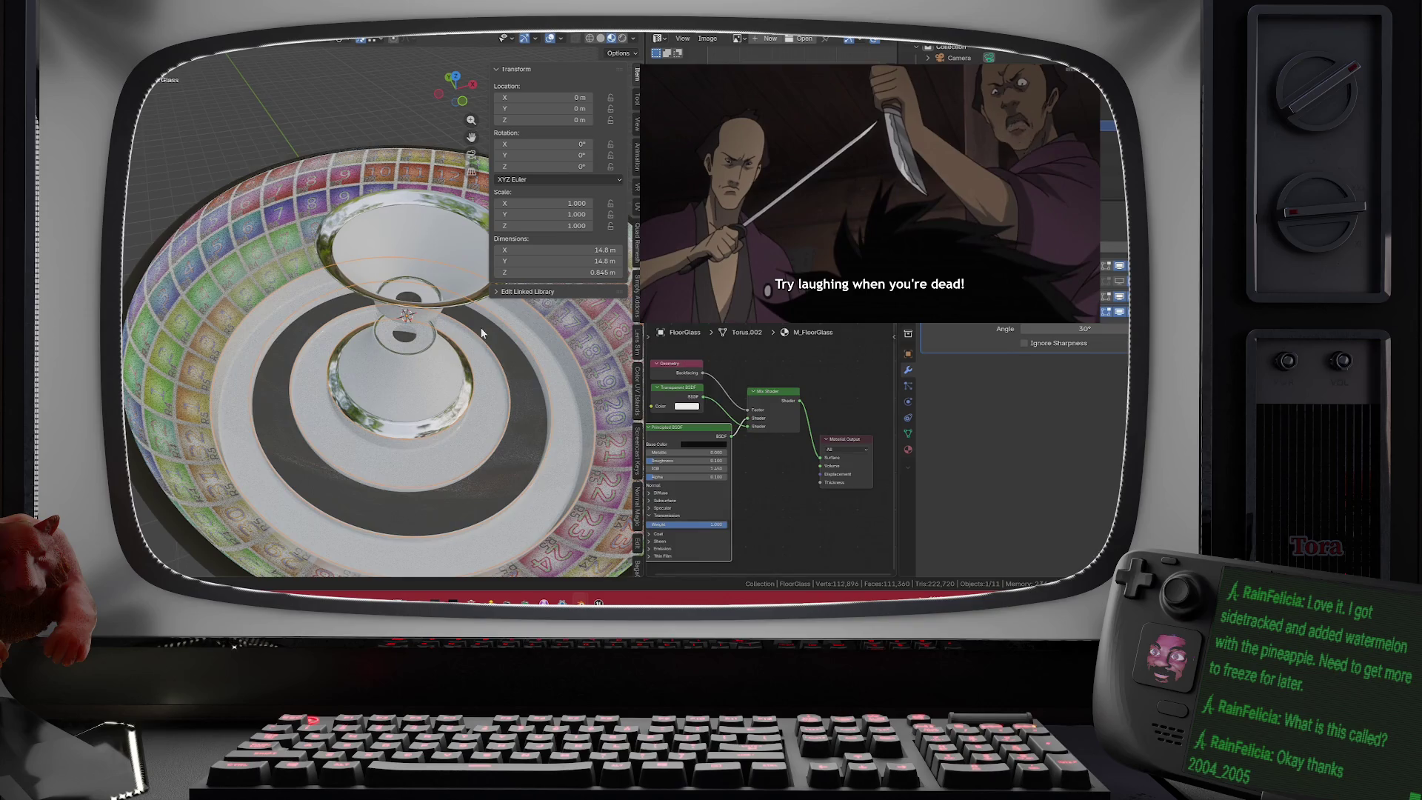
{"action": "left_click_drag", "start_coordinate": [484, 338], "coordinate": [361, 317]}
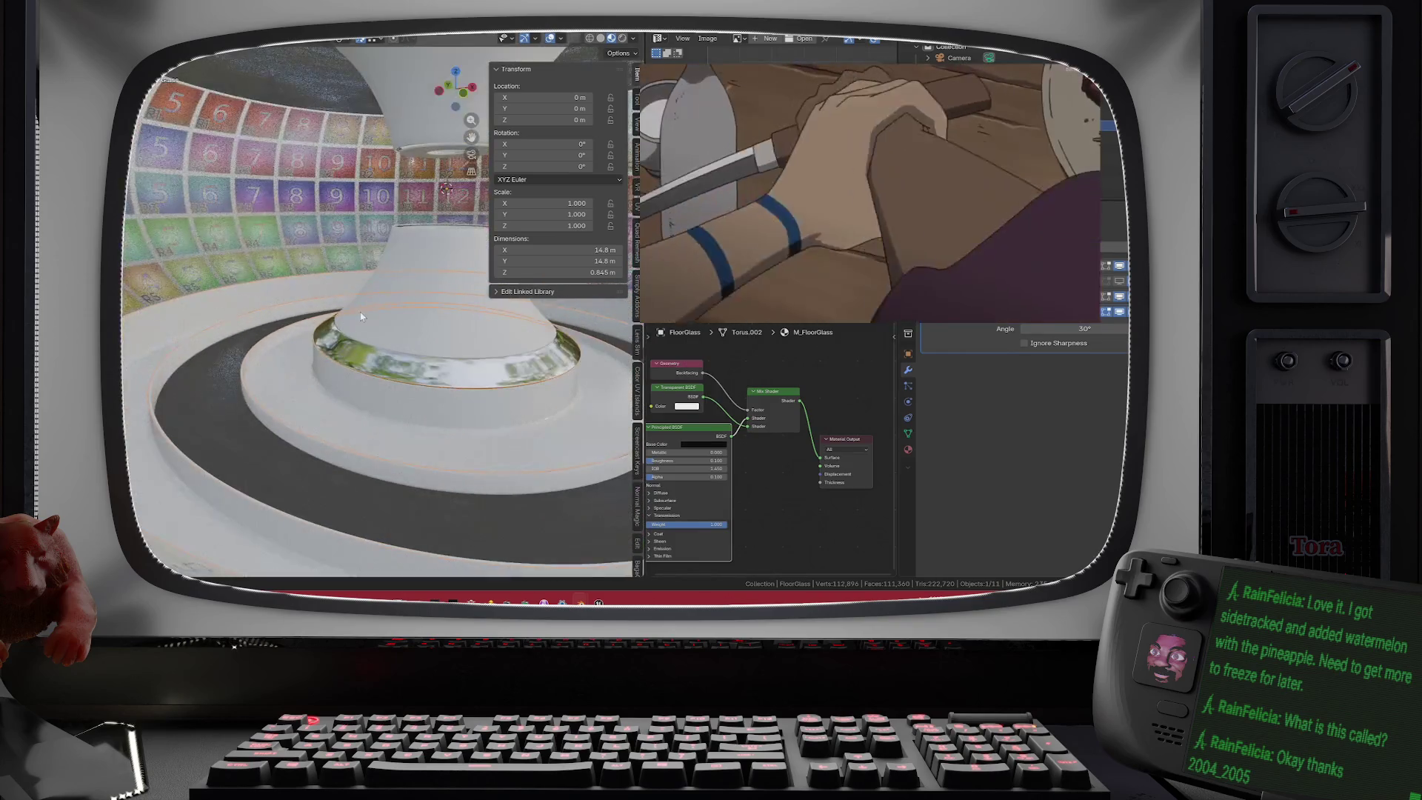
{"action": "left_click_drag", "start_coordinate": [716, 430], "coordinate": [768, 416]}
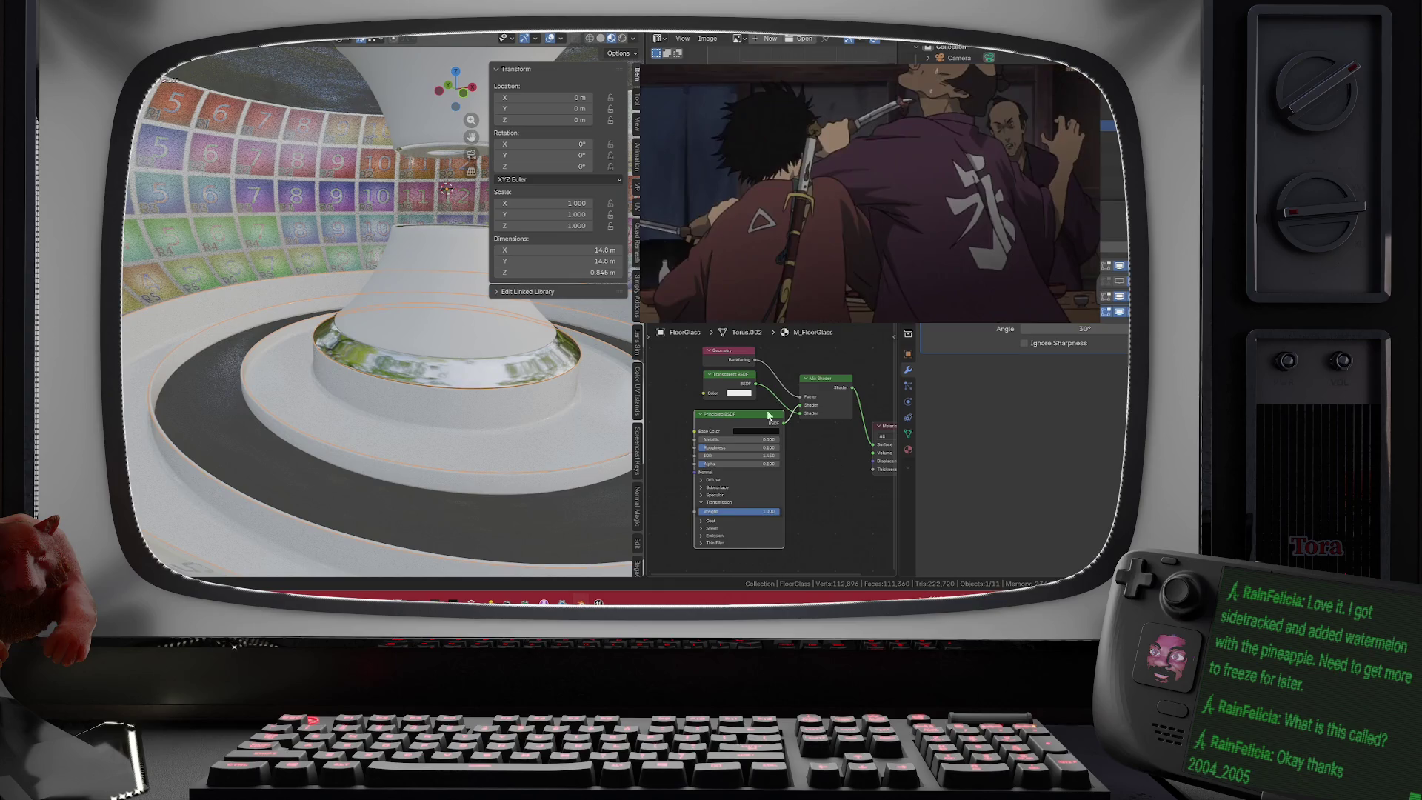
- Lower the FloorGlass Alpha to about 0.5 and view it in Rendered shading
{"action": "mouse_move", "coordinate": [743, 469]}
{"action": "left_mouse_down"}
{"action": "mouse_move", "coordinate": [759, 469]}
{"action": "mouse_move", "coordinate": [714, 463]}
{"action": "mouse_move", "coordinate": [775, 463]}
{"action": "left_mouse_up"}
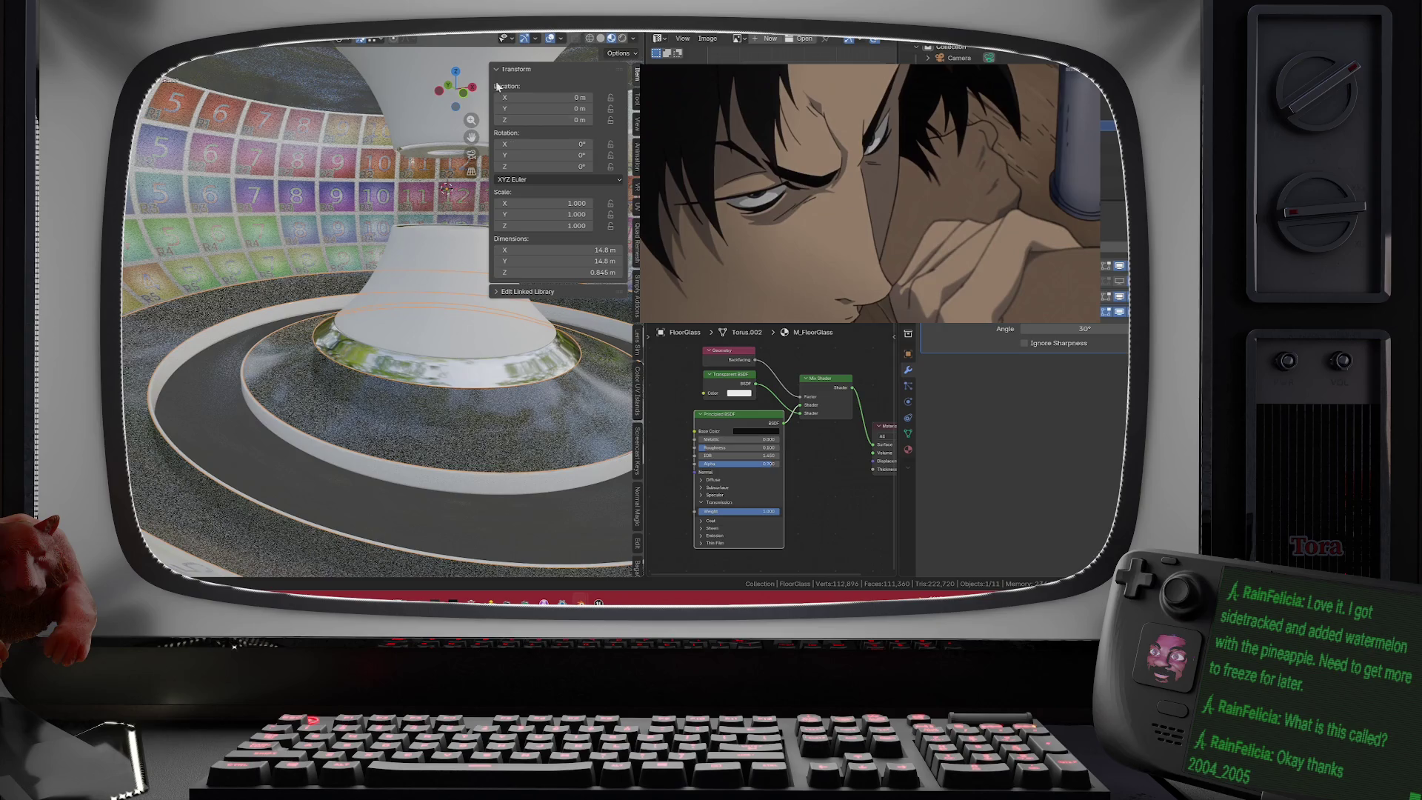
{"action": "left_click", "coordinate": [623, 37]}
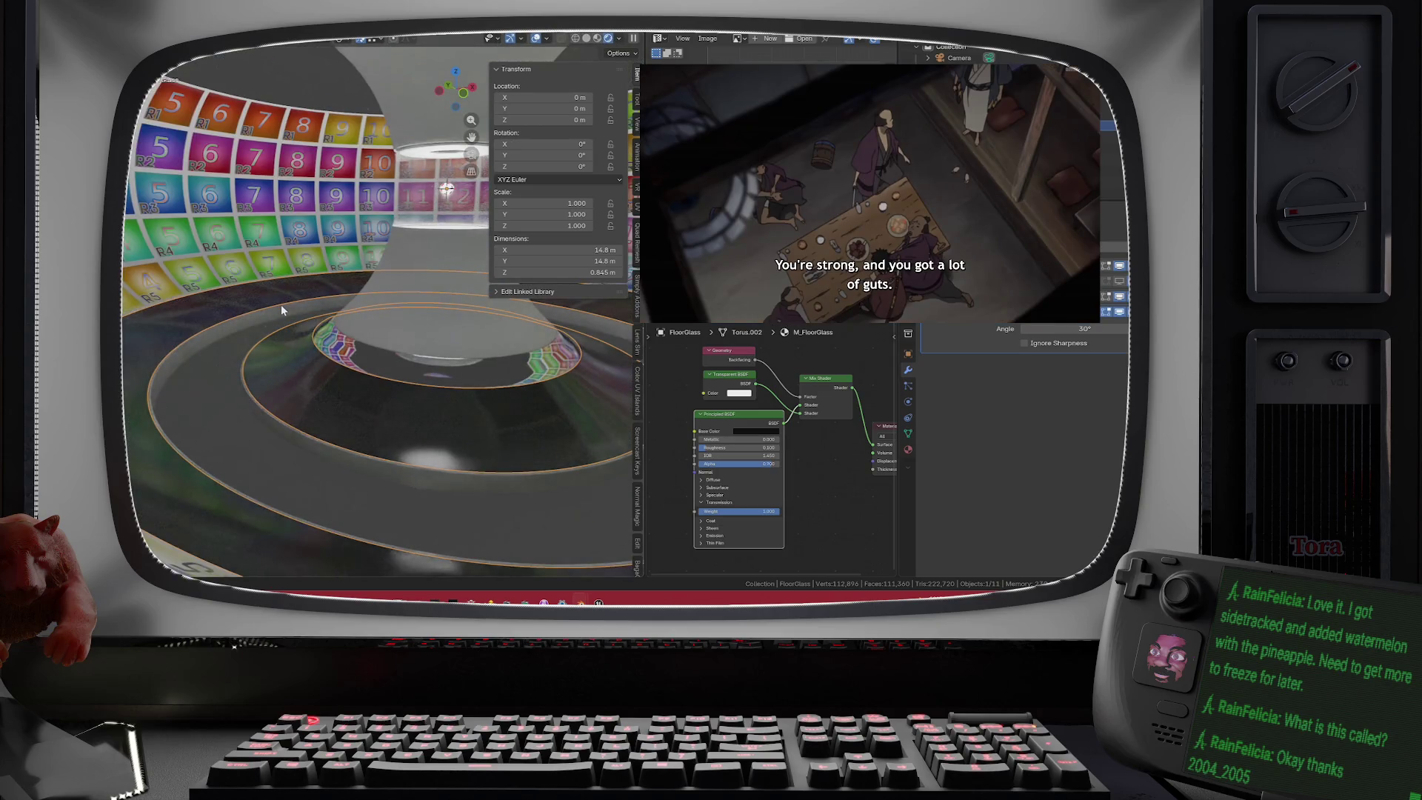
{"action": "left_click_drag", "start_coordinate": [281, 309], "coordinate": [277, 317]}
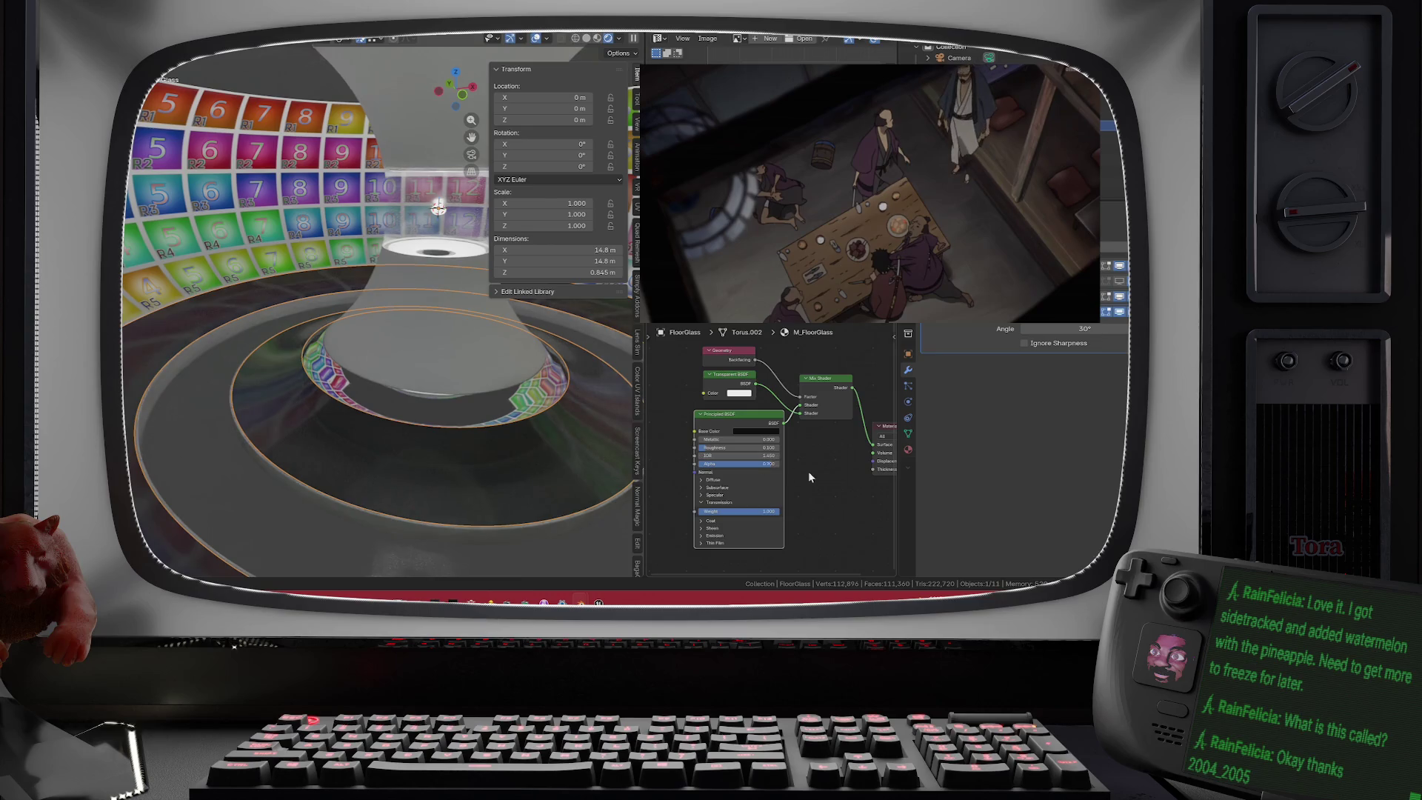
{"action": "double_click", "coordinate": [767, 464]}
{"action": "type", "text": "0.7"}
{"action": "key", "text": "Return"}
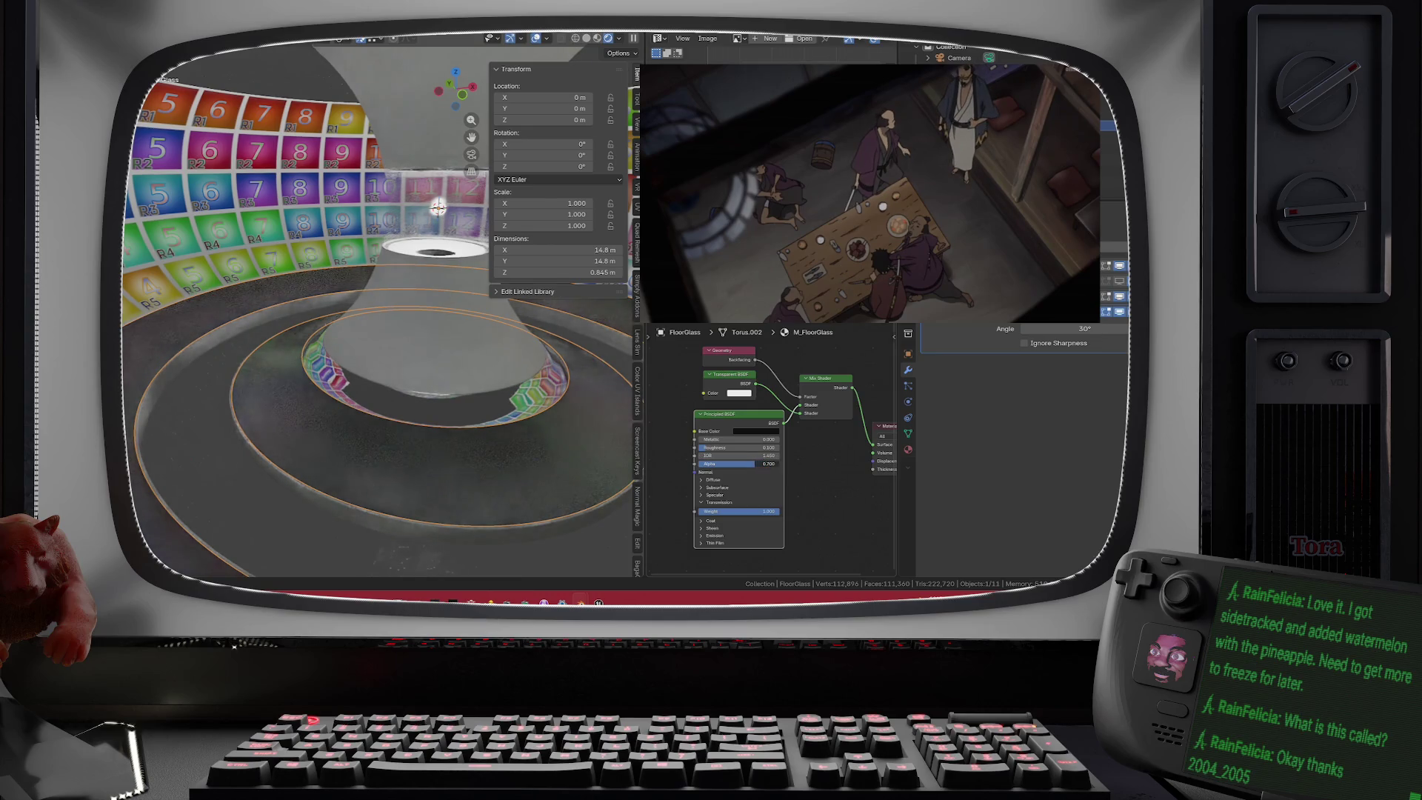
{"action": "left_click_drag", "start_coordinate": [755, 463], "coordinate": [738, 464]}
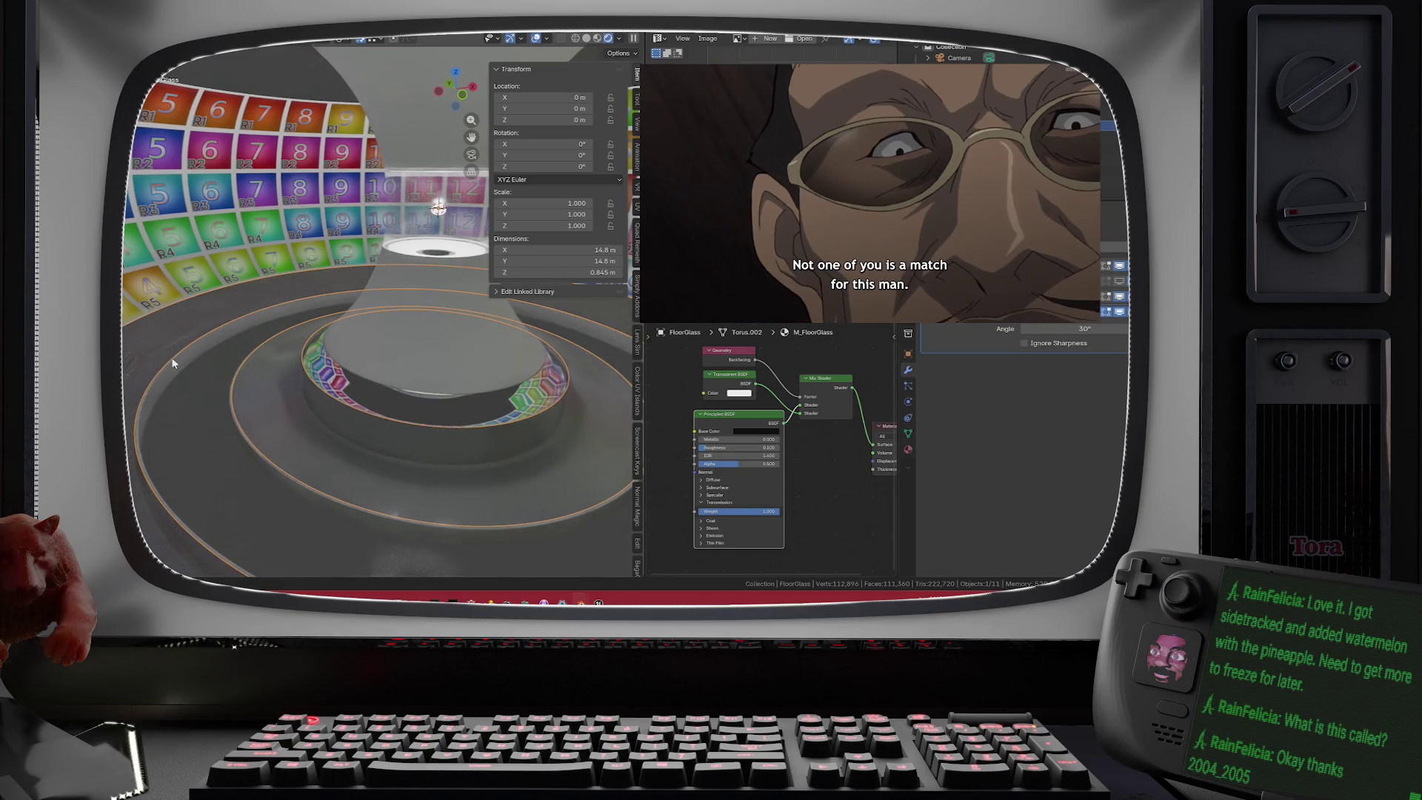
{"action": "left_click", "coordinate": [197, 405]}
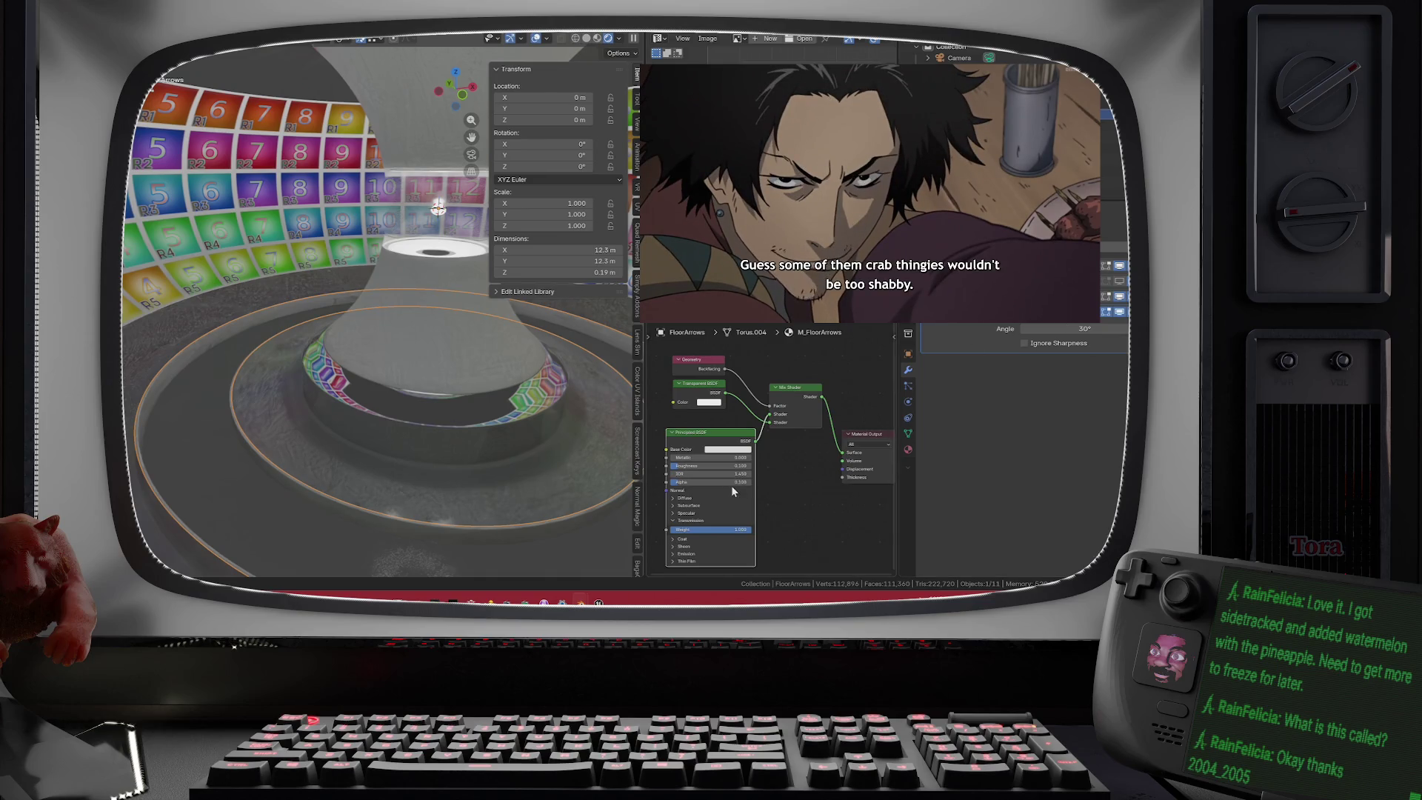
- Raise the FloorArrows material's Alpha to 0.285
{"action": "left_click_drag", "start_coordinate": [723, 479], "coordinate": [739, 478]}
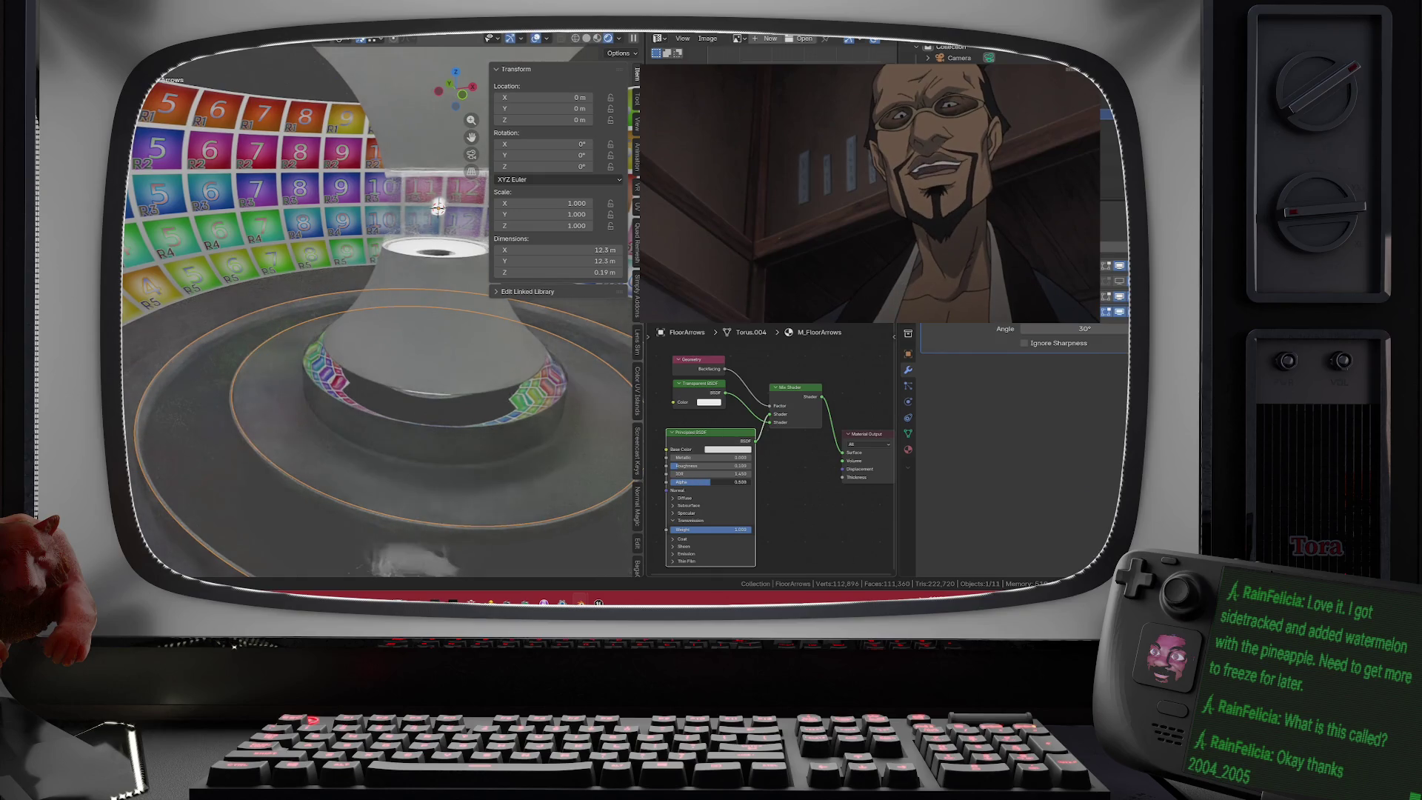
{"action": "scroll", "coordinate": [440, 409], "scroll_direction": "up", "scroll_amount": 2}
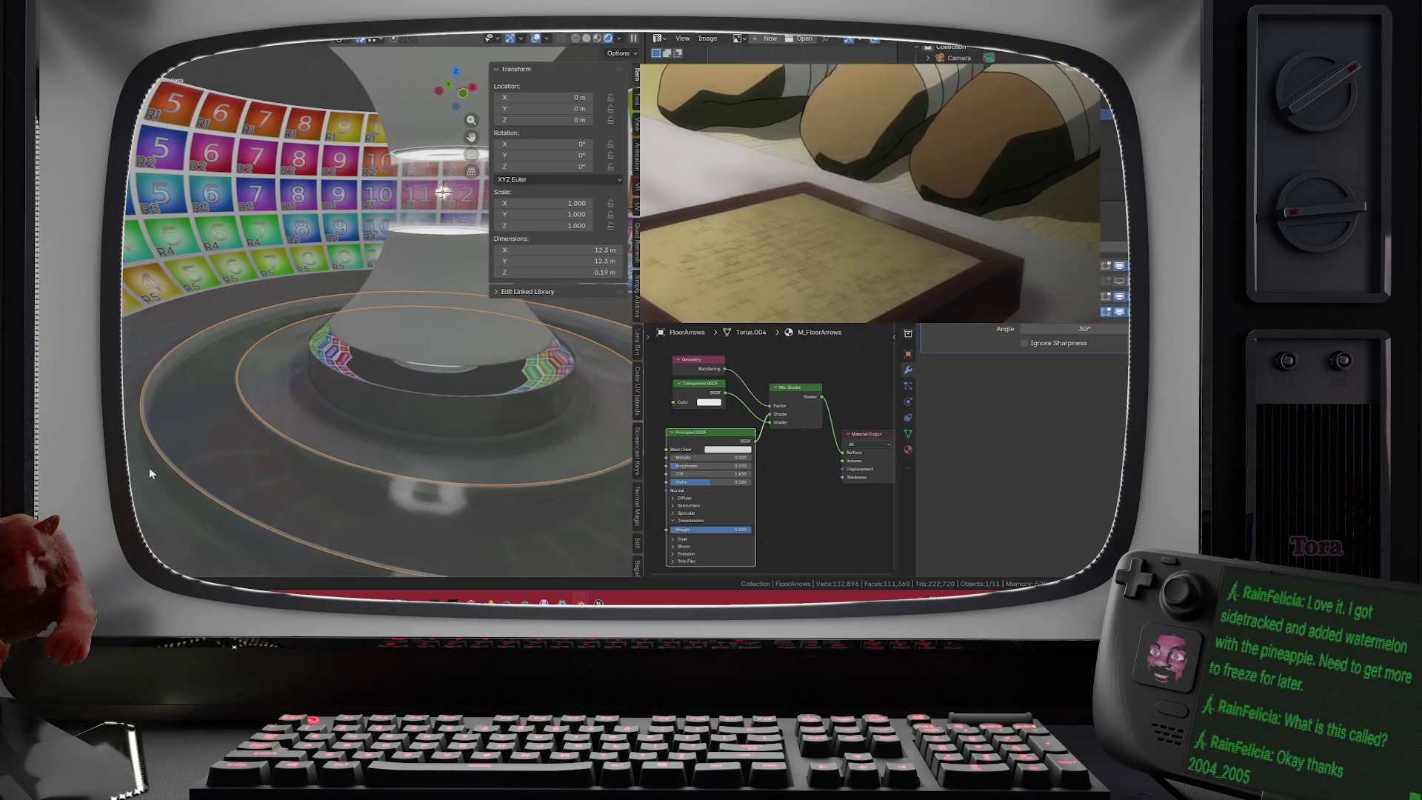
{"action": "left_click", "coordinate": [149, 468]}
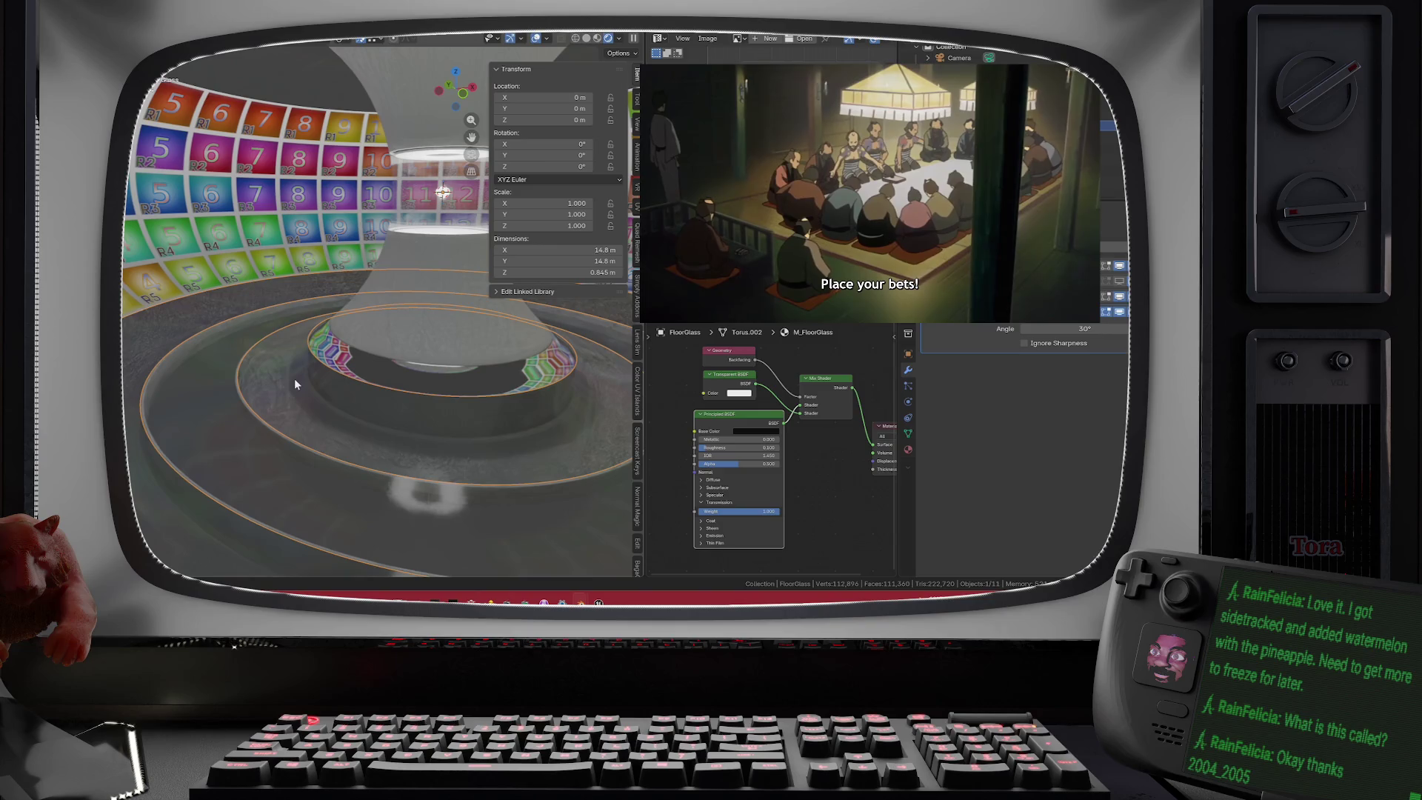
- Compare the floor rings from several angles, then view the stage through the scene camera
{"action": "left_click_drag", "start_coordinate": [295, 363], "coordinate": [304, 357]}
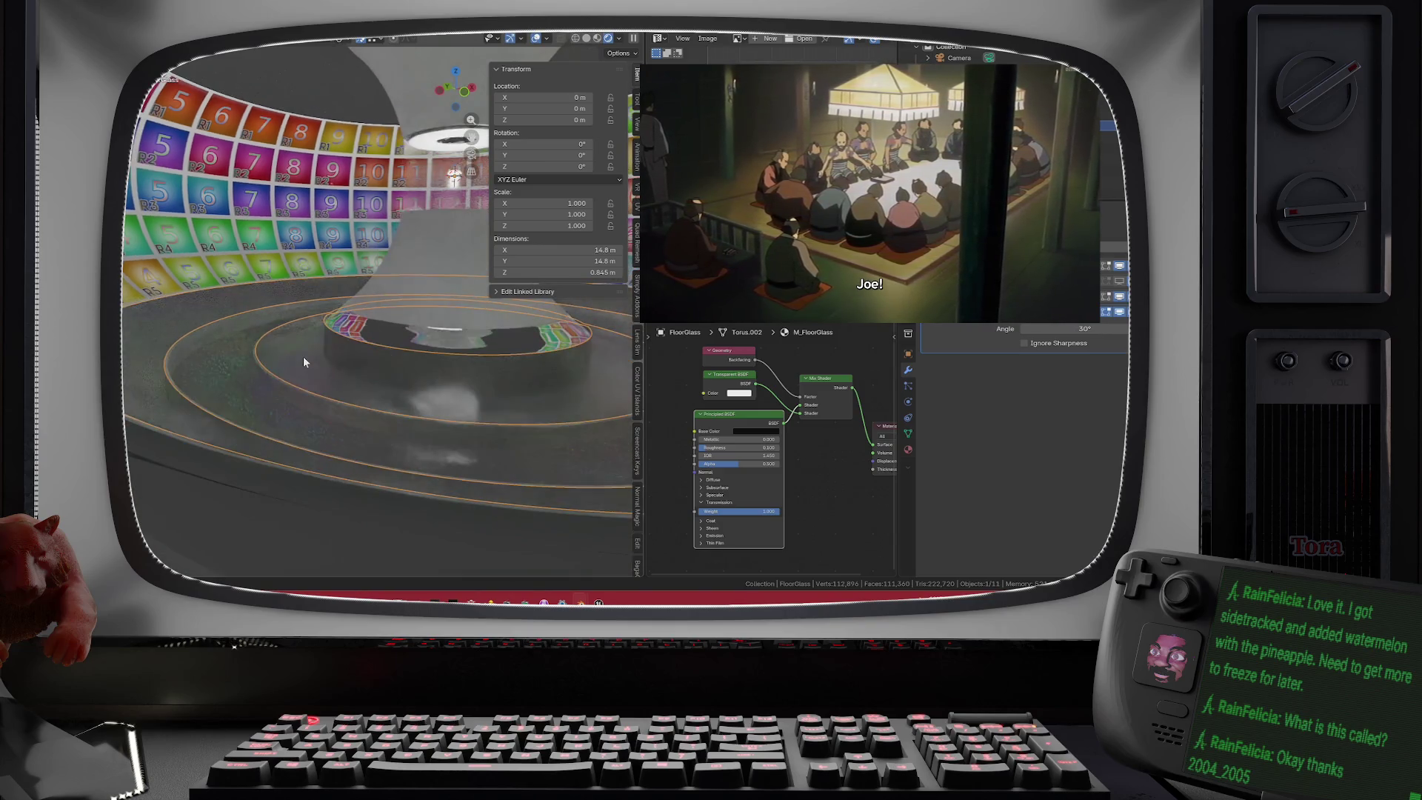
{"action": "left_click", "coordinate": [205, 380]}
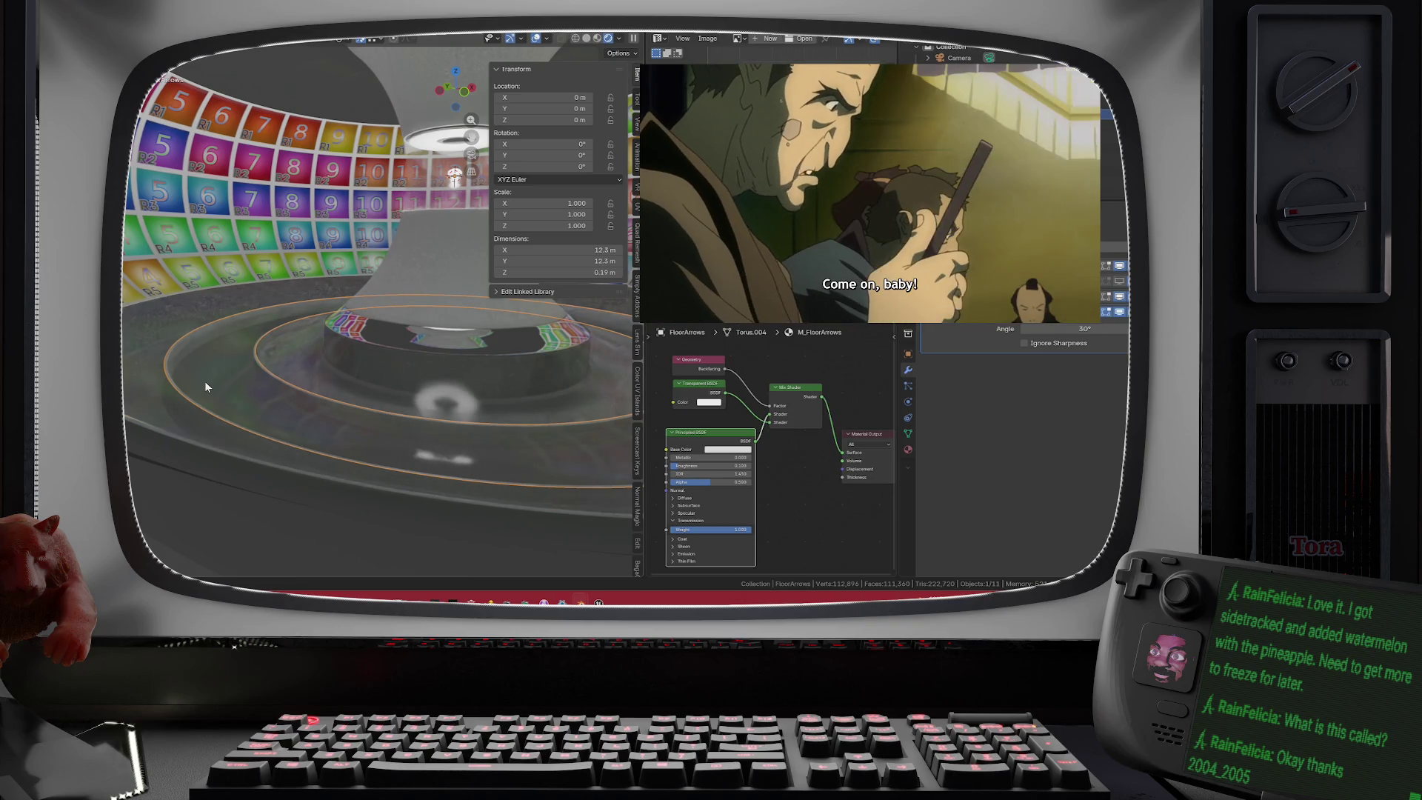
{"action": "left_click", "coordinate": [140, 394]}
{"action": "left_click_drag", "start_coordinate": [161, 385], "coordinate": [153, 408]}
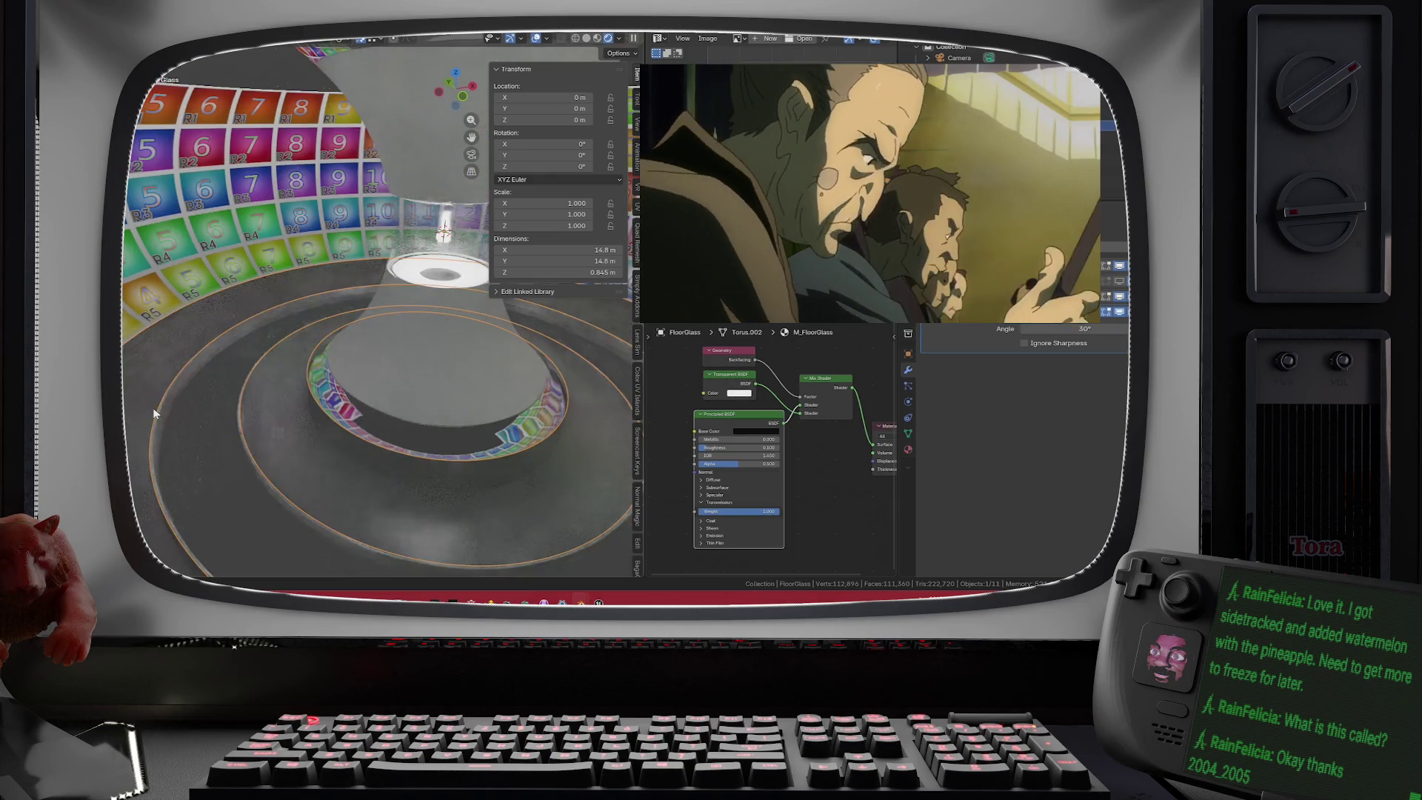
{"action": "left_click_drag", "start_coordinate": [247, 345], "coordinate": [267, 326]}
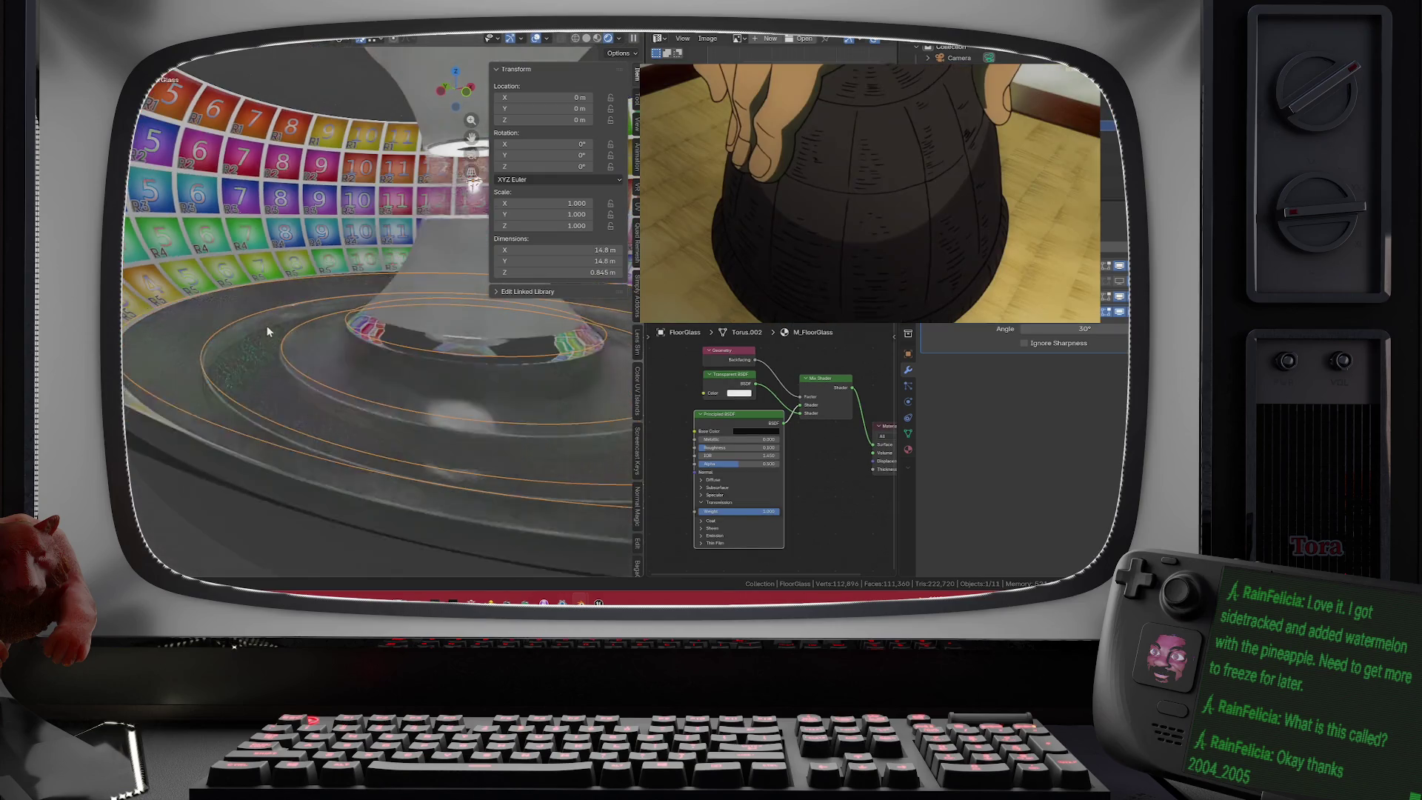
{"action": "left_click", "coordinate": [471, 154]}
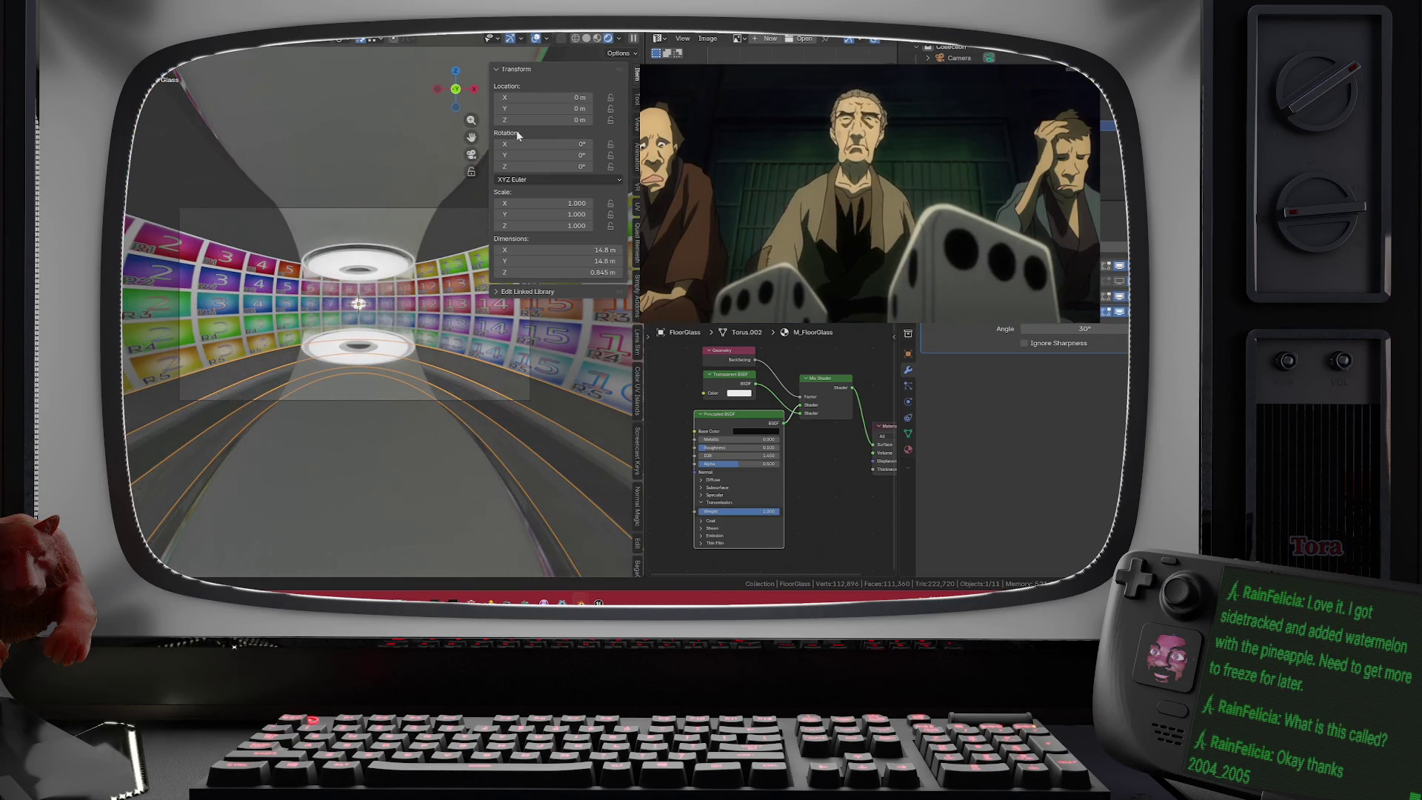
- Hide the transform sidebar and save OC_Stage_Torus.blend
{"action": "key", "text": "n"}
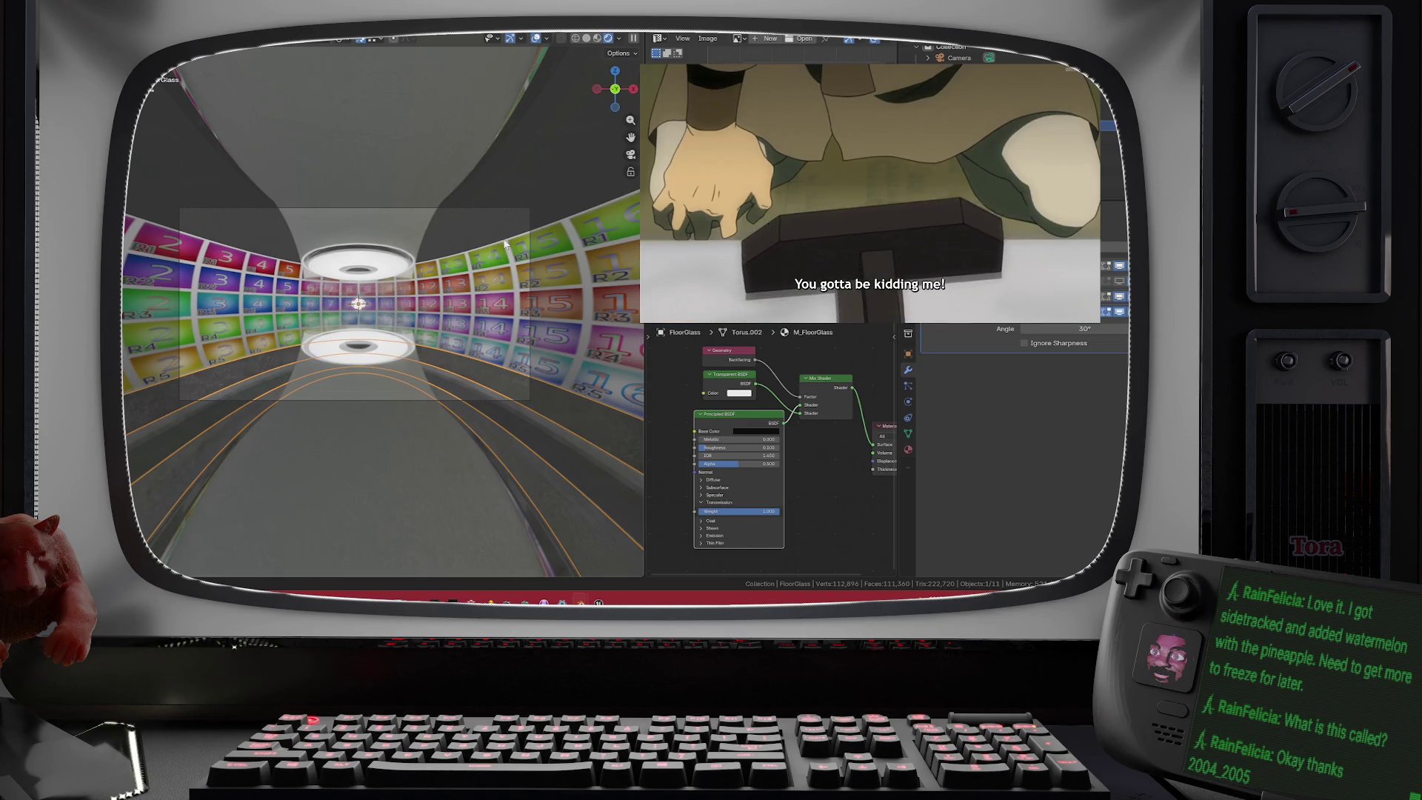
{"action": "key", "text": "ctrl+s"}
{"action": "scroll", "coordinate": [422, 251], "scroll_direction": "up", "scroll_amount": 5}
{"action": "scroll", "coordinate": [423, 250], "scroll_direction": "down", "scroll_amount": 8}
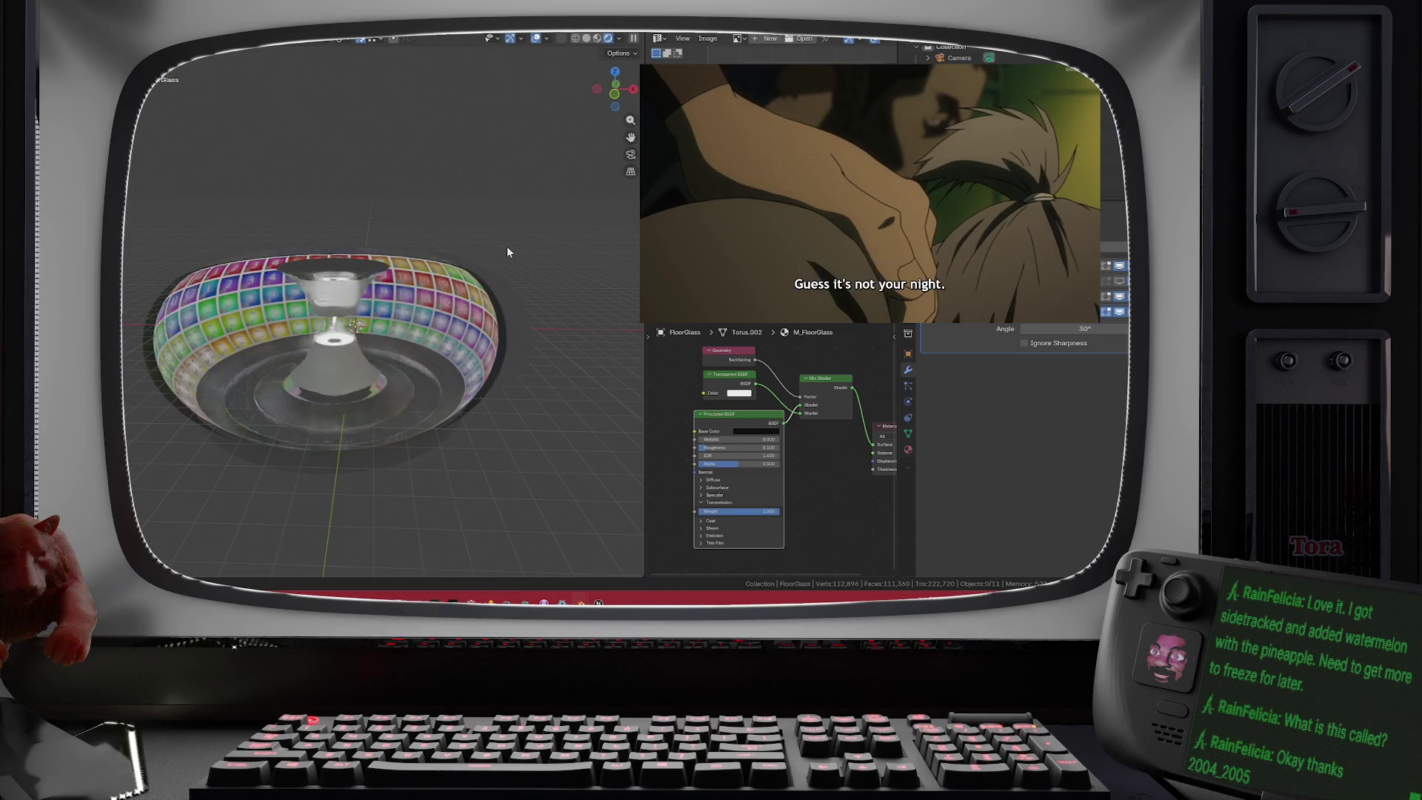
{"action": "mouse_move", "coordinate": [507, 246]}
{"action": "left_mouse_down"}
{"action": "mouse_move", "coordinate": [508, 258]}
{"action": "mouse_move", "coordinate": [525, 208]}
{"action": "mouse_move", "coordinate": [525, 224]}
{"action": "mouse_move", "coordinate": [516, 210]}
{"action": "mouse_move", "coordinate": [475, 247]}
{"action": "mouse_move", "coordinate": [476, 228]}
{"action": "left_mouse_up"}
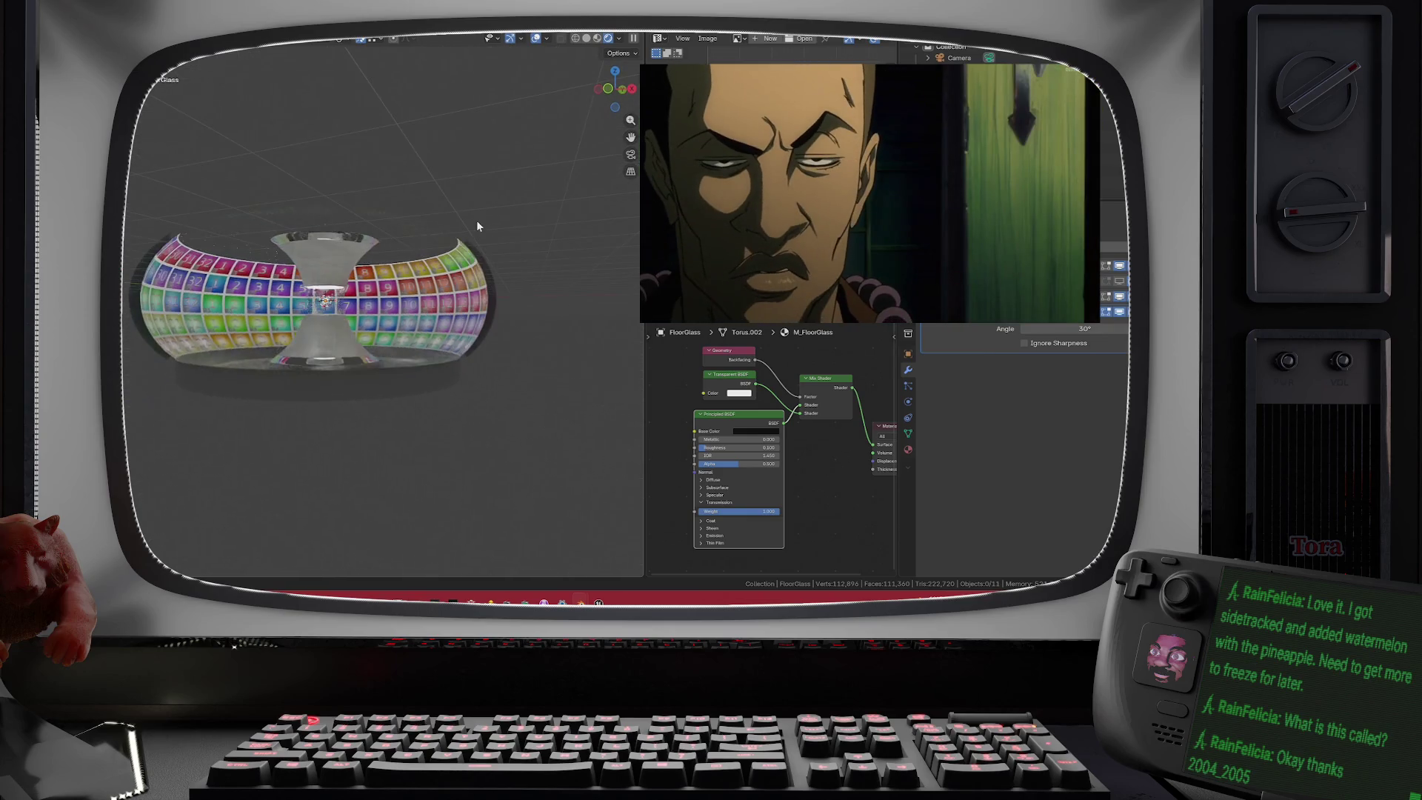
- Select SubFloor, inspect the tiled torus from above, and select the CeilingGlass ring
{"action": "left_click", "coordinate": [442, 382]}
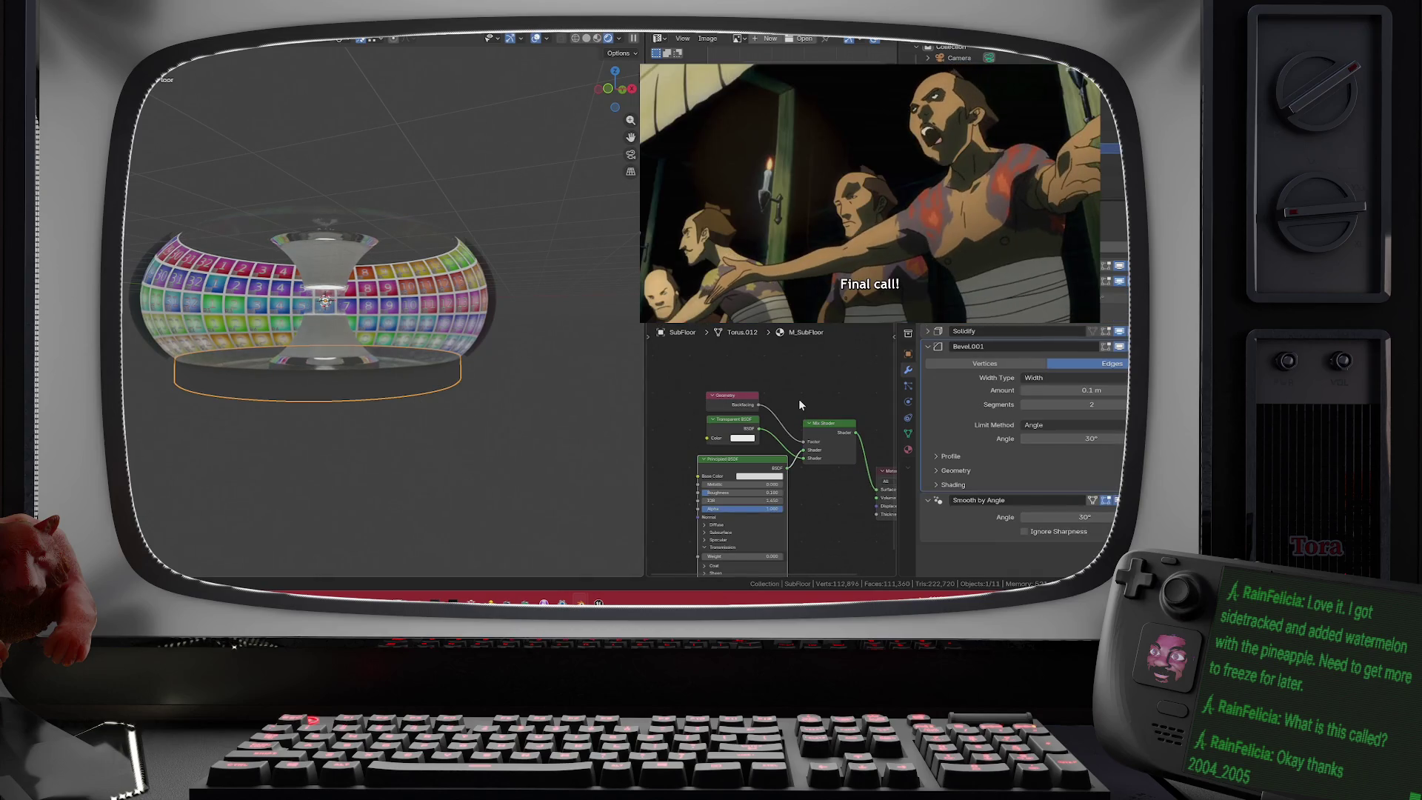
{"action": "scroll", "coordinate": [422, 400], "scroll_direction": "up", "scroll_amount": 5}
{"action": "mouse_move", "coordinate": [429, 402]}
{"action": "left_mouse_down"}
{"action": "mouse_move", "coordinate": [451, 382]}
{"action": "mouse_move", "coordinate": [451, 404]}
{"action": "left_mouse_up"}
{"action": "scroll", "coordinate": [462, 286], "scroll_direction": "down", "scroll_amount": 5}
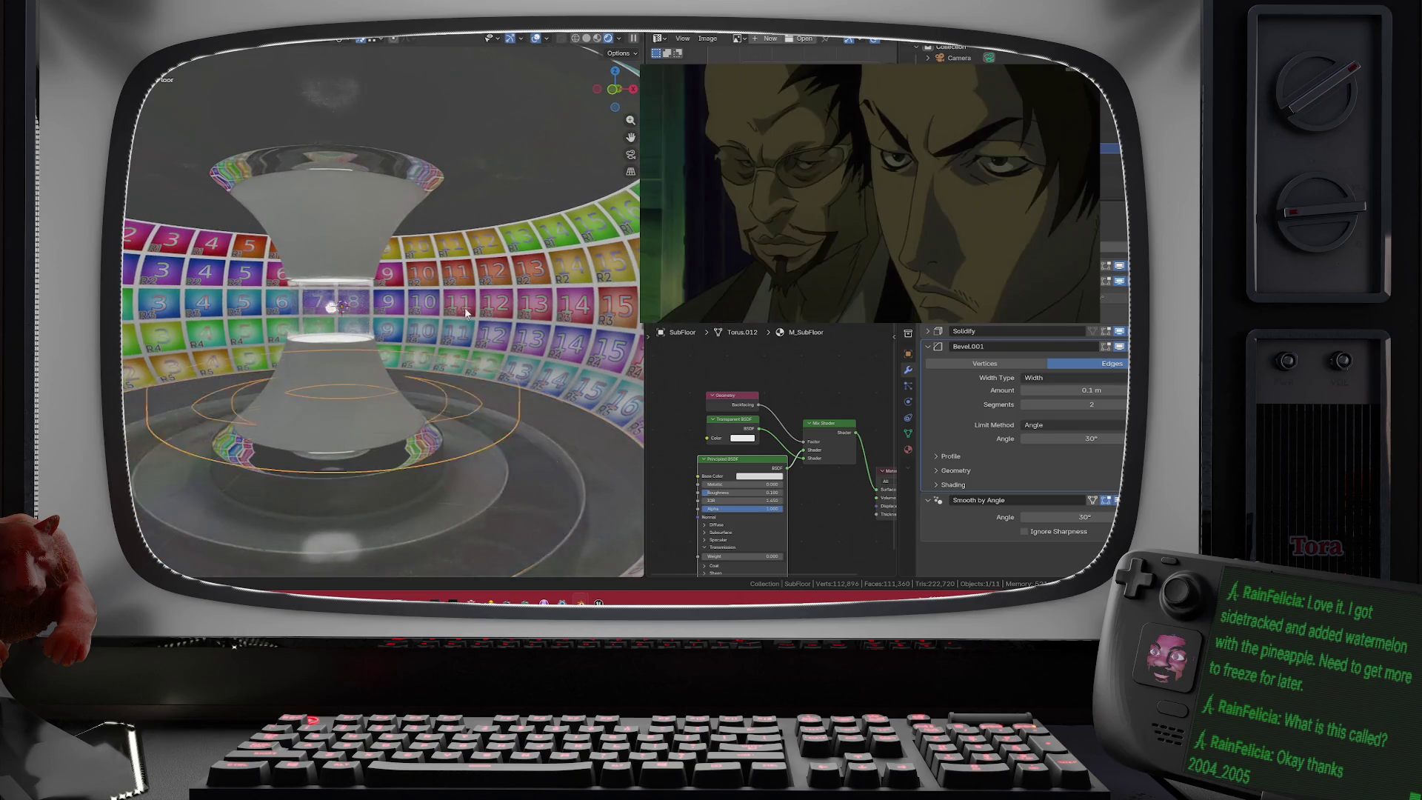
{"action": "left_click_drag", "start_coordinate": [439, 220], "coordinate": [438, 246]}
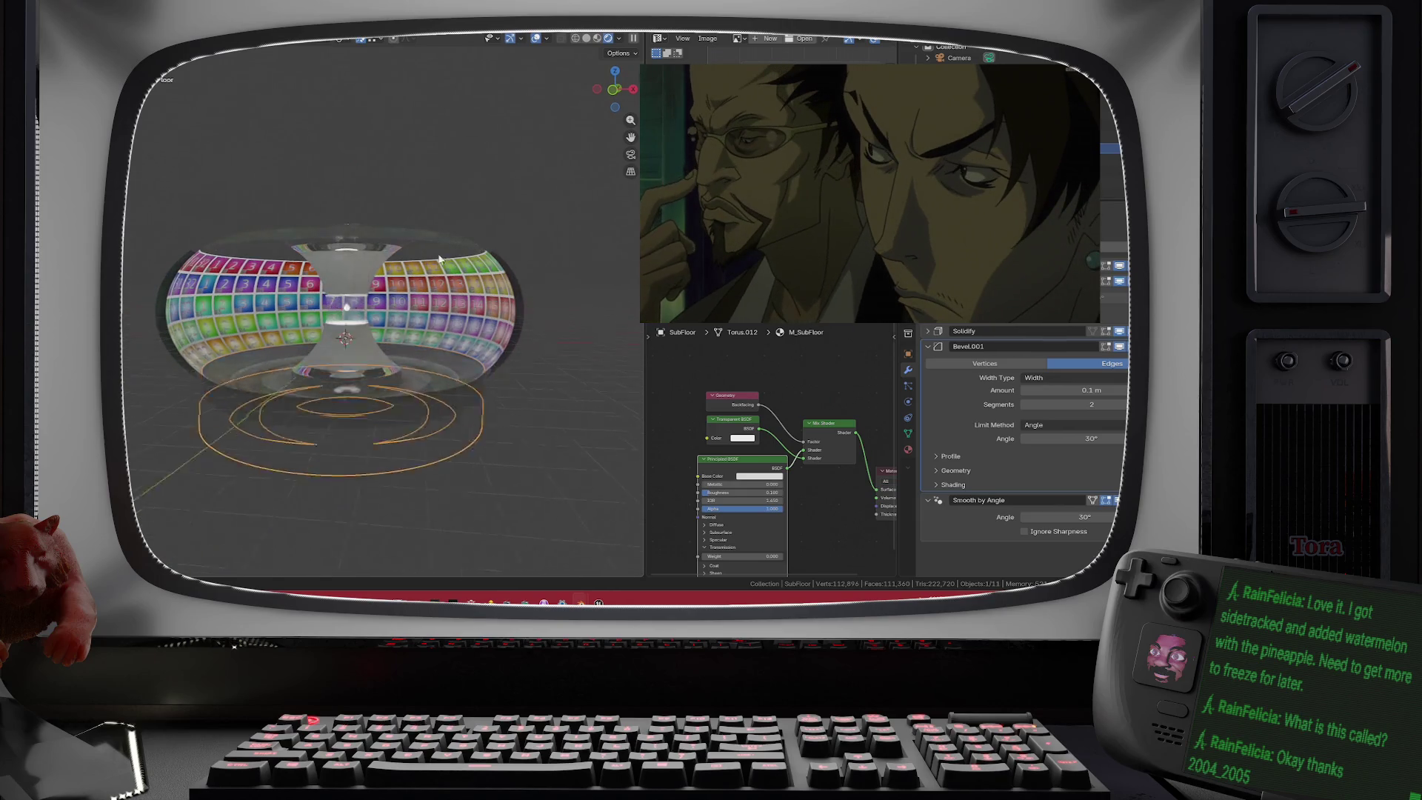
{"action": "left_click_drag", "start_coordinate": [439, 228], "coordinate": [457, 321]}
{"action": "left_click", "coordinate": [476, 328]}
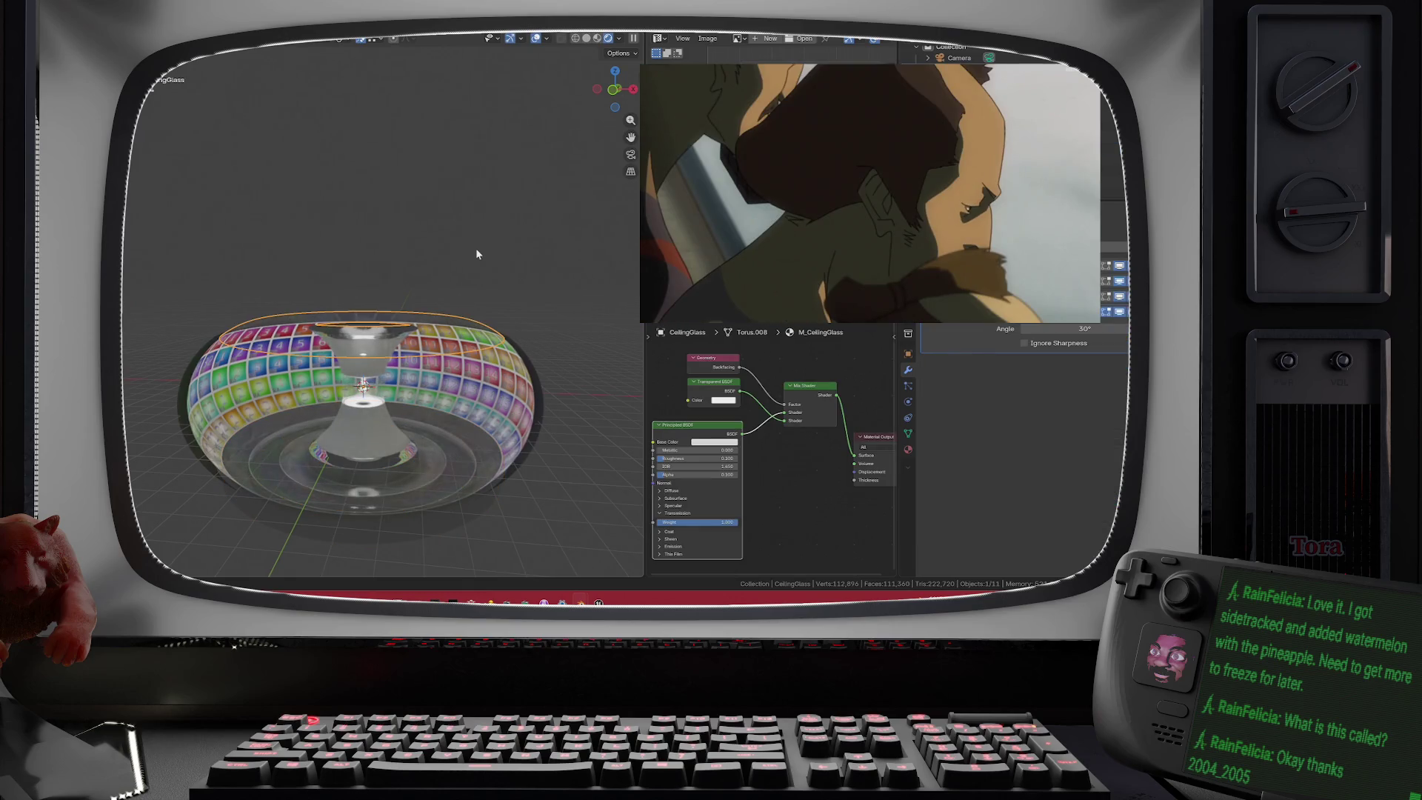
- Duplicate the upper part of the CeilingGlass mesh and raise the copy 1.0474 m along Z
{"action": "key", "text": "Tab"}
{"action": "scroll", "coordinate": [464, 316], "scroll_direction": "up", "scroll_amount": 5}
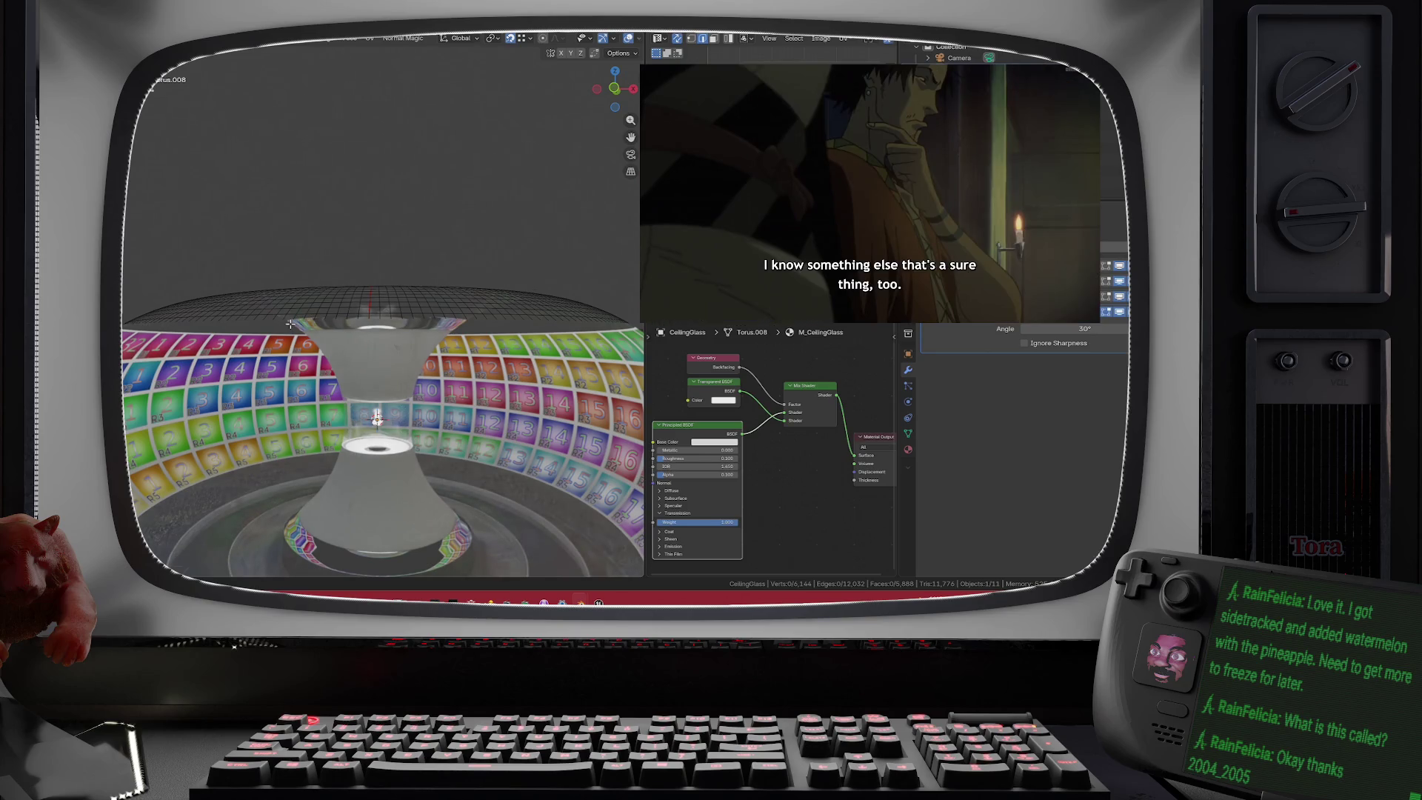
{"action": "key", "text": "l"}
{"action": "key", "text": "g"}
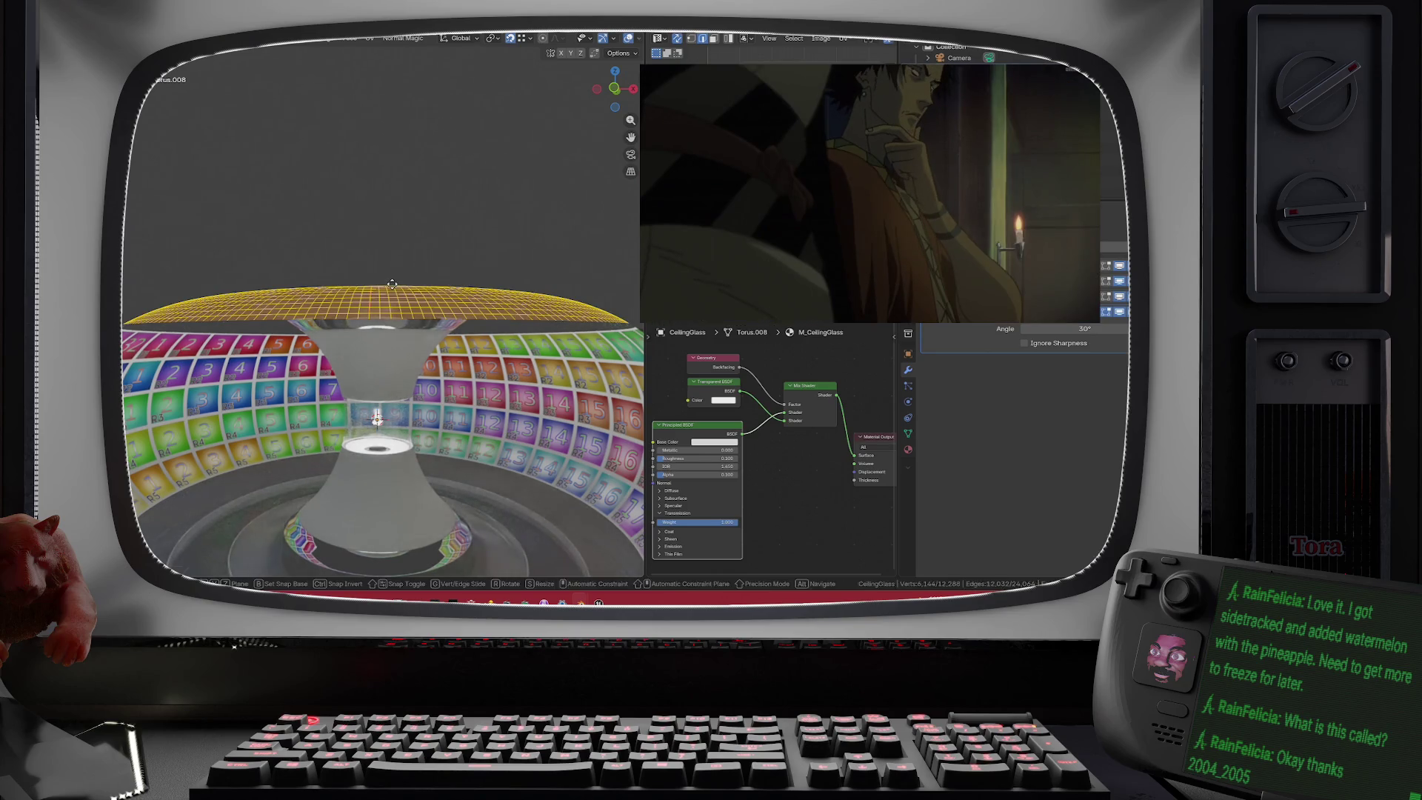
{"action": "key", "text": "z"}
{"action": "left_click", "coordinate": [394, 251]}
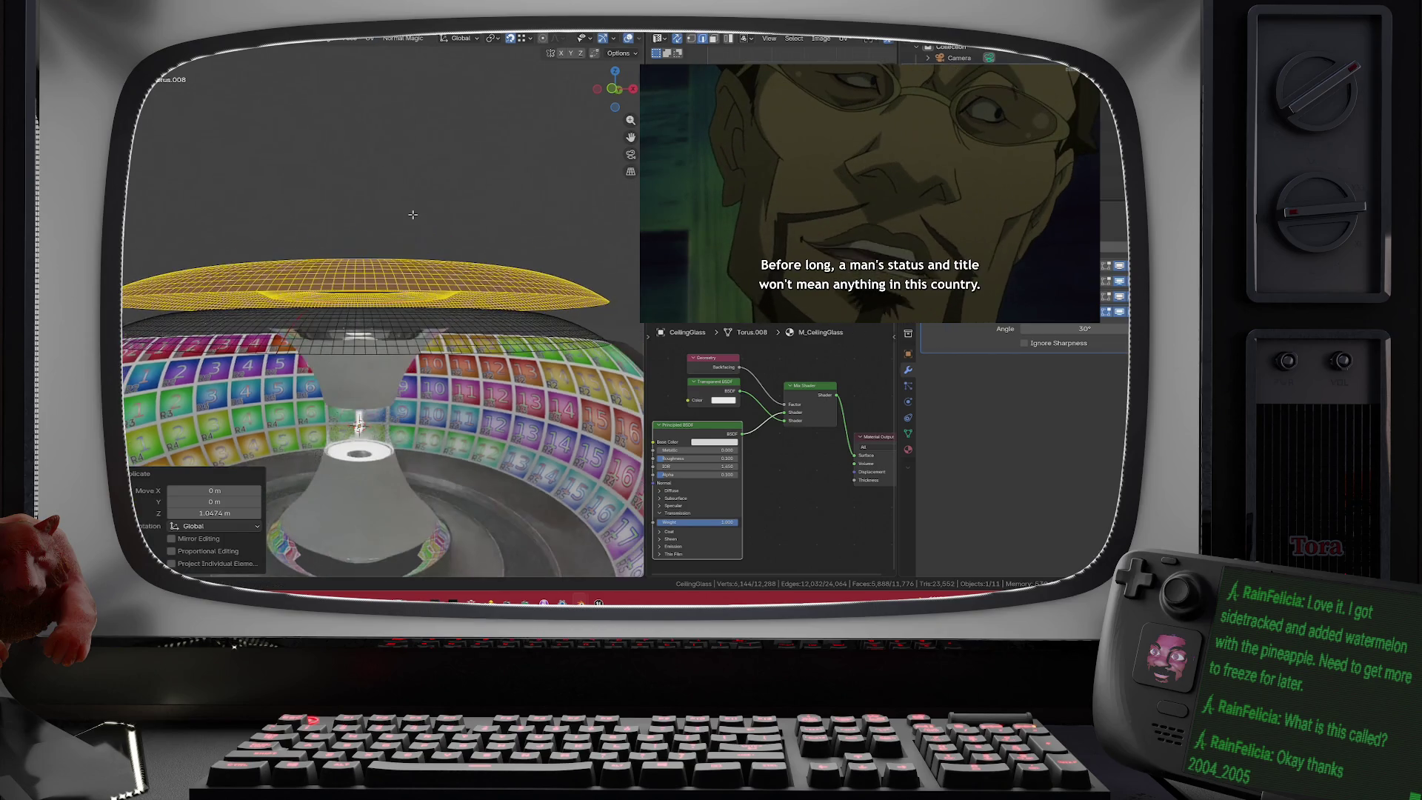
{"action": "key", "text": "KP_8"}
{"action": "key", "text": "KP_8"}
{"action": "key", "text": "KP_8"}
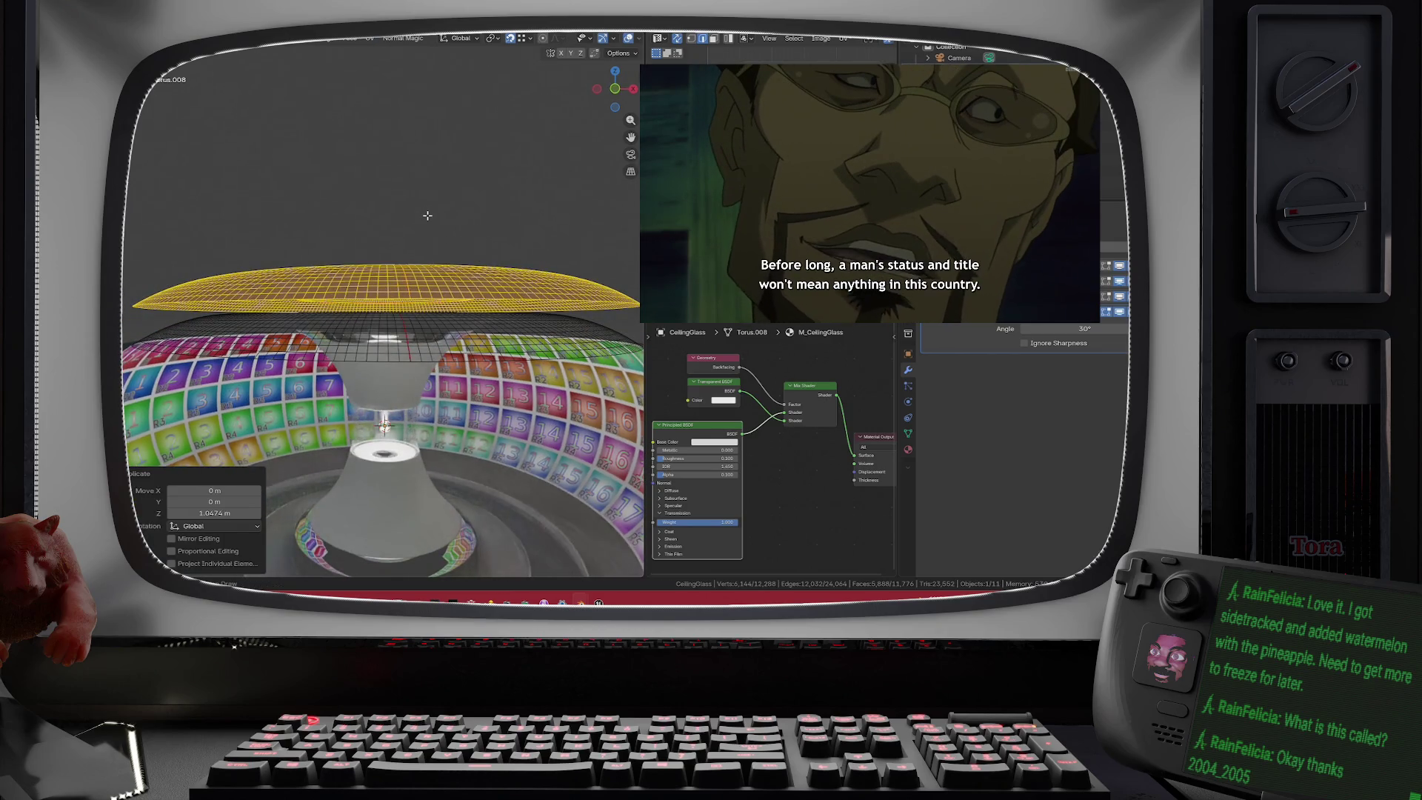
- Separate the raised copy into its own object
{"action": "key", "text": "p"}
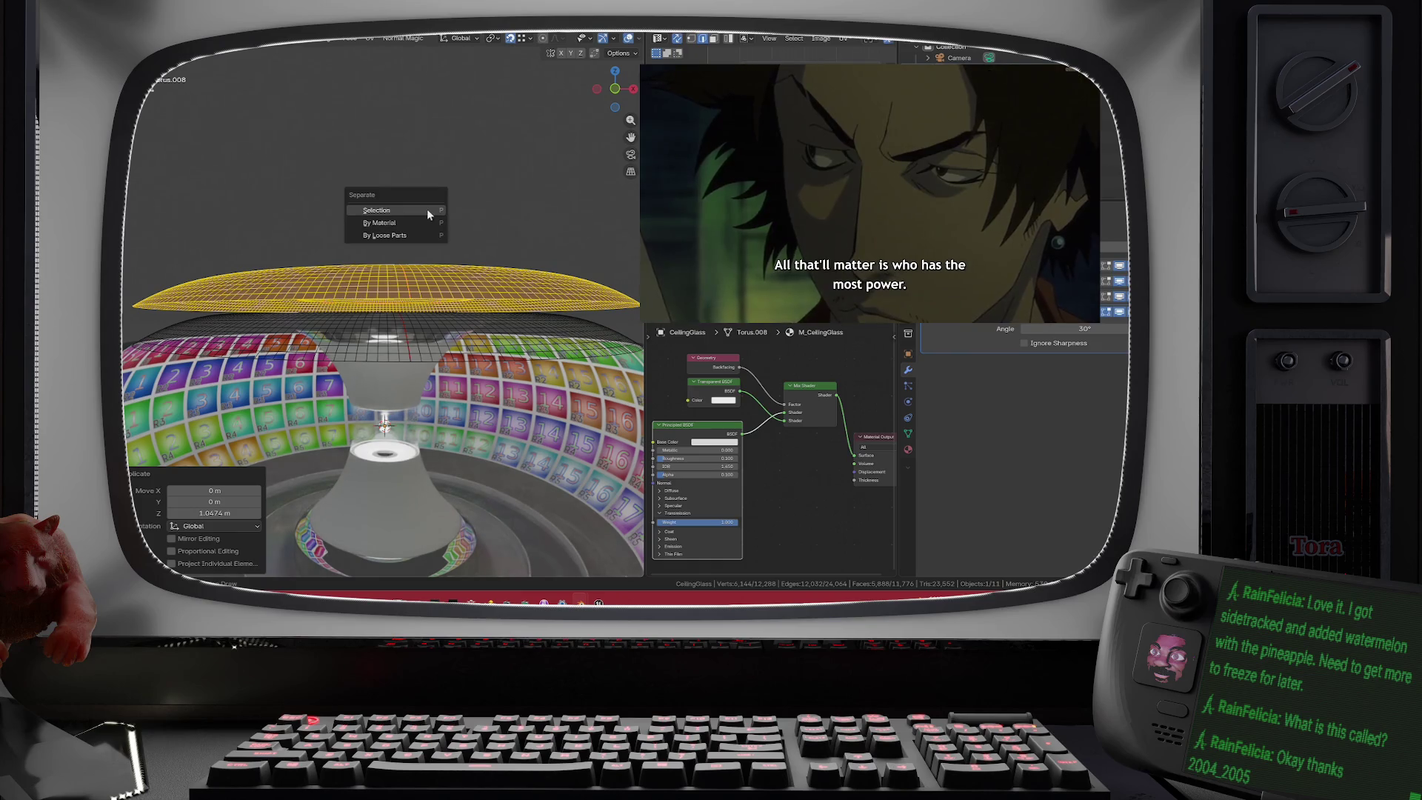
{"action": "left_click", "coordinate": [427, 211]}
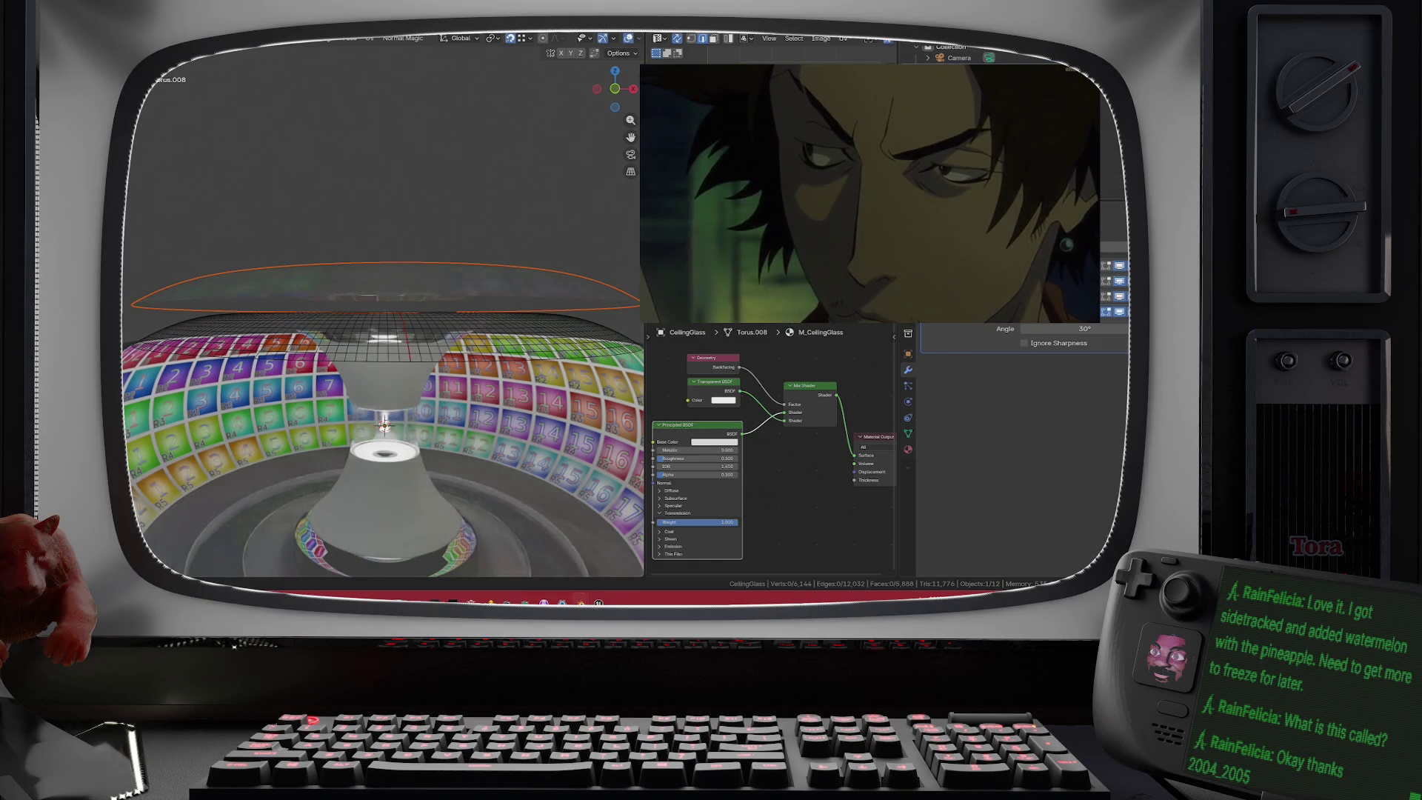
{"action": "scroll", "coordinate": [956, 55], "scroll_direction": "up", "scroll_amount": 1}
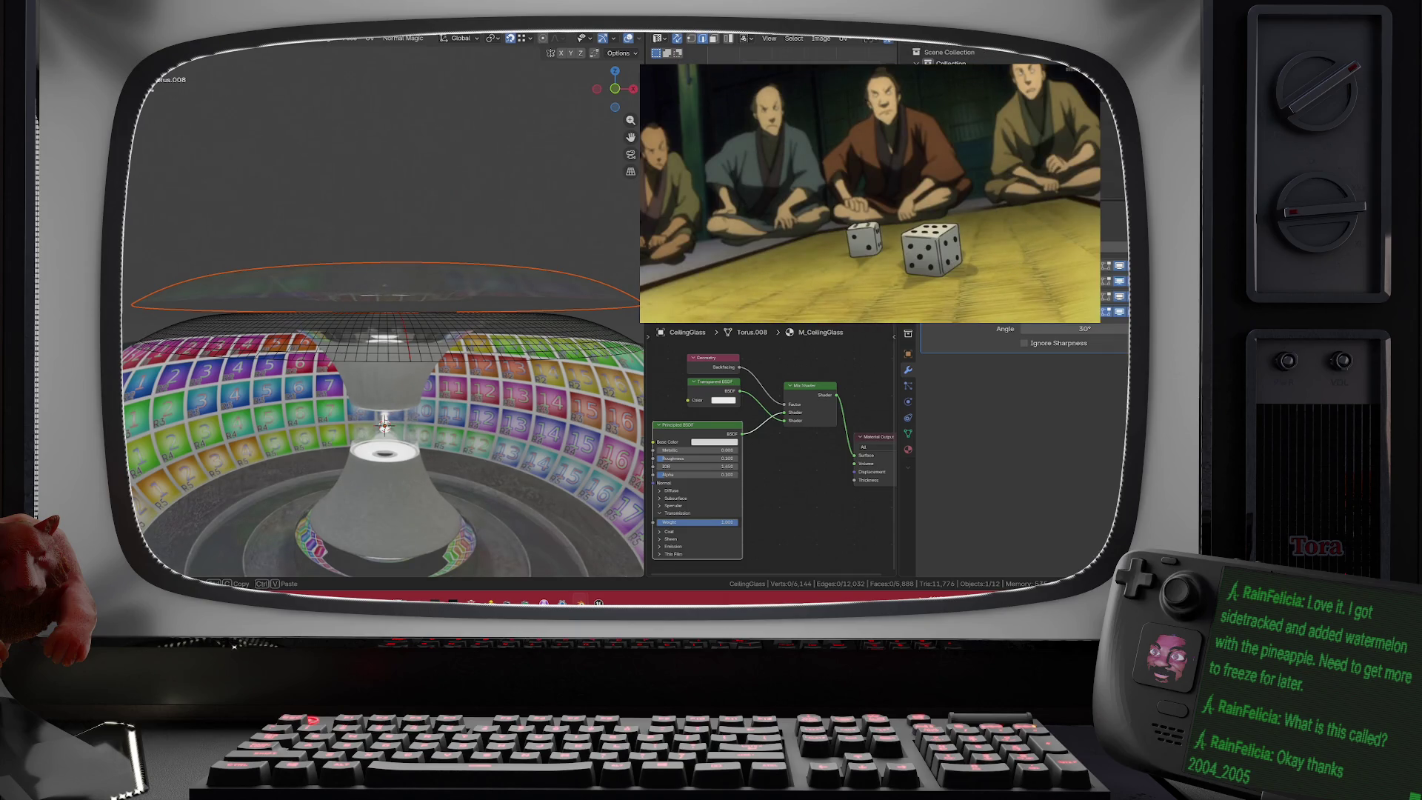
{"action": "mouse_move", "coordinate": [773, 220]}
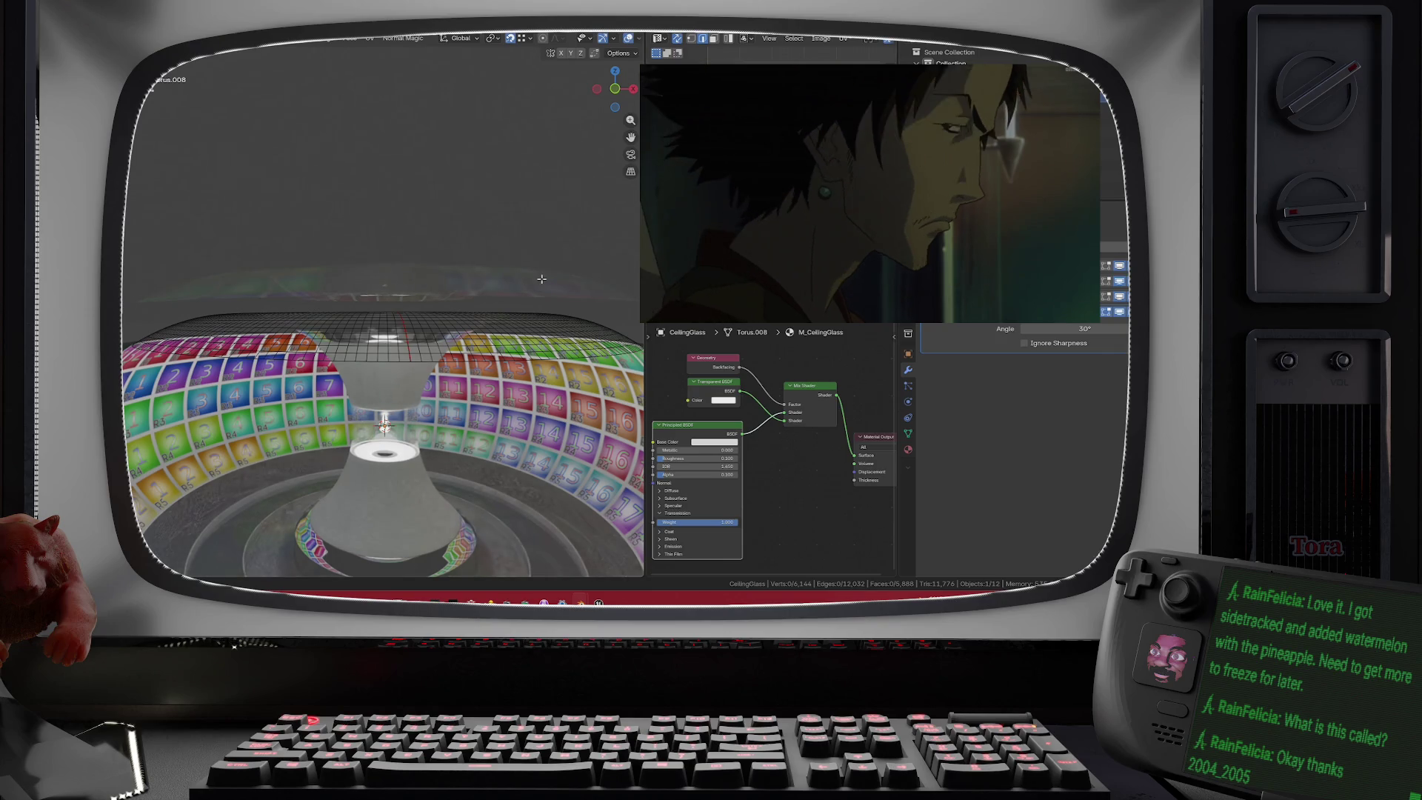
- Select CeilingChamber and give it a single-user material named M_CeilingChamber
{"action": "key", "text": "Tab"}
{"action": "left_click", "coordinate": [541, 277]}
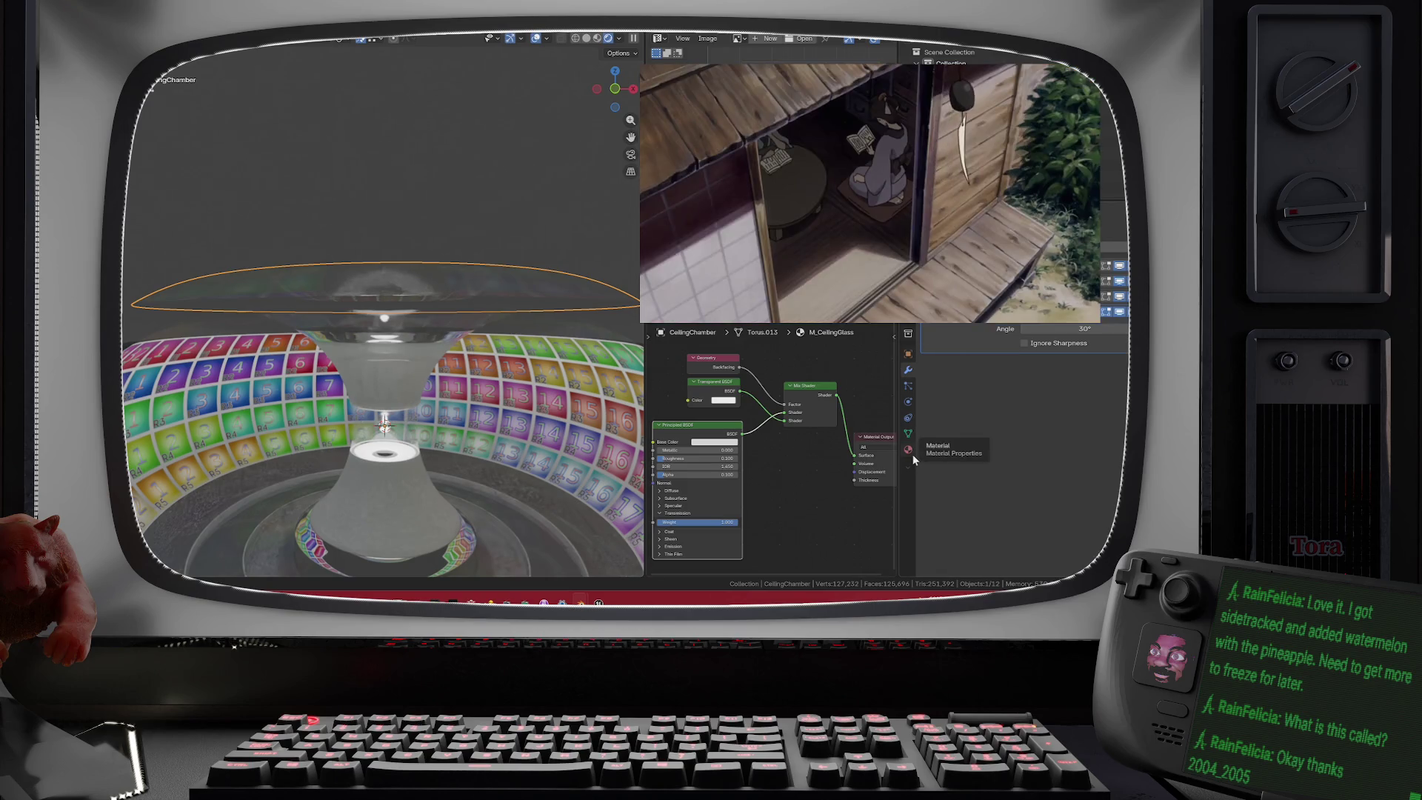
{"action": "left_click", "coordinate": [909, 450]}
{"action": "left_click", "coordinate": [1078, 295]}
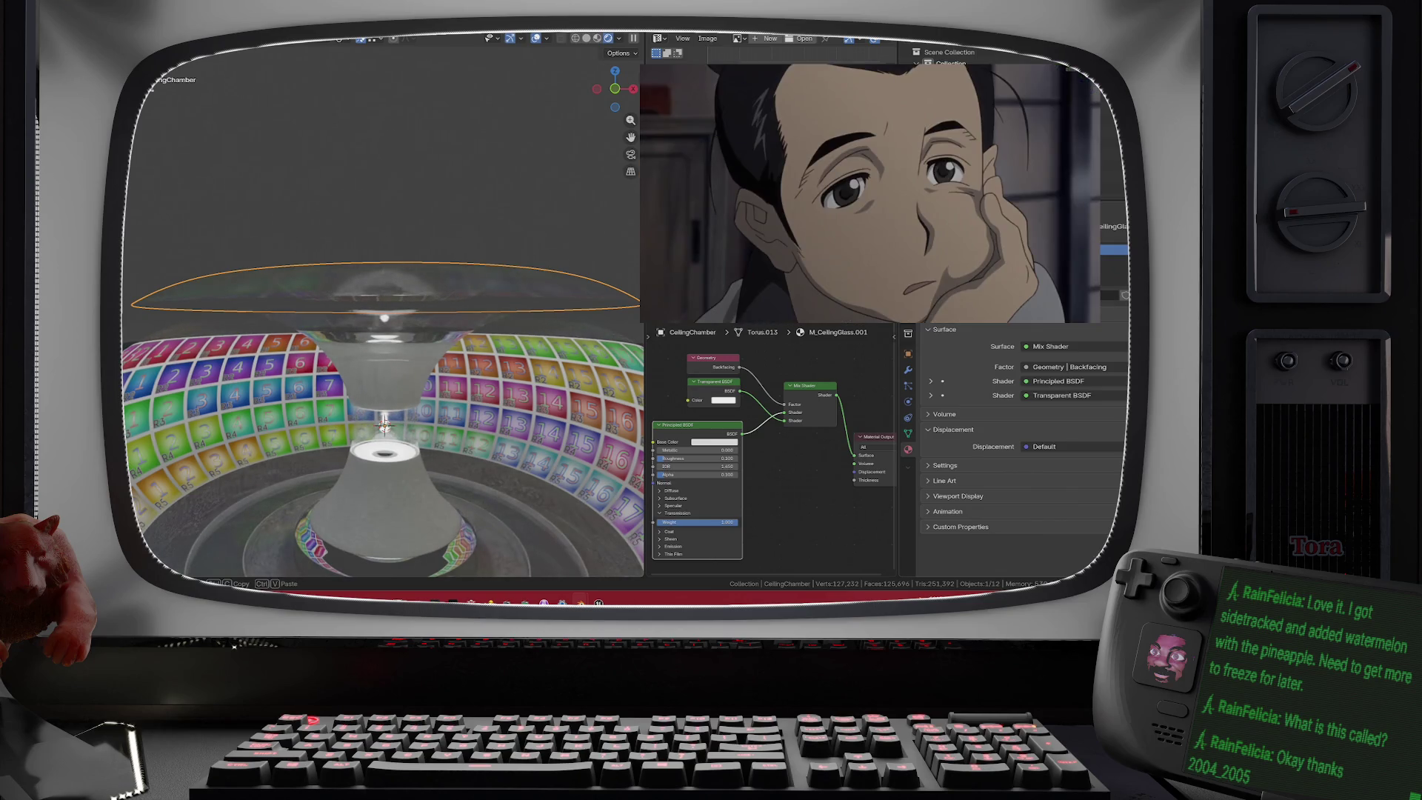
{"action": "key", "text": "ctrl+v"}
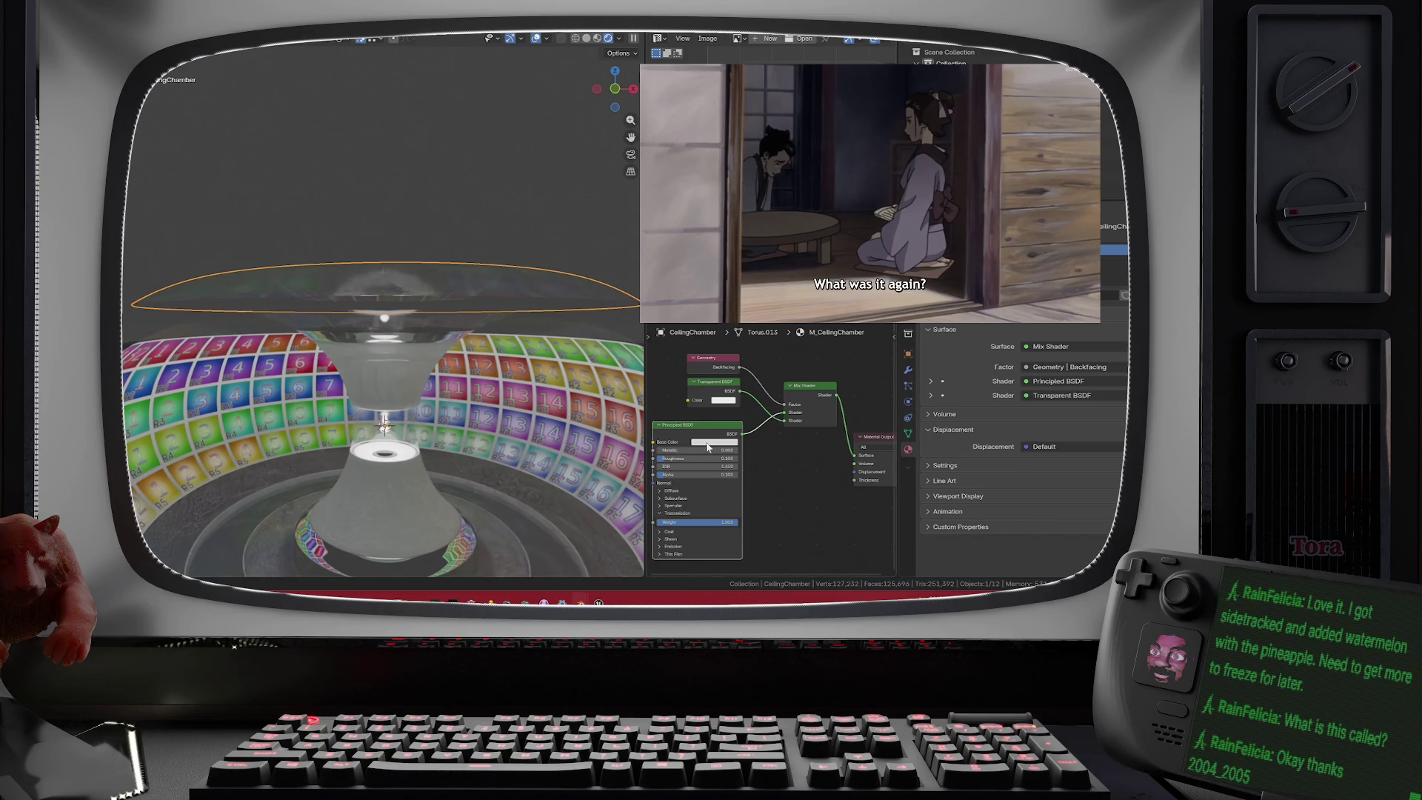
- Set M_CeilingChamber's Transmission Weight to 0 and Alpha to 1.000
{"action": "left_click_drag", "start_coordinate": [716, 526], "coordinate": [659, 503]}
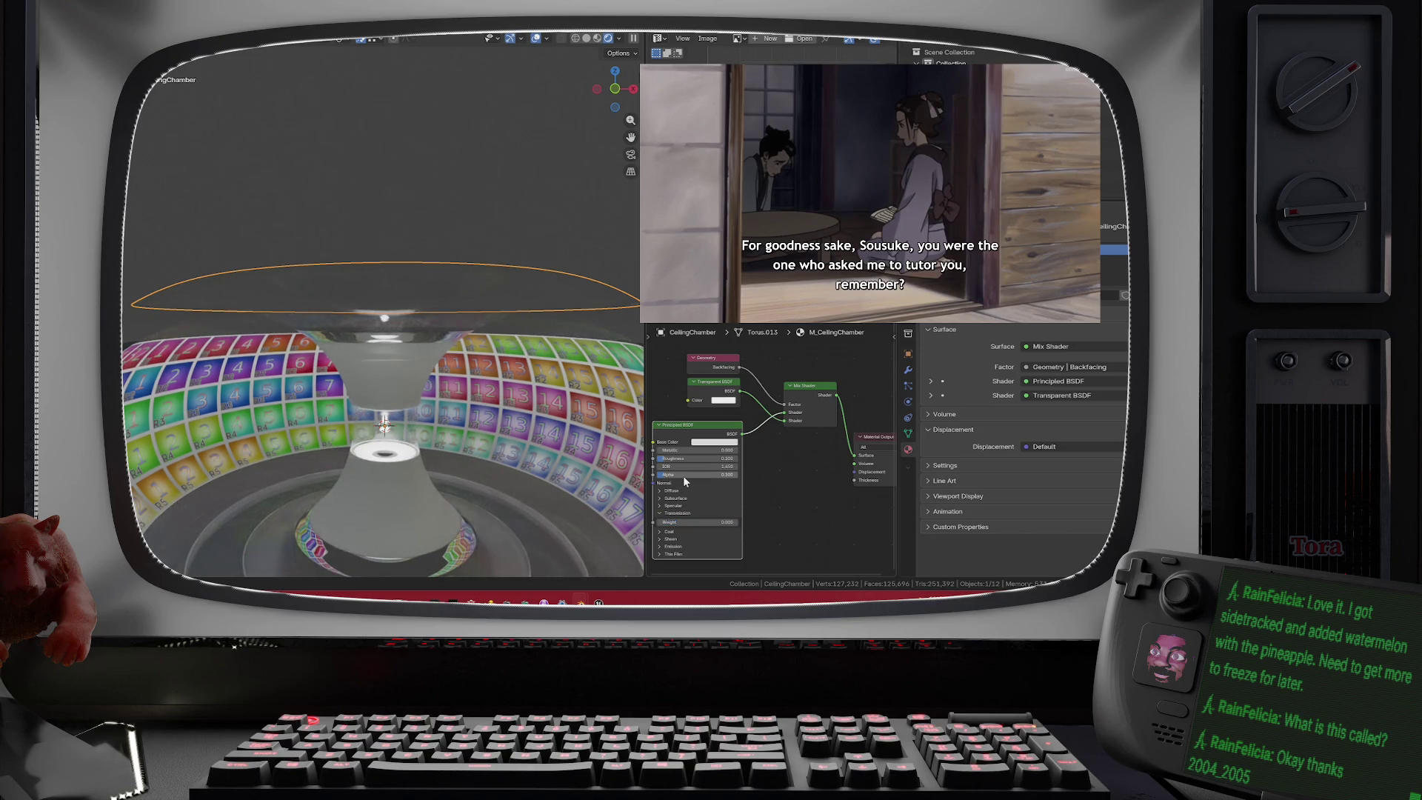
{"action": "left_click_drag", "start_coordinate": [682, 475], "coordinate": [733, 475]}
{"action": "mouse_move", "coordinate": [363, 343]}
{"action": "left_mouse_down"}
{"action": "mouse_move", "coordinate": [358, 286]}
{"action": "mouse_move", "coordinate": [282, 266]}
{"action": "left_mouse_up"}
- Enter Edit Mode on CeilingChamber and select its outer rim edge loop in front view
{"action": "key", "text": "Tab"}
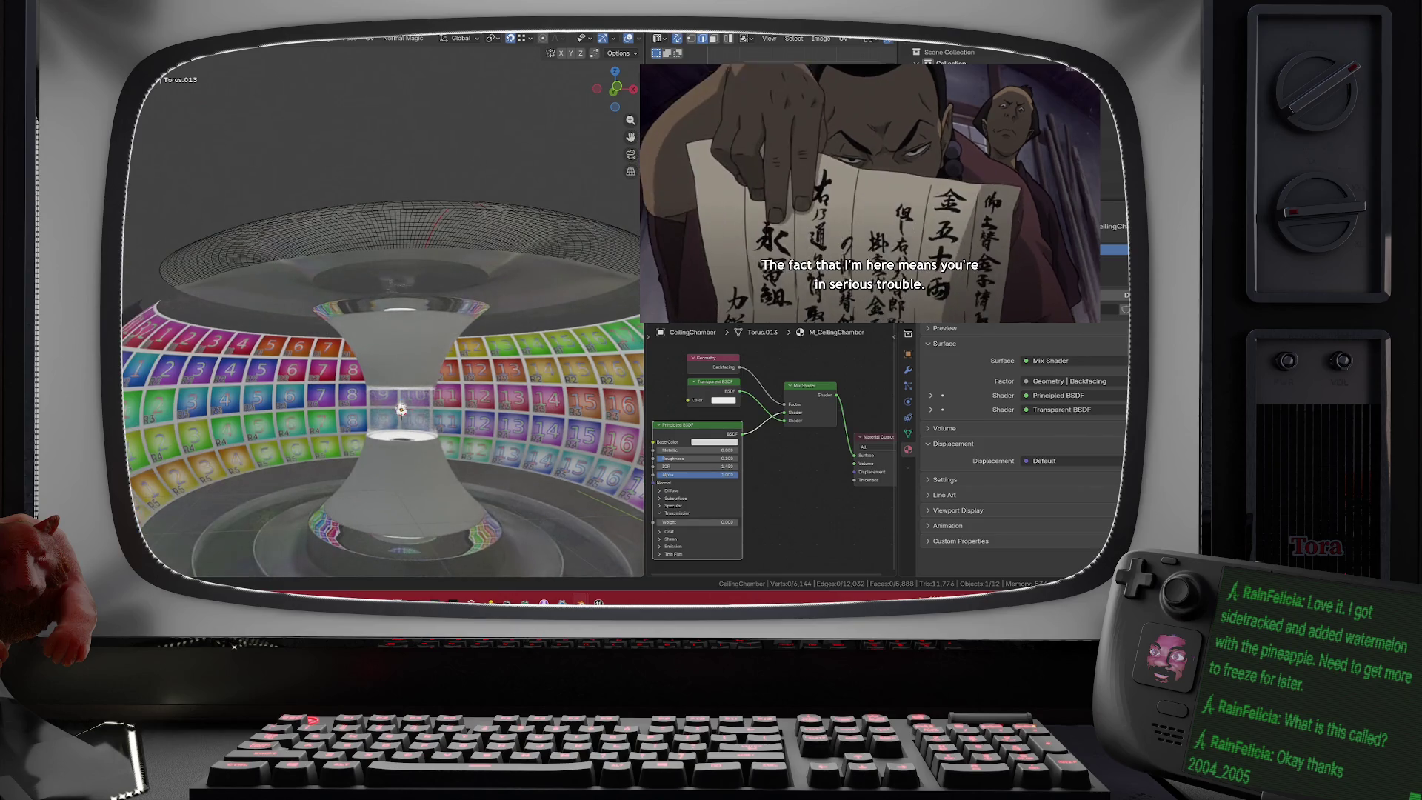
{"action": "left_click", "coordinate": [162, 259], "text": "alt"}
{"action": "key", "text": "KP_1"}
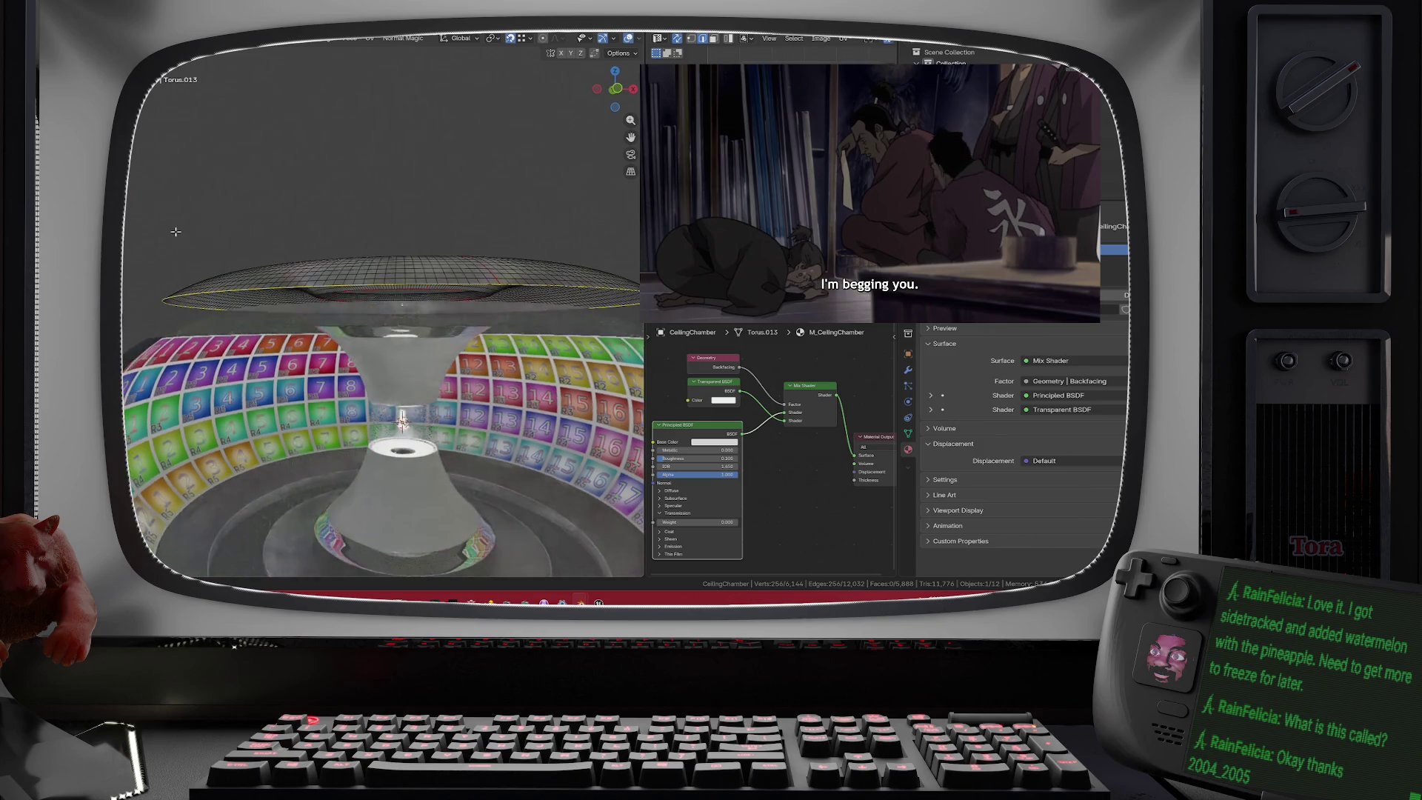
- Lower the rim loop 1.0474 m along Z in a front orthographic view
{"action": "left_click", "coordinate": [615, 90]}
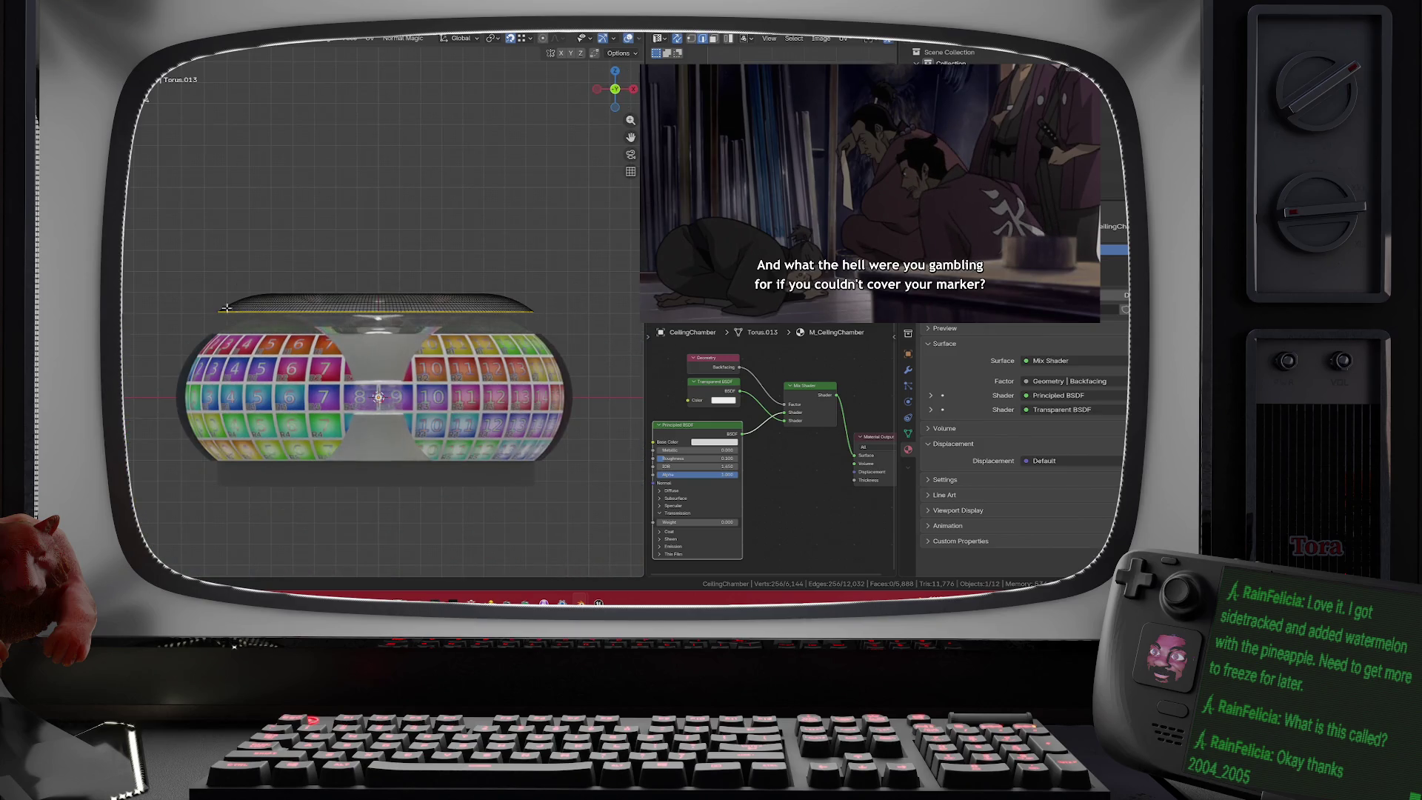
{"action": "scroll", "coordinate": [225, 317], "scroll_direction": "up", "scroll_amount": 2}
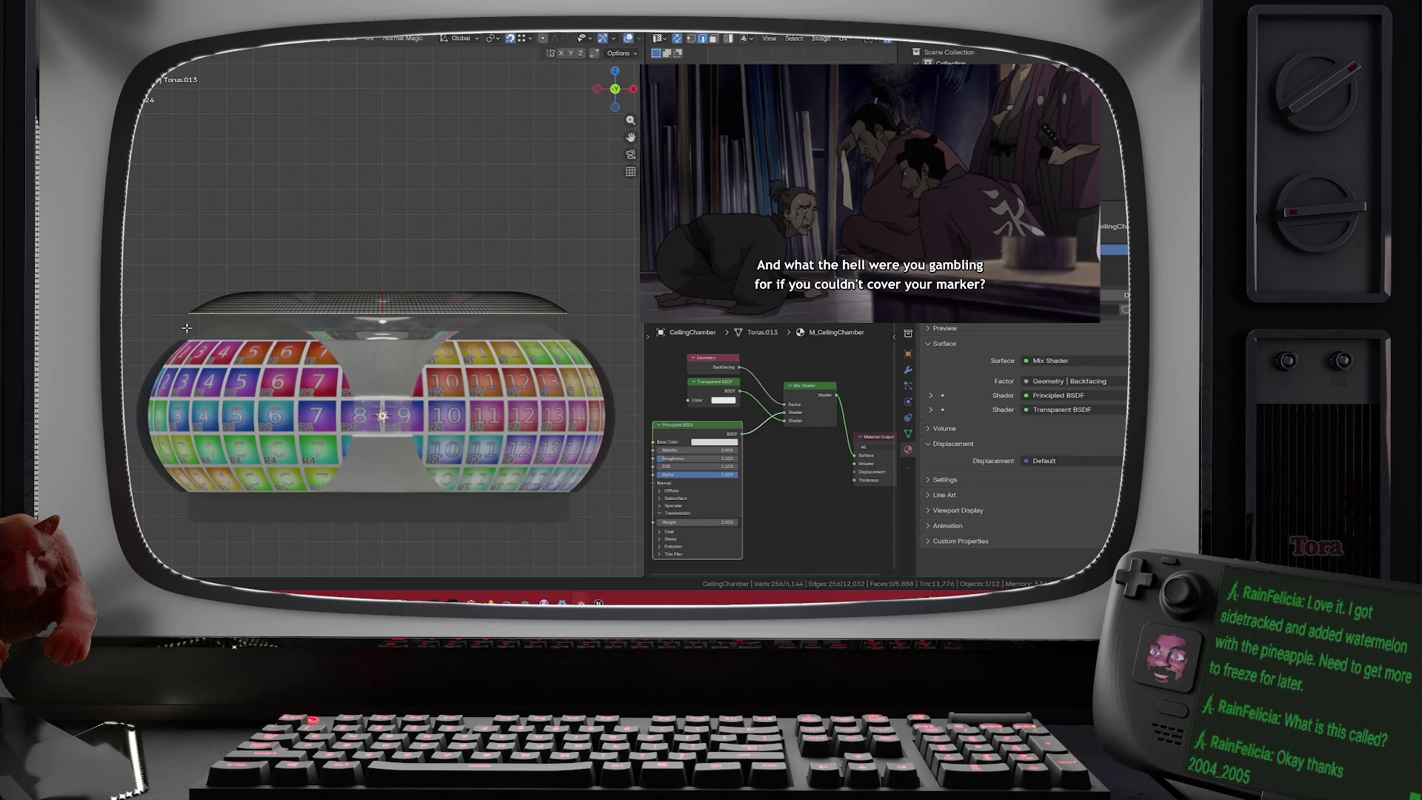
{"action": "key", "text": "g"}
{"action": "key", "text": "z"}
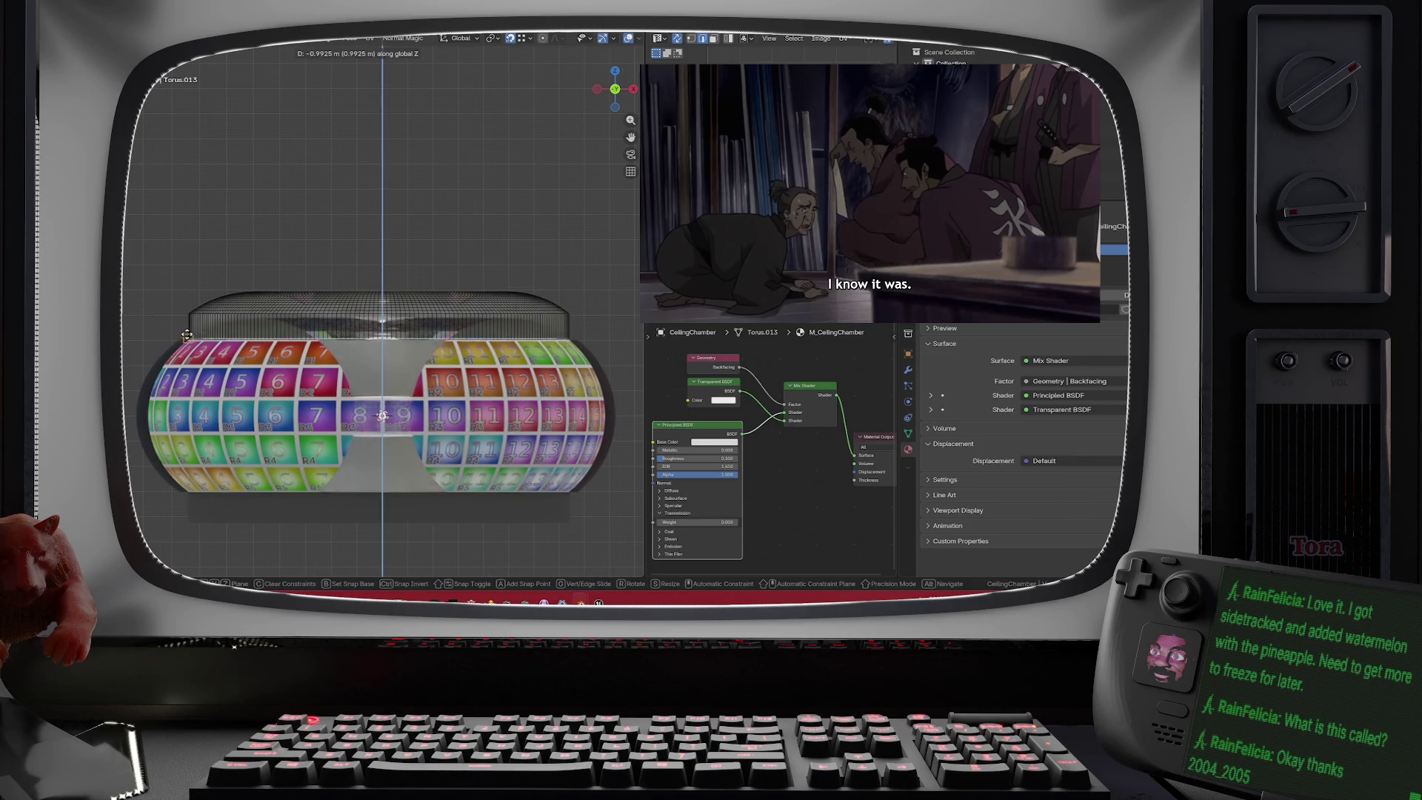
{"action": "left_click", "coordinate": [182, 340]}
- Switch to top view and show the mesh as an X-ray wireframe
{"action": "scroll", "coordinate": [355, 335], "scroll_direction": "up", "scroll_amount": 4}
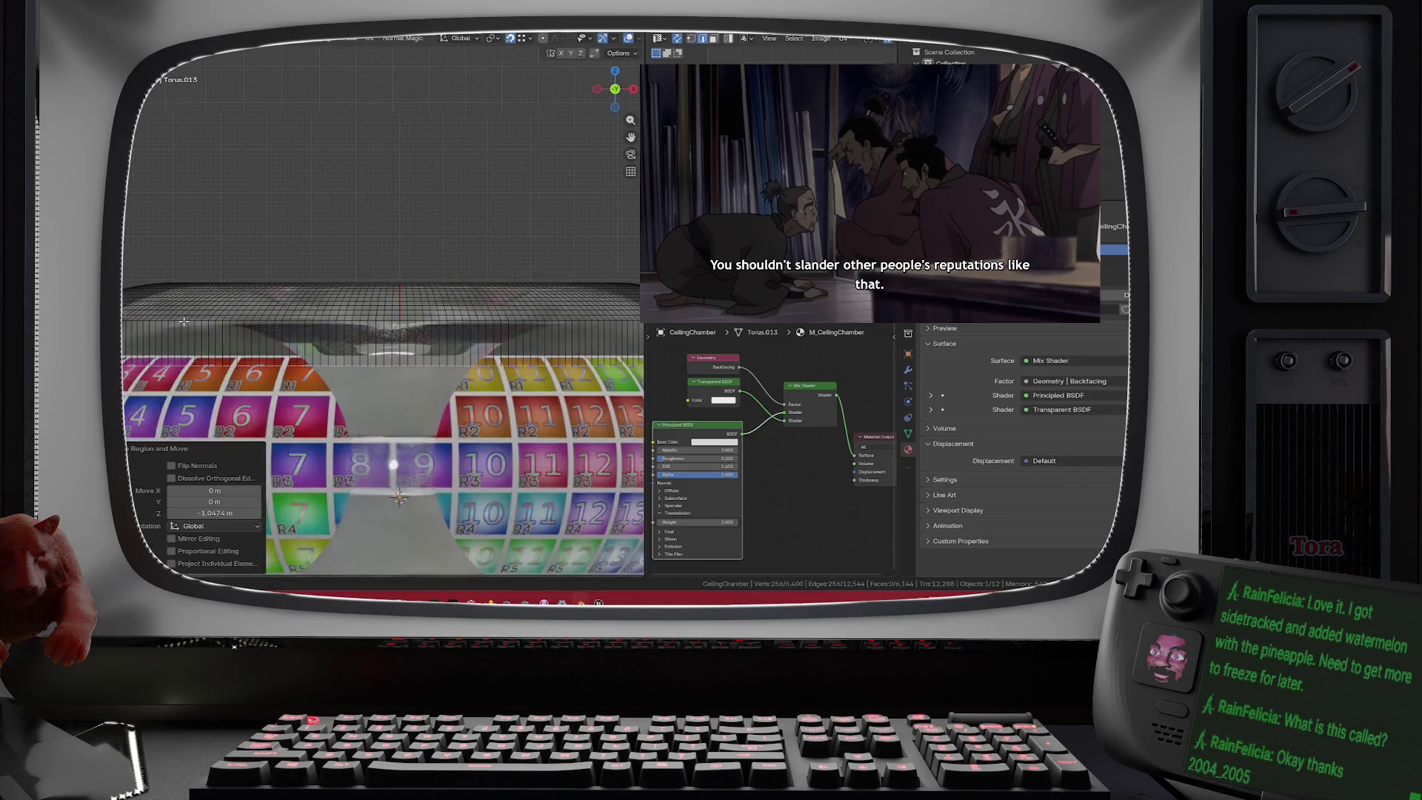
{"action": "scroll", "coordinate": [356, 335], "scroll_direction": "down", "scroll_amount": 2}
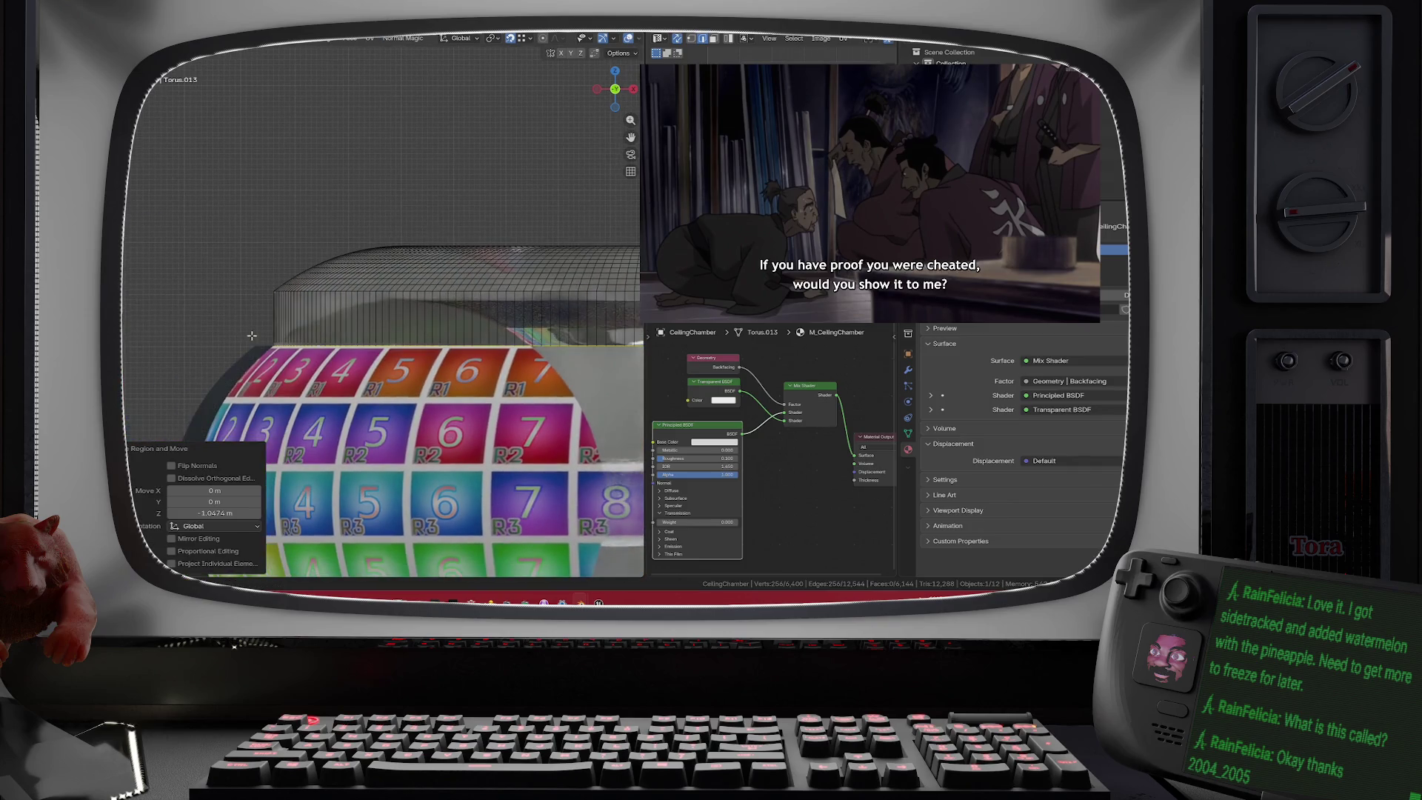
{"action": "left_click", "coordinate": [614, 71]}
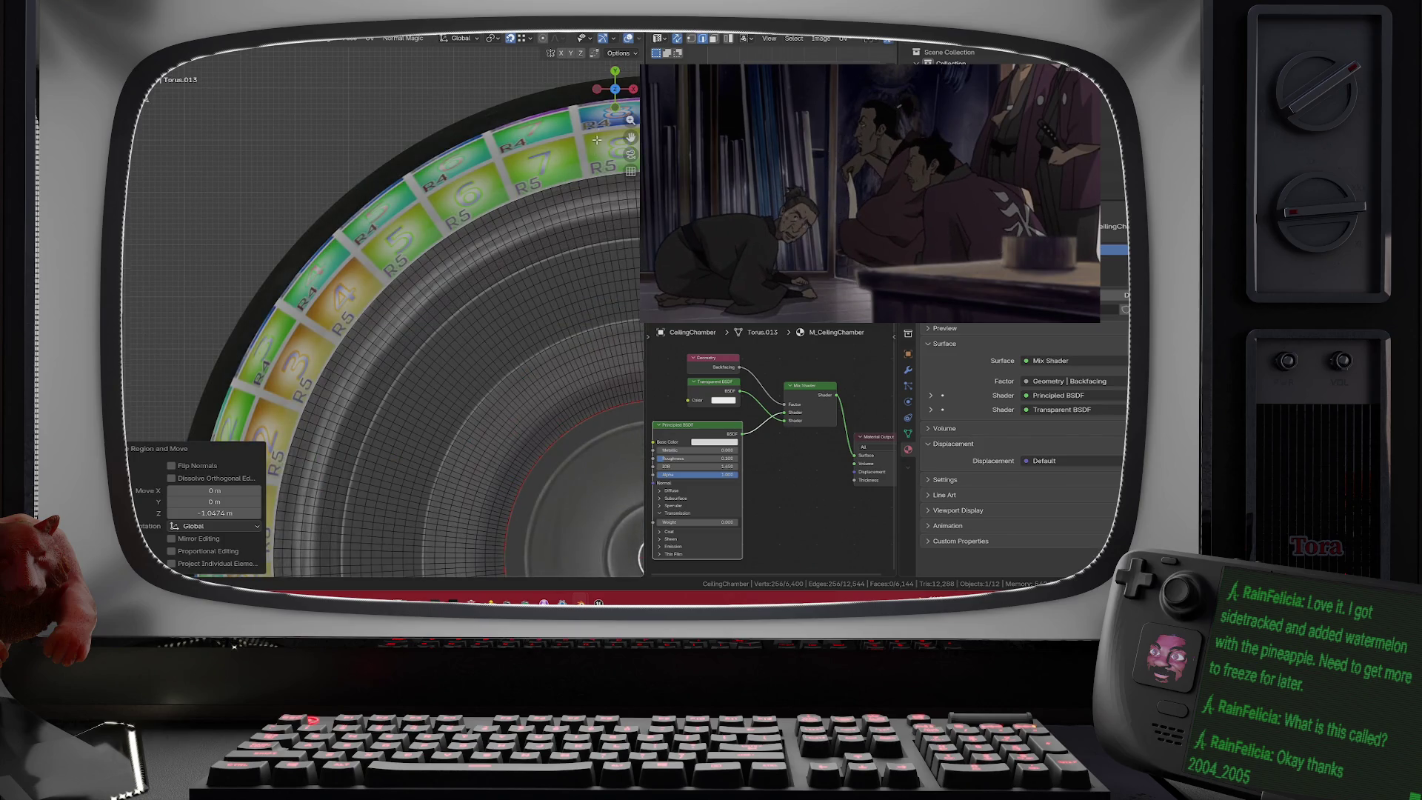
{"action": "scroll", "coordinate": [604, 41], "scroll_direction": "down", "scroll_amount": 2}
{"action": "left_click", "coordinate": [580, 43]}
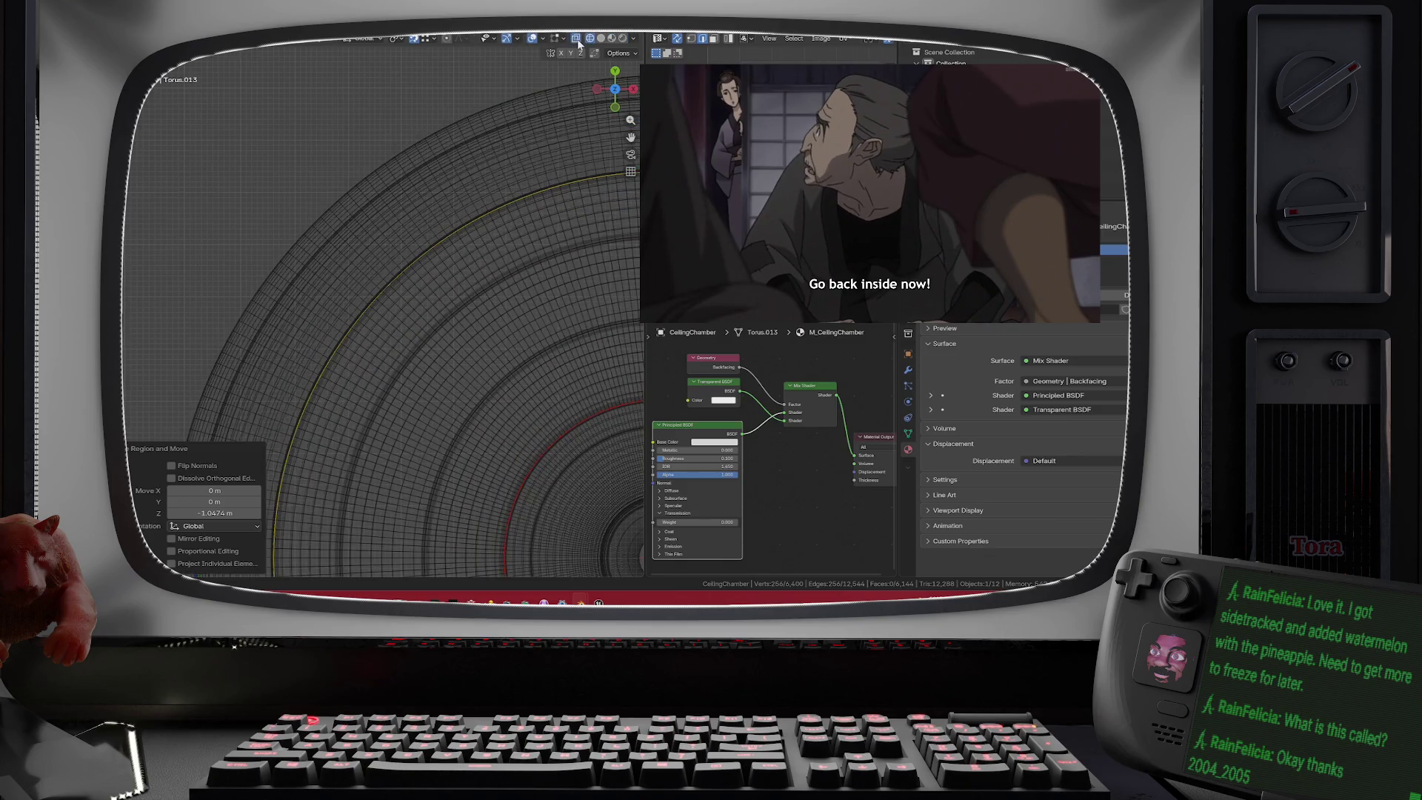
- Orbit to a low side view of the torus profile and begin scaling the selected loop
{"action": "scroll", "coordinate": [482, 210], "scroll_direction": "down", "scroll_amount": 5}
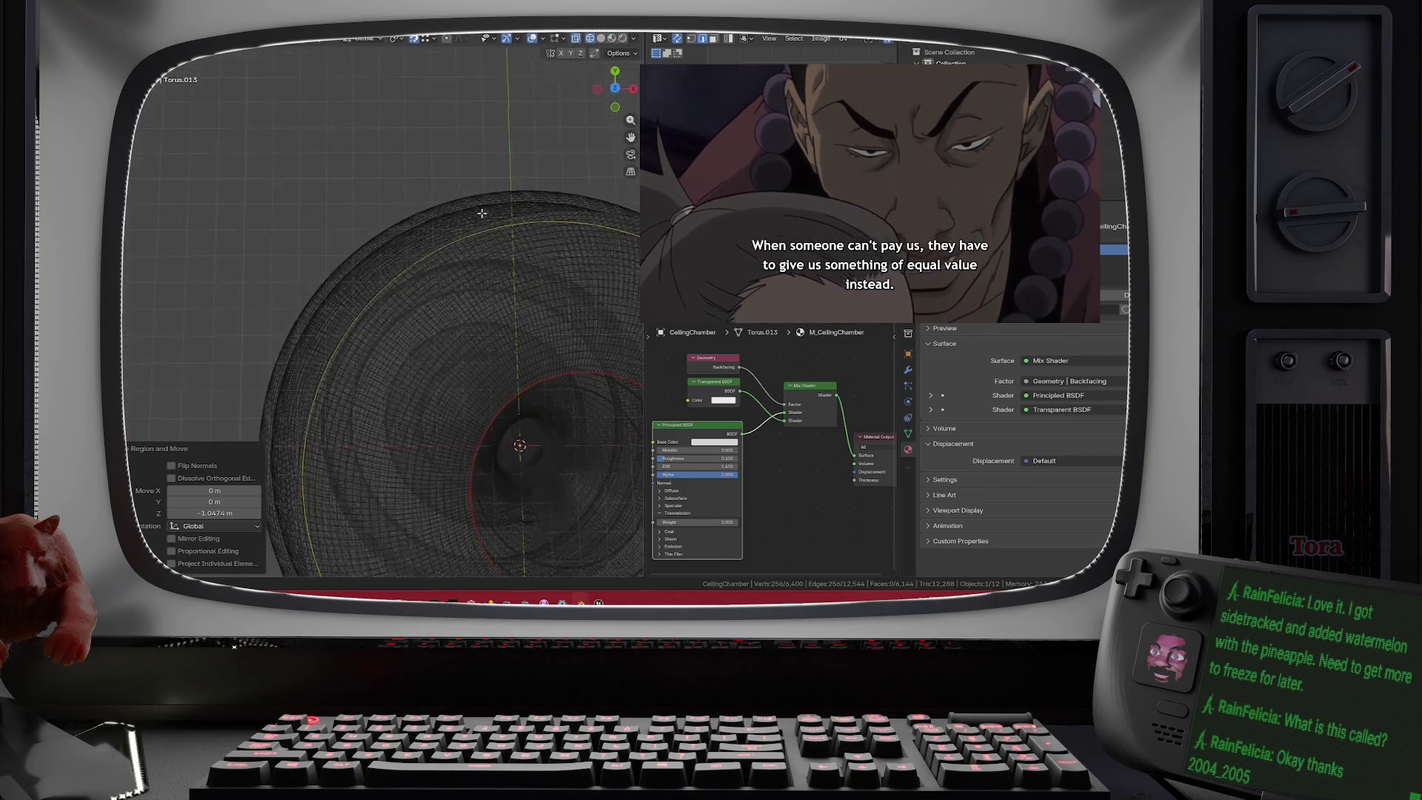
{"action": "mouse_move", "coordinate": [485, 172]}
{"action": "left_mouse_down"}
{"action": "mouse_move", "coordinate": [519, 85]}
{"action": "mouse_move", "coordinate": [467, 139]}
{"action": "left_mouse_up"}
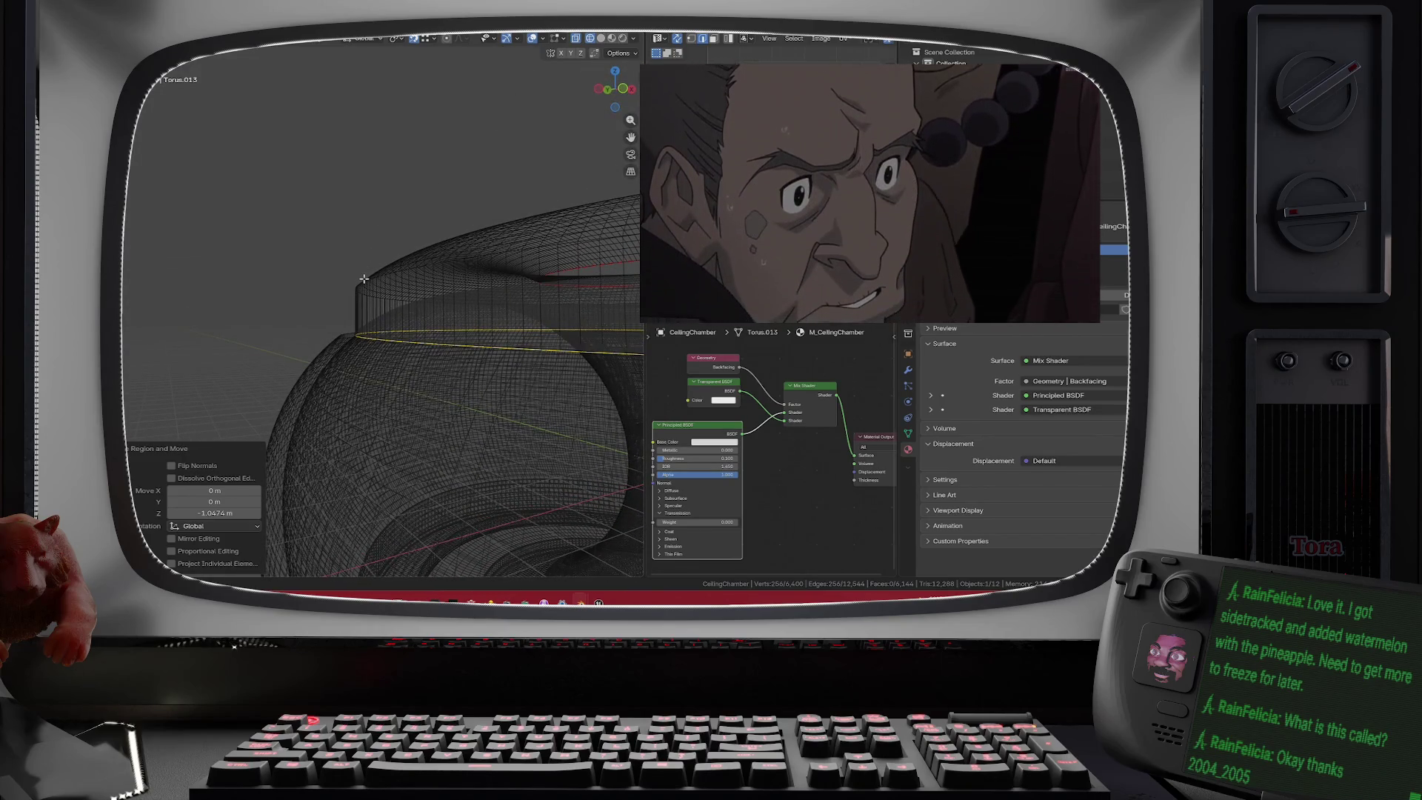
{"action": "scroll", "coordinate": [311, 300], "scroll_direction": "up", "scroll_amount": 4}
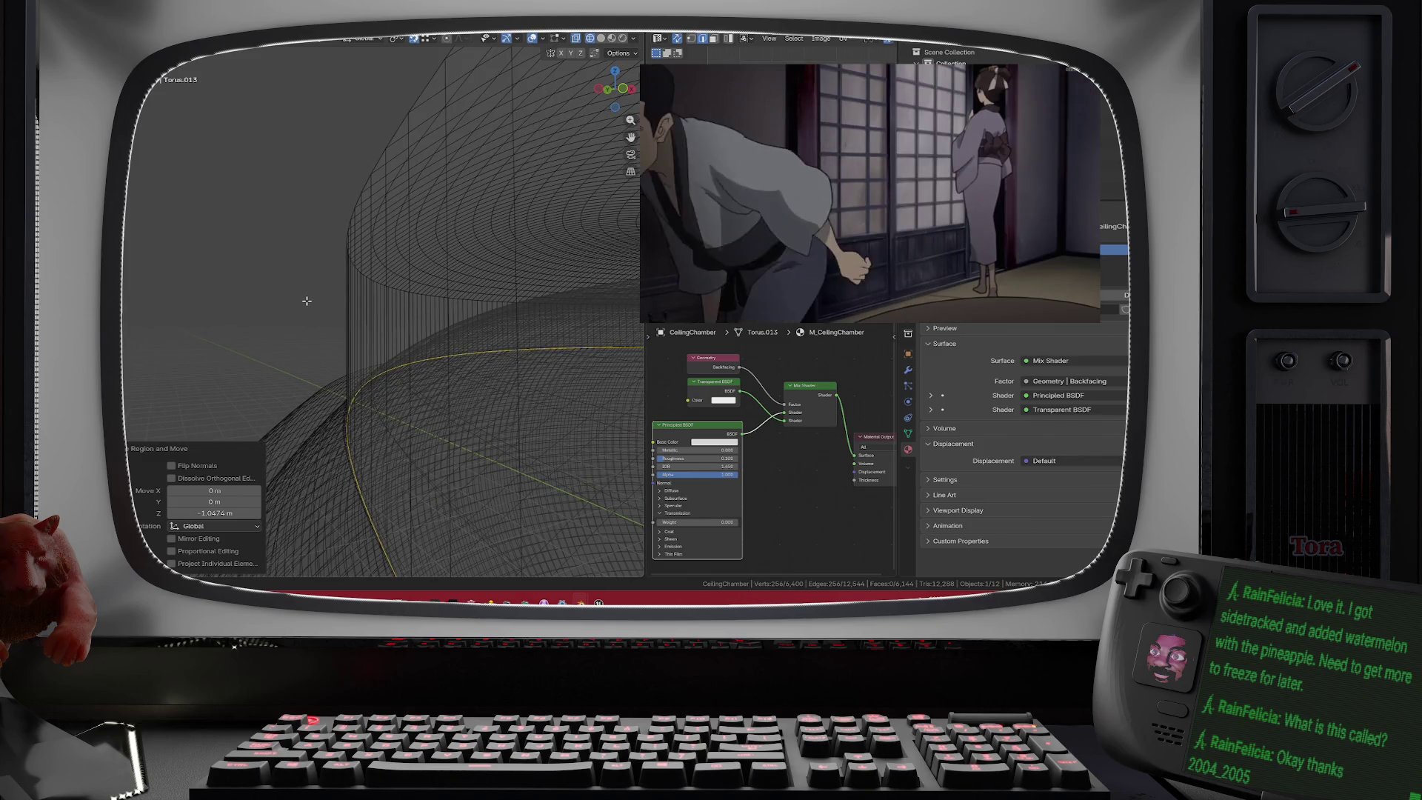
{"action": "scroll", "coordinate": [308, 297], "scroll_direction": "down", "scroll_amount": 4}
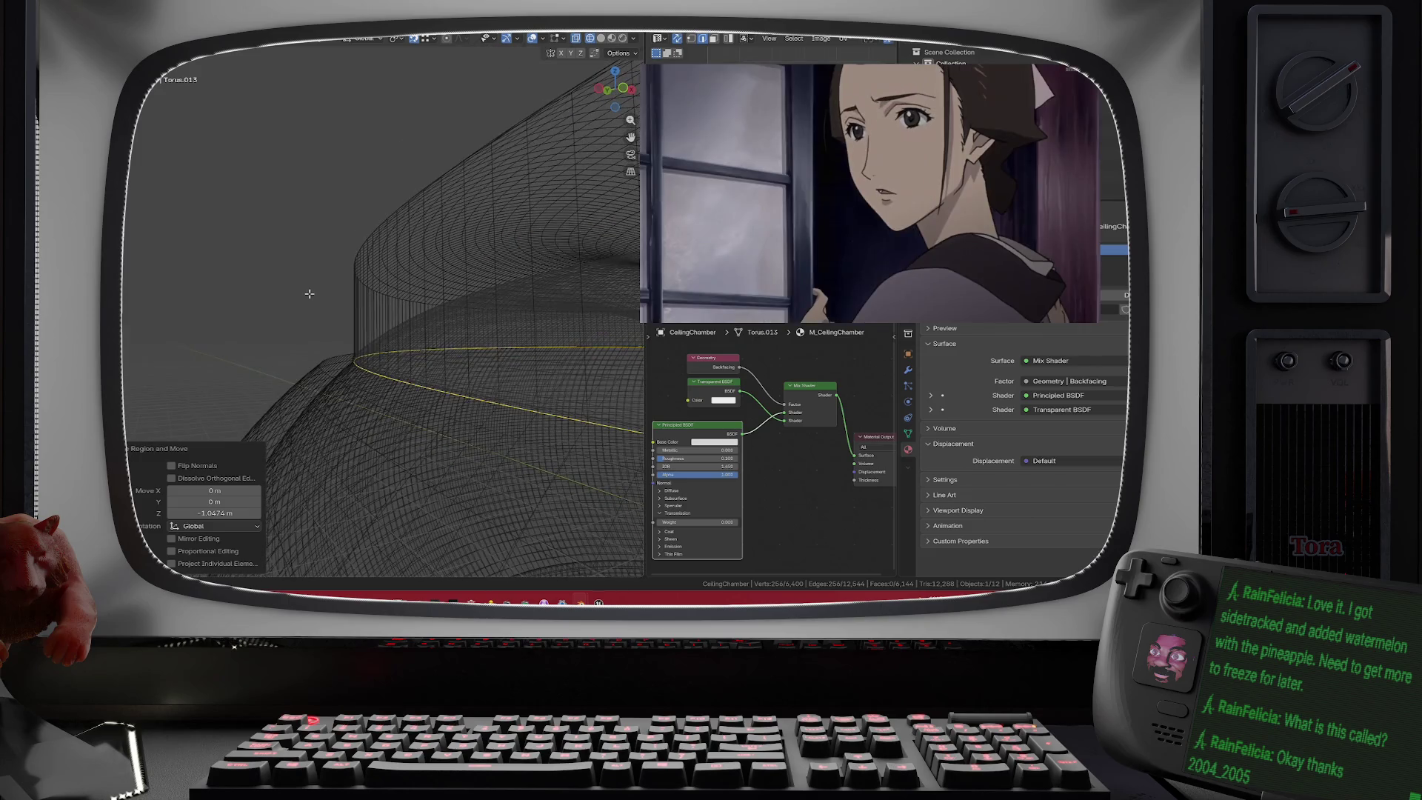
{"action": "key", "text": "s"}
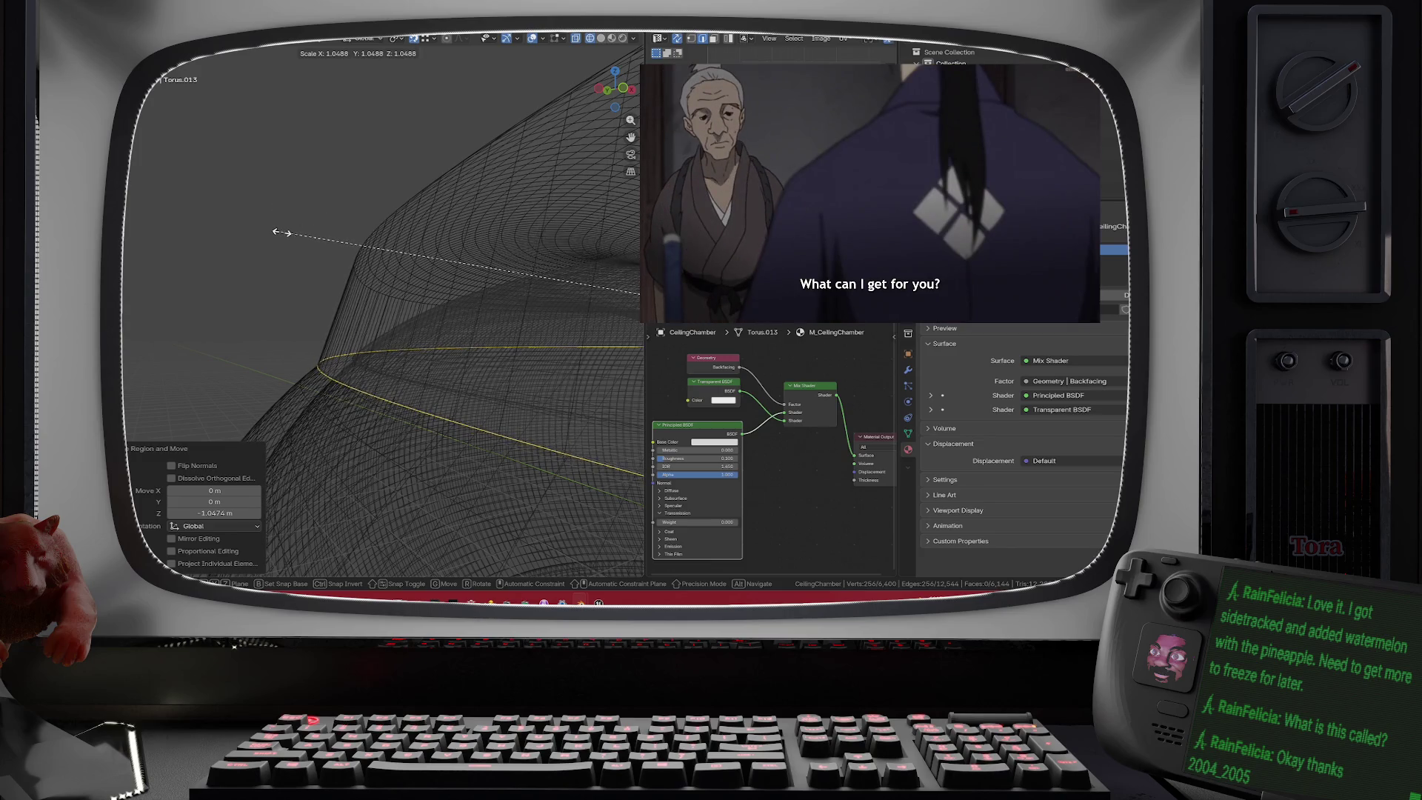
- Cancel the scale and pan to a straight-on orthographic view of the torus
{"action": "key", "text": "Escape"}
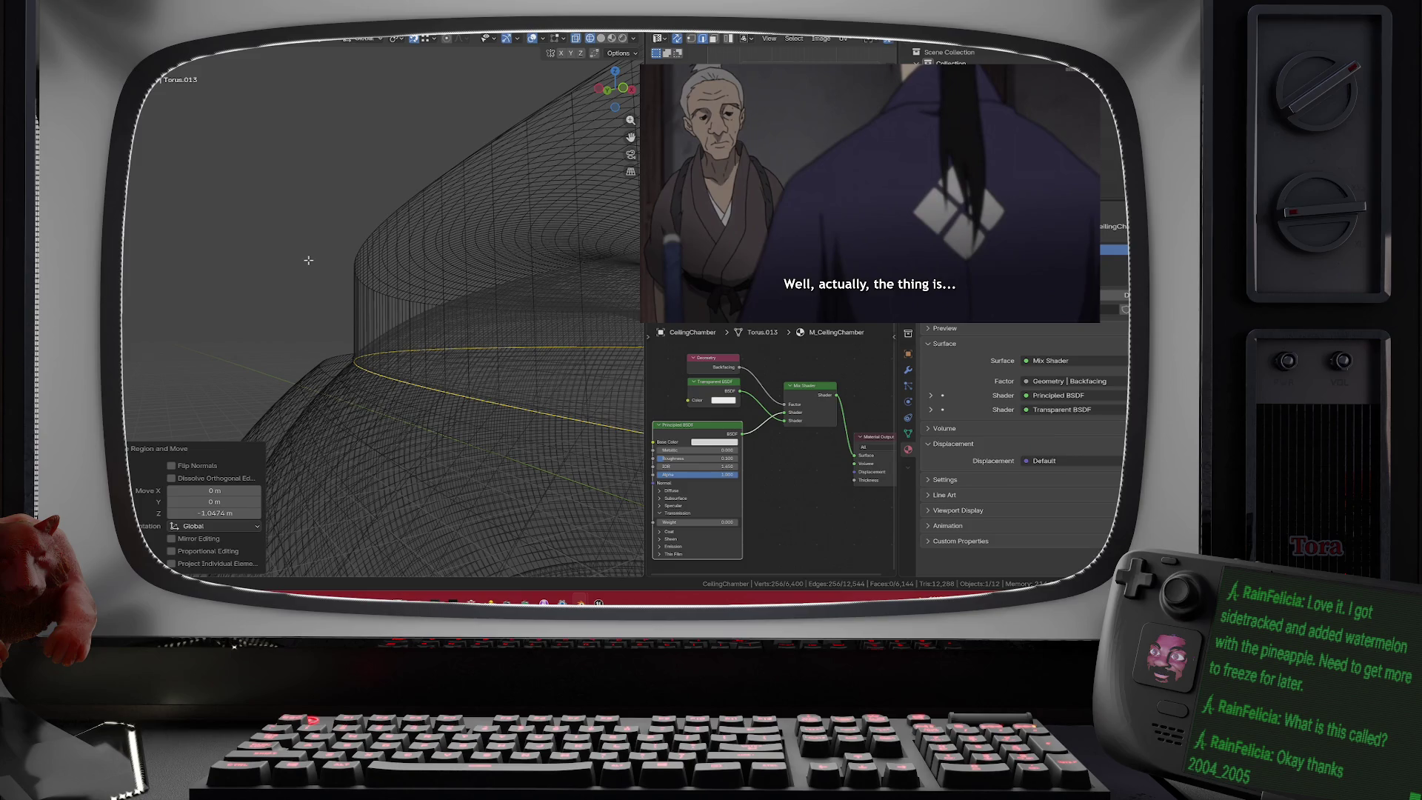
{"action": "scroll", "coordinate": [308, 266], "scroll_direction": "up", "scroll_amount": 2}
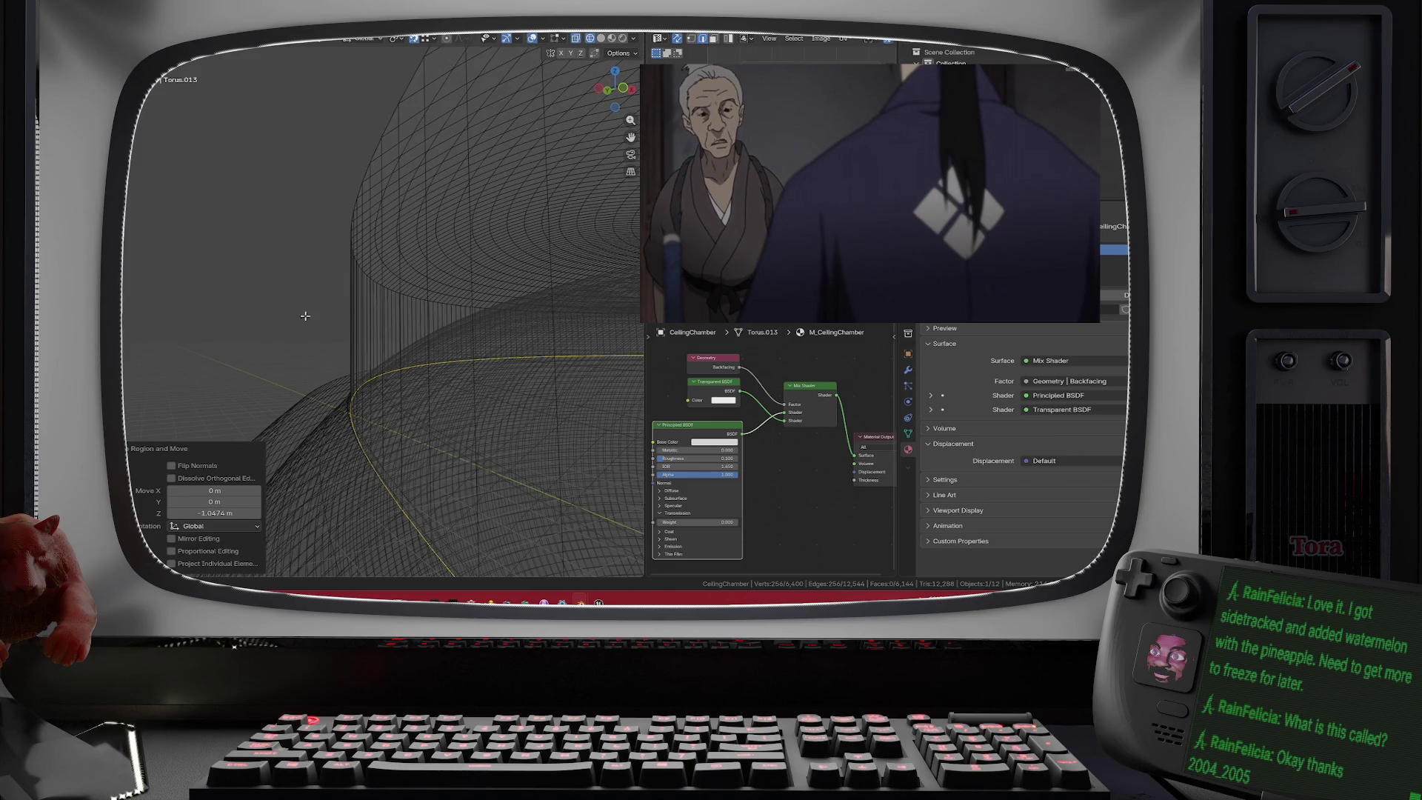
{"action": "mouse_move", "coordinate": [303, 340]}
{"action": "left_mouse_down"}
{"action": "mouse_move", "coordinate": [380, 292]}
{"action": "mouse_move", "coordinate": [539, 339]}
{"action": "mouse_move", "coordinate": [470, 273]}
{"action": "mouse_move", "coordinate": [492, 308]}
{"action": "left_mouse_up"}
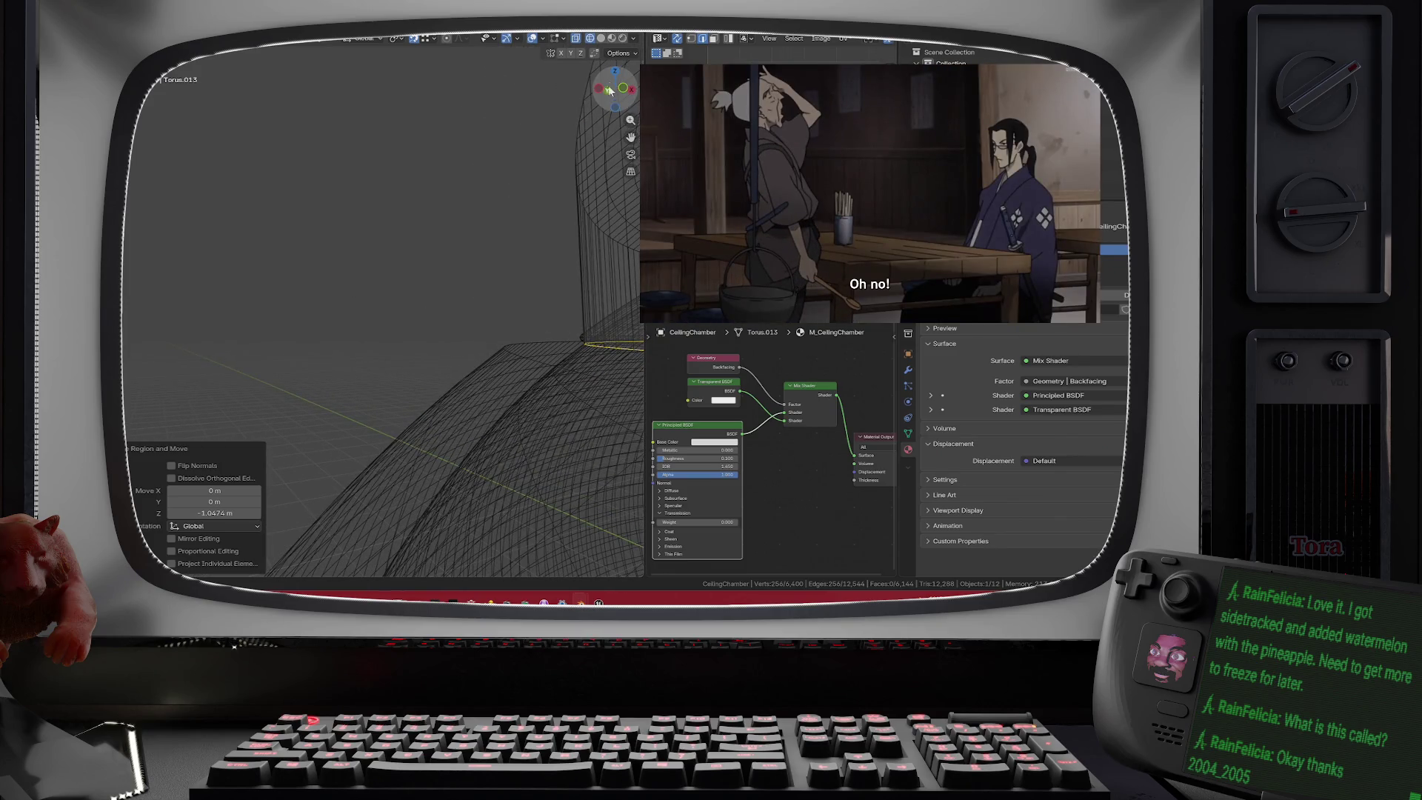
{"action": "left_click", "coordinate": [607, 91]}
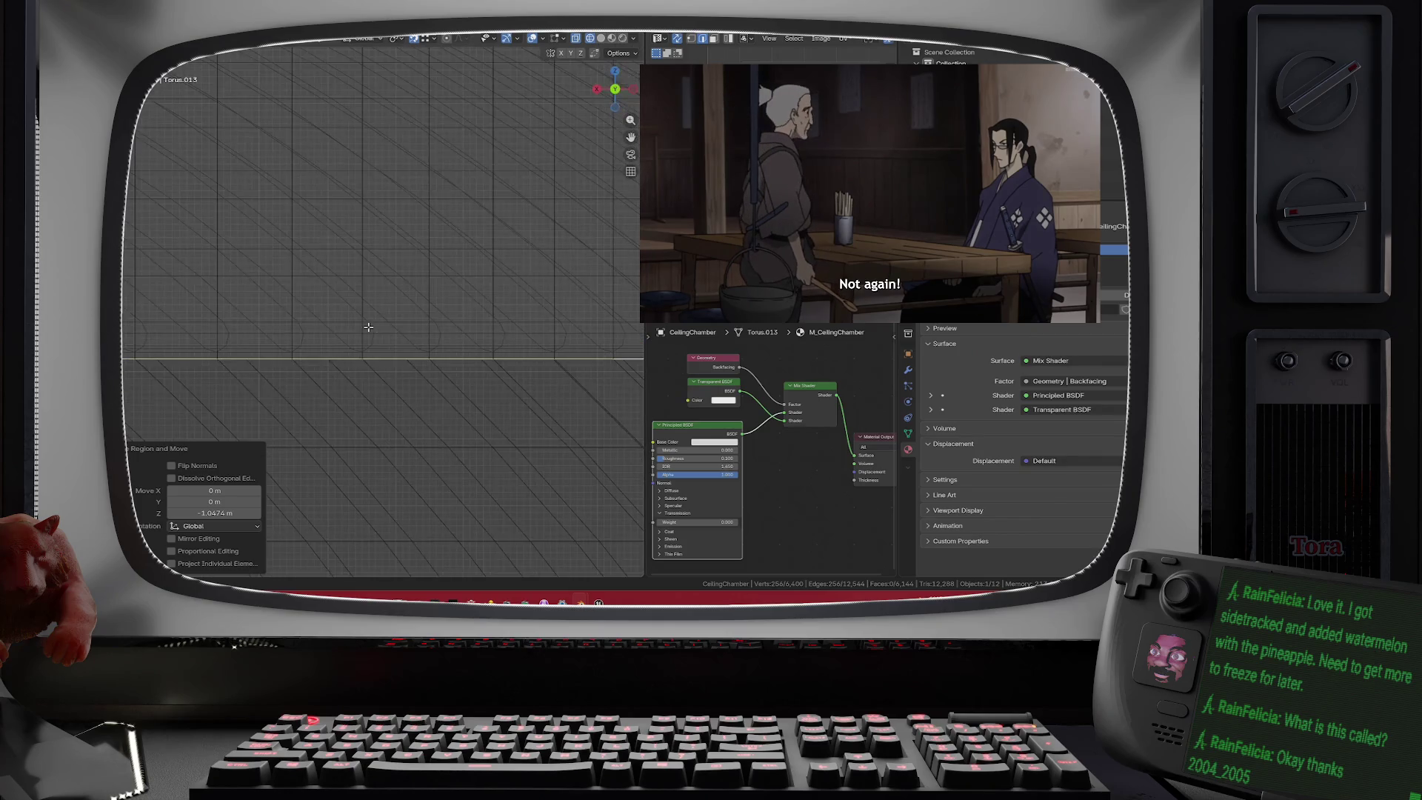
{"action": "scroll", "coordinate": [474, 305], "scroll_direction": "up", "scroll_amount": 5}
{"action": "scroll", "coordinate": [474, 305], "scroll_direction": "up", "scroll_amount": 6}
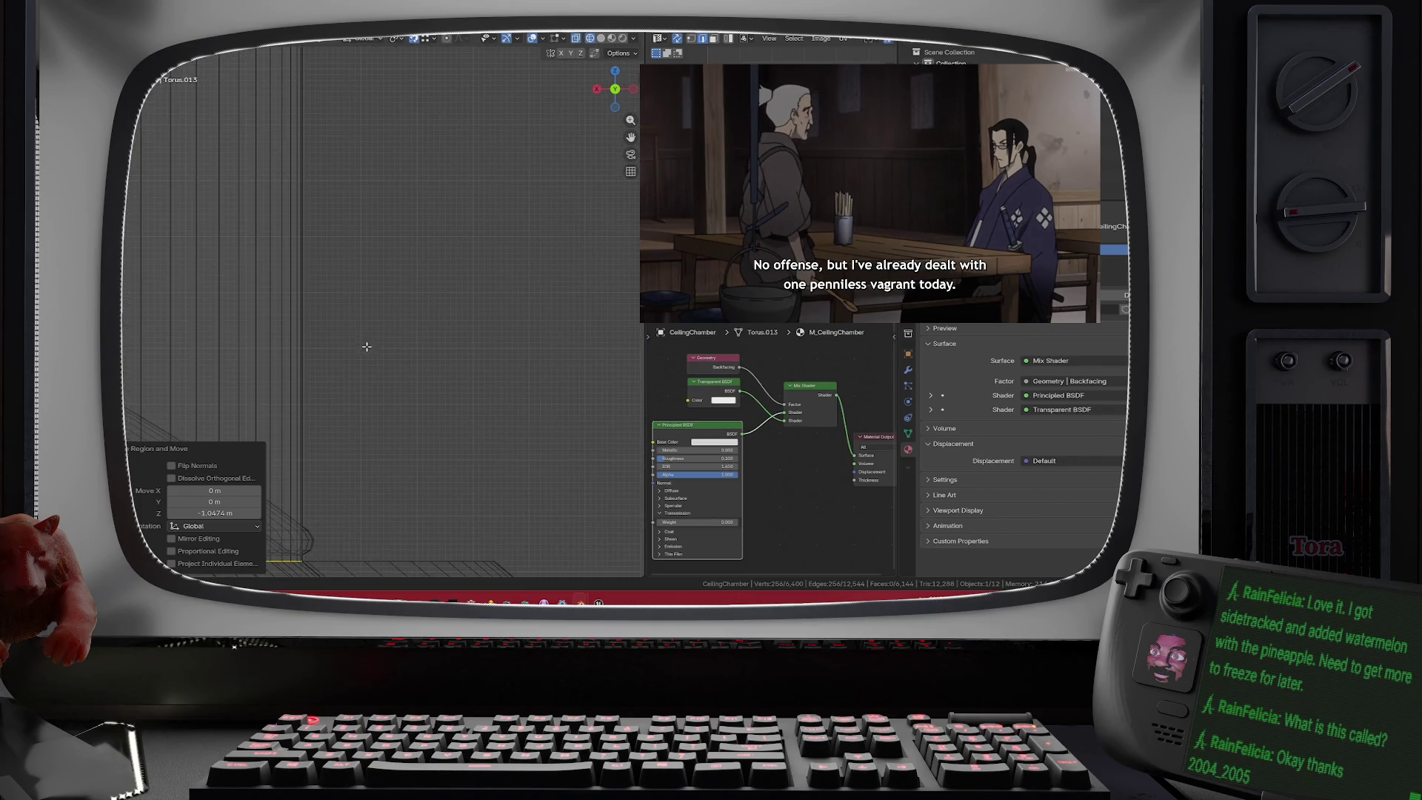
- Scale the selected edge loop slightly outward and confirm it
{"action": "key", "text": "s"}
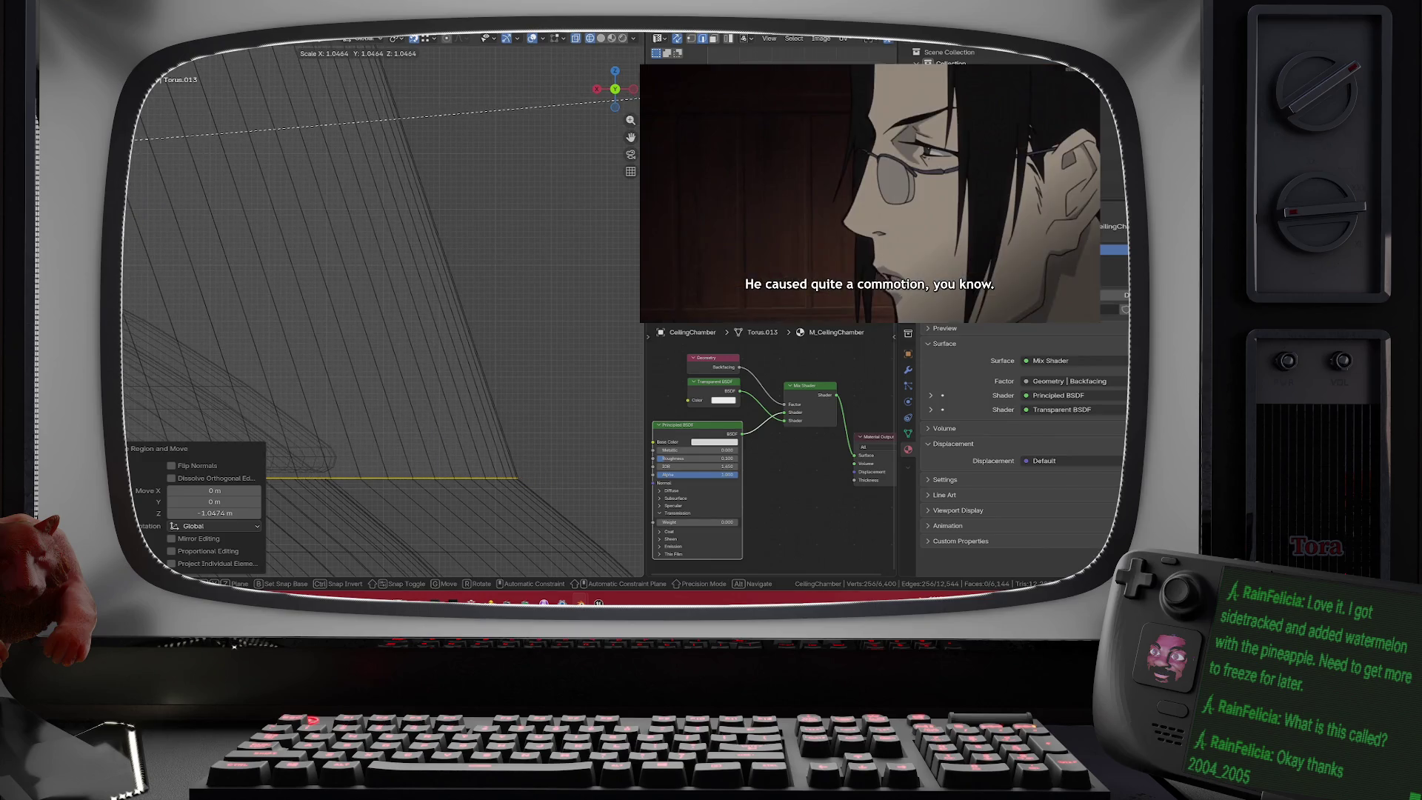
{"action": "key", "text": "Return"}
{"action": "scroll", "coordinate": [474, 313], "scroll_direction": "up", "scroll_amount": 3}
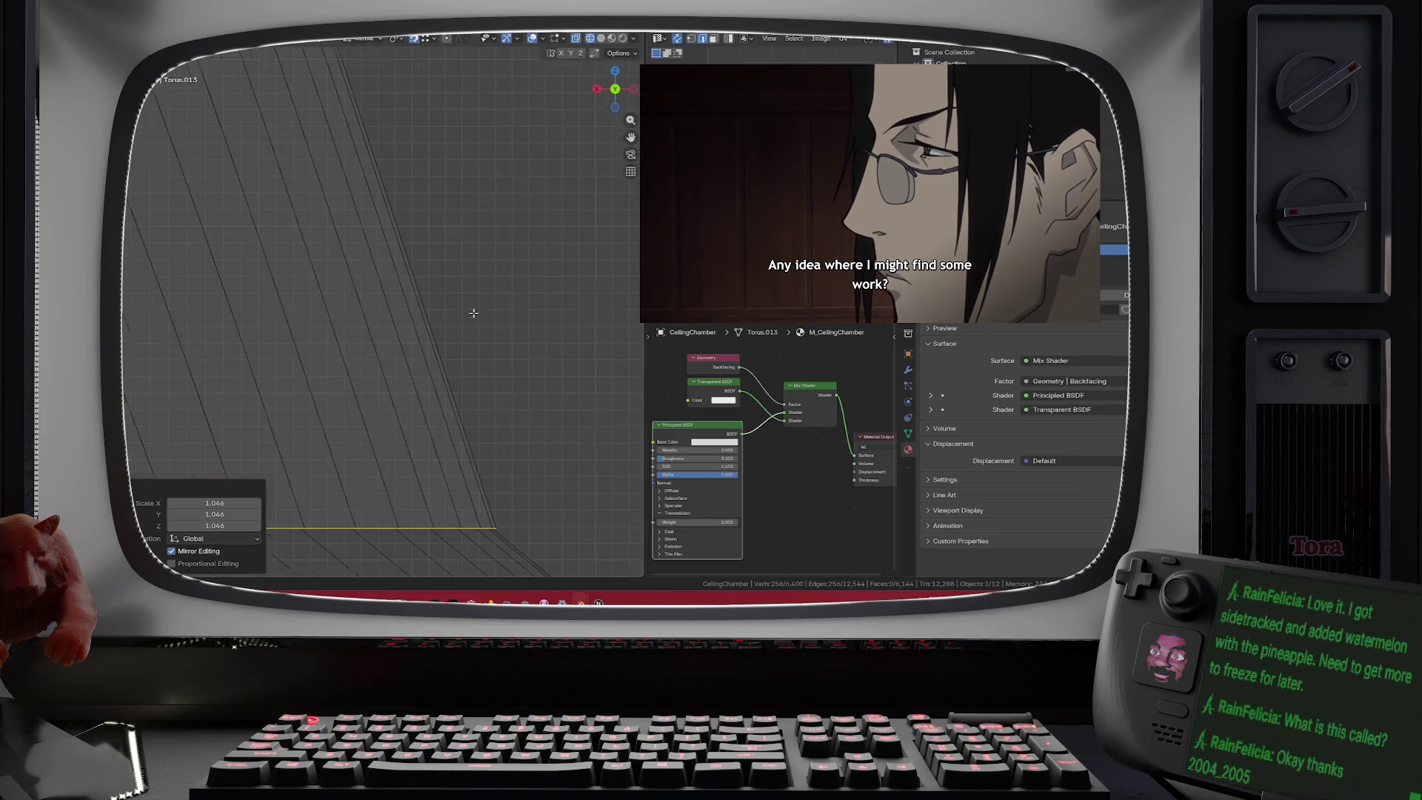
{"action": "scroll", "coordinate": [512, 447], "scroll_direction": "up", "scroll_amount": 4}
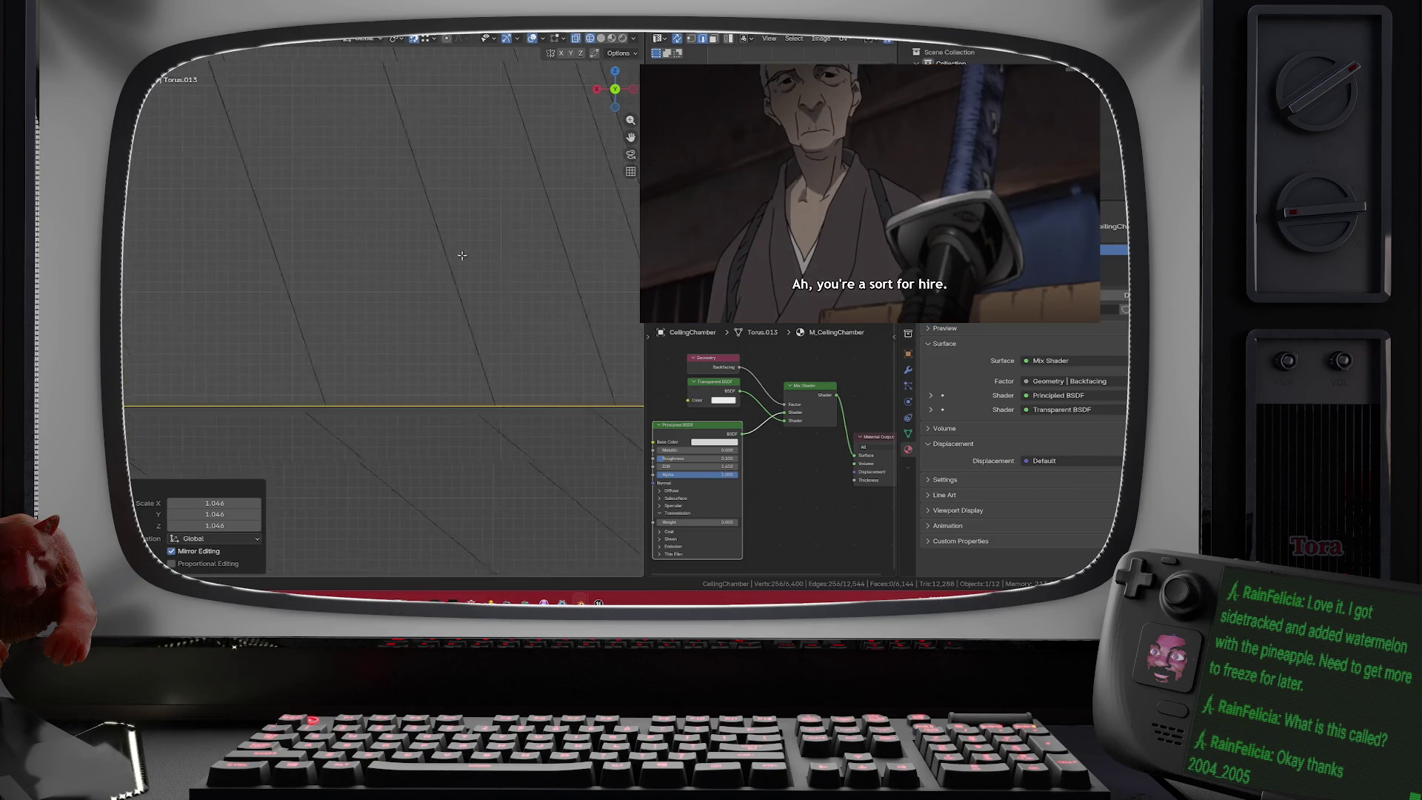
{"action": "scroll", "coordinate": [464, 317], "scroll_direction": "up", "scroll_amount": 5}
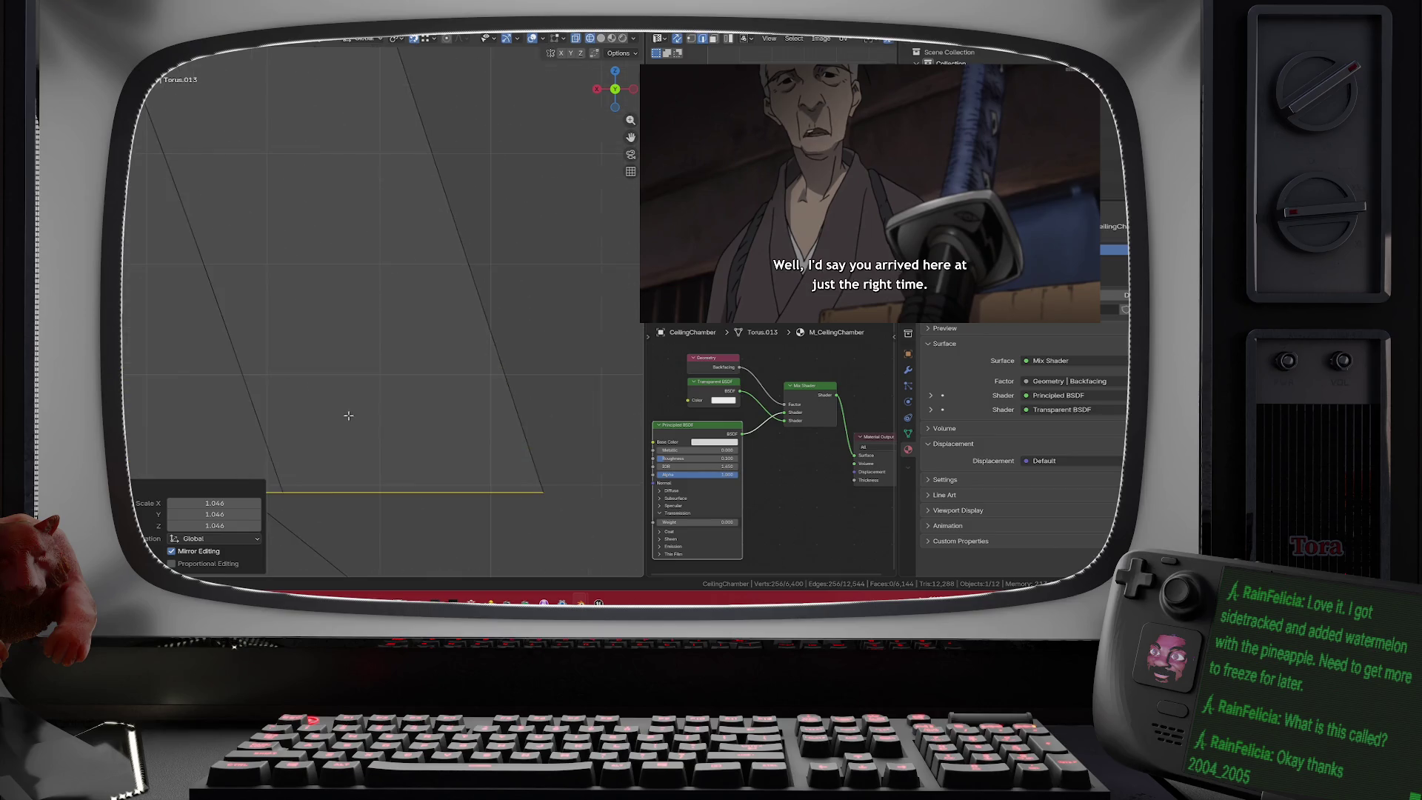
{"action": "scroll", "coordinate": [504, 258], "scroll_direction": "up", "scroll_amount": 2}
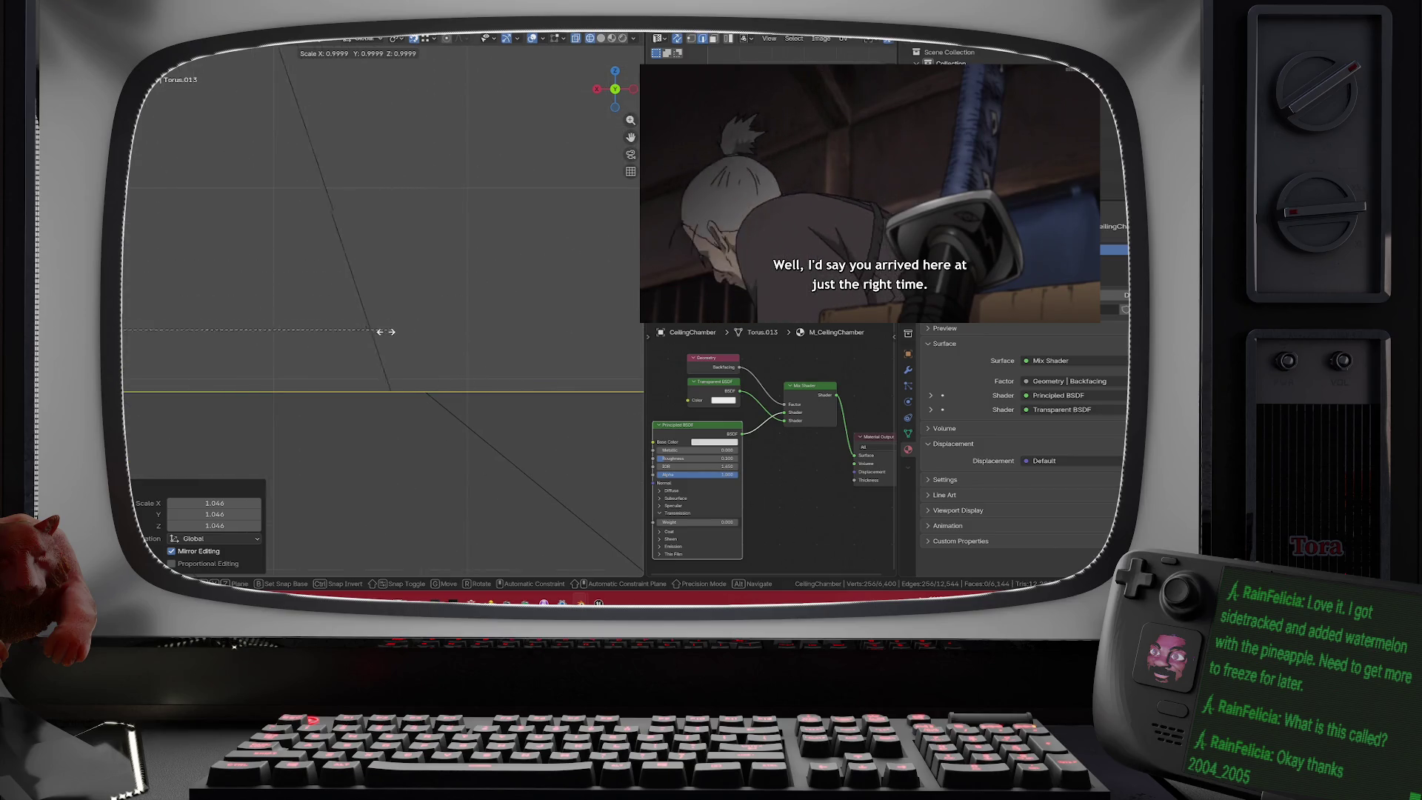
- Rescale the loop three more times, settling at about 1.046 times its size
{"action": "key", "text": "s"}
{"action": "left_click", "coordinate": [217, 366]}
{"action": "key", "text": "s"}
{"action": "left_click", "coordinate": [385, 330]}
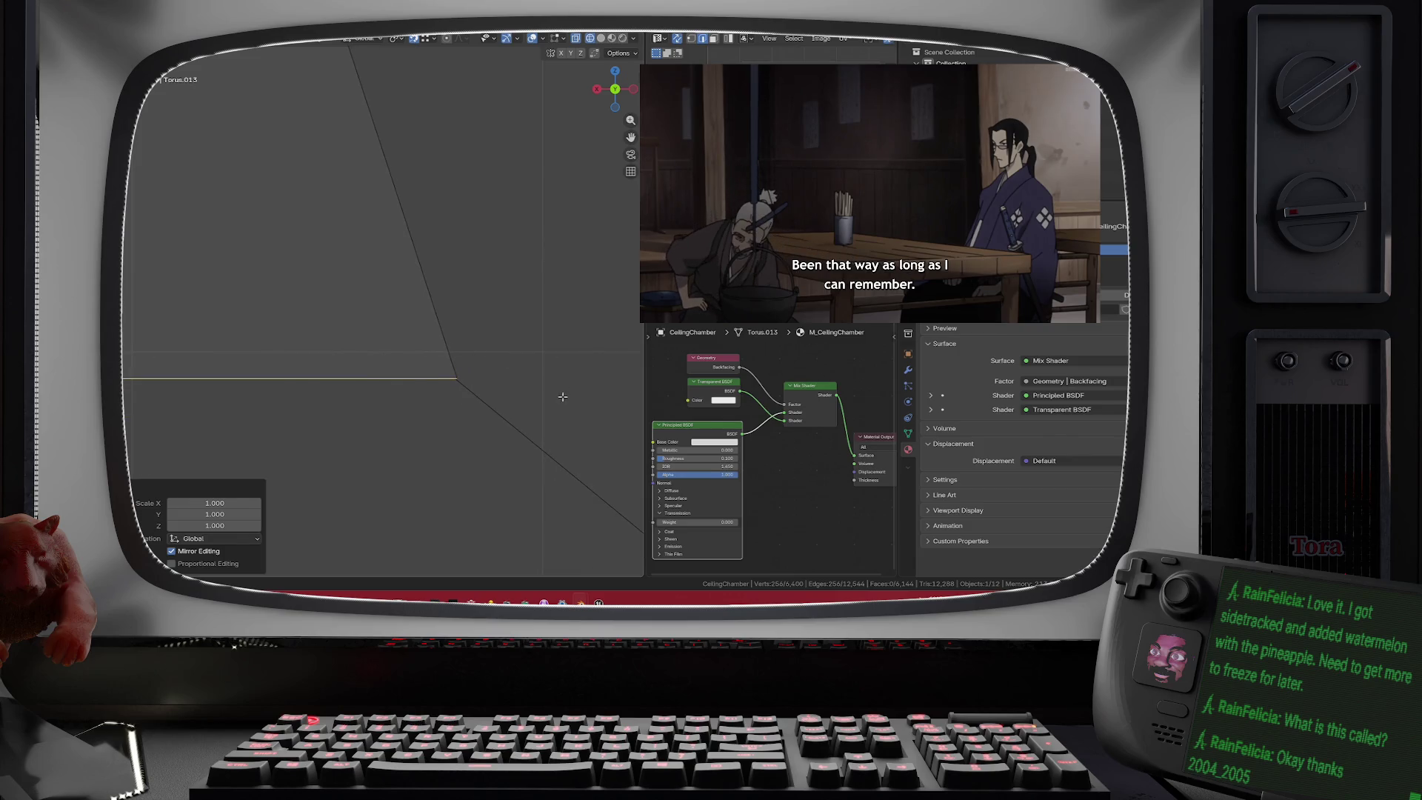
{"action": "key", "text": "s"}
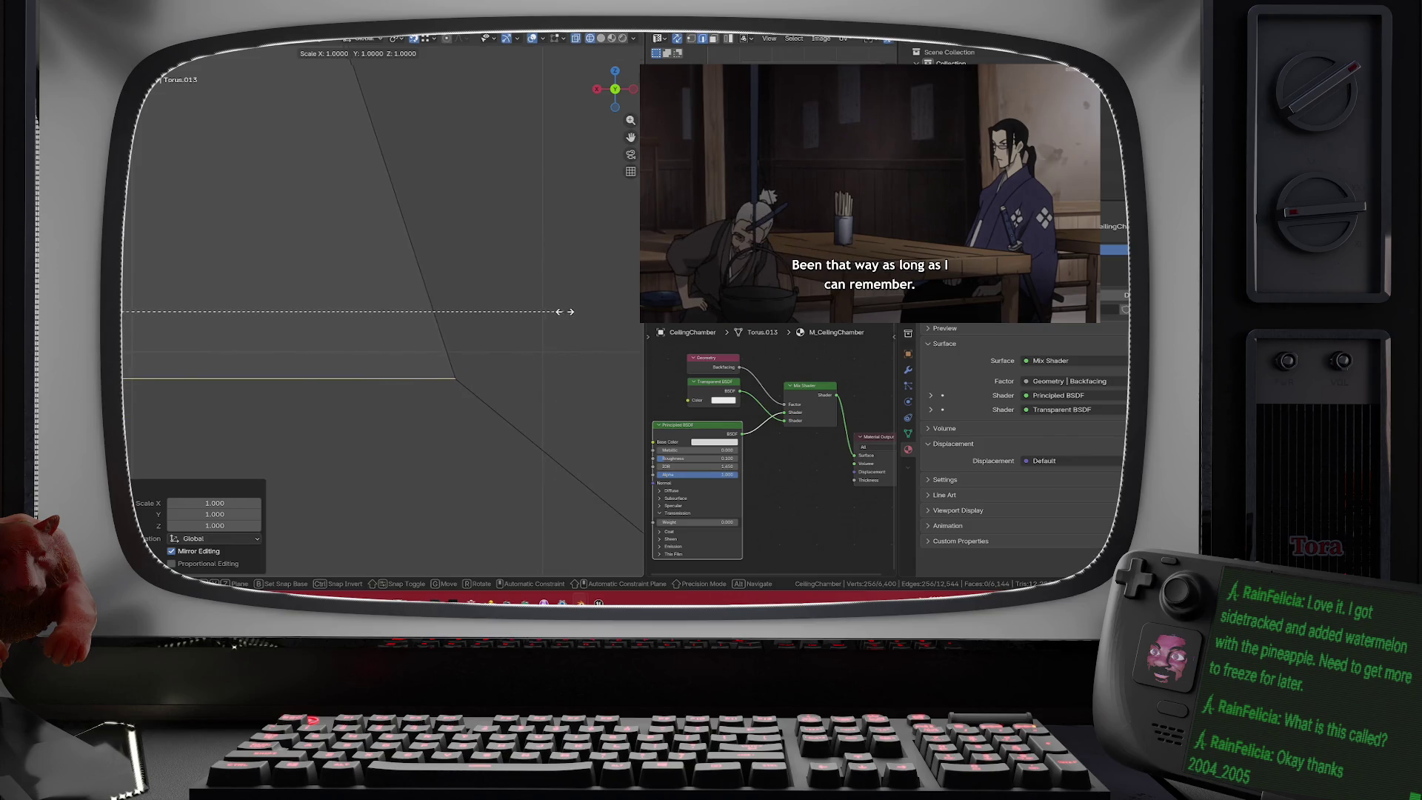
{"action": "left_click", "coordinate": [563, 312]}
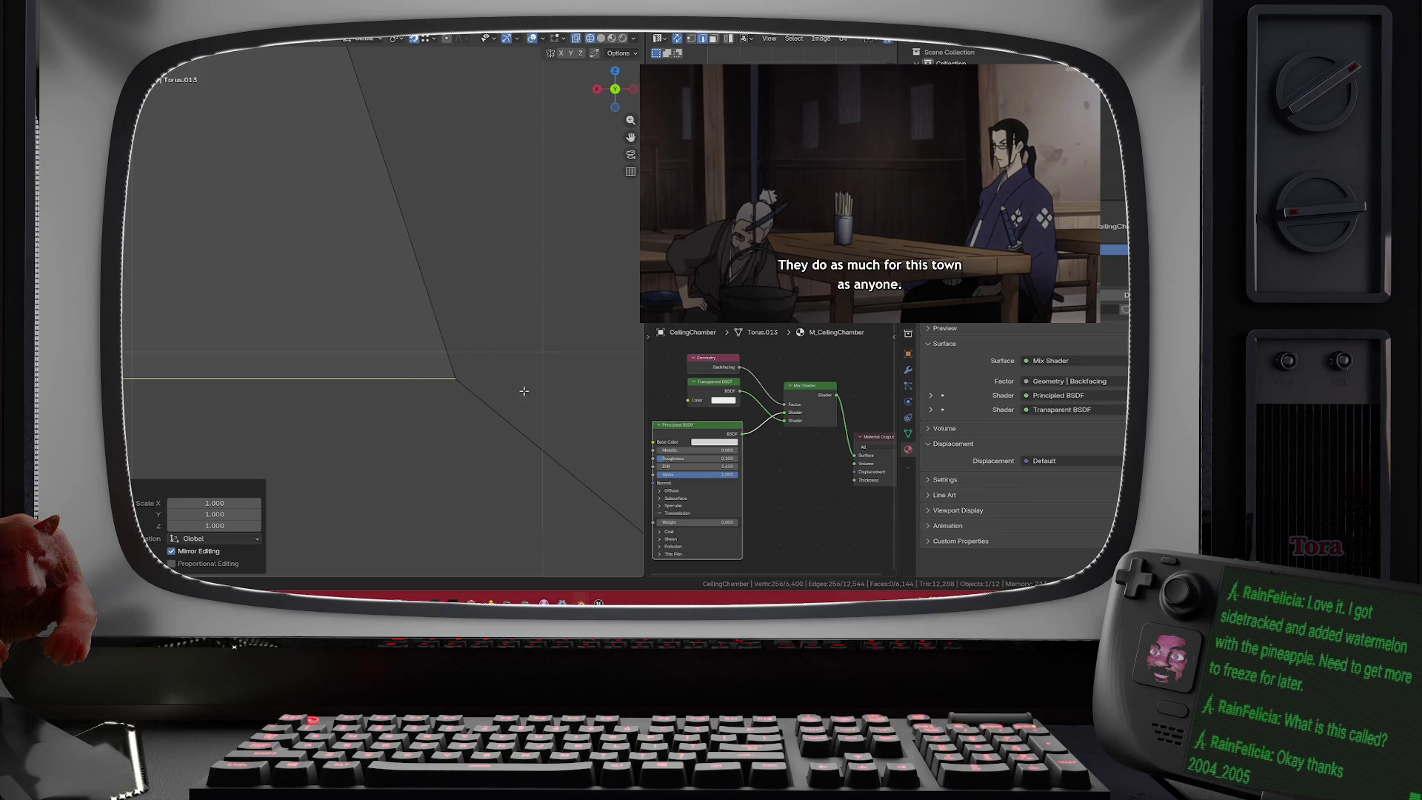
{"action": "scroll", "coordinate": [524, 391], "scroll_direction": "down", "scroll_amount": 4}
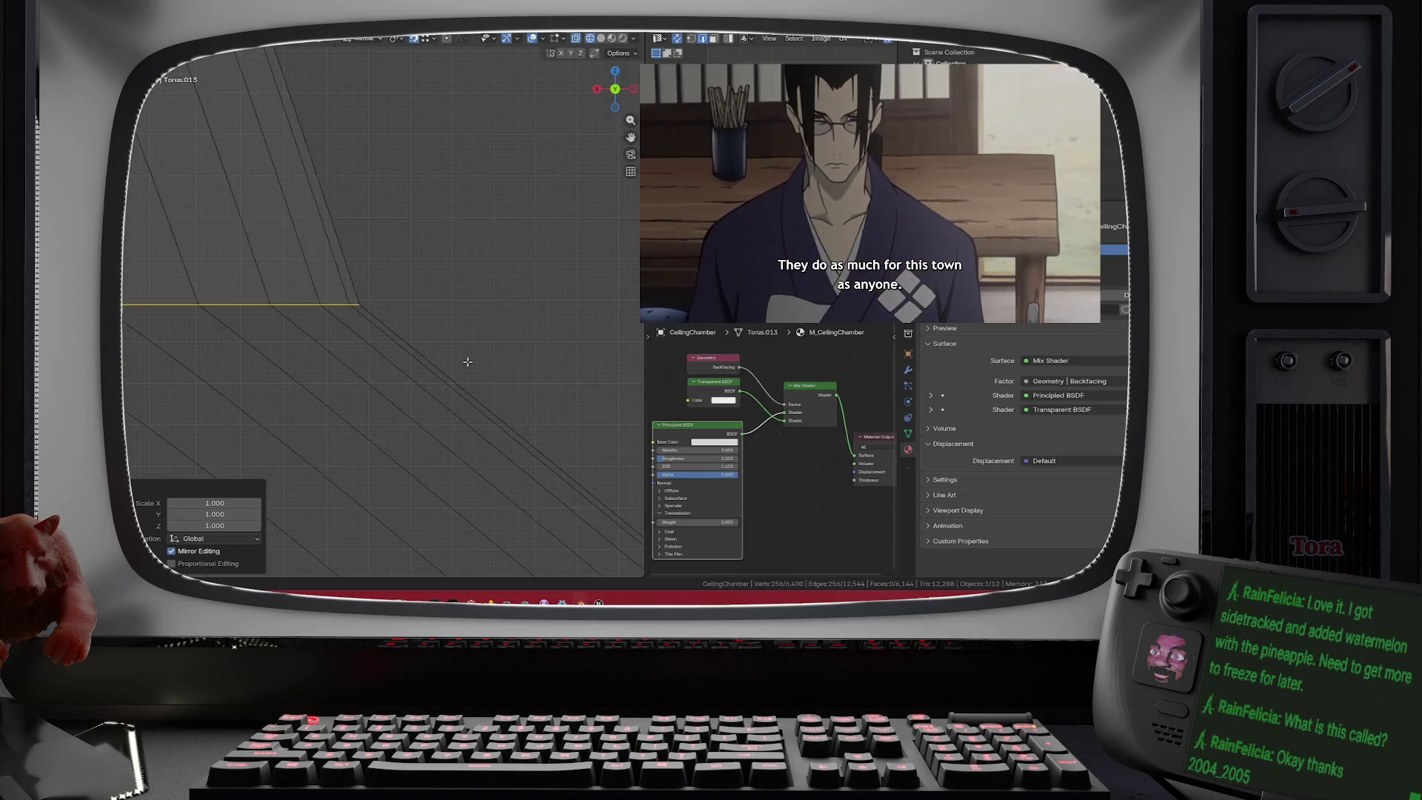
{"action": "scroll", "coordinate": [469, 360], "scroll_direction": "down", "scroll_amount": 2}
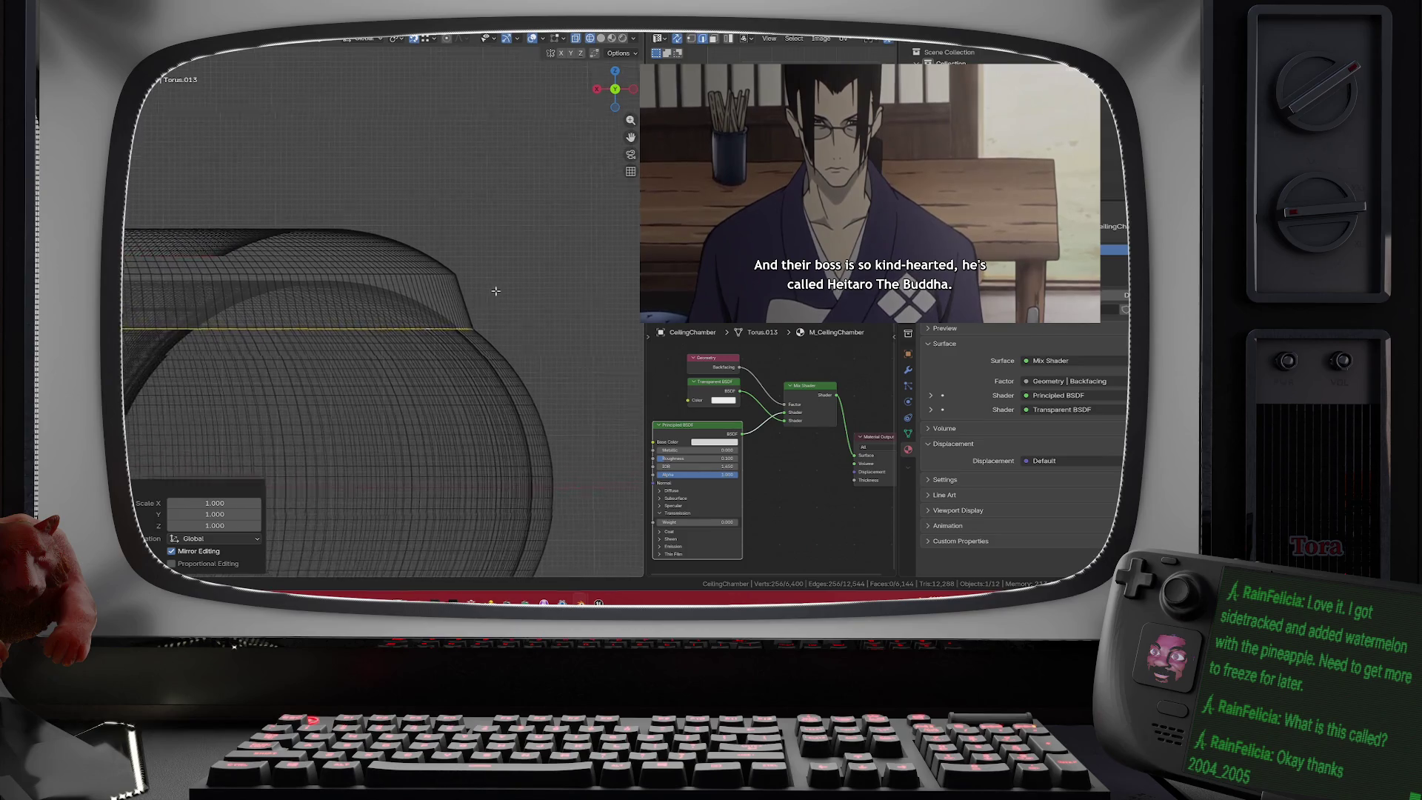
{"action": "scroll", "coordinate": [489, 307], "scroll_direction": "down", "scroll_amount": 2}
{"action": "key", "text": "ctrl+t"}
{"action": "key", "text": "ctrl+r"}
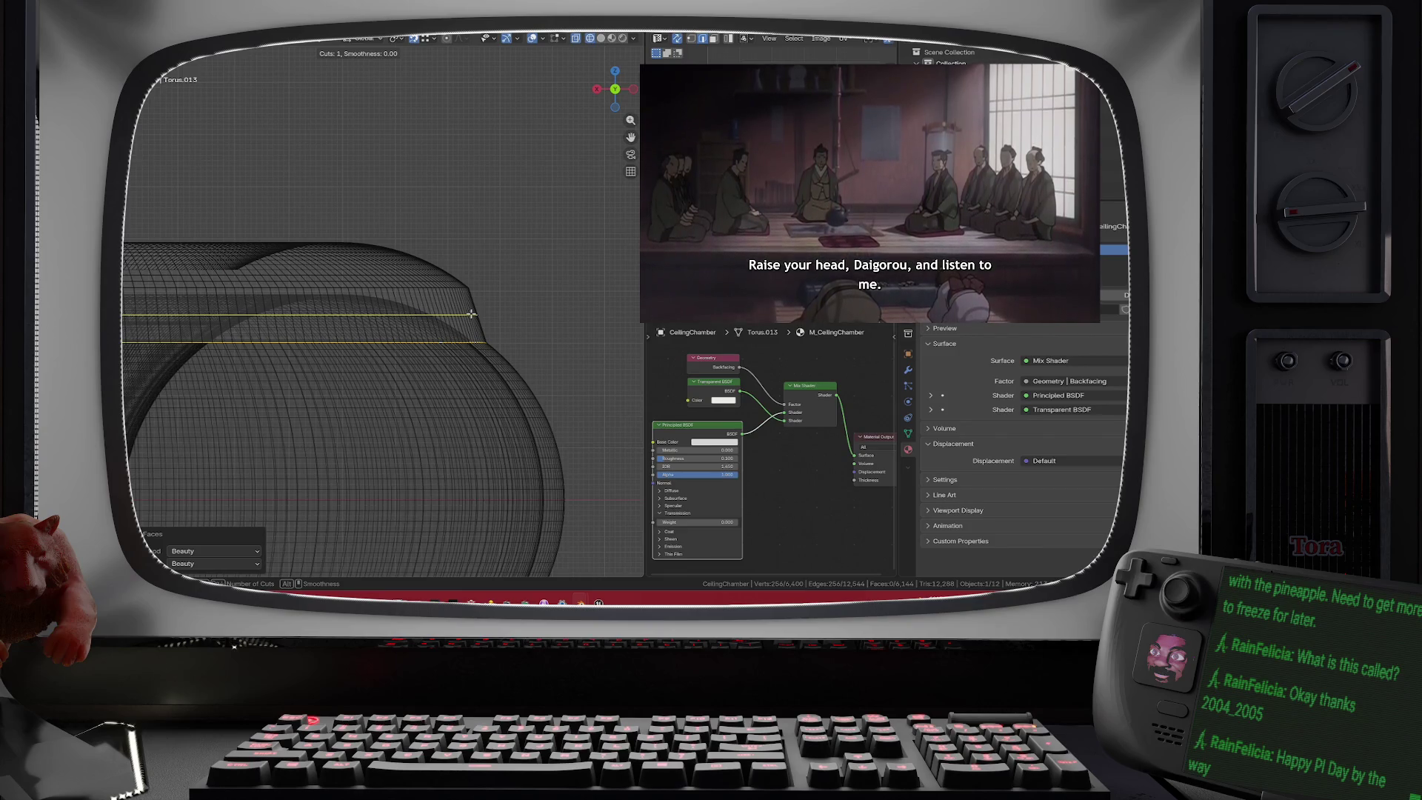
- Insert six evenly spaced edge loops across the band, left centred without sliding
{"action": "scroll", "coordinate": [495, 320], "scroll_direction": "up", "scroll_amount": 4}
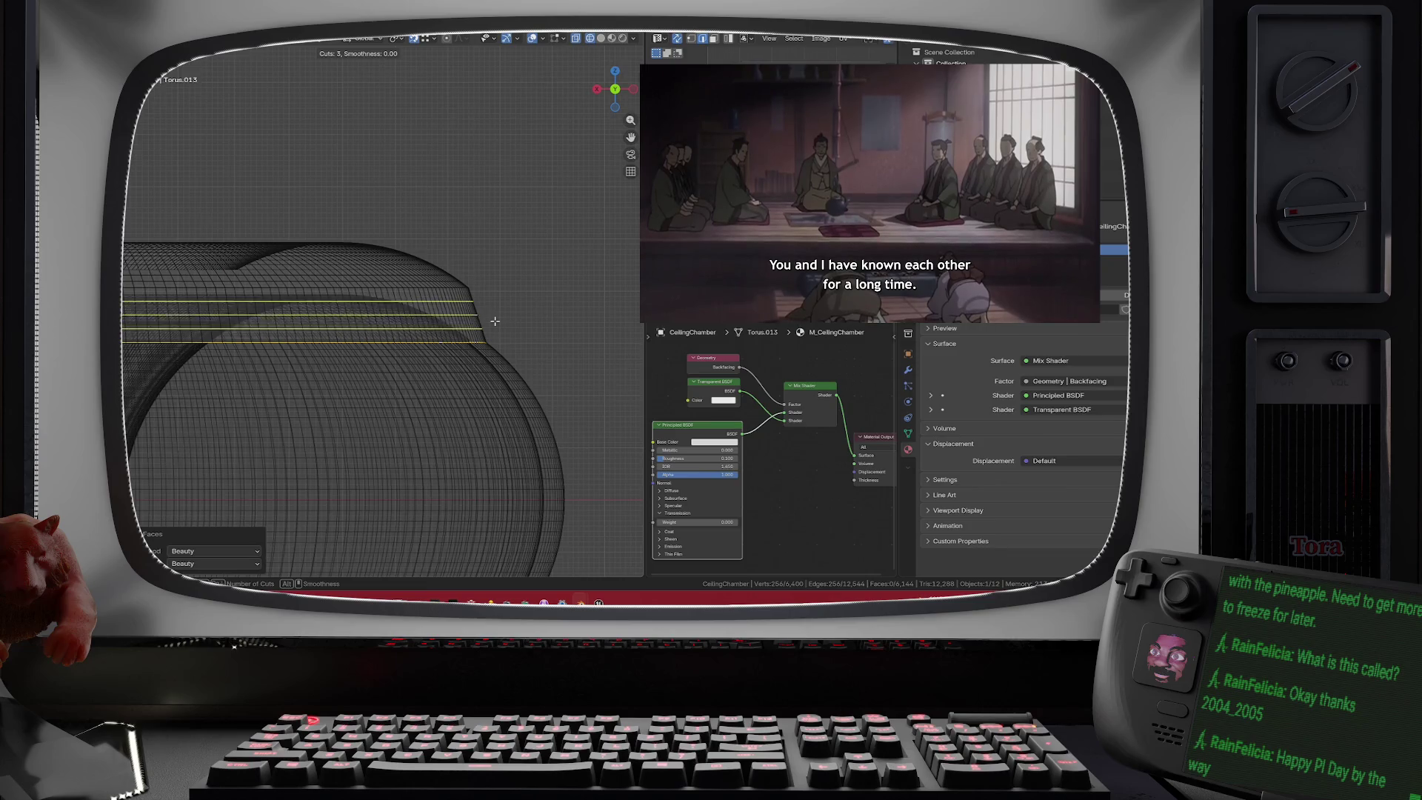
{"action": "scroll", "coordinate": [495, 321], "scroll_direction": "up", "scroll_amount": 1}
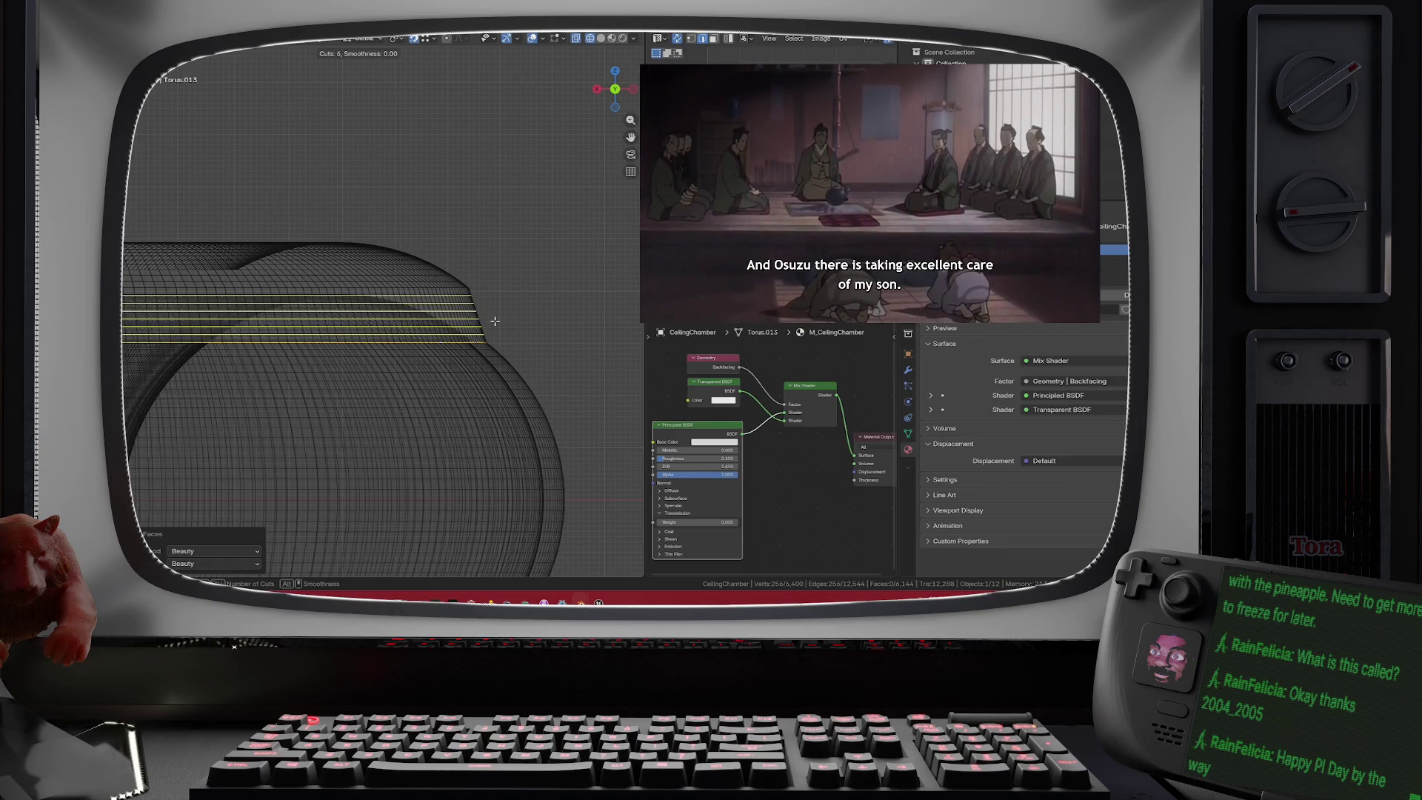
{"action": "left_click", "coordinate": [494, 320]}
{"action": "right_click", "coordinate": [497, 322]}
- Rotate the view toward the dome and select a vertical edge loop on it
{"action": "key", "text": "KP_5"}
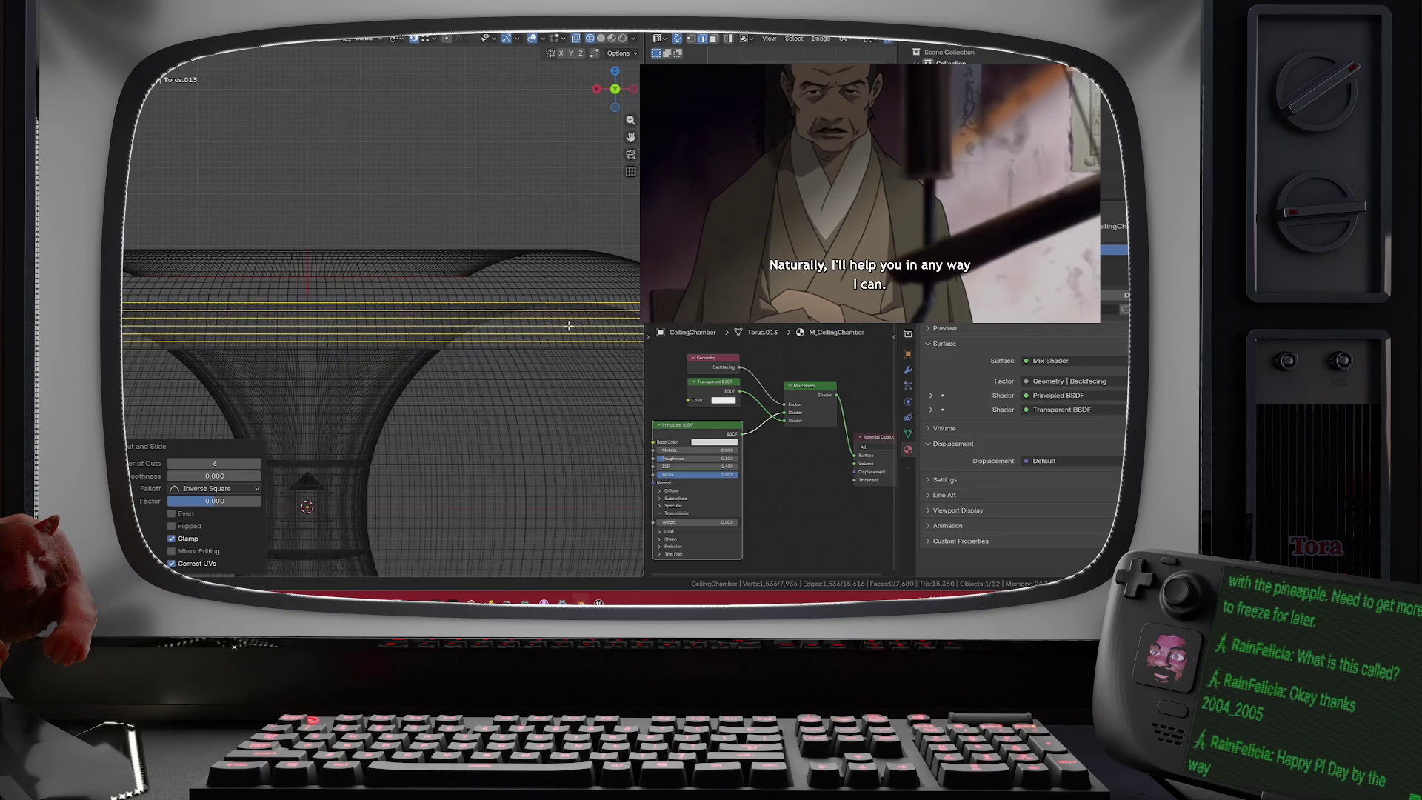
{"action": "key", "text": "KP_6"}
{"action": "key", "text": "KP_8"}
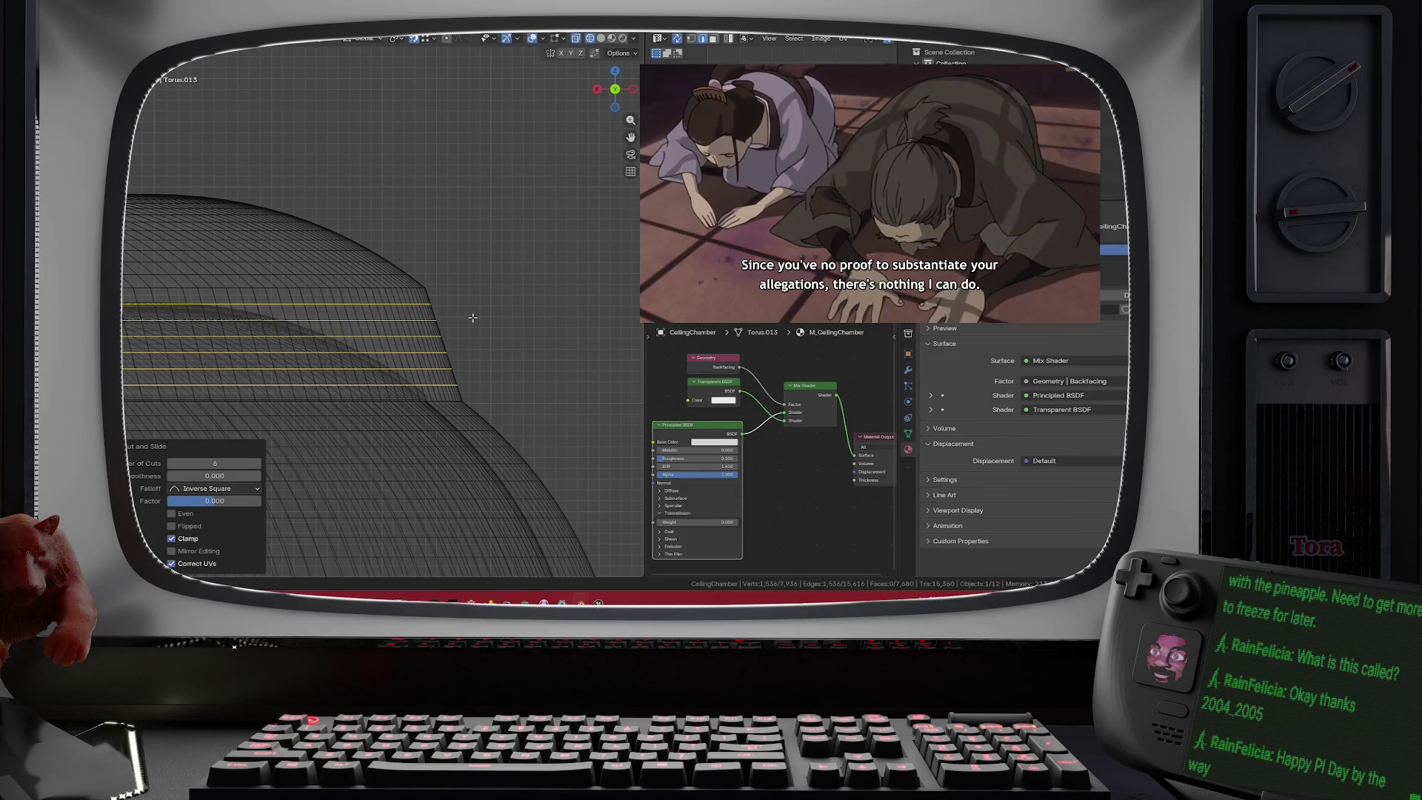
{"action": "left_click", "coordinate": [427, 337], "text": "alt"}
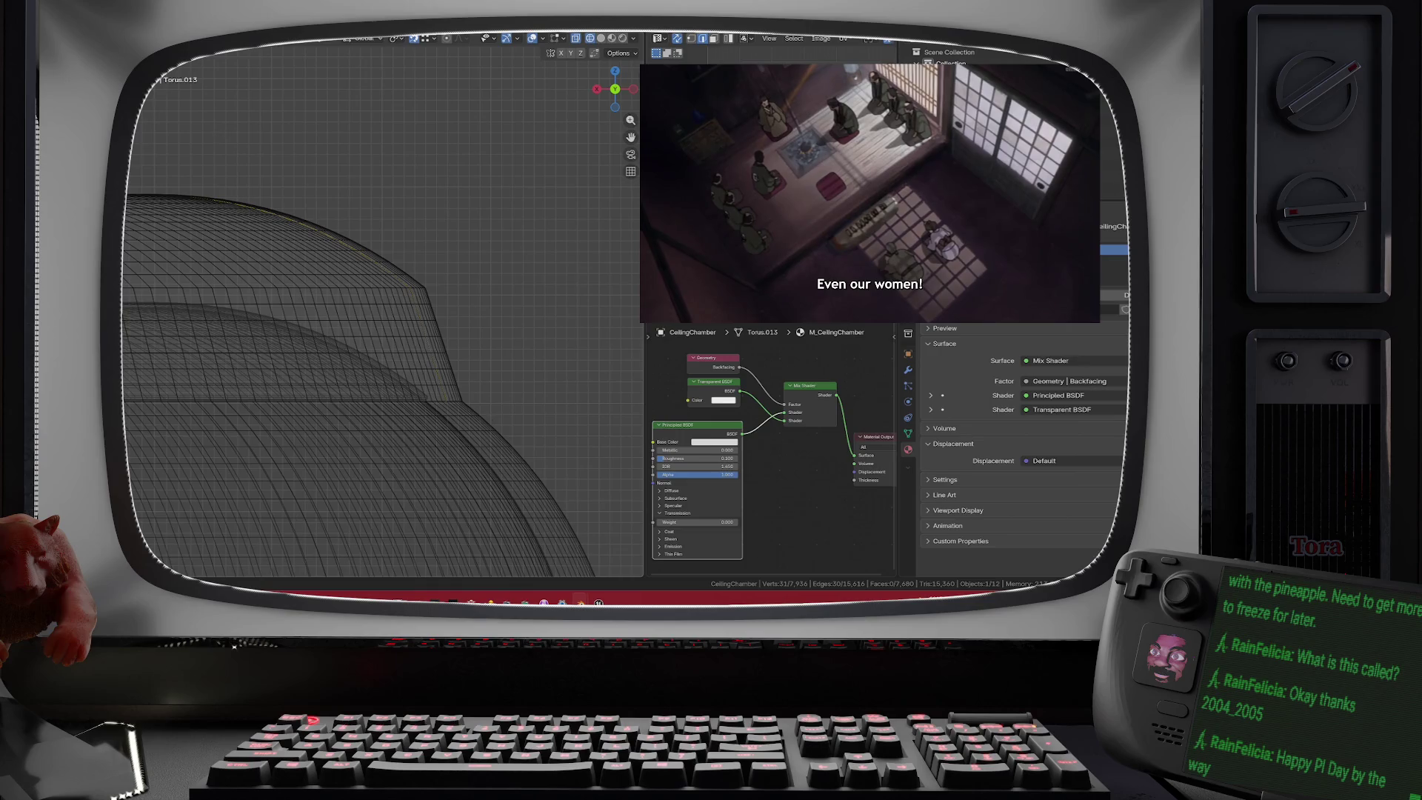
- Scale a horizontal face ring slightly outward in XY with proportional editing and reduced falloff
{"action": "left_click", "coordinate": [436, 341], "text": "alt"}
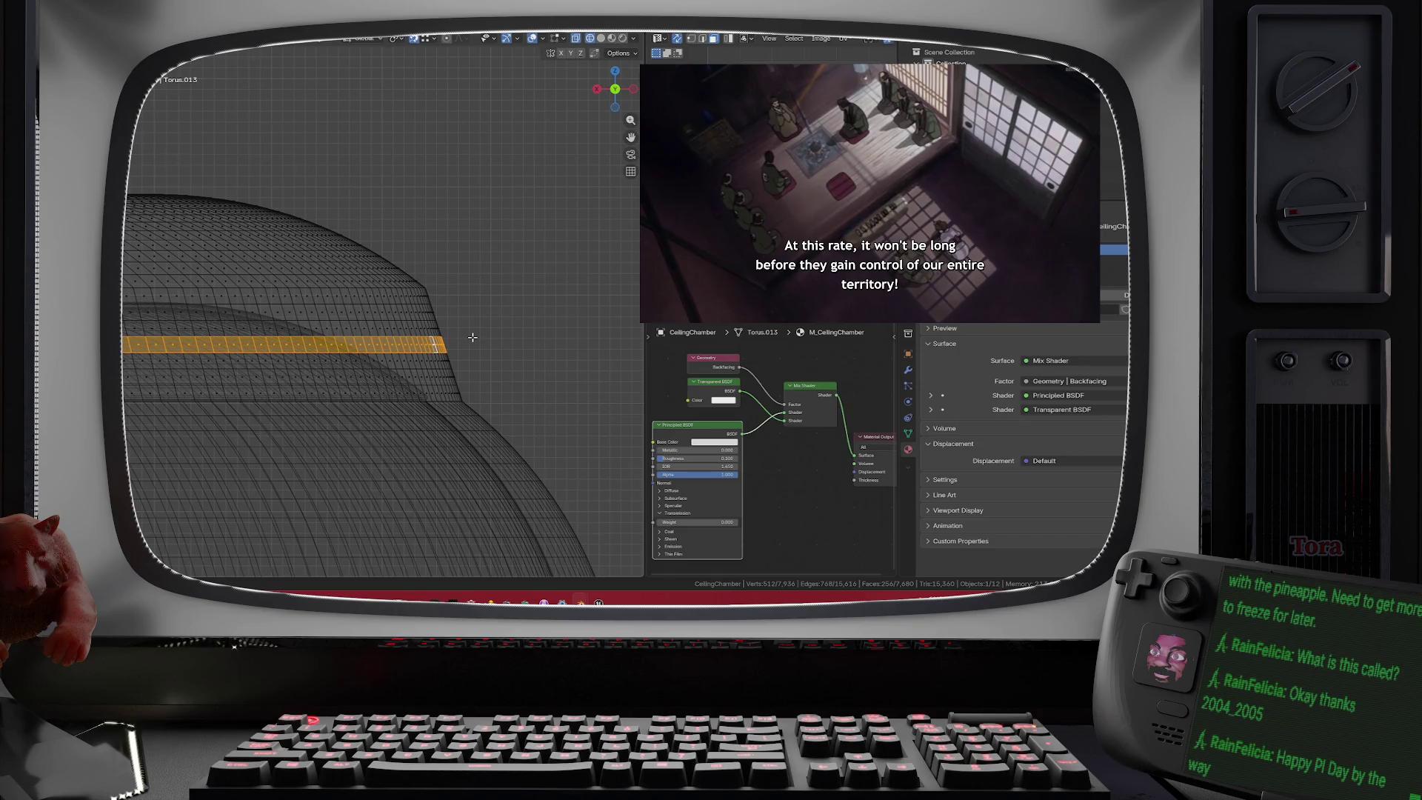
{"action": "key", "text": "o"}
{"action": "key", "text": "s"}
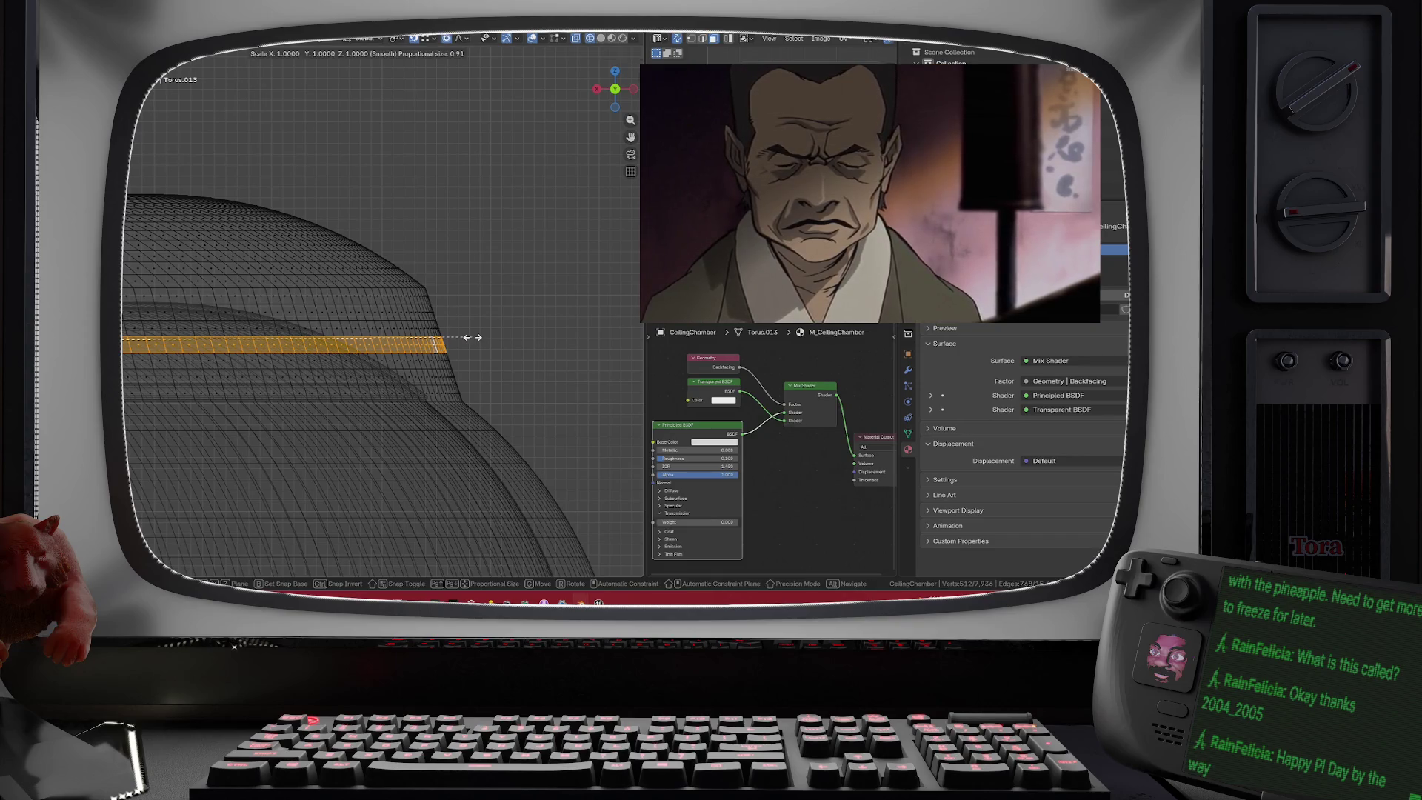
{"action": "key", "text": "shift+z"}
{"action": "scroll", "coordinate": [485, 328], "scroll_direction": "up", "scroll_amount": 1}
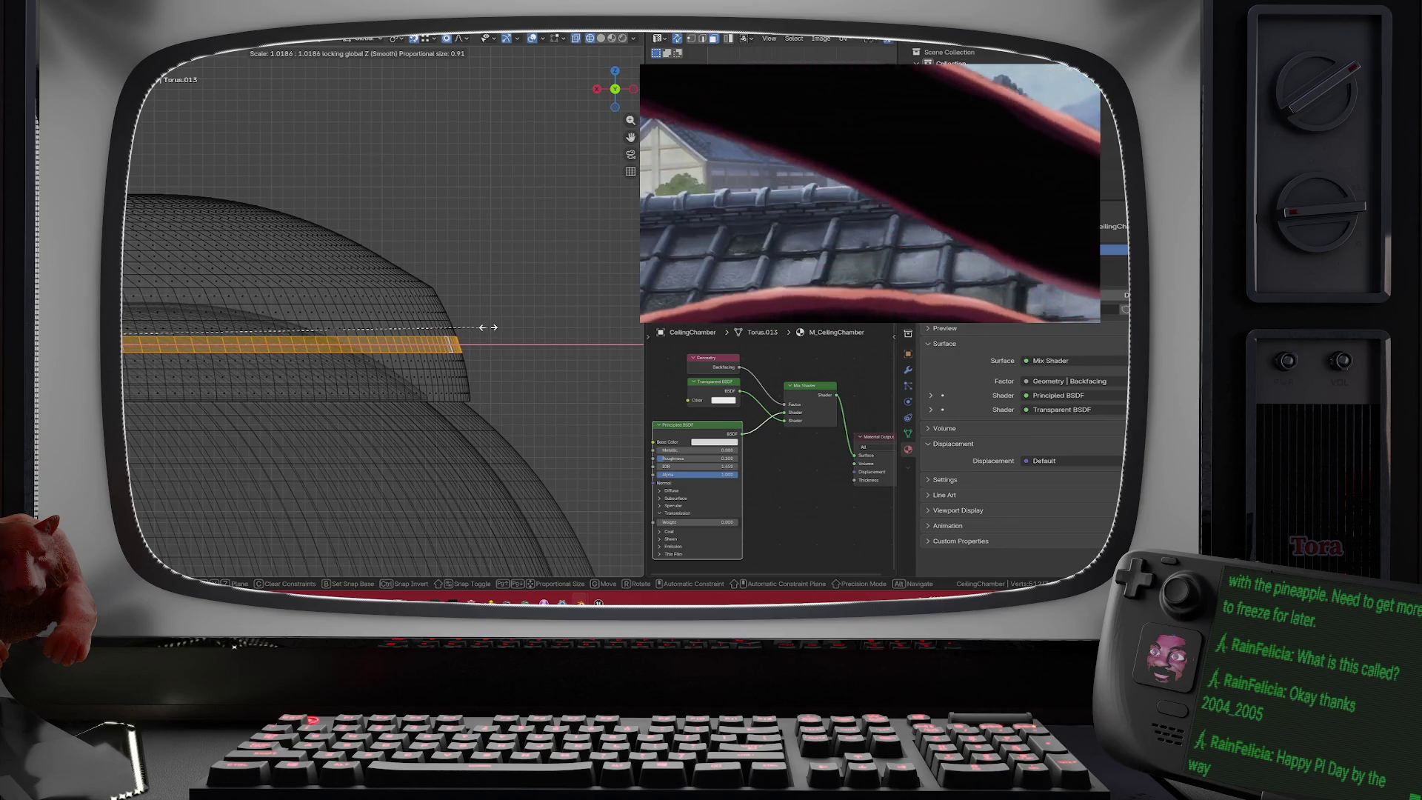
{"action": "scroll", "coordinate": [492, 325], "scroll_direction": "up", "scroll_amount": 1}
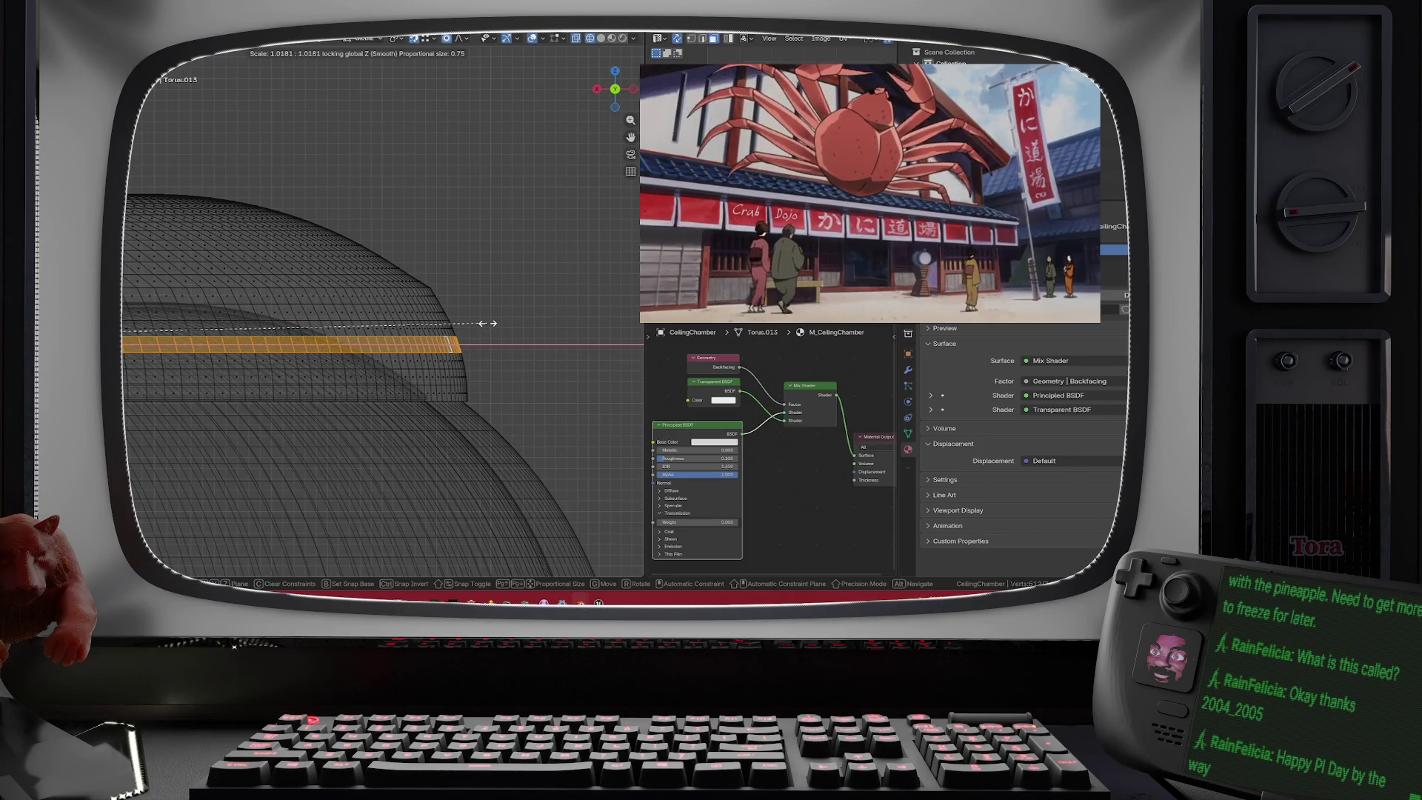
{"action": "scroll", "coordinate": [482, 324], "scroll_direction": "up", "scroll_amount": 3}
{"action": "scroll", "coordinate": [482, 323], "scroll_direction": "up", "scroll_amount": 2}
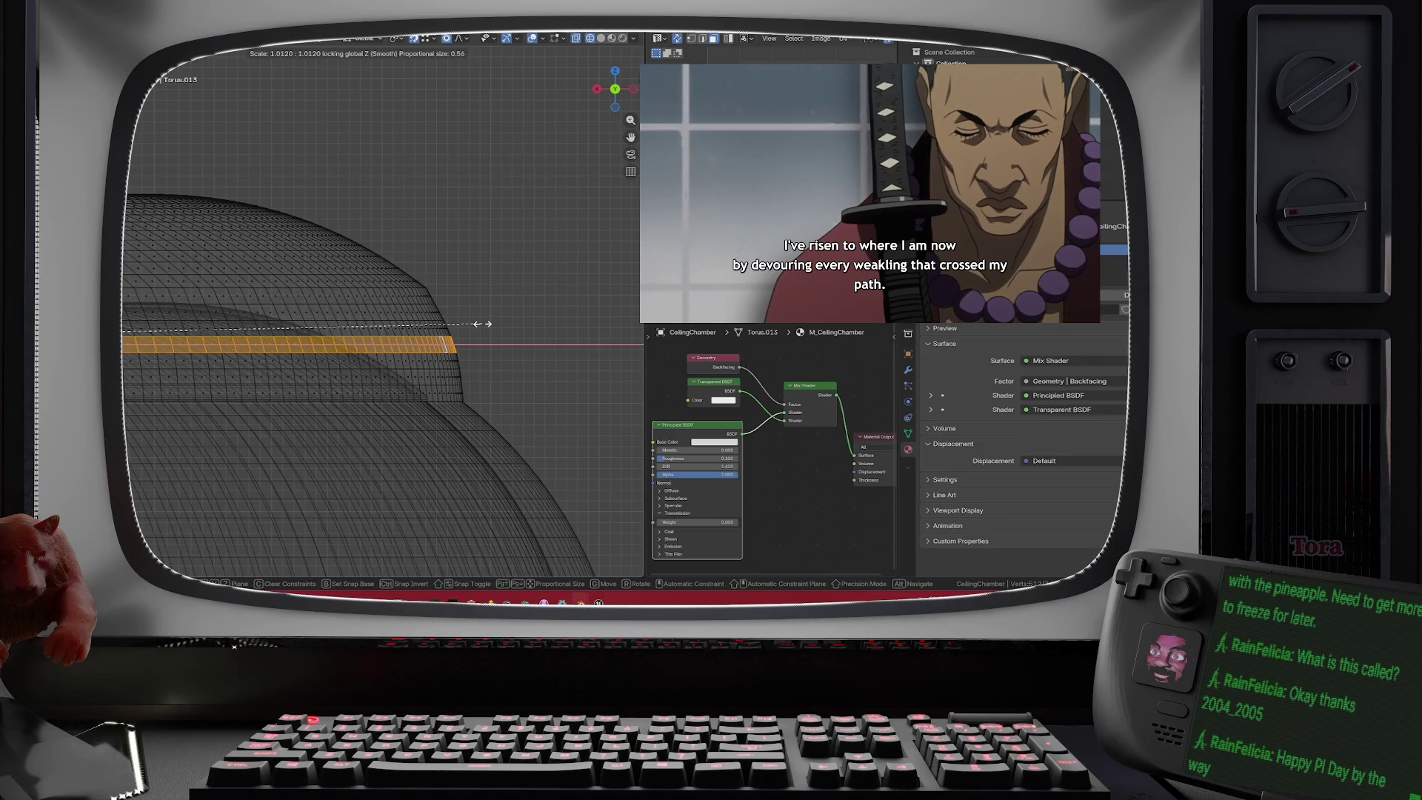
{"action": "left_click", "coordinate": [477, 324]}
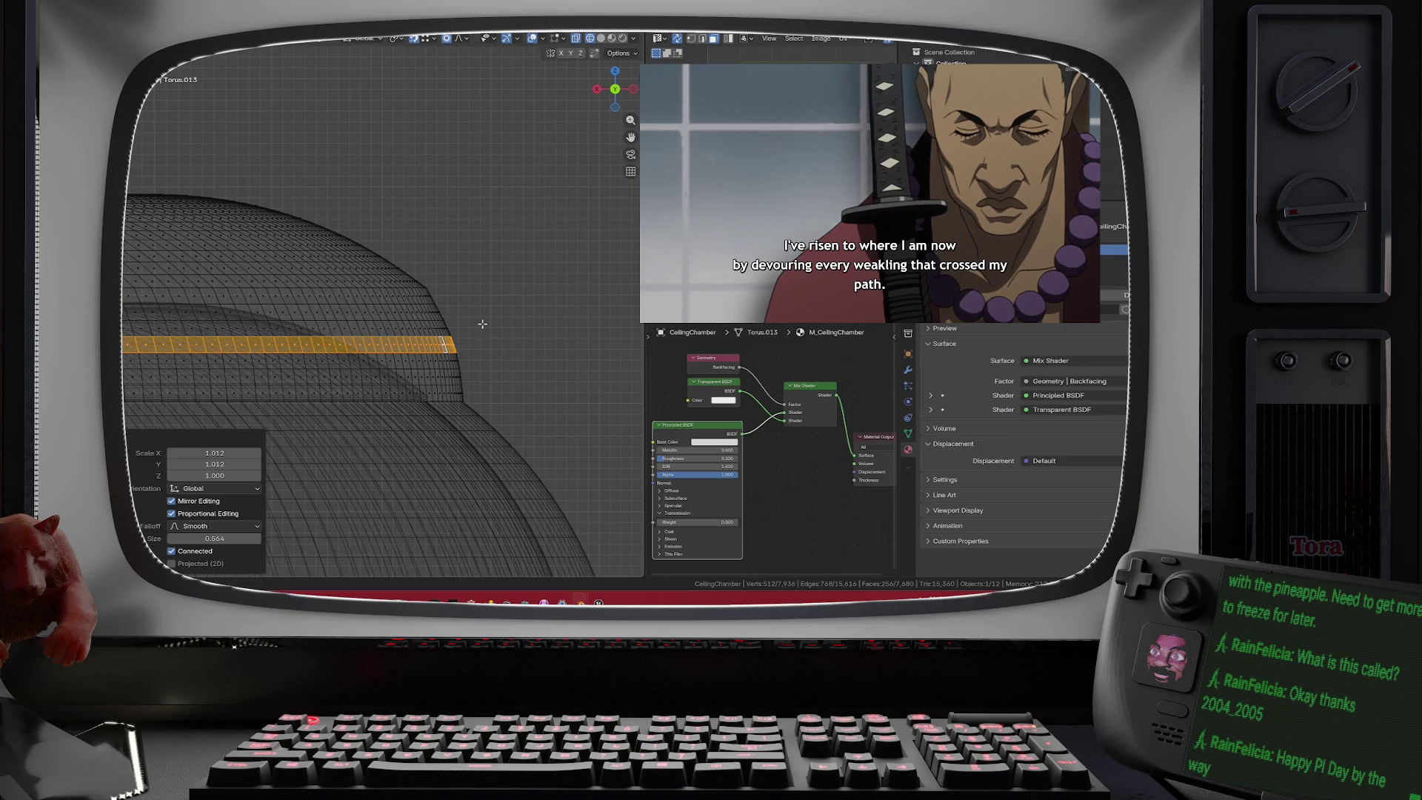
{"action": "right_click", "coordinate": [477, 319]}
{"action": "key", "text": "Escape"}
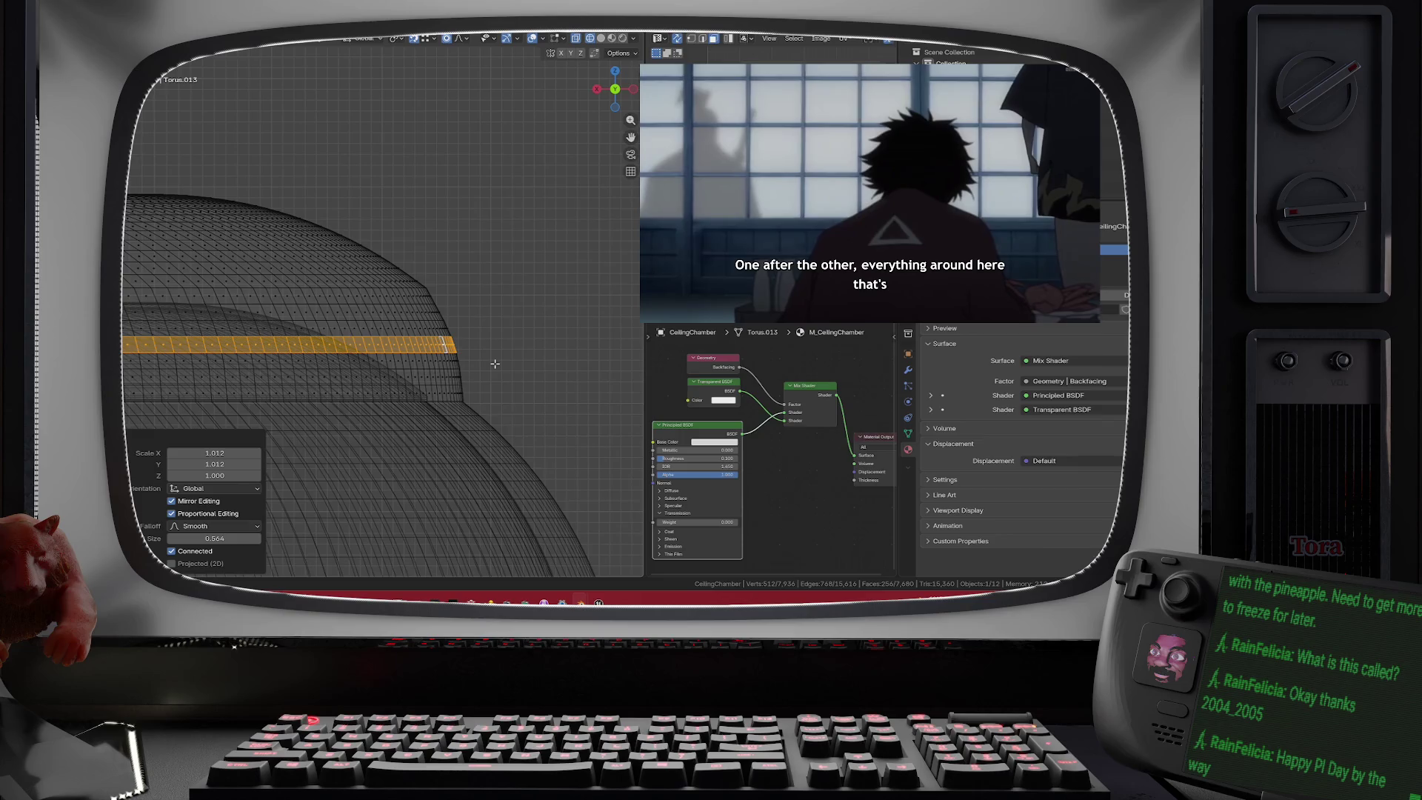
- Re-enter Edit Mode and select the edge loop below the band for scaling
{"action": "key", "text": "Tab"}
{"action": "key", "text": "Tab"}
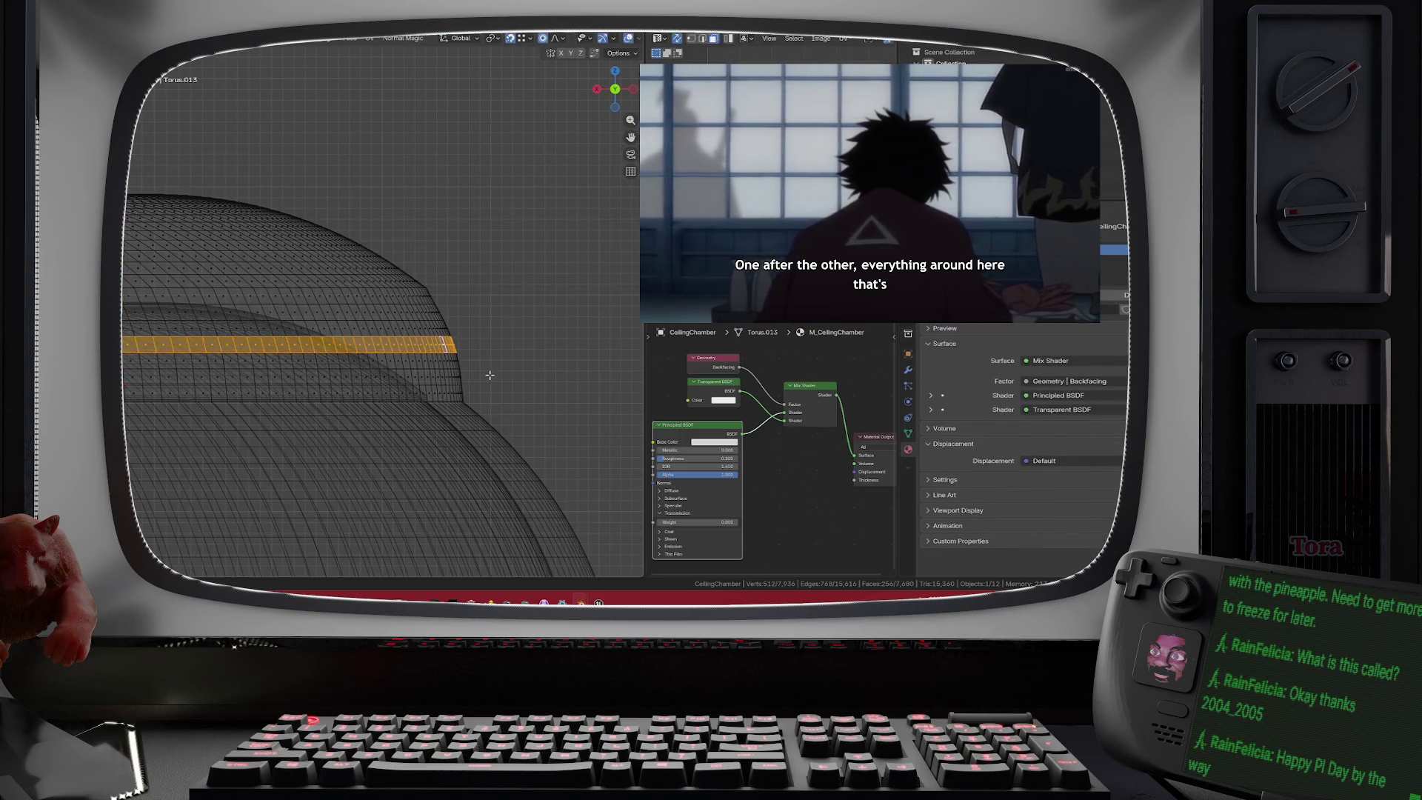
{"action": "key", "text": "Tab"}
{"action": "key", "text": "Tab"}
{"action": "scroll", "coordinate": [488, 377], "scroll_direction": "up", "scroll_amount": 8}
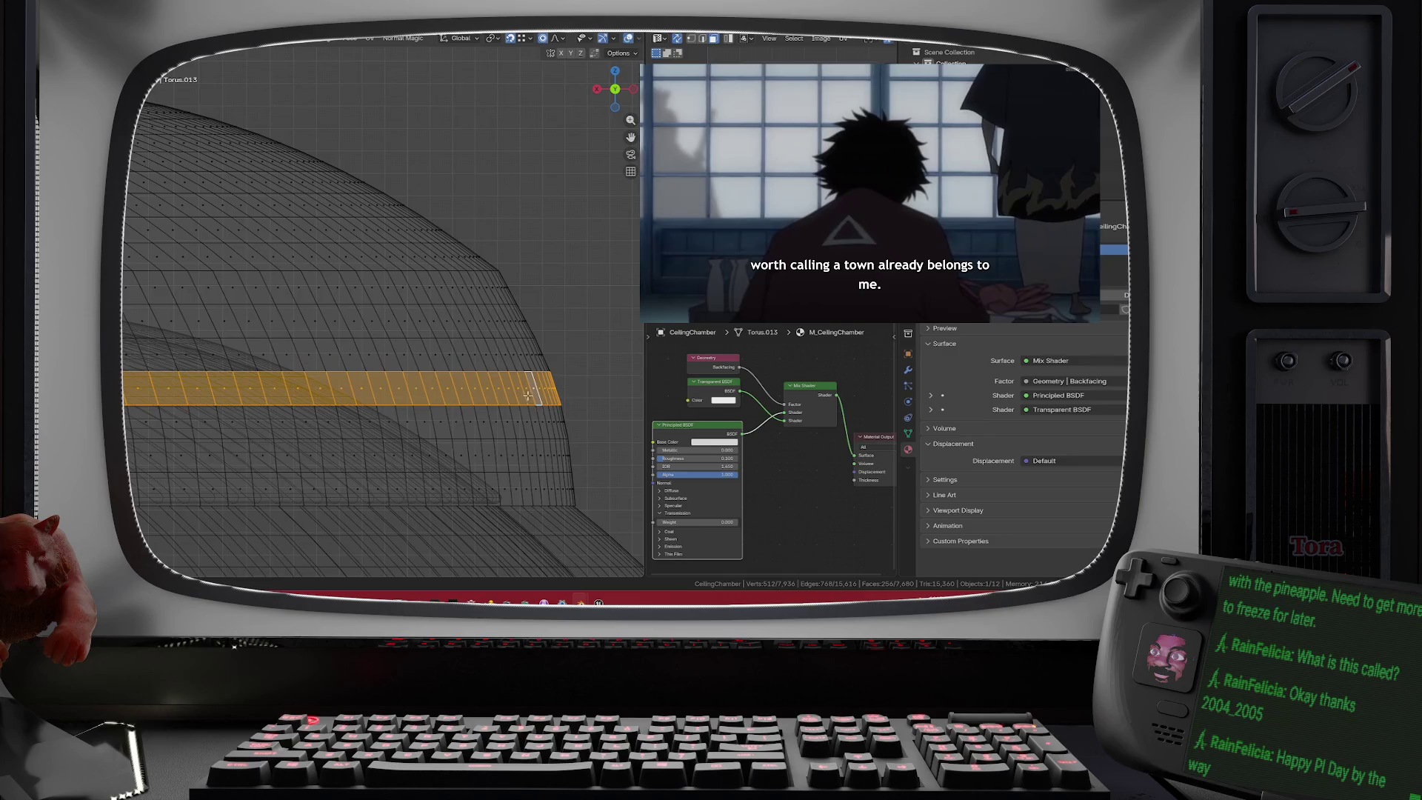
{"action": "scroll", "coordinate": [426, 344], "scroll_direction": "down", "scroll_amount": 3}
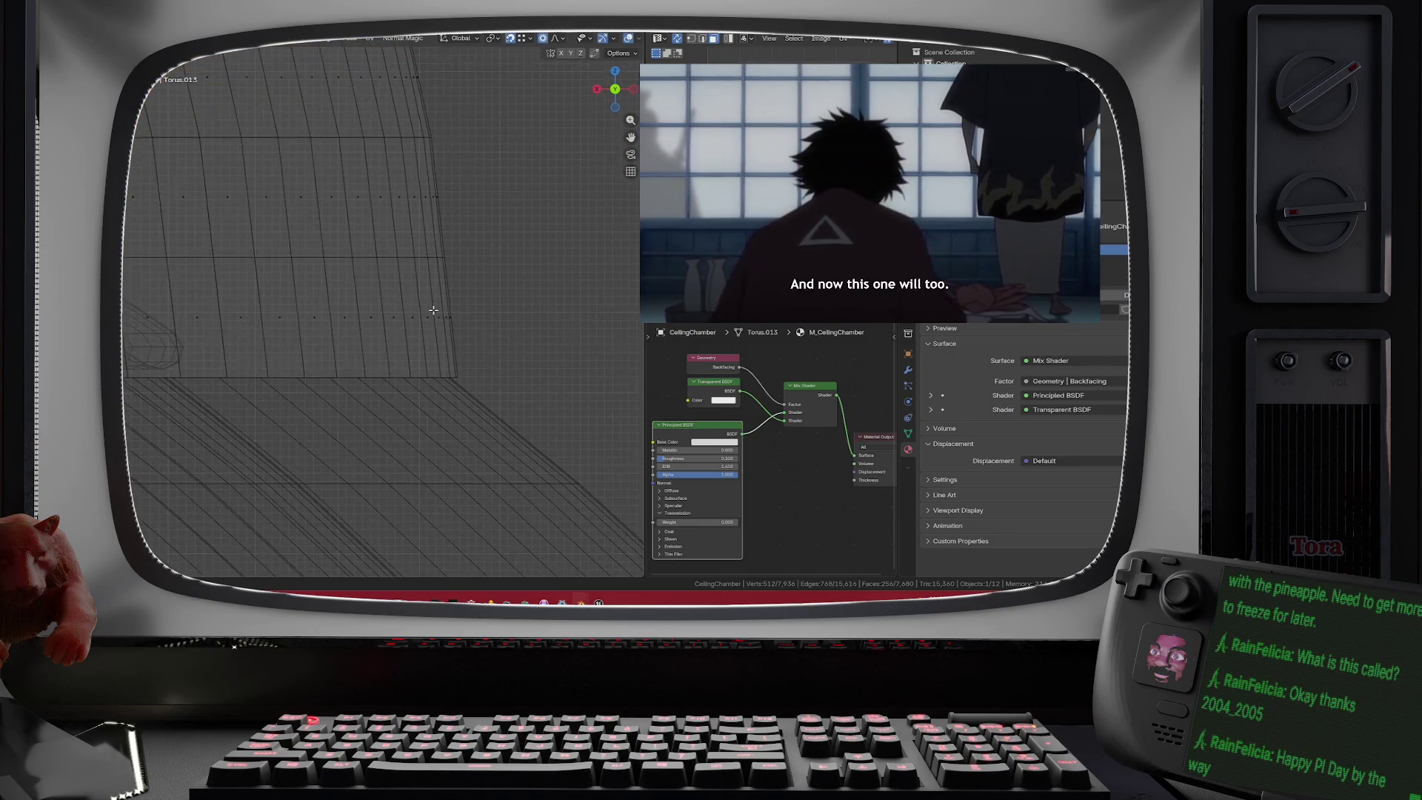
{"action": "left_click", "coordinate": [444, 375], "text": "alt"}
{"action": "key", "text": "s"}
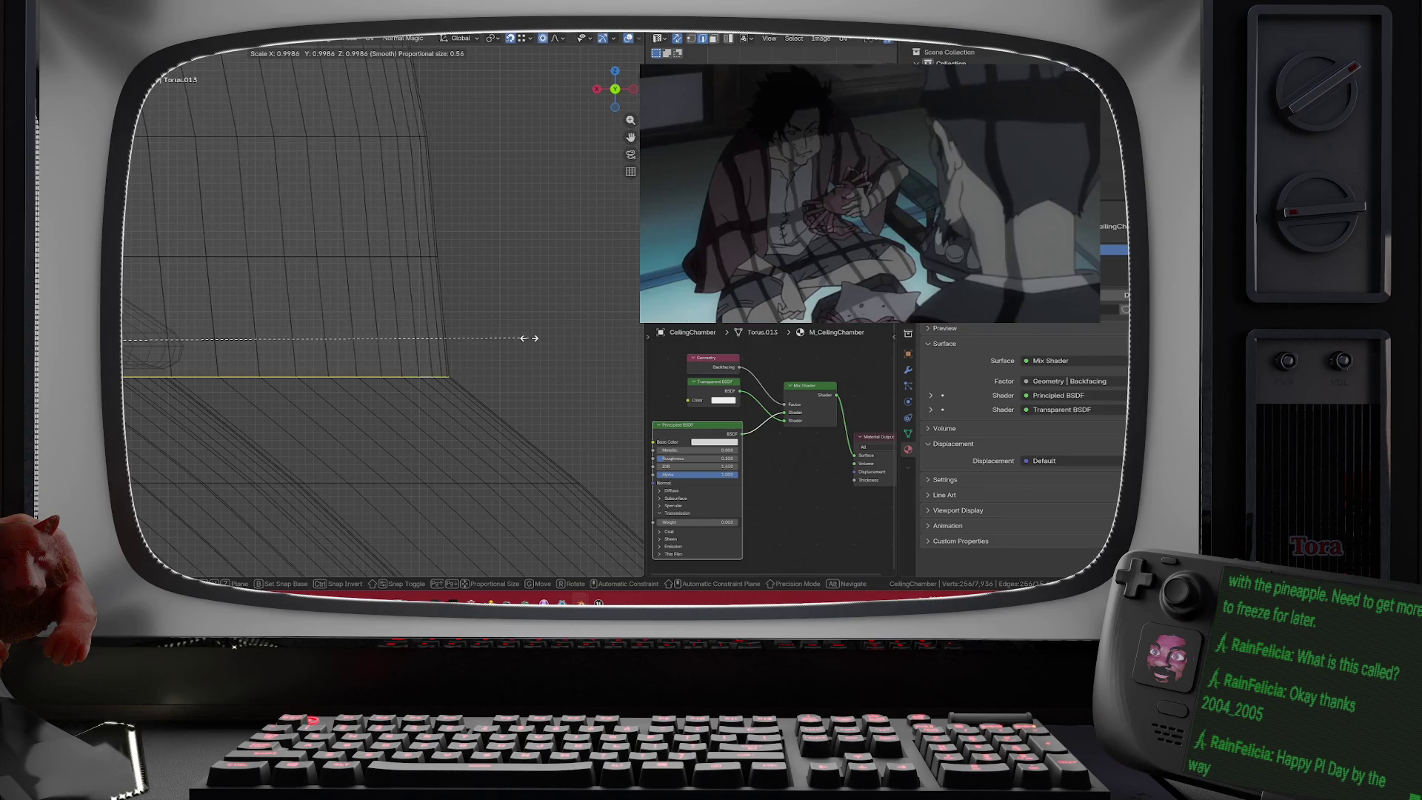
{"action": "right_click", "coordinate": [529, 338]}
- Scale that loop inward to 0.999, toggle X-ray, and return to Object Mode
{"action": "scroll", "coordinate": [533, 359], "scroll_direction": "down", "scroll_amount": 3}
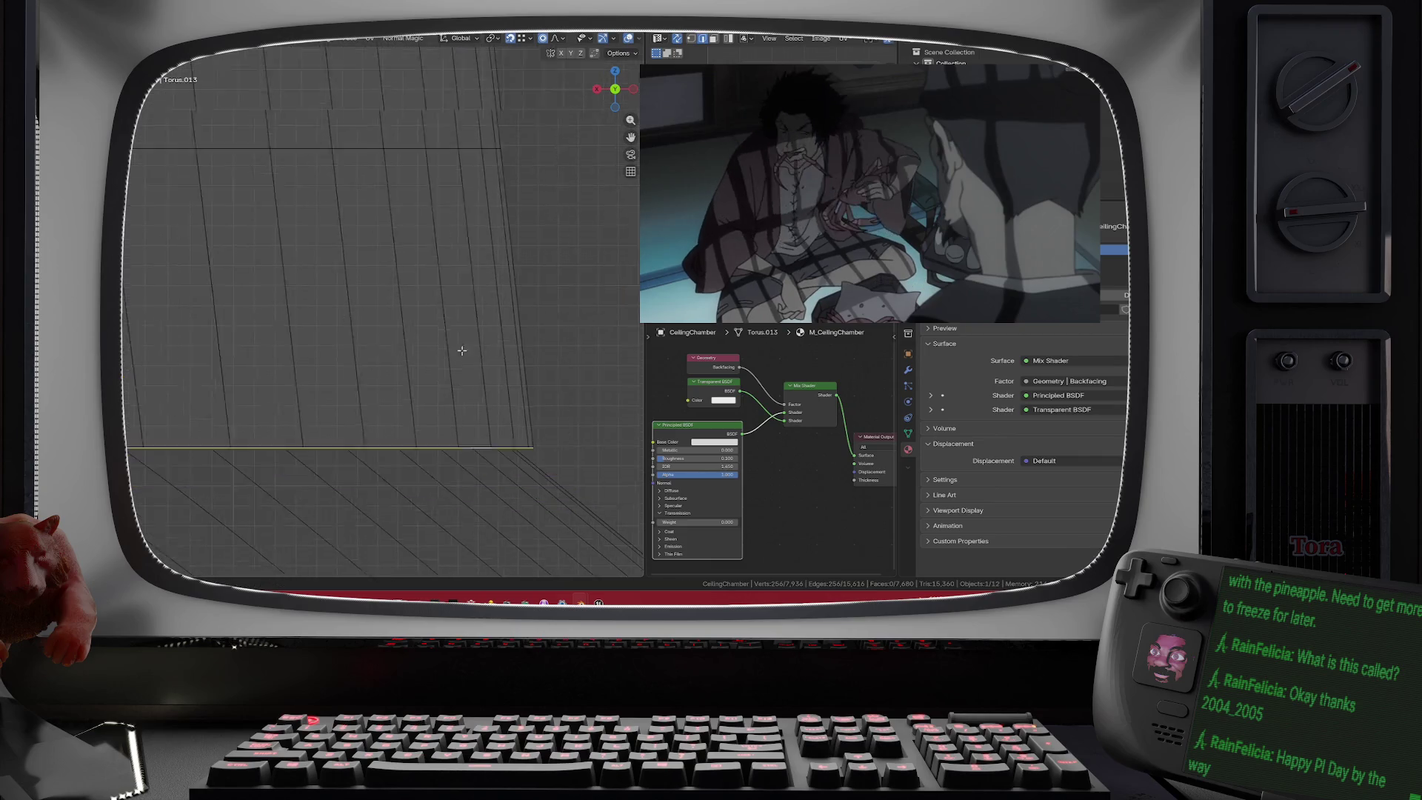
{"action": "scroll", "coordinate": [435, 352], "scroll_direction": "up", "scroll_amount": 6}
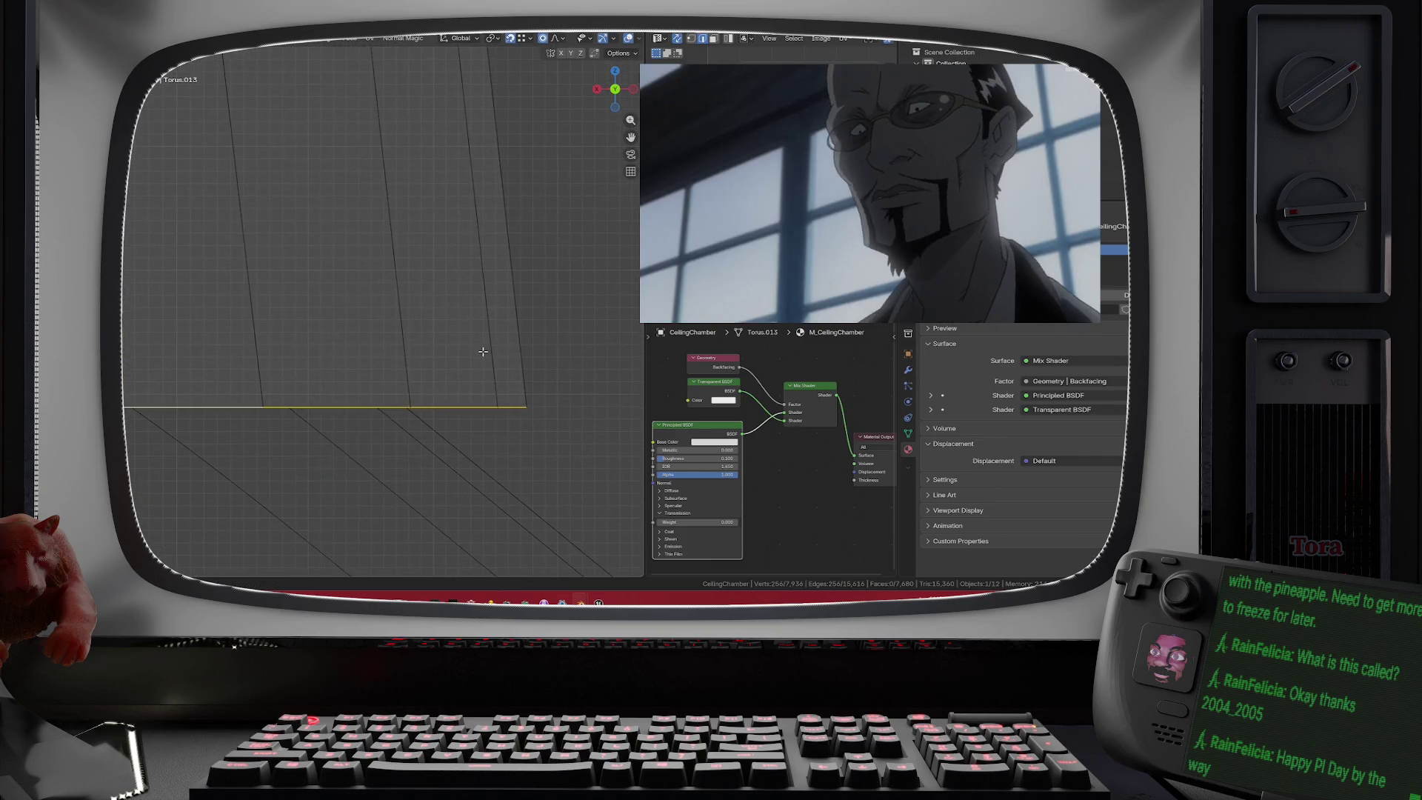
{"action": "scroll", "coordinate": [503, 362], "scroll_direction": "down", "scroll_amount": 3}
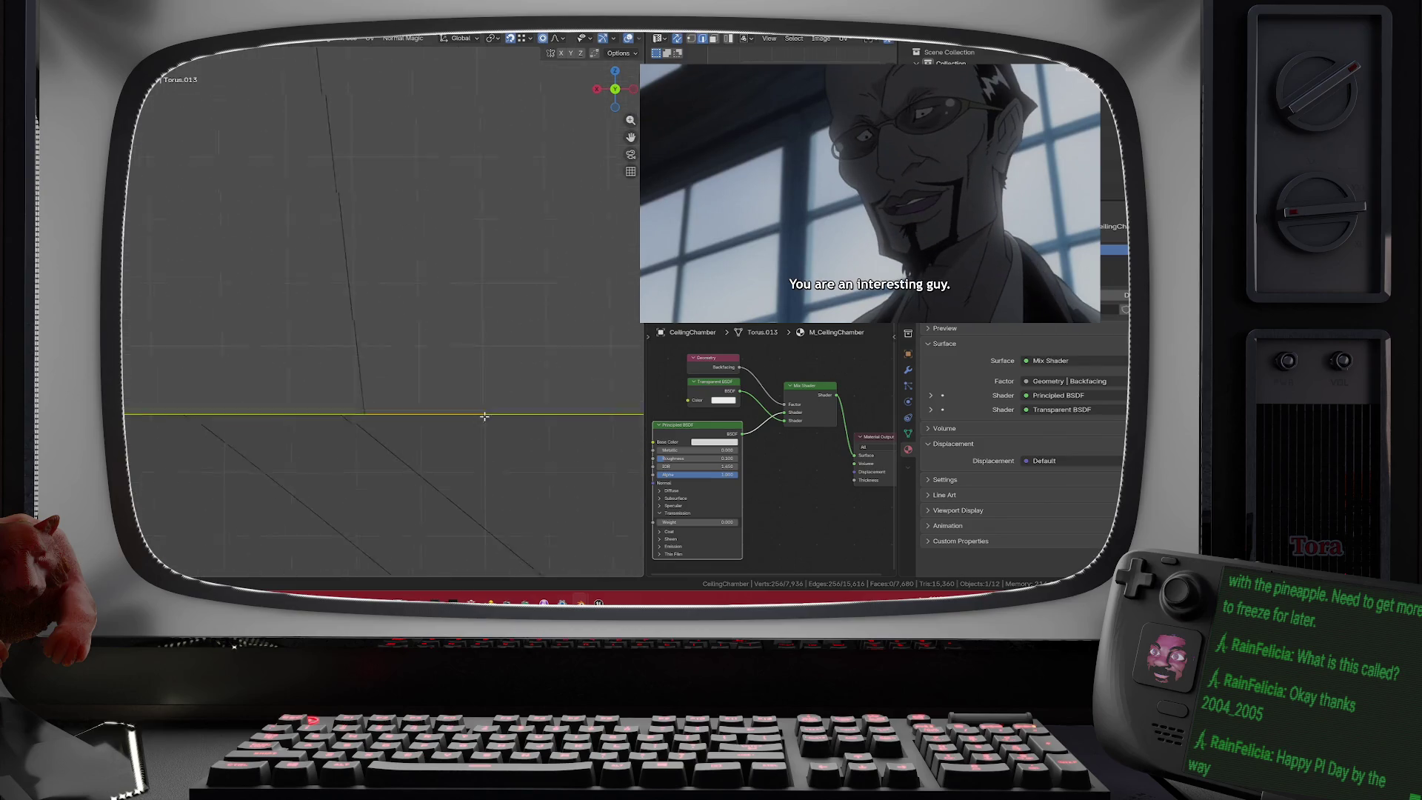
{"action": "scroll", "coordinate": [438, 410], "scroll_direction": "up", "scroll_amount": 2}
{"action": "scroll", "coordinate": [478, 326], "scroll_direction": "down", "scroll_amount": 3}
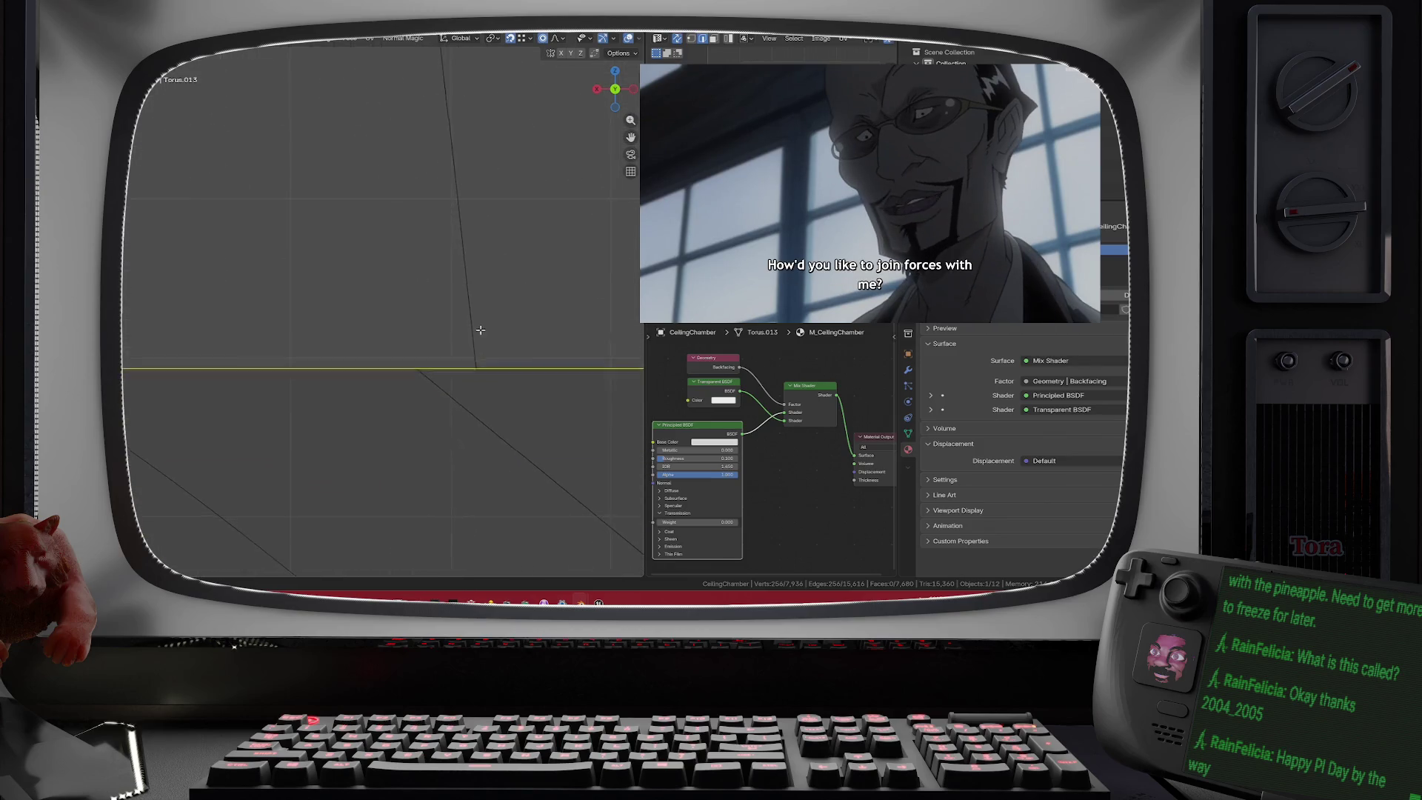
{"action": "scroll", "coordinate": [482, 323], "scroll_direction": "up", "scroll_amount": 3}
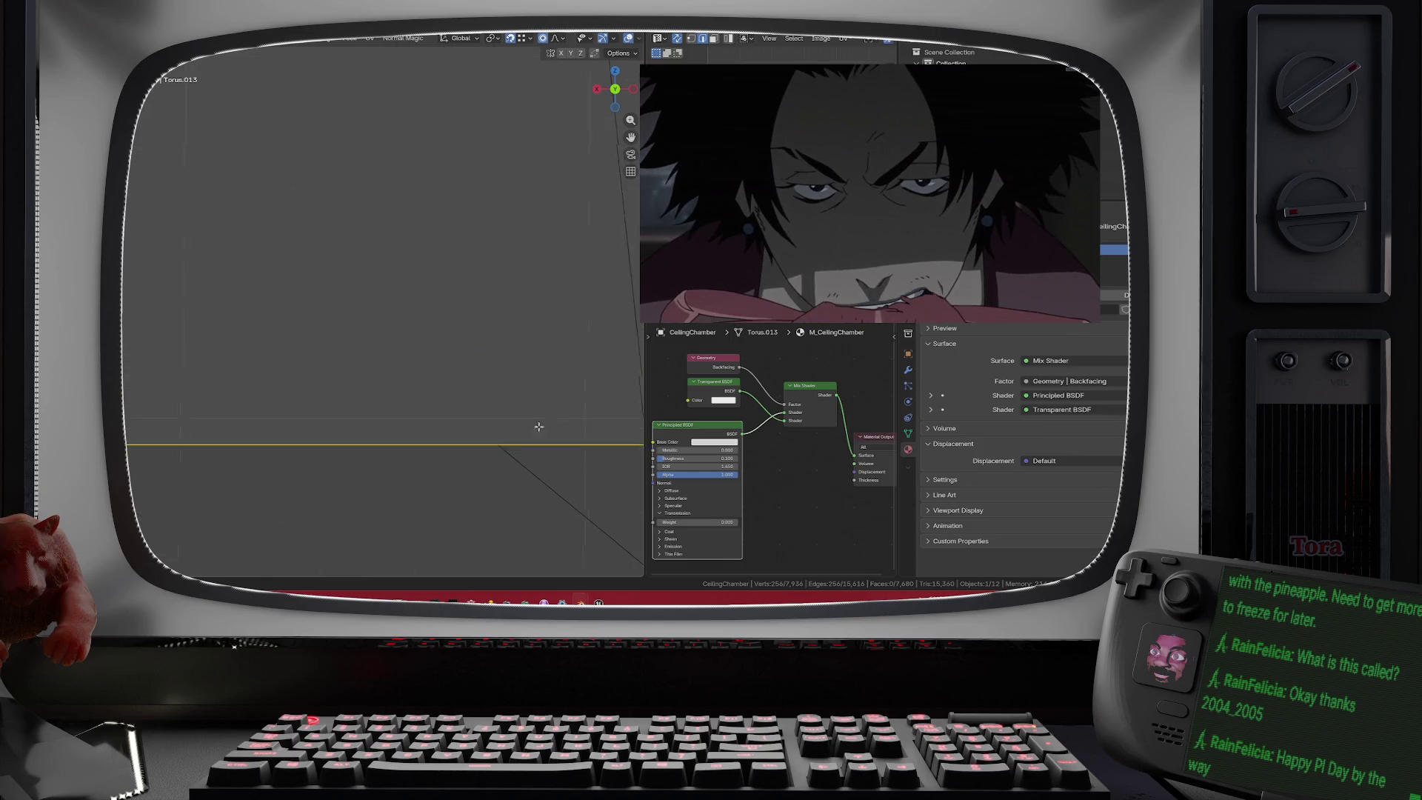
{"action": "left_click_drag", "start_coordinate": [538, 427], "coordinate": [363, 295]}
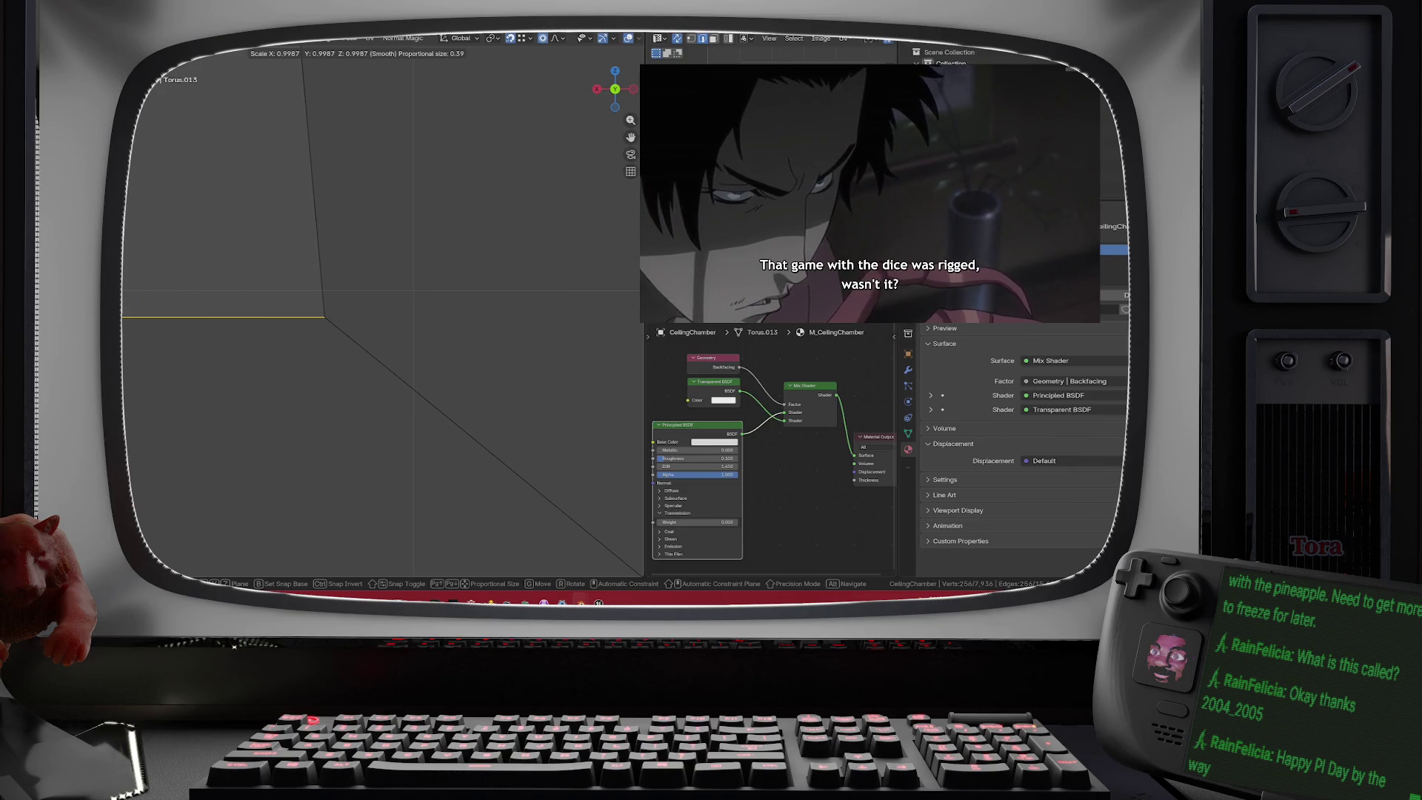
{"action": "scroll", "coordinate": [382, 311], "scroll_direction": "down", "scroll_amount": 2}
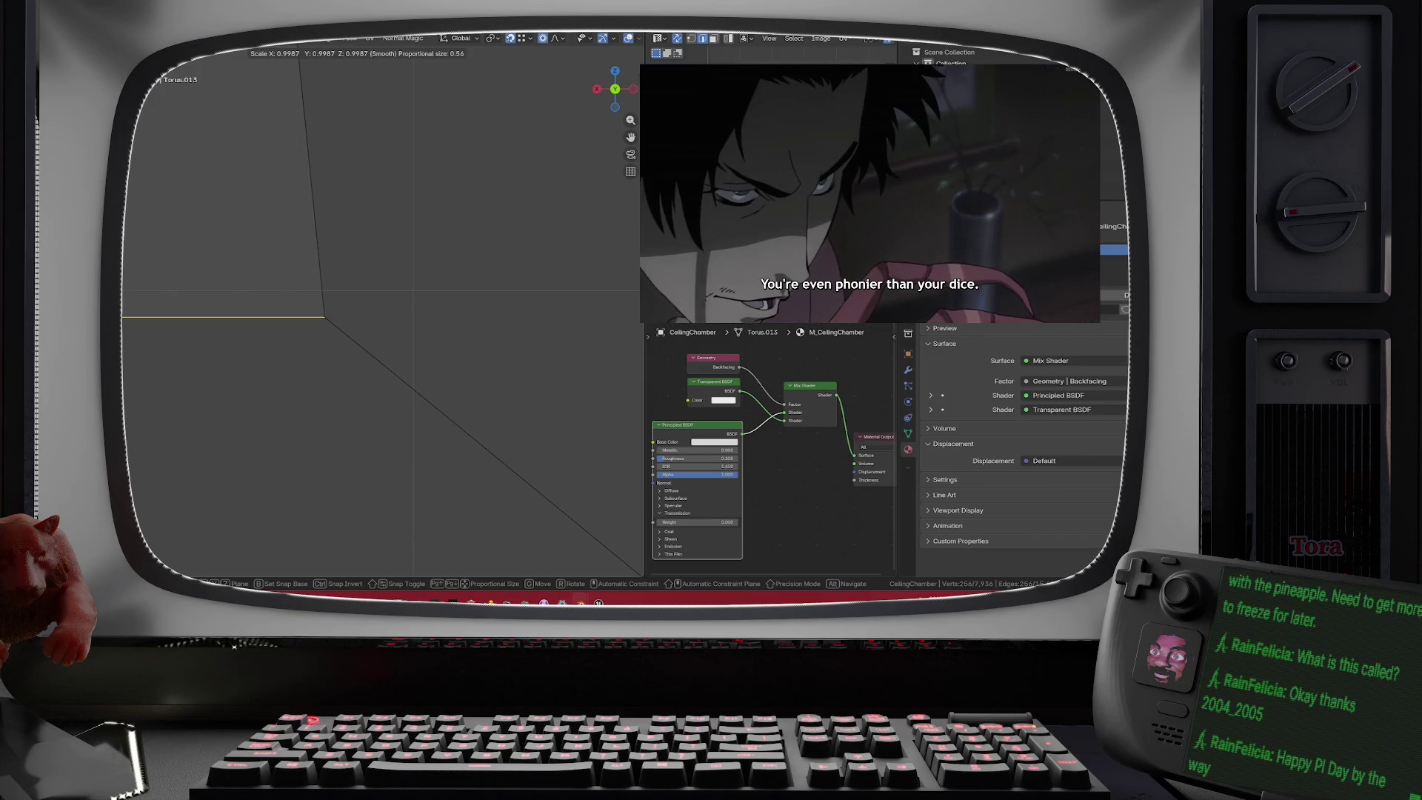
{"action": "key", "text": "Return"}
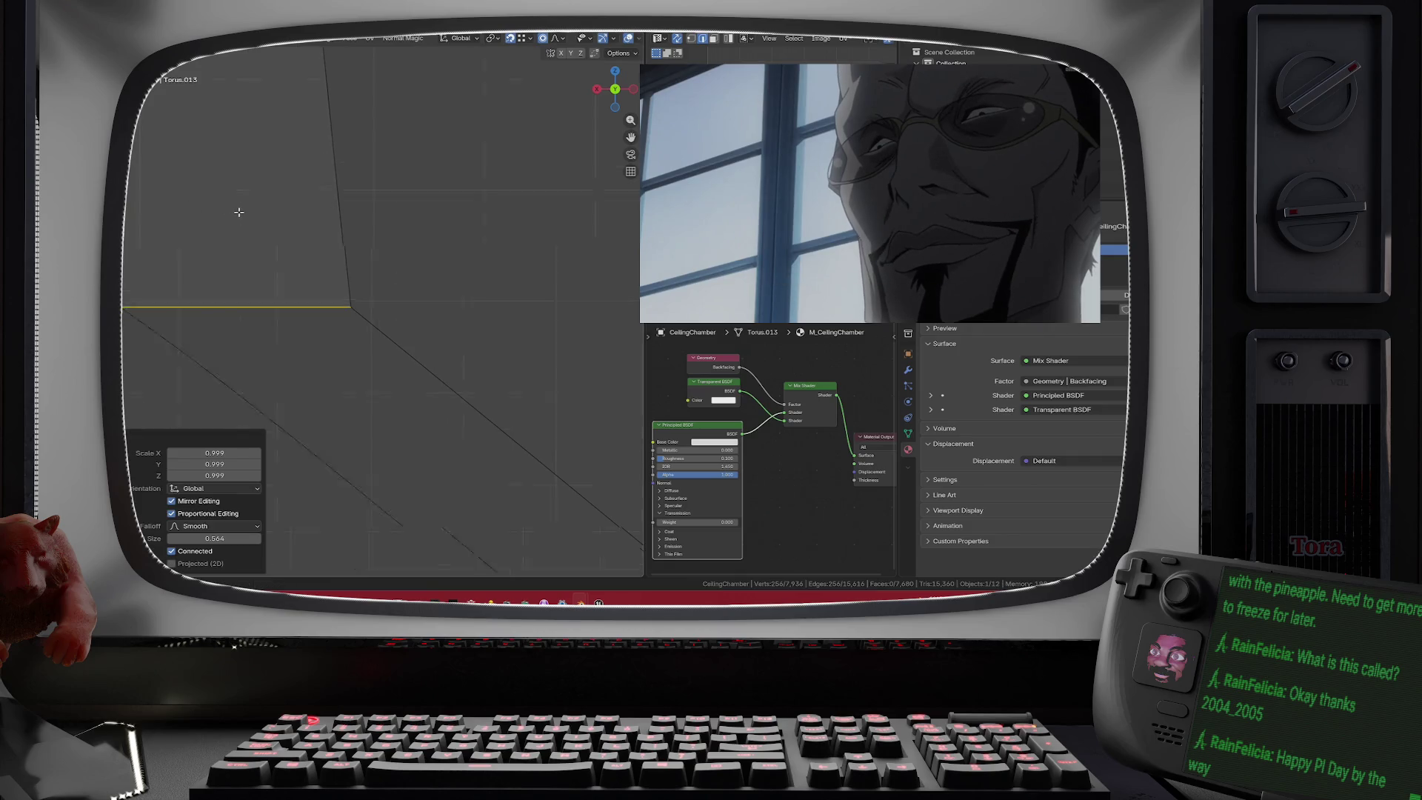
{"action": "key", "text": "alt+z"}
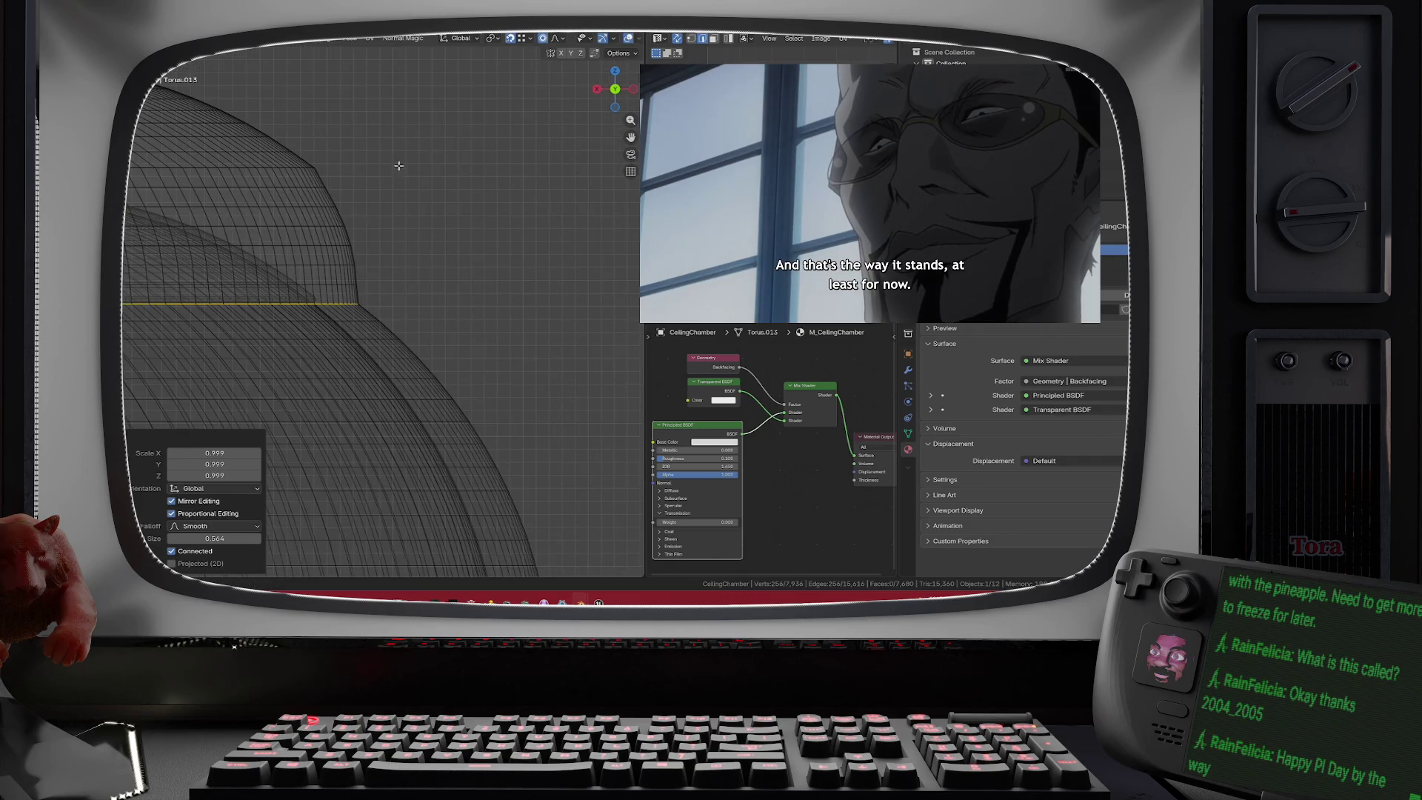
{"action": "key", "text": "Tab"}
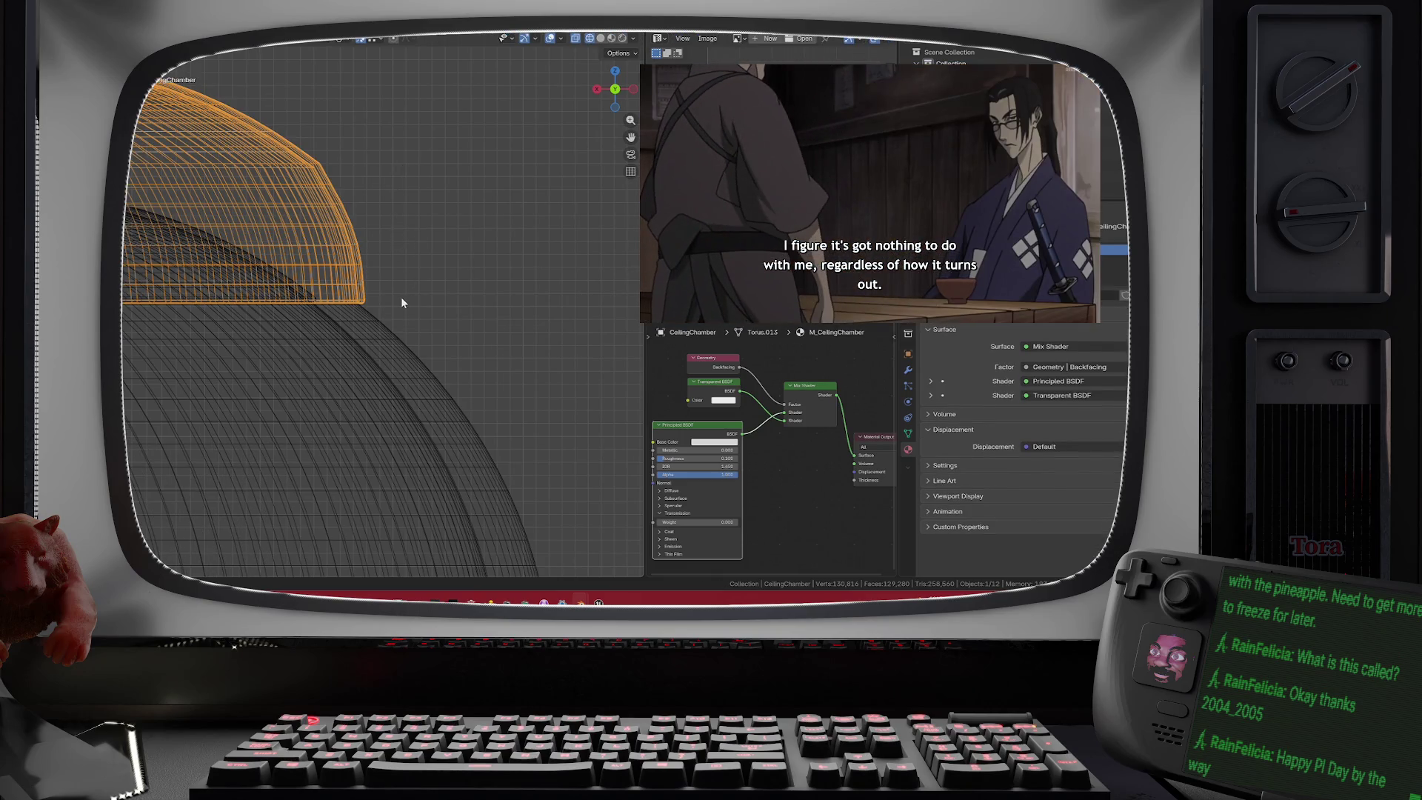
- Select CeilingChamber, enter Edit Mode, and pick its rim edge loop
{"action": "left_click", "coordinate": [402, 297]}
{"action": "mouse_move", "coordinate": [406, 231]}
{"action": "left_mouse_down"}
{"action": "mouse_move", "coordinate": [354, 221]}
{"action": "mouse_move", "coordinate": [434, 220]}
{"action": "mouse_move", "coordinate": [375, 289]}
{"action": "mouse_move", "coordinate": [413, 269]}
{"action": "mouse_move", "coordinate": [380, 282]}
{"action": "mouse_move", "coordinate": [370, 254]}
{"action": "mouse_move", "coordinate": [413, 304]}
{"action": "mouse_move", "coordinate": [368, 255]}
{"action": "mouse_move", "coordinate": [330, 270]}
{"action": "left_mouse_up"}
{"action": "left_click", "coordinate": [374, 299]}
{"action": "key", "text": "Tab"}
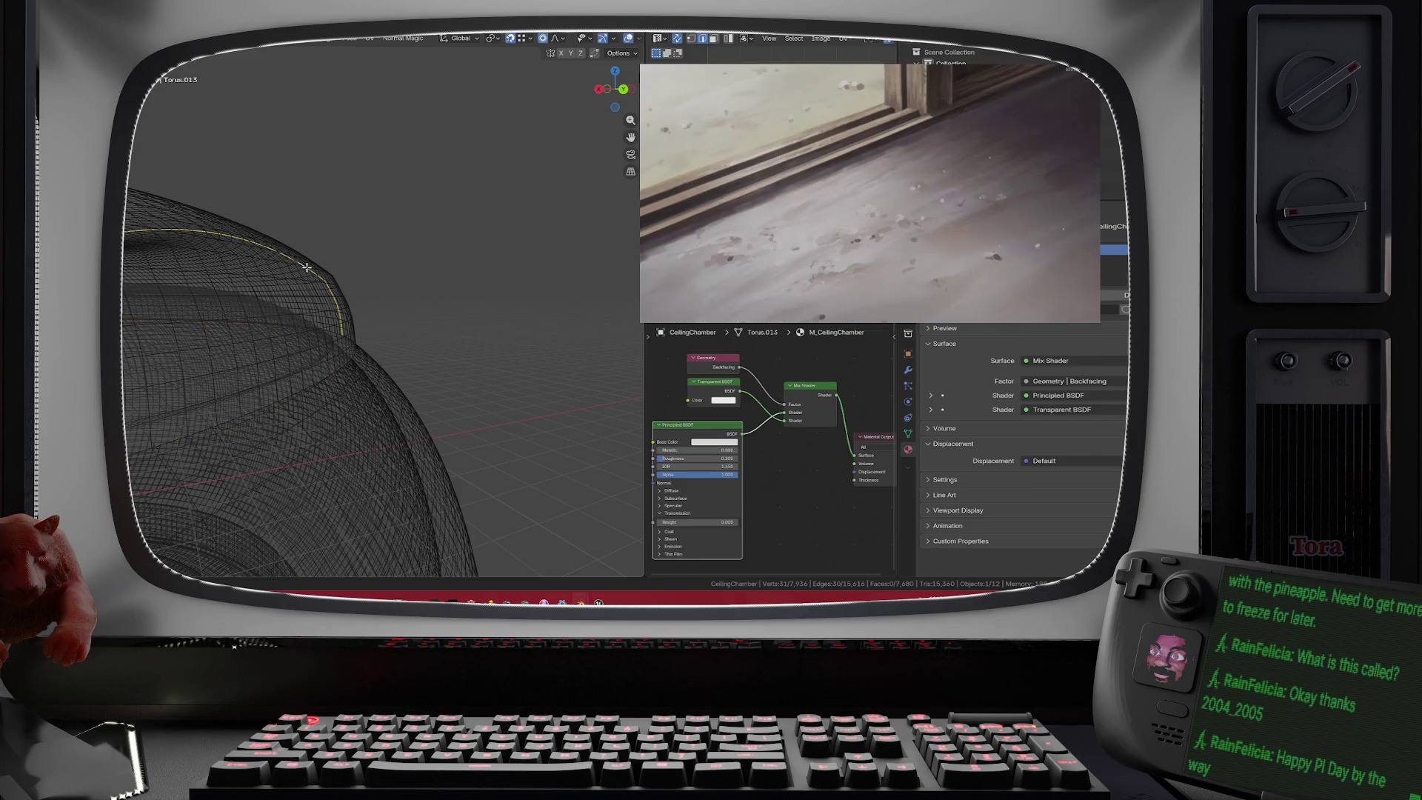
{"action": "left_click", "coordinate": [310, 272], "text": "alt"}
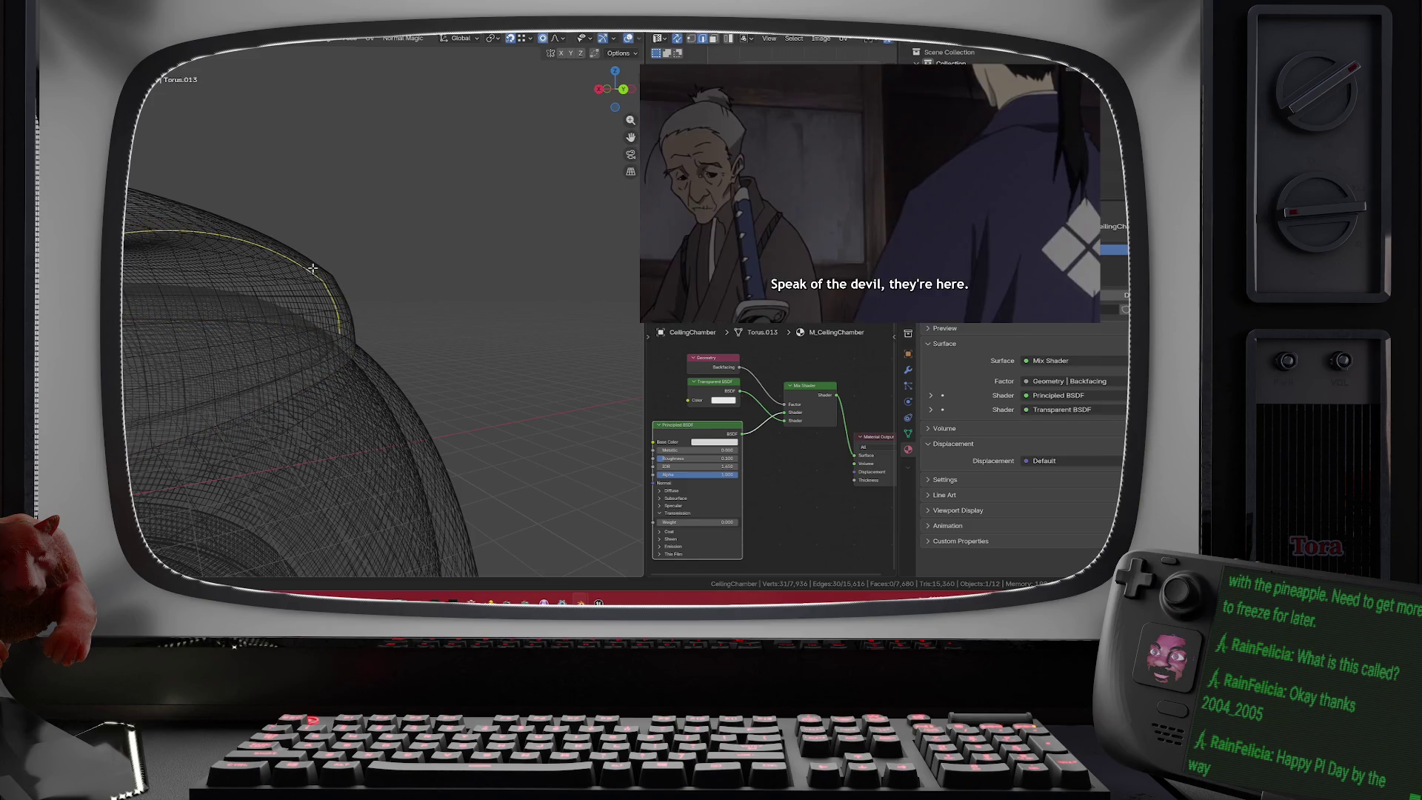
- In side orthographic view, scale the rim loop to about 0.99 with proportional size 0.29
{"action": "left_click", "coordinate": [624, 91]}
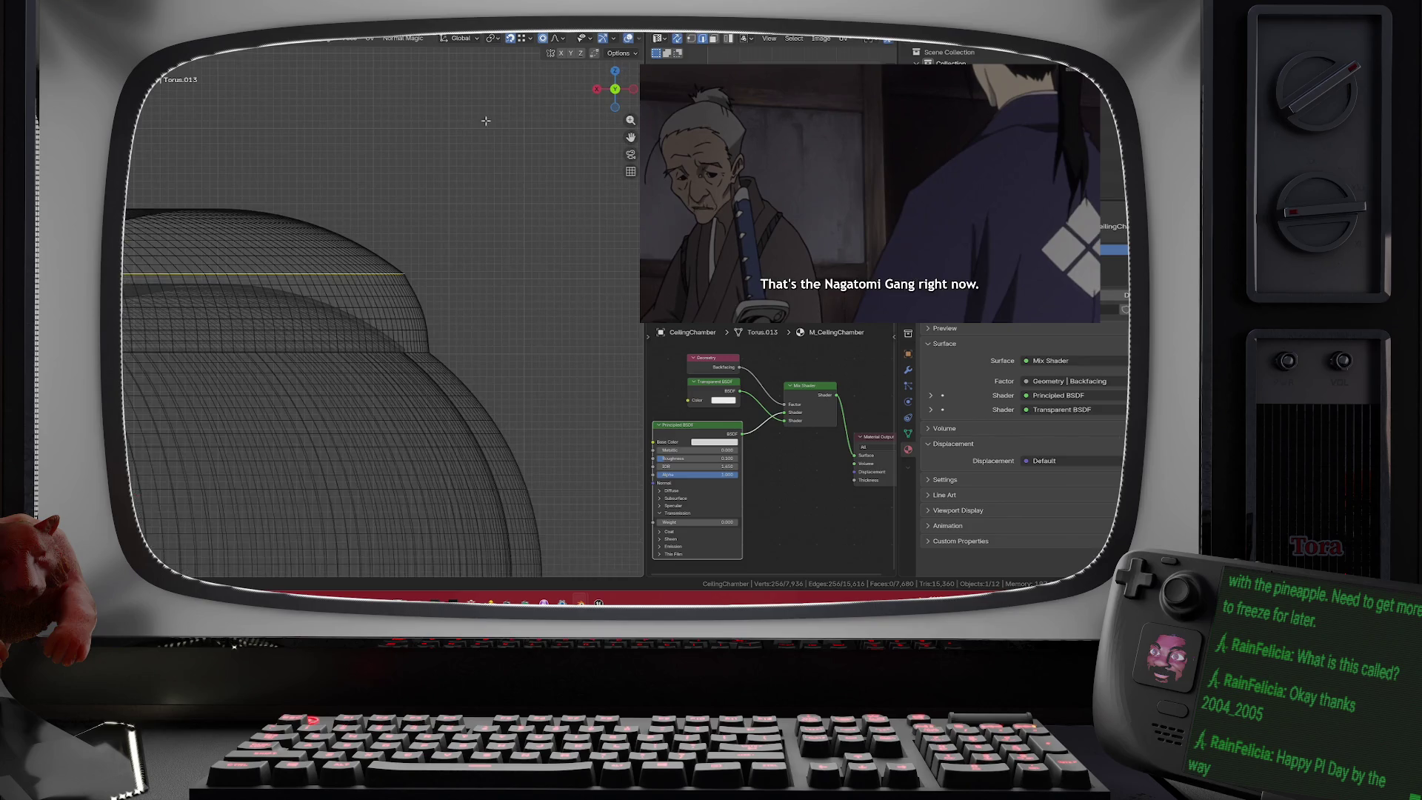
{"action": "key", "text": "s"}
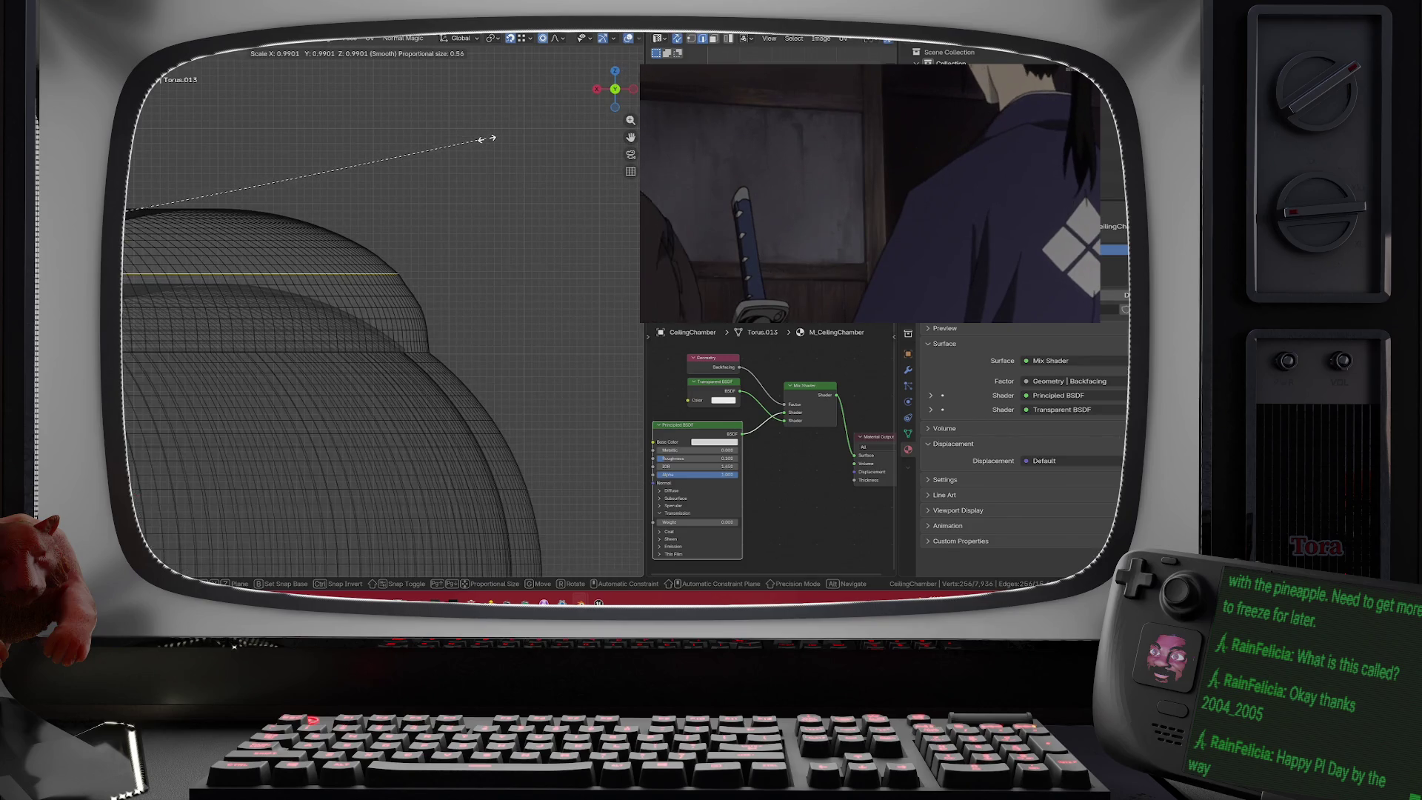
{"action": "scroll", "coordinate": [487, 138], "scroll_direction": "up", "scroll_amount": 3}
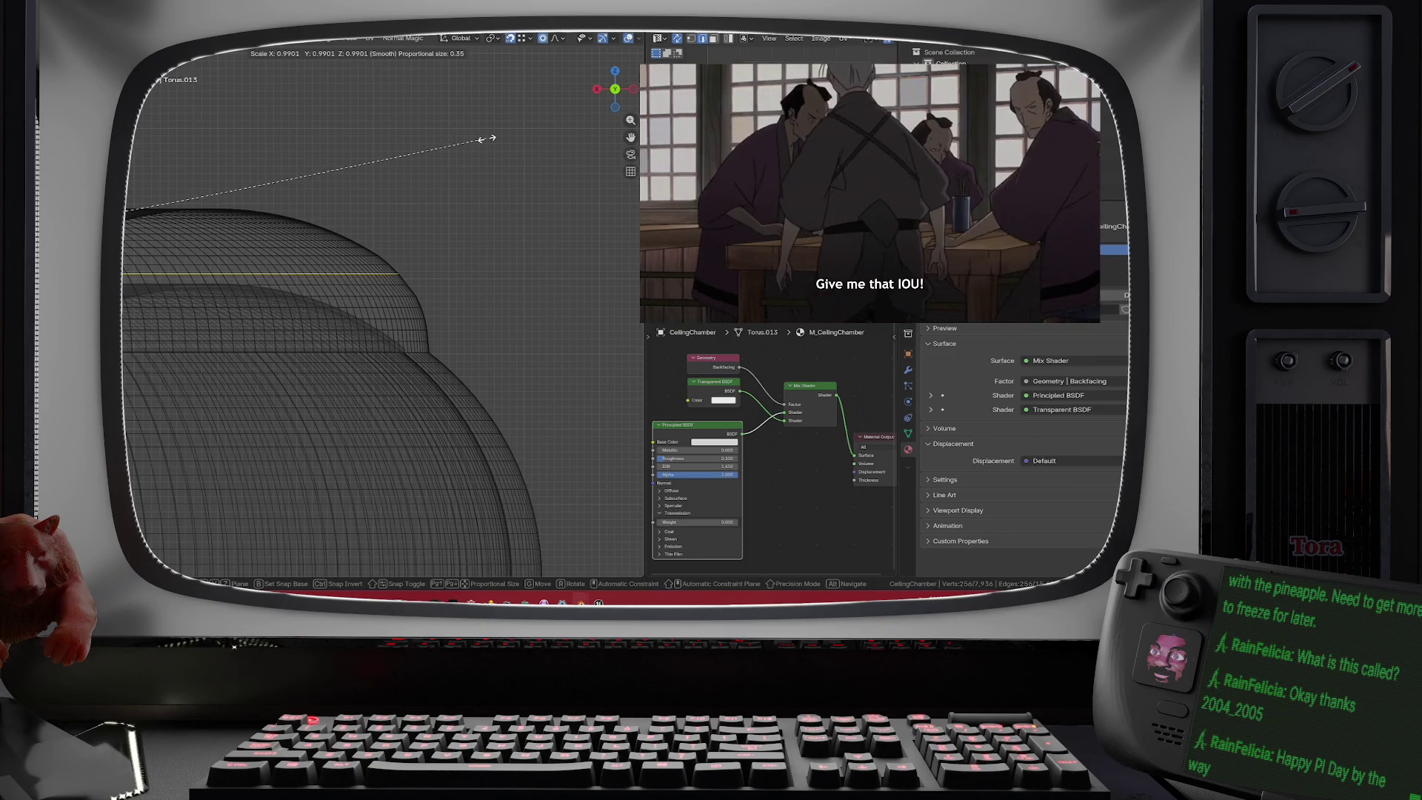
{"action": "scroll", "coordinate": [487, 139], "scroll_direction": "up", "scroll_amount": 2}
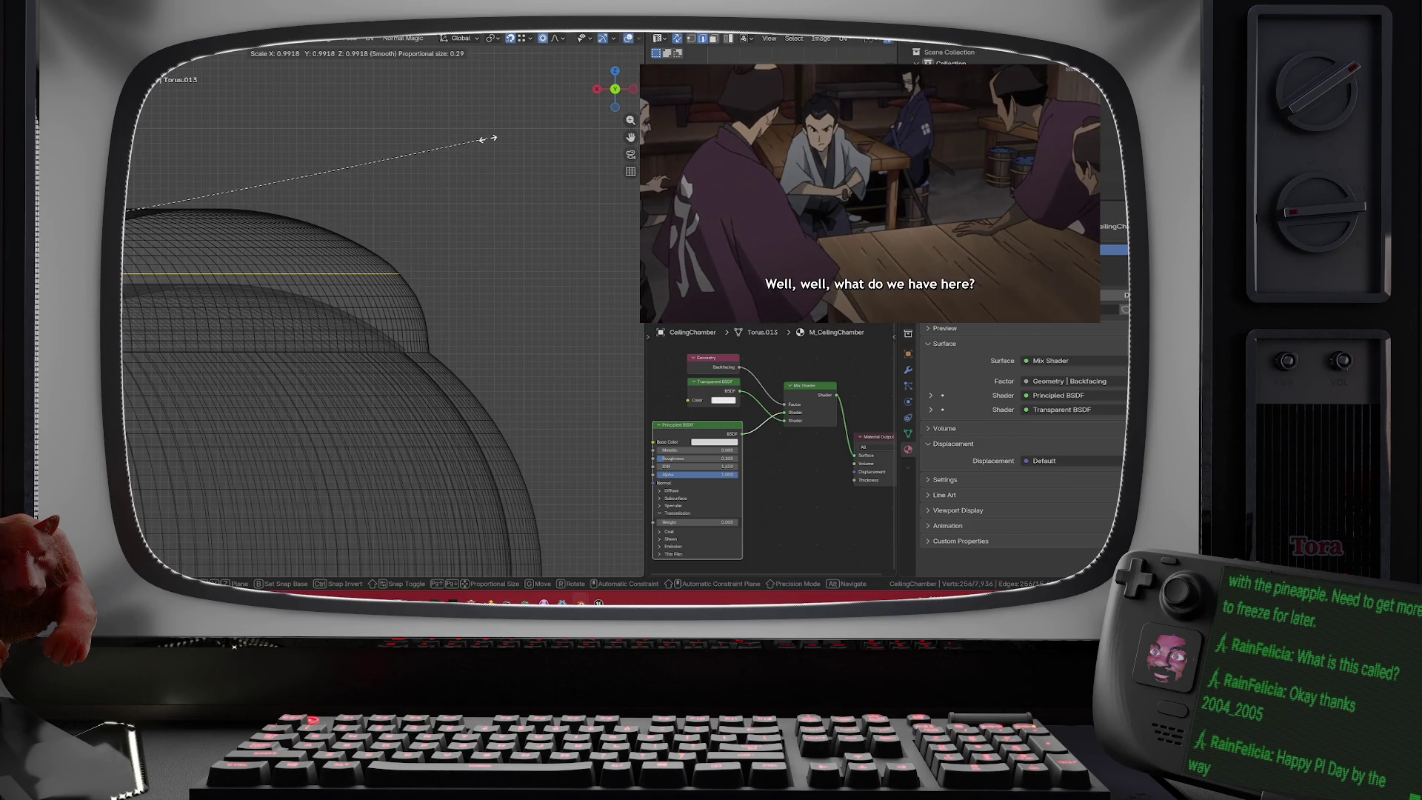
{"action": "left_click", "coordinate": [487, 138]}
- Select an edge loop along the torus top and scale it to 1.002 in X and Y only
{"action": "scroll", "coordinate": [479, 227], "scroll_direction": "down", "scroll_amount": 3}
{"action": "left_click", "coordinate": [480, 227]}
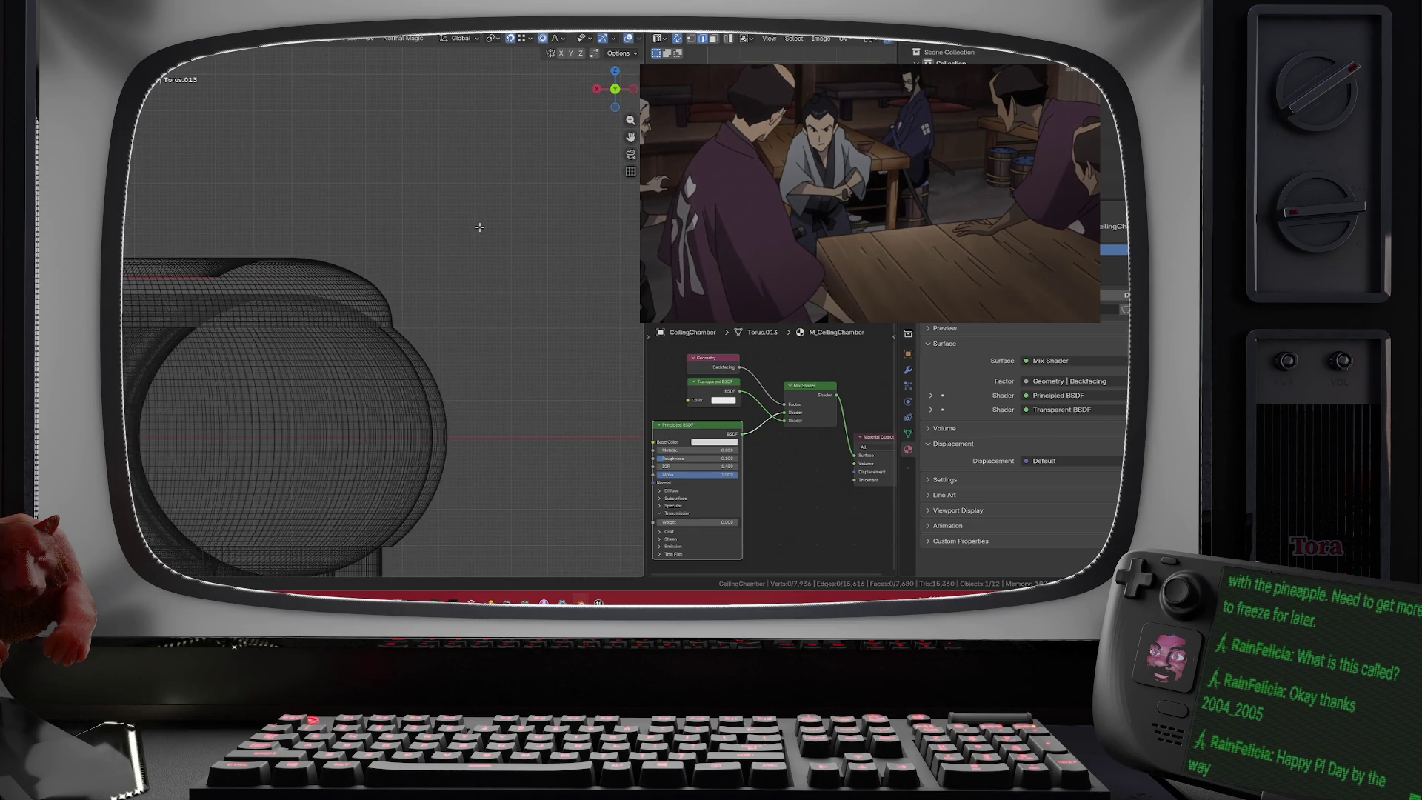
{"action": "scroll", "coordinate": [479, 227], "scroll_direction": "down", "scroll_amount": 3}
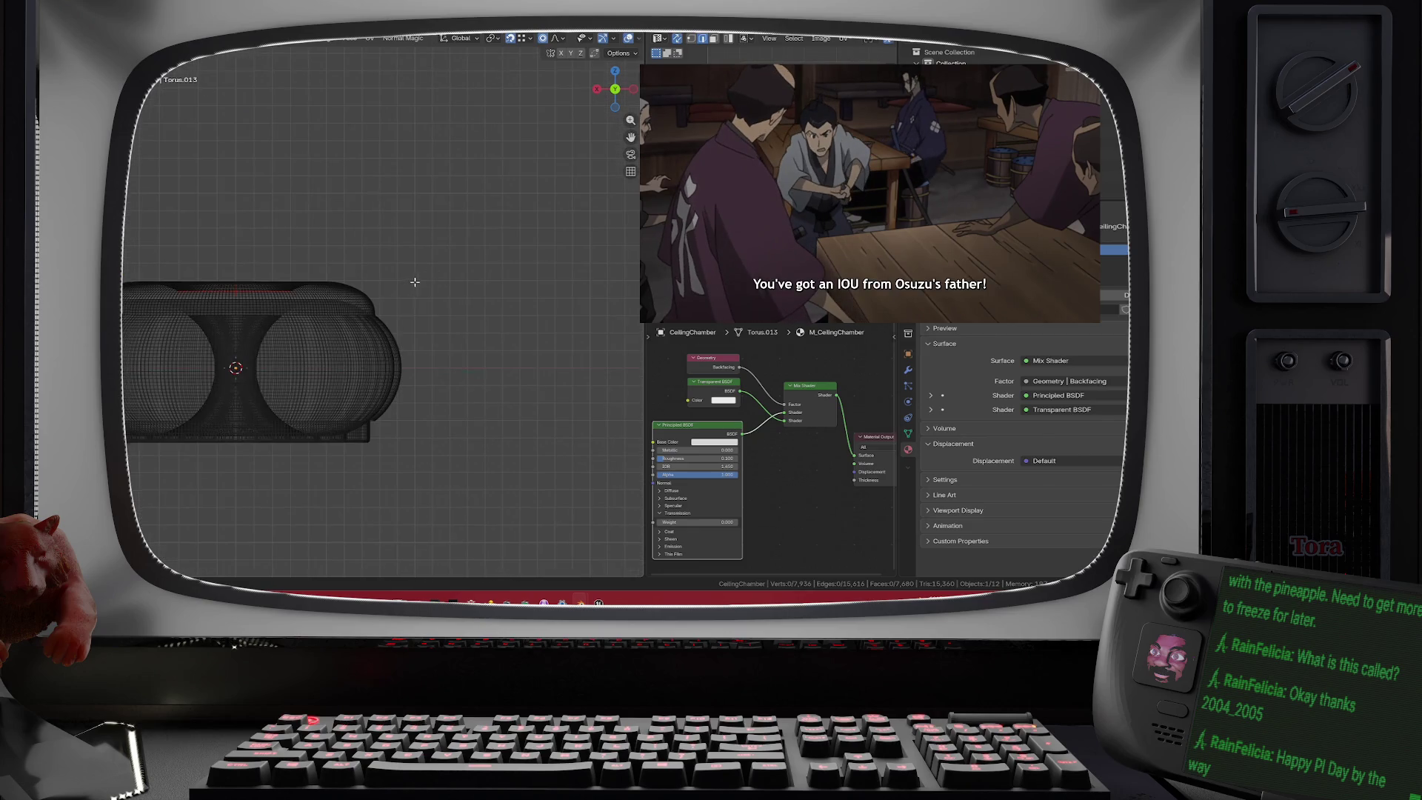
{"action": "scroll", "coordinate": [521, 286], "scroll_direction": "up", "scroll_amount": 5}
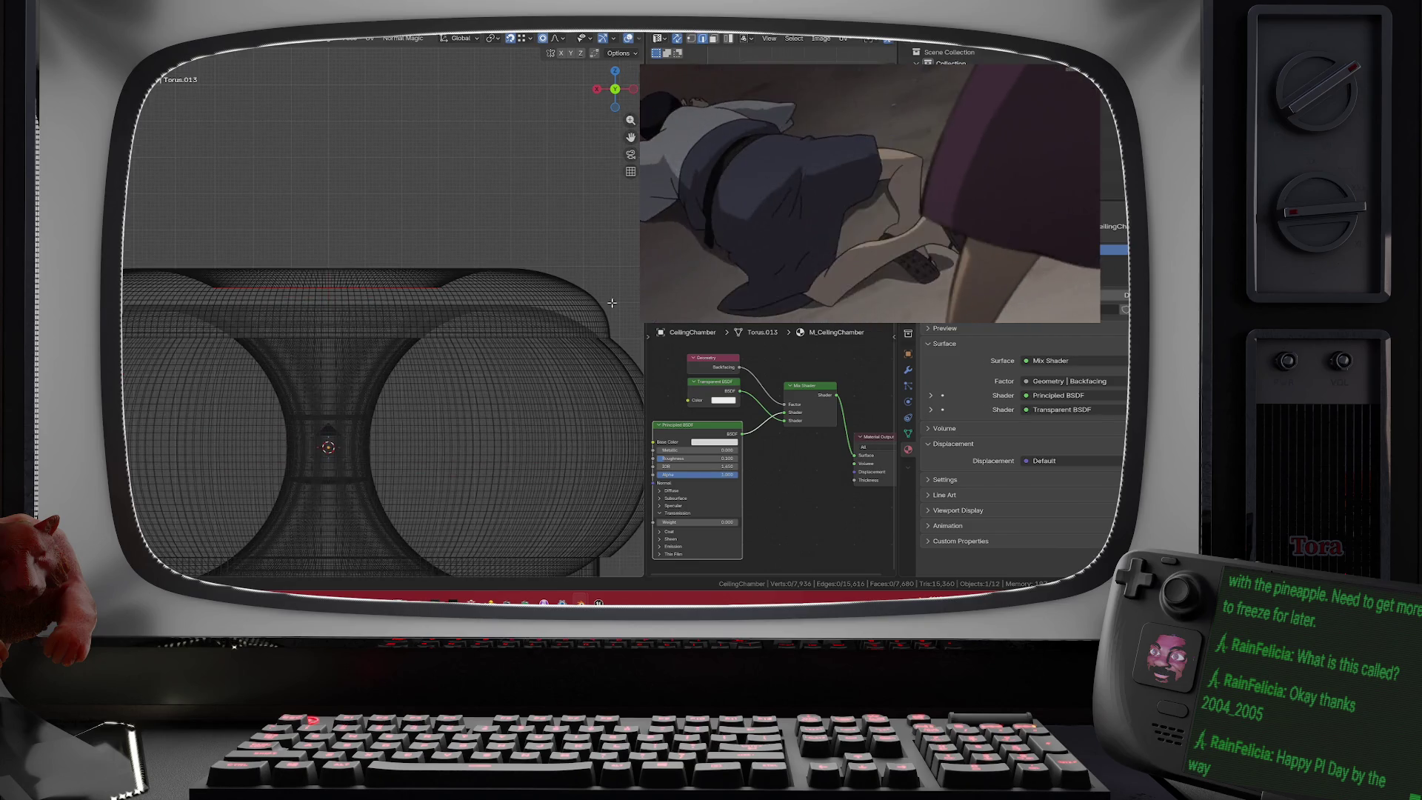
{"action": "left_click", "coordinate": [586, 306], "text": "alt"}
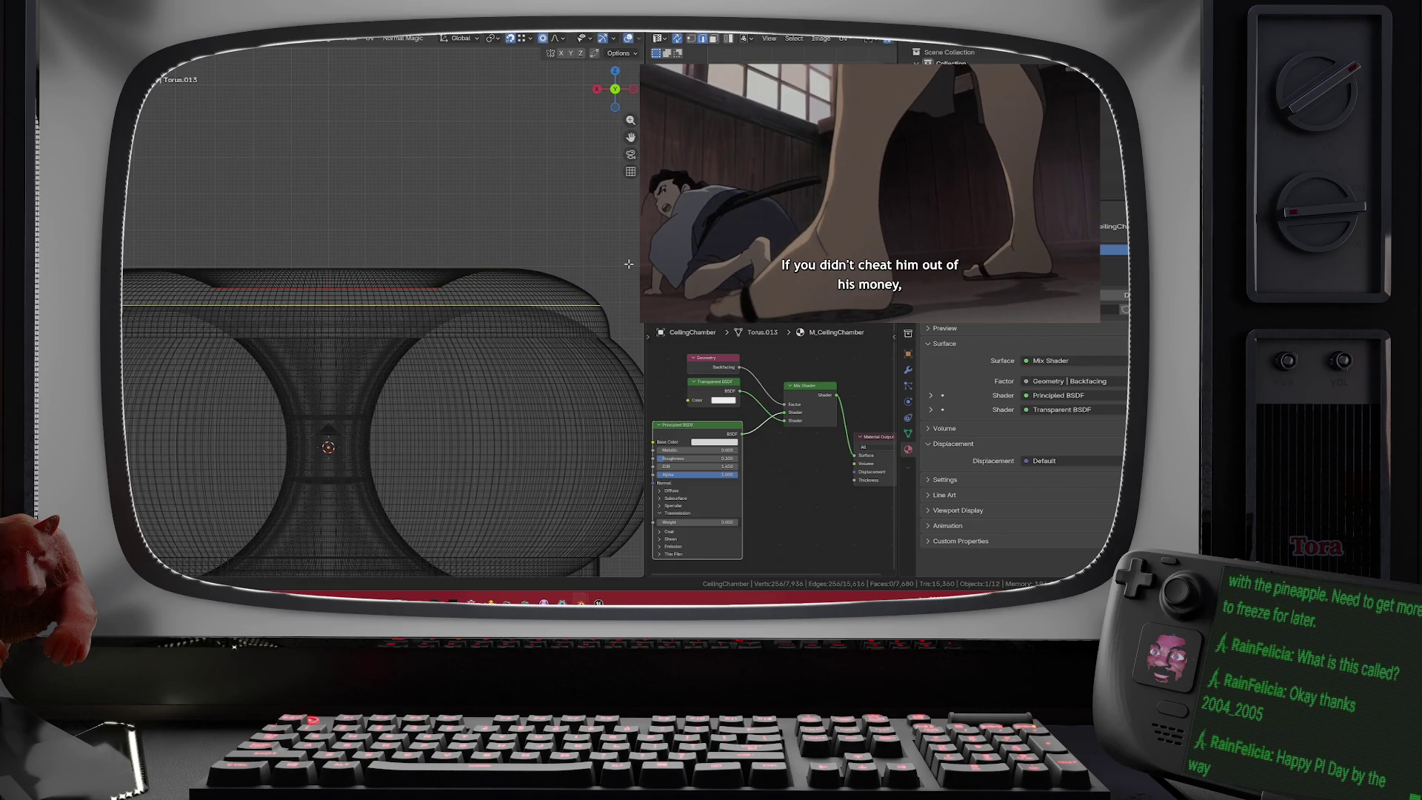
{"action": "key", "text": "s"}
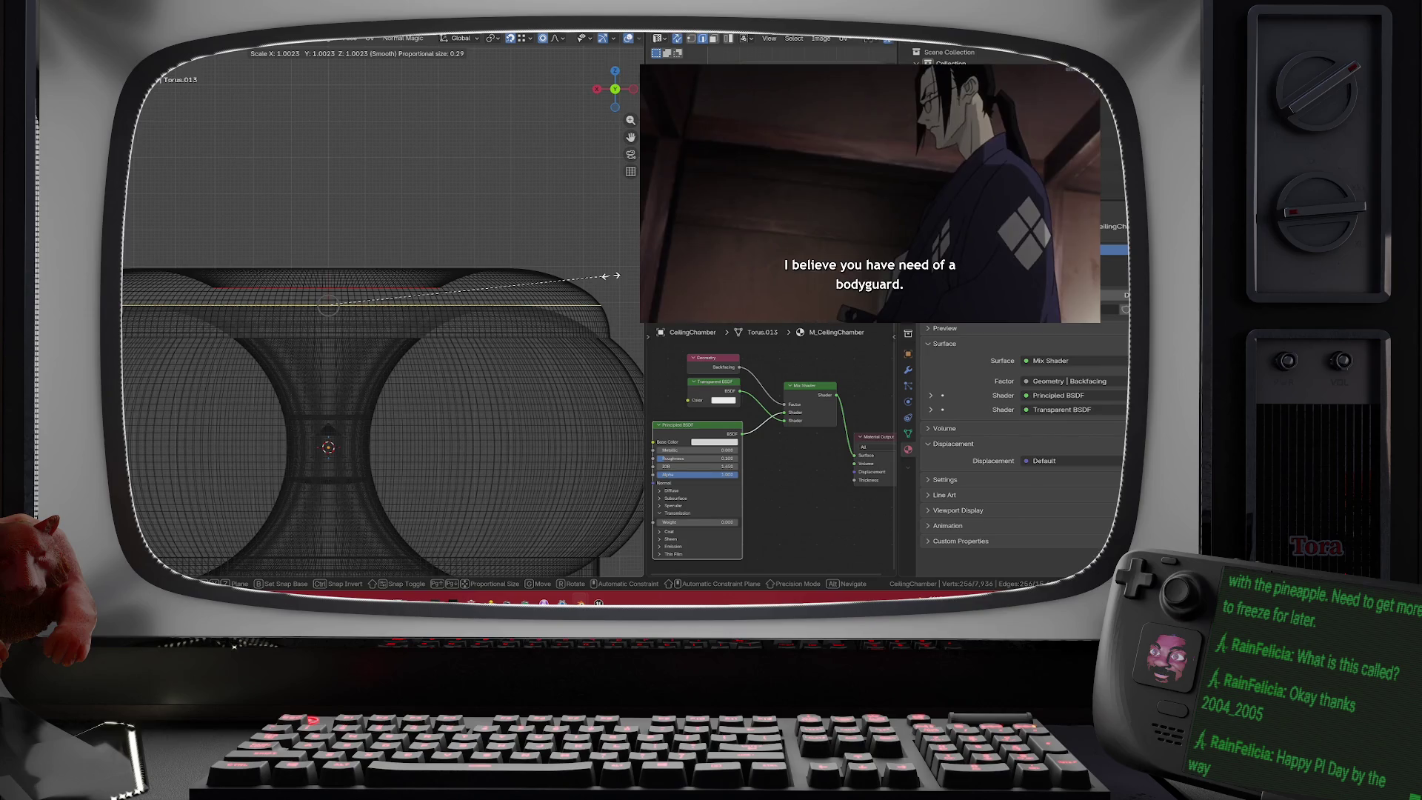
{"action": "key", "text": "shift+z"}
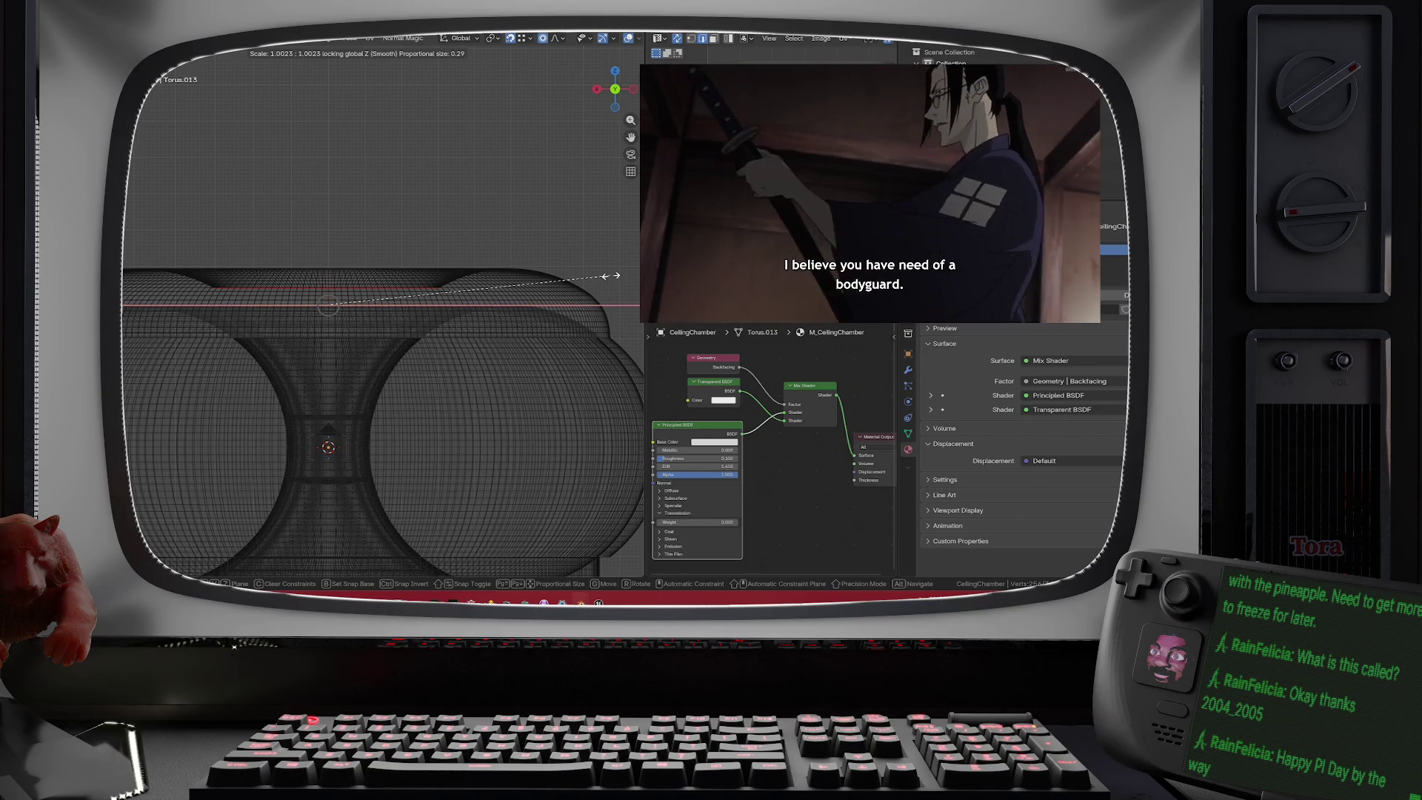
{"action": "left_click", "coordinate": [606, 276]}
{"action": "right_click", "coordinate": [588, 238]}
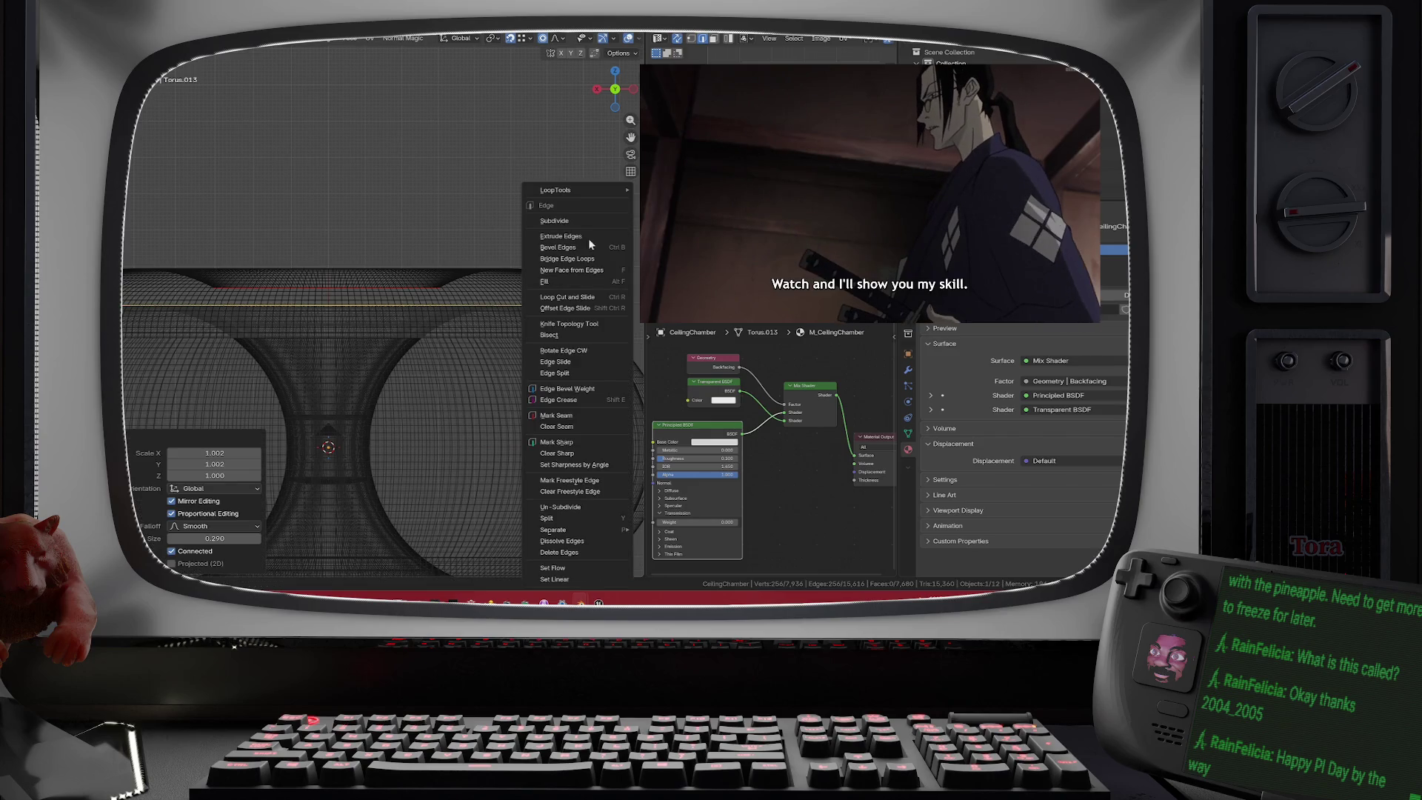
- Frame the whole chamber in perspective and view it in Rendered shading
{"action": "key", "text": "Tab"}
{"action": "key", "text": "Home"}
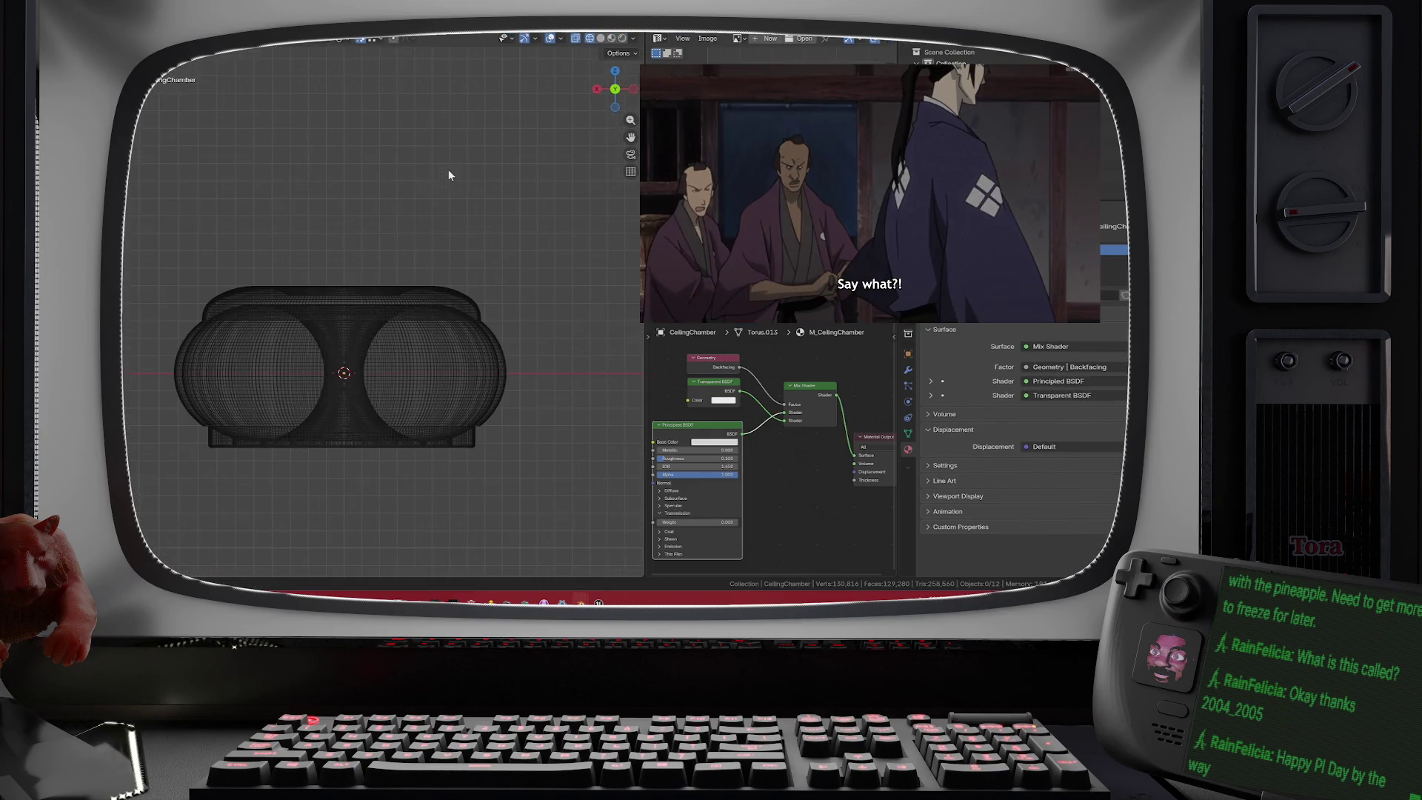
{"action": "key", "text": "KP_5"}
{"action": "mouse_move", "coordinate": [438, 232]}
{"action": "left_mouse_down"}
{"action": "mouse_move", "coordinate": [385, 271]}
{"action": "mouse_move", "coordinate": [451, 188]}
{"action": "left_mouse_up"}
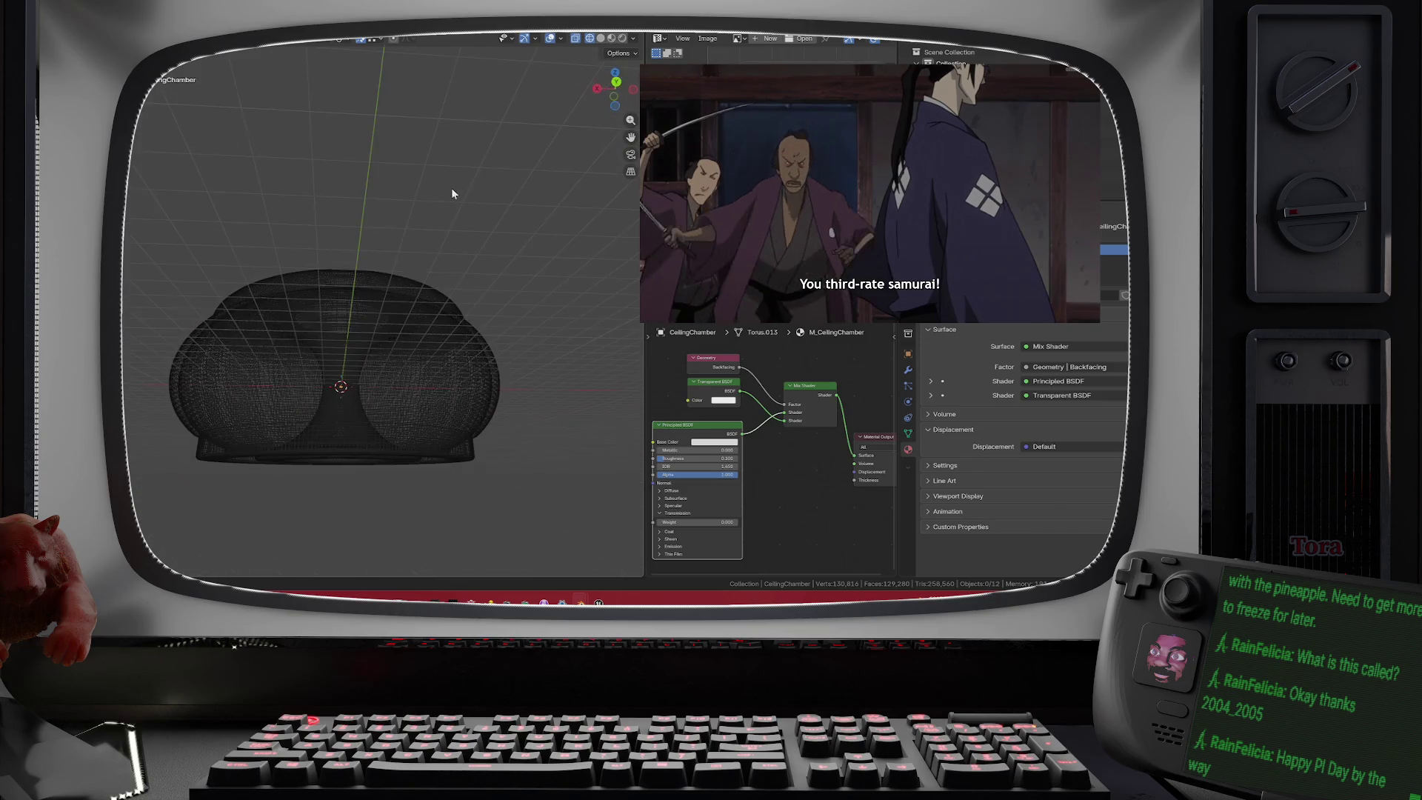
{"action": "left_click", "coordinate": [622, 39]}
{"action": "scroll", "coordinate": [407, 363], "scroll_direction": "up", "scroll_amount": 5}
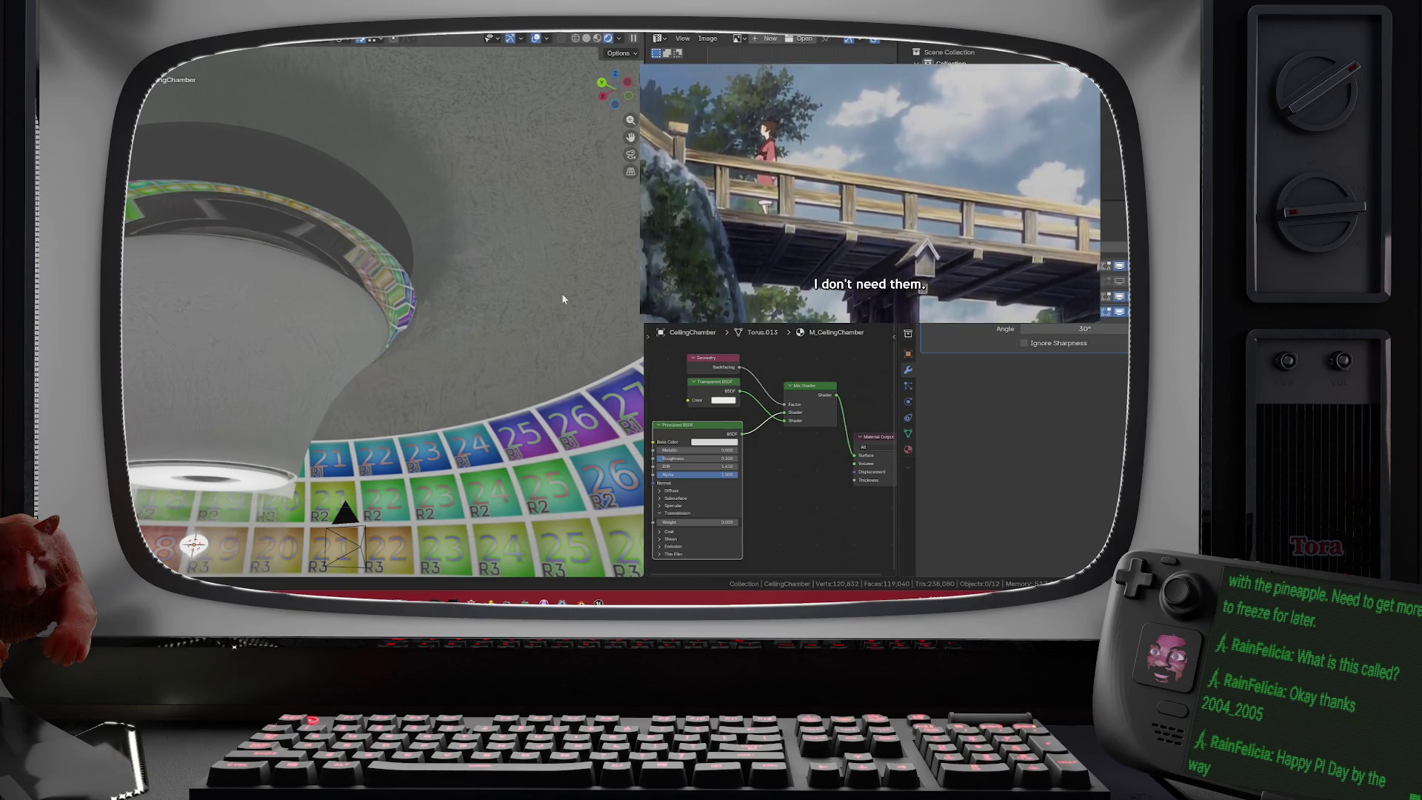
{"action": "left_click_drag", "start_coordinate": [561, 291], "coordinate": [508, 285]}
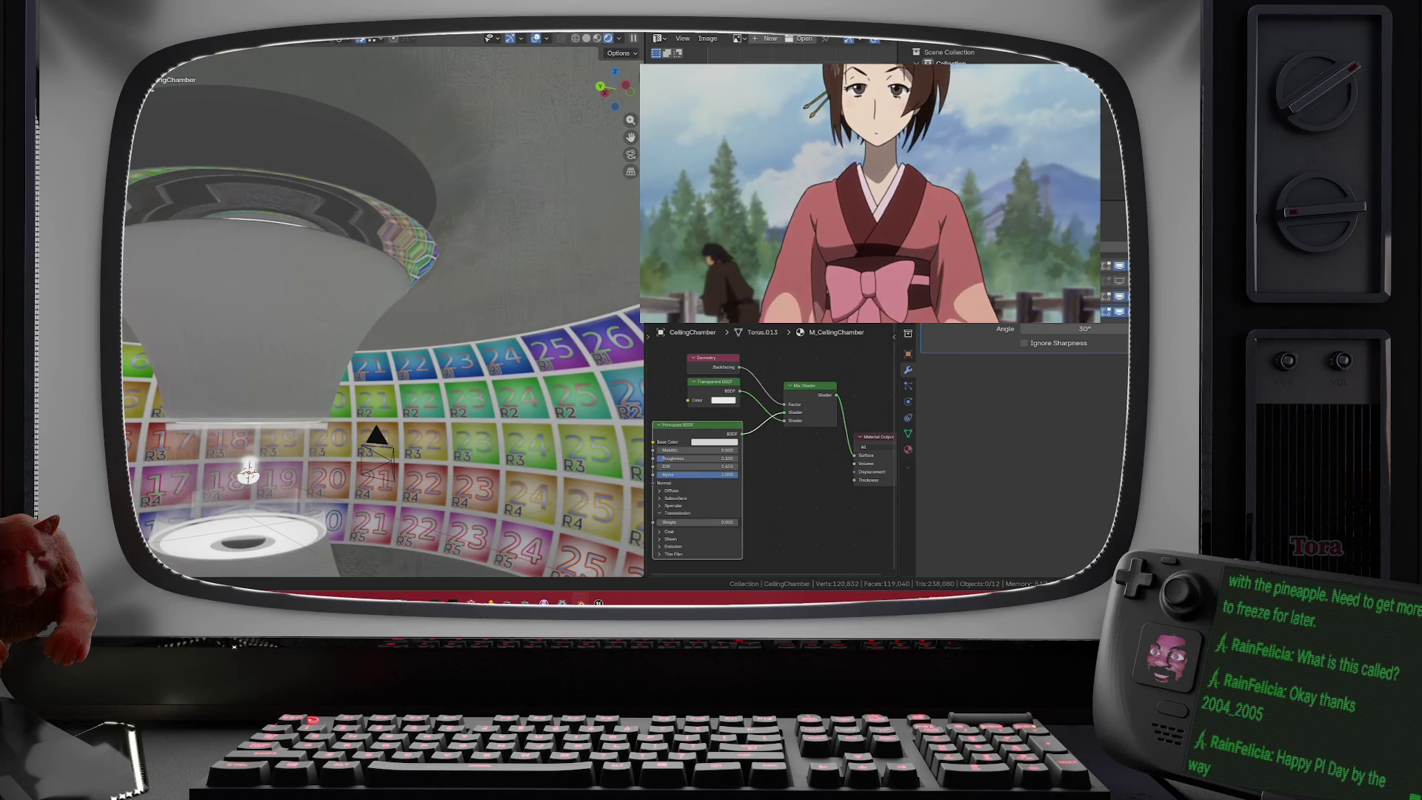
{"action": "scroll", "coordinate": [436, 288], "scroll_direction": "down", "scroll_amount": 10}
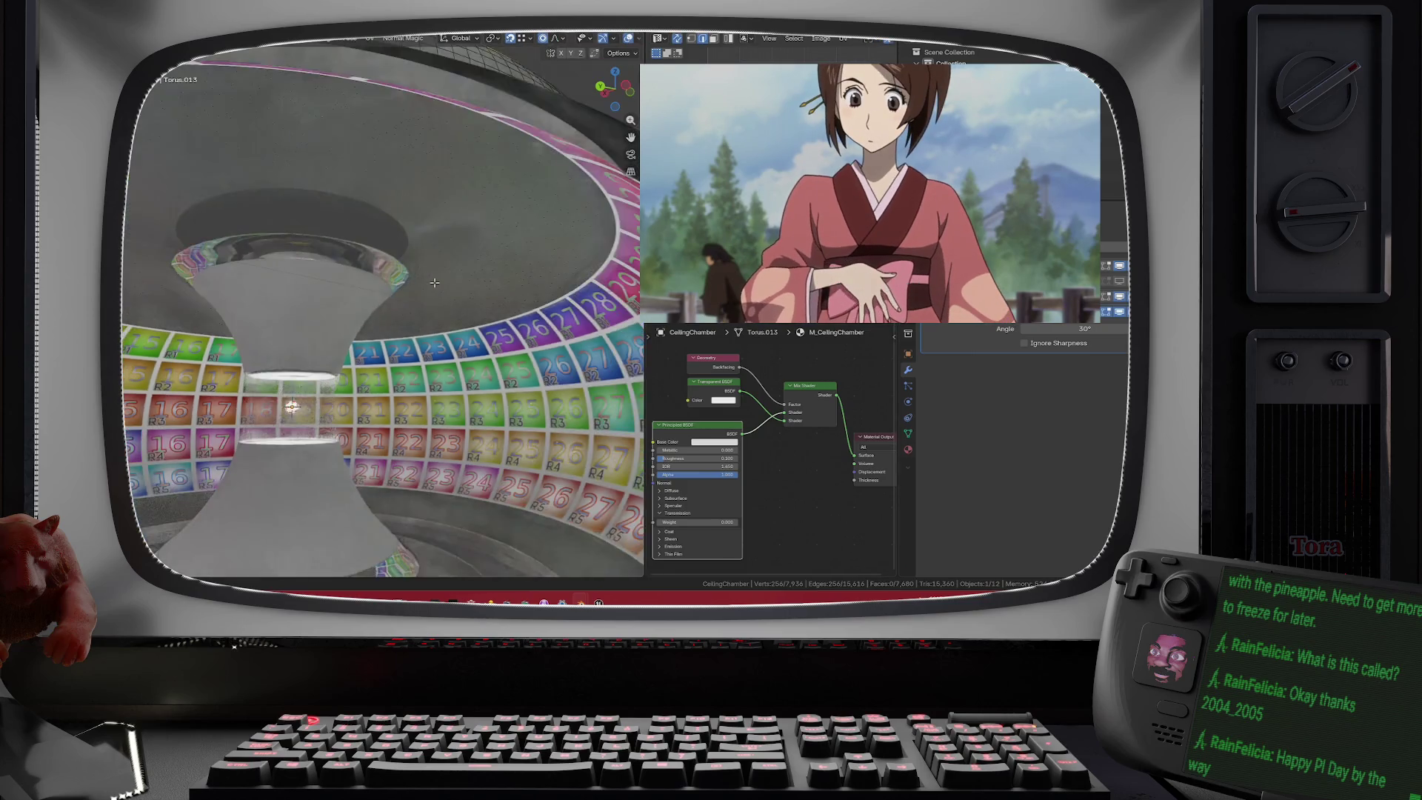
- Select the torus, browse the File menu, then orbit around to check the ring's shape
{"action": "left_click", "coordinate": [475, 240]}
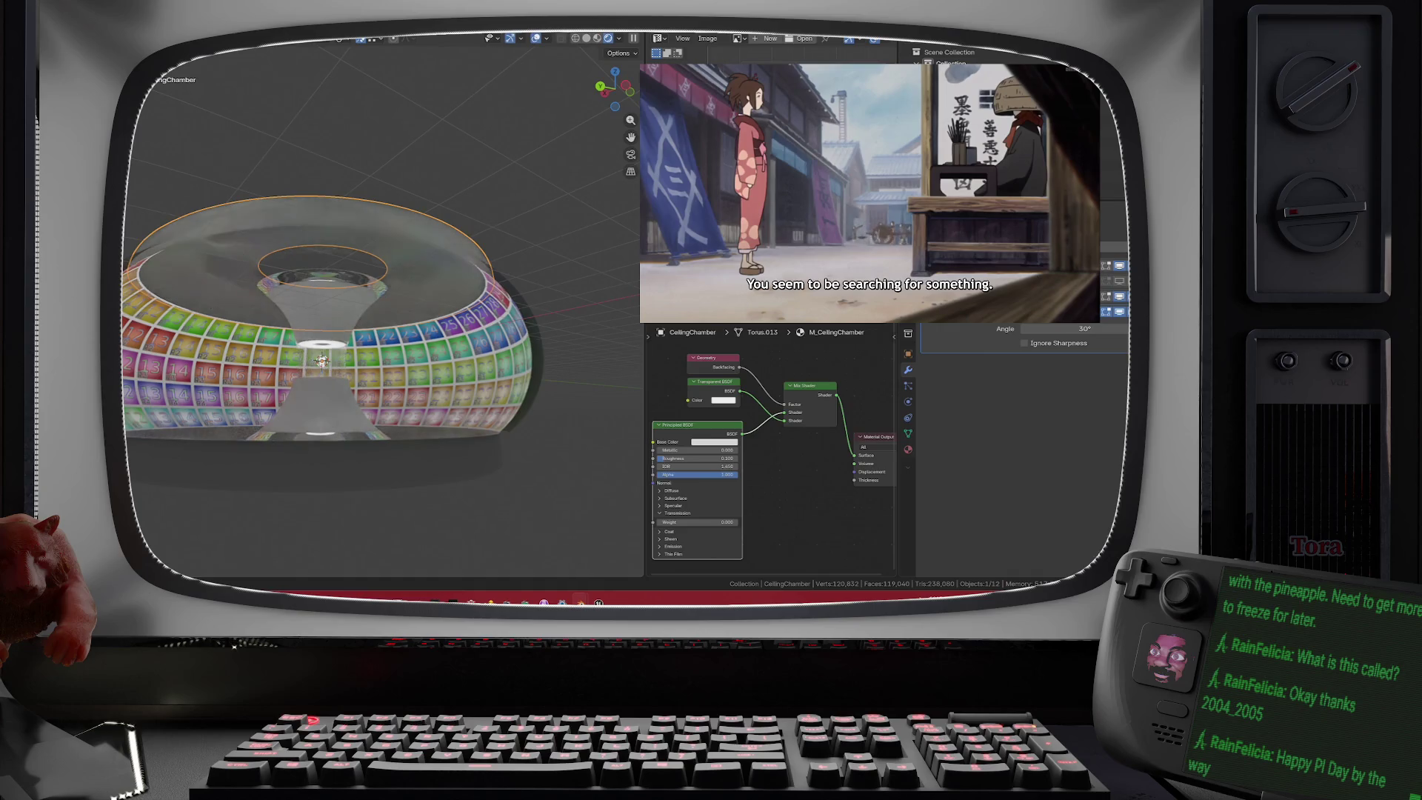
{"action": "left_click", "coordinate": [149, 60]}
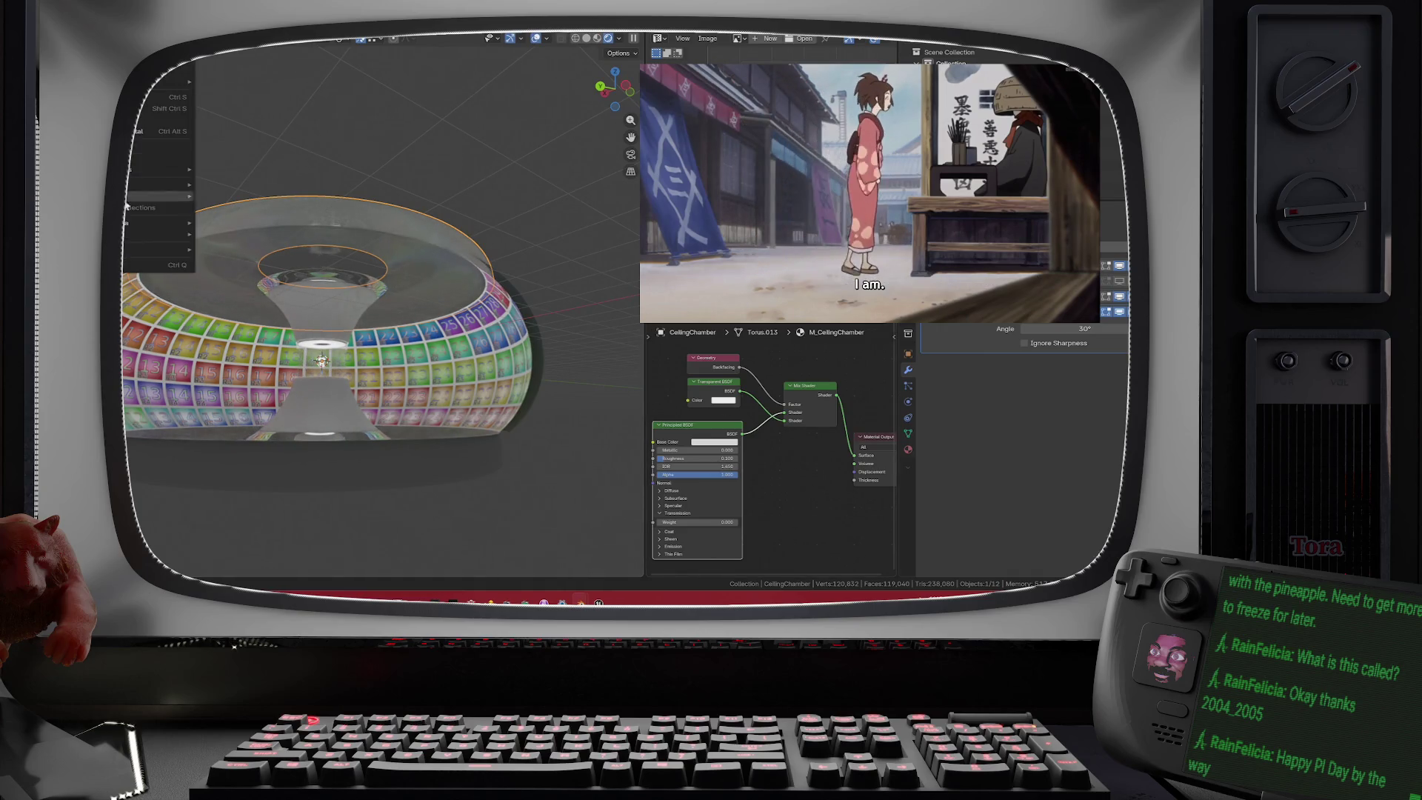
{"action": "mouse_move", "coordinate": [157, 194]}
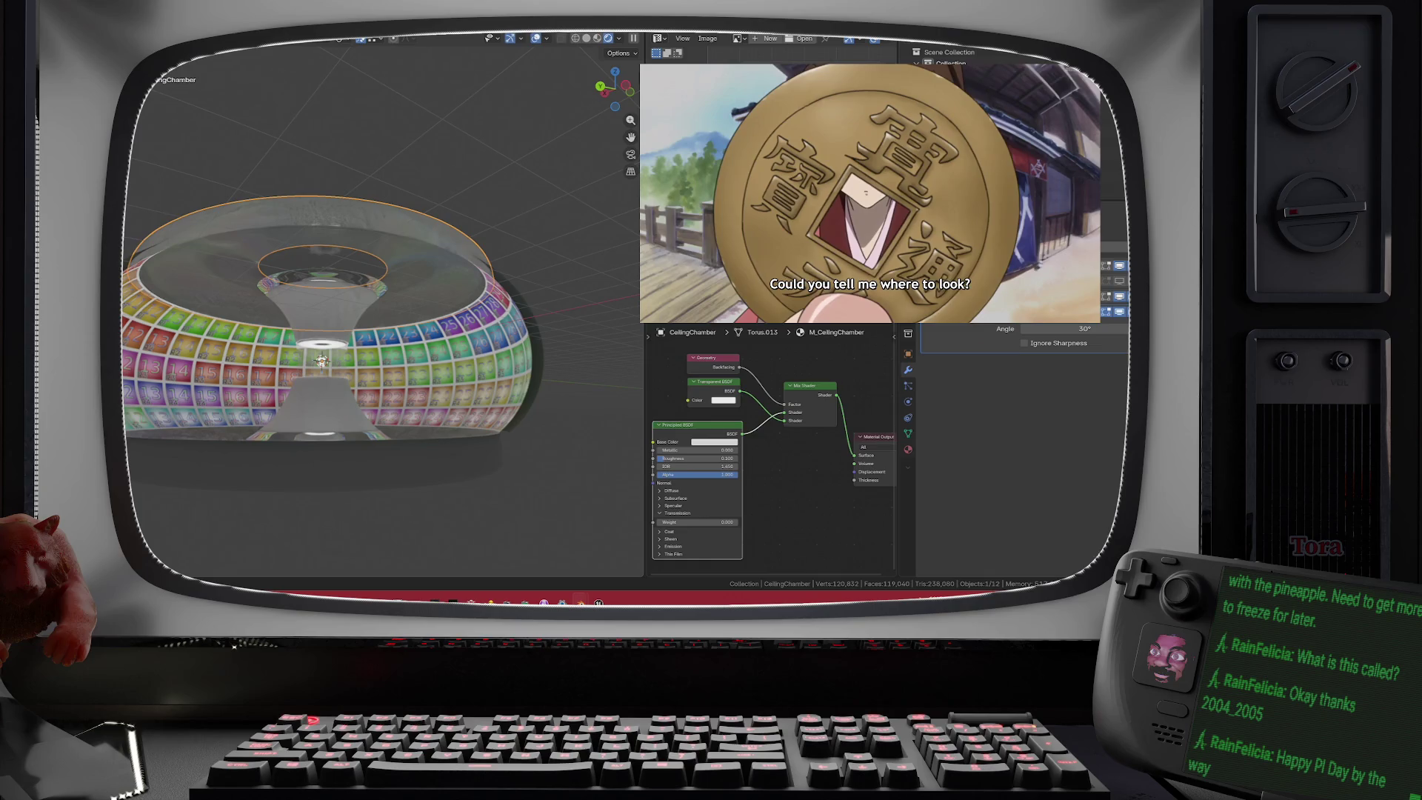
{"action": "left_click", "coordinate": [549, 280]}
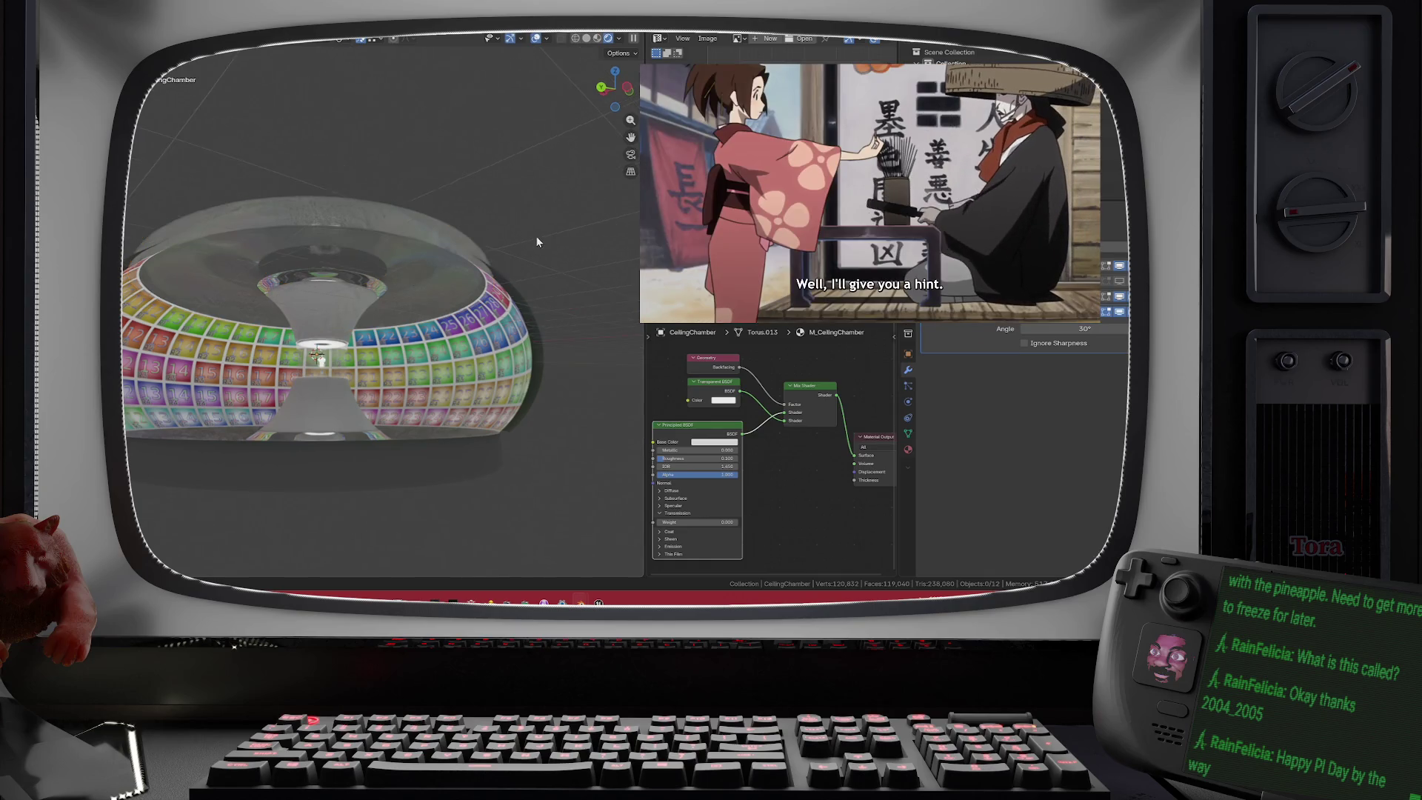
{"action": "left_click_drag", "start_coordinate": [537, 241], "coordinate": [526, 264]}
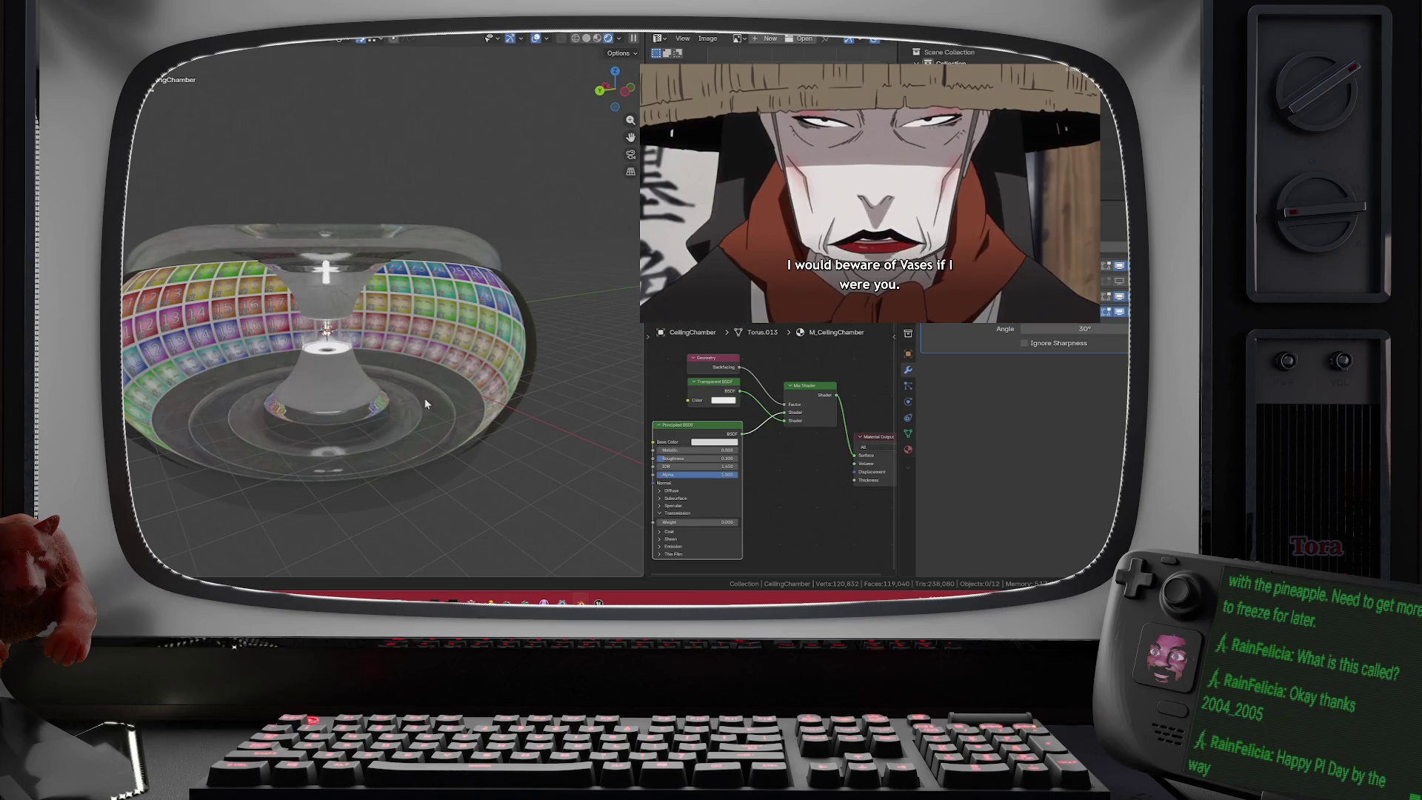
{"action": "mouse_move", "coordinate": [424, 398]}
{"action": "left_mouse_down"}
{"action": "mouse_move", "coordinate": [452, 317]}
{"action": "mouse_move", "coordinate": [448, 230]}
{"action": "mouse_move", "coordinate": [393, 223]}
{"action": "mouse_move", "coordinate": [388, 282]}
{"action": "mouse_move", "coordinate": [345, 215]}
{"action": "mouse_move", "coordinate": [396, 178]}
{"action": "mouse_move", "coordinate": [349, 233]}
{"action": "mouse_move", "coordinate": [384, 236]}
{"action": "left_mouse_up"}
- Select CeilingGlass and enter Edit Mode on its mesh
{"action": "left_click", "coordinate": [378, 227]}
{"action": "left_click", "coordinate": [345, 215]}
{"action": "key", "text": "Tab"}
{"action": "key", "text": "Tab"}
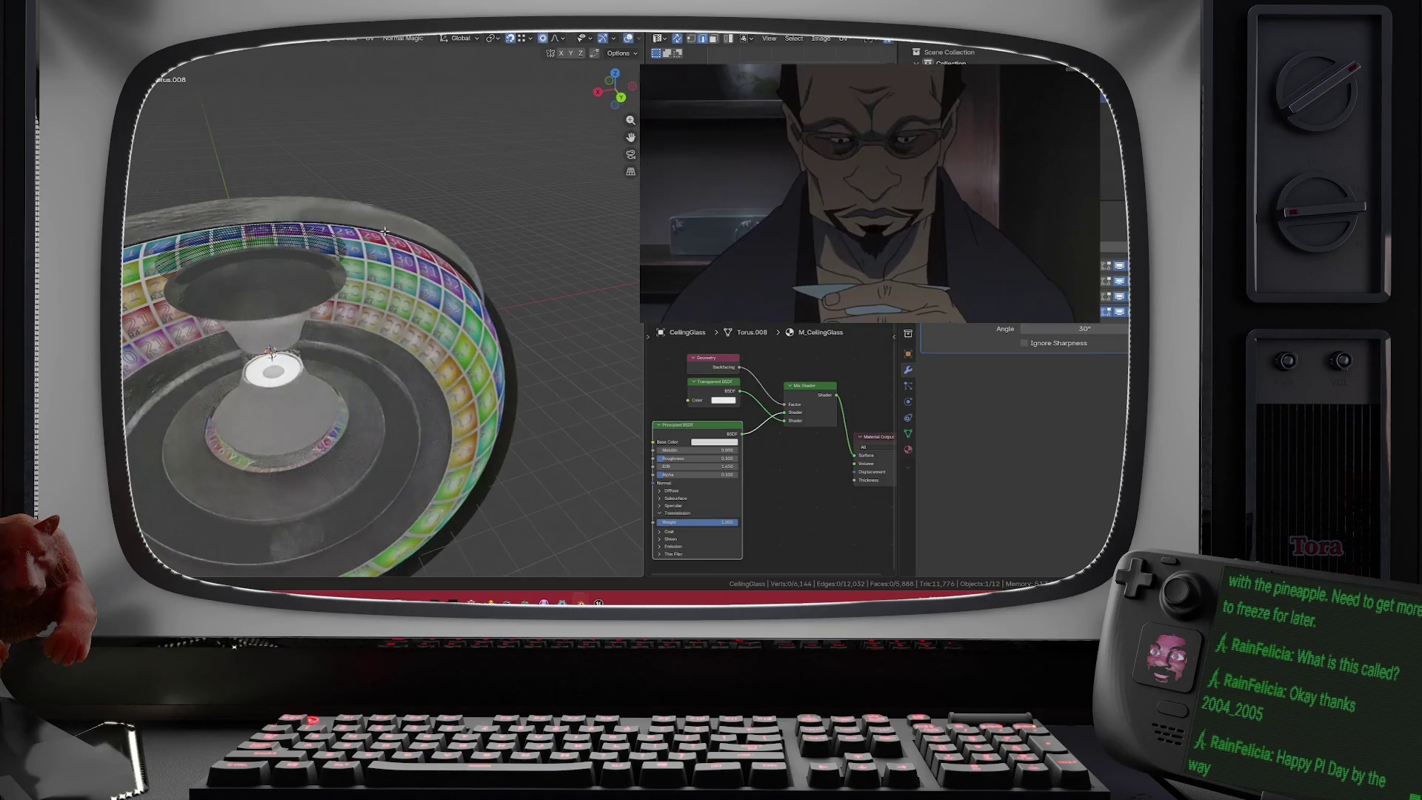
- Reselect CeilingChamber and toggle into and back out of Edit Mode
{"action": "left_click", "coordinate": [383, 225]}
{"action": "scroll", "coordinate": [363, 208], "scroll_direction": "up", "scroll_amount": 5}
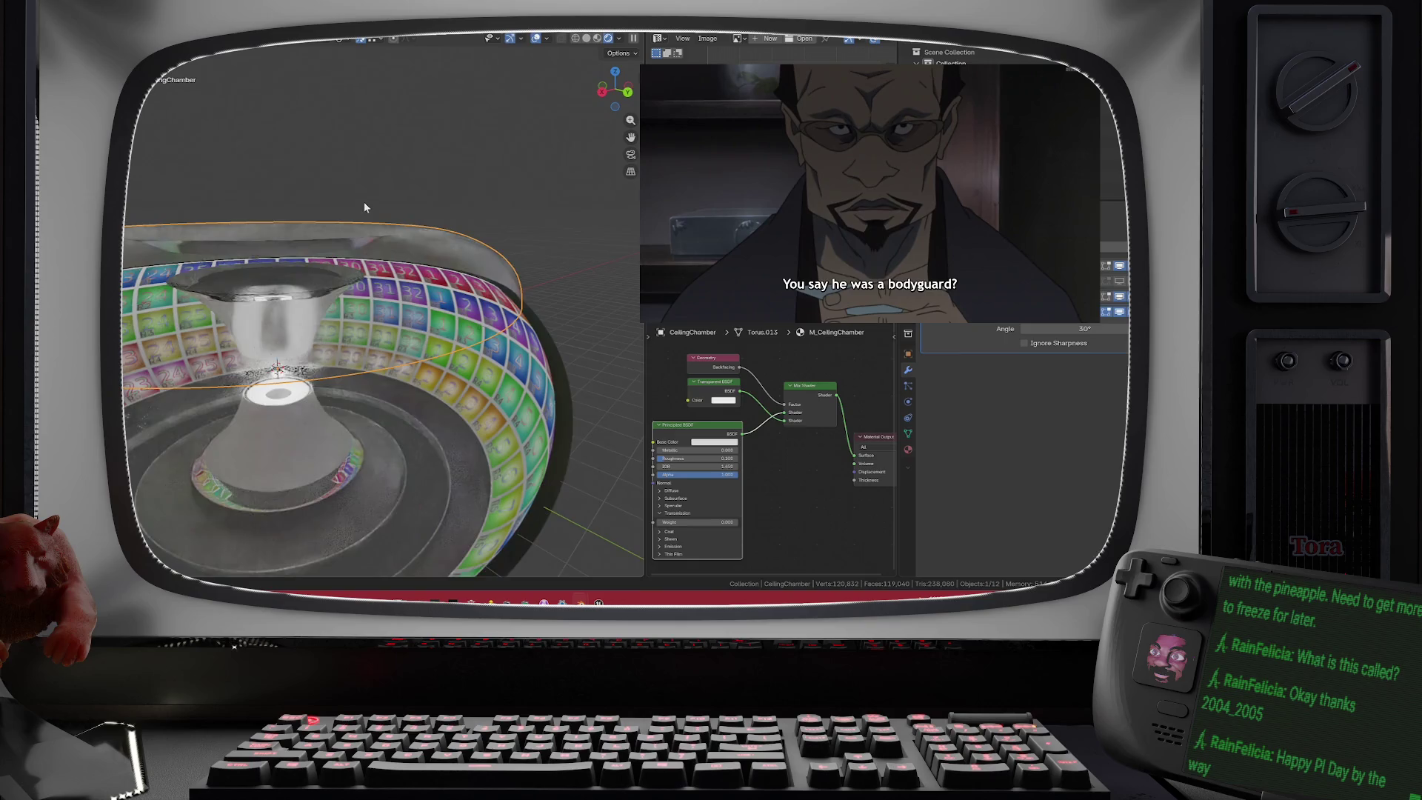
{"action": "scroll", "coordinate": [380, 259], "scroll_direction": "up", "scroll_amount": 6}
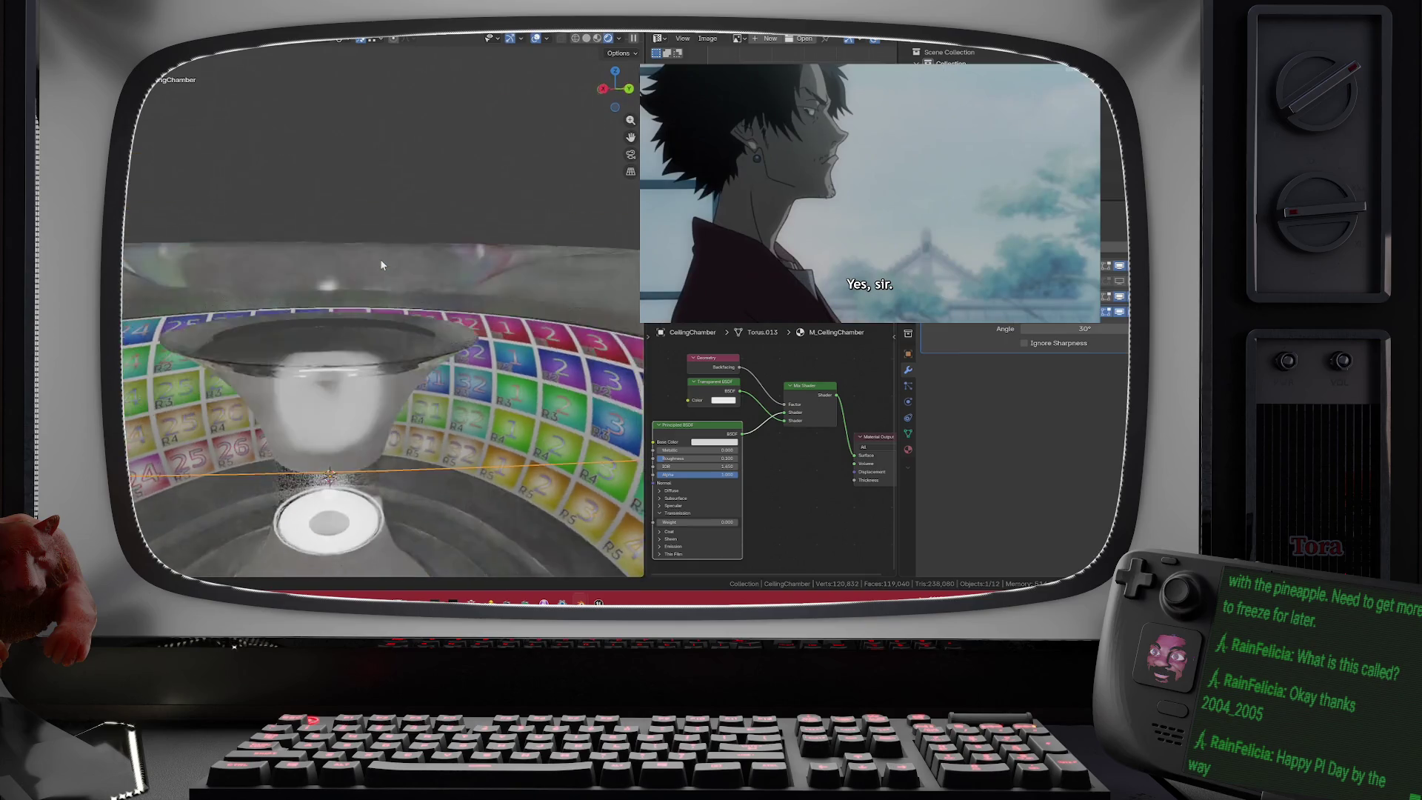
{"action": "key", "text": "Tab"}
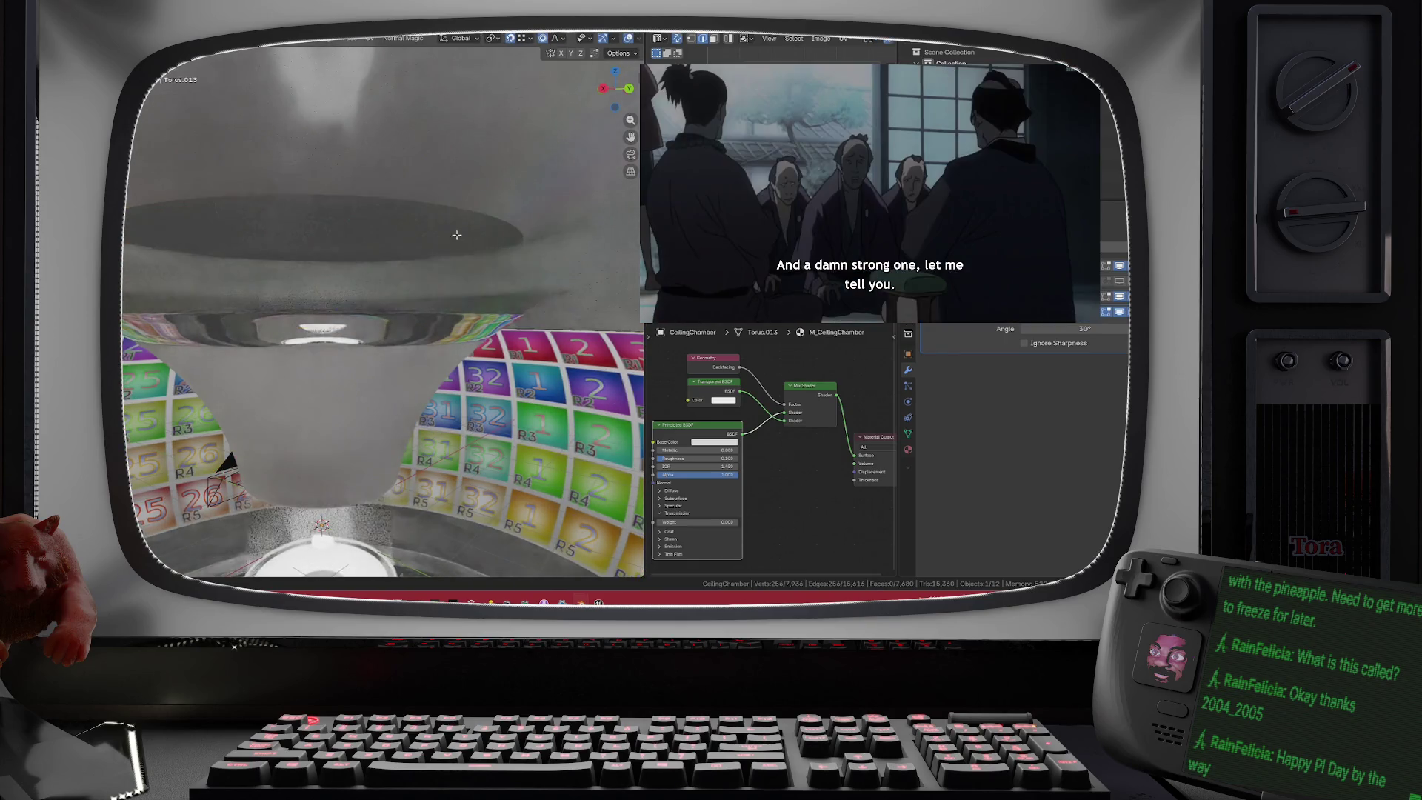
{"action": "key", "text": "Tab"}
{"action": "scroll", "coordinate": [495, 228], "scroll_direction": "up", "scroll_amount": 2}
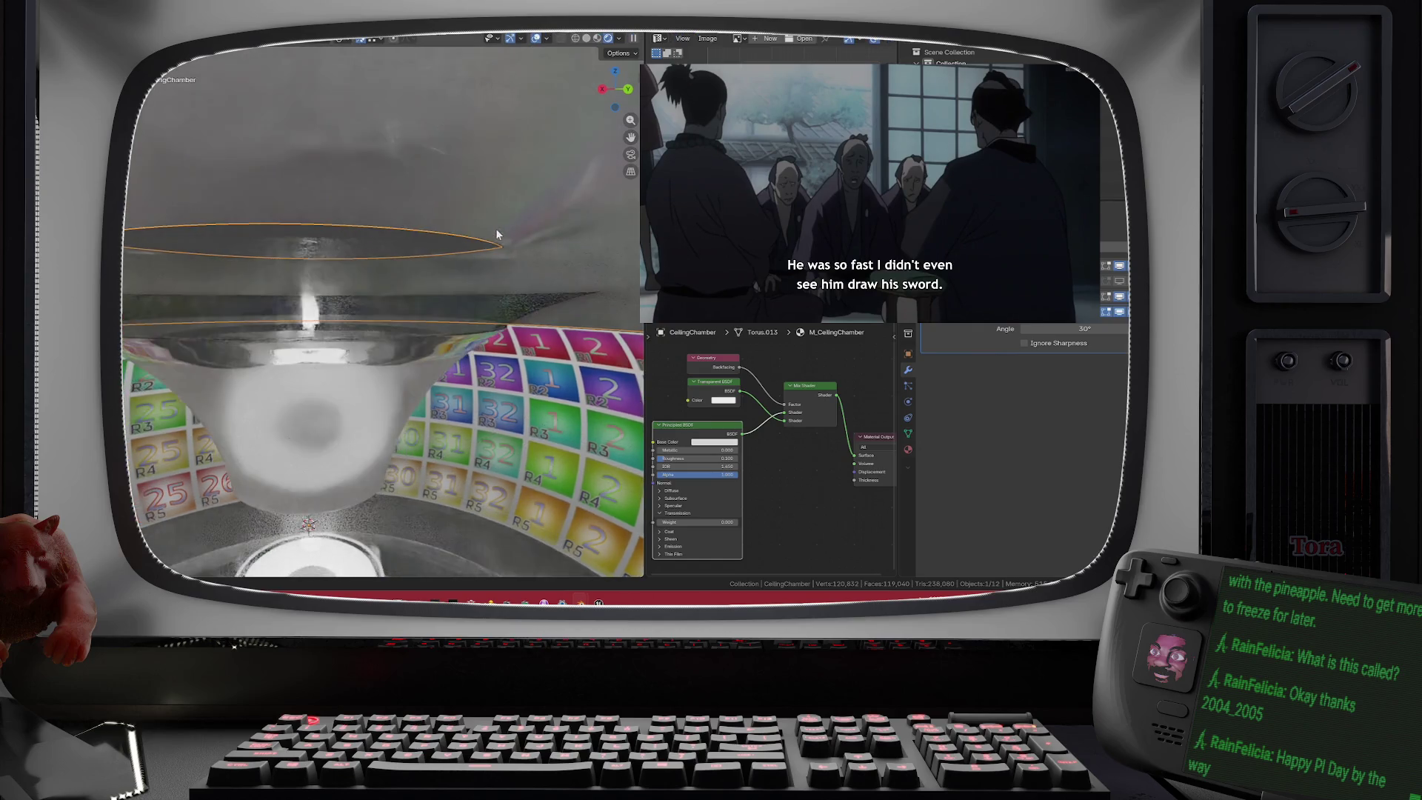
- Switch to Solid then Material Preview shading, and select a higher edge loop in Edit Mode
{"action": "left_click", "coordinate": [586, 39]}
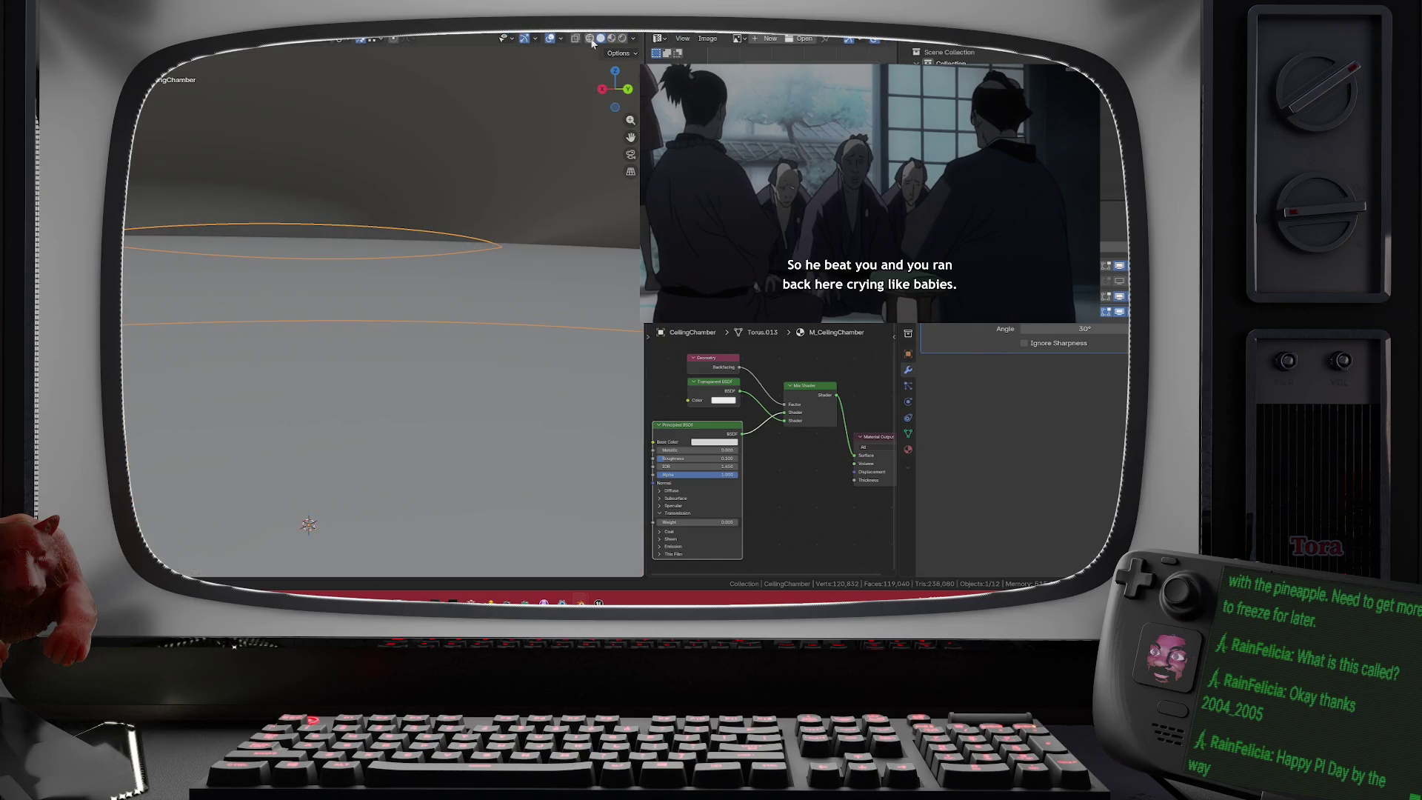
{"action": "left_click", "coordinate": [609, 39]}
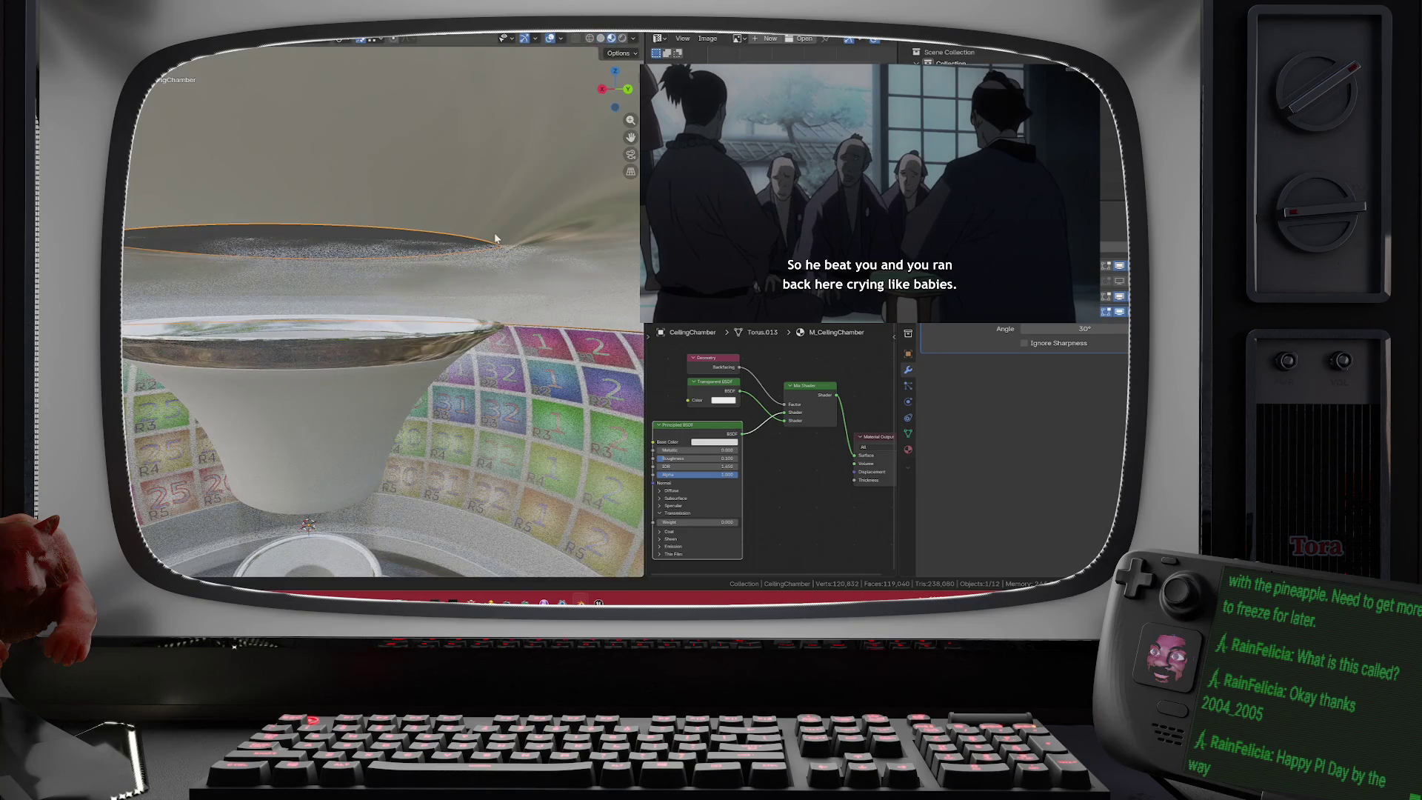
{"action": "scroll", "coordinate": [495, 237], "scroll_direction": "up", "scroll_amount": 3}
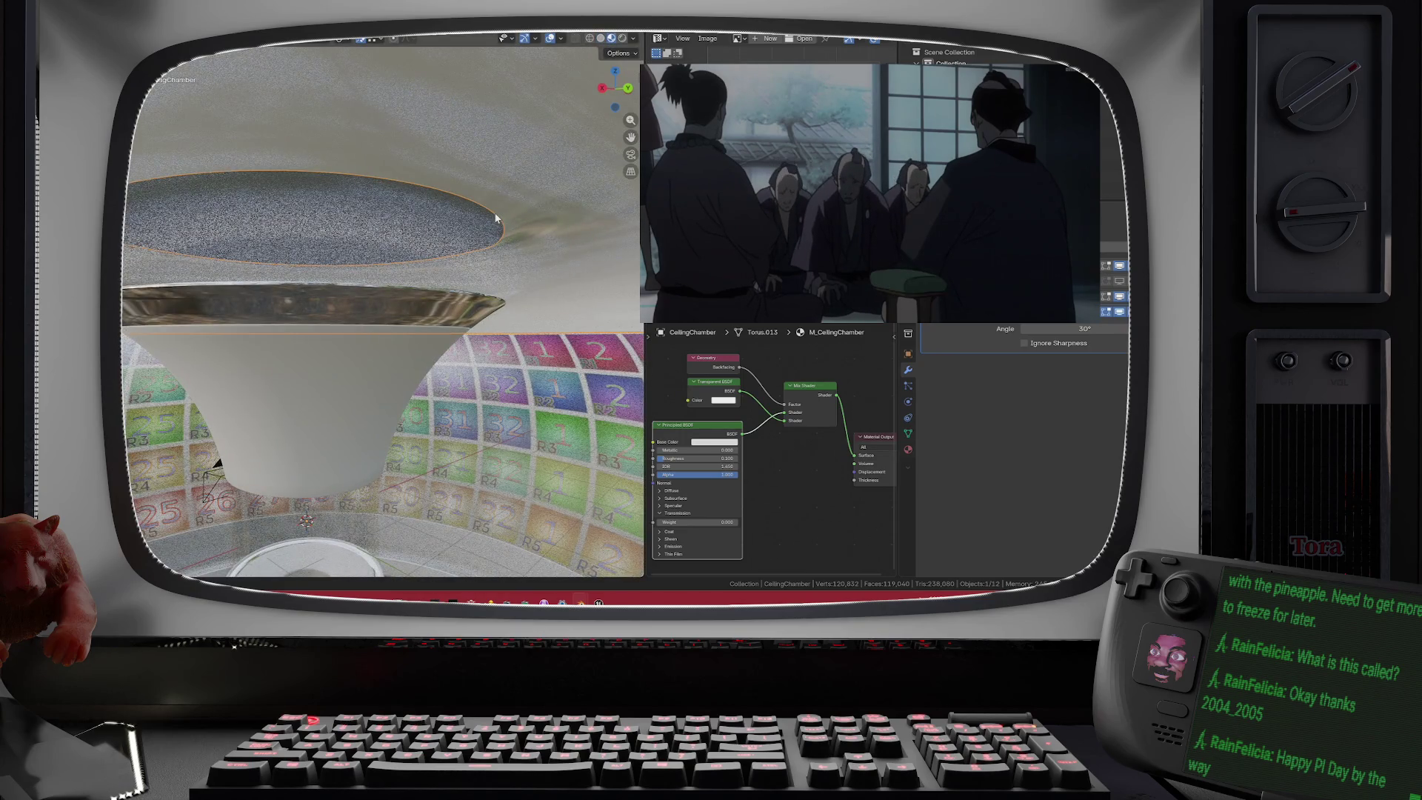
{"action": "key", "text": "Tab"}
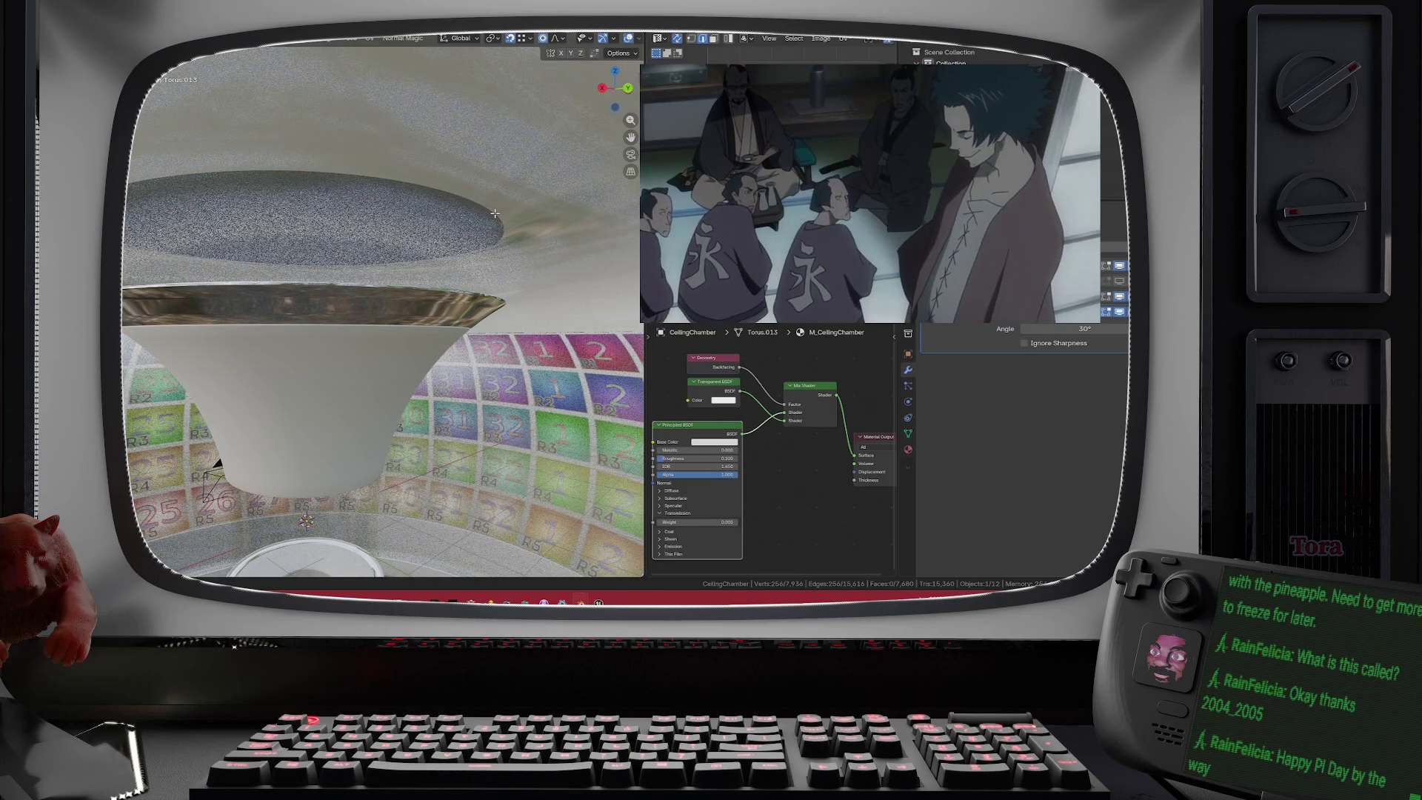
{"action": "key", "text": "Tab"}
{"action": "scroll", "coordinate": [493, 214], "scroll_direction": "up", "scroll_amount": 2}
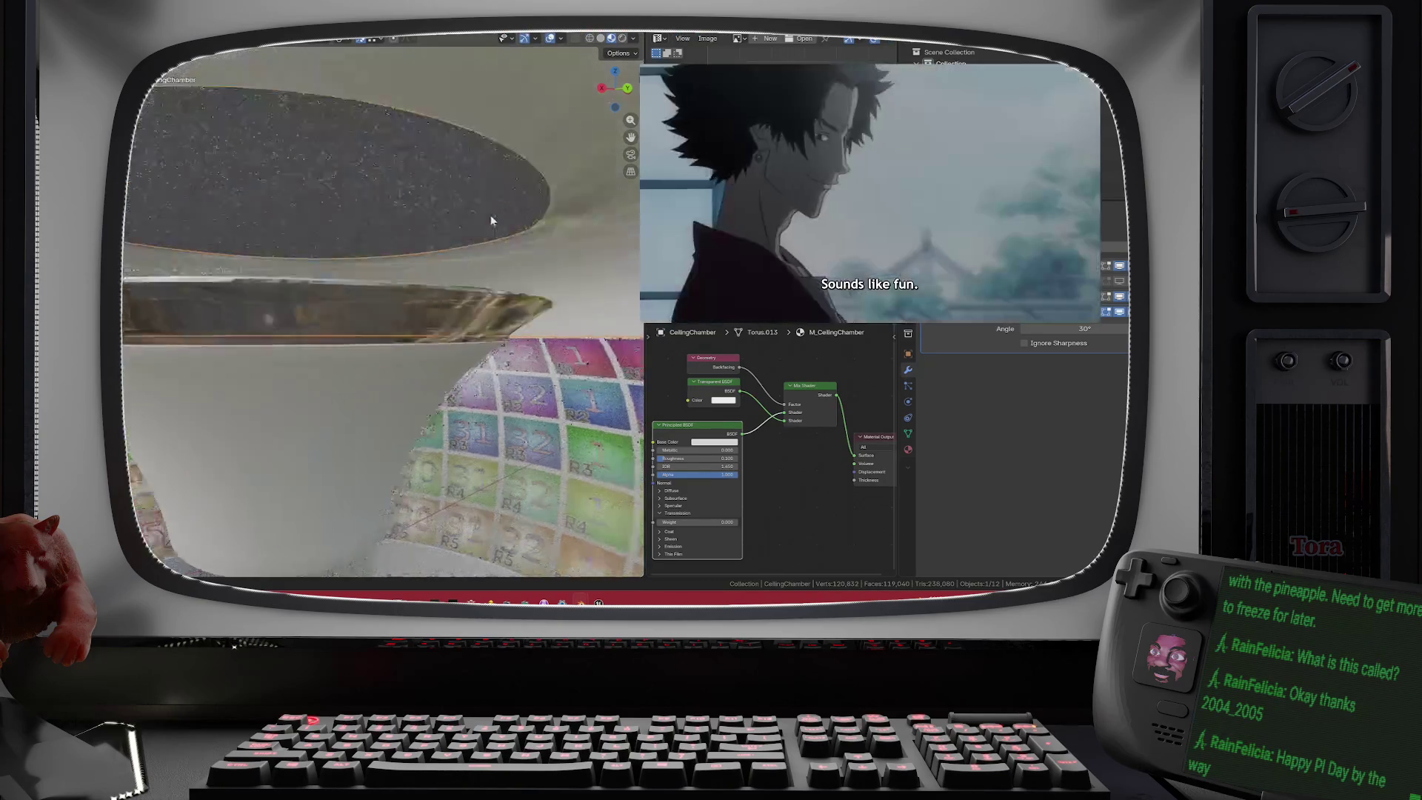
{"action": "key", "text": "Tab"}
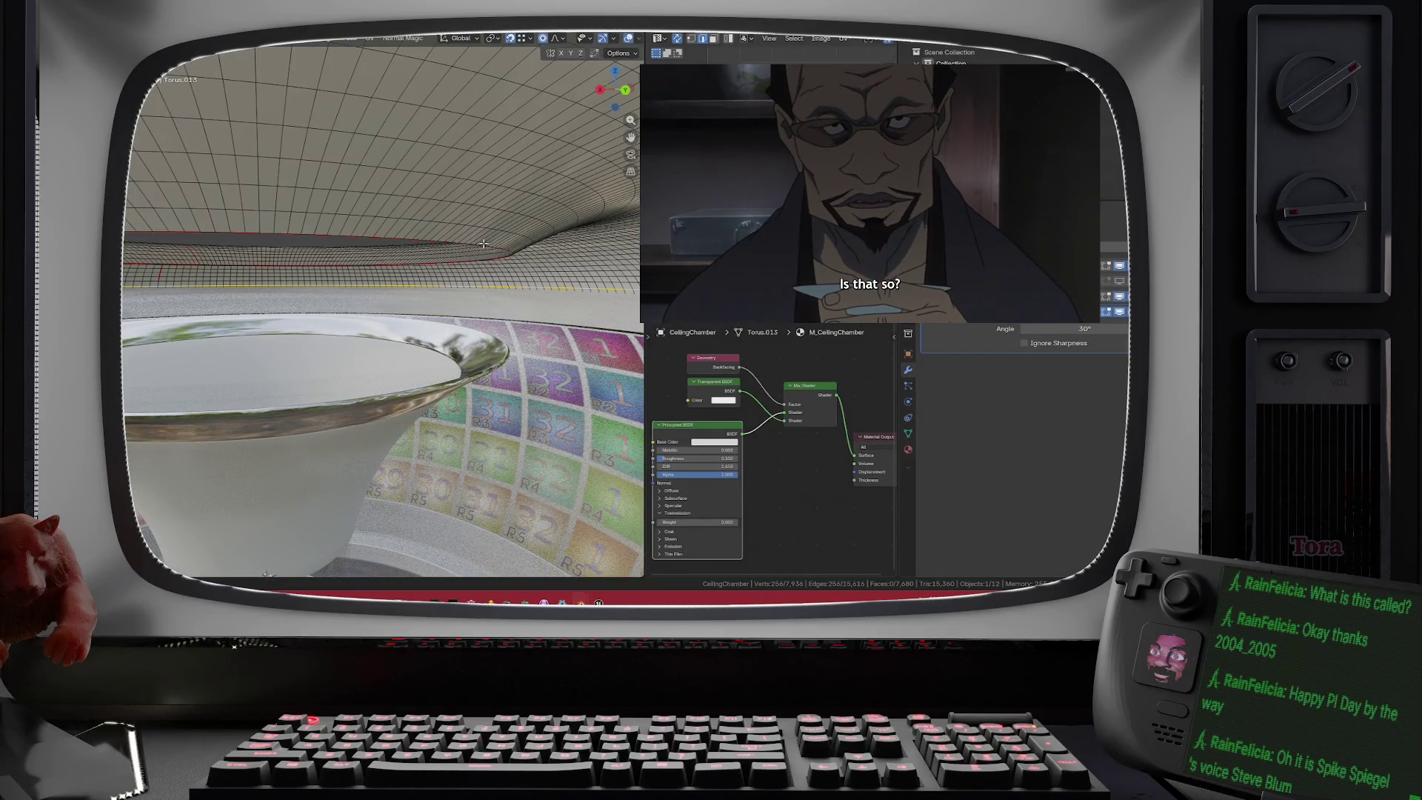
{"action": "left_click", "coordinate": [380, 240], "text": "alt"}
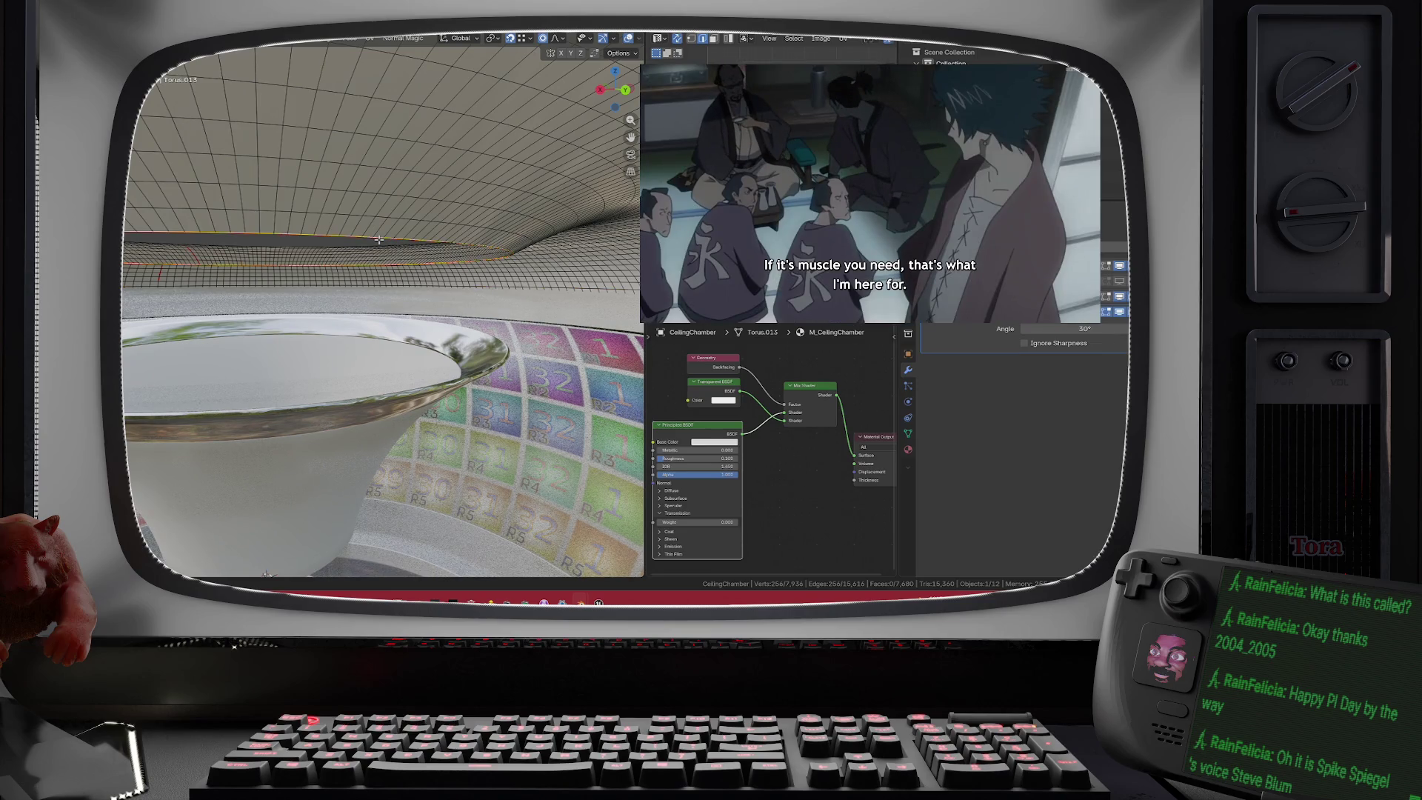
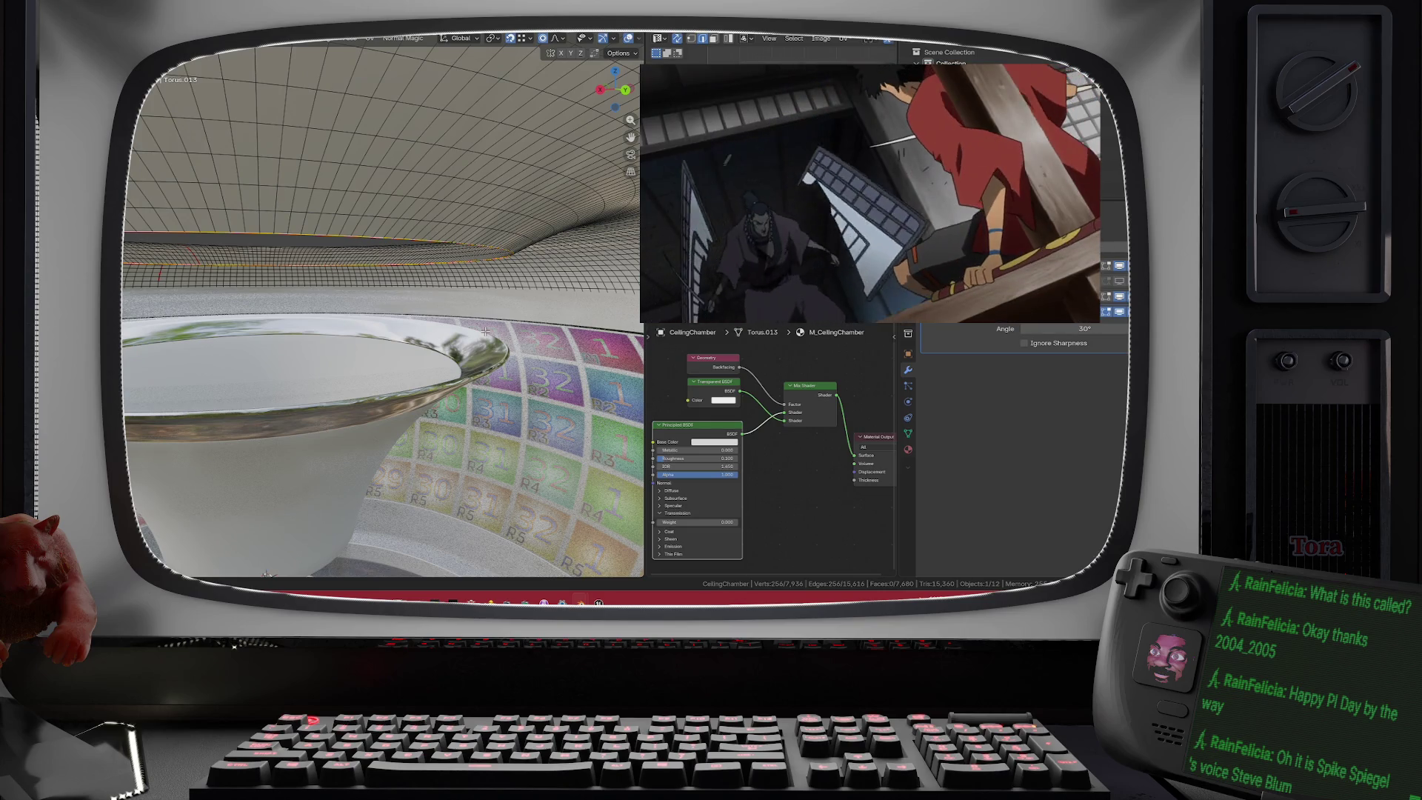
- Extrude the torus's inner edge loop straight down along Z into a vertical wall
{"action": "key", "text": "e"}
{"action": "key", "text": "z"}
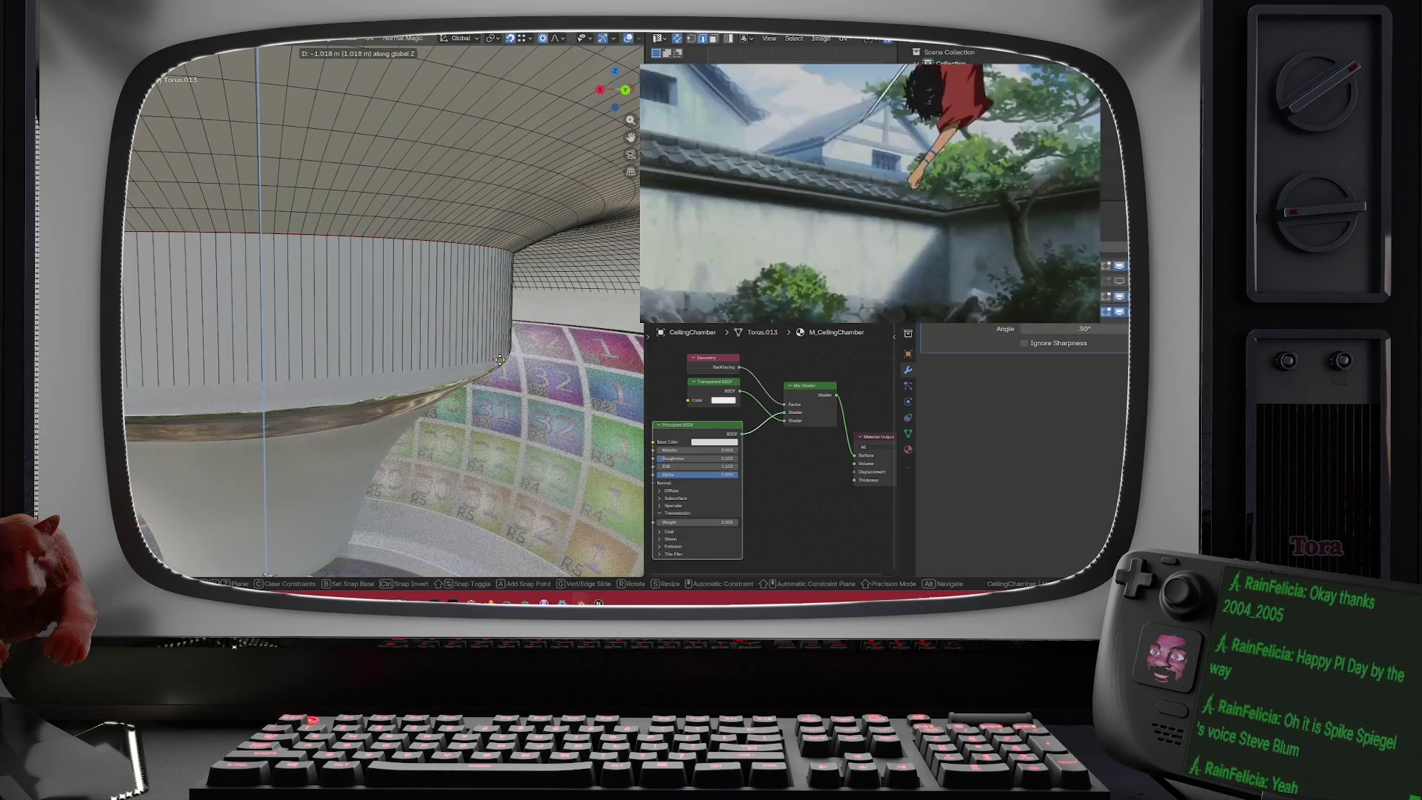
{"action": "left_click", "coordinate": [500, 359]}
{"action": "scroll", "coordinate": [498, 342], "scroll_direction": "up", "scroll_amount": 5}
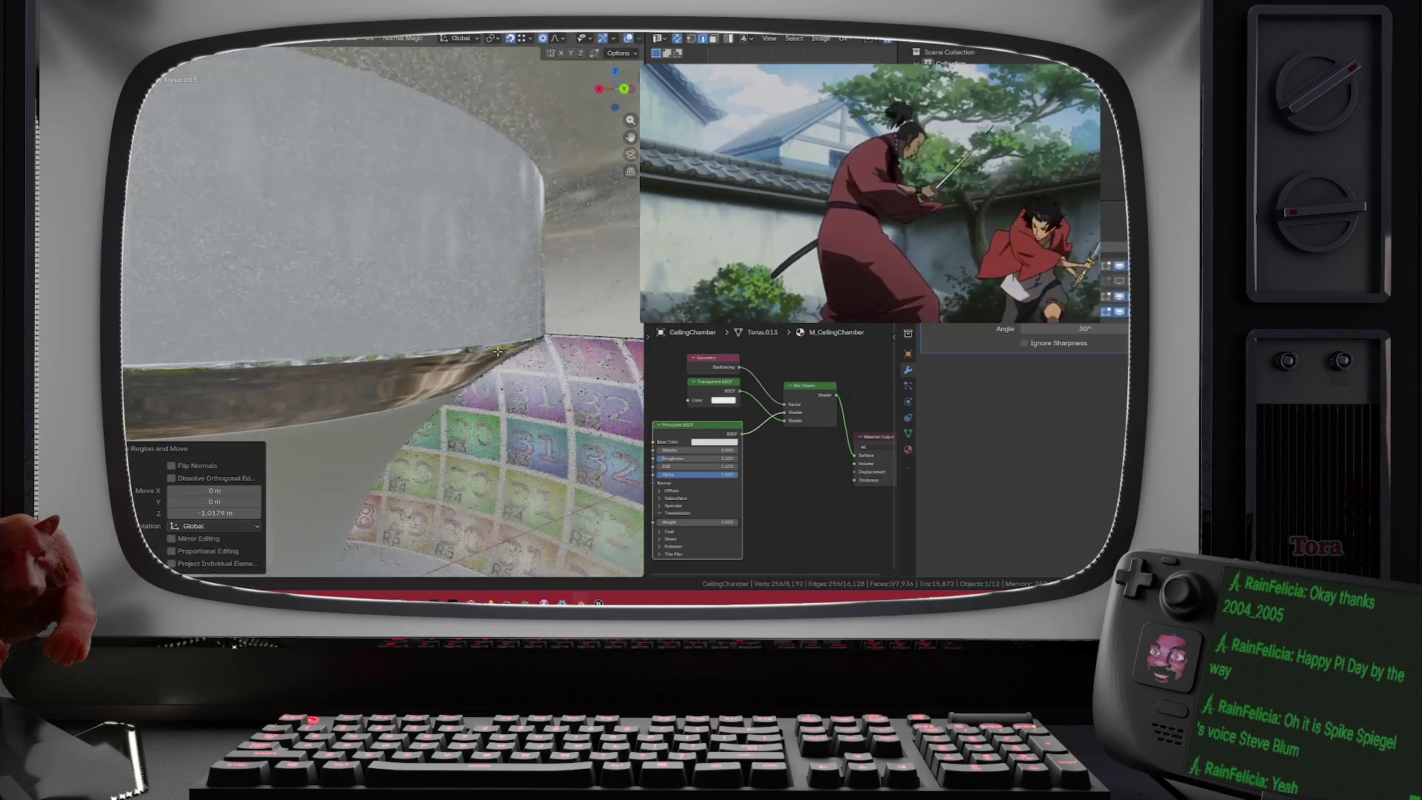
{"action": "scroll", "coordinate": [500, 341], "scroll_direction": "down", "scroll_amount": 3}
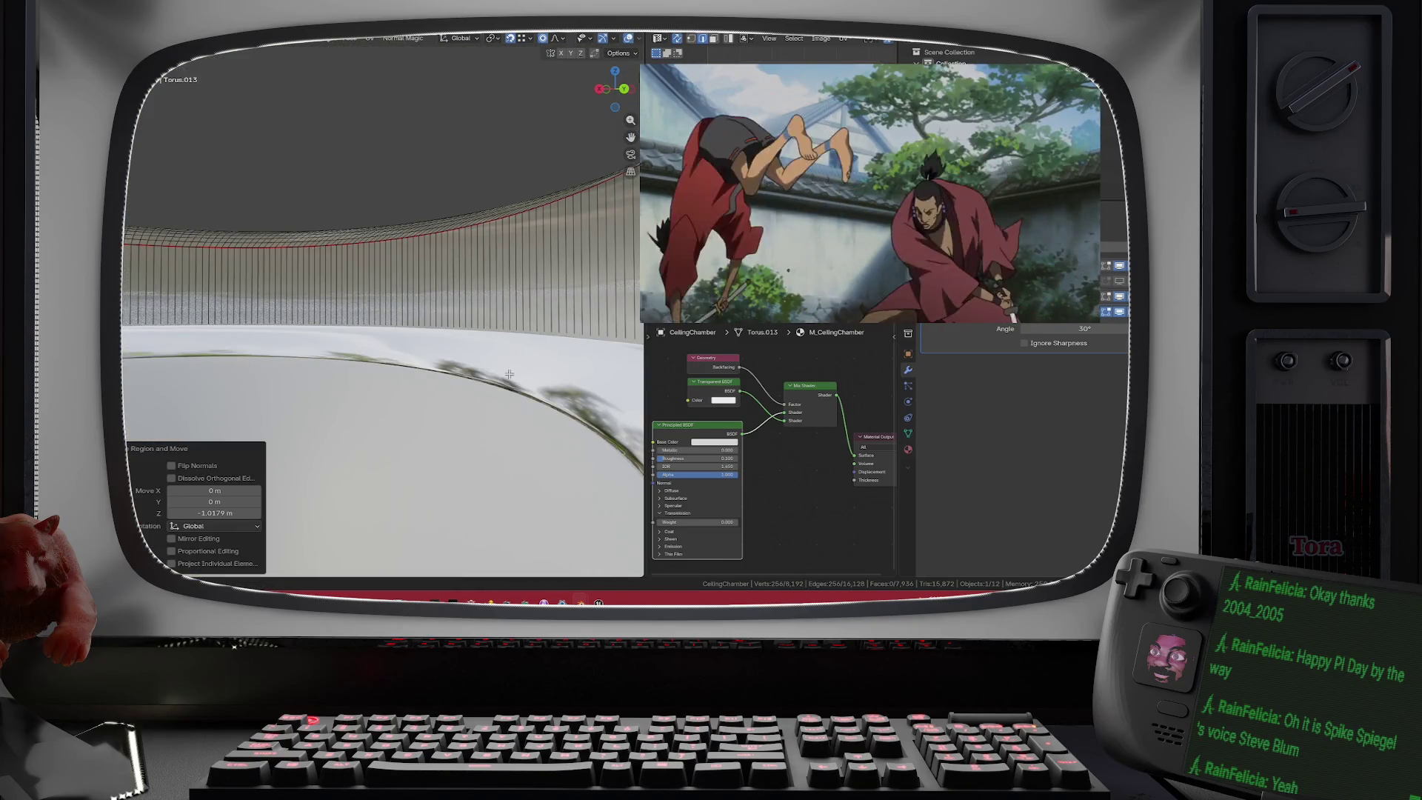
- Lower the extruded loop about 0.32 m along Z with smooth proportional falloff
{"action": "key", "text": "g"}
{"action": "key", "text": "z"}
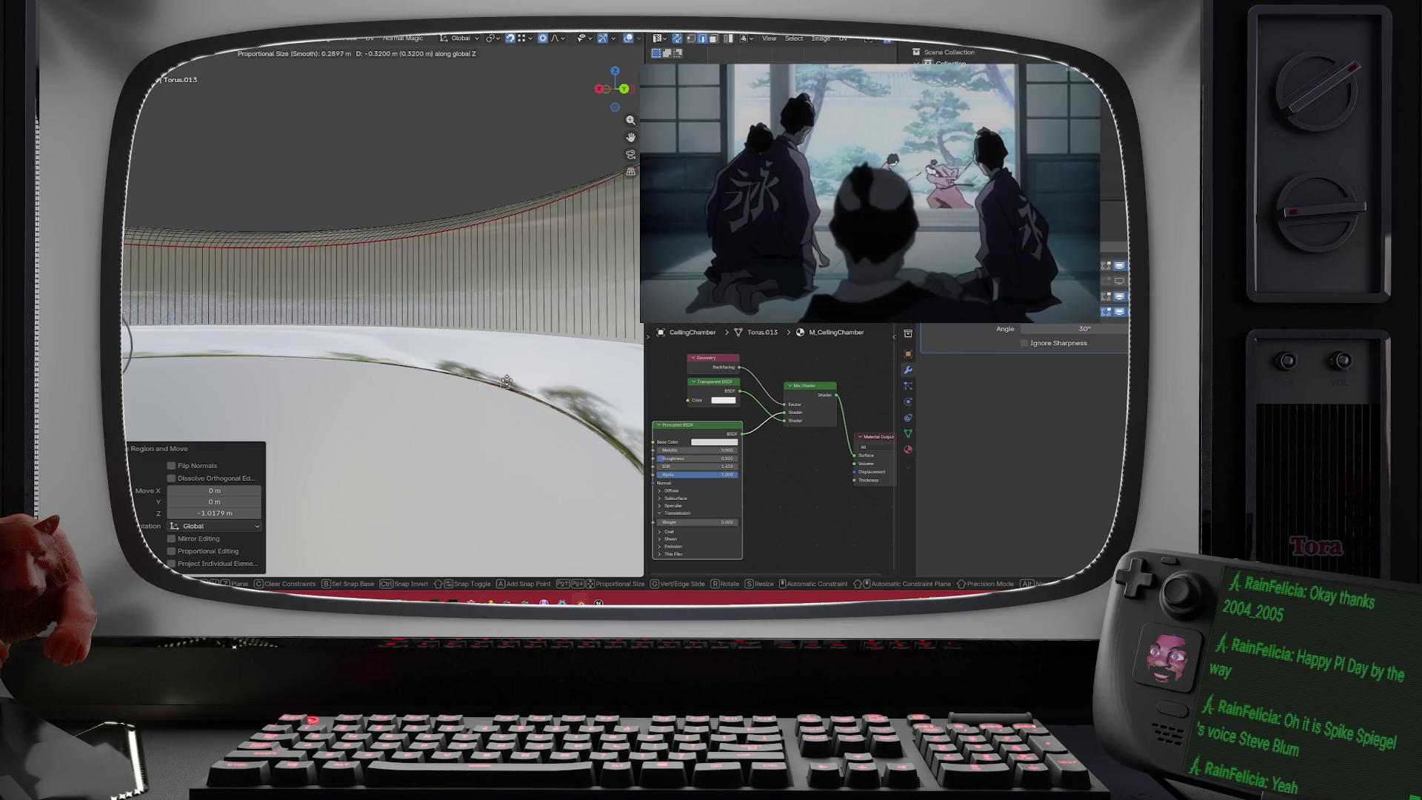
{"action": "left_click", "coordinate": [506, 383]}
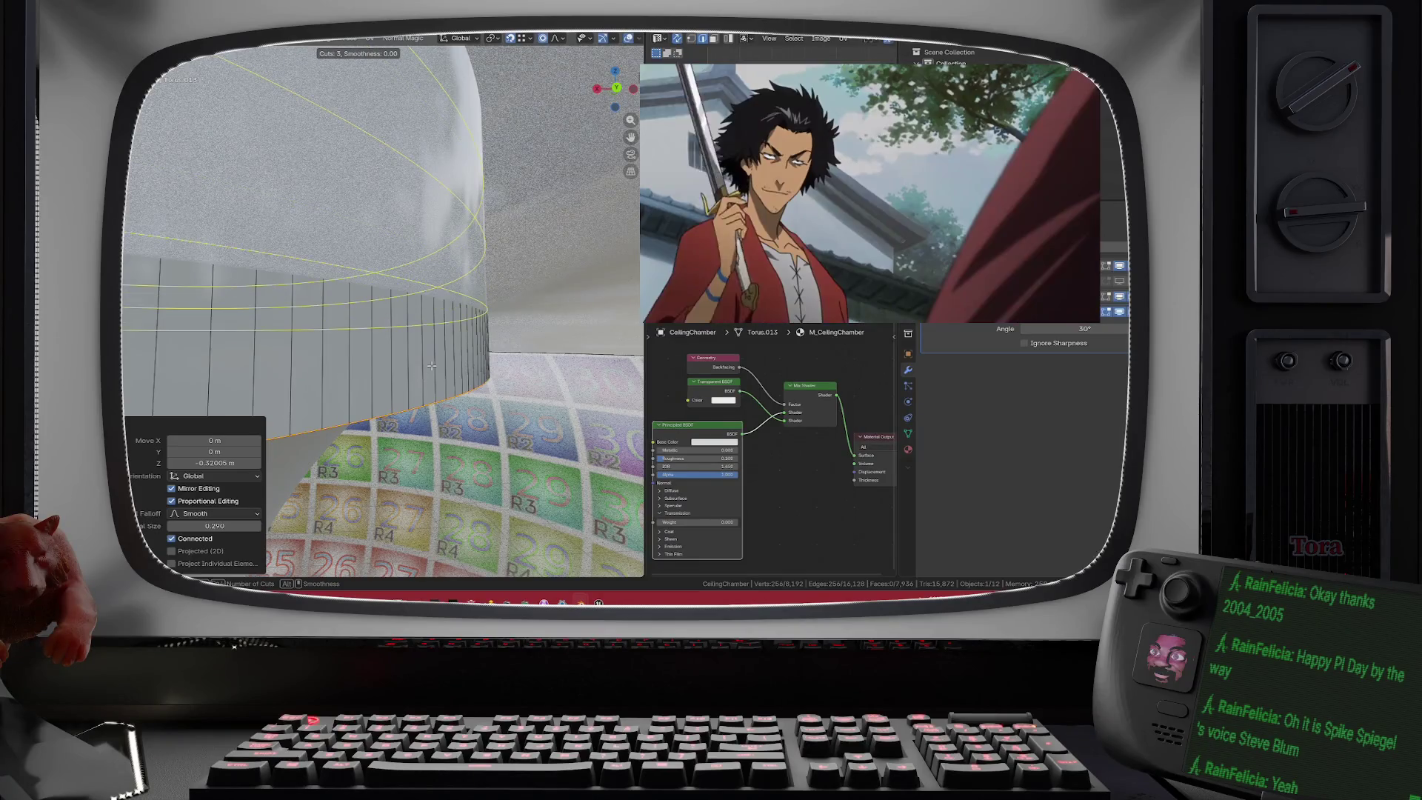
- Cancel the stray loop cut and view the wall from the orthographic side in solid shading
{"action": "key", "text": "Escape"}
{"action": "scroll", "coordinate": [432, 366], "scroll_direction": "down", "scroll_amount": 6}
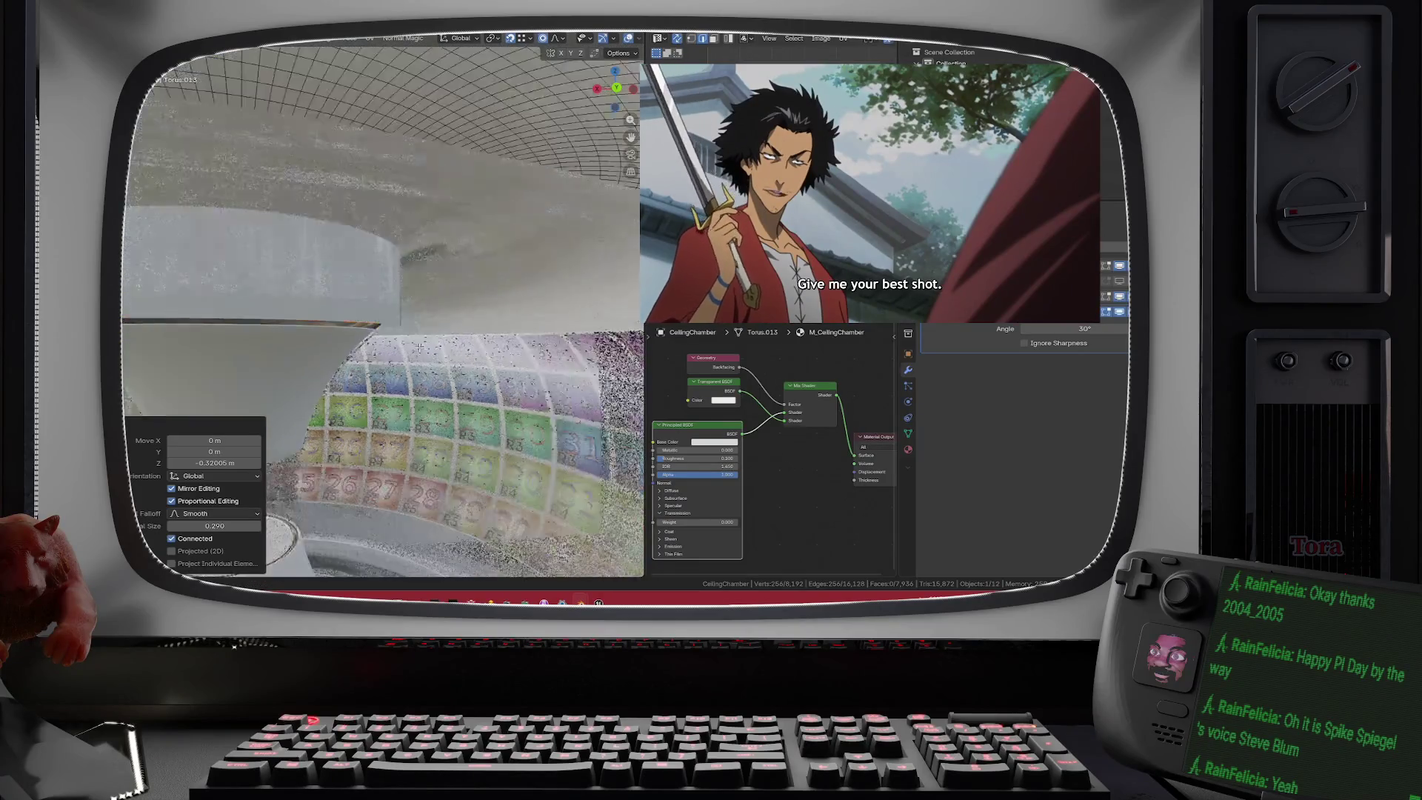
{"action": "left_click", "coordinate": [615, 87]}
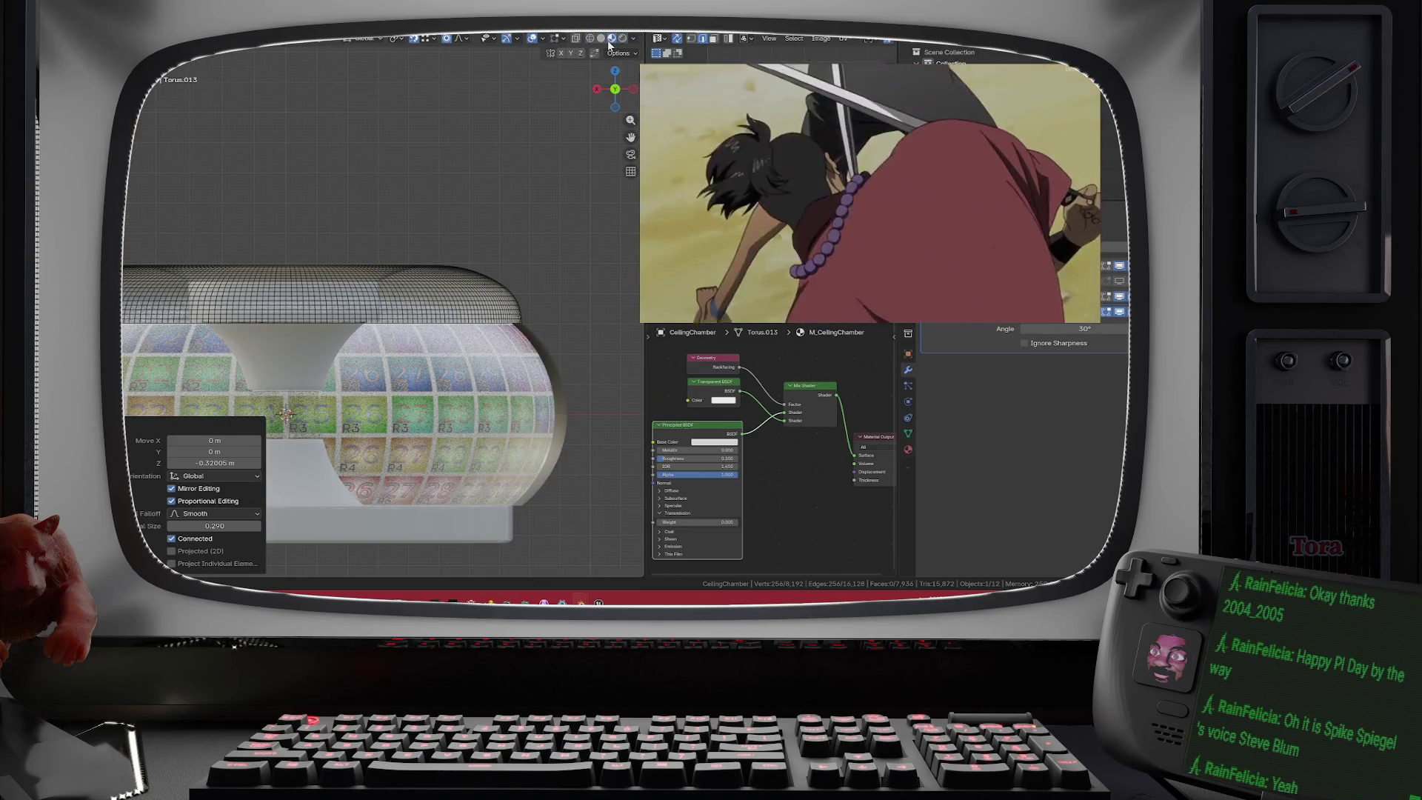
{"action": "left_click", "coordinate": [604, 39]}
{"action": "scroll", "coordinate": [382, 326], "scroll_direction": "up", "scroll_amount": 5}
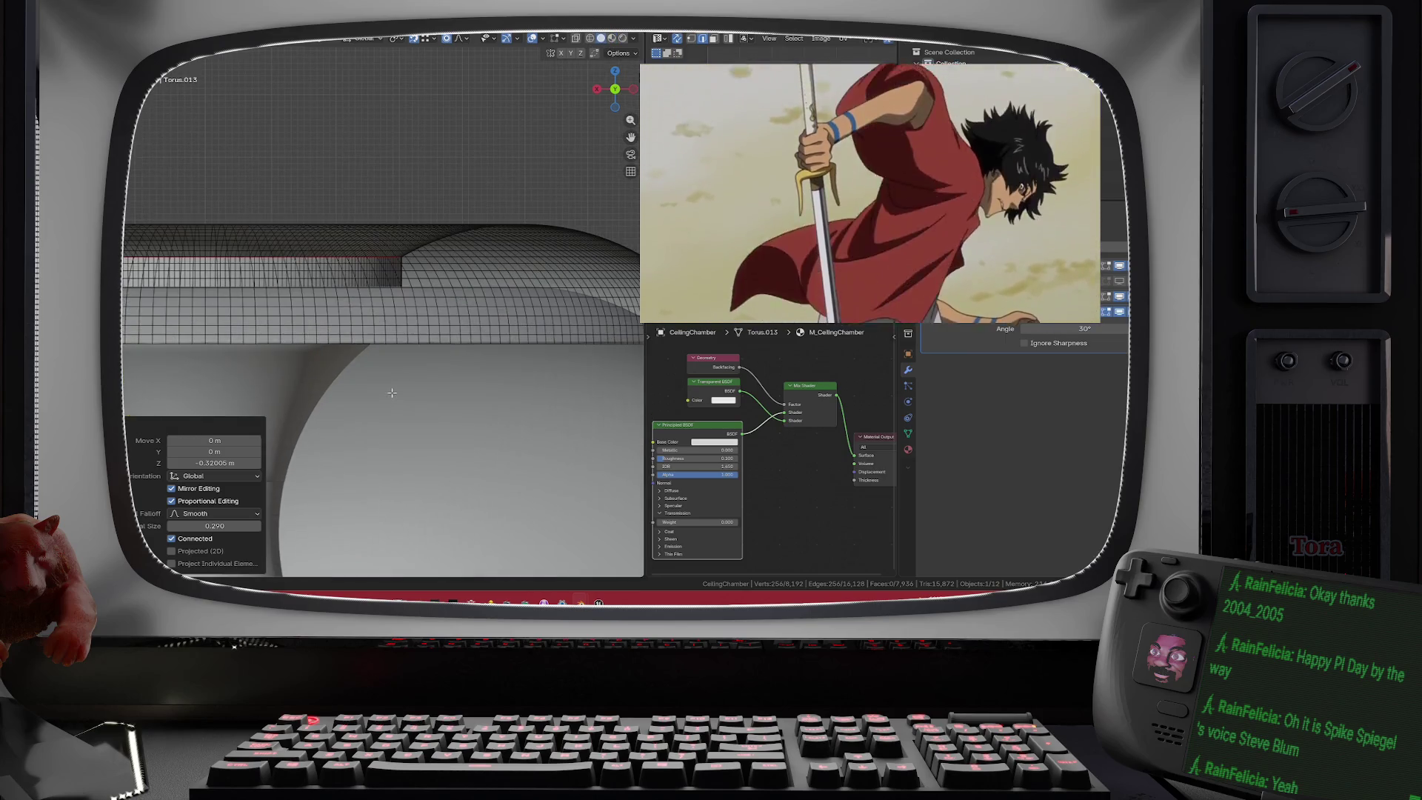
{"action": "mouse_move", "coordinate": [382, 326]}
{"action": "left_mouse_down"}
{"action": "mouse_move", "coordinate": [541, 343]}
{"action": "mouse_move", "coordinate": [327, 317]}
{"action": "mouse_move", "coordinate": [328, 292]}
{"action": "left_mouse_up"}
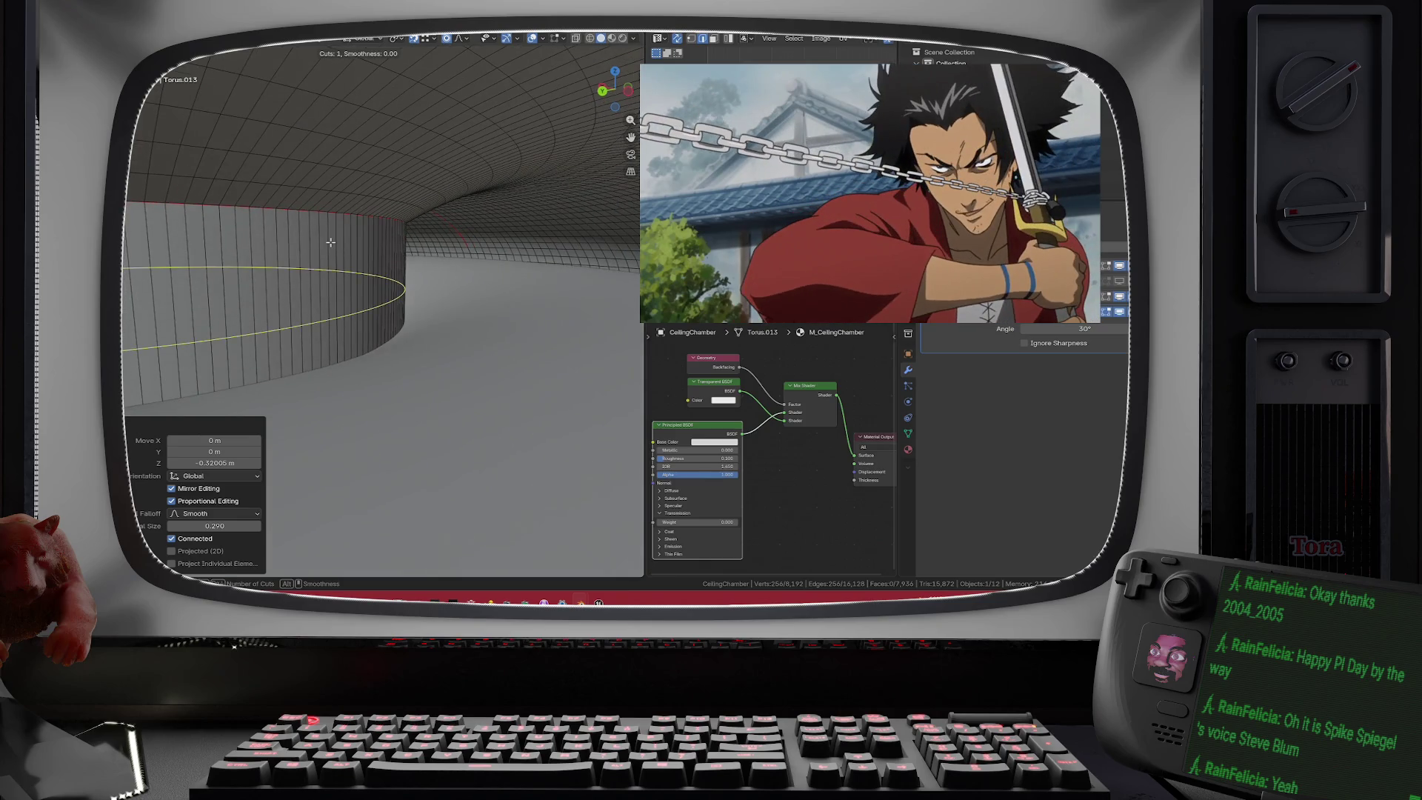
- Cut 16 evenly centred horizontal edge loops into the Torus.013 wall, then return to Object Mode
{"action": "scroll", "coordinate": [330, 243], "scroll_direction": "up", "scroll_amount": 8}
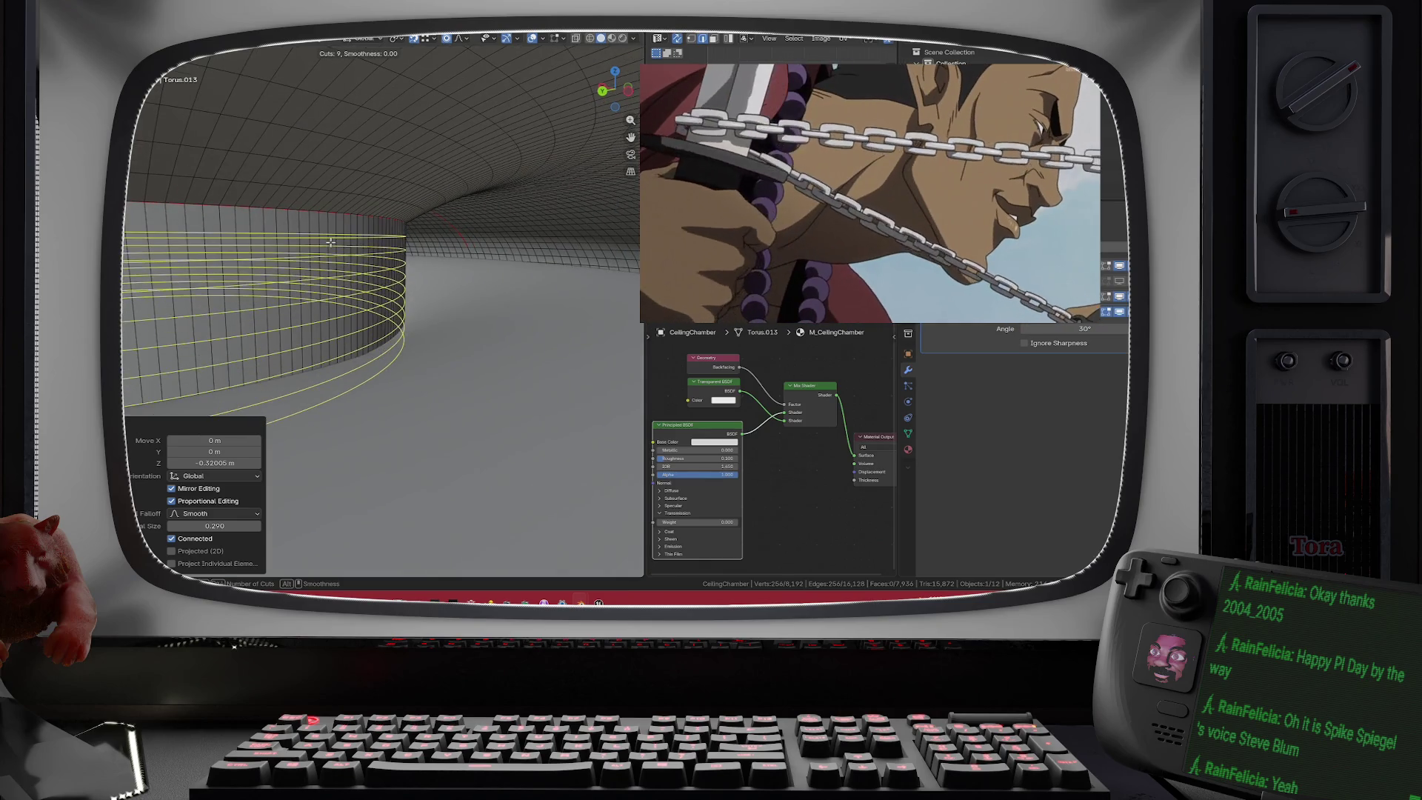
{"action": "scroll", "coordinate": [331, 242], "scroll_direction": "up", "scroll_amount": 7}
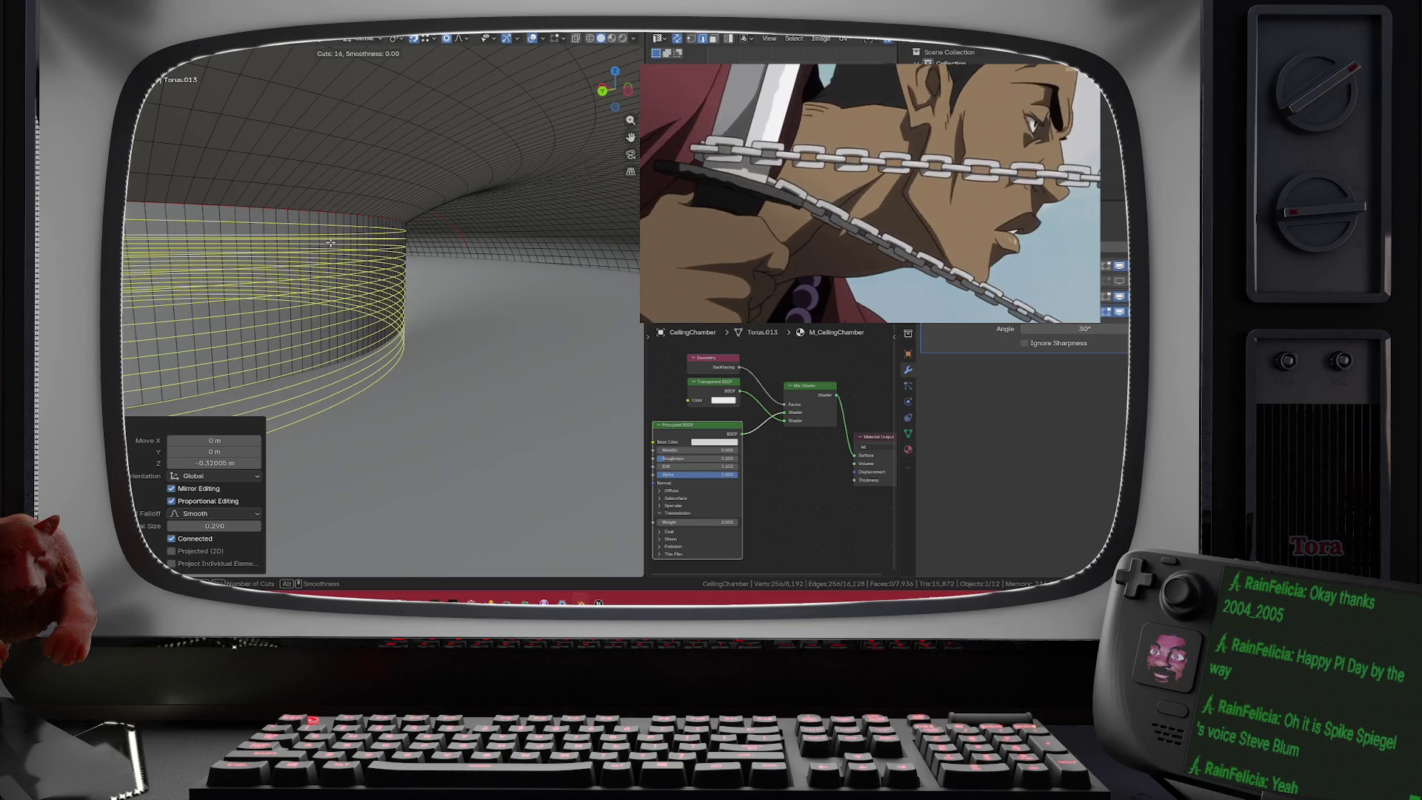
{"action": "left_click", "coordinate": [330, 242]}
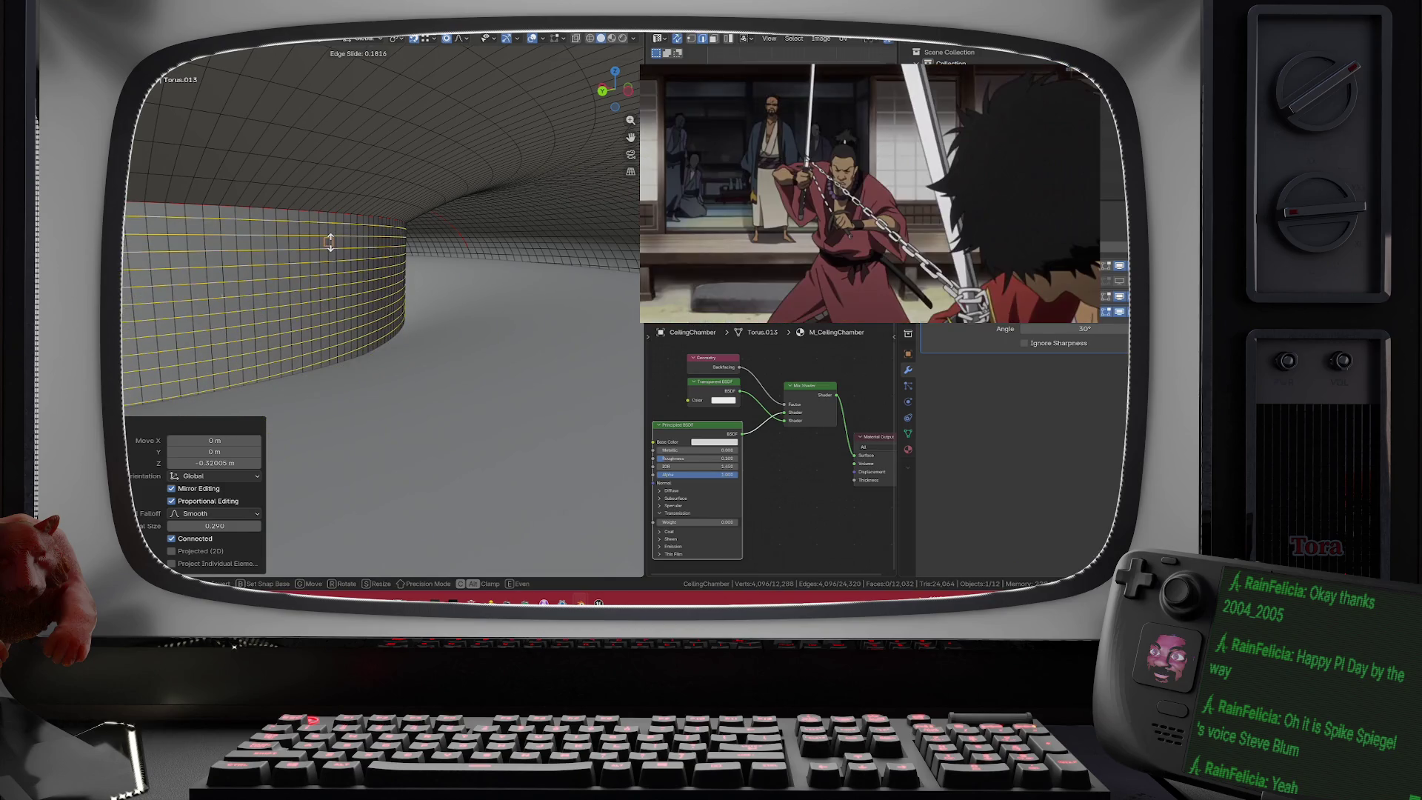
{"action": "right_click", "coordinate": [330, 242]}
{"action": "scroll", "coordinate": [362, 250], "scroll_direction": "up", "scroll_amount": 5}
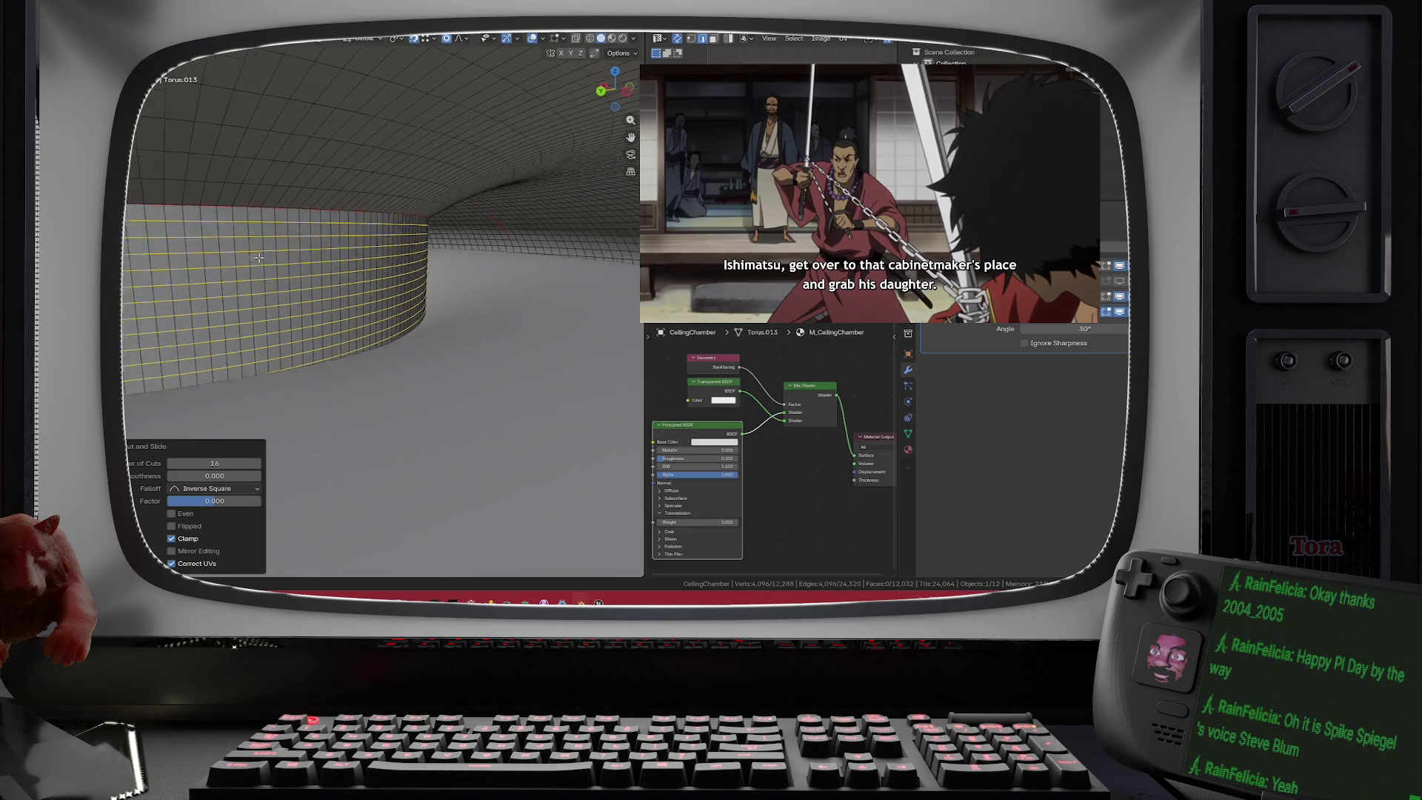
{"action": "scroll", "coordinate": [346, 260], "scroll_direction": "up", "scroll_amount": 2}
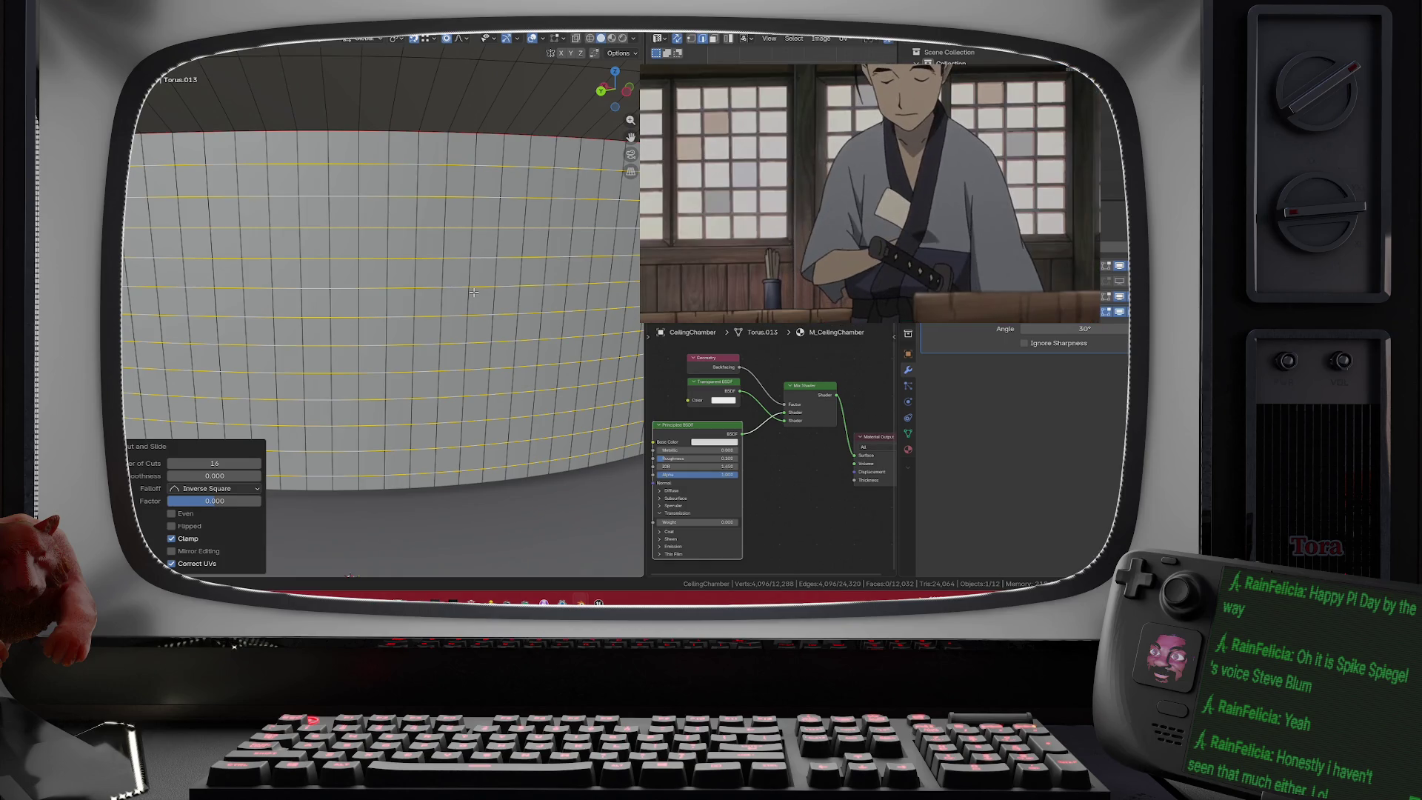
{"action": "scroll", "coordinate": [473, 292], "scroll_direction": "down", "scroll_amount": 5}
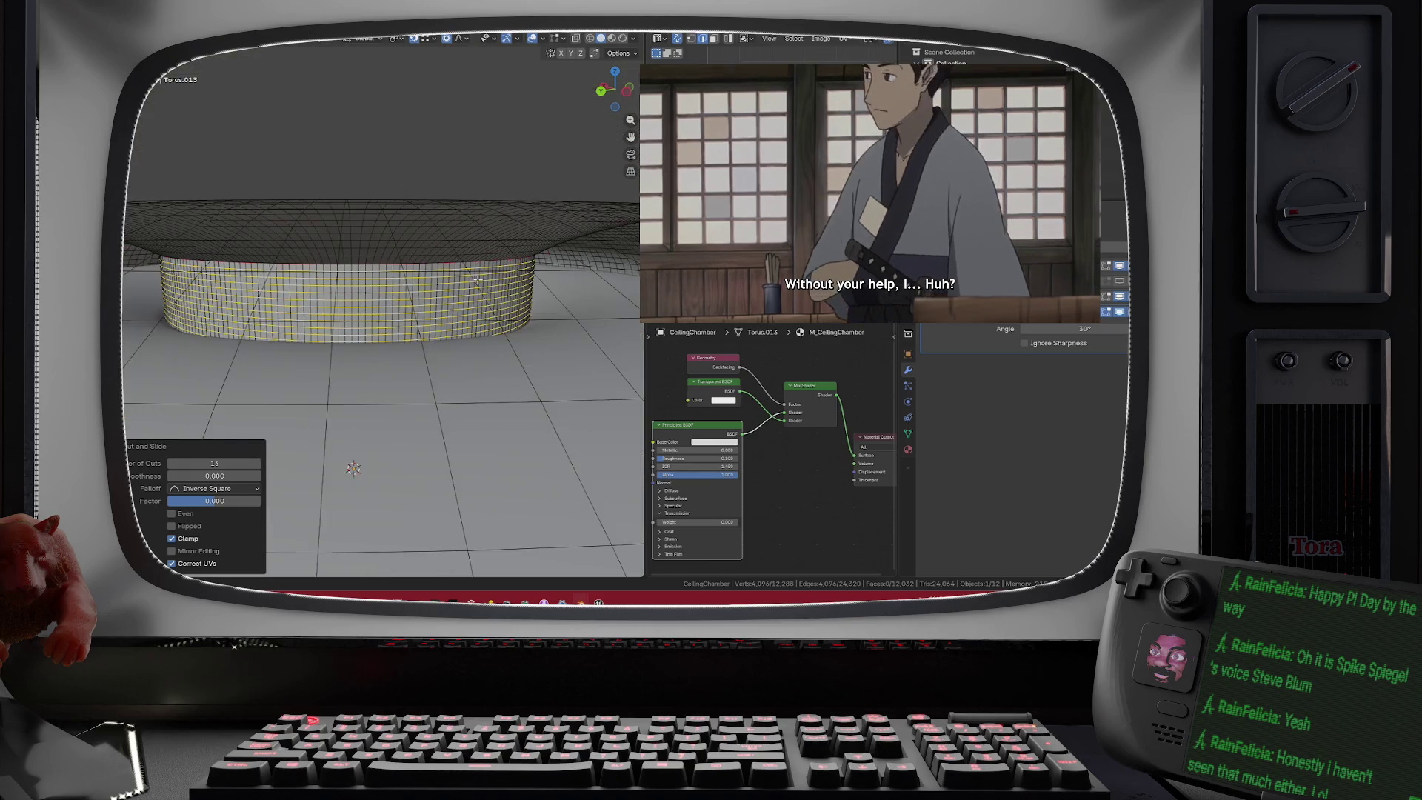
{"action": "scroll", "coordinate": [462, 252], "scroll_direction": "up", "scroll_amount": 5}
{"action": "scroll", "coordinate": [463, 252], "scroll_direction": "down", "scroll_amount": 3}
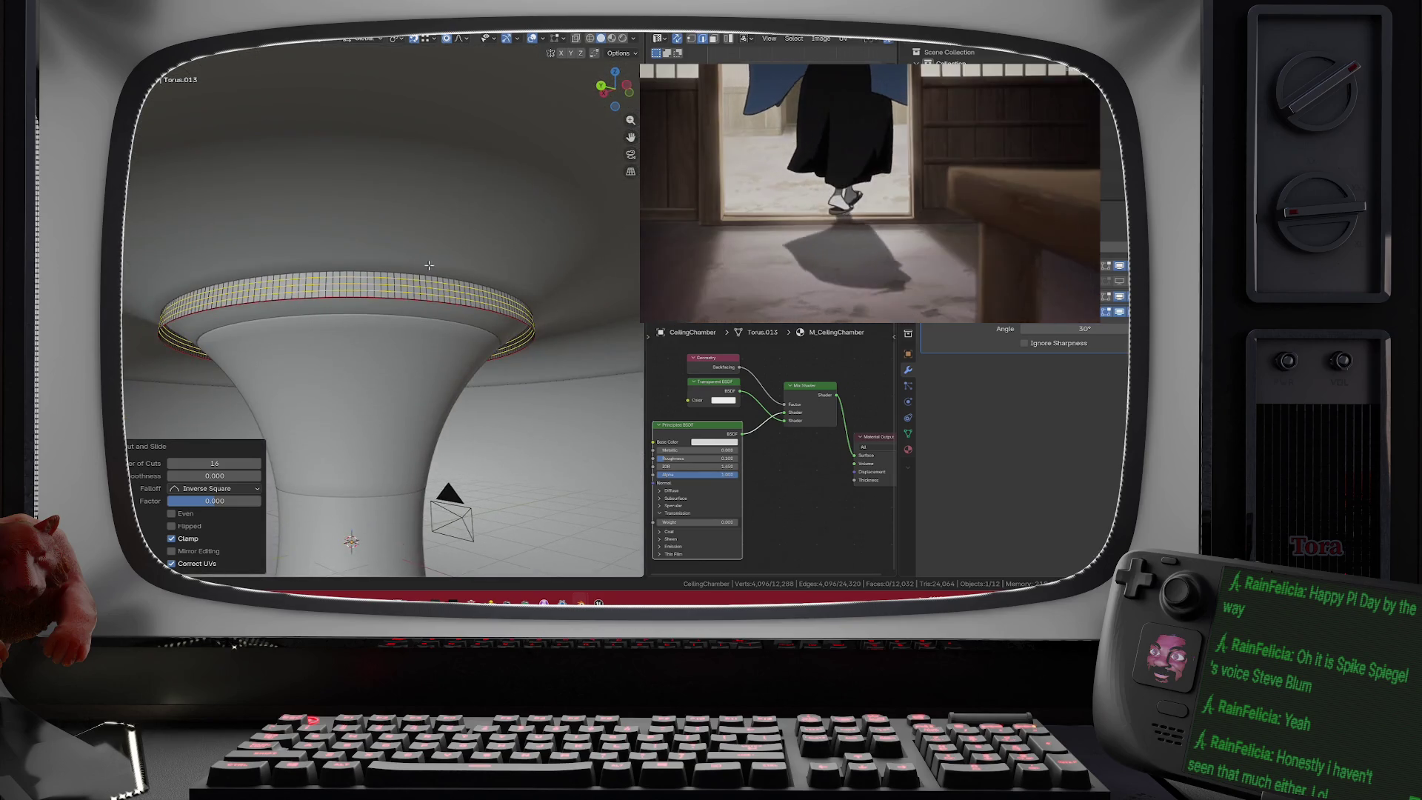
{"action": "scroll", "coordinate": [428, 270], "scroll_direction": "up", "scroll_amount": 4}
{"action": "scroll", "coordinate": [428, 269], "scroll_direction": "up", "scroll_amount": 5}
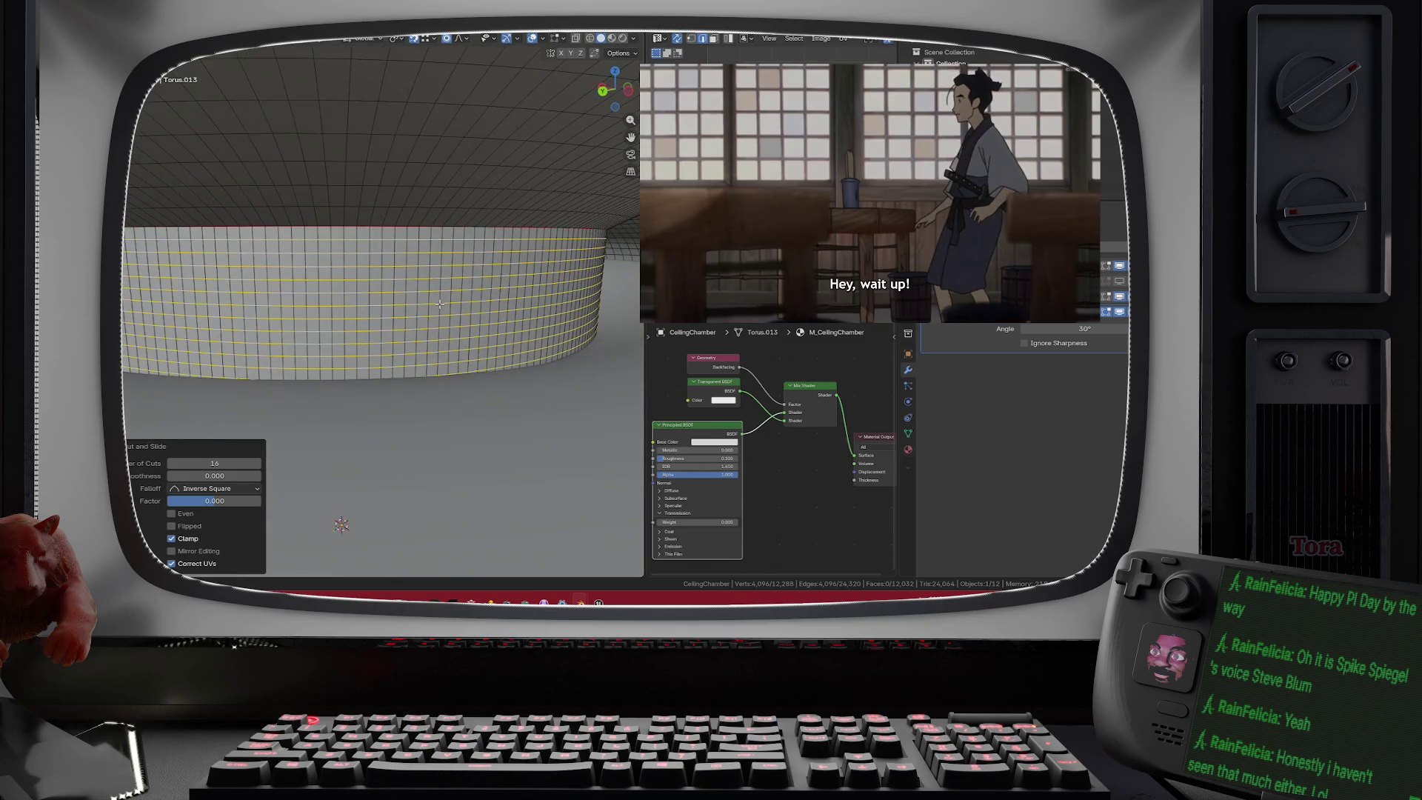
{"action": "mouse_move", "coordinate": [442, 255]}
{"action": "left_mouse_down"}
{"action": "mouse_move", "coordinate": [485, 281]}
{"action": "mouse_move", "coordinate": [487, 266]}
{"action": "left_mouse_up"}
{"action": "key", "text": "Tab"}
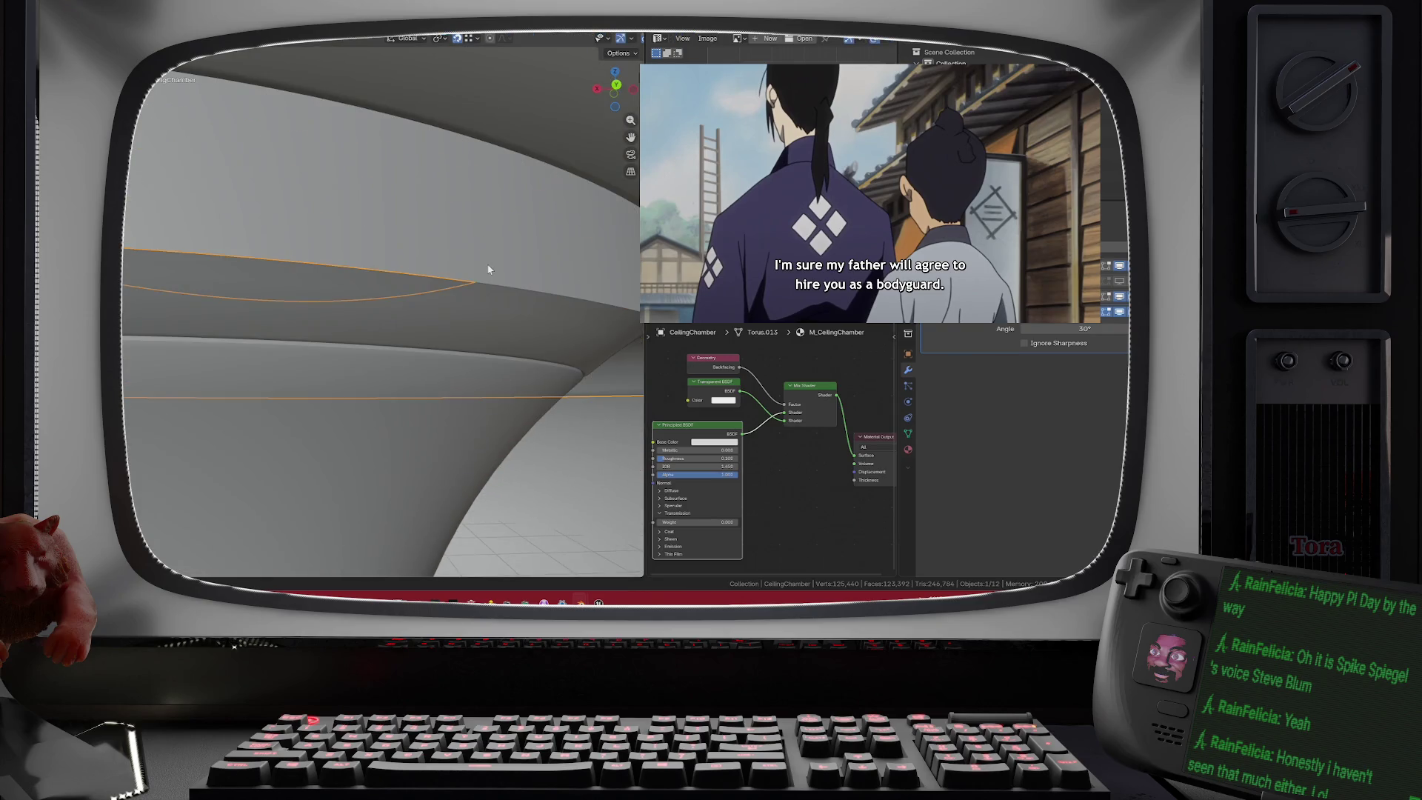
- Hide the CeilingChamber ring and start editing the Torus.013 mesh
{"action": "left_click", "coordinate": [451, 282]}
{"action": "scroll", "coordinate": [452, 281], "scroll_direction": "down", "scroll_amount": 6}
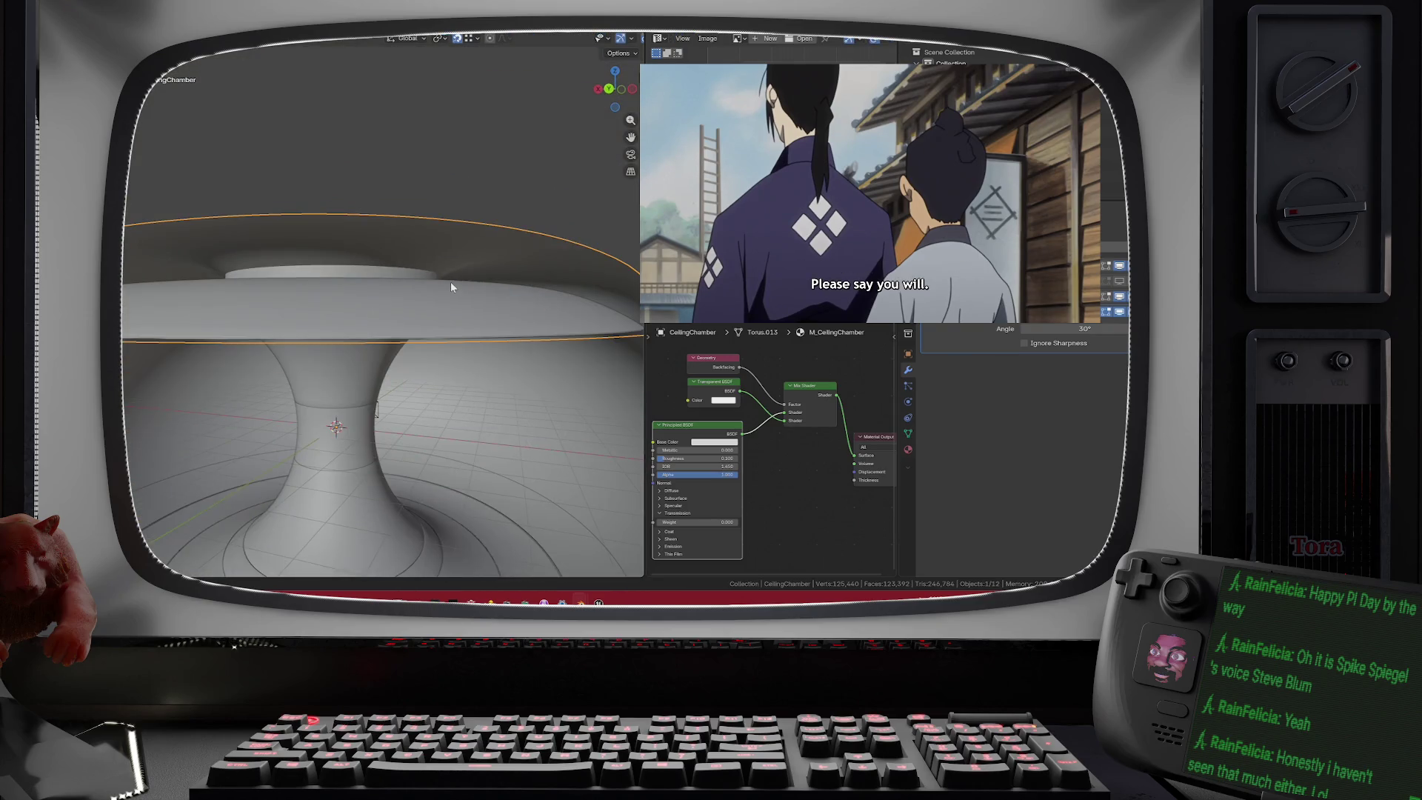
{"action": "key", "text": "h"}
{"action": "left_click", "coordinate": [452, 289]}
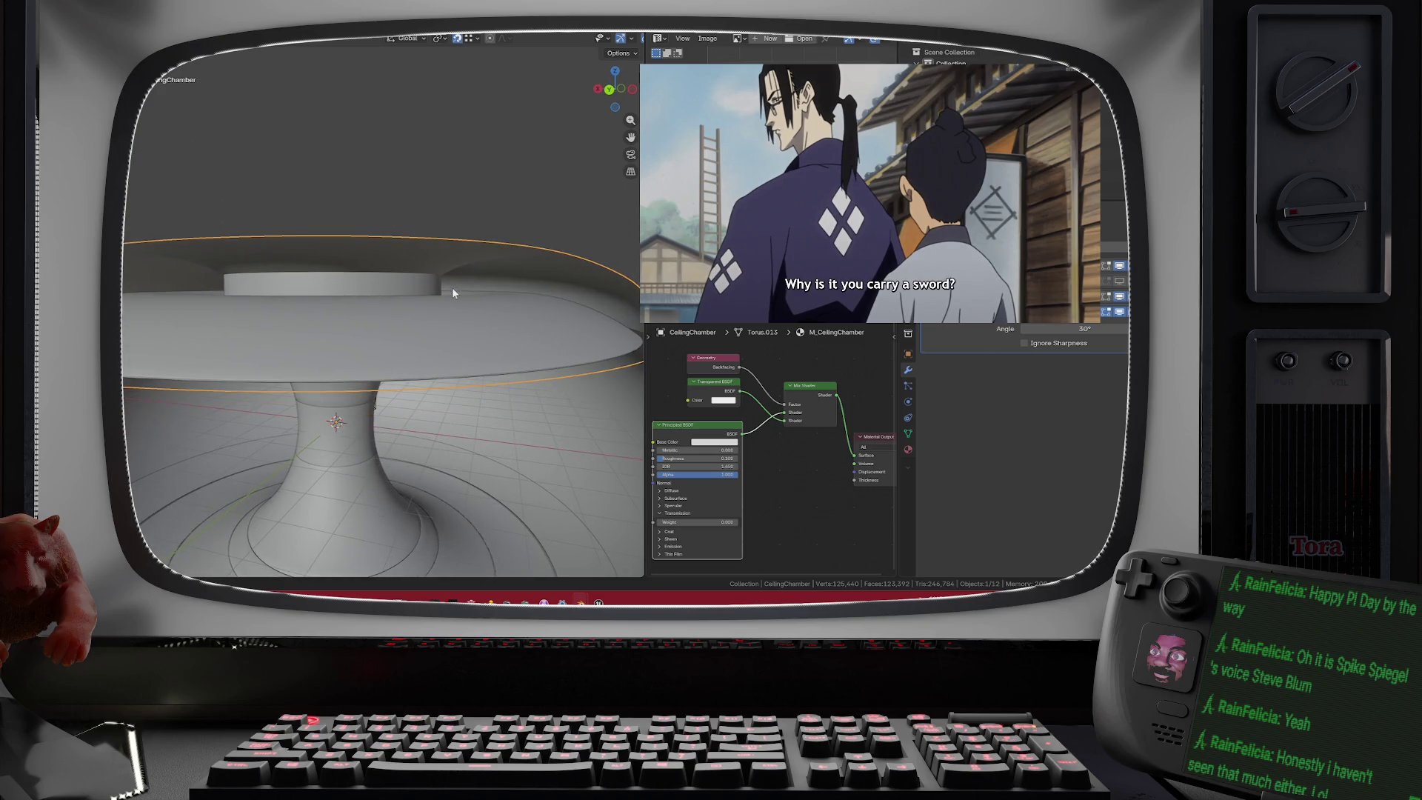
{"action": "key", "text": "Tab"}
- Raise the selected Torus.013 edge loop 0.30 m along Z with smooth proportional falloff
{"action": "left_click_drag", "start_coordinate": [435, 300], "coordinate": [423, 290]}
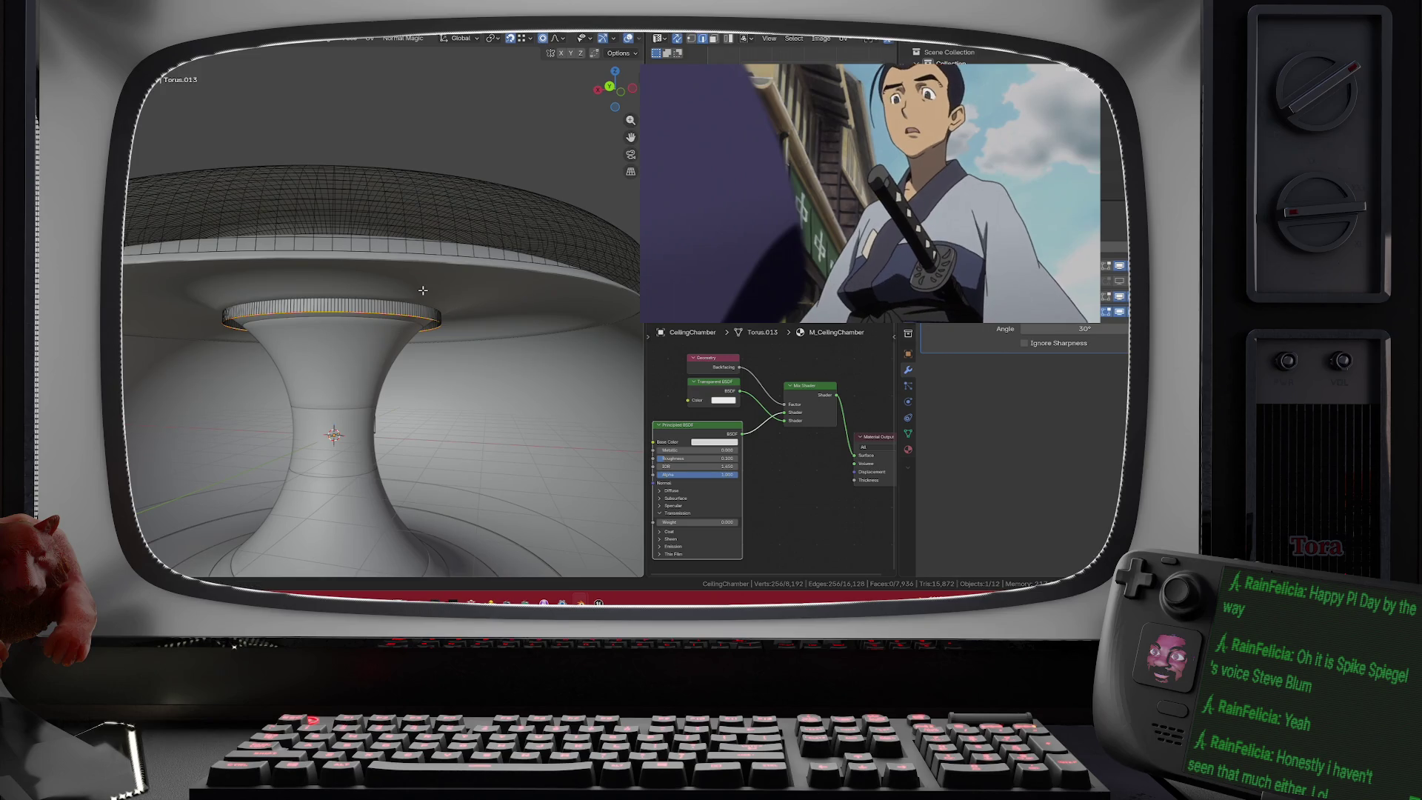
{"action": "left_click_drag", "start_coordinate": [423, 291], "coordinate": [433, 275]}
{"action": "key", "text": "g"}
{"action": "key", "text": "z"}
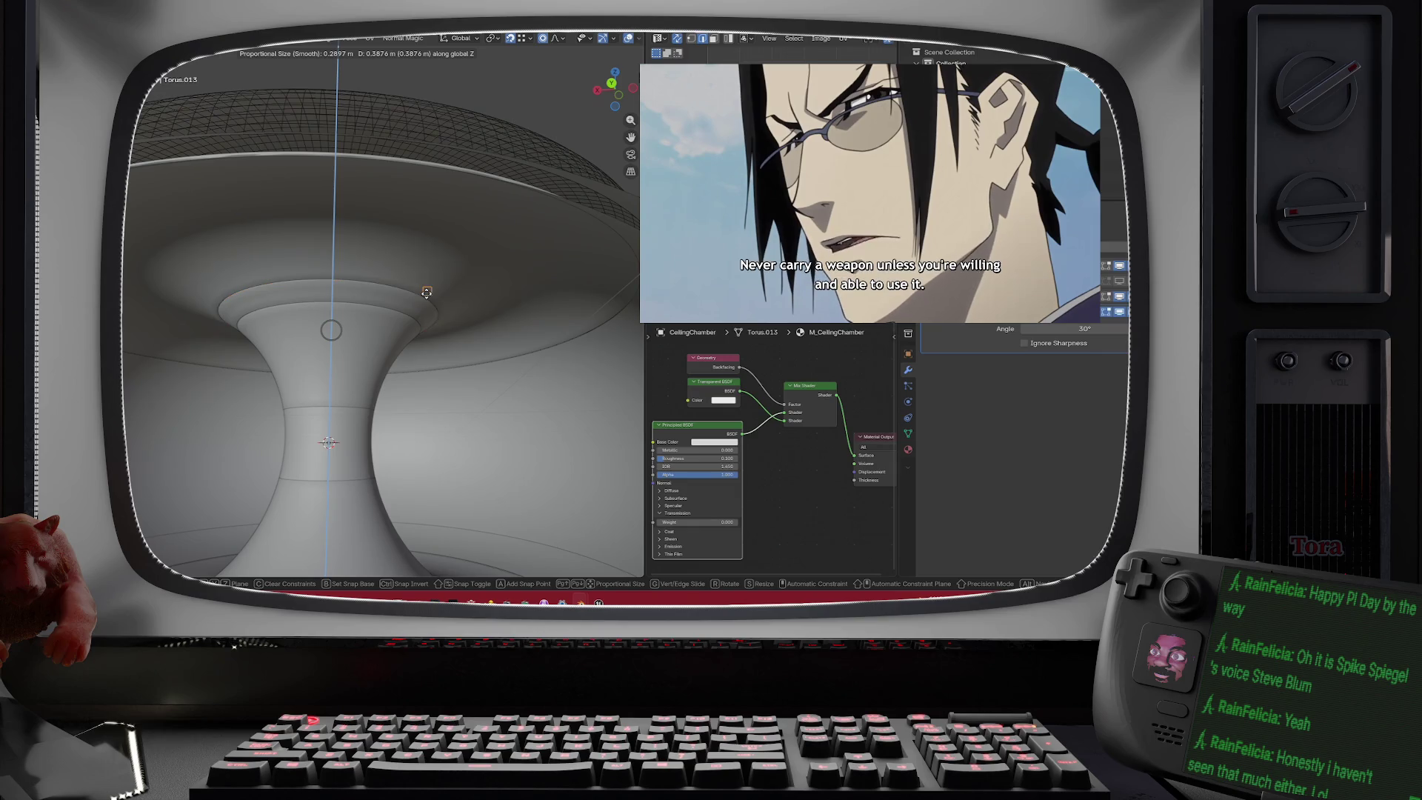
{"action": "left_click", "coordinate": [425, 297]}
{"action": "scroll", "coordinate": [426, 289], "scroll_direction": "up", "scroll_amount": 5}
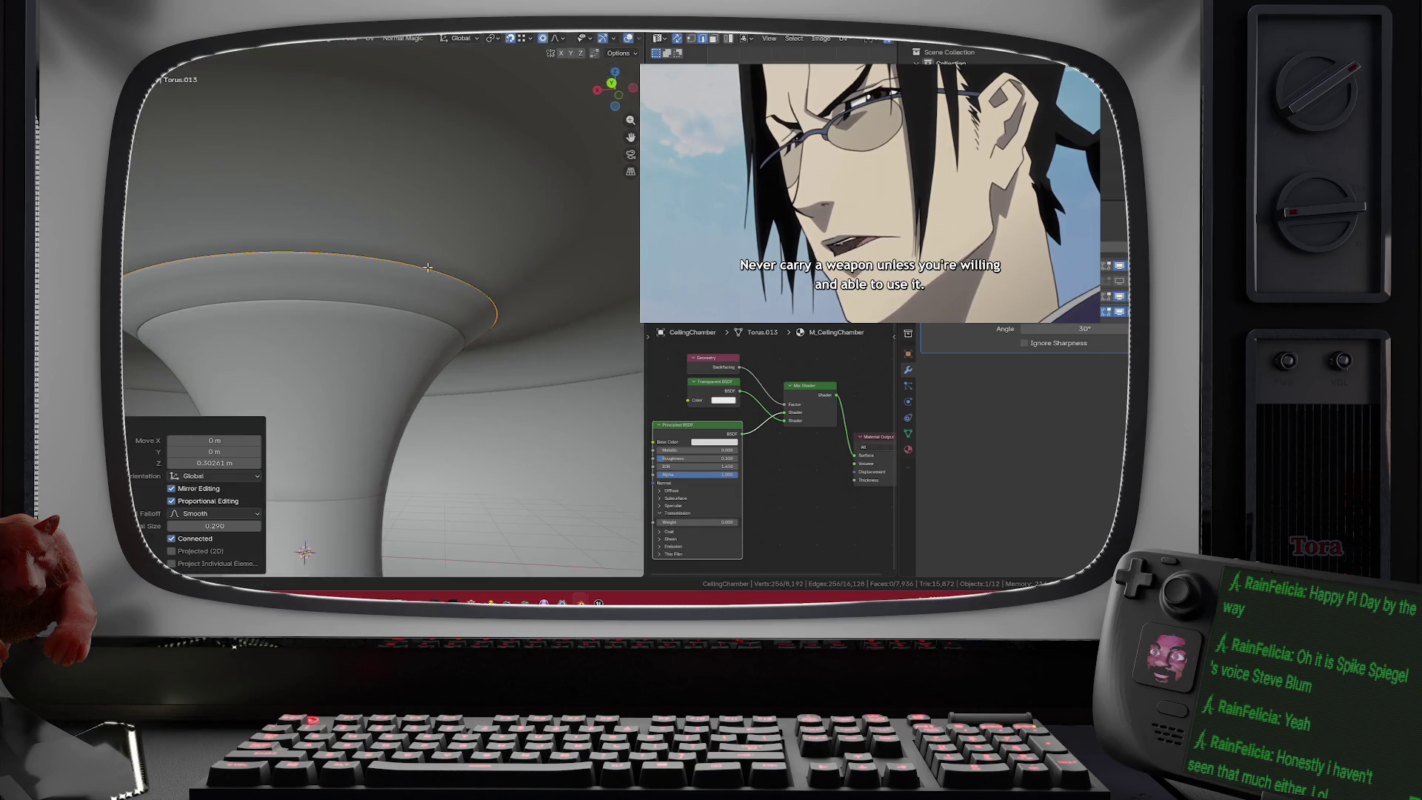
{"action": "scroll", "coordinate": [427, 286], "scroll_direction": "up", "scroll_amount": 5}
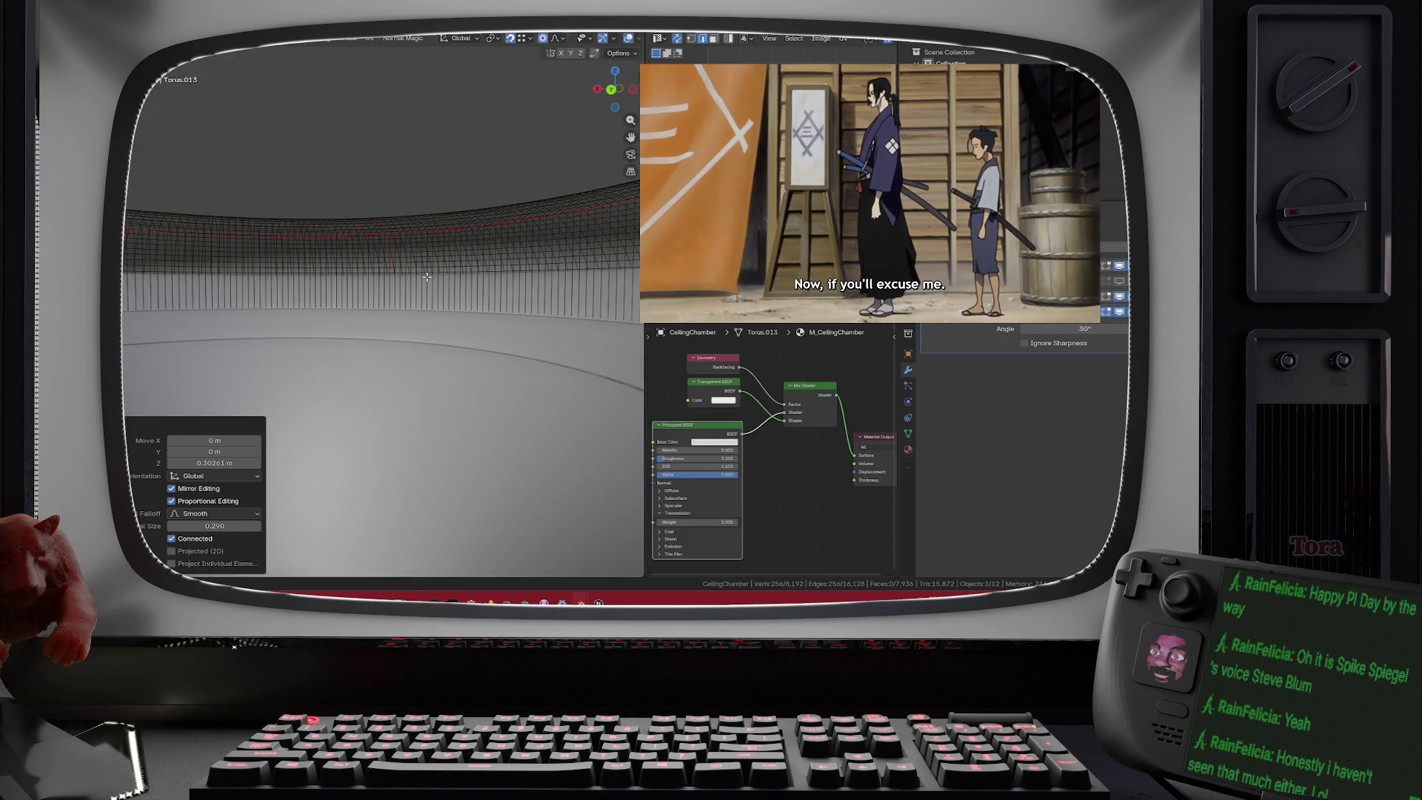
{"action": "mouse_move", "coordinate": [523, 282]}
{"action": "left_mouse_down"}
{"action": "mouse_move", "coordinate": [443, 228]}
{"action": "mouse_move", "coordinate": [164, 231]}
{"action": "mouse_move", "coordinate": [319, 280]}
{"action": "left_mouse_up"}
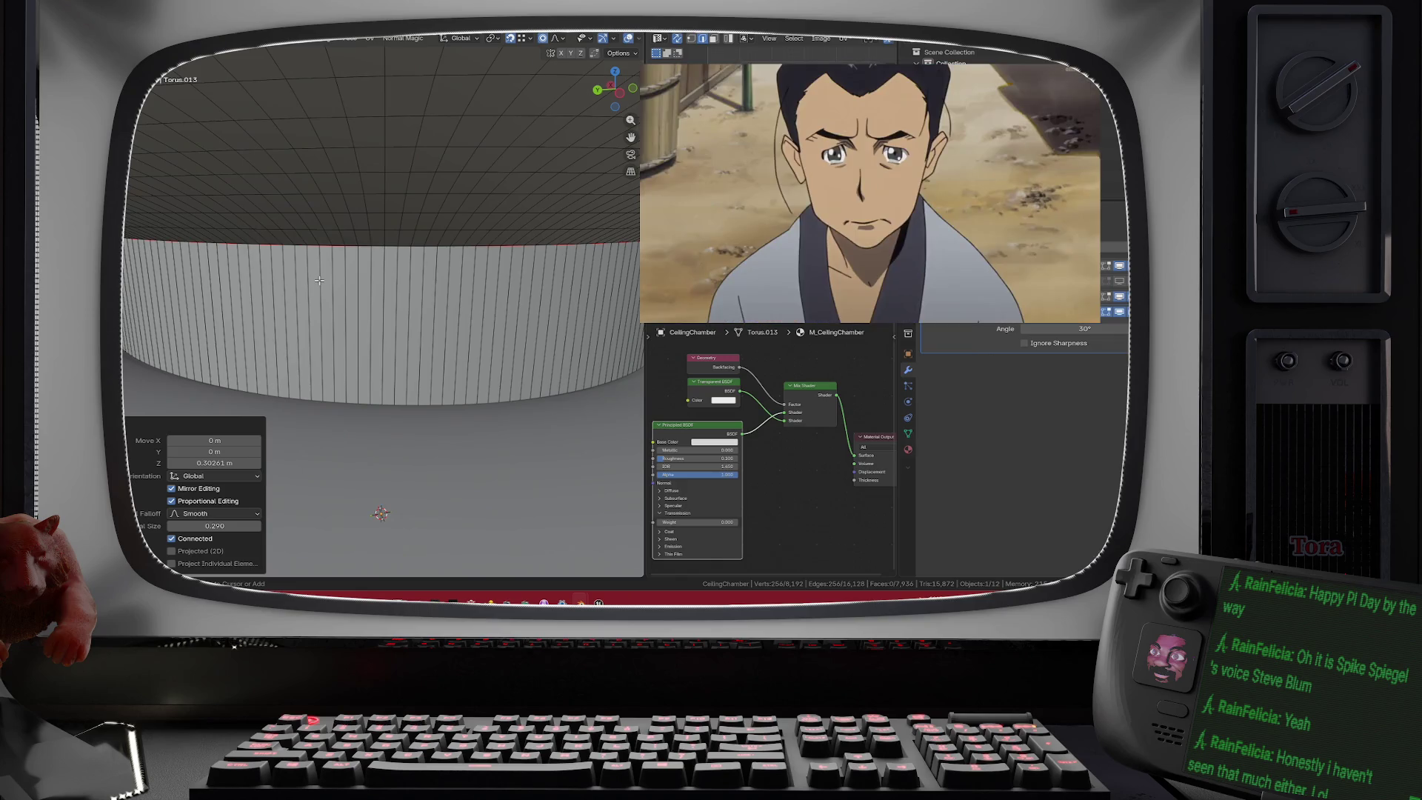
- Add 12 centred horizontal loop cuts around the chamber's curved wall
{"action": "key", "text": "ctrl+r"}
{"action": "scroll", "coordinate": [319, 280], "scroll_direction": "up", "scroll_amount": 4}
{"action": "scroll", "coordinate": [319, 280], "scroll_direction": "up", "scroll_amount": 3}
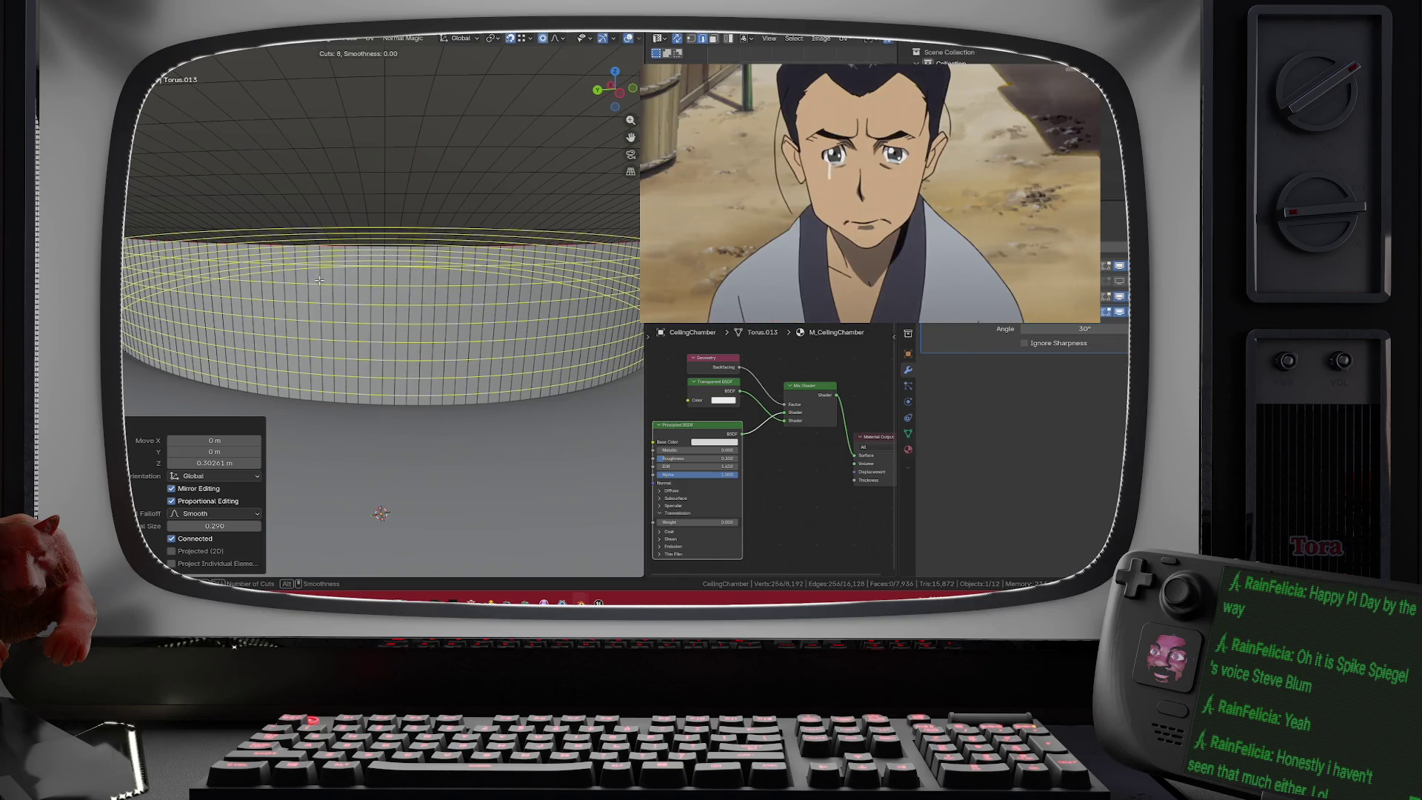
{"action": "scroll", "coordinate": [320, 280], "scroll_direction": "up", "scroll_amount": 4}
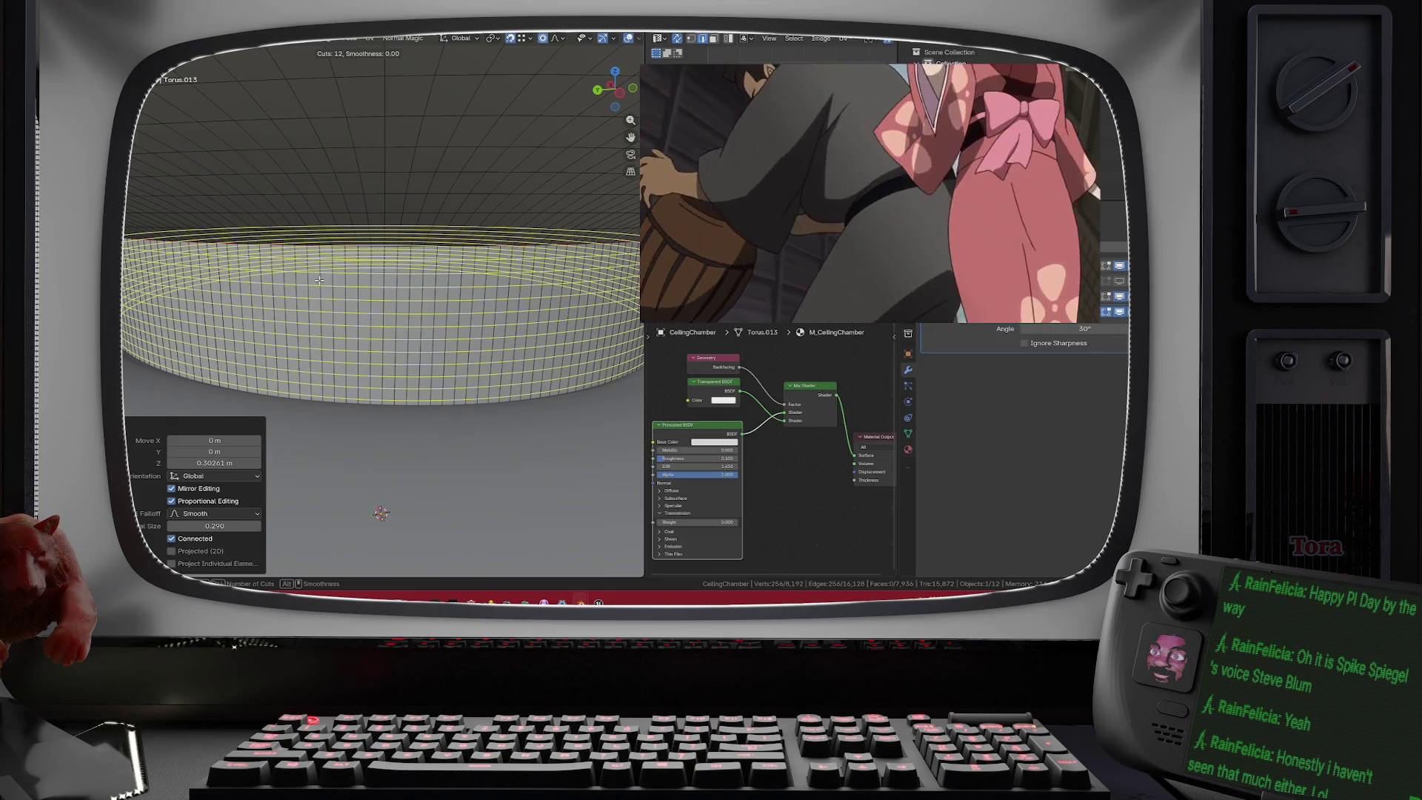
{"action": "left_click", "coordinate": [319, 280]}
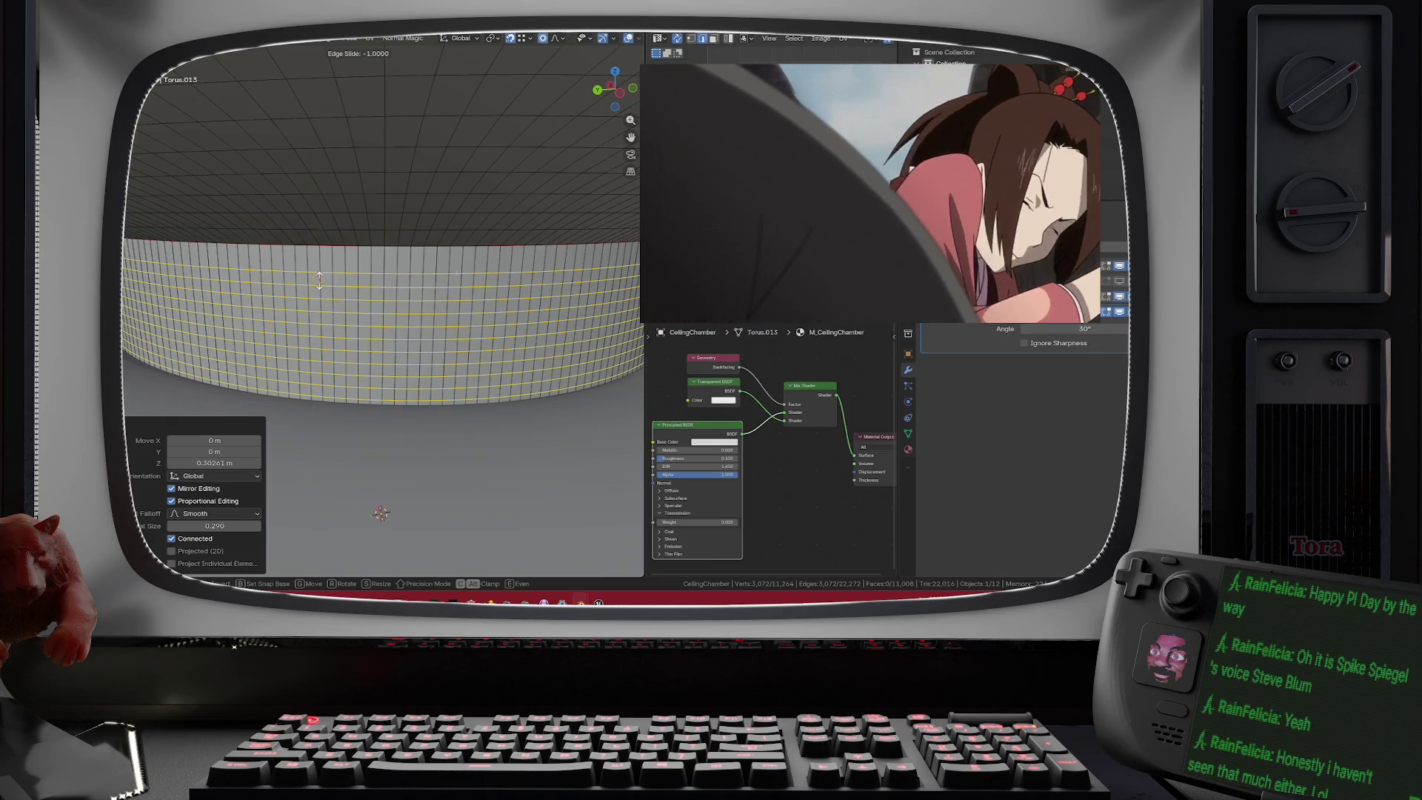
{"action": "right_click", "coordinate": [374, 280]}
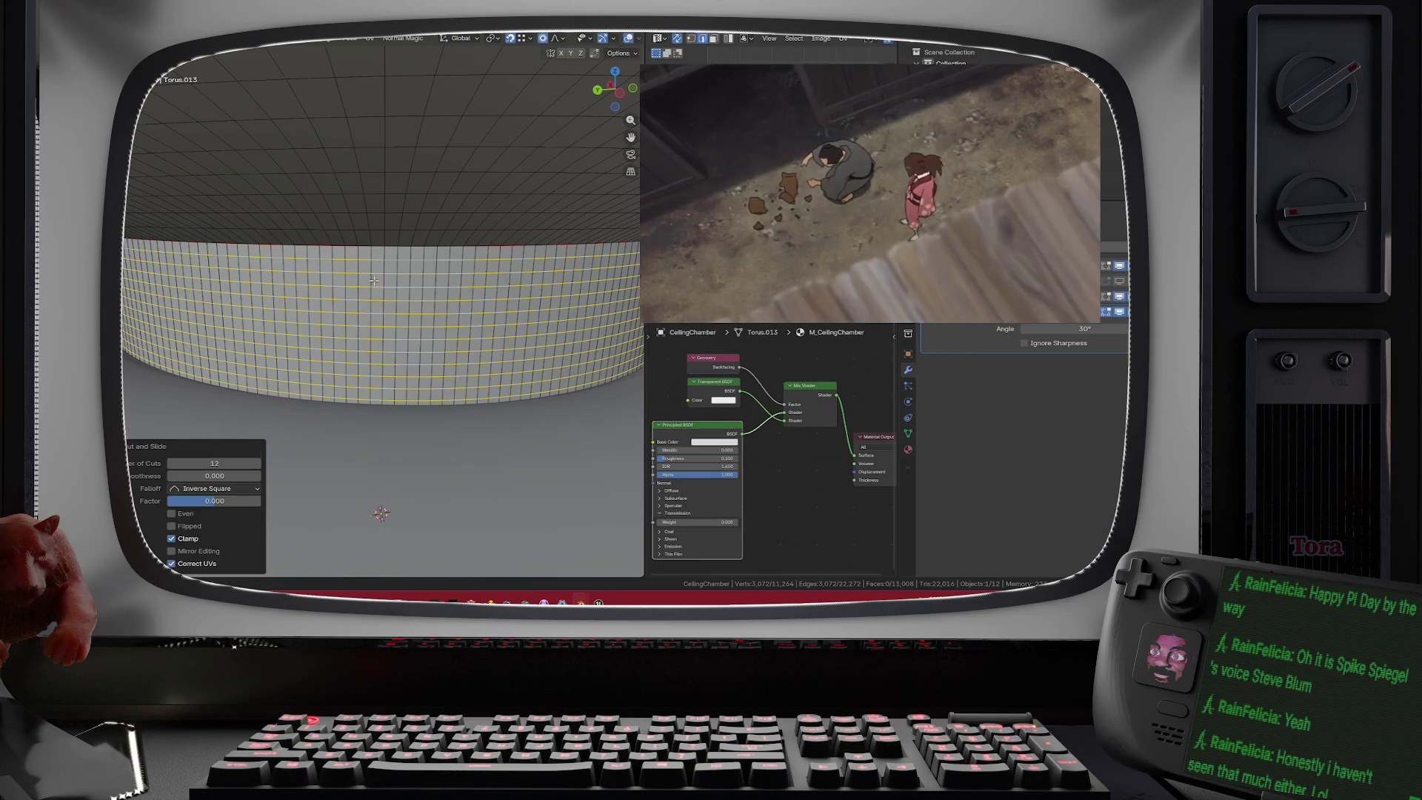
{"action": "left_click_drag", "start_coordinate": [385, 354], "coordinate": [316, 311]}
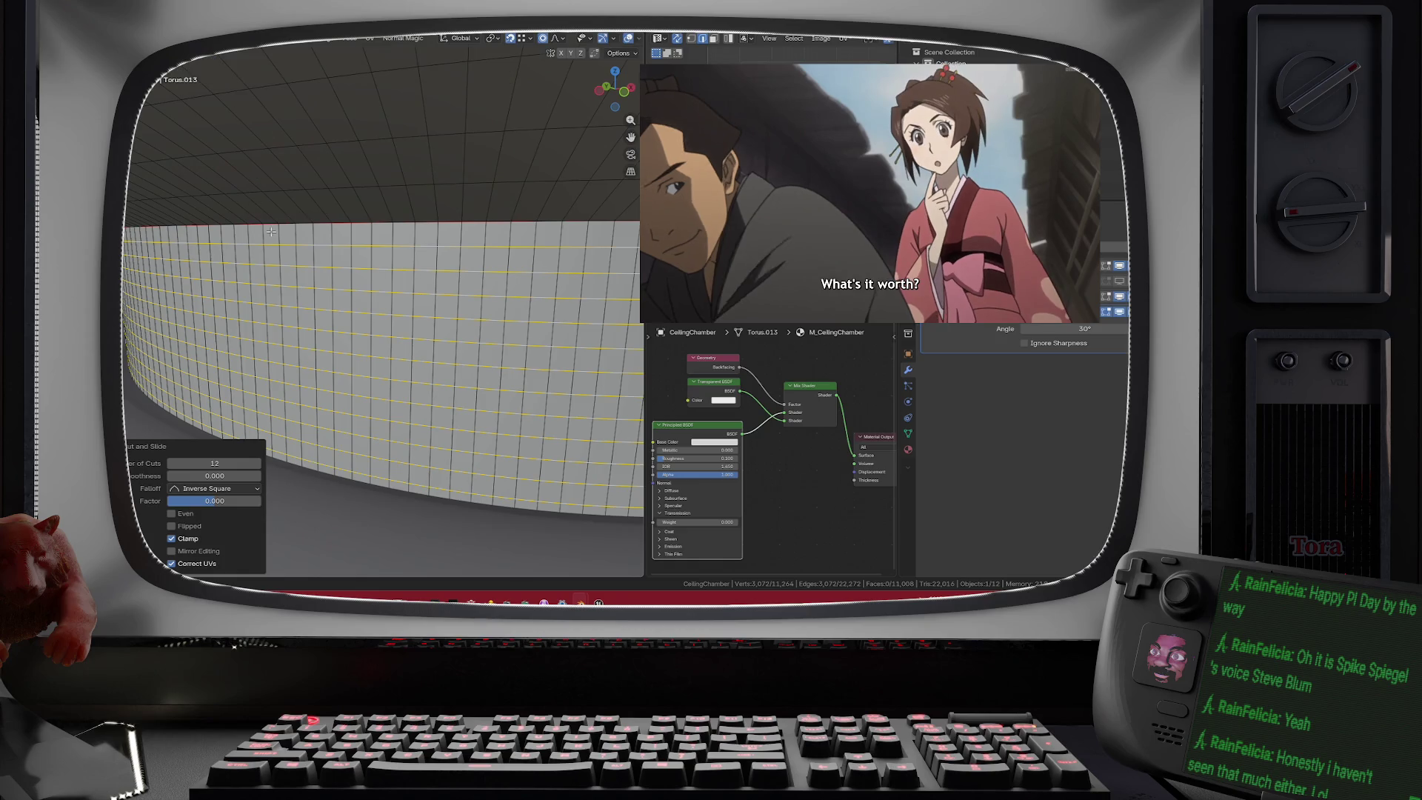
{"action": "left_click", "coordinate": [514, 211], "text": "alt"}
- Clear Sharp from the top edge loop, then mark and clear its seam
{"action": "right_click", "coordinate": [515, 211]}
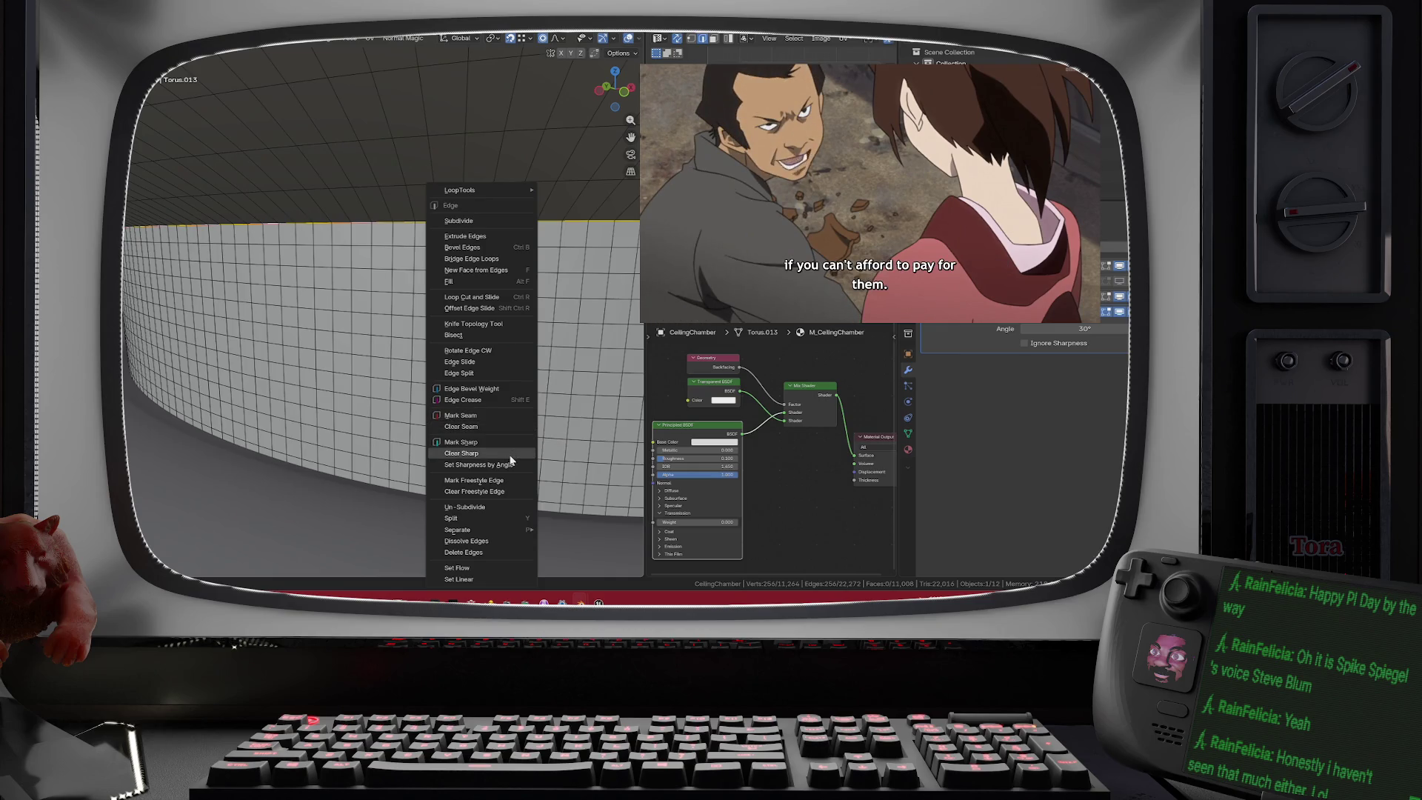
{"action": "left_click", "coordinate": [510, 453]}
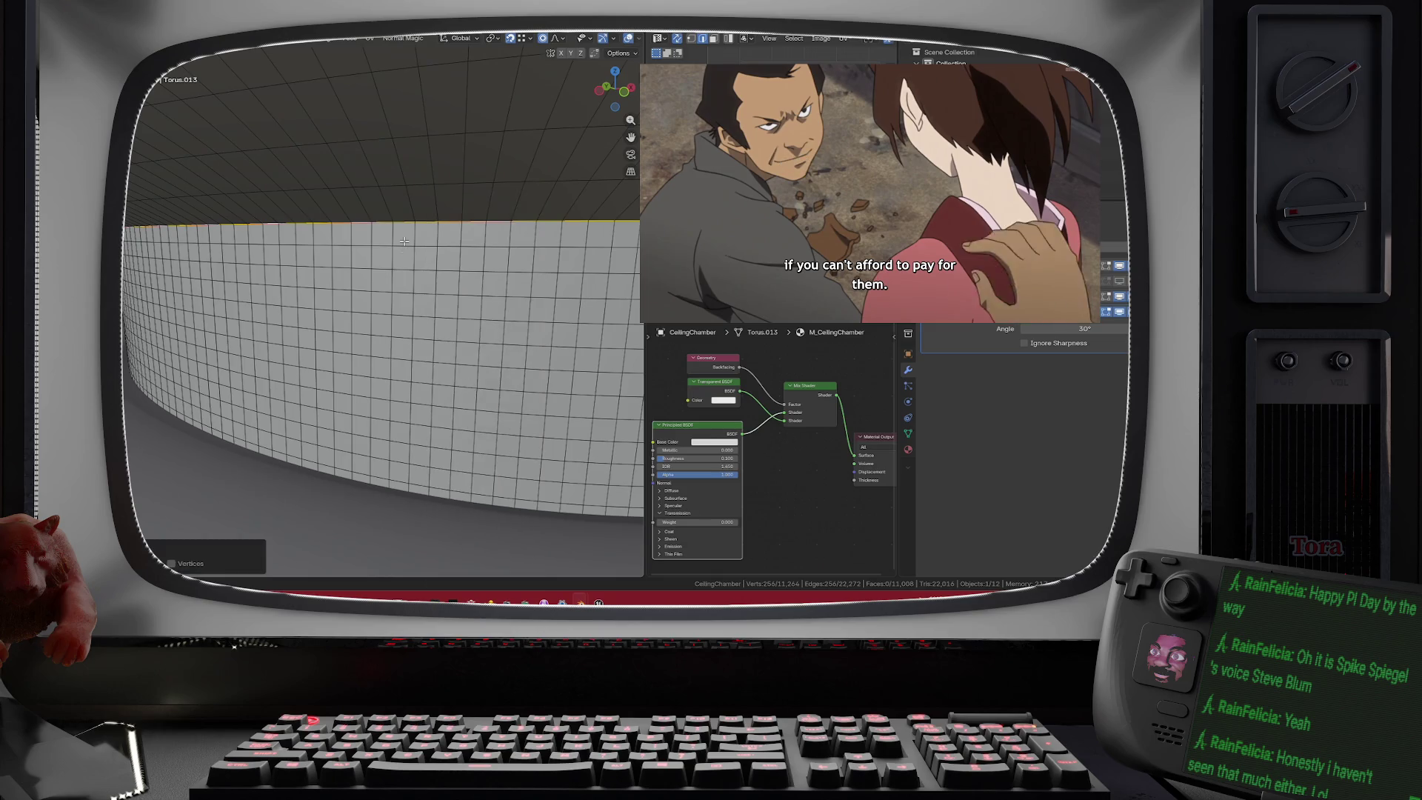
{"action": "right_click", "coordinate": [405, 217]}
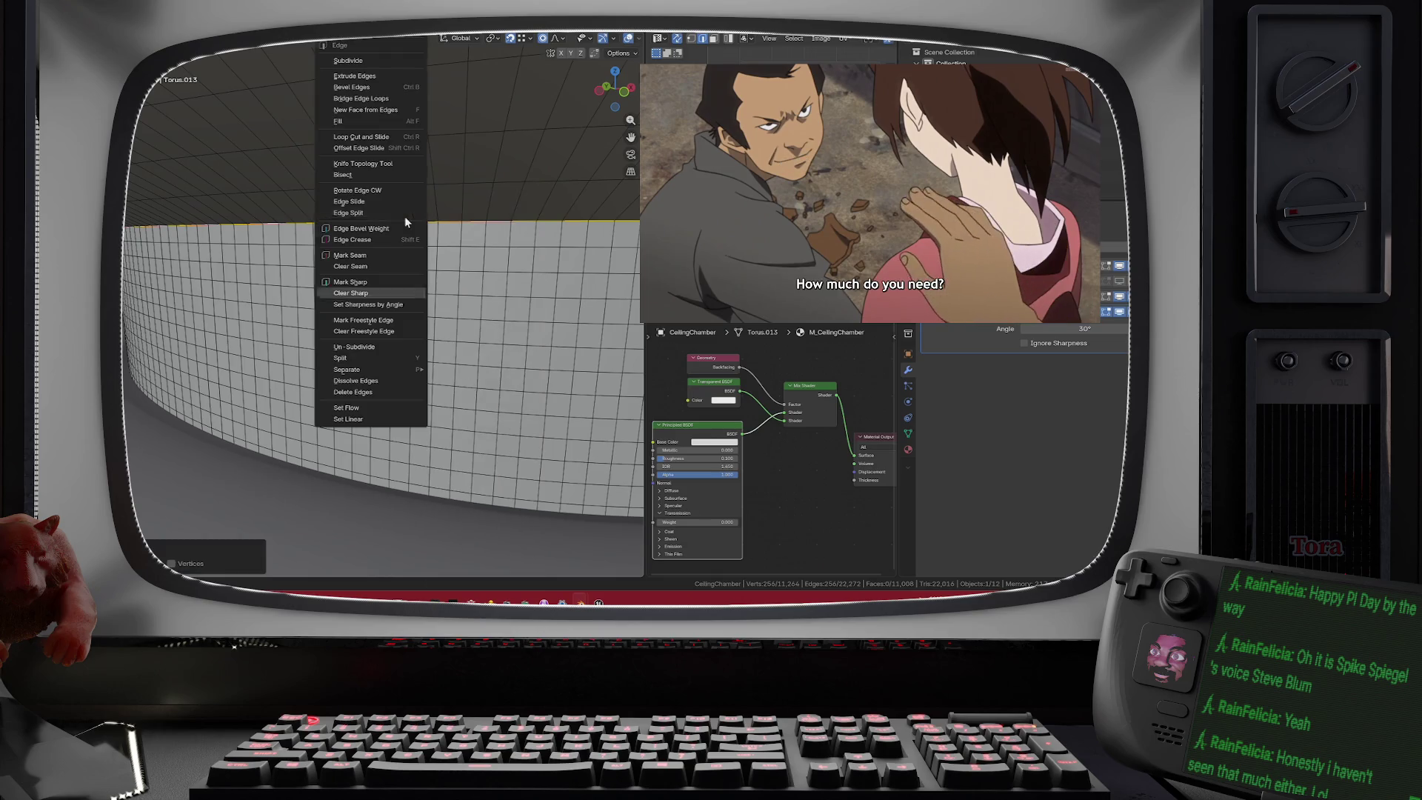
{"action": "left_click", "coordinate": [405, 257]}
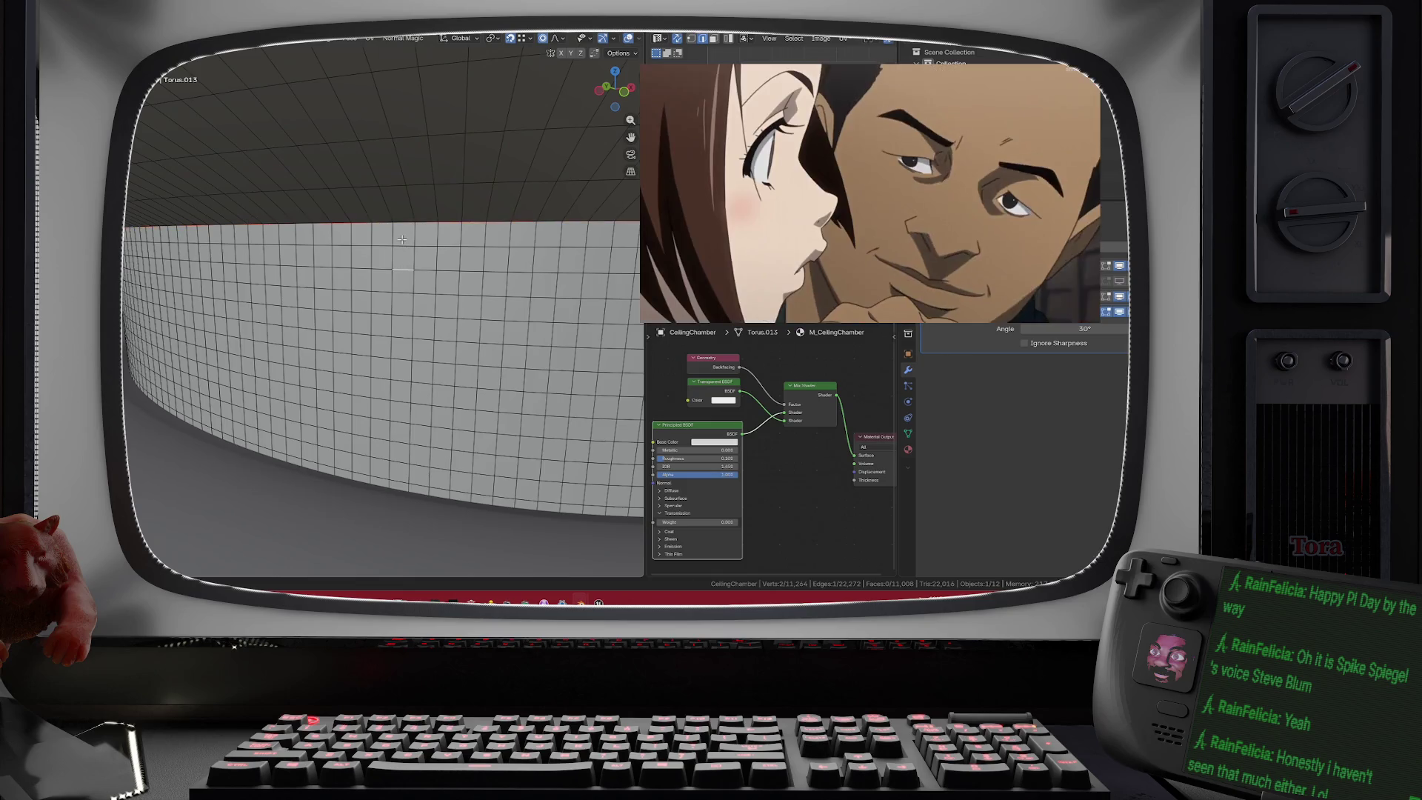
{"action": "right_click", "coordinate": [401, 220]}
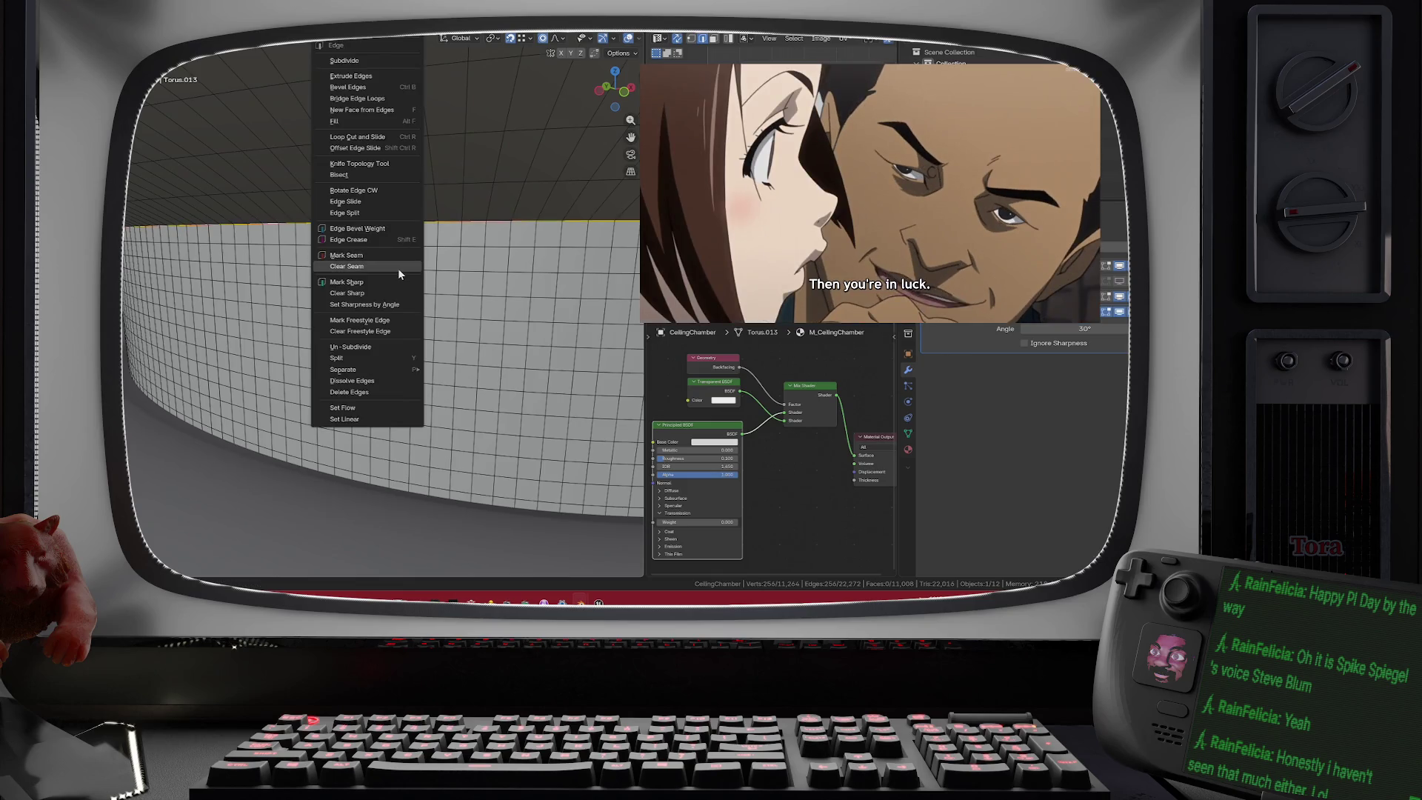
{"action": "left_click", "coordinate": [398, 267]}
- Frame the selected loop, preview the chamber in rendered shading, and return to Edit Mode
{"action": "key", "text": "KP_Decimal"}
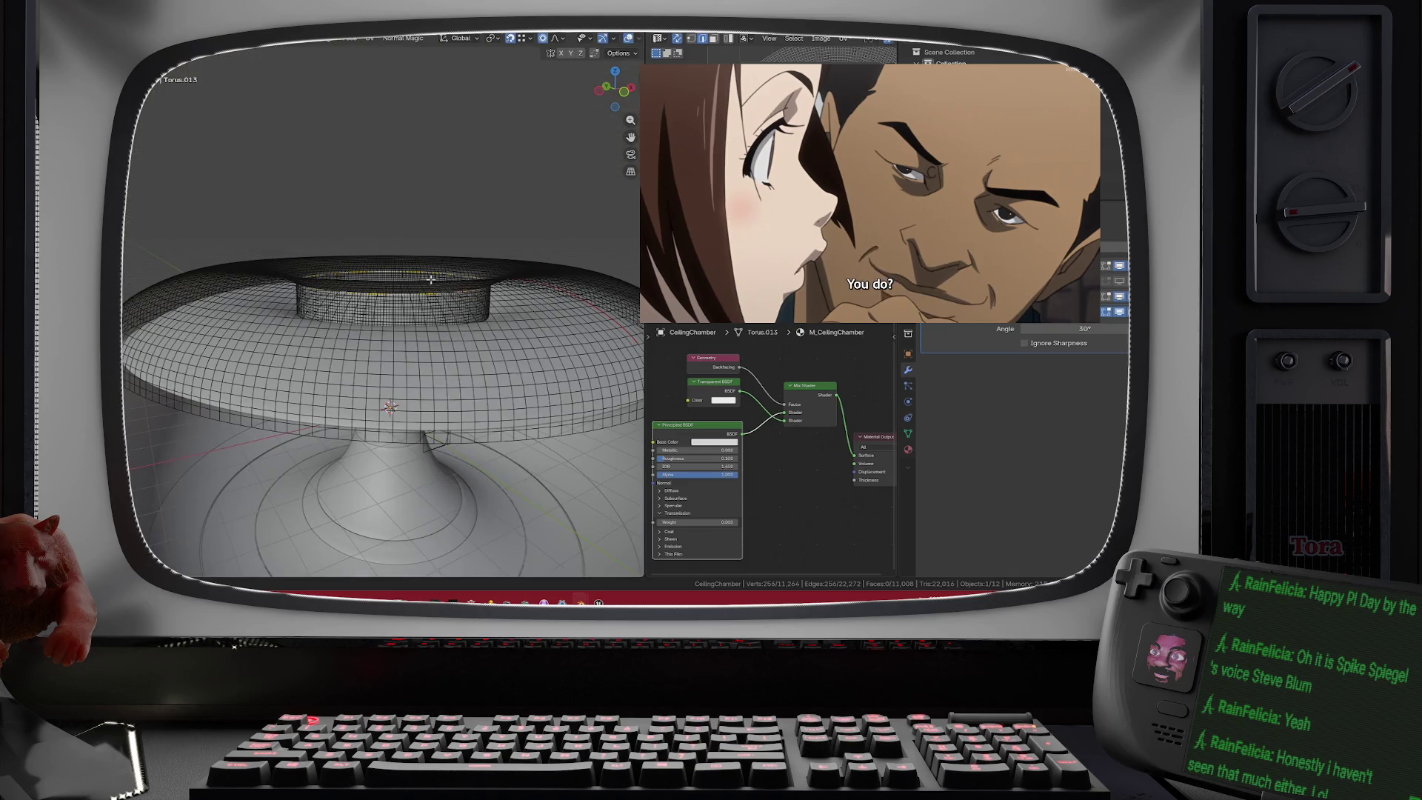
{"action": "scroll", "coordinate": [424, 279], "scroll_direction": "down", "scroll_amount": 4}
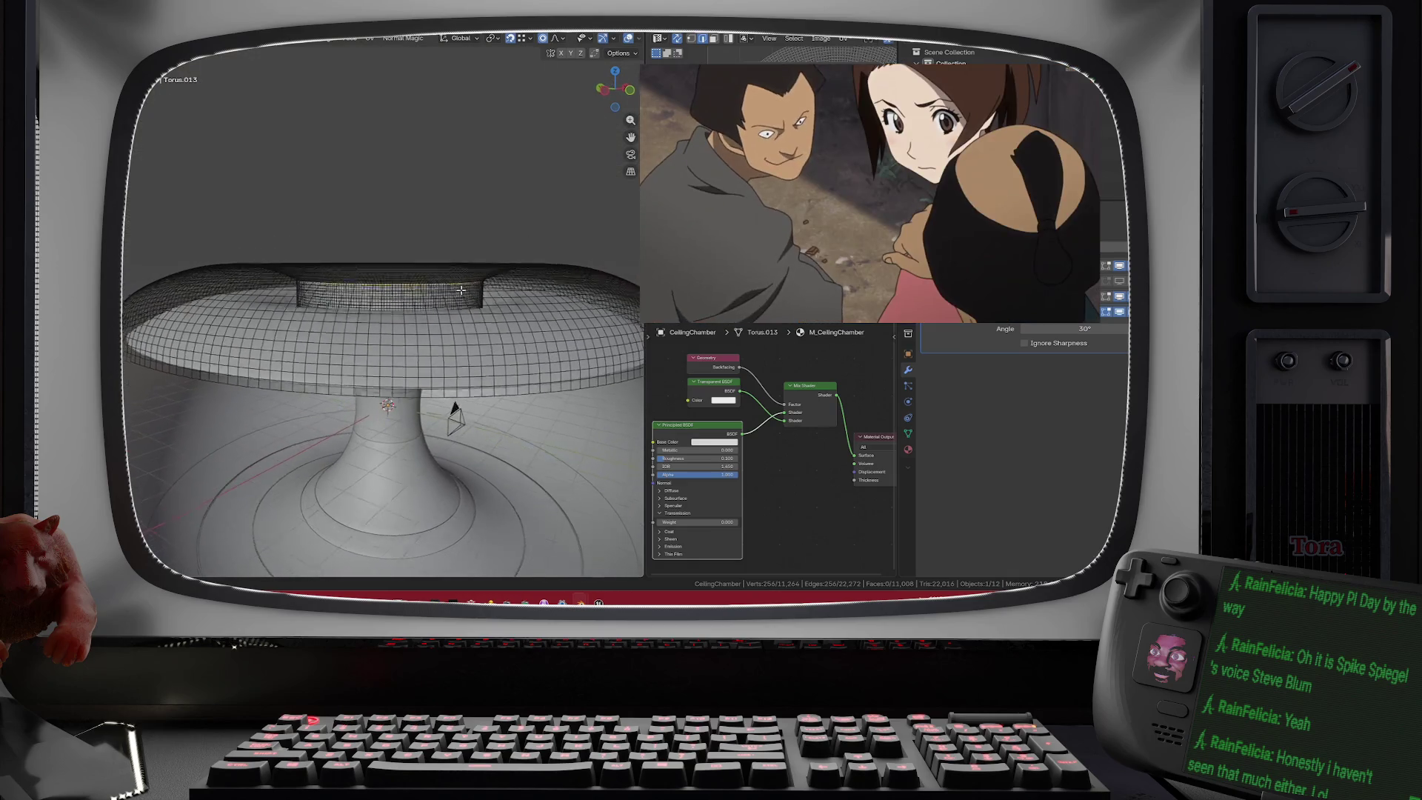
{"action": "mouse_move", "coordinate": [463, 288]}
{"action": "left_mouse_down"}
{"action": "mouse_move", "coordinate": [405, 314]}
{"action": "mouse_move", "coordinate": [375, 247]}
{"action": "left_mouse_up"}
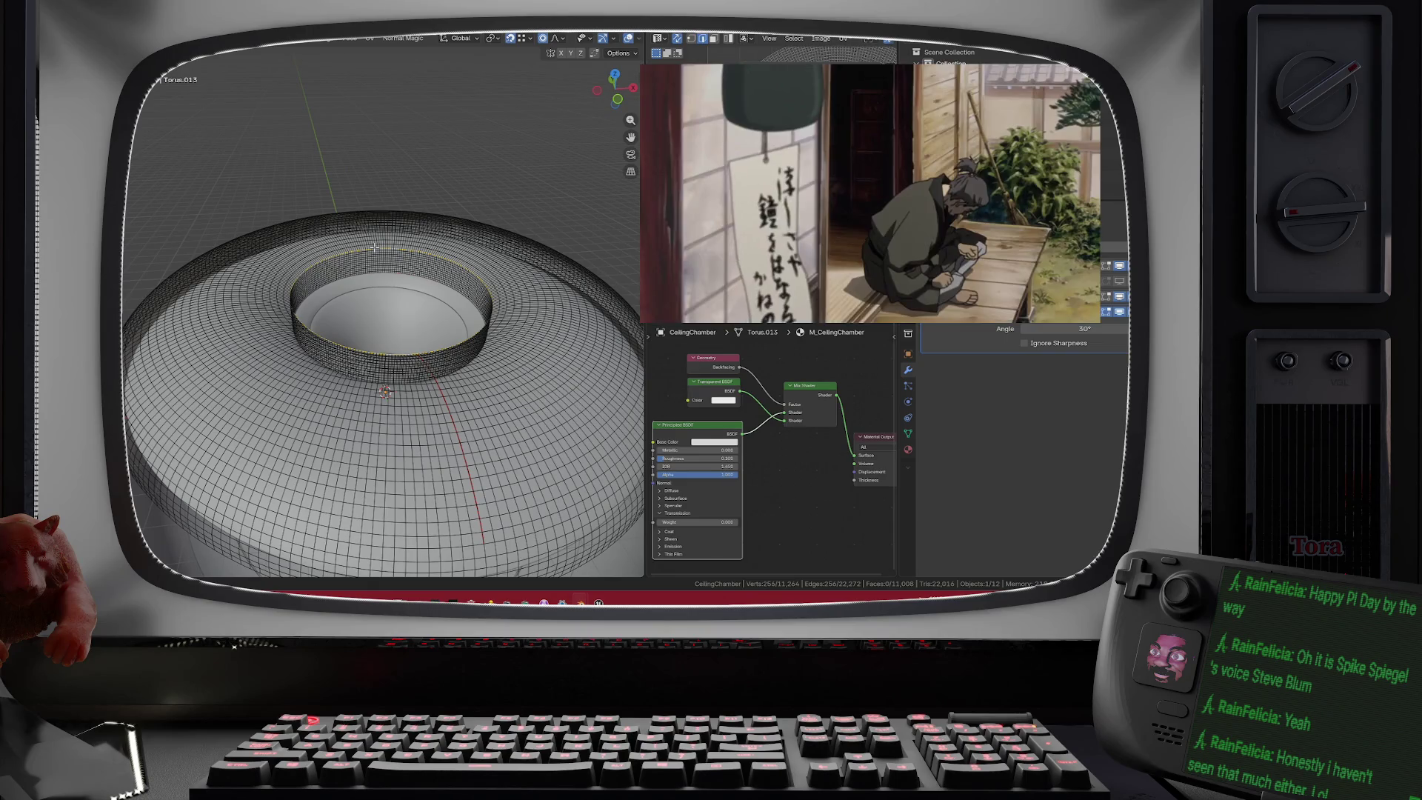
{"action": "scroll", "coordinate": [373, 230], "scroll_direction": "up", "scroll_amount": 3}
{"action": "scroll", "coordinate": [370, 211], "scroll_direction": "up", "scroll_amount": 2}
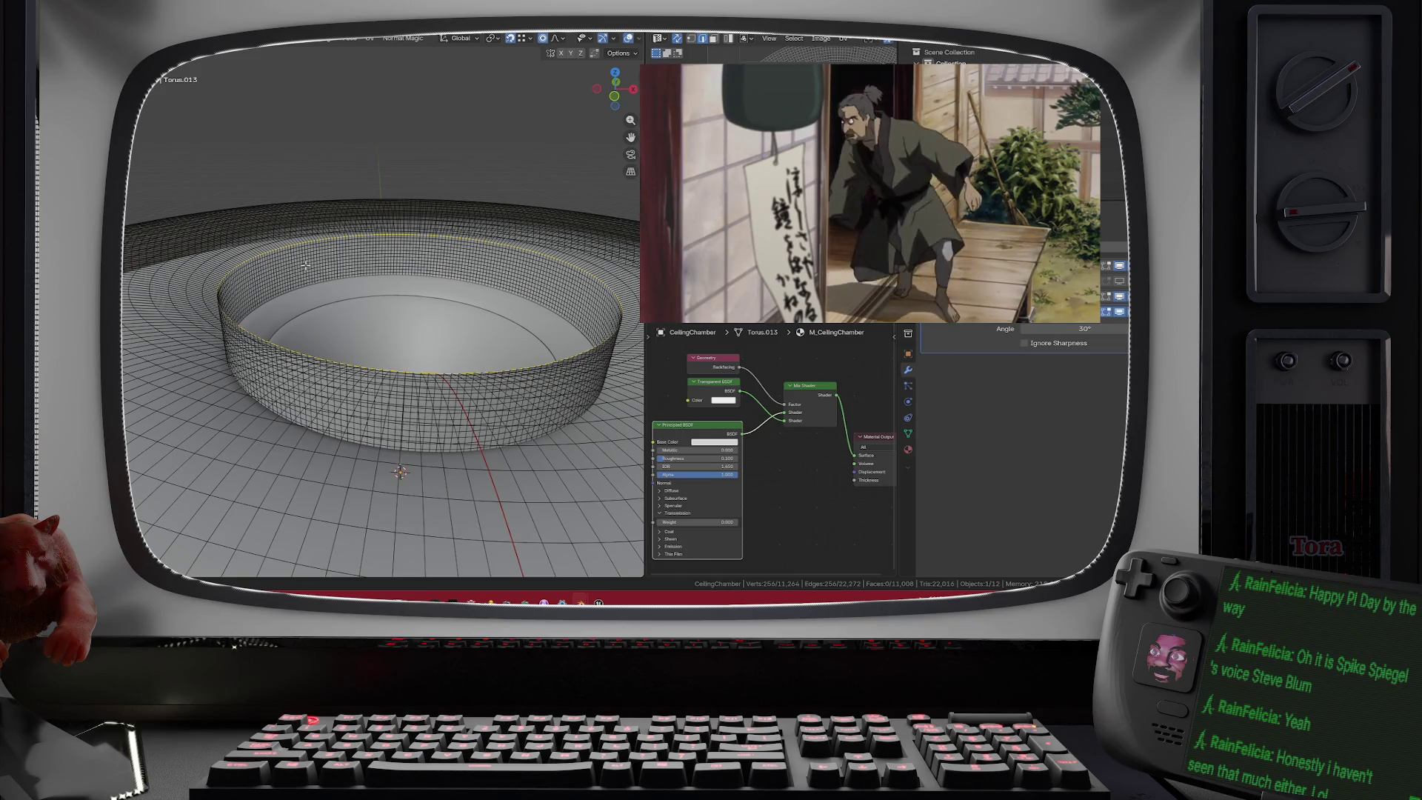
{"action": "scroll", "coordinate": [305, 264], "scroll_direction": "down", "scroll_amount": 2}
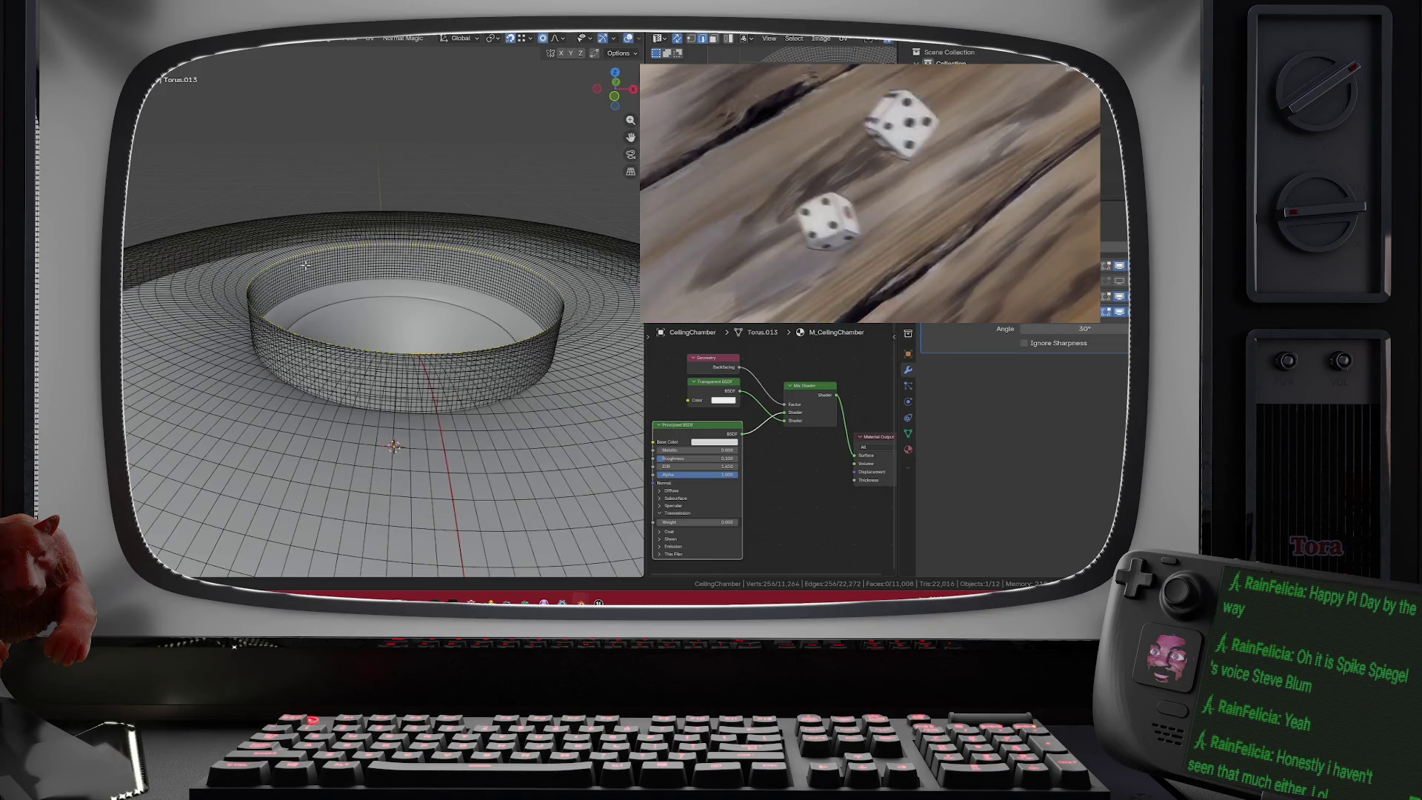
{"action": "scroll", "coordinate": [305, 265], "scroll_direction": "up", "scroll_amount": 5}
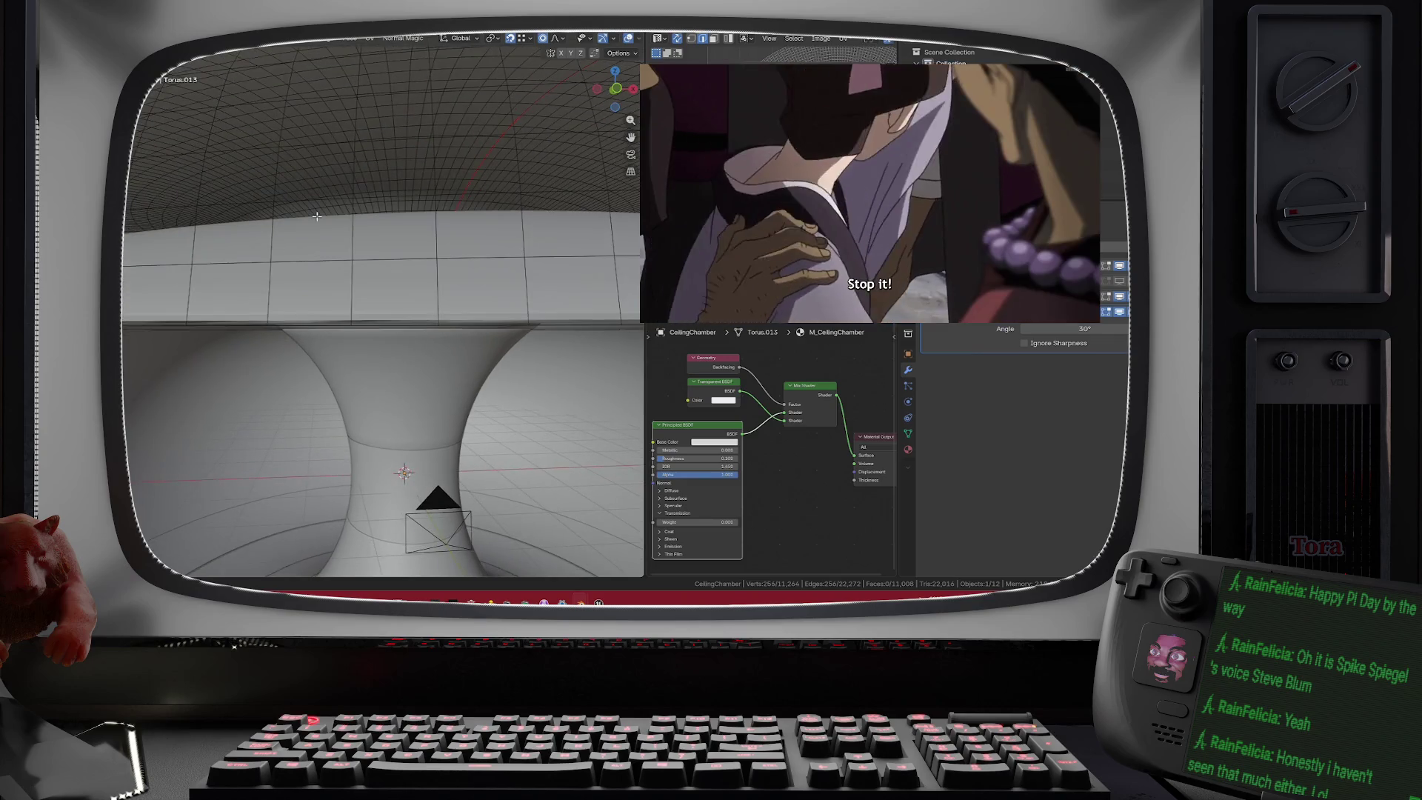
{"action": "scroll", "coordinate": [317, 215], "scroll_direction": "down", "scroll_amount": 3}
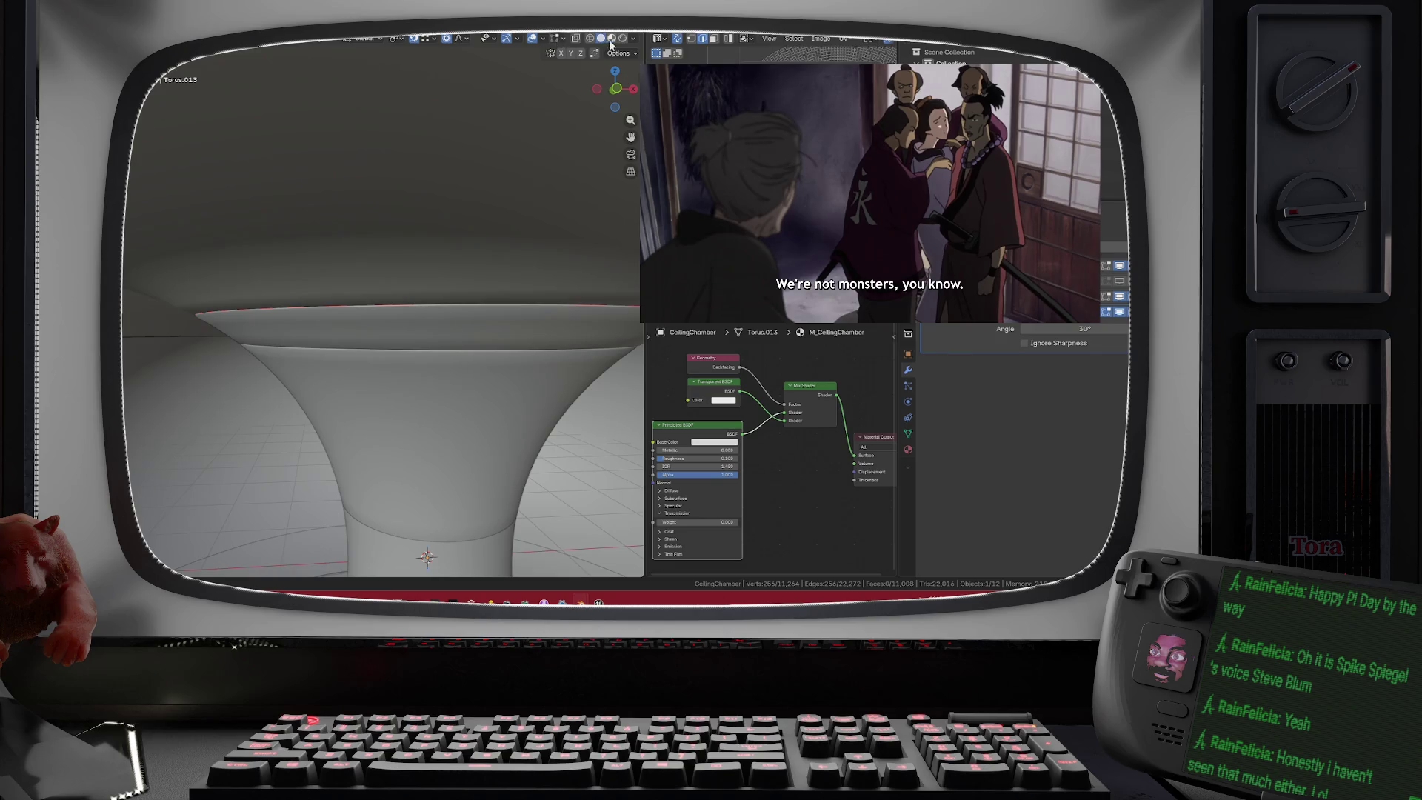
{"action": "left_click", "coordinate": [622, 37]}
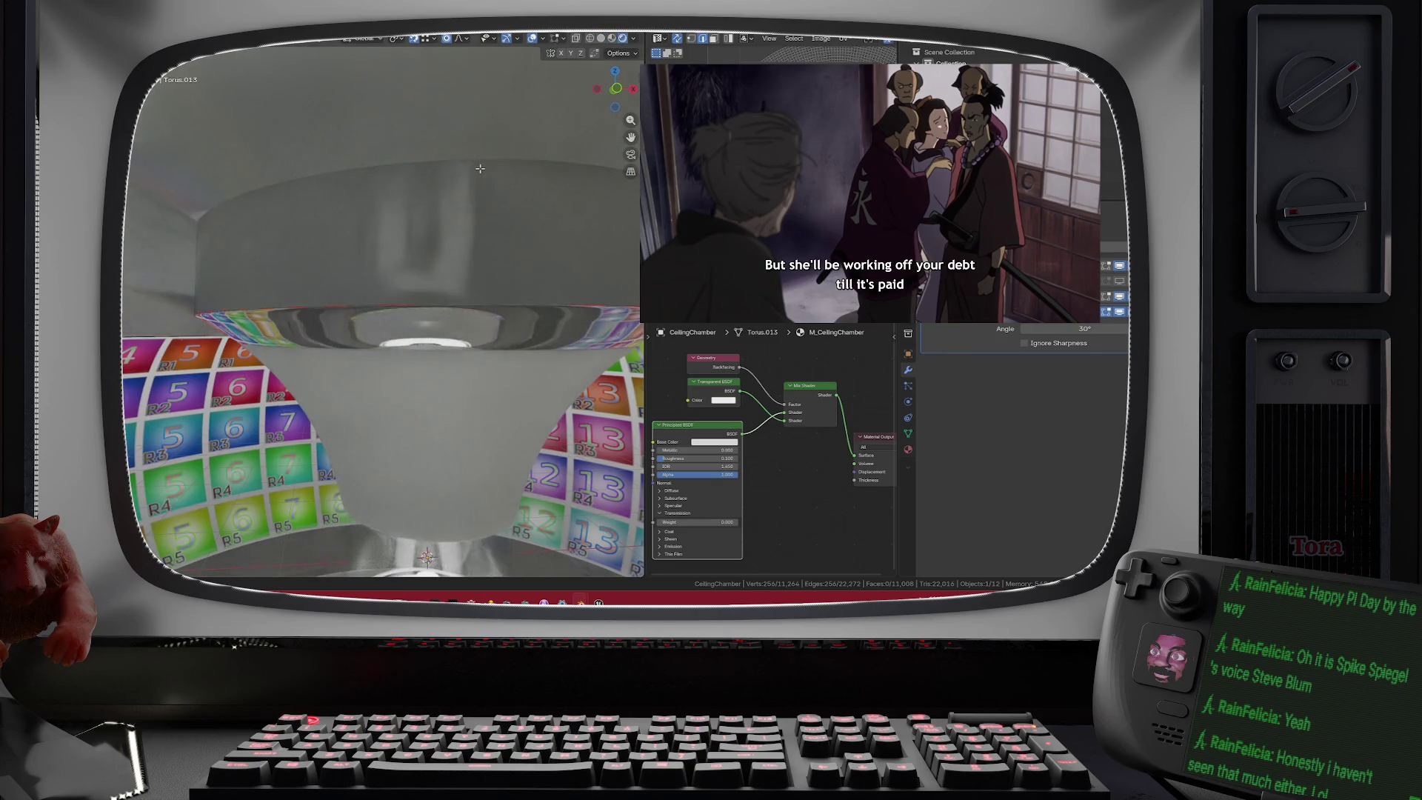
{"action": "key", "text": "Tab"}
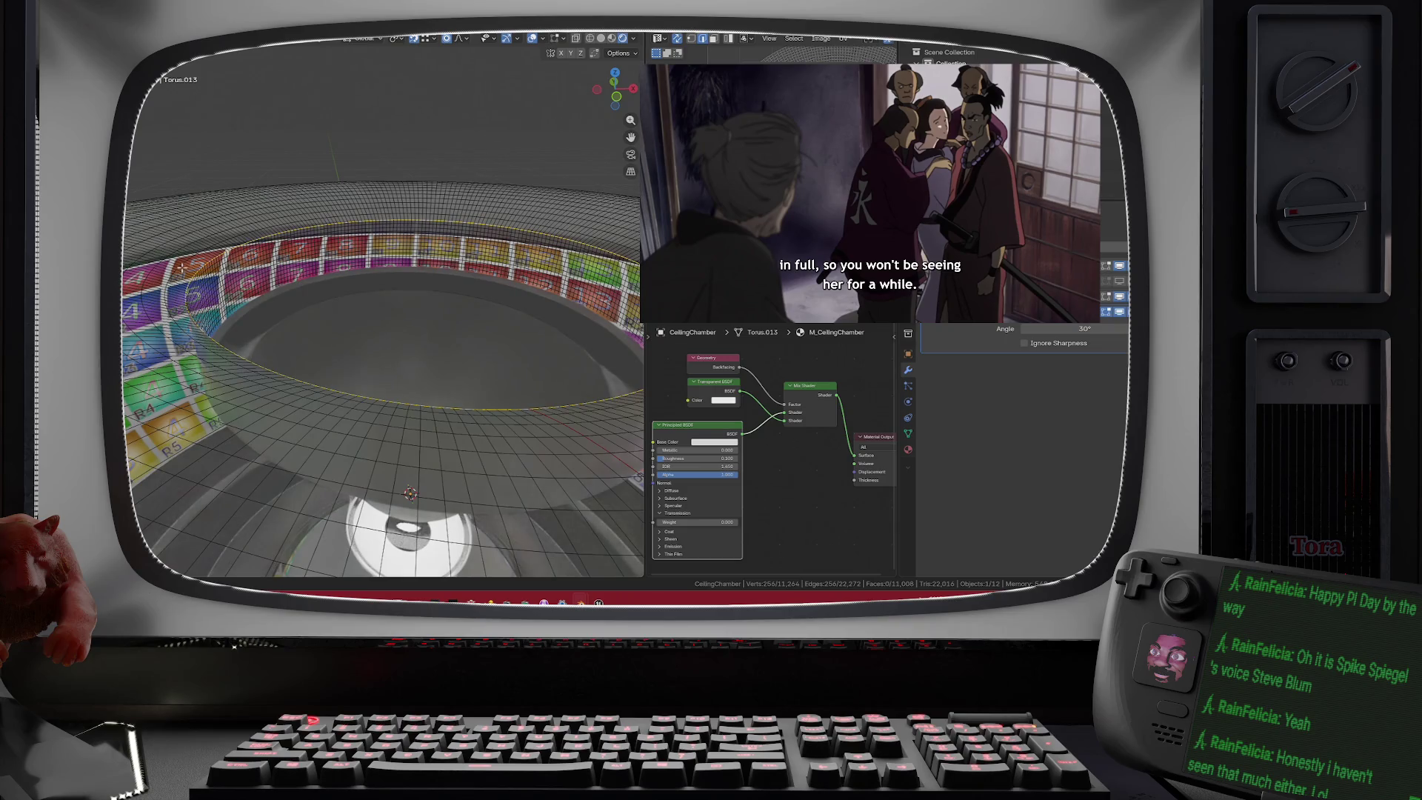
{"action": "left_click_drag", "start_coordinate": [181, 267], "coordinate": [284, 265]}
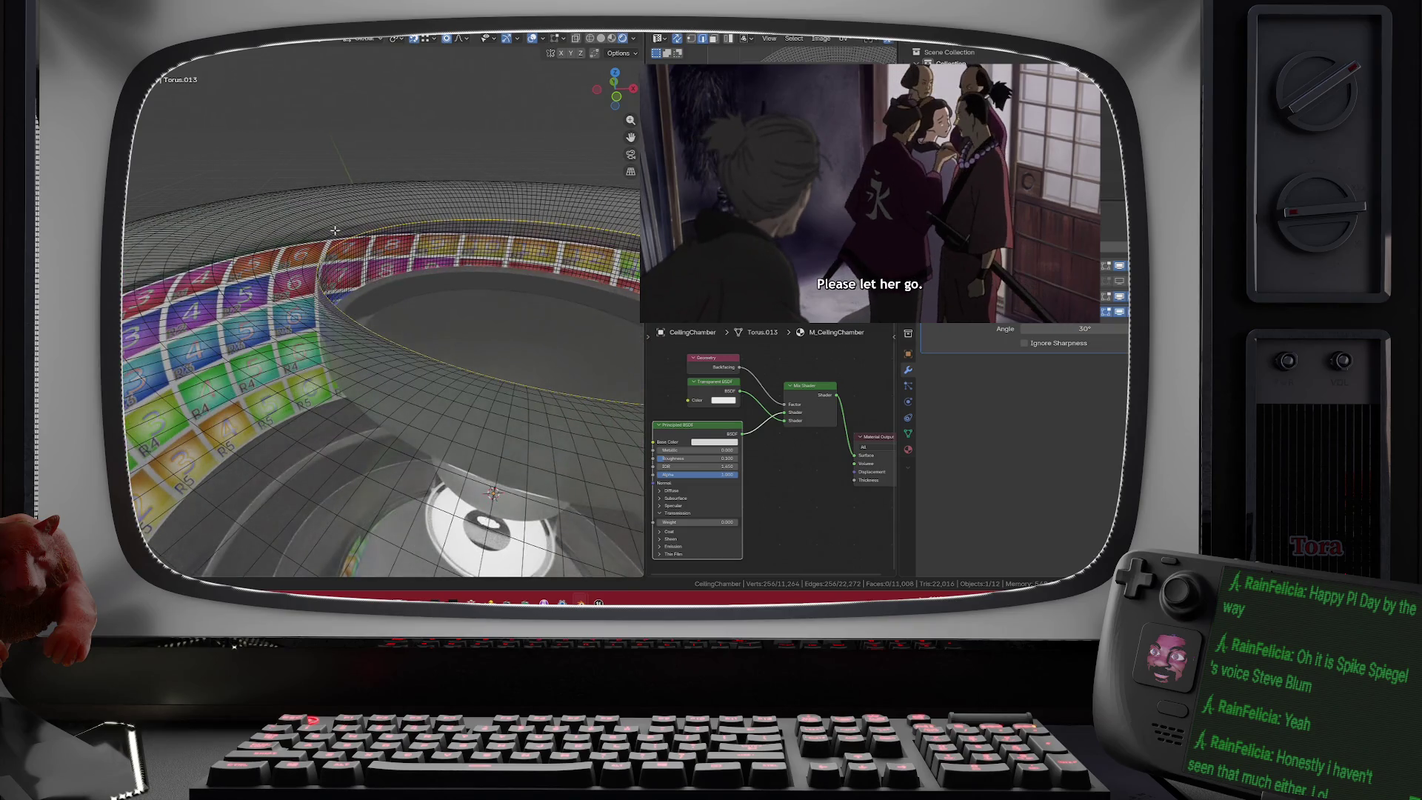
{"action": "scroll", "coordinate": [331, 200], "scroll_direction": "up", "scroll_amount": 3}
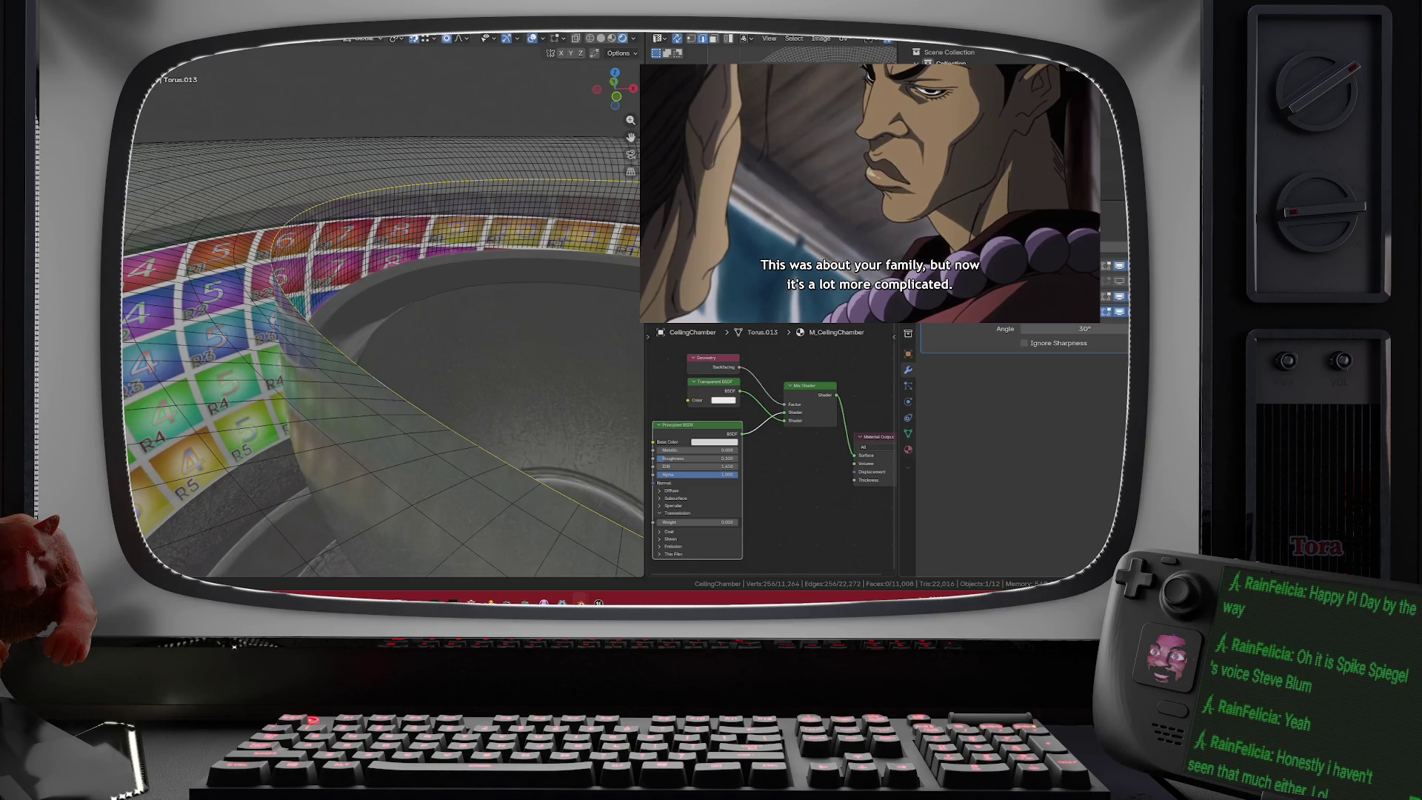
{"action": "scroll", "coordinate": [1022, 415], "scroll_direction": "up", "scroll_amount": 5}
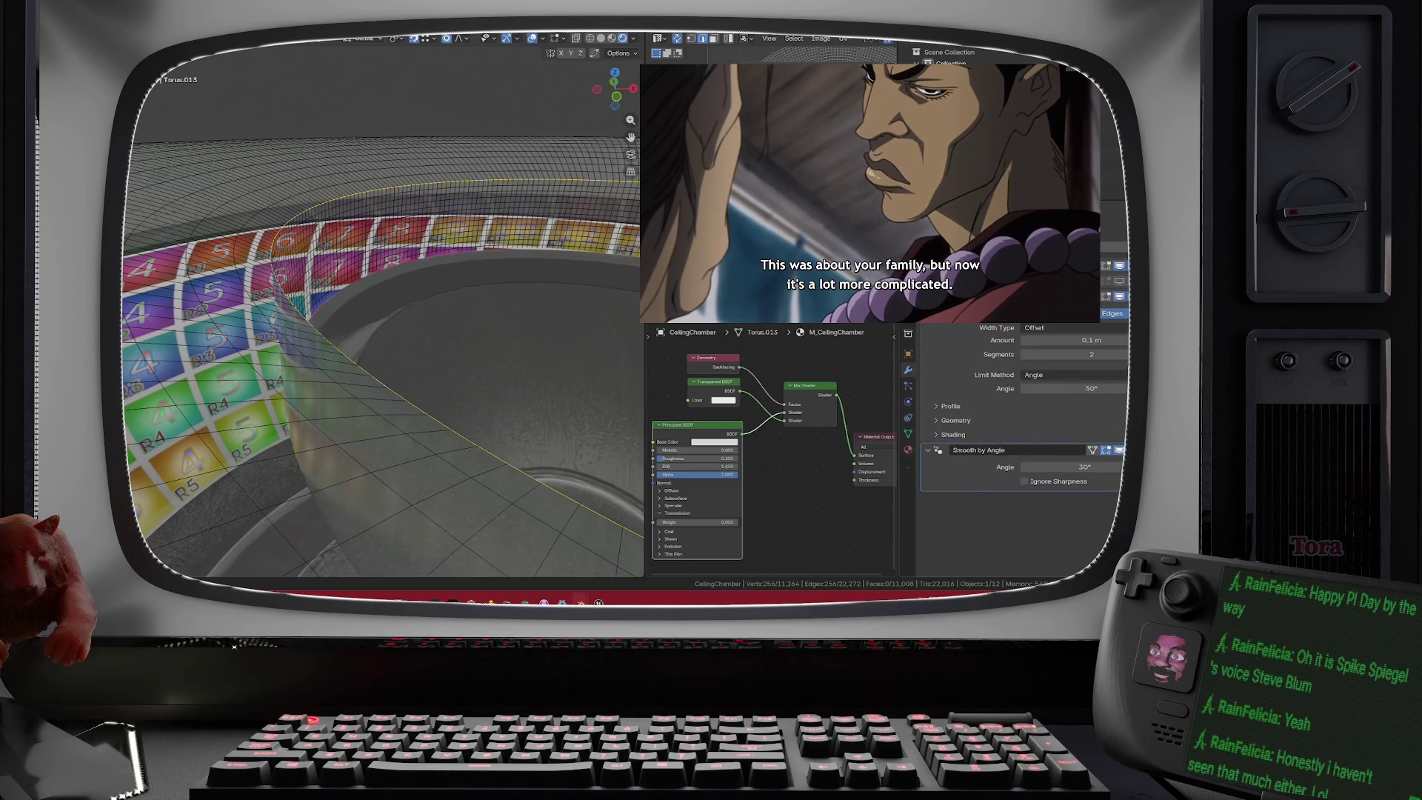
{"action": "scroll", "coordinate": [1022, 415], "scroll_direction": "down", "scroll_amount": 5}
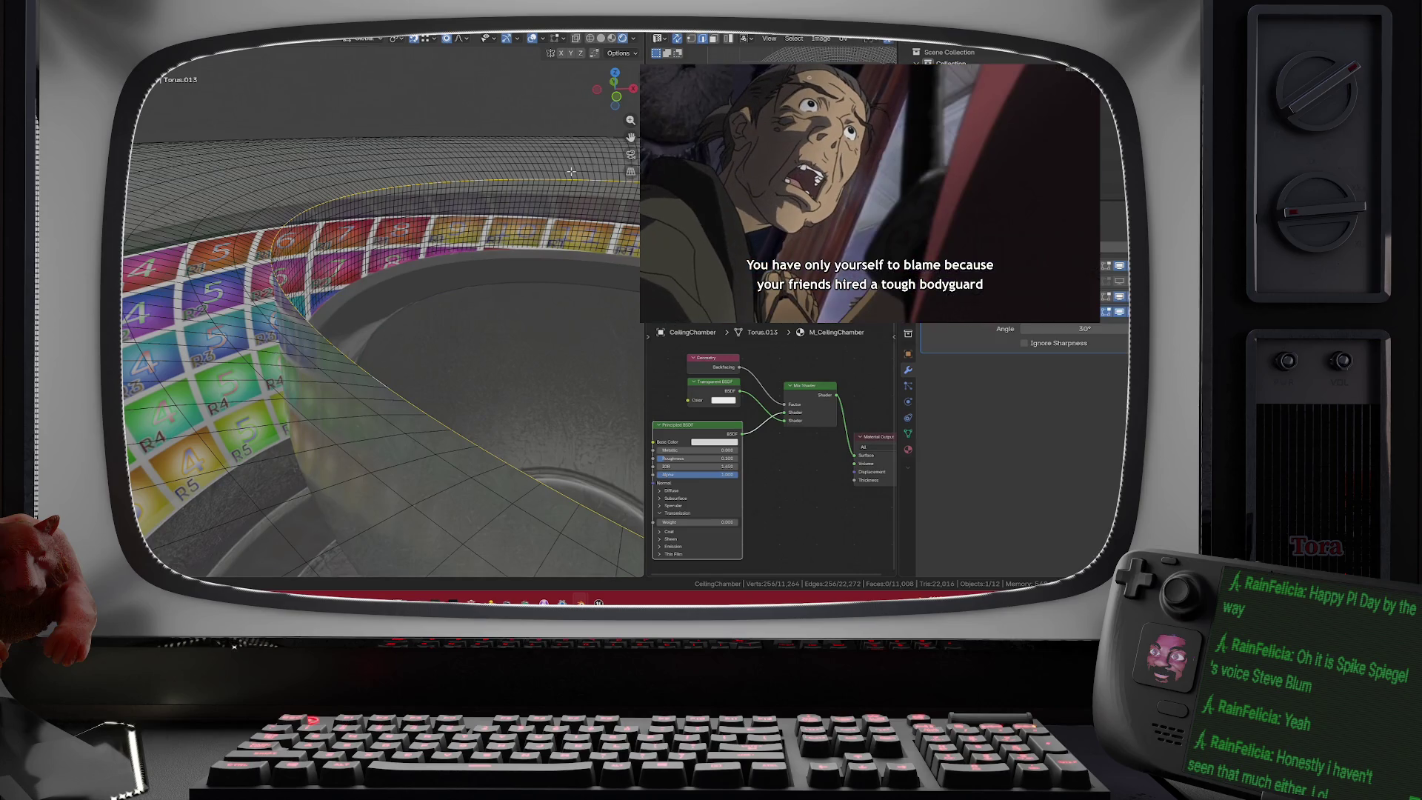
- Set the top edge loop's Mean Bevel Weight to 1.00 in the sidebar
{"action": "key", "text": "n"}
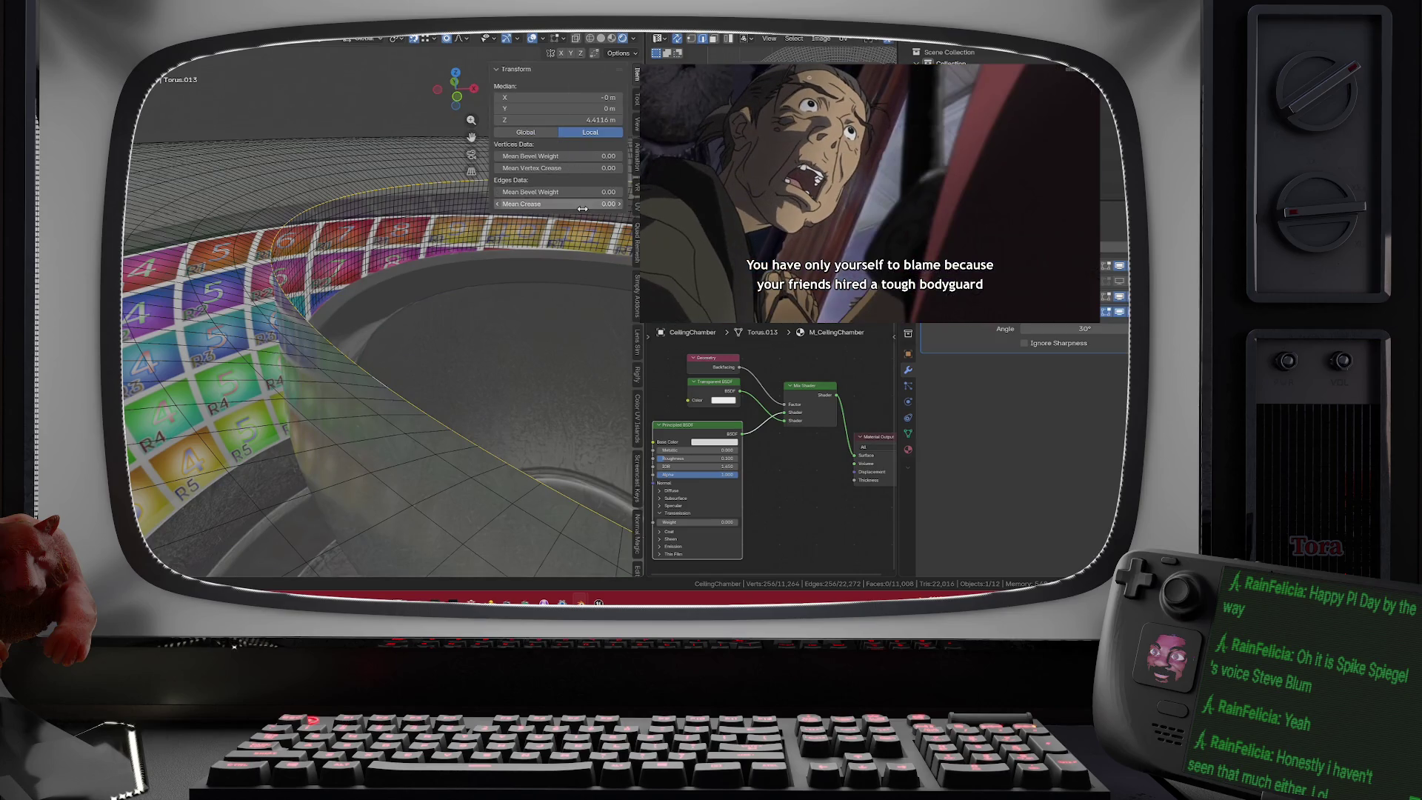
{"action": "left_click", "coordinate": [554, 192]}
{"action": "type", "text": "1"}
{"action": "key", "text": "Return"}
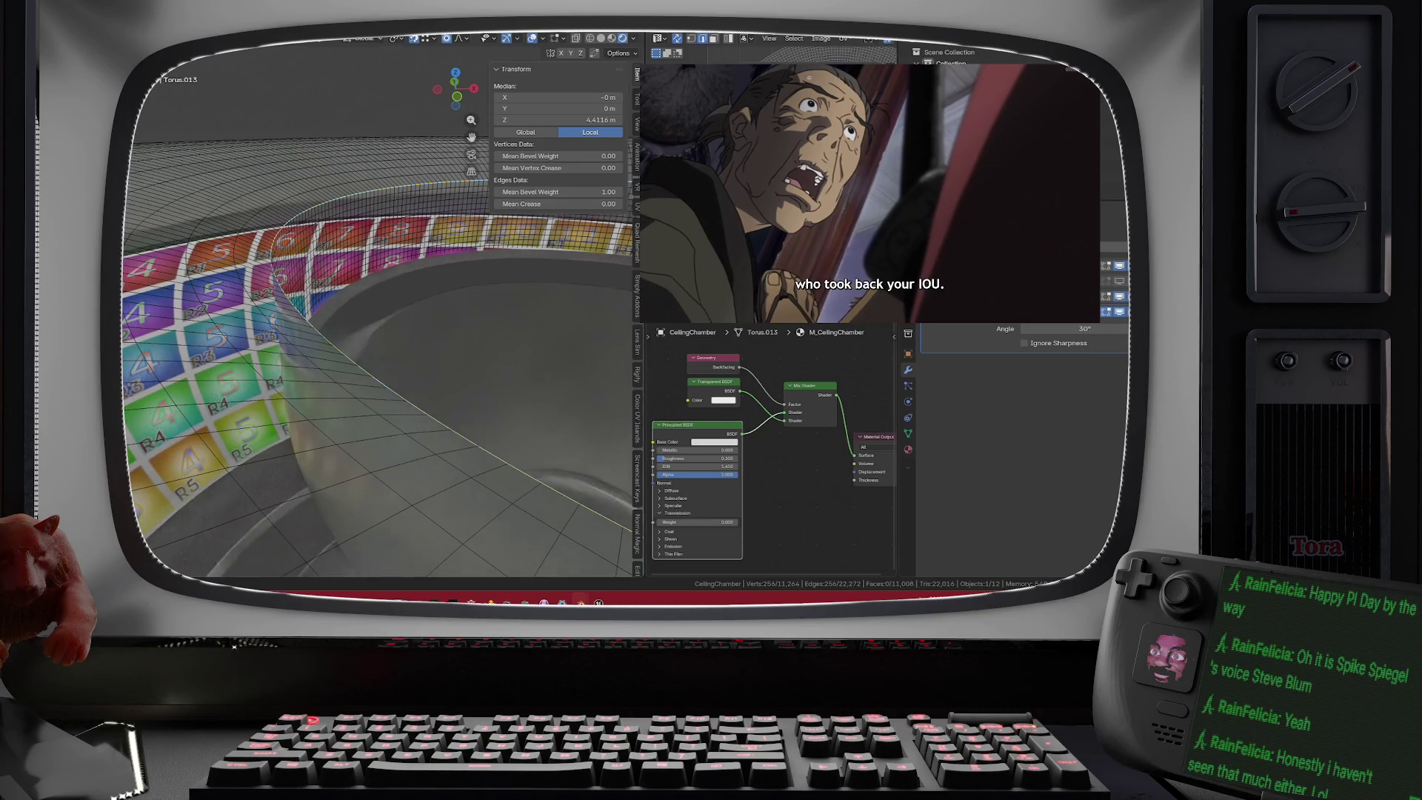
- Set the Bevel modifier to Weight limit method and Width type with a 0.1 m amount
{"action": "scroll", "coordinate": [1074, 356], "scroll_direction": "up", "scroll_amount": 5}
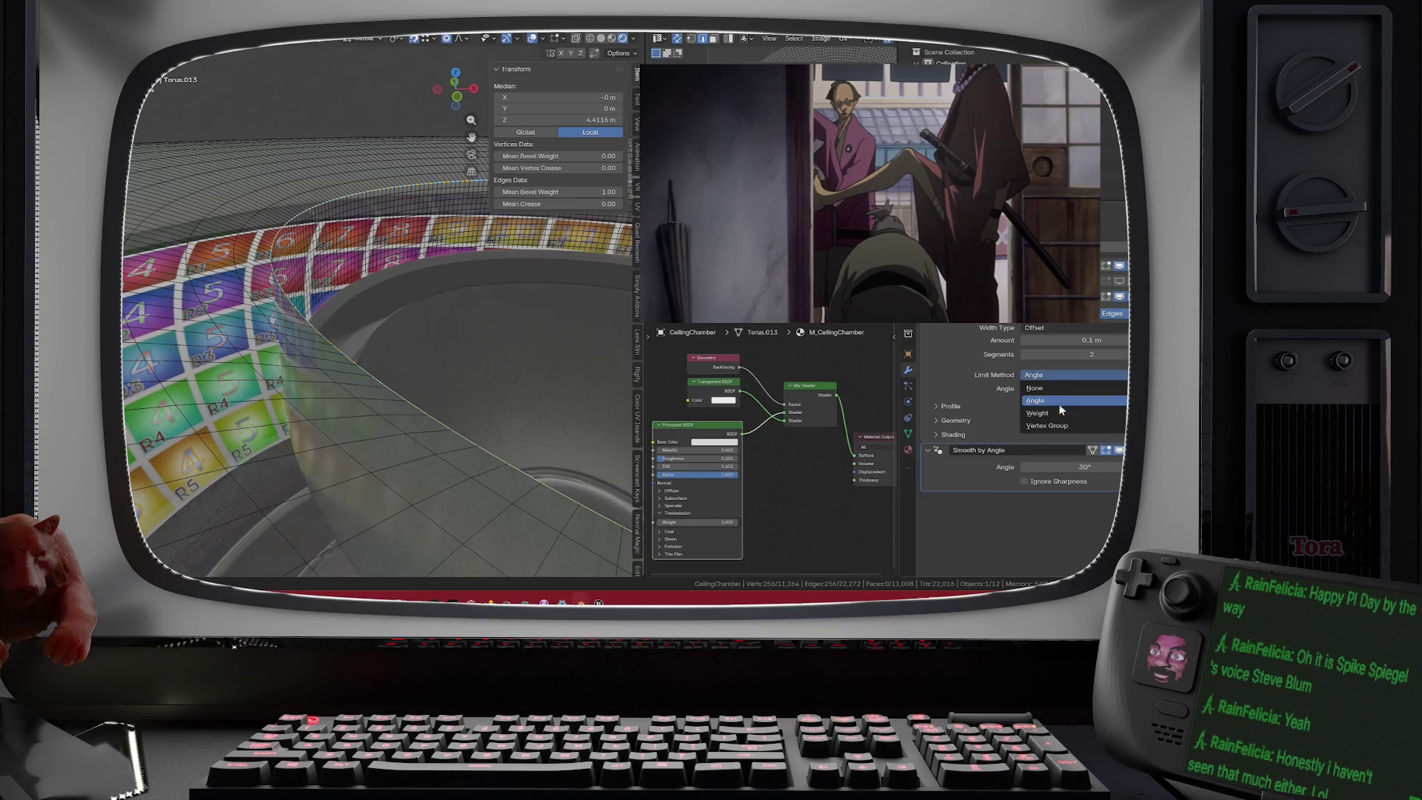
{"action": "left_click", "coordinate": [1053, 412]}
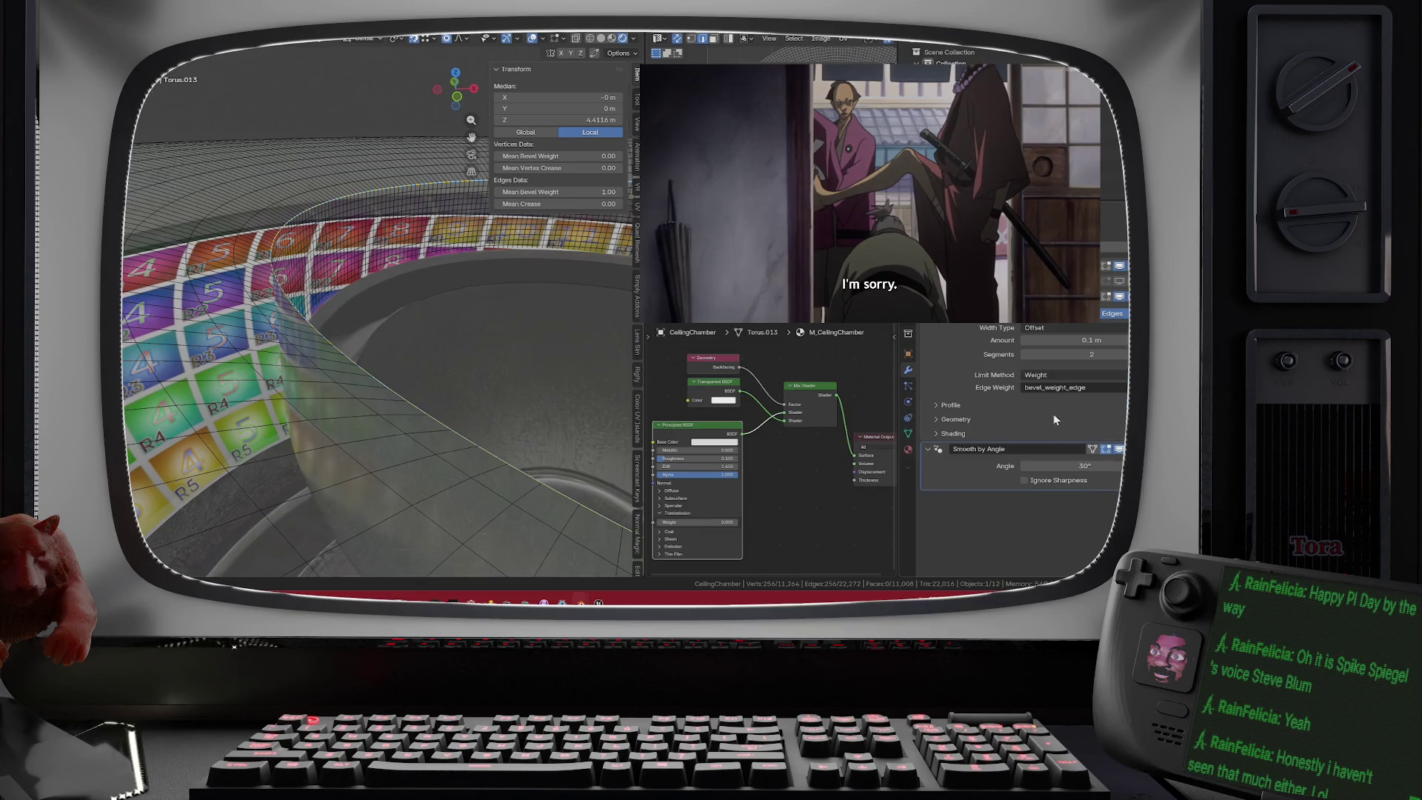
{"action": "left_click", "coordinate": [1052, 328]}
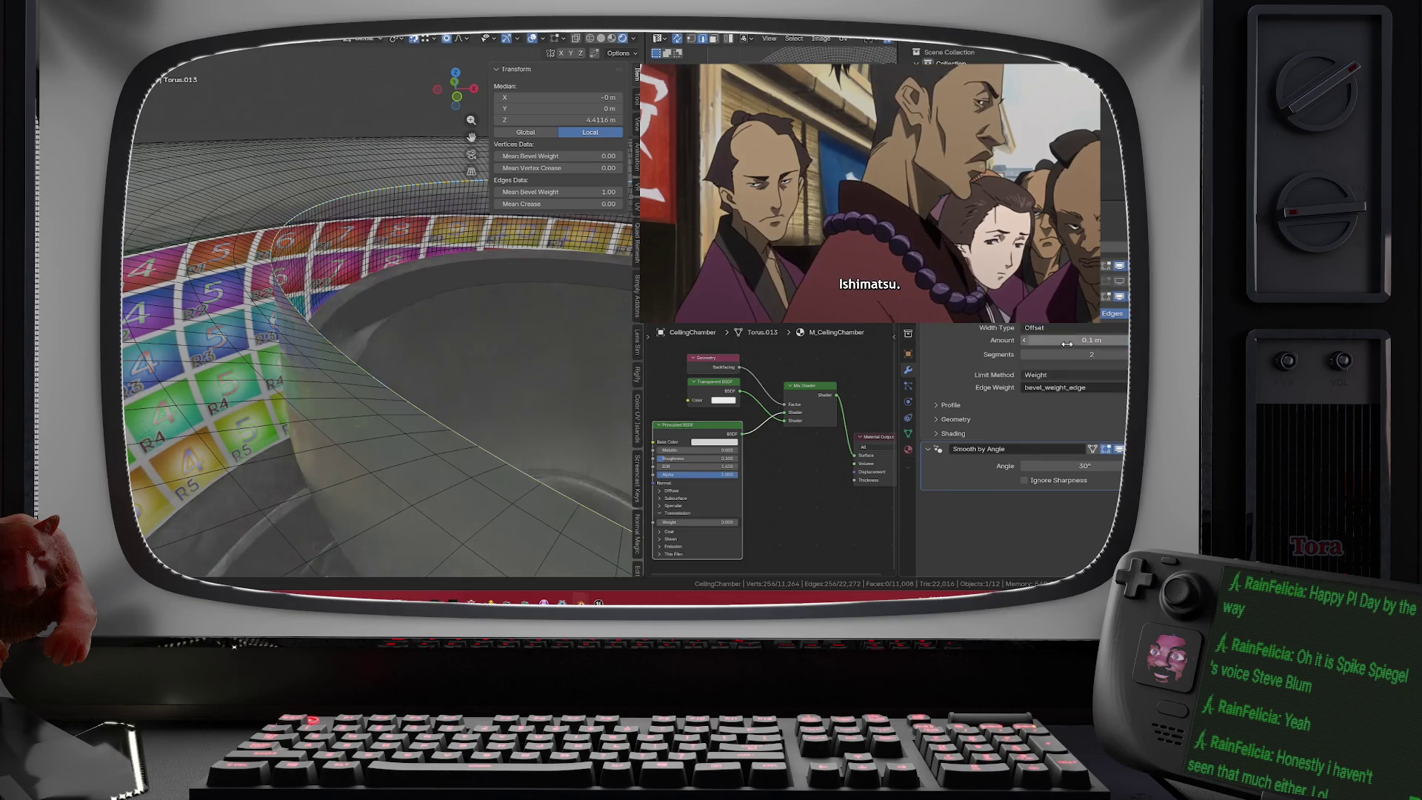
{"action": "left_click", "coordinate": [1036, 354]}
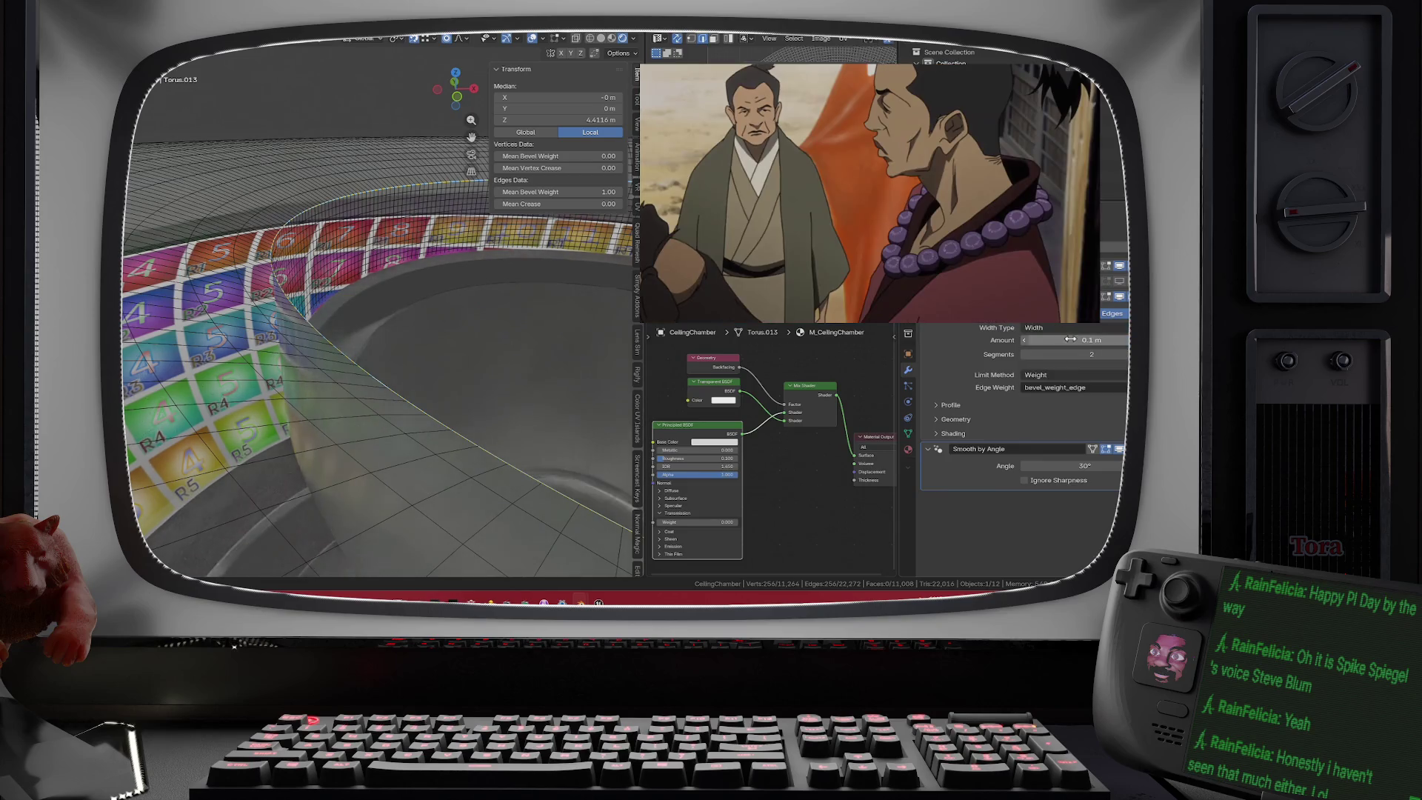
{"action": "key", "text": "Return"}
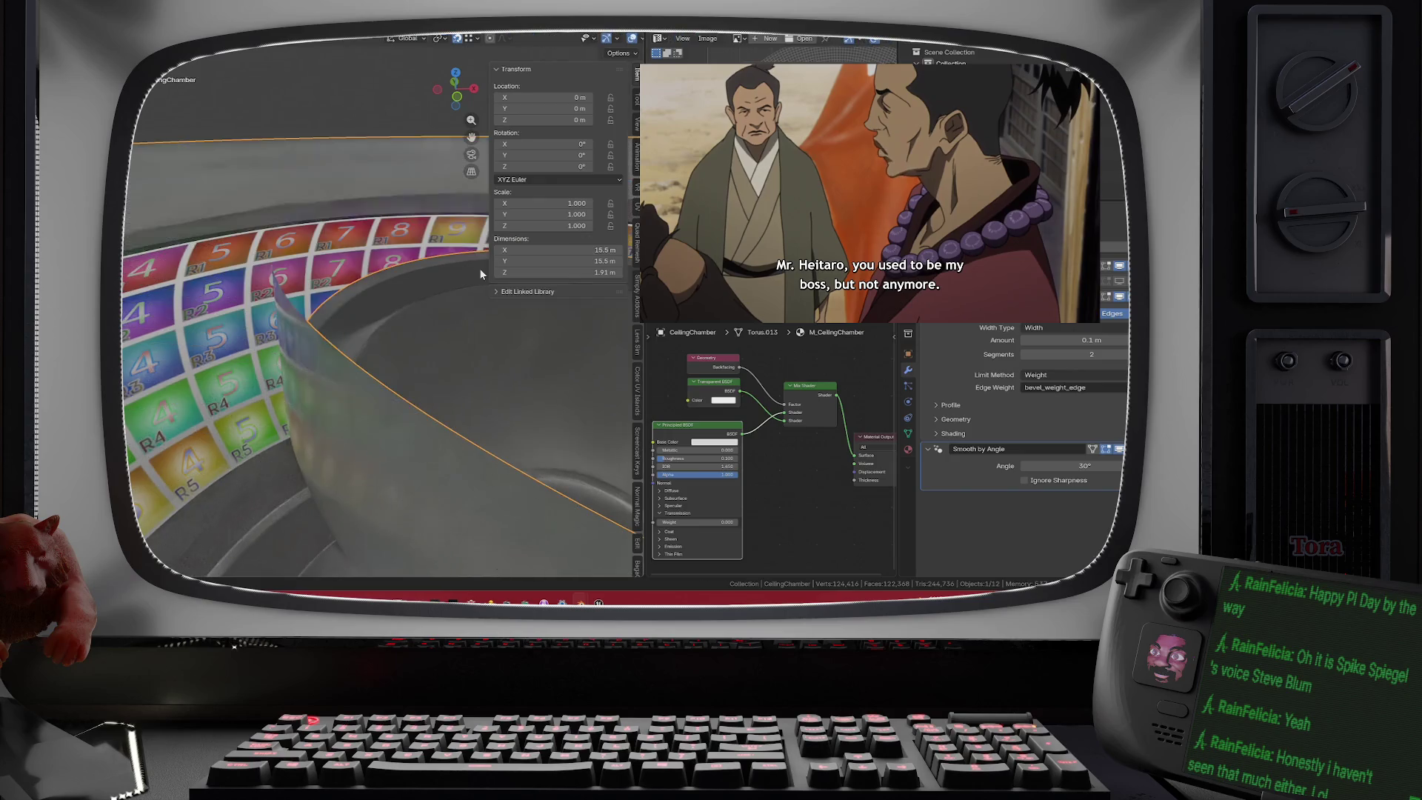
- Inspect the bevelled wall in Object Mode with solid shading, then re-enter Edit Mode
{"action": "key", "text": "Tab"}
{"action": "scroll", "coordinate": [371, 281], "scroll_direction": "up", "scroll_amount": 3}
{"action": "scroll", "coordinate": [370, 276], "scroll_direction": "down", "scroll_amount": 5}
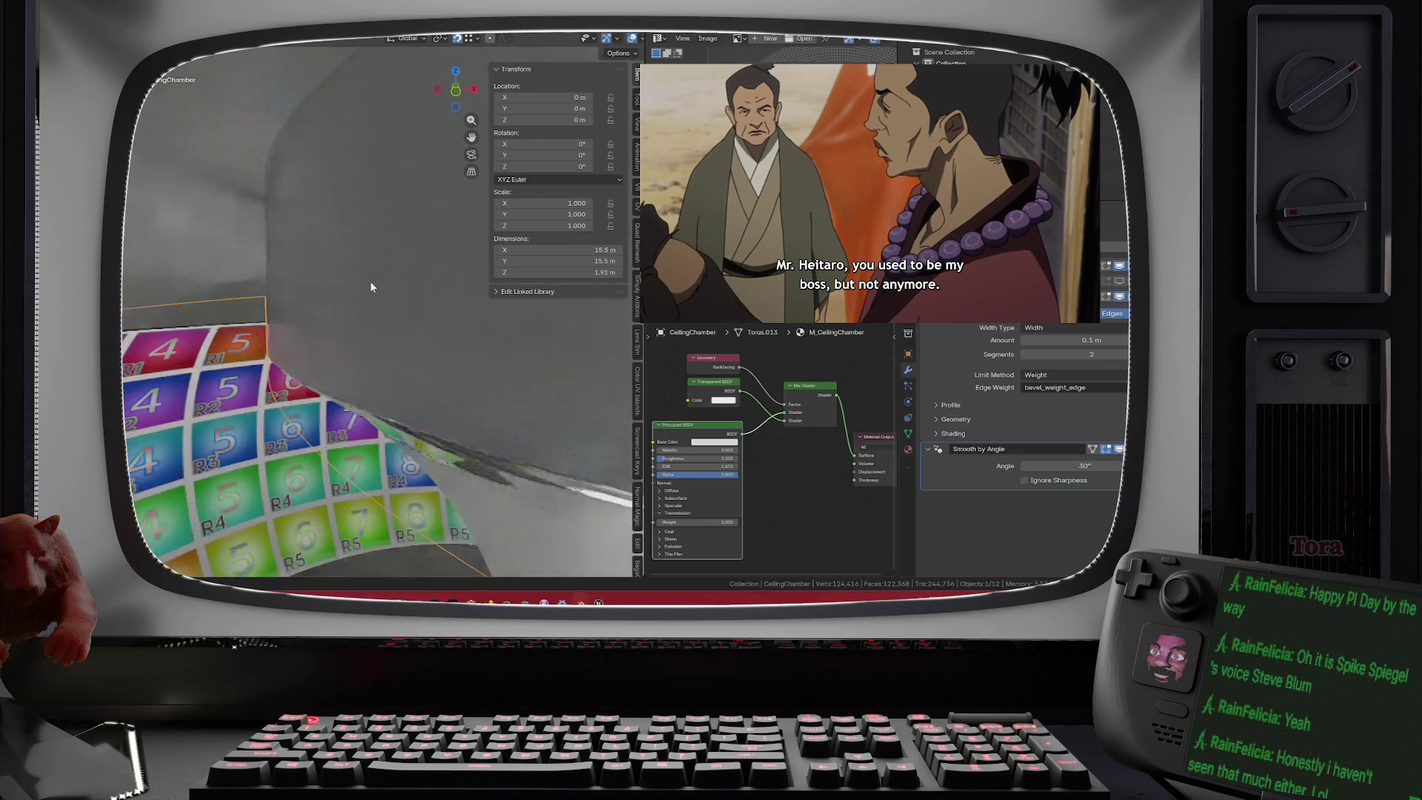
{"action": "mouse_move", "coordinate": [370, 300]}
{"action": "left_mouse_down"}
{"action": "mouse_move", "coordinate": [337, 308]}
{"action": "mouse_move", "coordinate": [427, 273]}
{"action": "left_mouse_up"}
{"action": "scroll", "coordinate": [547, 41], "scroll_direction": "down", "scroll_amount": 2}
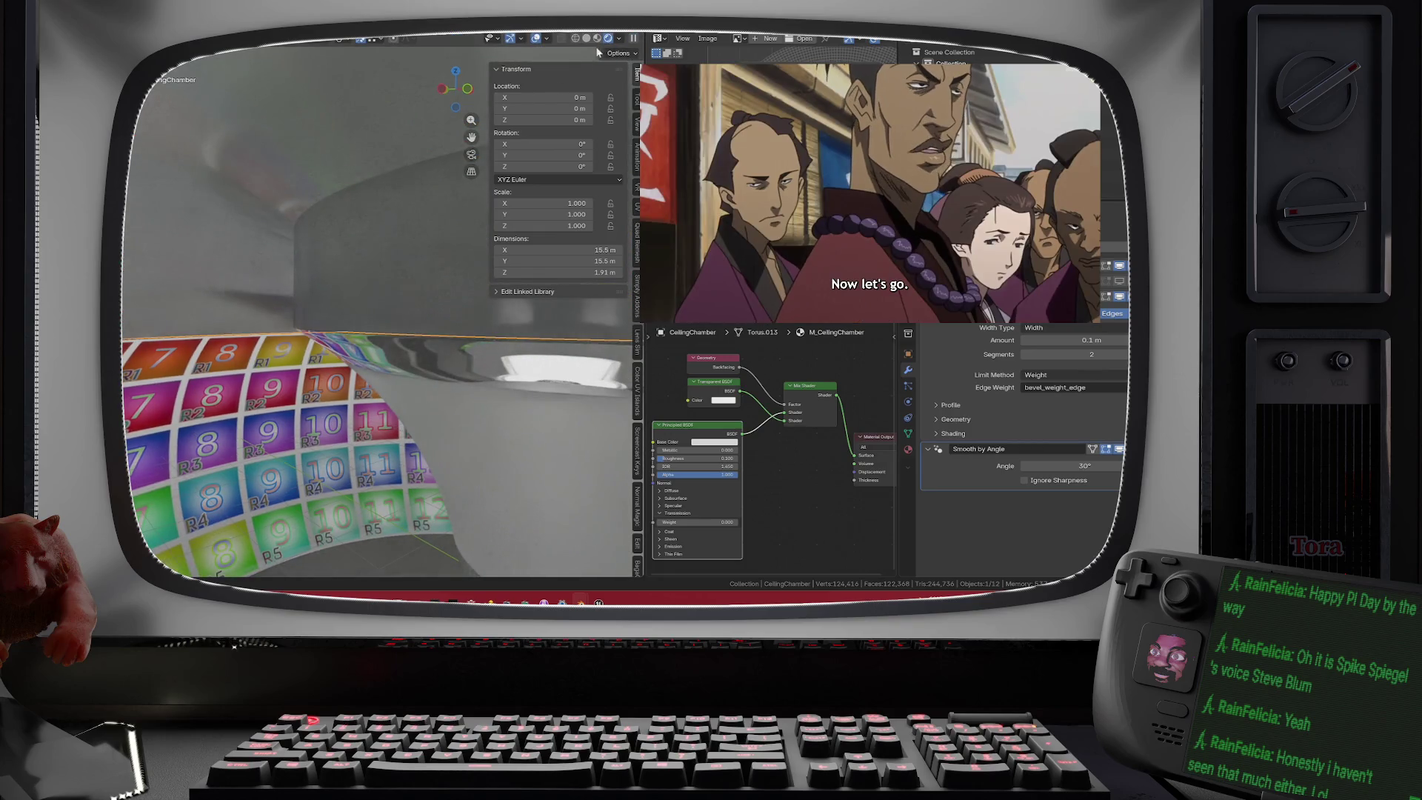
{"action": "left_click", "coordinate": [586, 38]}
{"action": "mouse_move", "coordinate": [406, 177]}
{"action": "left_mouse_down"}
{"action": "mouse_move", "coordinate": [369, 206]}
{"action": "mouse_move", "coordinate": [361, 190]}
{"action": "mouse_move", "coordinate": [344, 200]}
{"action": "left_mouse_up"}
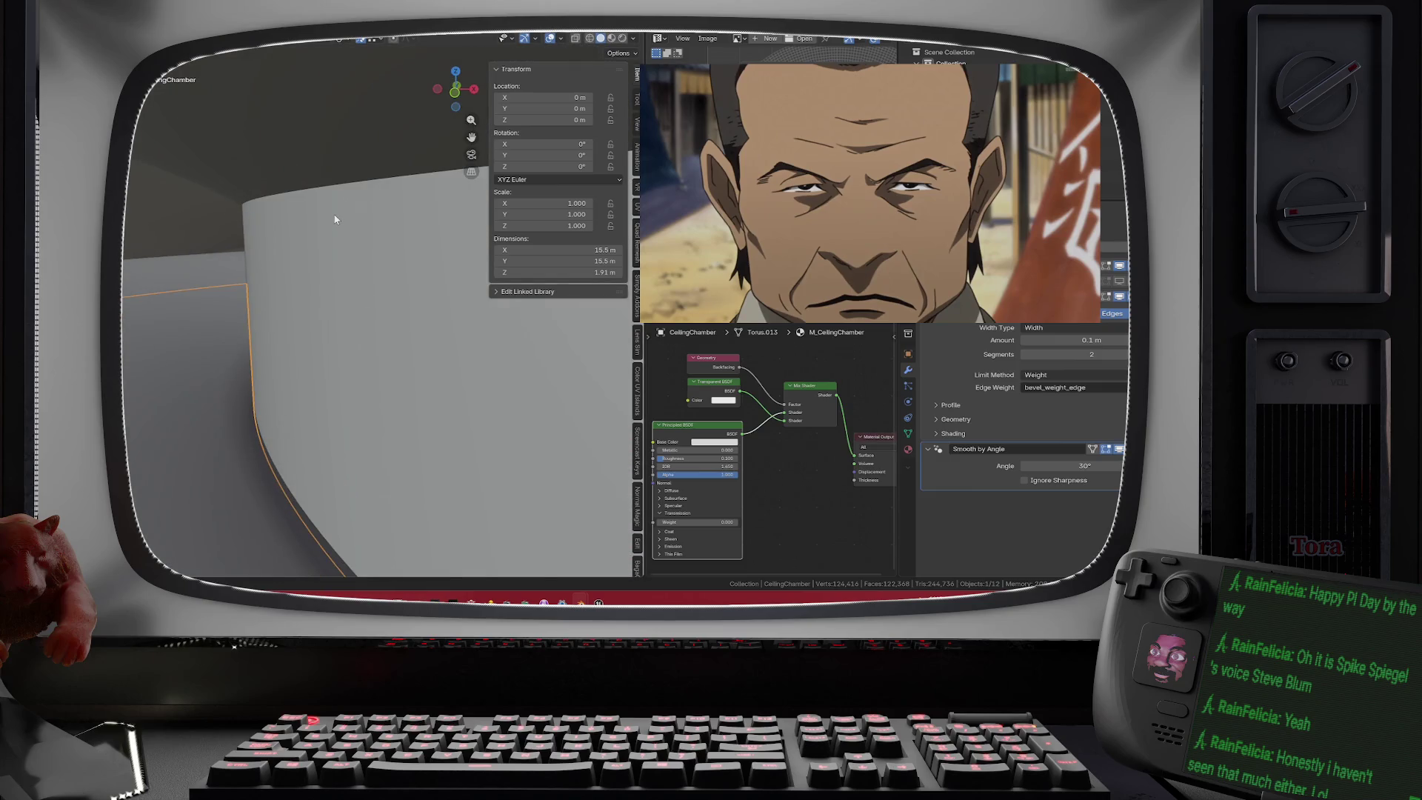
{"action": "key", "text": "Tab"}
- Select the whole chamber mesh and merge its vertices by distance
{"action": "key", "text": "a"}
{"action": "key", "text": "m"}
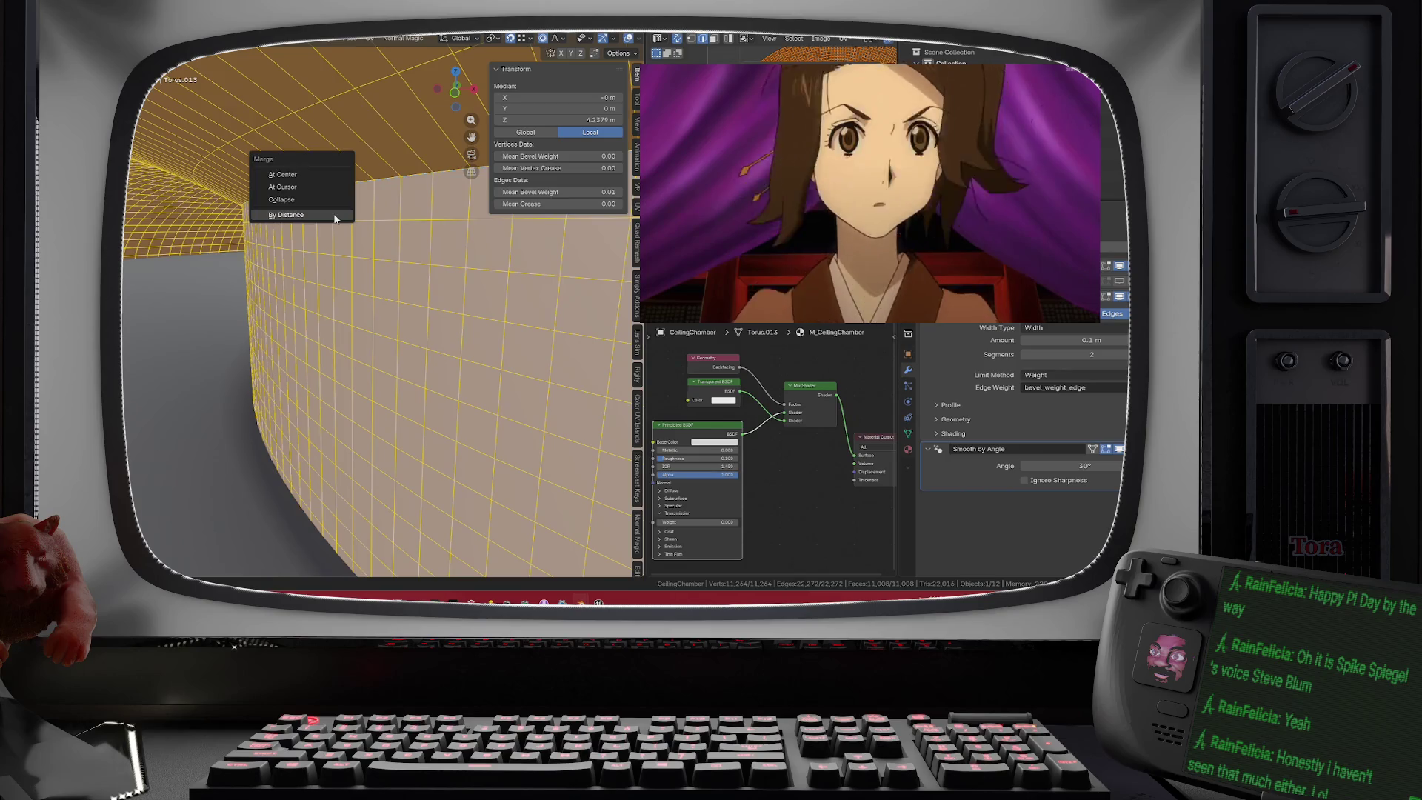
{"action": "left_click", "coordinate": [335, 214]}
{"action": "key", "text": "Tab"}
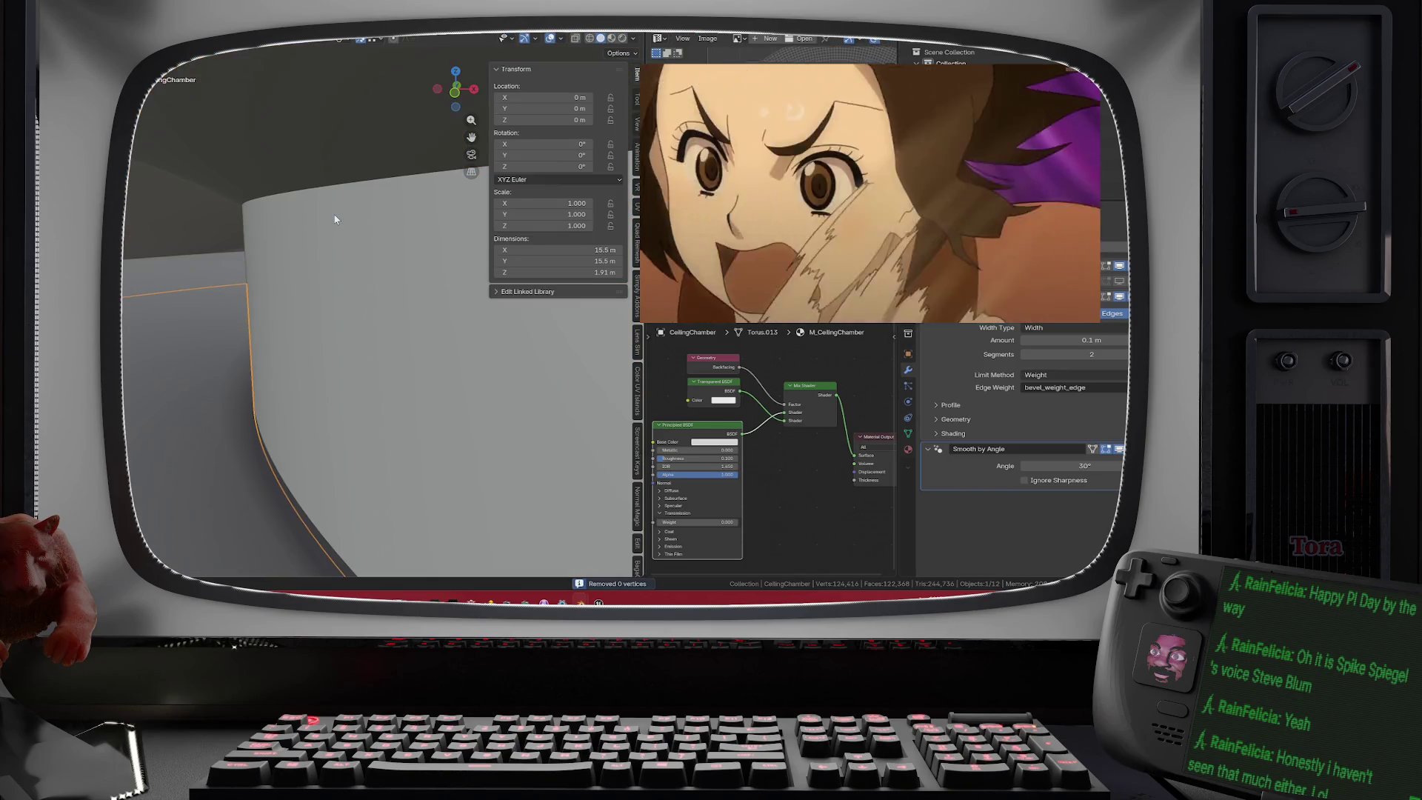
- Reduce the Bevel modifier to 1 segment, viewing from inside the chamber
{"action": "scroll", "coordinate": [326, 222], "scroll_direction": "down", "scroll_amount": 10}
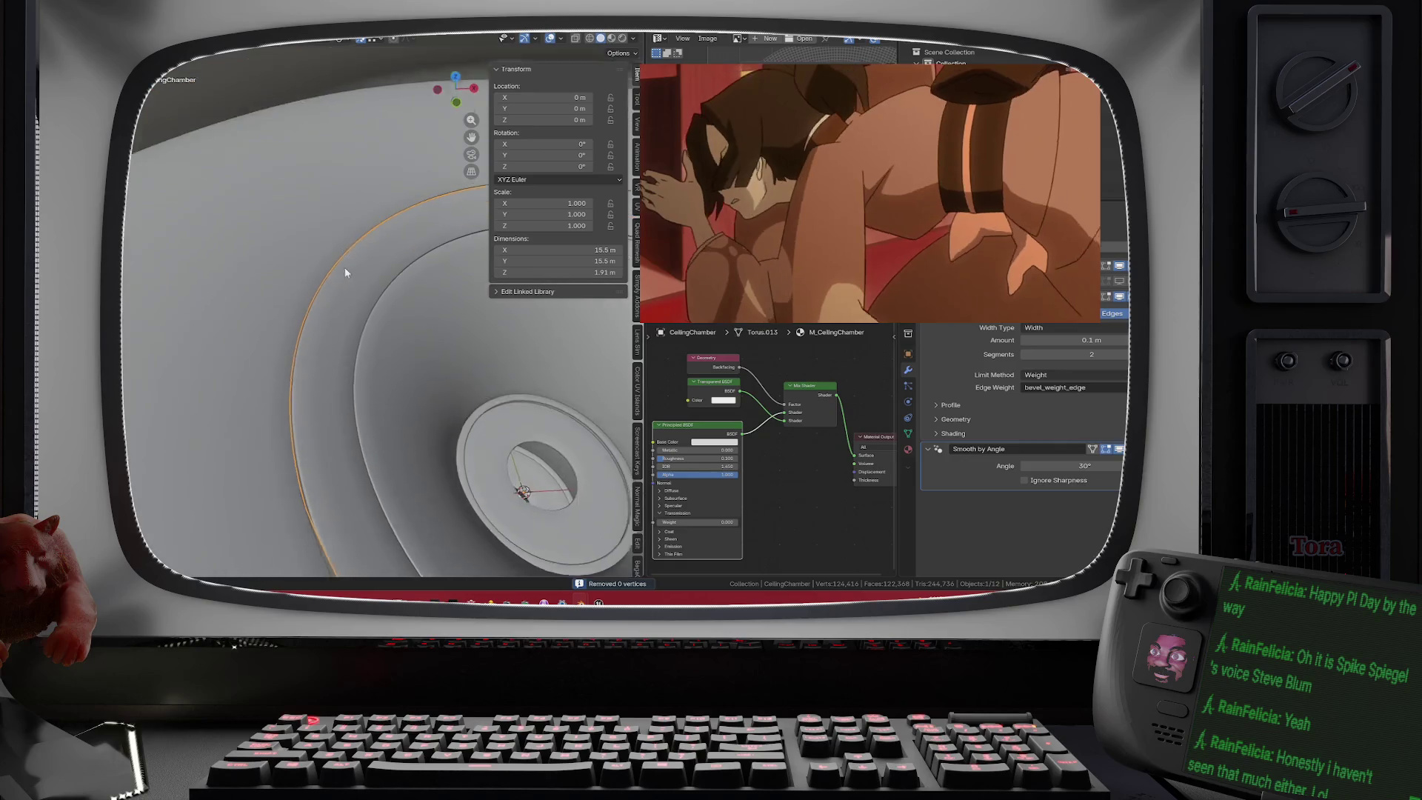
{"action": "mouse_move", "coordinate": [345, 272]}
{"action": "left_mouse_down"}
{"action": "mouse_move", "coordinate": [282, 218]}
{"action": "mouse_move", "coordinate": [370, 276]}
{"action": "mouse_move", "coordinate": [400, 267]}
{"action": "left_mouse_up"}
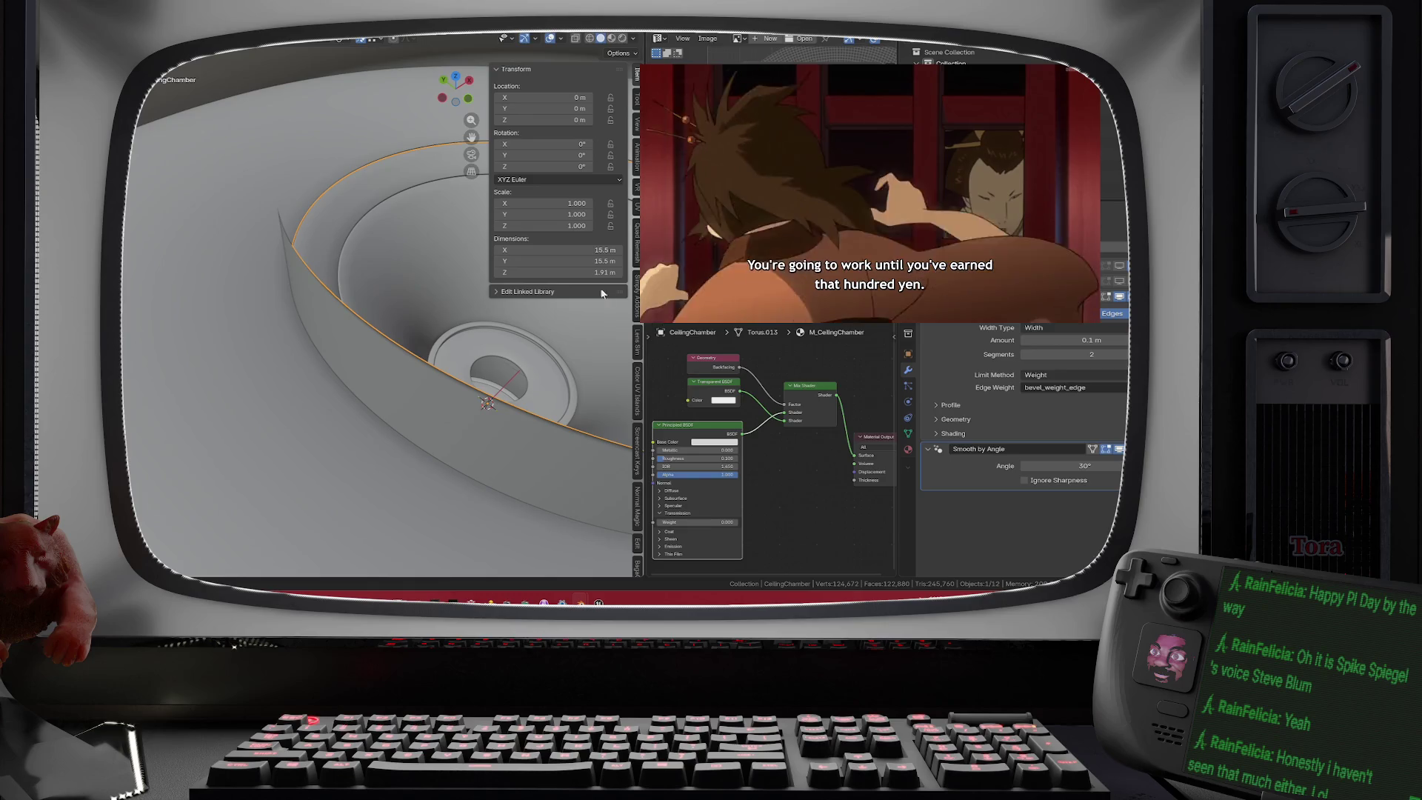
{"action": "scroll", "coordinate": [445, 289], "scroll_direction": "up", "scroll_amount": 5}
{"action": "mouse_move", "coordinate": [444, 289]}
{"action": "left_mouse_down"}
{"action": "mouse_move", "coordinate": [410, 283]}
{"action": "mouse_move", "coordinate": [416, 224]}
{"action": "mouse_move", "coordinate": [371, 269]}
{"action": "left_mouse_up"}
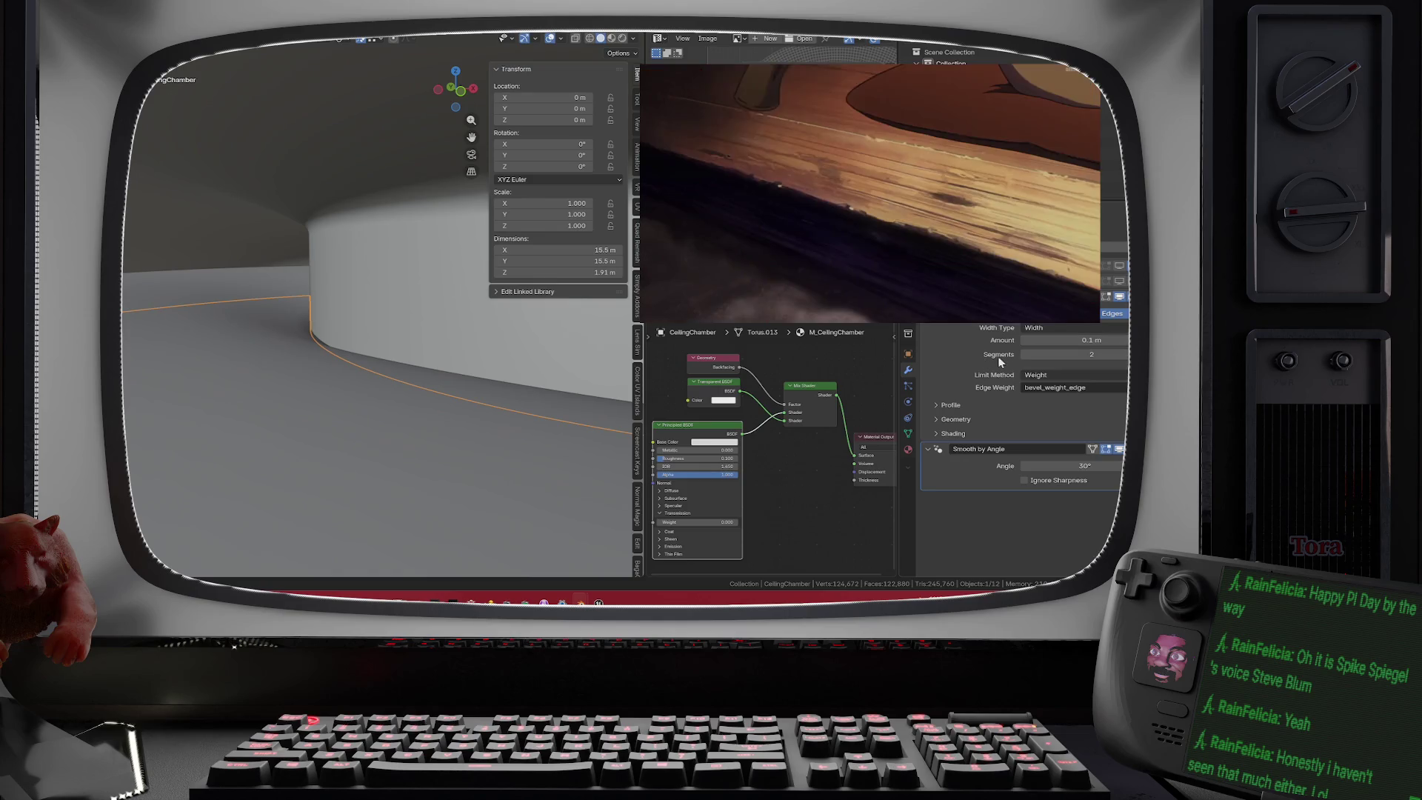
{"action": "left_click", "coordinate": [1022, 355]}
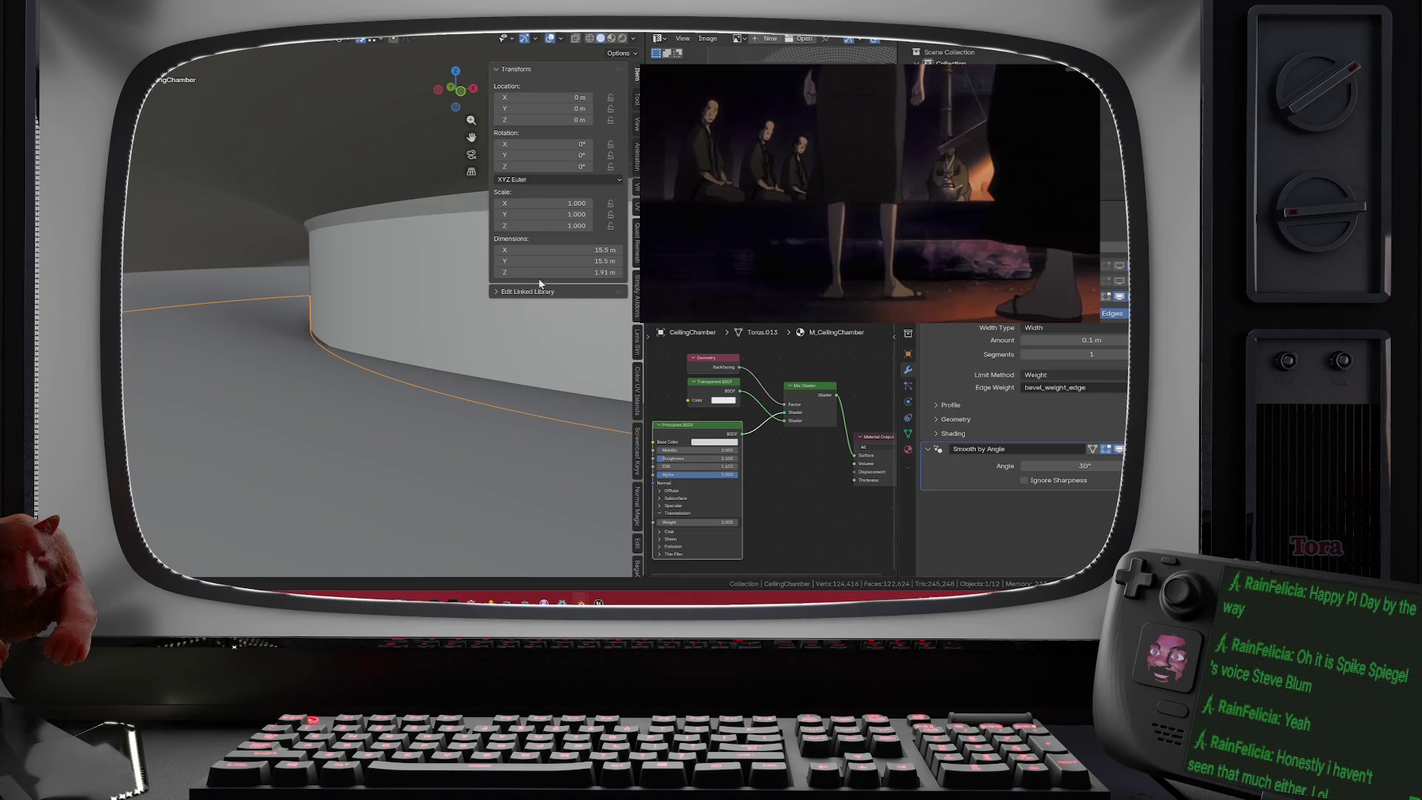
{"action": "scroll", "coordinate": [359, 309], "scroll_direction": "down", "scroll_amount": 5}
{"action": "scroll", "coordinate": [358, 304], "scroll_direction": "up", "scroll_amount": 3}
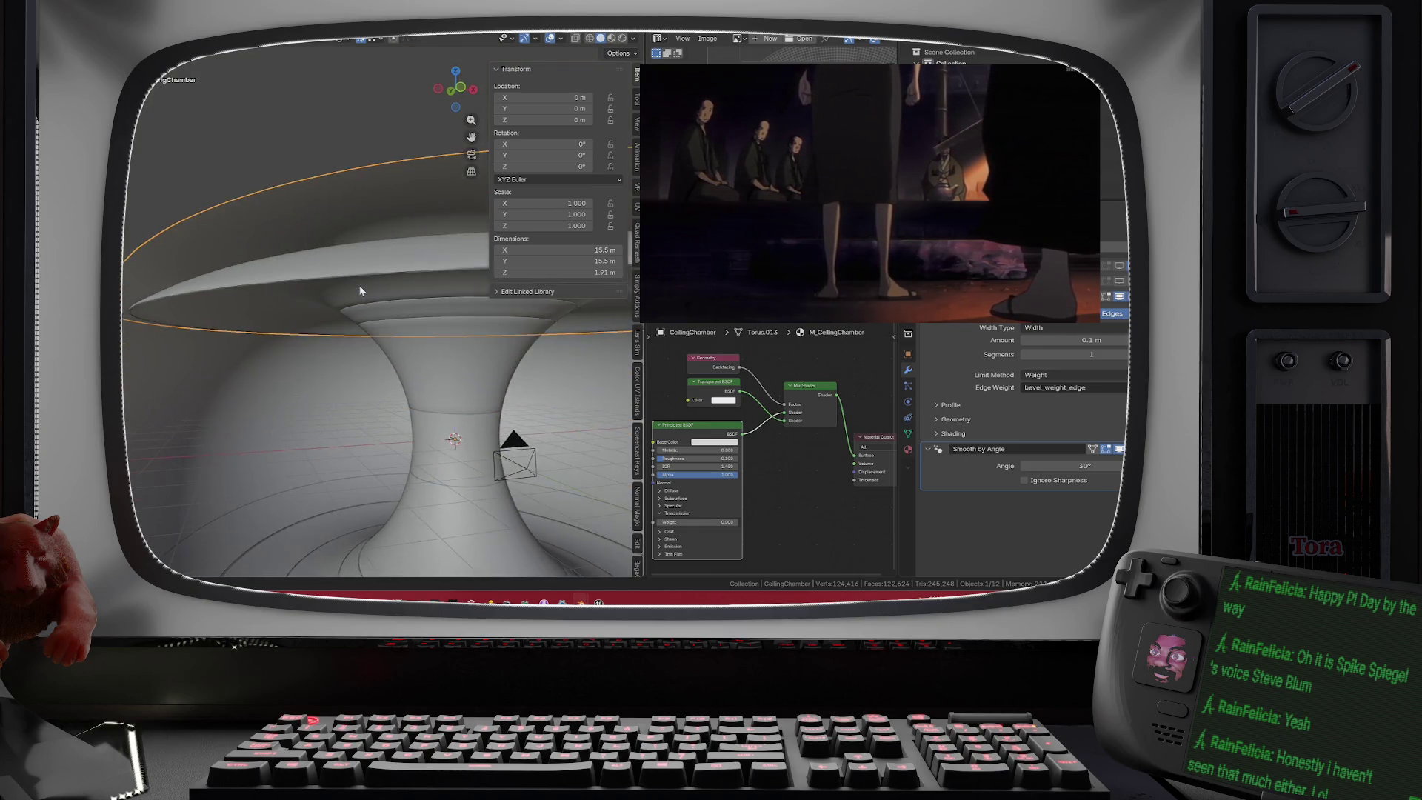
{"action": "scroll", "coordinate": [358, 289], "scroll_direction": "down", "scroll_amount": 3}
{"action": "scroll", "coordinate": [354, 304], "scroll_direction": "up", "scroll_amount": 2}
{"action": "key", "text": "Tab"}
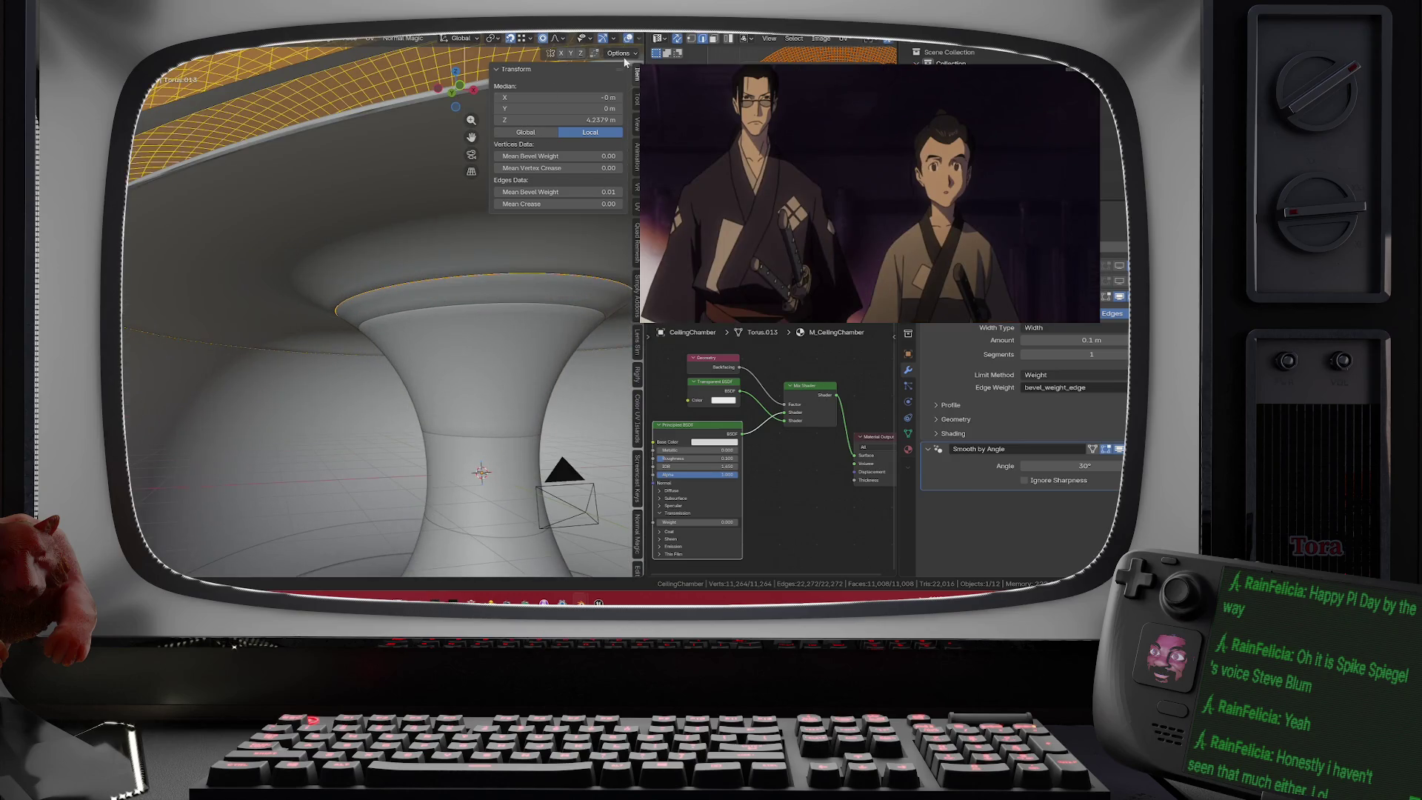
- Switch the viewport to Material Preview to inspect the tiled chamber materials
{"action": "left_click", "coordinate": [611, 38]}
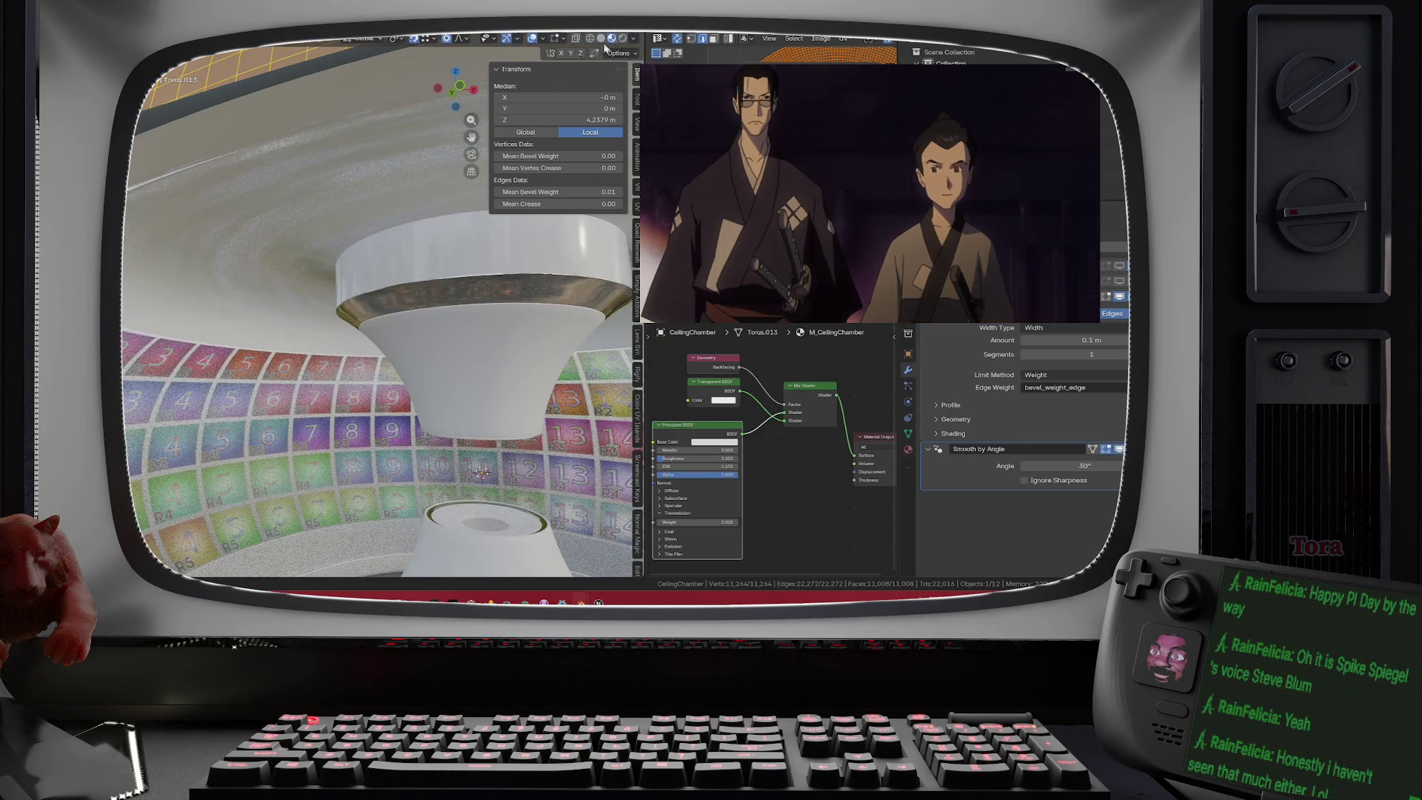
{"action": "scroll", "coordinate": [378, 285], "scroll_direction": "up", "scroll_amount": 3}
{"action": "scroll", "coordinate": [378, 285], "scroll_direction": "up", "scroll_amount": 5}
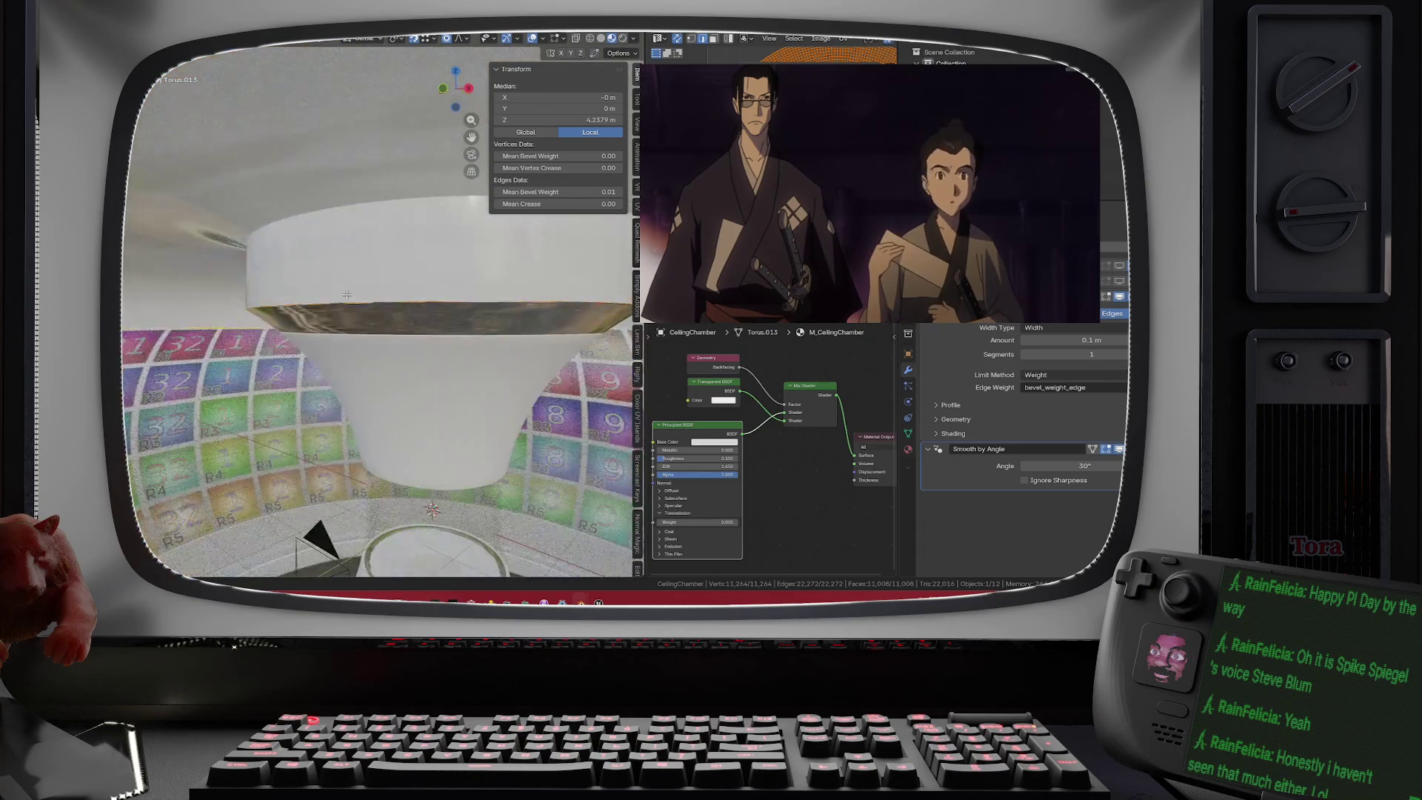
{"action": "scroll", "coordinate": [332, 281], "scroll_direction": "down", "scroll_amount": 5}
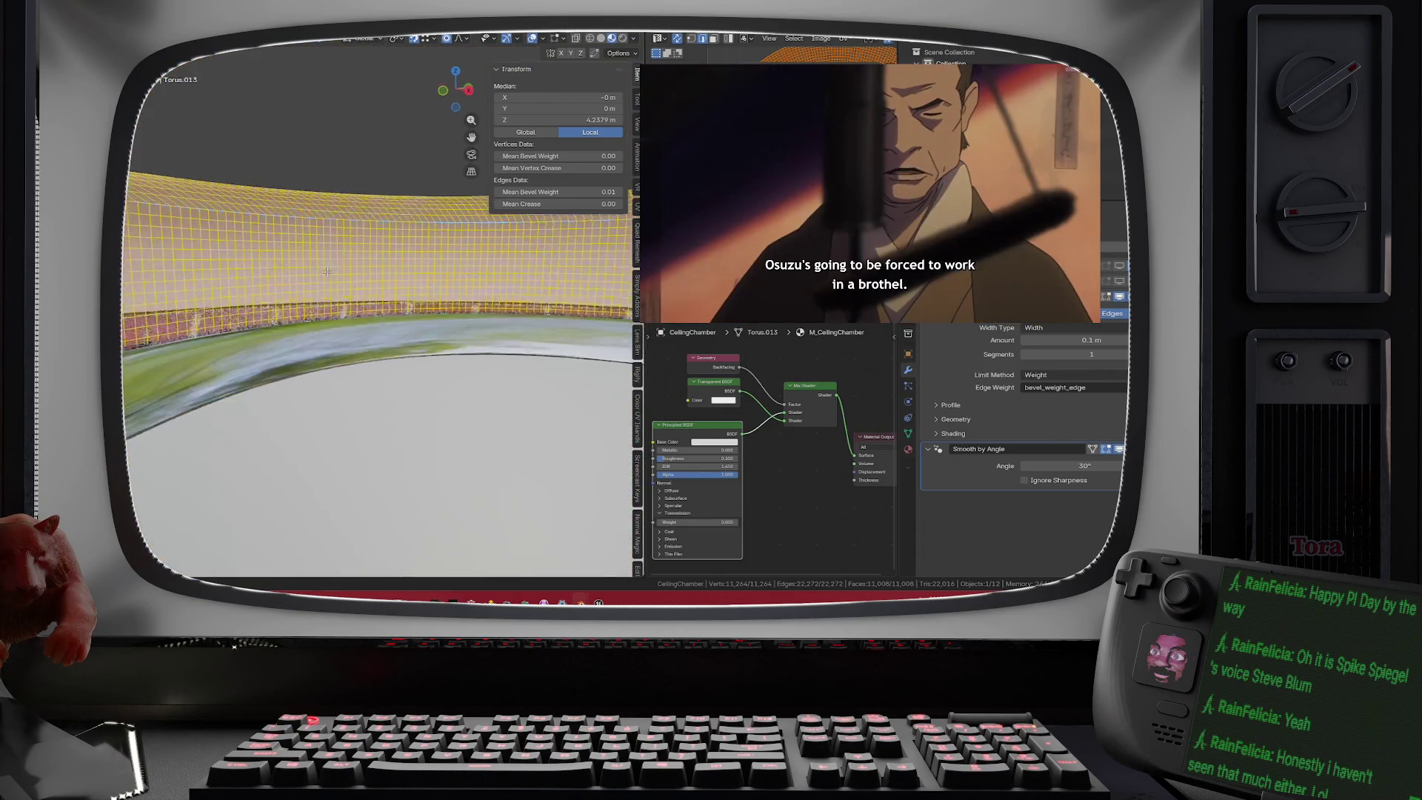
- Restore the Bevel modifier to 2 segments and leave Edit Mode
{"action": "key", "text": "Tab"}
{"action": "scroll", "coordinate": [420, 257], "scroll_direction": "down", "scroll_amount": 8}
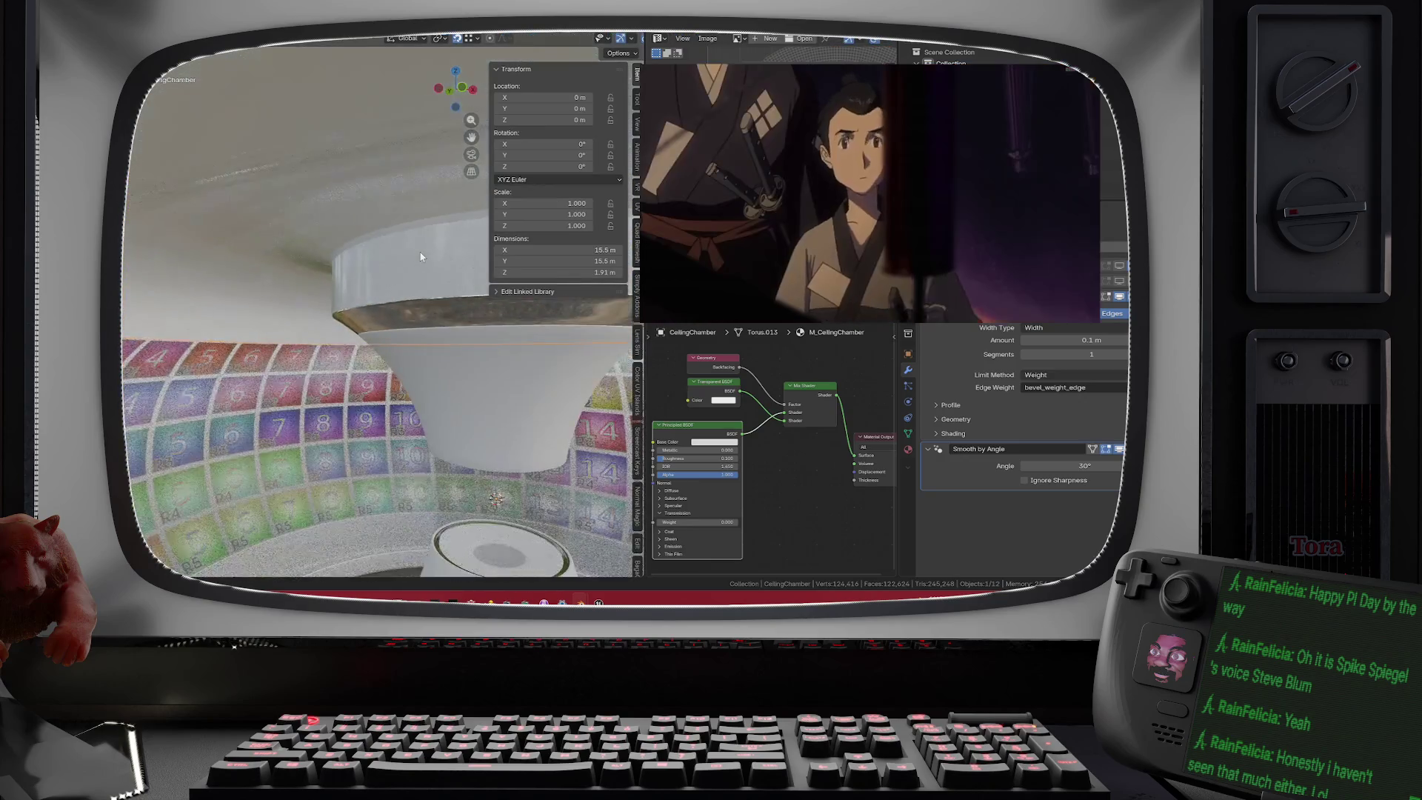
{"action": "scroll", "coordinate": [397, 265], "scroll_direction": "up", "scroll_amount": 4}
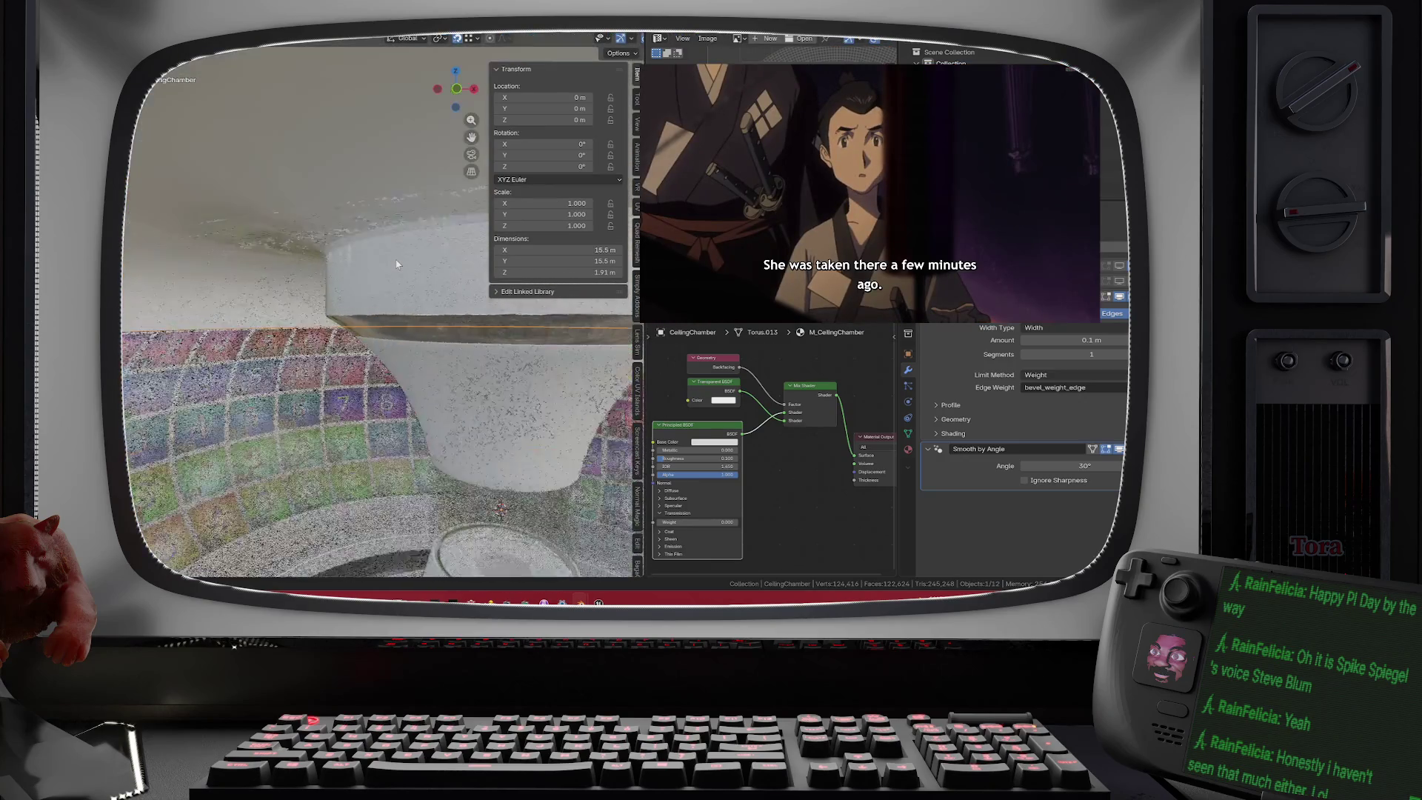
{"action": "key", "text": "Tab"}
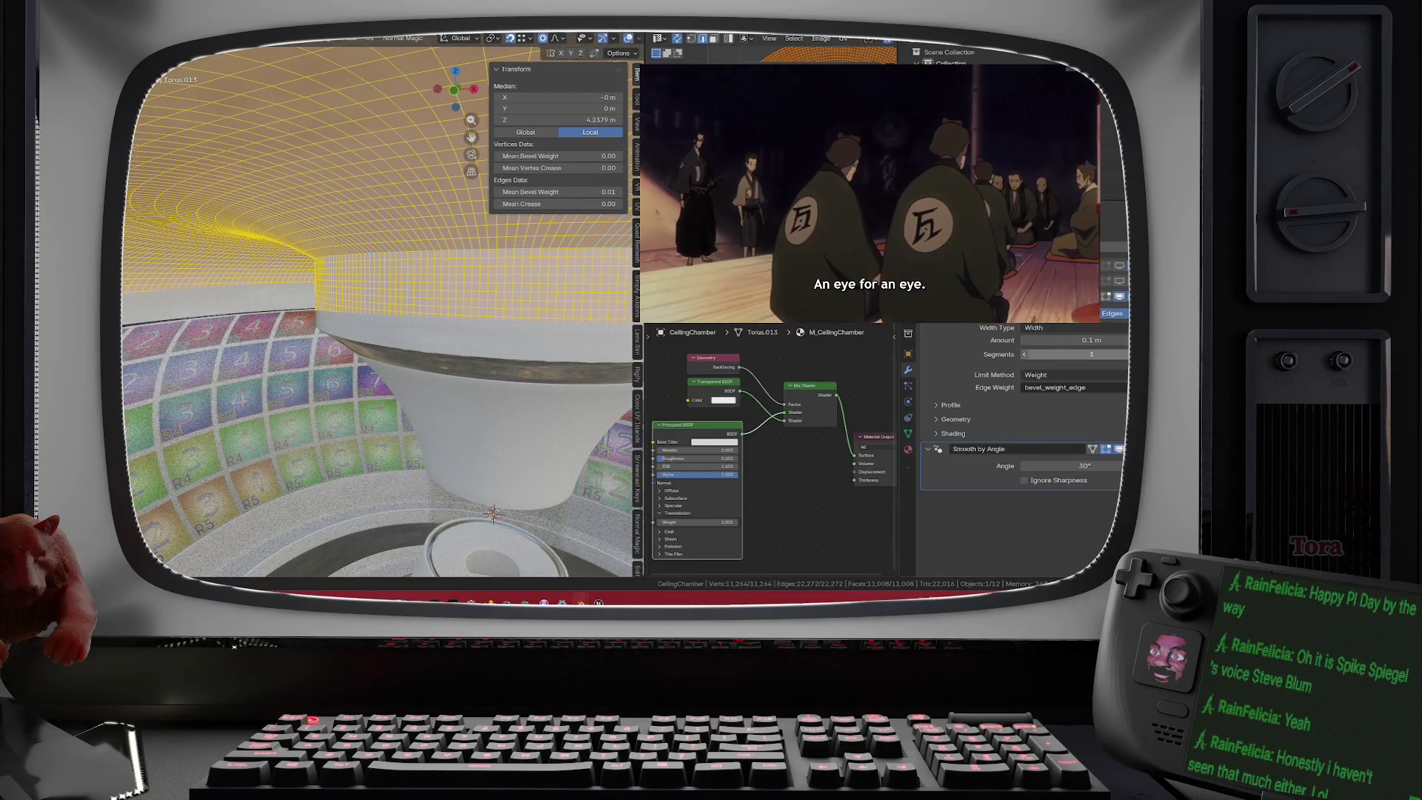
{"action": "scroll", "coordinate": [501, 297], "scroll_direction": "down", "scroll_amount": 4}
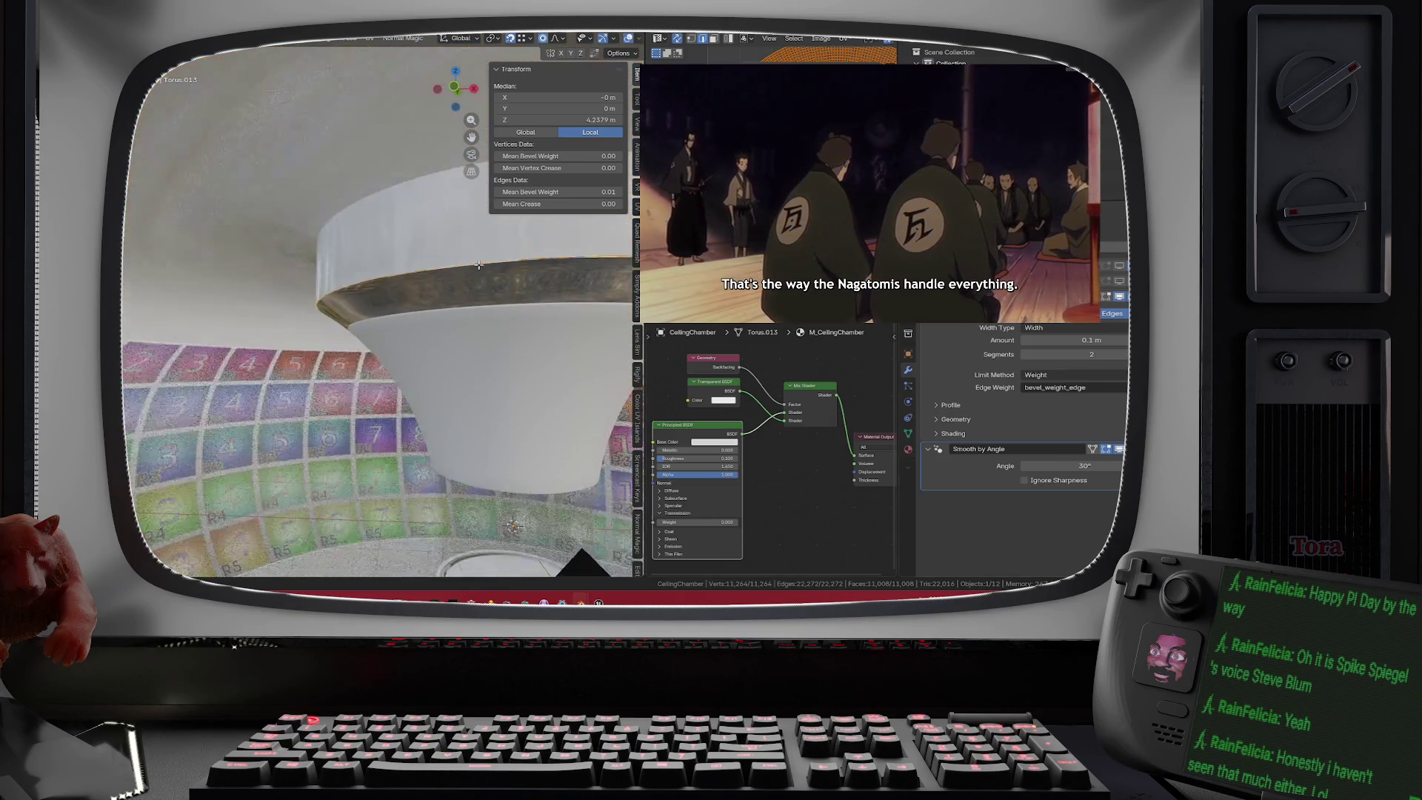
{"action": "key", "text": "Tab"}
{"action": "left_click", "coordinate": [480, 271]}
{"action": "mouse_move", "coordinate": [480, 317]}
{"action": "left_mouse_down"}
{"action": "mouse_move", "coordinate": [528, 300]}
{"action": "mouse_move", "coordinate": [543, 322]}
{"action": "mouse_move", "coordinate": [544, 304]}
{"action": "mouse_move", "coordinate": [450, 325]}
{"action": "left_mouse_up"}
{"action": "mouse_move", "coordinate": [175, 195]}
{"action": "left_mouse_down"}
{"action": "mouse_move", "coordinate": [314, 307]}
{"action": "mouse_move", "coordinate": [298, 311]}
{"action": "left_mouse_up"}
- Make the CeilingGlass object's M_CeilingGlass base colour black by dragging Value to 0
{"action": "scroll", "coordinate": [274, 283], "scroll_direction": "up", "scroll_amount": 5}
{"action": "left_click", "coordinate": [298, 311]}
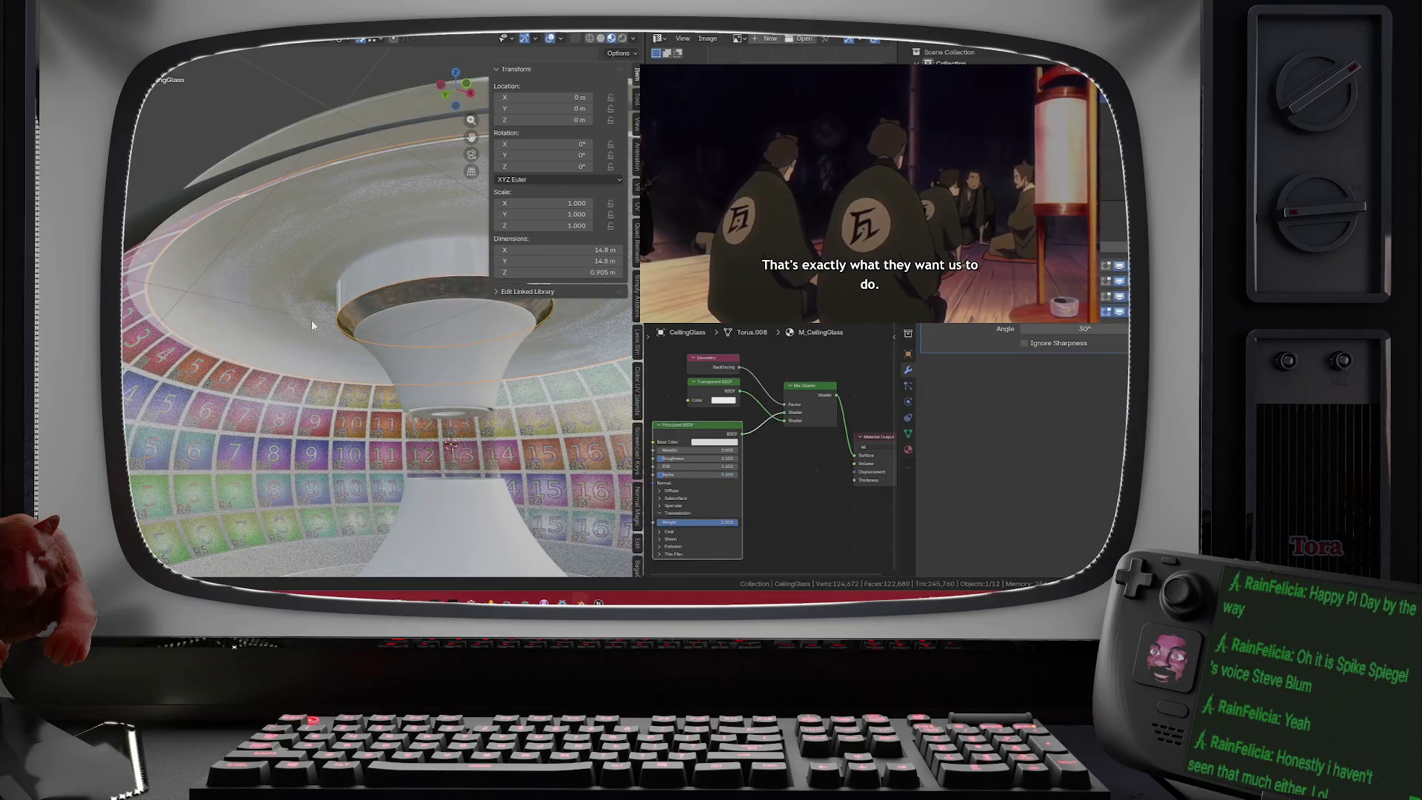
{"action": "left_click", "coordinate": [723, 442]}
{"action": "left_click", "coordinate": [758, 368]}
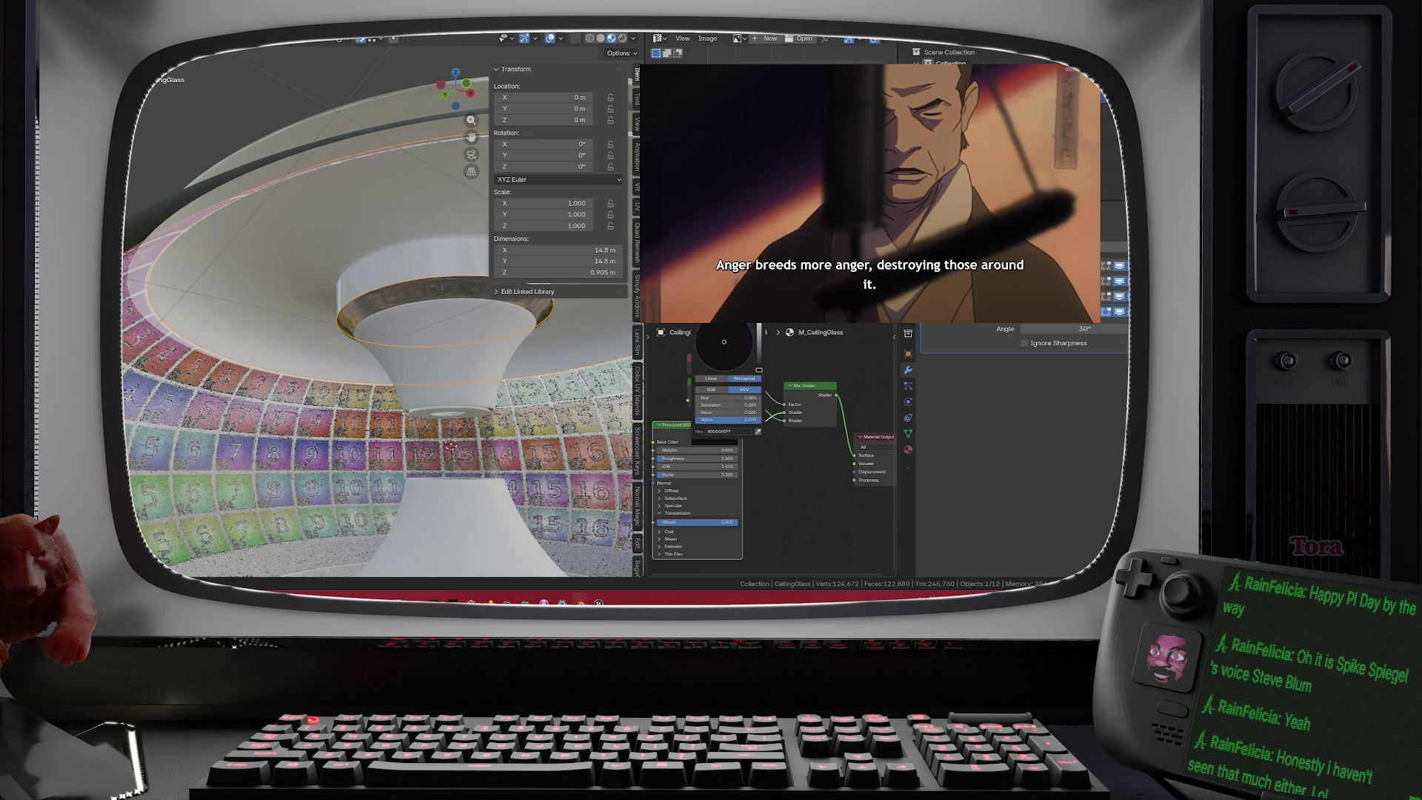
{"action": "key", "text": "ctrl+z"}
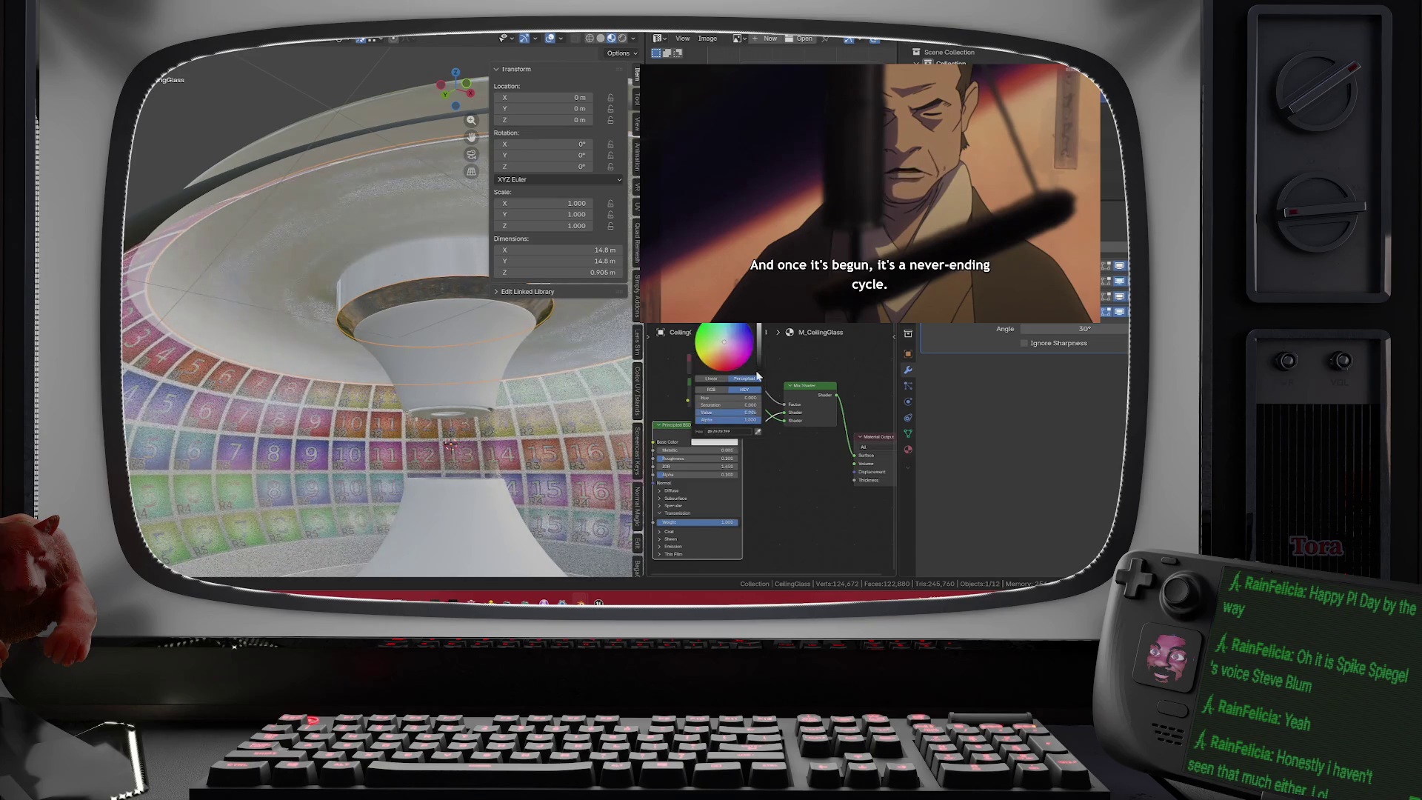
{"action": "left_click_drag", "start_coordinate": [674, 474], "coordinate": [668, 474]}
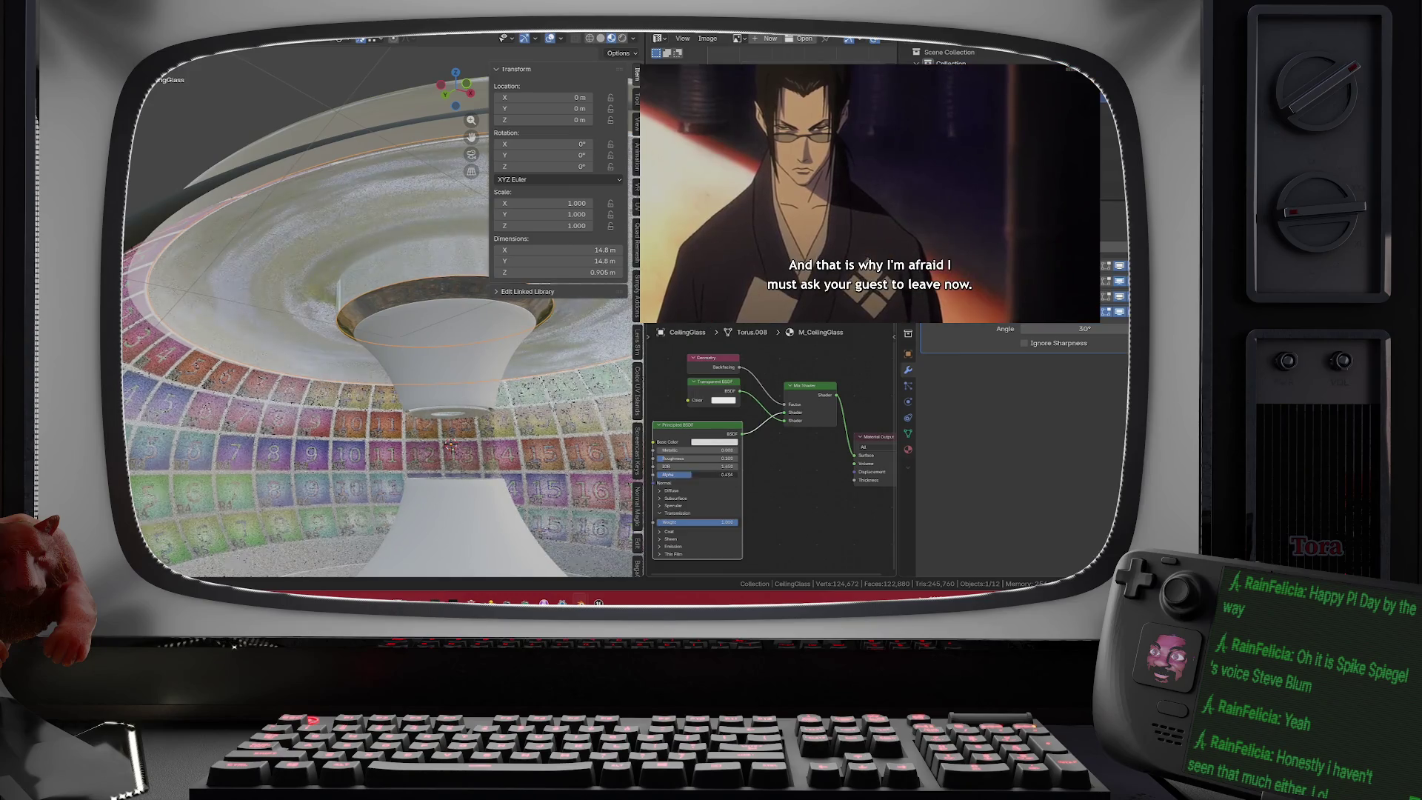
{"action": "key", "text": "ctrl+z"}
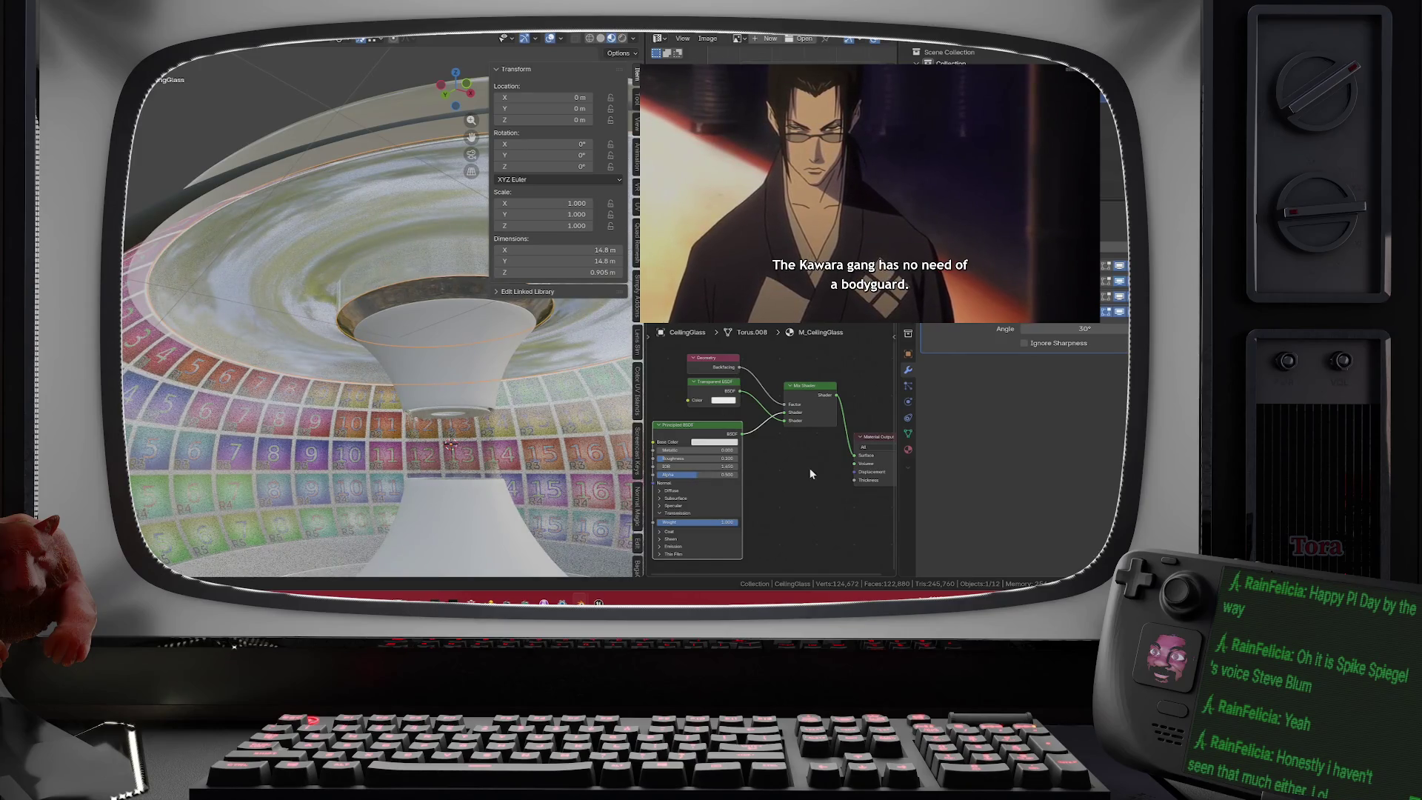
{"action": "left_click", "coordinate": [737, 443]}
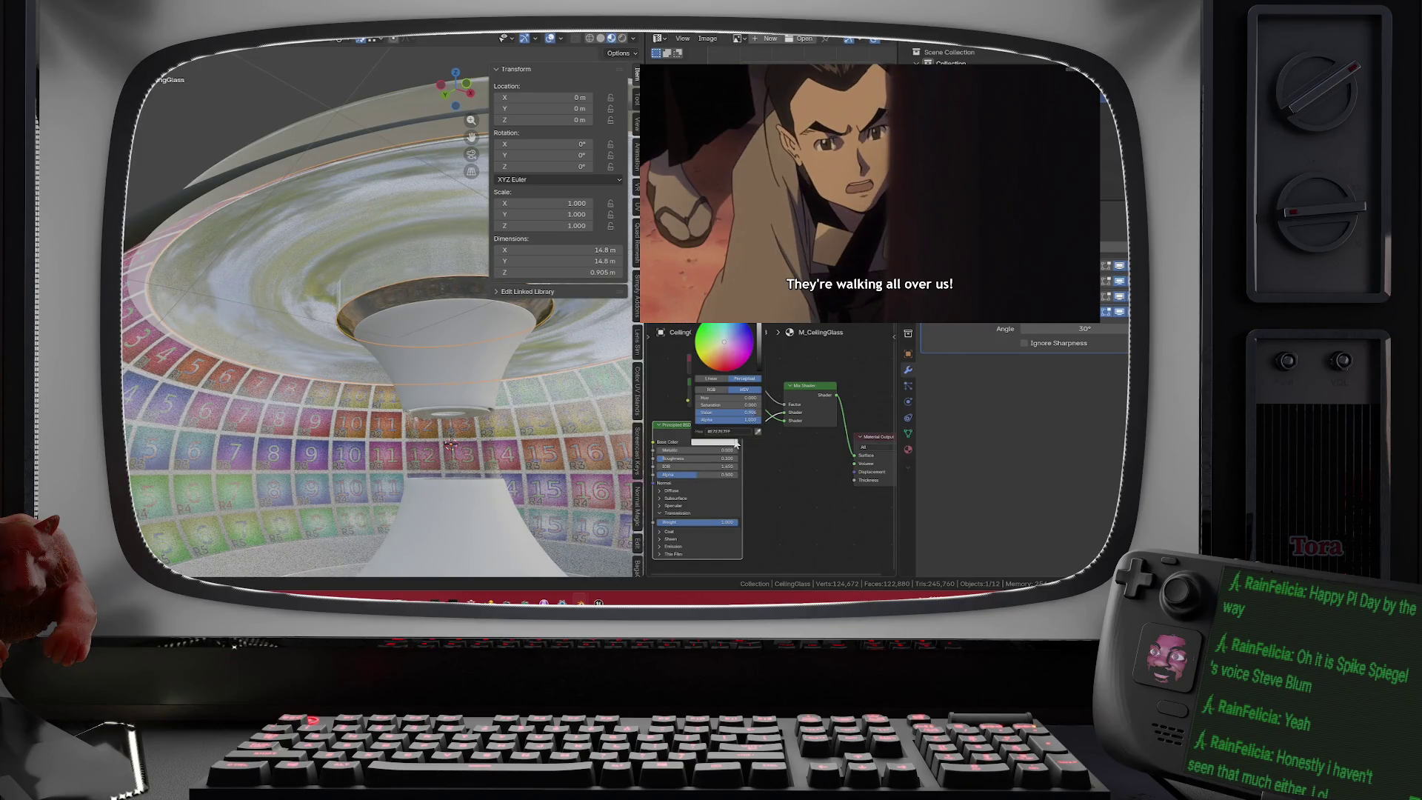
{"action": "left_click_drag", "start_coordinate": [757, 355], "coordinate": [759, 369]}
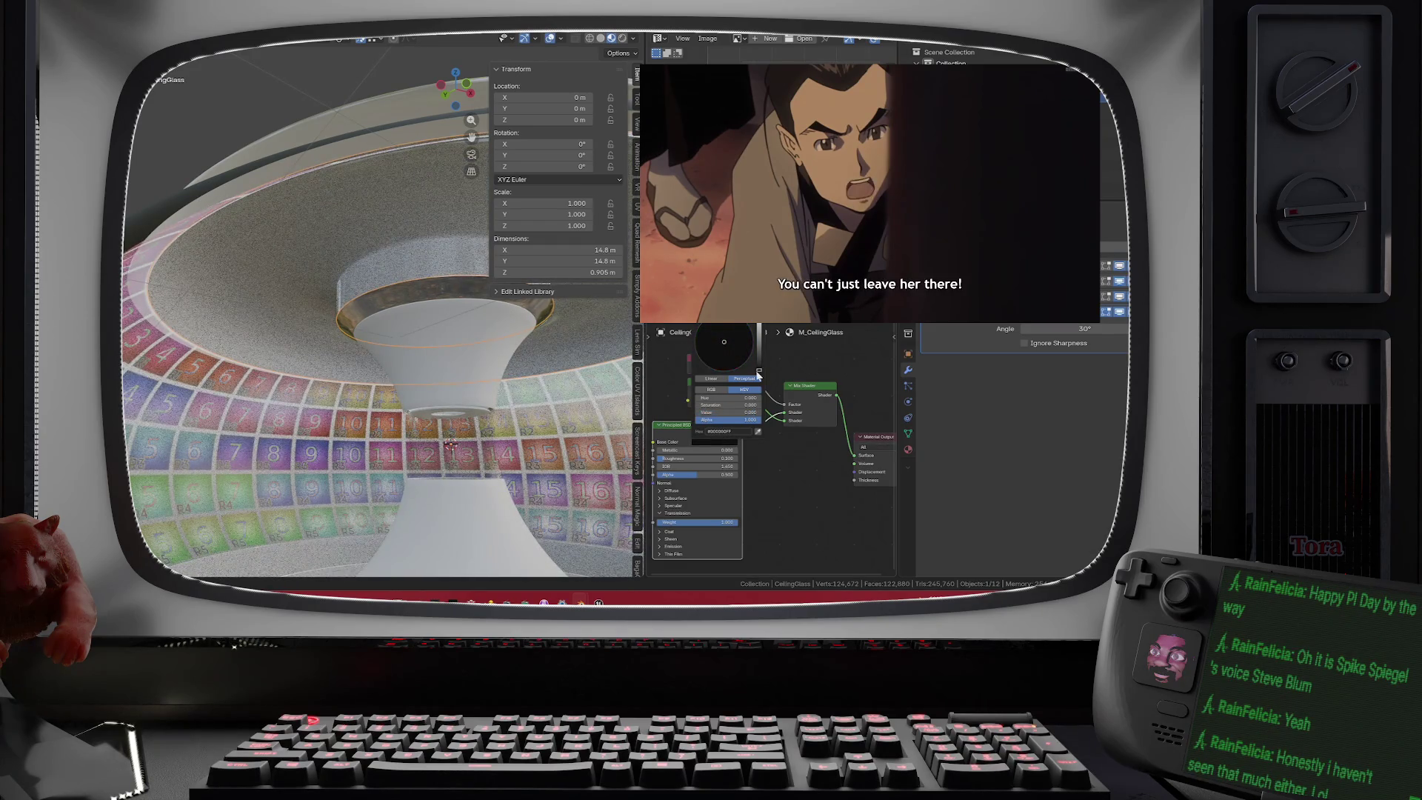
{"action": "mouse_move", "coordinate": [511, 326]}
{"action": "left_mouse_down"}
{"action": "mouse_move", "coordinate": [443, 287]}
{"action": "mouse_move", "coordinate": [334, 319]}
{"action": "mouse_move", "coordinate": [321, 285]}
{"action": "left_mouse_up"}
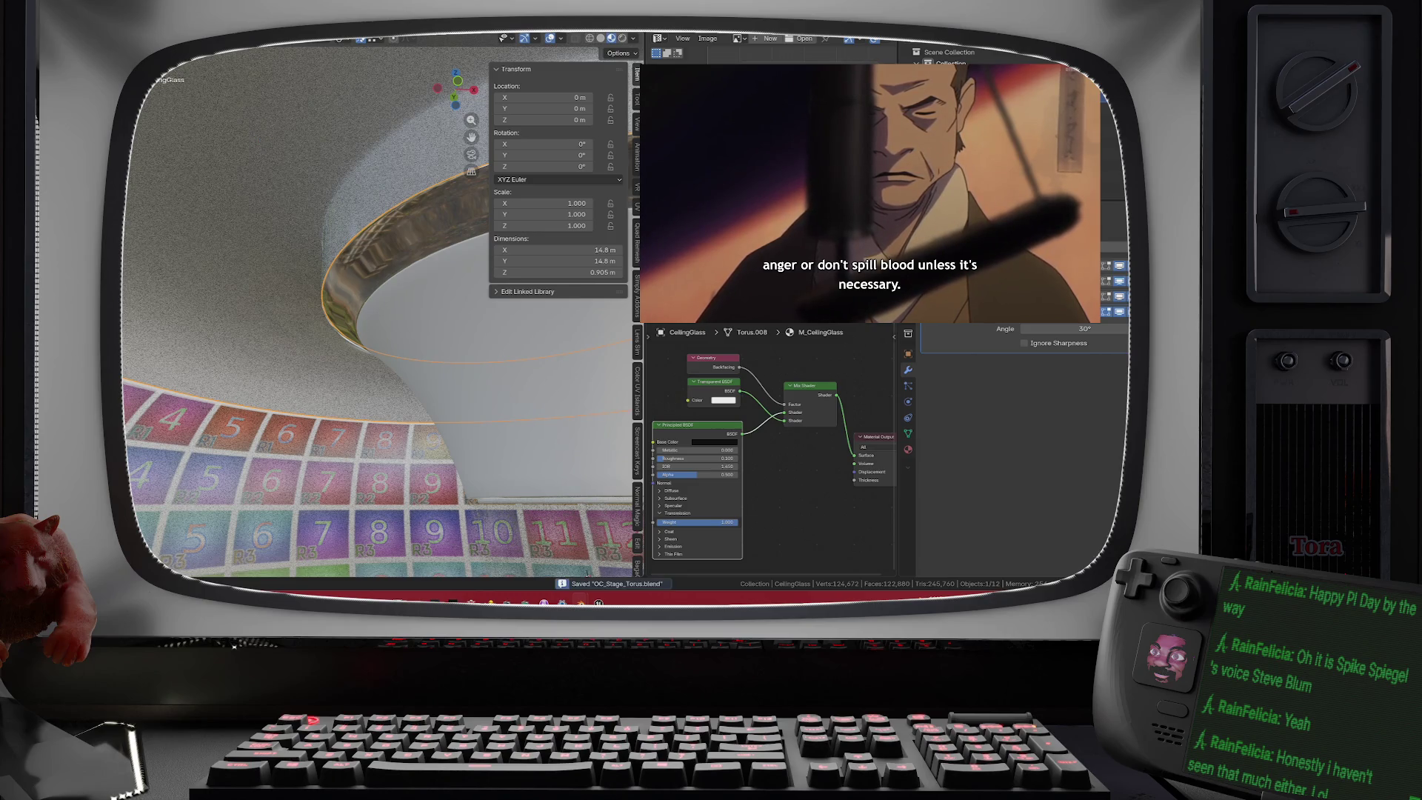
{"action": "left_click", "coordinate": [130, 41]}
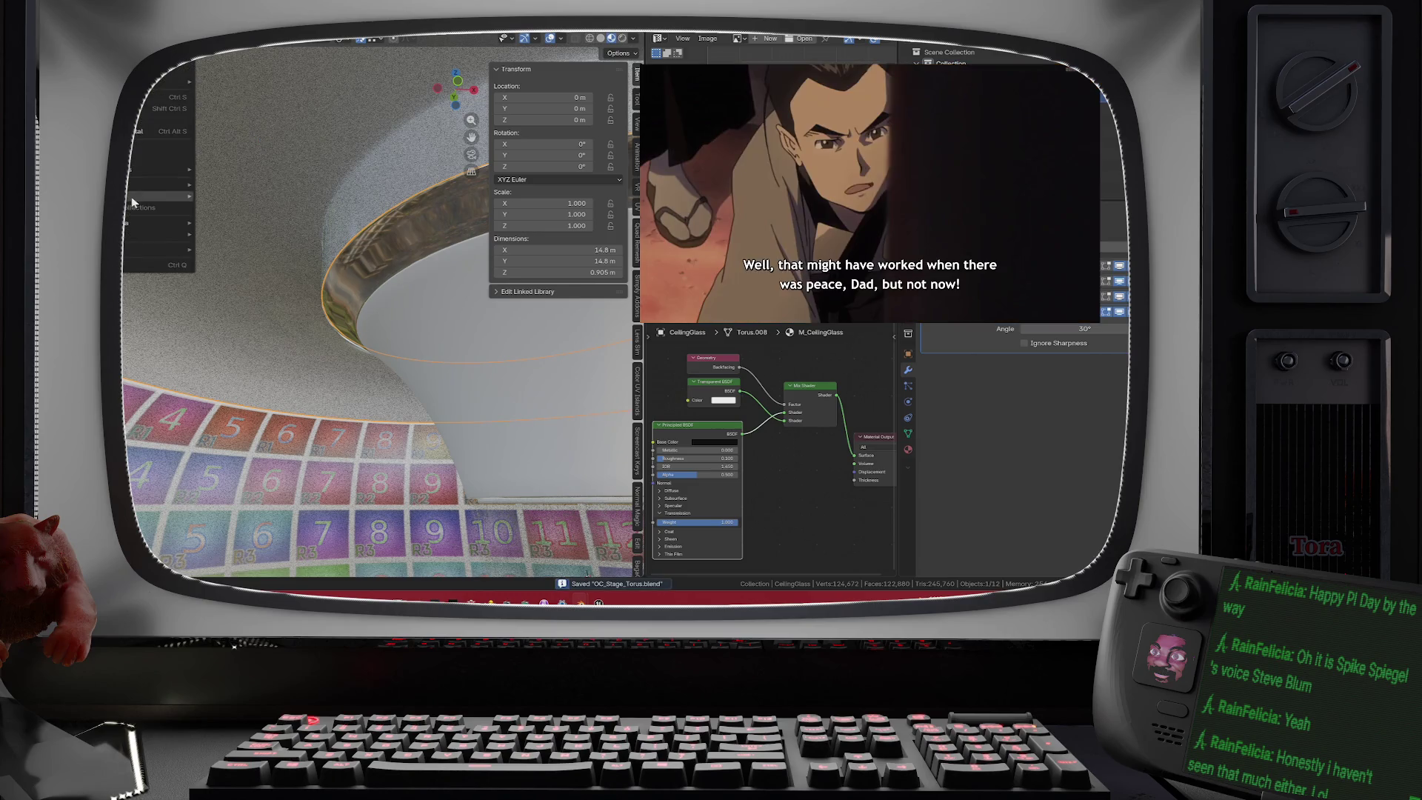
{"action": "mouse_move", "coordinate": [131, 197]}
{"action": "left_click", "coordinate": [263, 288]}
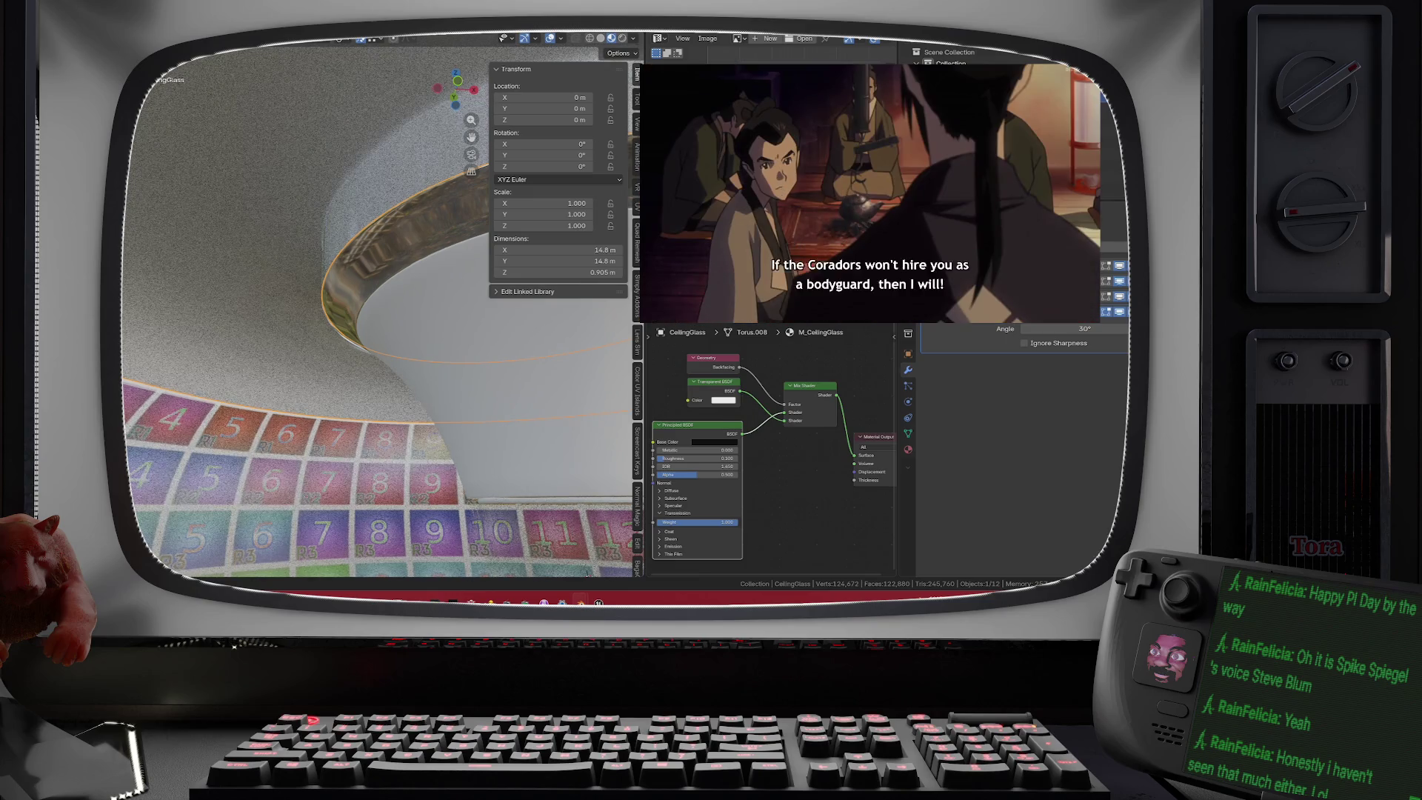
{"action": "left_click", "coordinate": [539, 410]}
{"action": "key", "text": "KP_Decimal"}
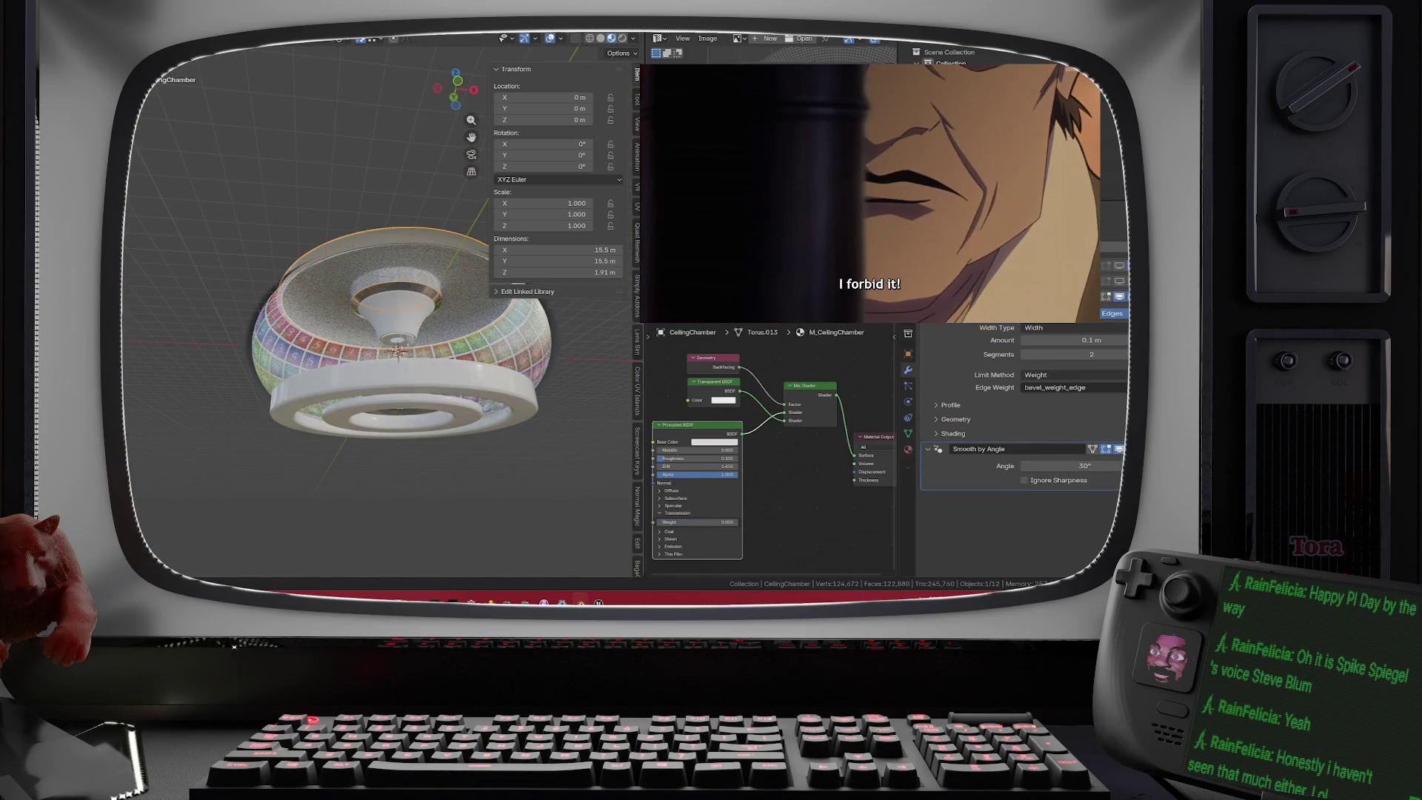
{"action": "left_click", "coordinate": [152, 26]}
{"action": "mouse_move", "coordinate": [158, 194]}
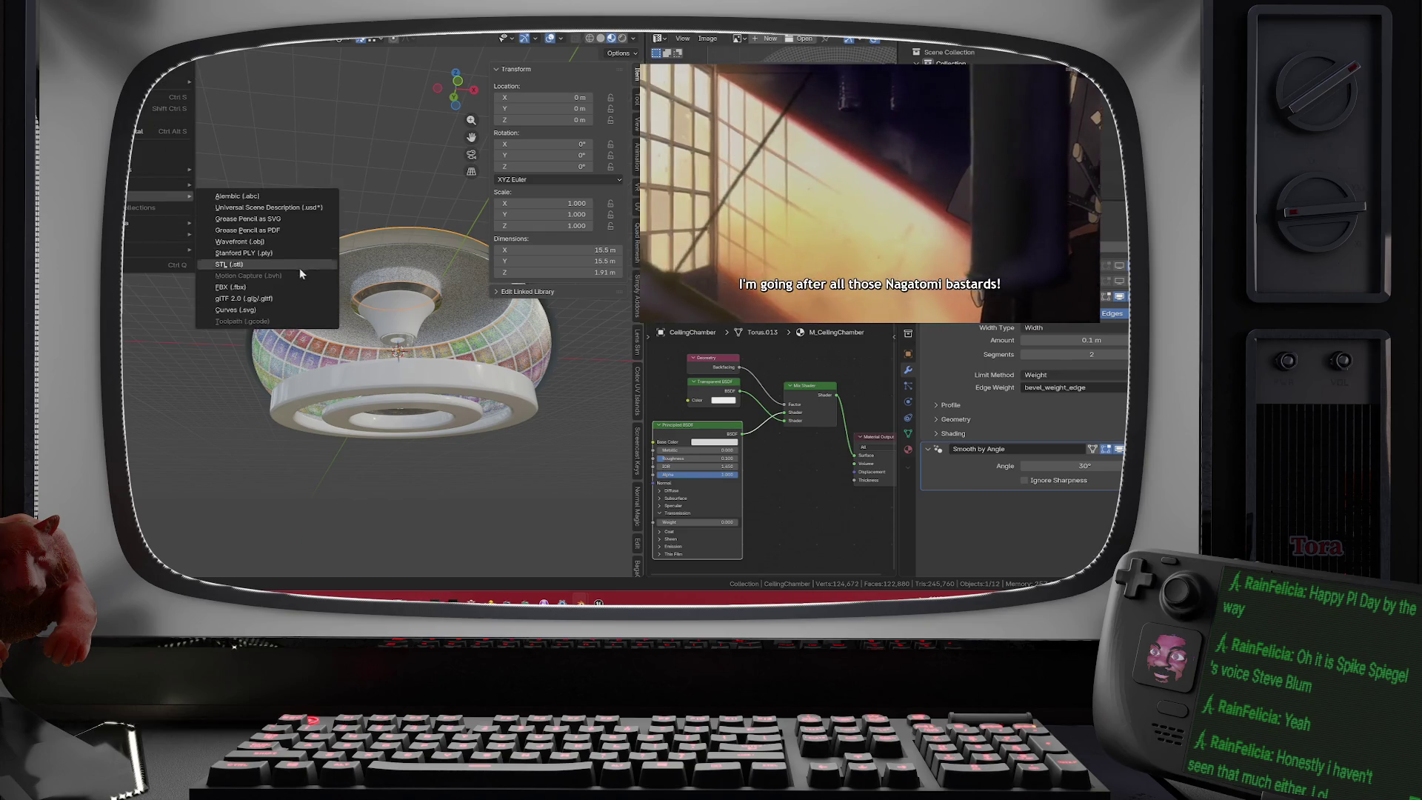
{"action": "key", "text": "Escape"}
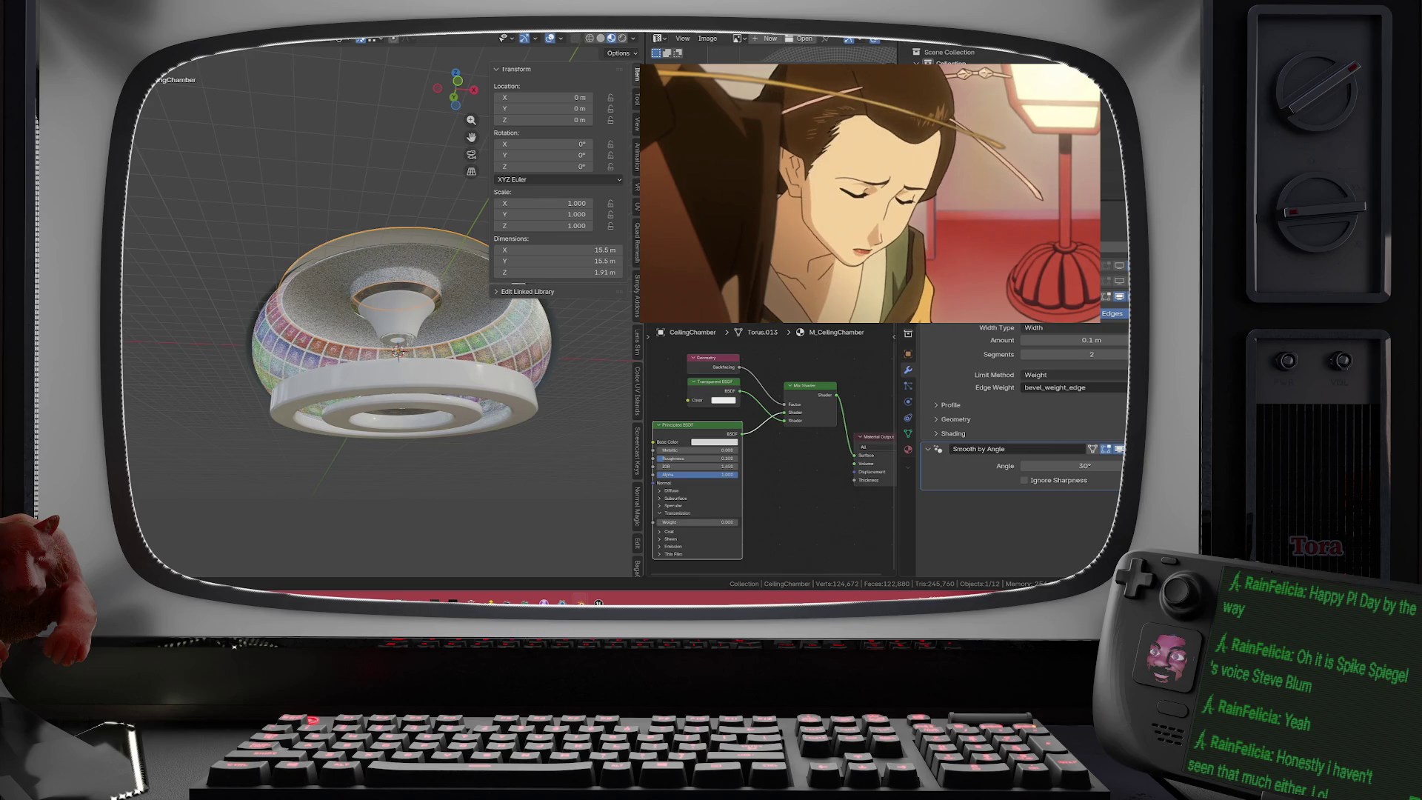
- Select the SubFloor ring and dismiss the export format list without exporting
{"action": "left_click", "coordinate": [511, 386]}
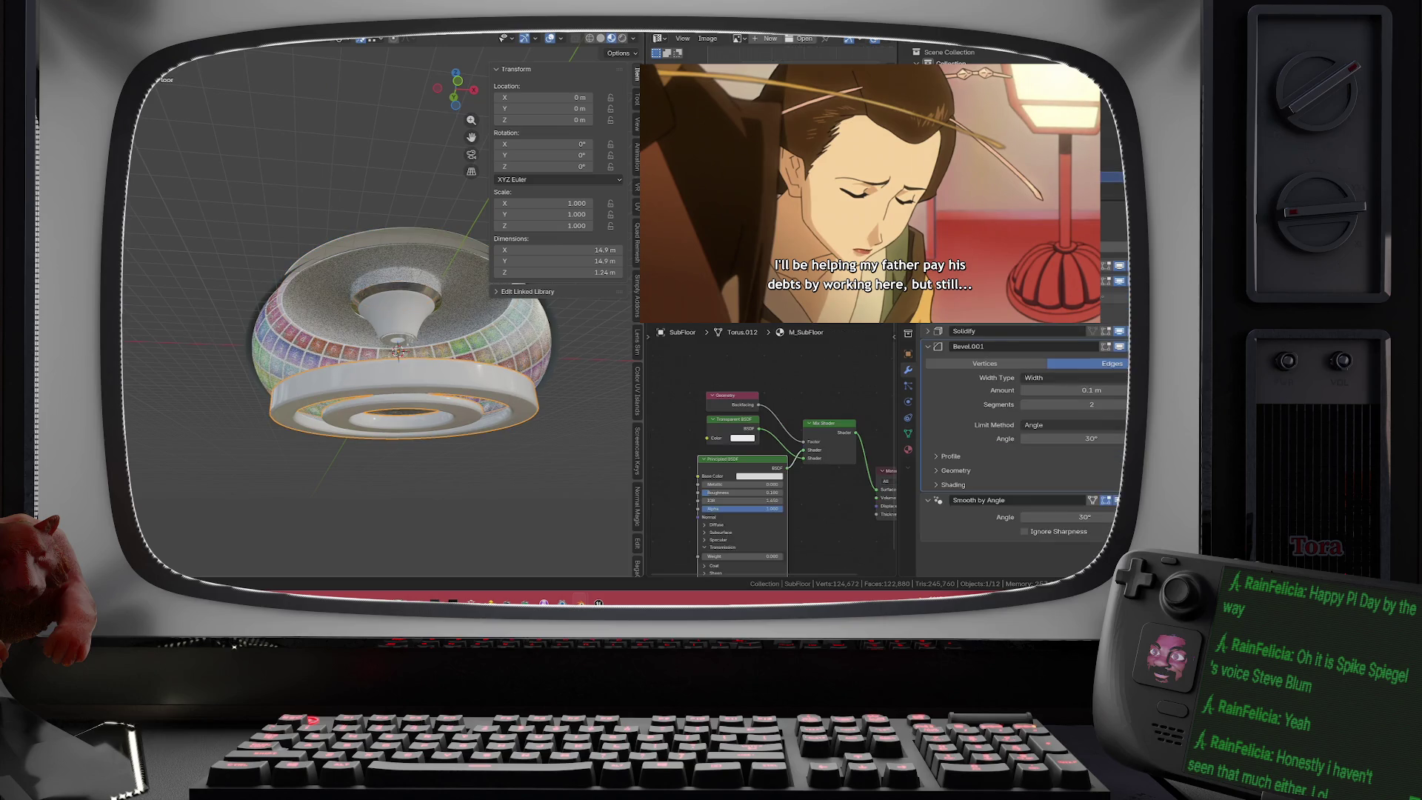
{"action": "left_click", "coordinate": [141, 37]}
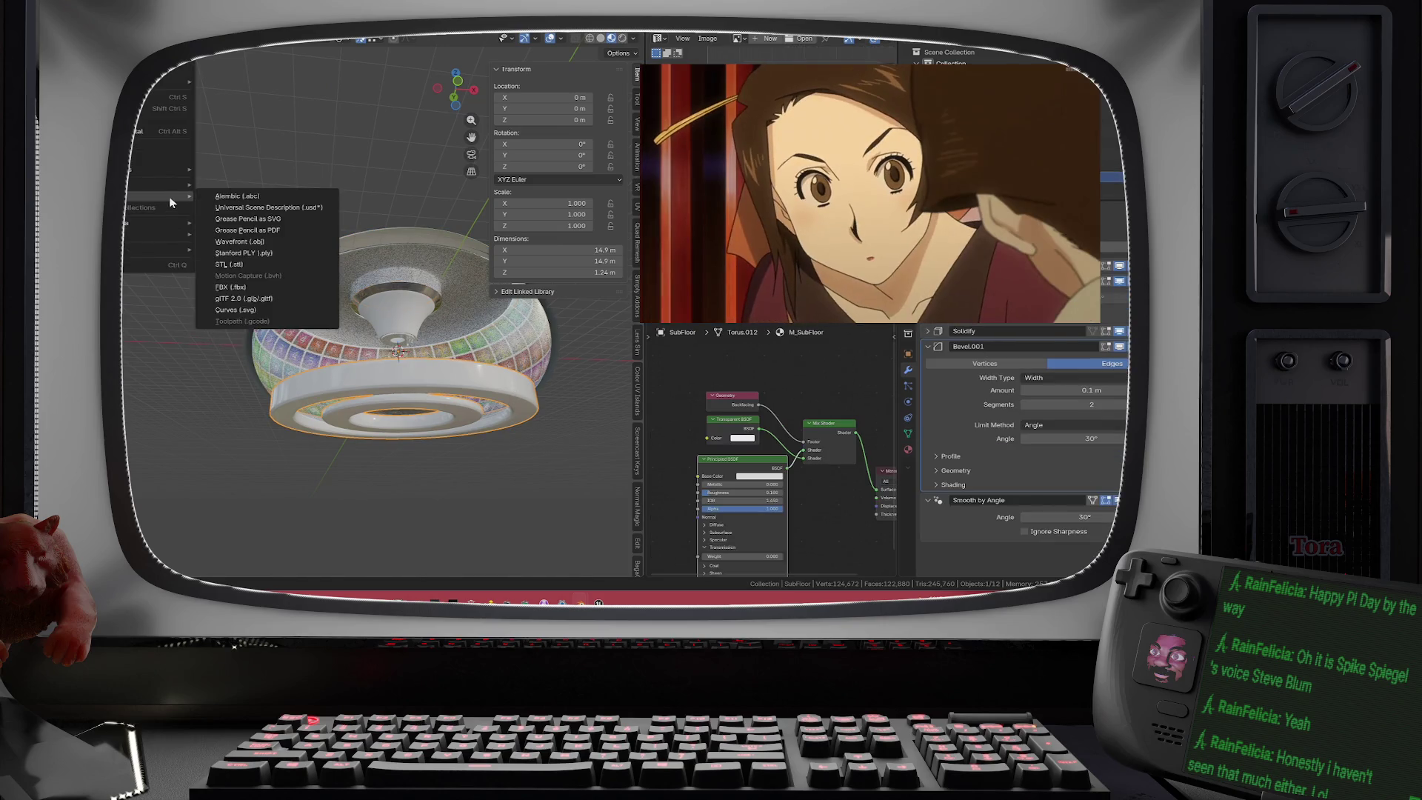
{"action": "left_click", "coordinate": [271, 289]}
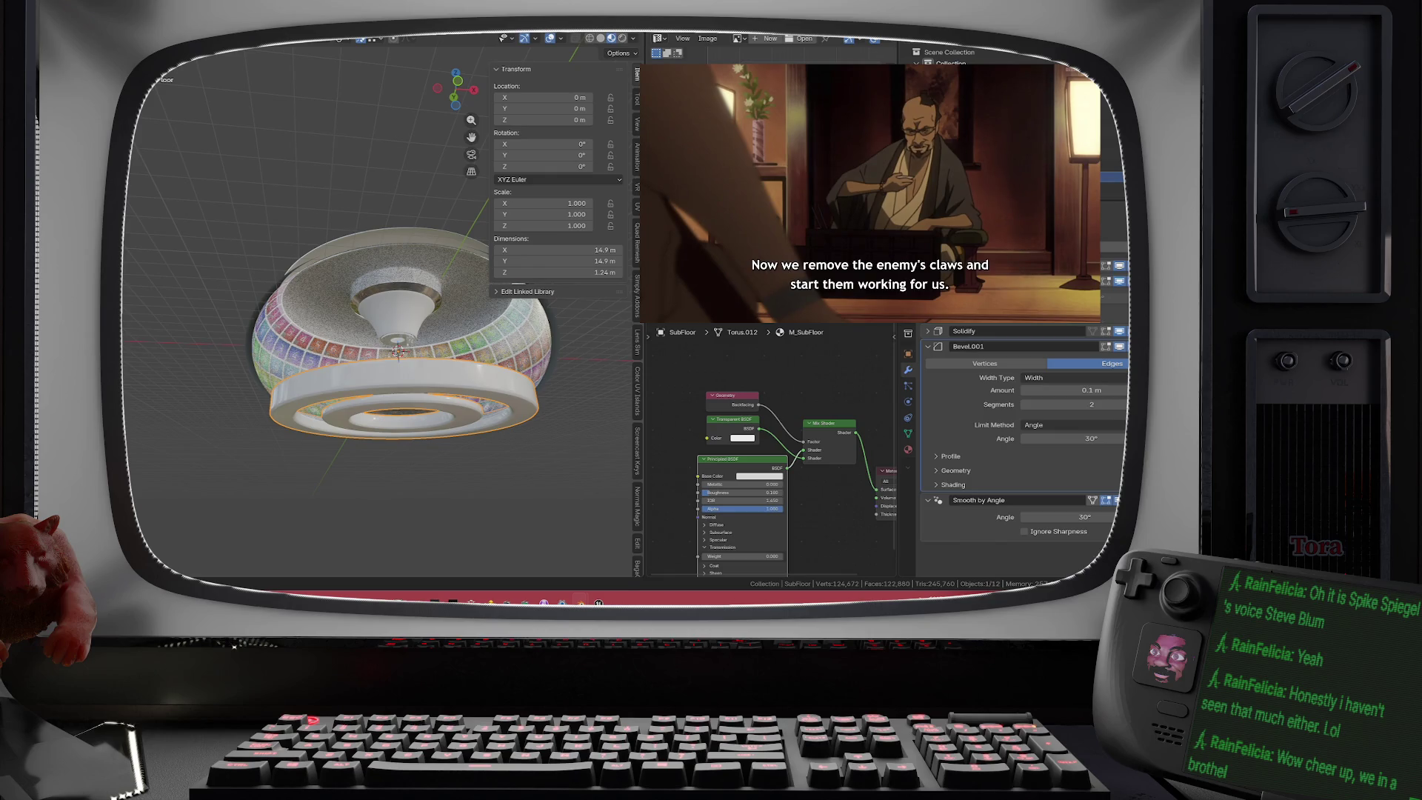
- Select the Column ring mesh and enter Edit Mode
{"action": "scroll", "coordinate": [325, 332], "scroll_direction": "up", "scroll_amount": 10}
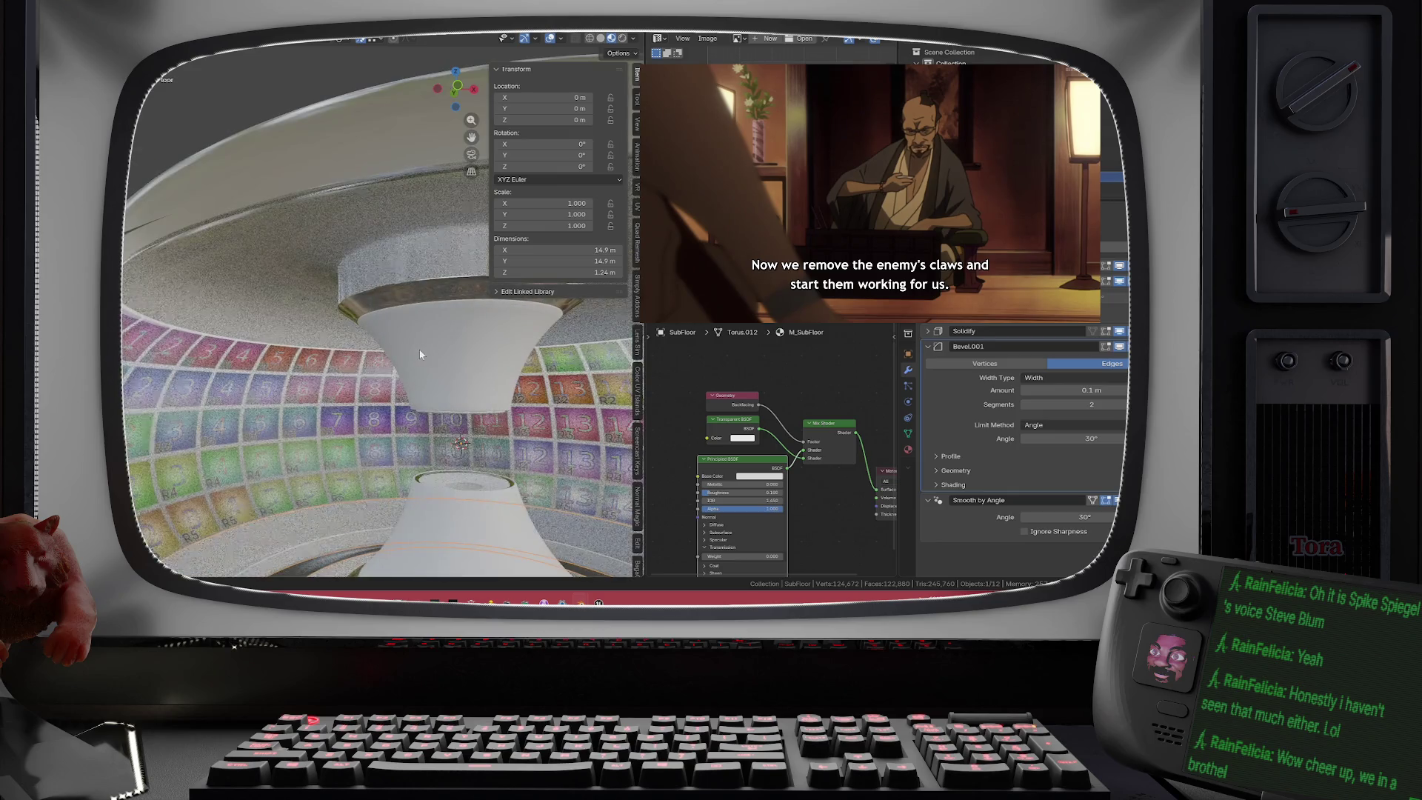
{"action": "scroll", "coordinate": [326, 332], "scroll_direction": "up", "scroll_amount": 10}
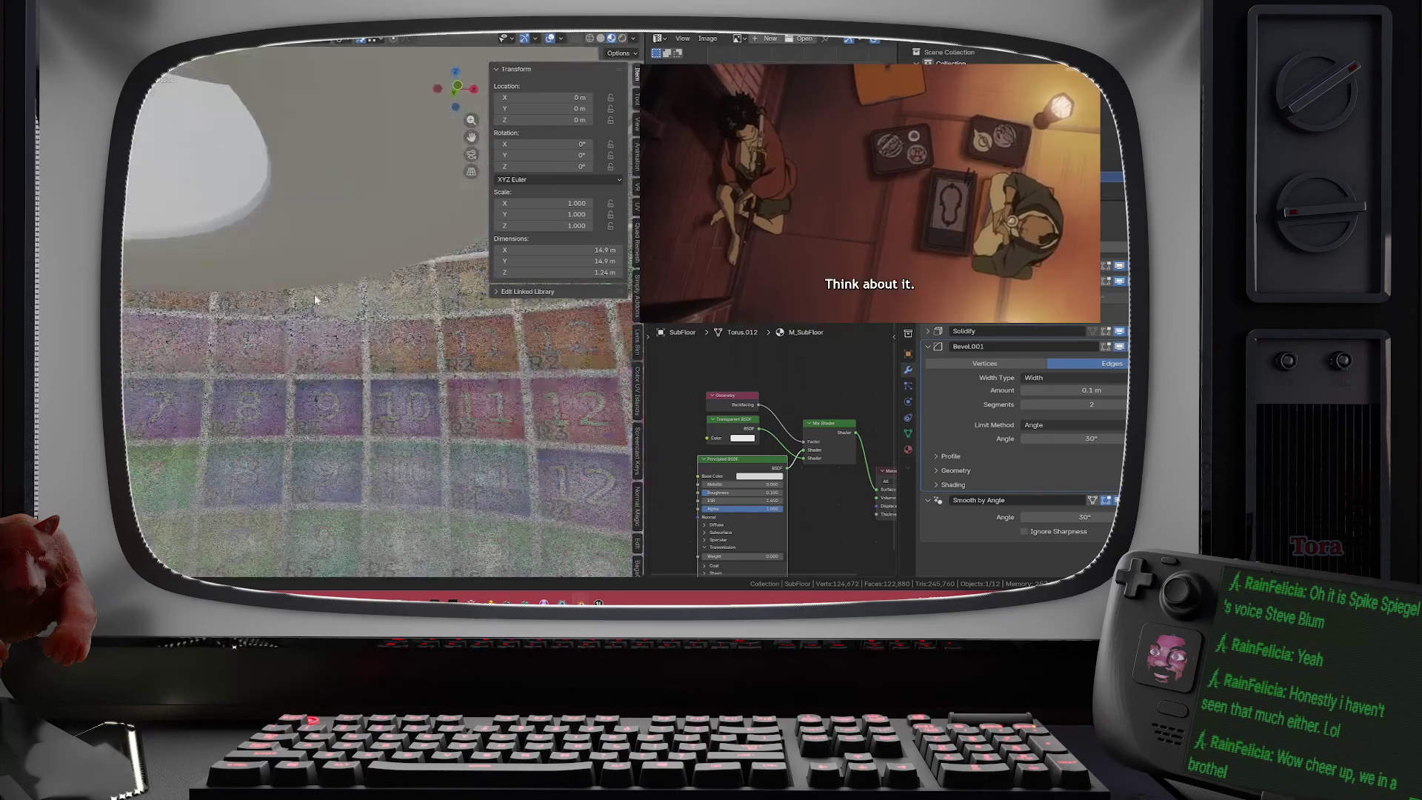
{"action": "left_click", "coordinate": [371, 304]}
{"action": "key", "text": "Tab"}
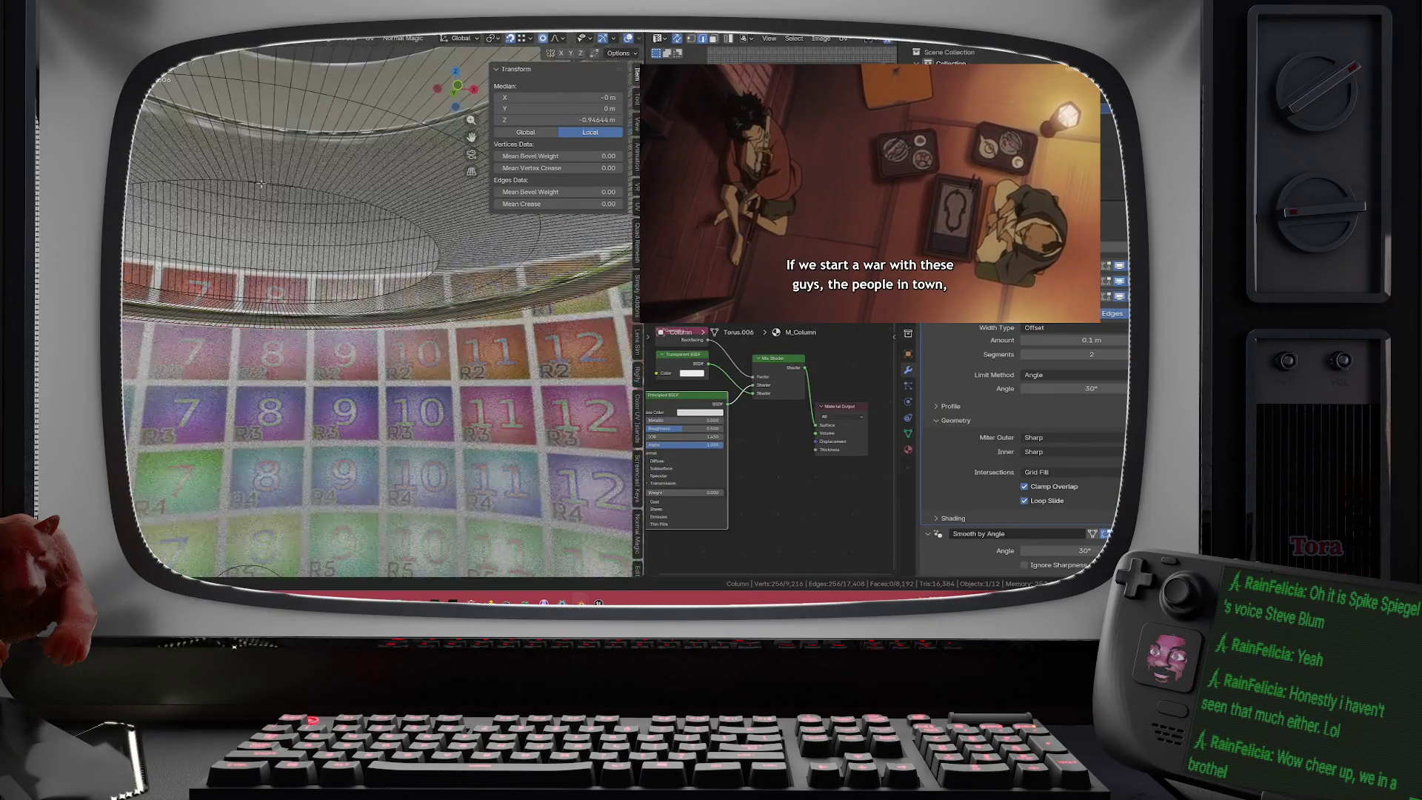
- Select an edge ring and two bands of faces above it on the Column mesh, framed in solid shading
{"action": "key", "text": "alt+a"}
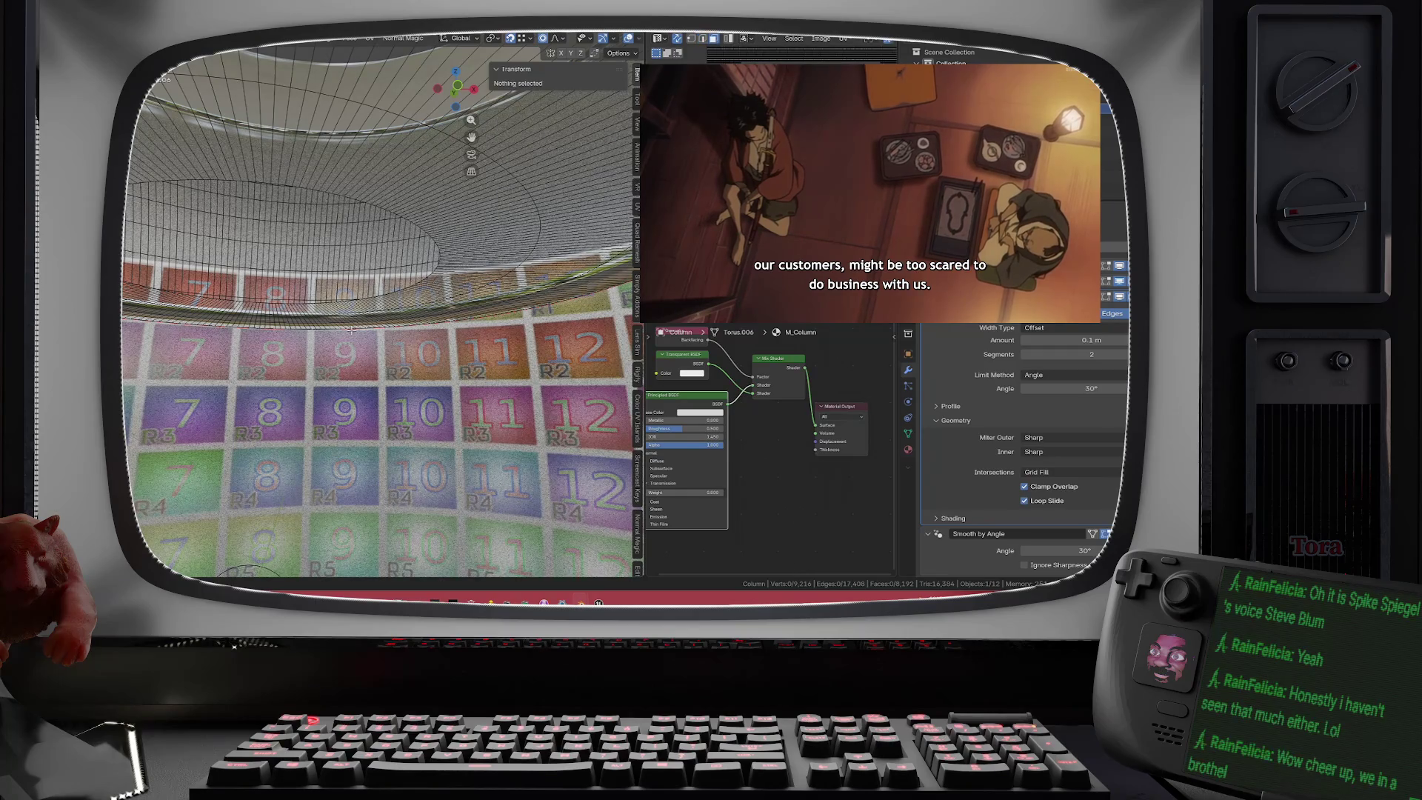
{"action": "left_click", "coordinate": [356, 322], "text": "alt"}
{"action": "left_click", "coordinate": [476, 264], "text": "ctrl"}
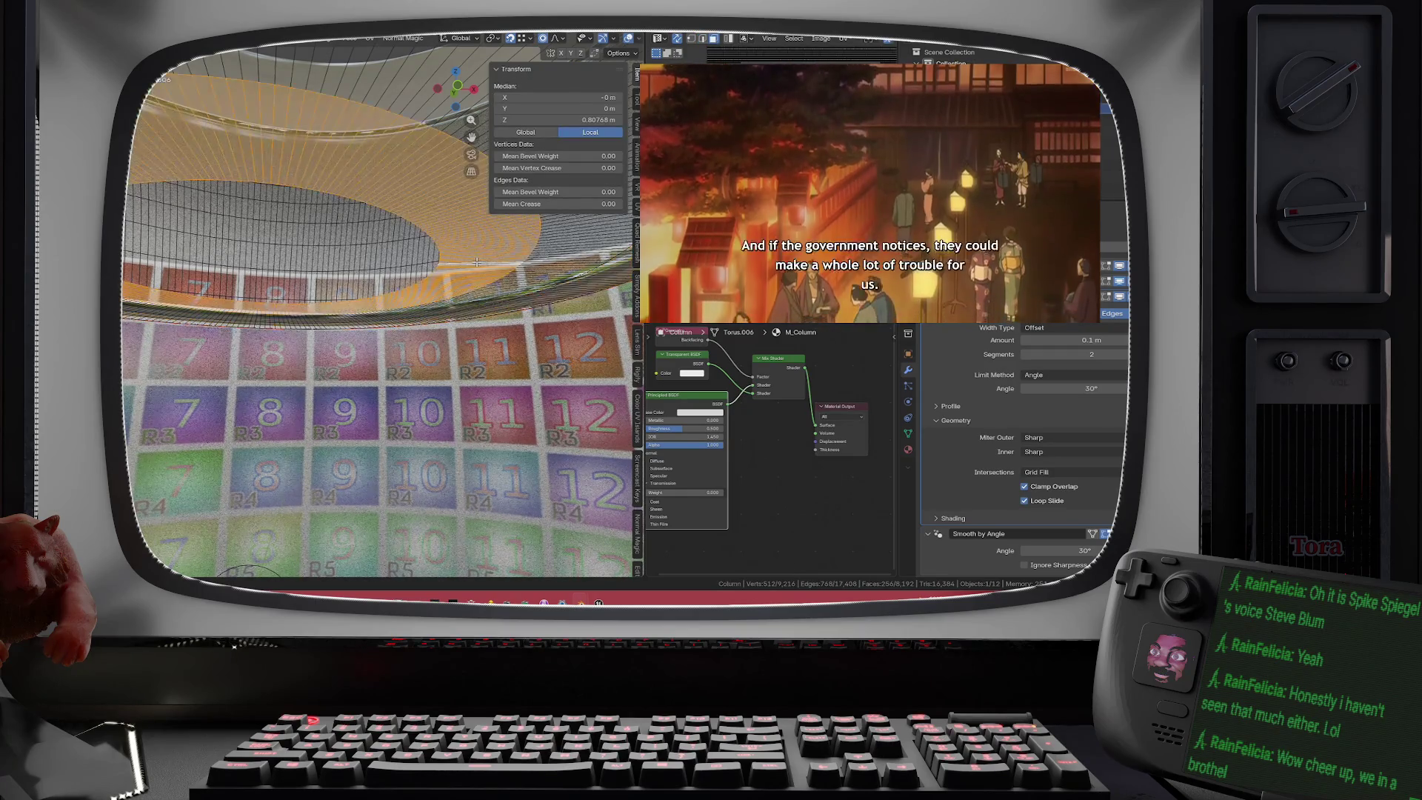
{"action": "left_click", "coordinate": [475, 263], "text": "ctrl"}
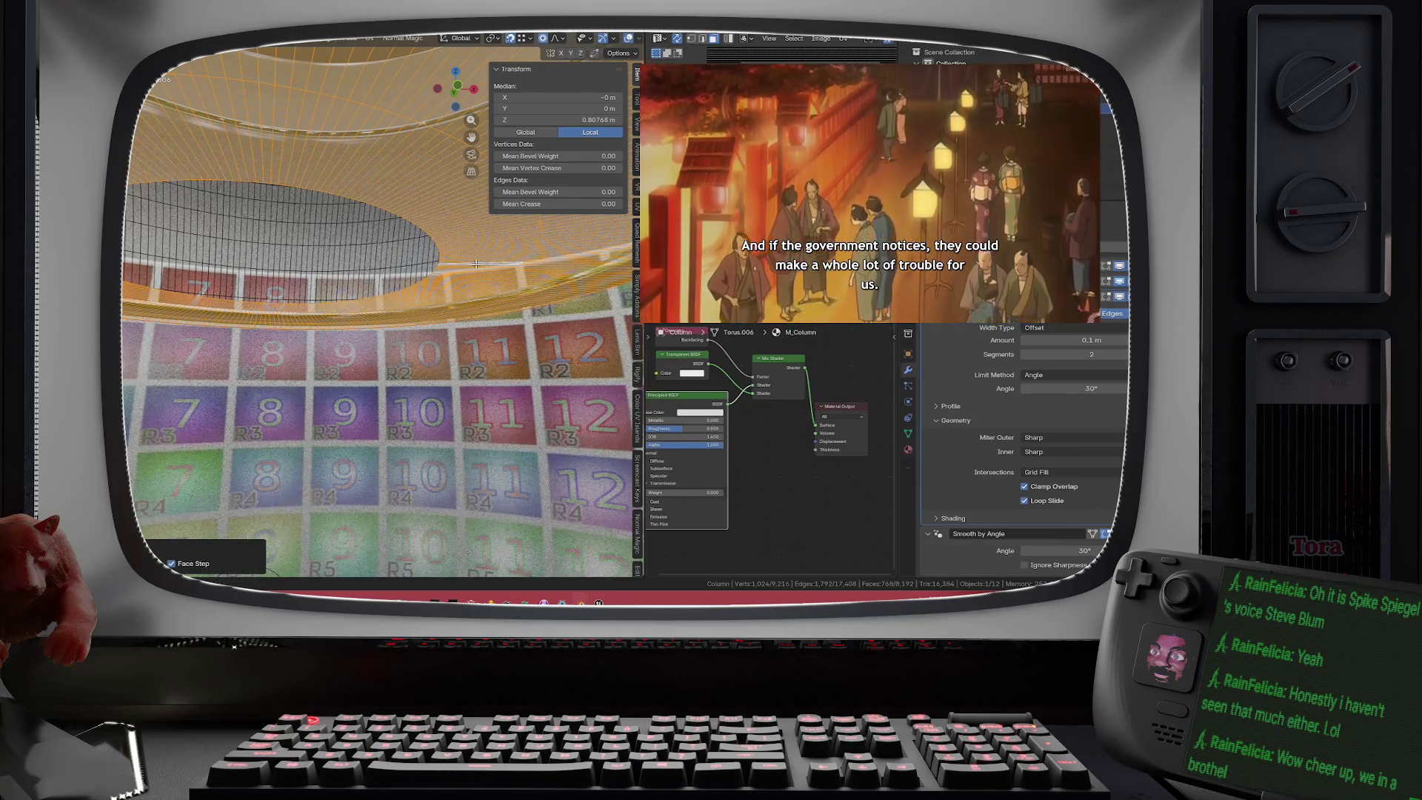
{"action": "key", "text": "KP_Decimal"}
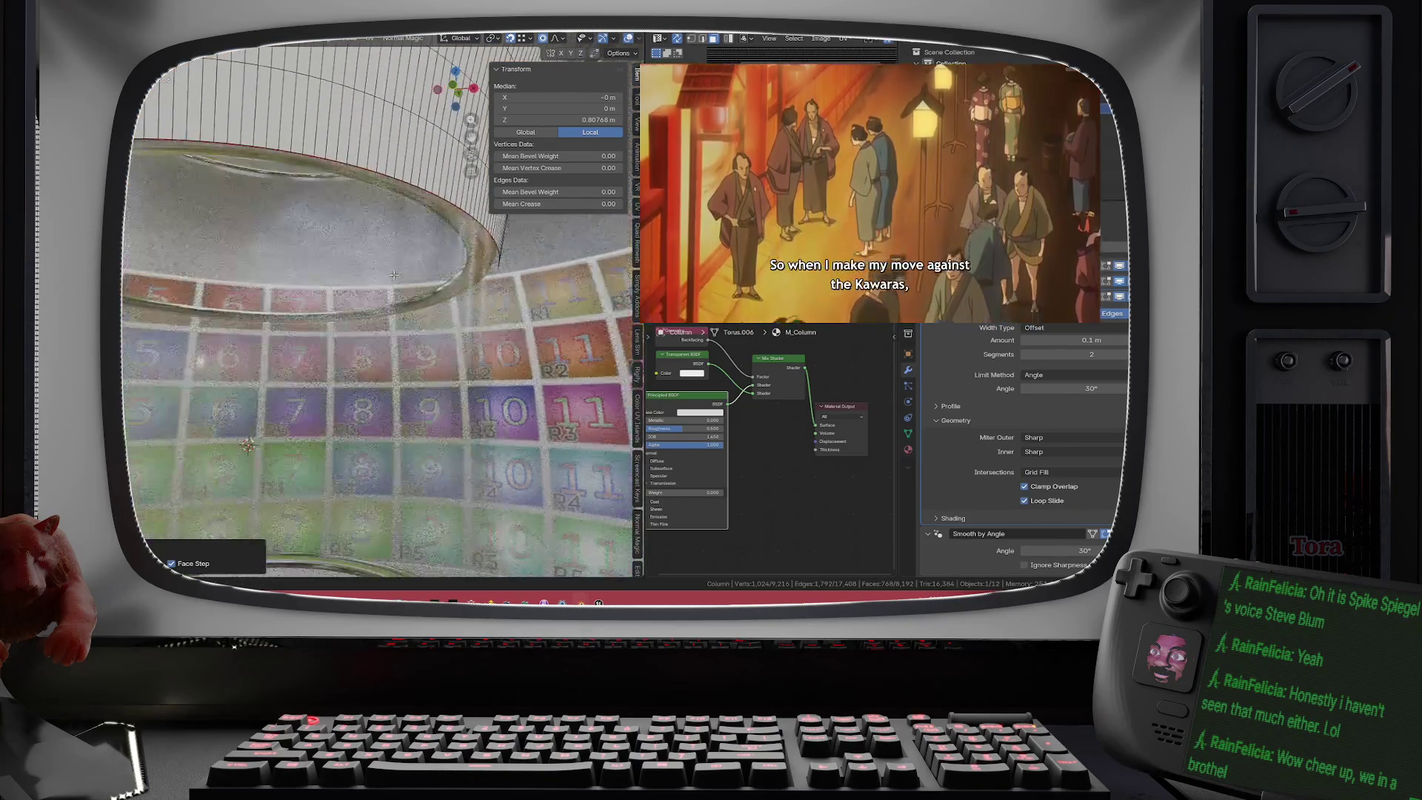
{"action": "scroll", "coordinate": [403, 280], "scroll_direction": "up", "scroll_amount": 2}
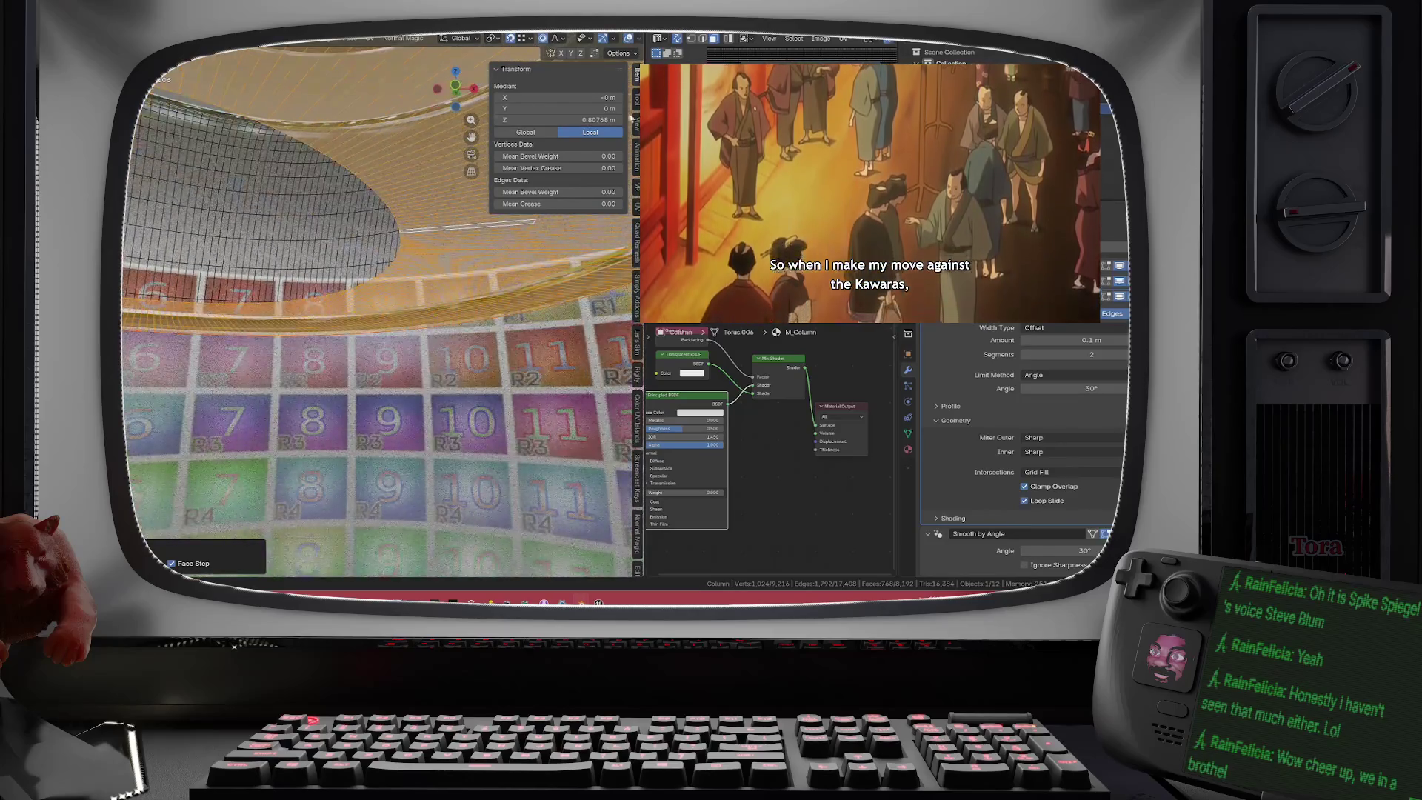
{"action": "scroll", "coordinate": [606, 40], "scroll_direction": "down", "scroll_amount": 2}
{"action": "left_click", "coordinate": [602, 38]}
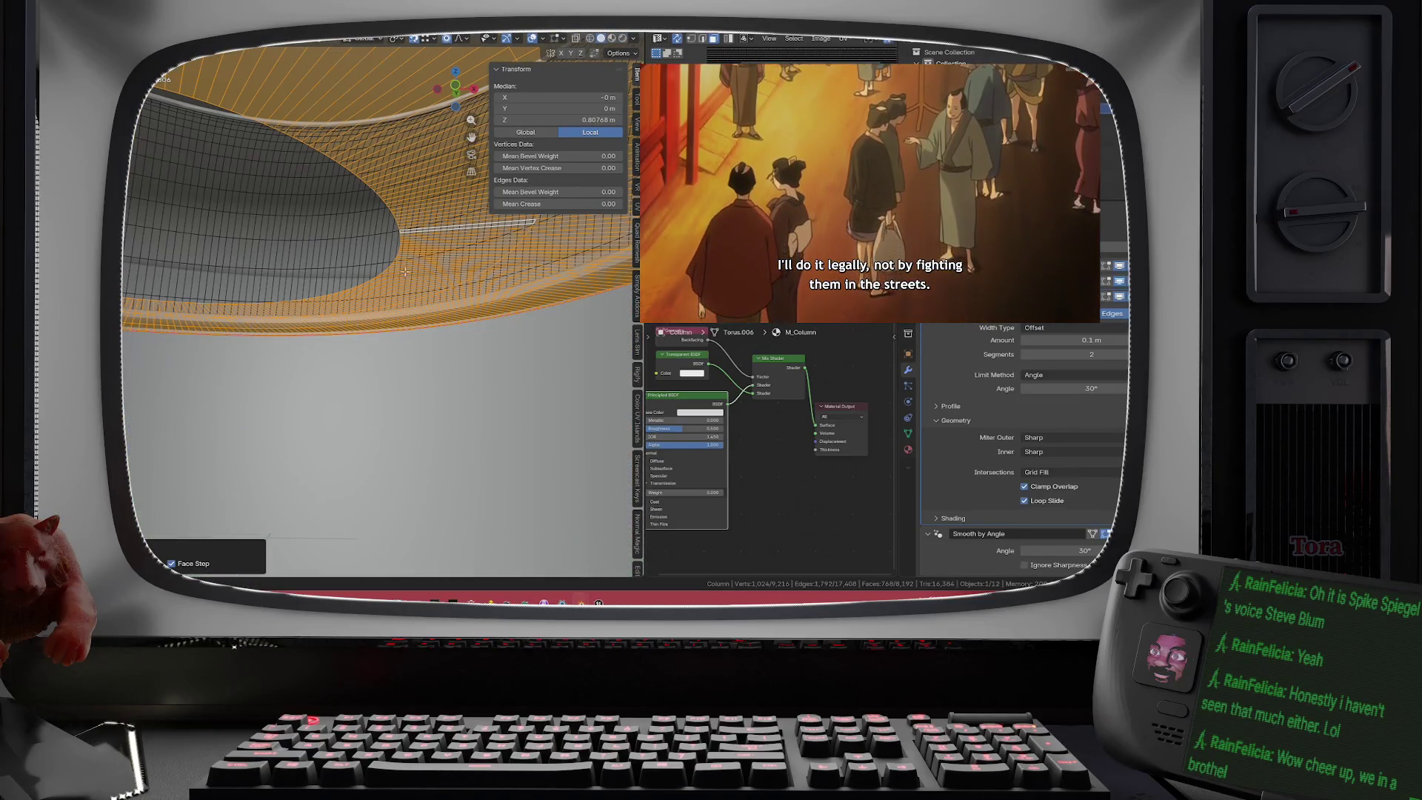
{"action": "scroll", "coordinate": [356, 308], "scroll_direction": "up", "scroll_amount": 5}
{"action": "scroll", "coordinate": [356, 307], "scroll_direction": "down", "scroll_amount": 5}
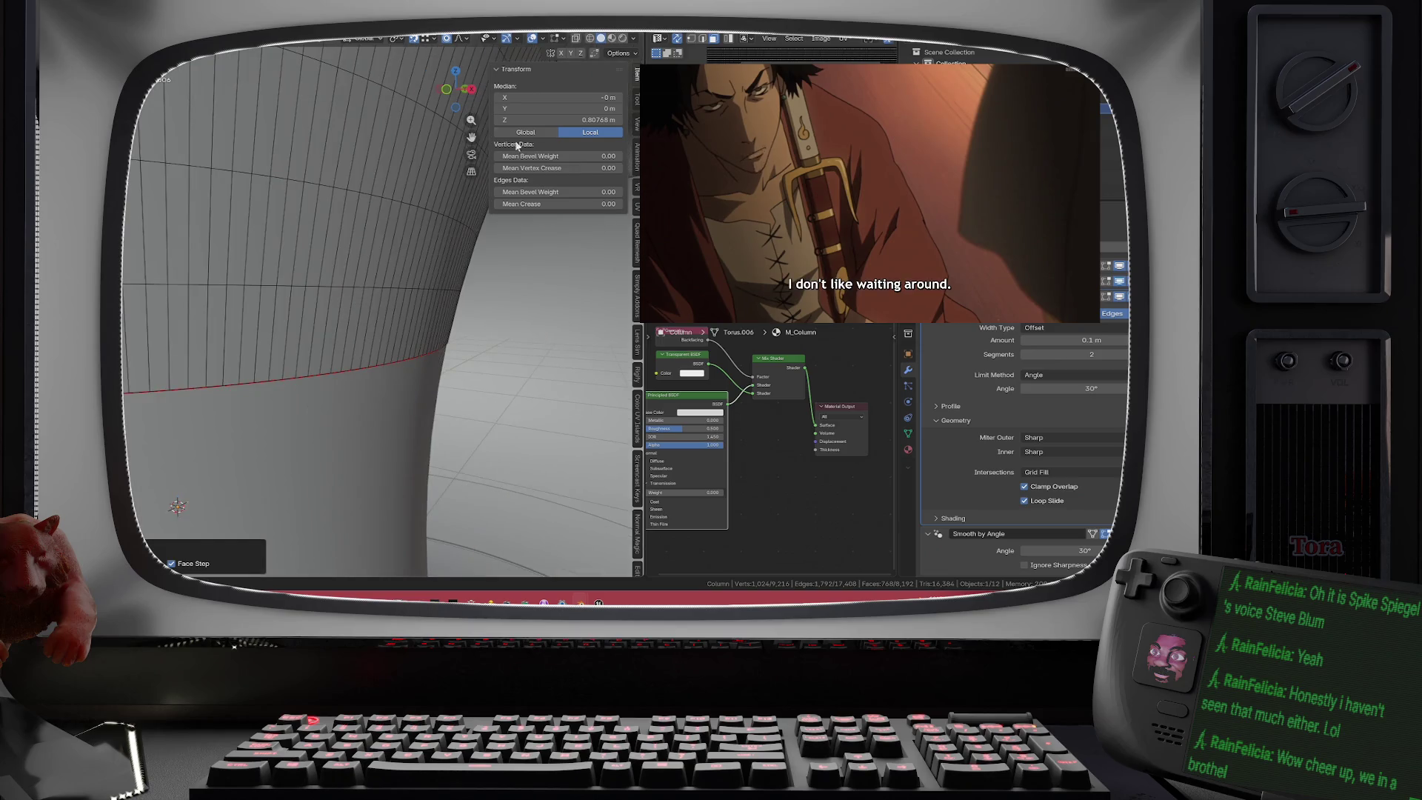
{"action": "left_click", "coordinate": [455, 90]}
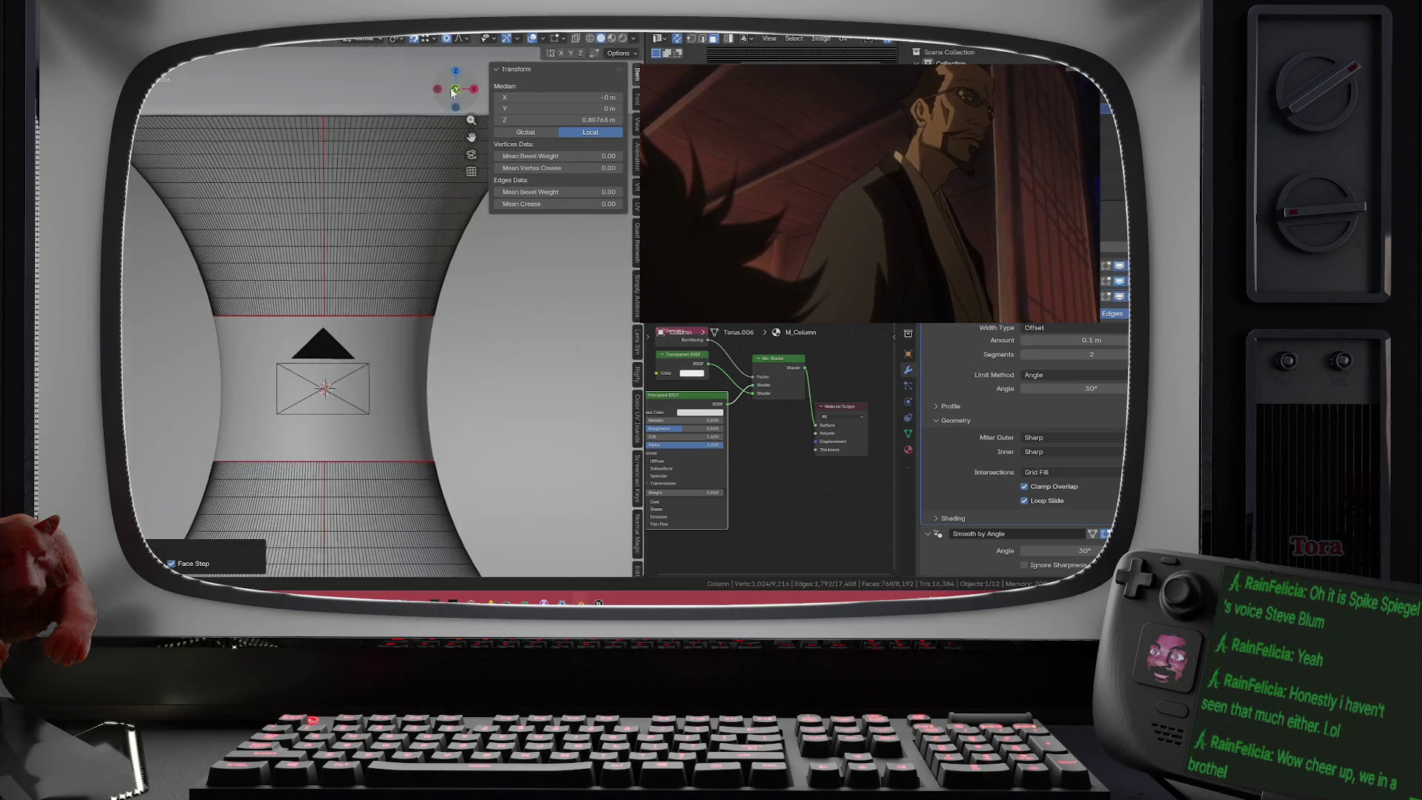
{"action": "scroll", "coordinate": [368, 321], "scroll_direction": "up", "scroll_amount": 4}
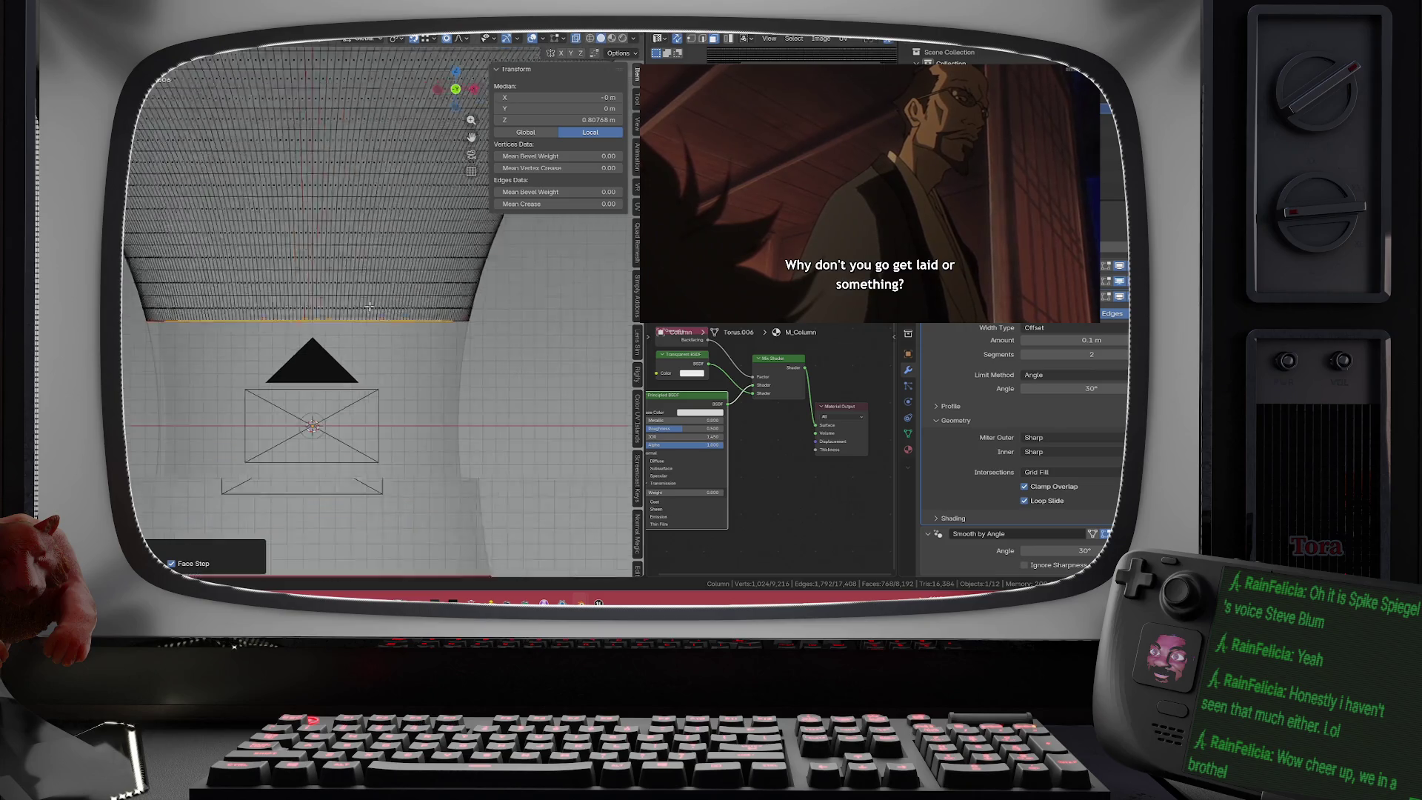
{"action": "scroll", "coordinate": [466, 318], "scroll_direction": "up", "scroll_amount": 2}
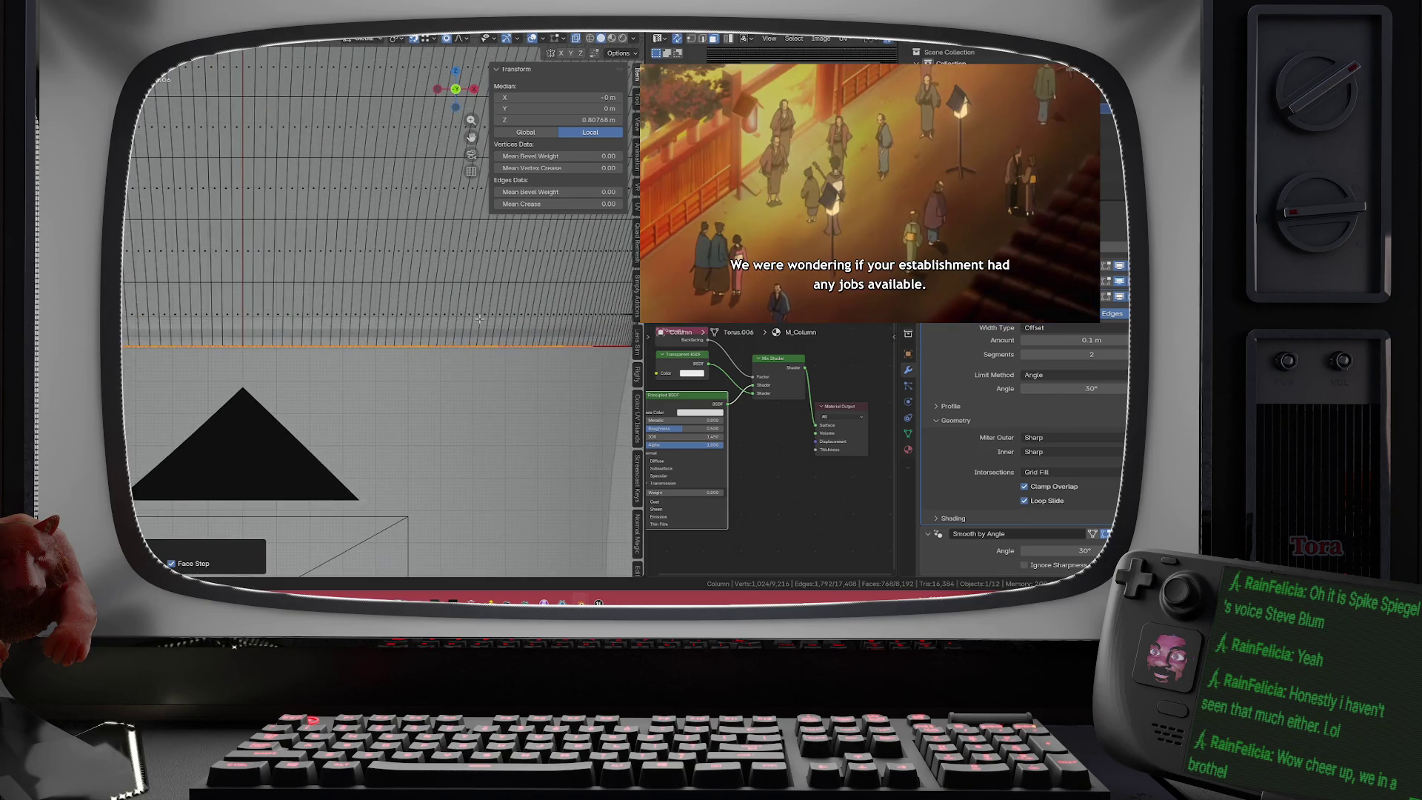
{"action": "scroll", "coordinate": [453, 297], "scroll_direction": "up", "scroll_amount": 2}
{"action": "mouse_move", "coordinate": [453, 296]}
{"action": "left_mouse_down"}
{"action": "mouse_move", "coordinate": [394, 267]}
{"action": "mouse_move", "coordinate": [412, 291]}
{"action": "left_mouse_up"}
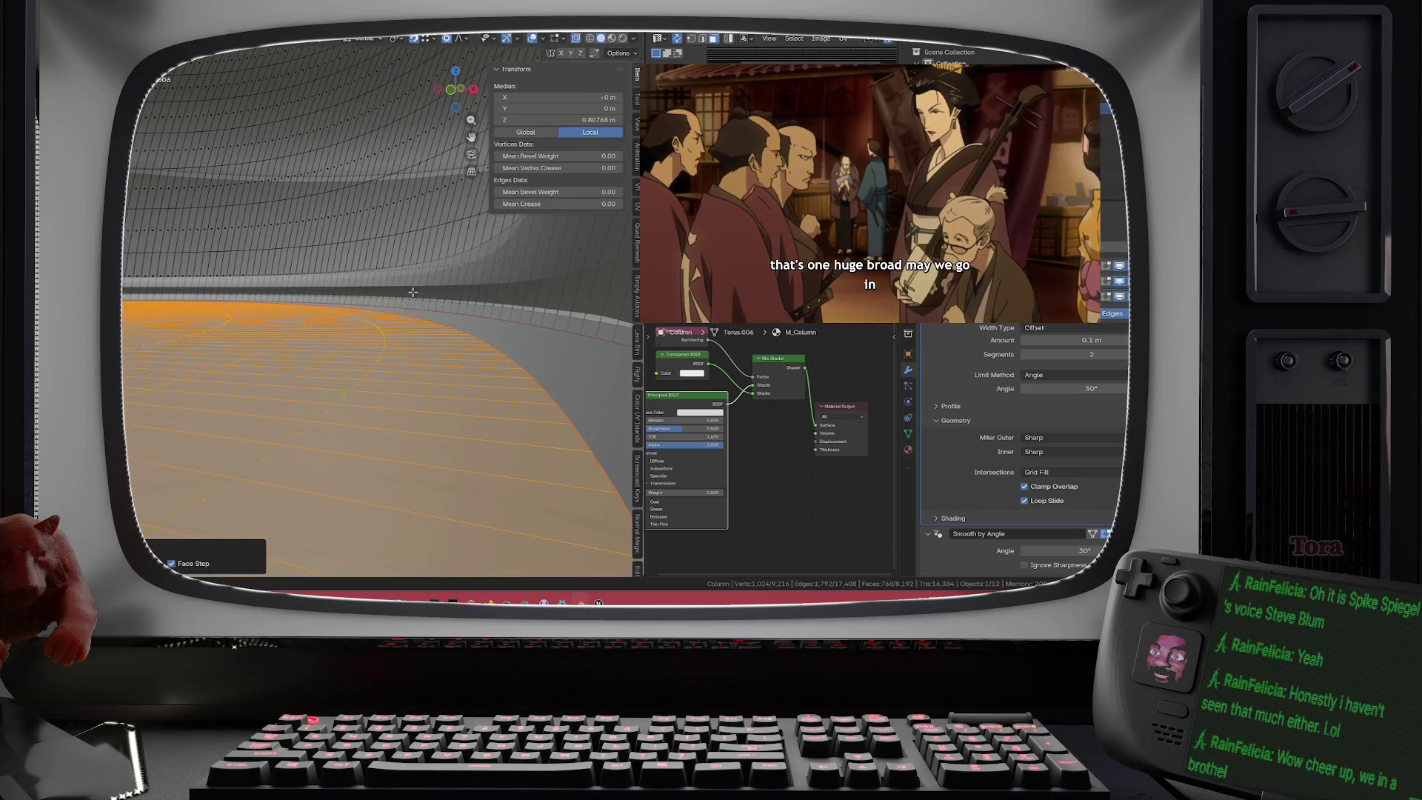
- Lift the selected faces 0.073 m along Z with smooth proportional falloff, then return to Object Mode
{"action": "key", "text": "g"}
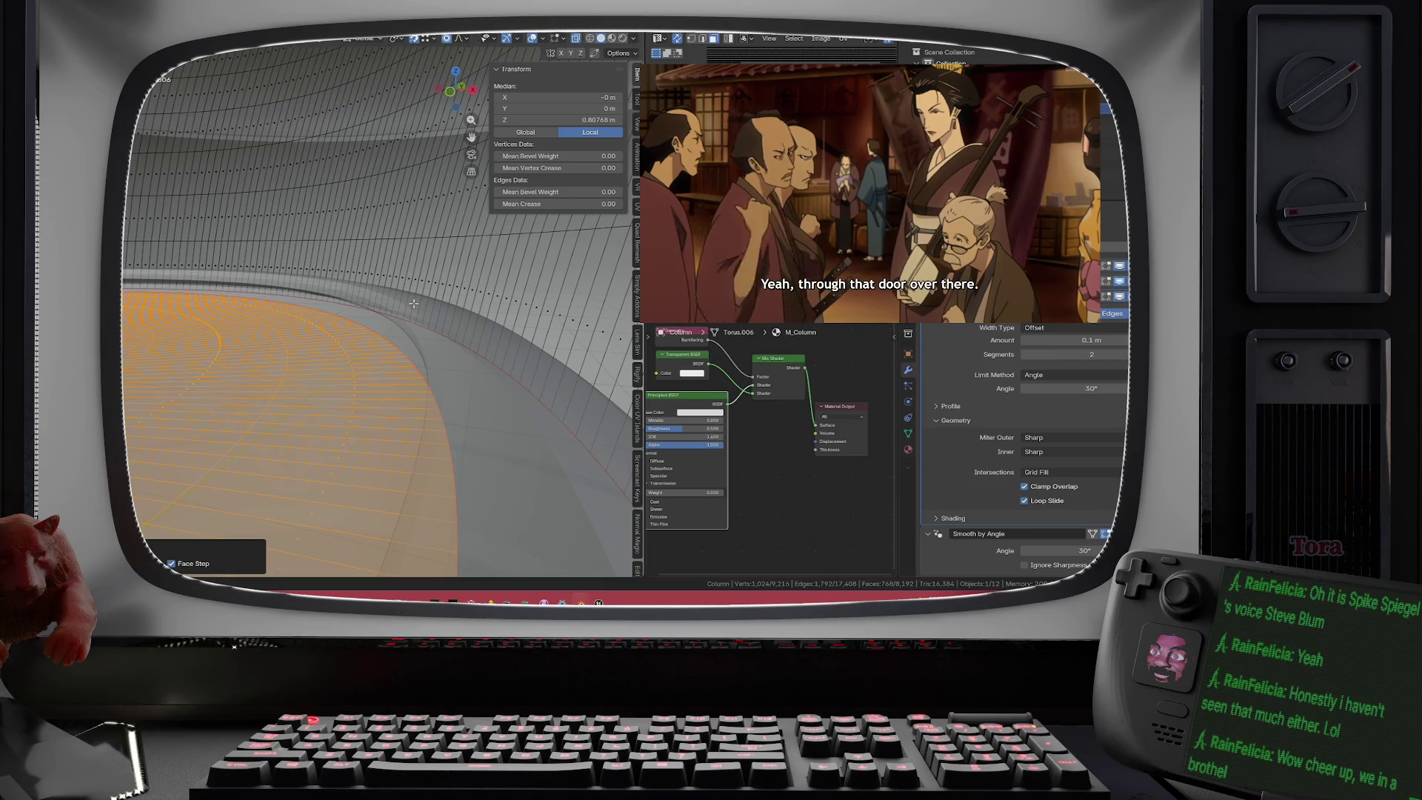
{"action": "key", "text": "z"}
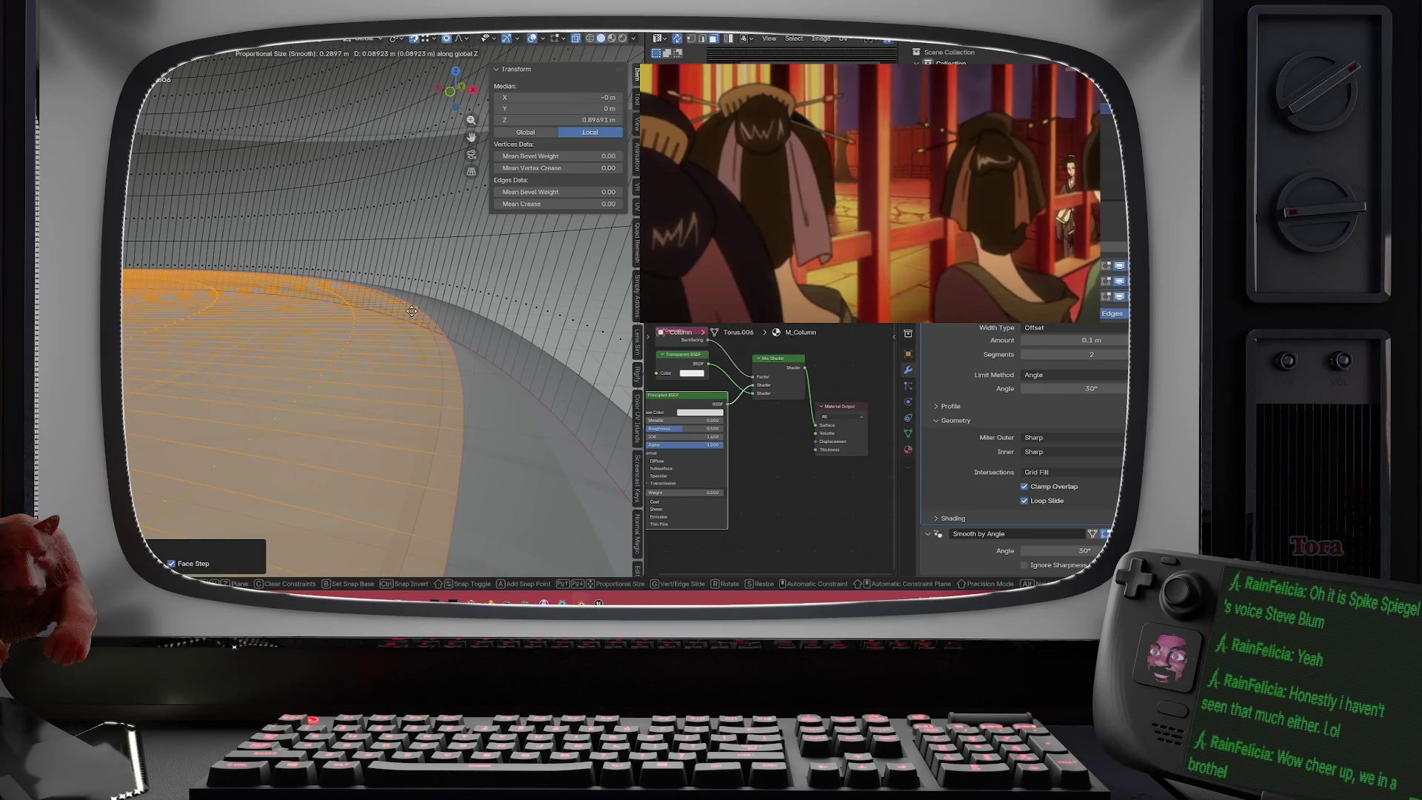
{"action": "left_click", "coordinate": [402, 322]}
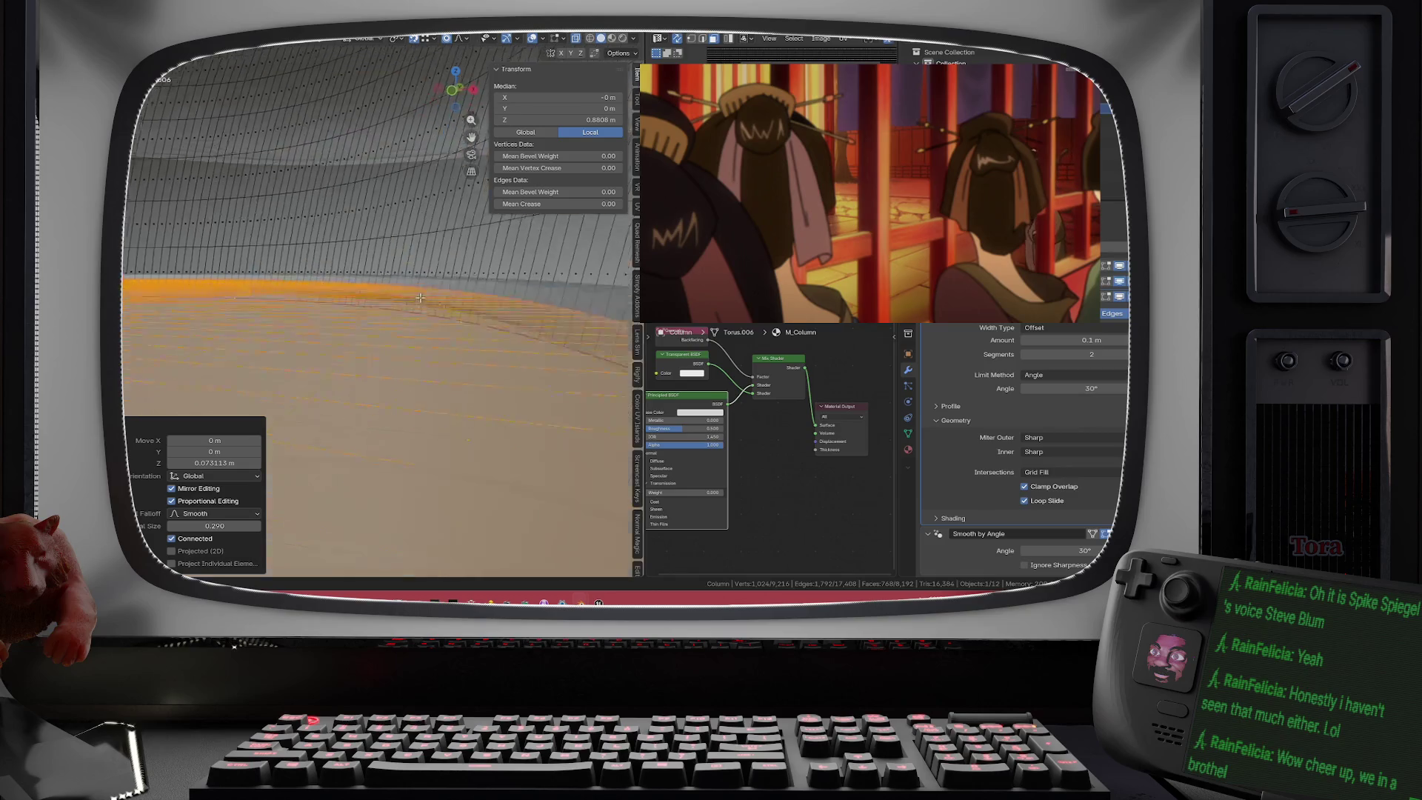
{"action": "key", "text": "Tab"}
{"action": "scroll", "coordinate": [419, 285], "scroll_direction": "down", "scroll_amount": 5}
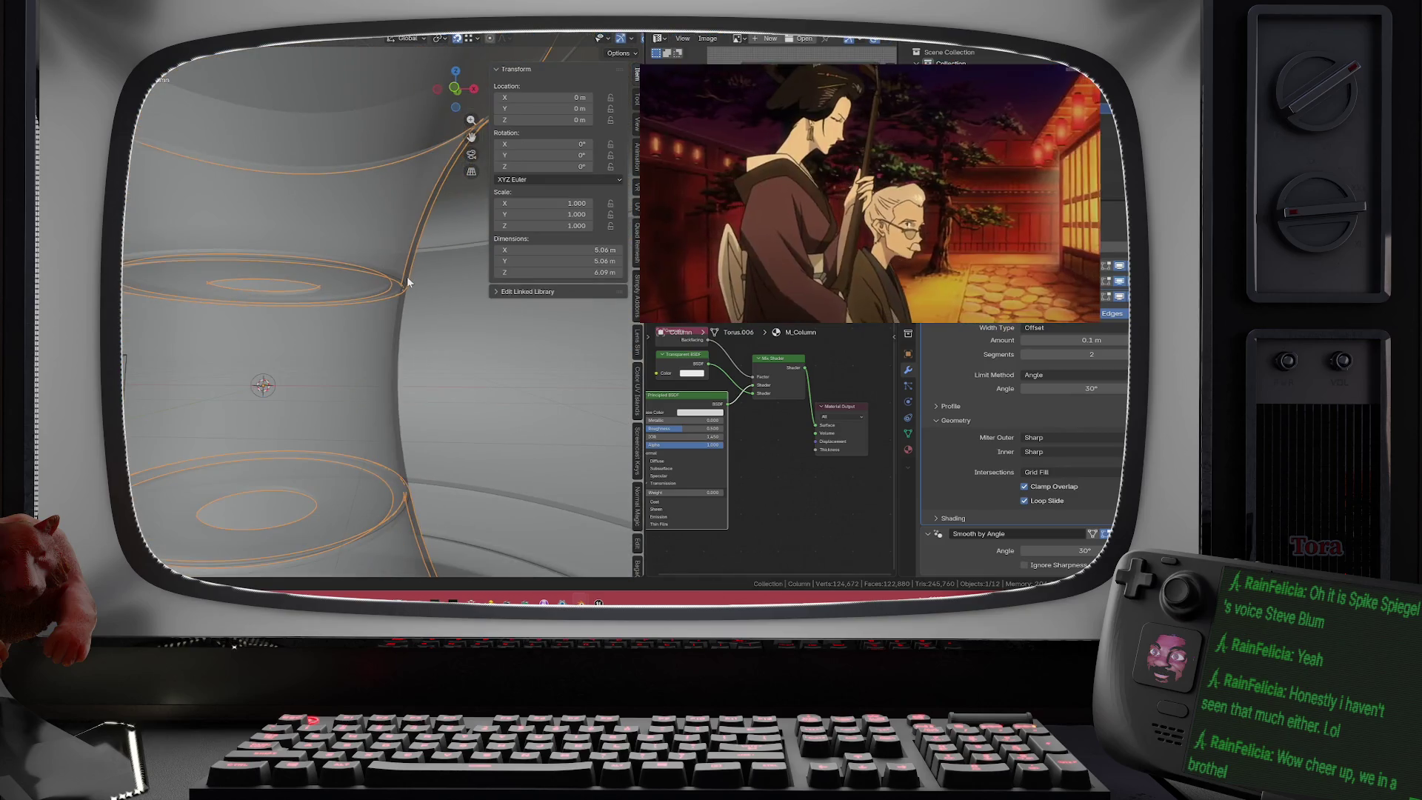
- Open the File menu's export options and close them without exporting
{"action": "scroll", "coordinate": [418, 285], "scroll_direction": "down", "scroll_amount": 8}
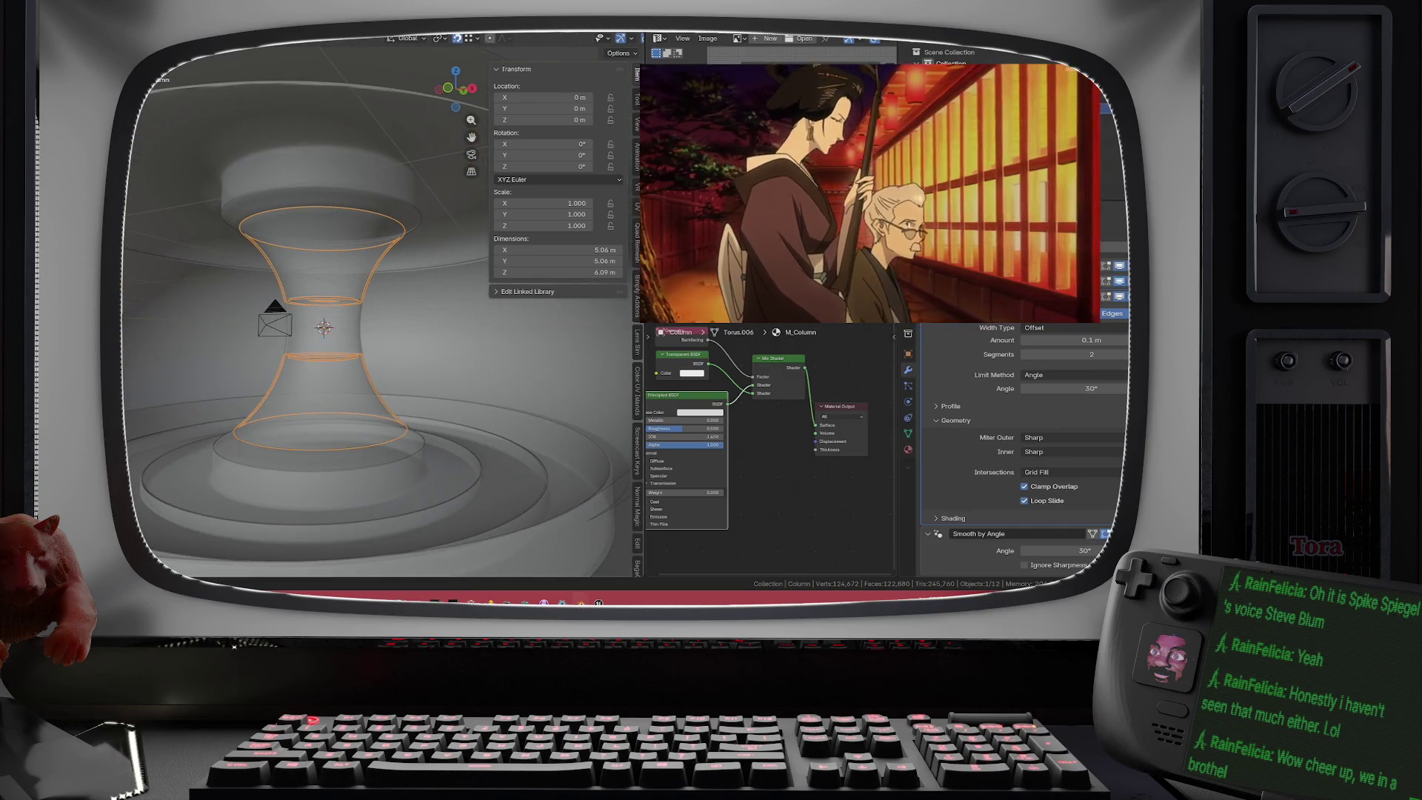
{"action": "left_click", "coordinate": [104, 29]}
{"action": "mouse_move", "coordinate": [178, 197]}
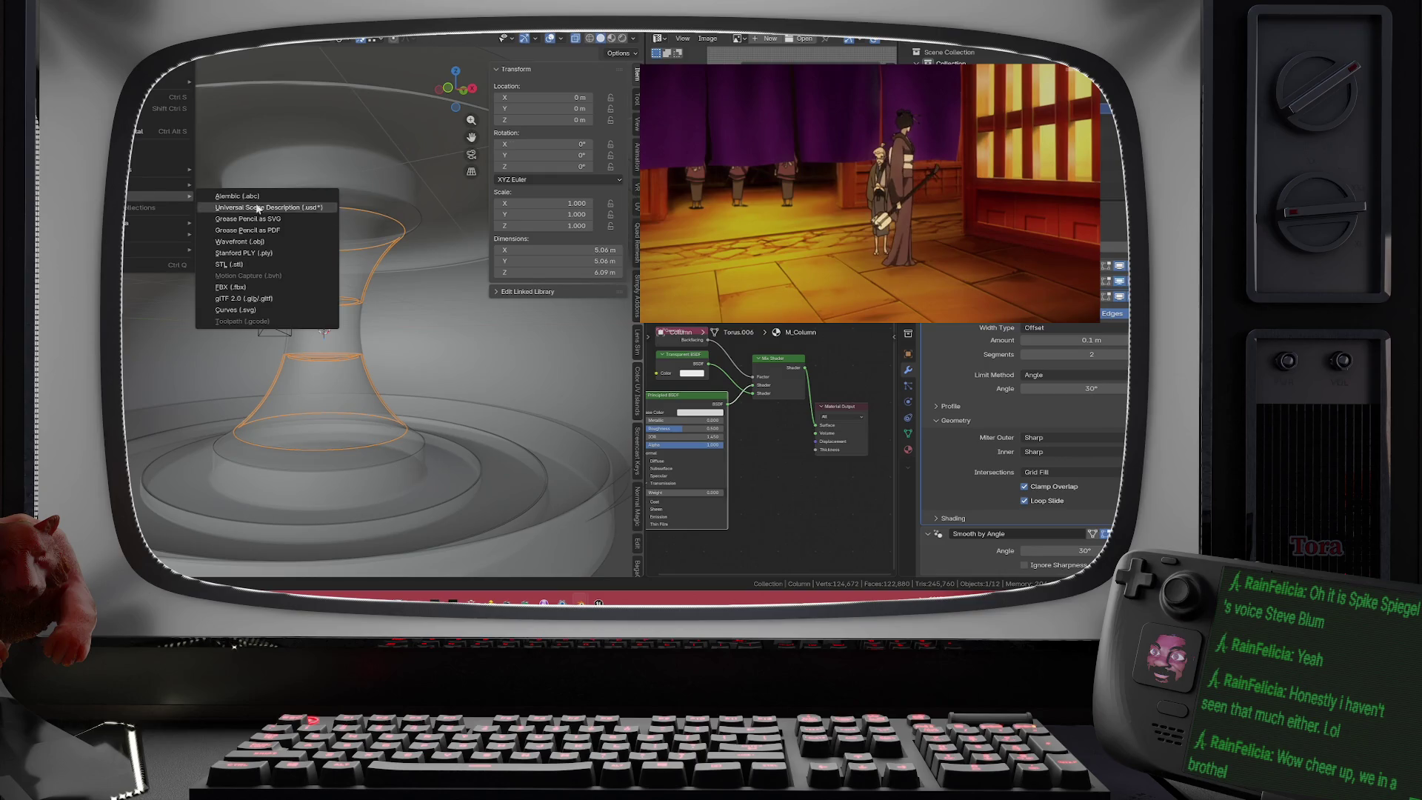
{"action": "left_click", "coordinate": [255, 289]}
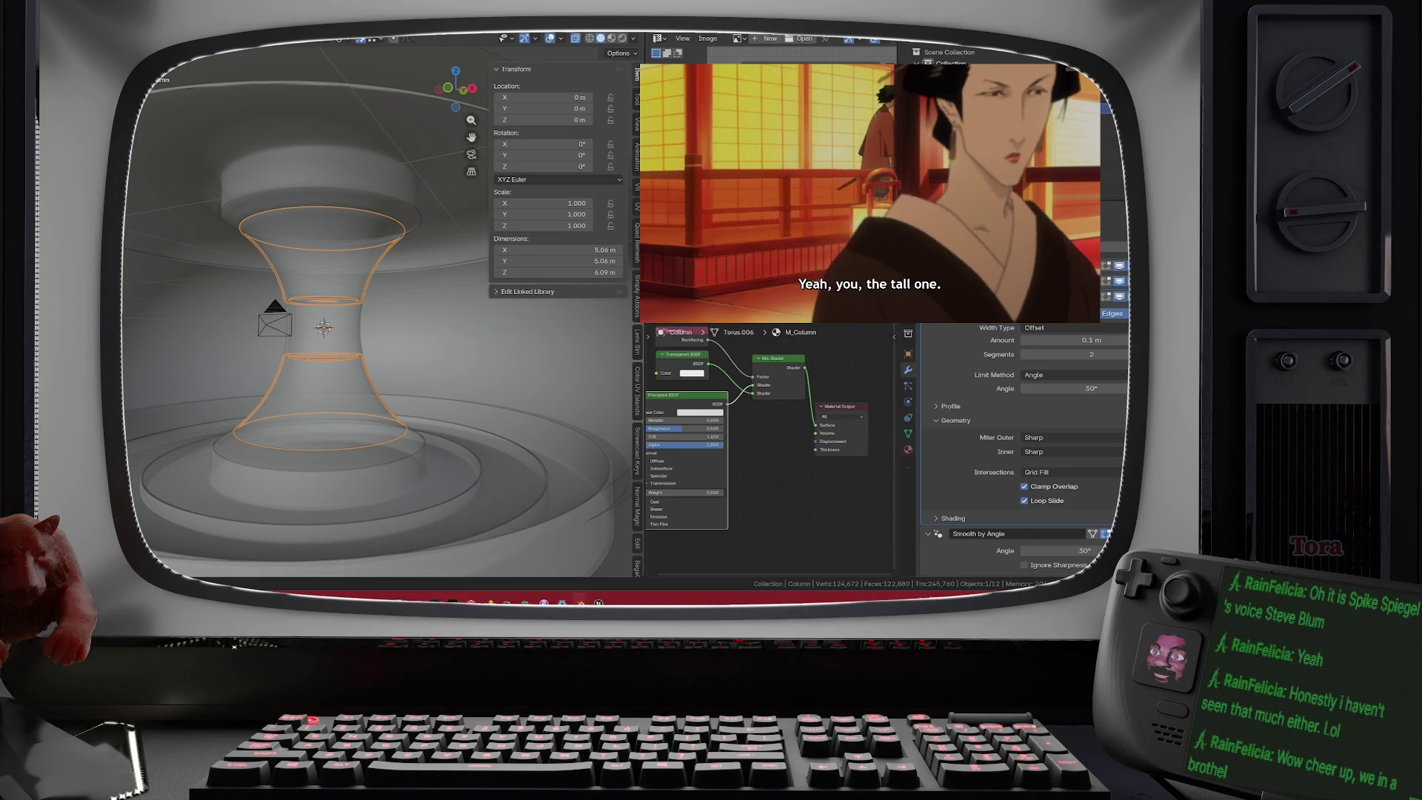
- Look down on the column and floor in Material Preview, then in Rendered shading
{"action": "left_click_drag", "start_coordinate": [500, 444], "coordinate": [477, 446]}
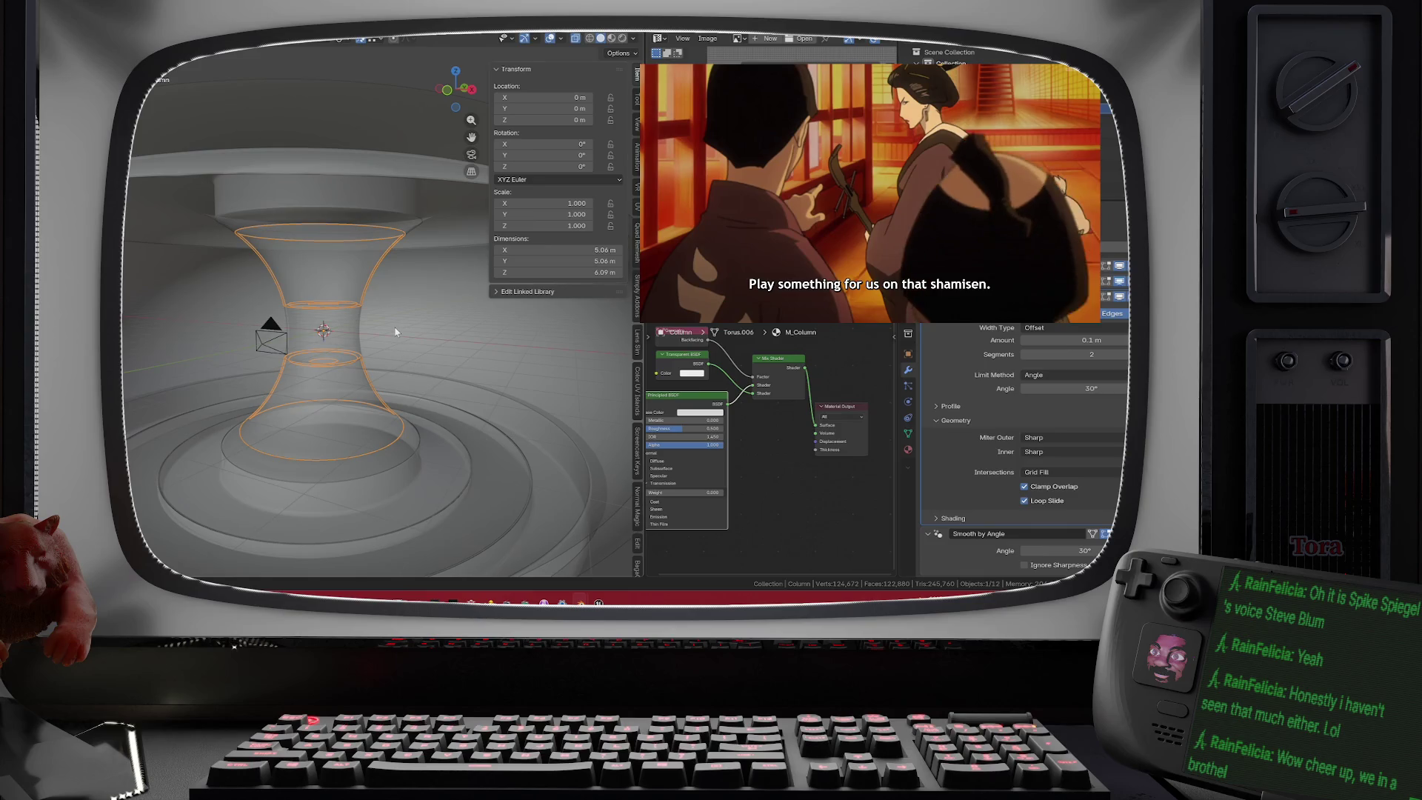
{"action": "left_click", "coordinate": [618, 38]}
{"action": "left_click", "coordinate": [622, 39]}
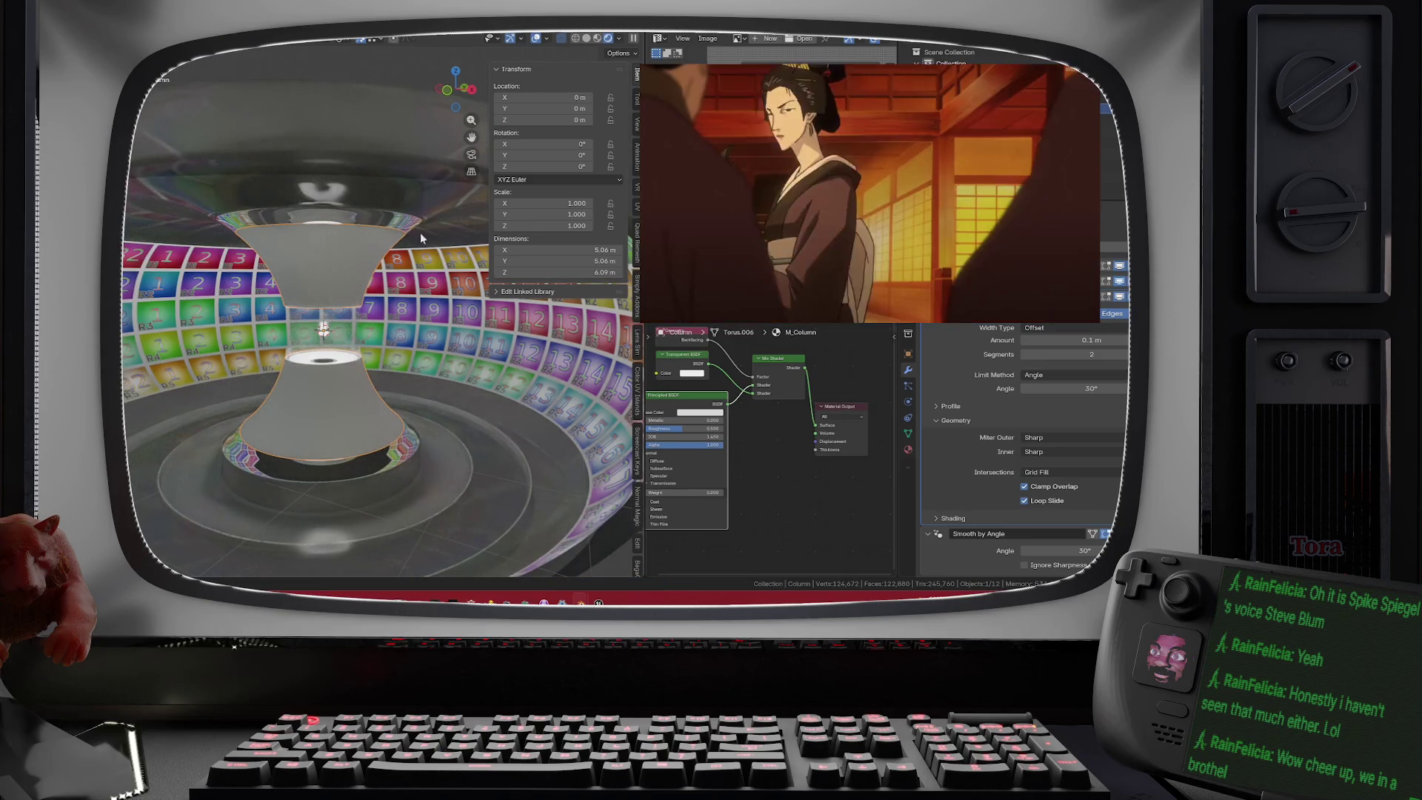
- Orbit over the hourglass column and numbered tile ring, then select ColumnGlass to show M_ColumnGlass's nodes
{"action": "mouse_move", "coordinate": [420, 232]}
{"action": "left_mouse_down"}
{"action": "mouse_move", "coordinate": [389, 264]}
{"action": "mouse_move", "coordinate": [487, 280]}
{"action": "left_mouse_up"}
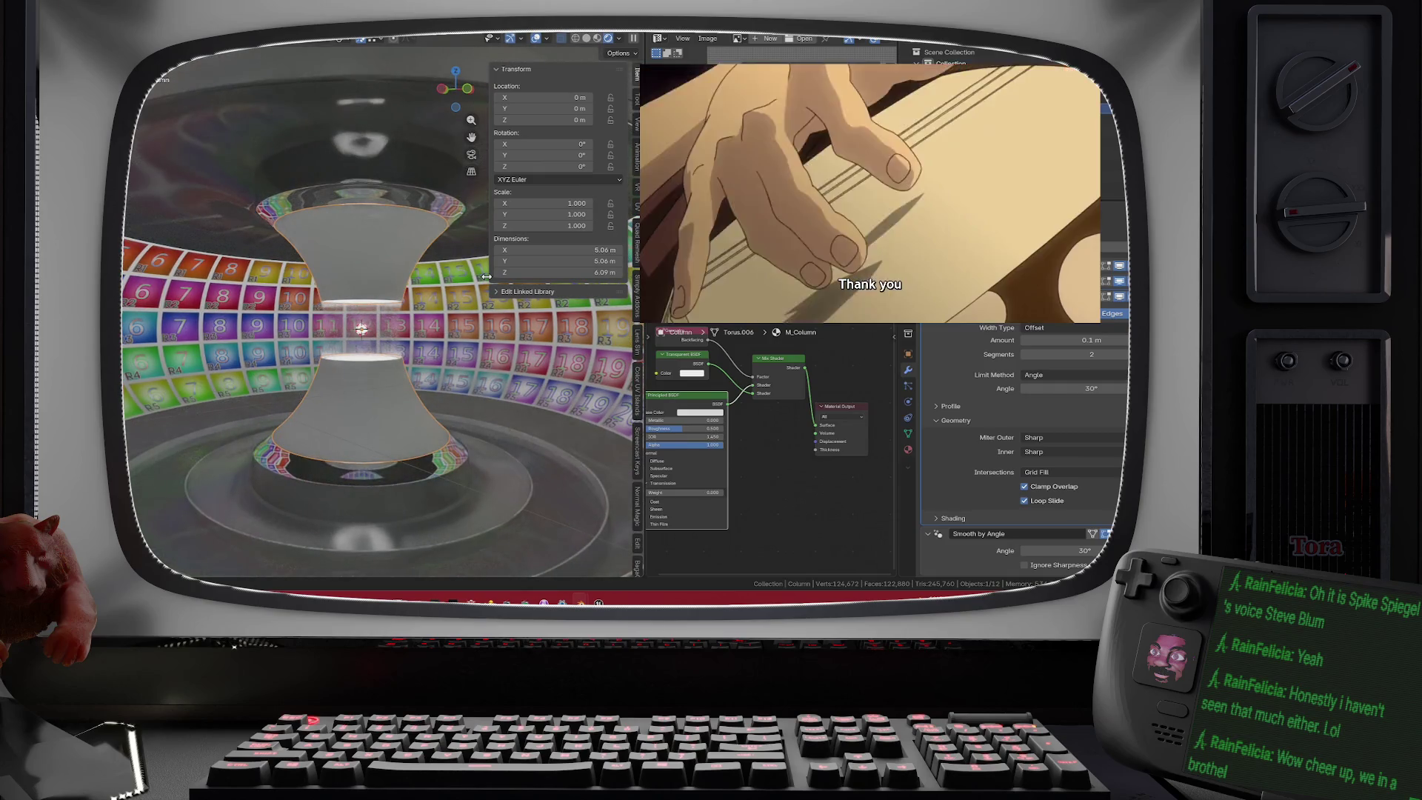
{"action": "scroll", "coordinate": [452, 298], "scroll_direction": "down", "scroll_amount": 2}
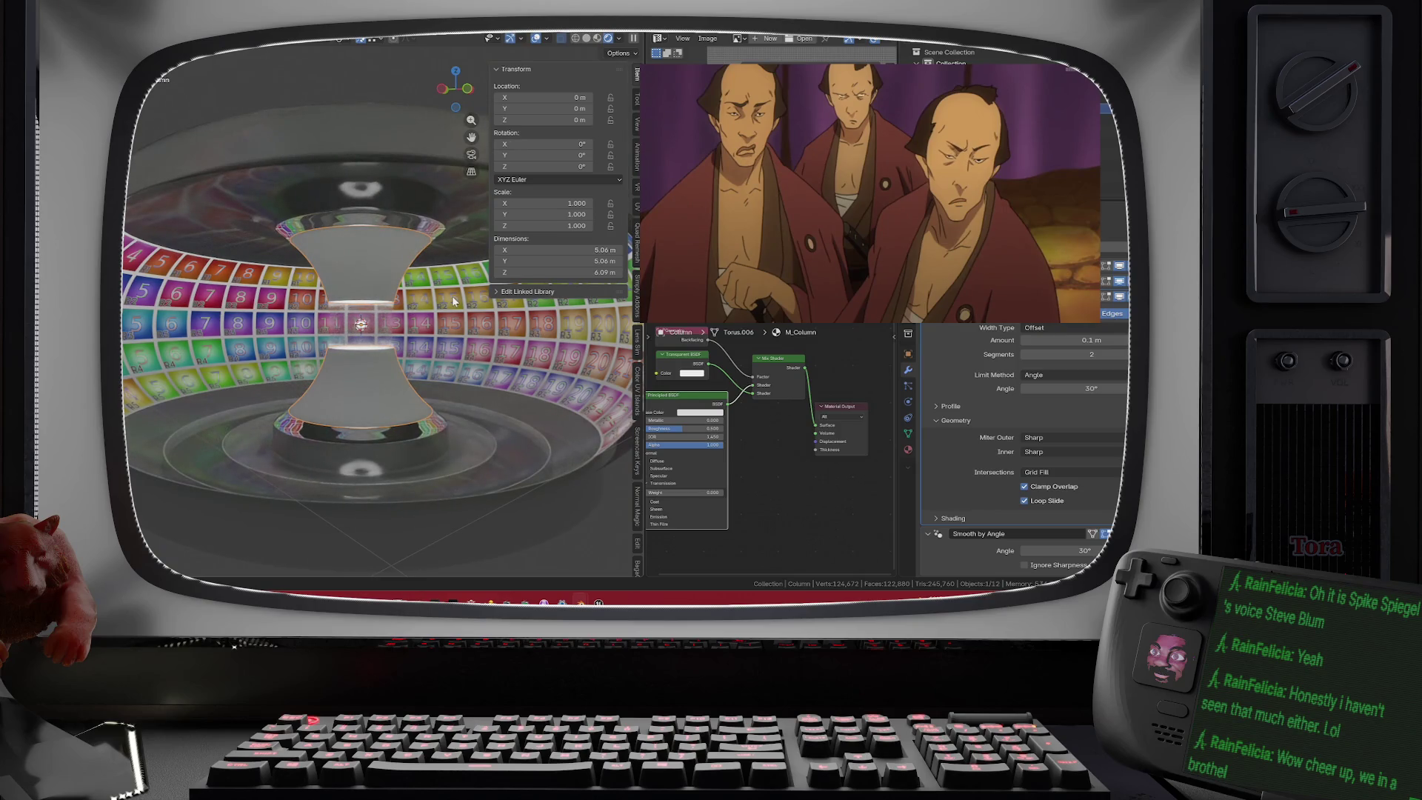
{"action": "mouse_move", "coordinate": [454, 300]}
{"action": "left_mouse_down"}
{"action": "mouse_move", "coordinate": [399, 317]}
{"action": "mouse_move", "coordinate": [301, 277]}
{"action": "mouse_move", "coordinate": [281, 317]}
{"action": "mouse_move", "coordinate": [242, 317]}
{"action": "mouse_move", "coordinate": [460, 334]}
{"action": "mouse_move", "coordinate": [444, 349]}
{"action": "mouse_move", "coordinate": [309, 366]}
{"action": "mouse_move", "coordinate": [353, 383]}
{"action": "mouse_move", "coordinate": [380, 336]}
{"action": "mouse_move", "coordinate": [370, 401]}
{"action": "mouse_move", "coordinate": [403, 407]}
{"action": "mouse_move", "coordinate": [403, 371]}
{"action": "mouse_move", "coordinate": [417, 404]}
{"action": "left_mouse_up"}
{"action": "scroll", "coordinate": [241, 328], "scroll_direction": "down", "scroll_amount": 1}
{"action": "scroll", "coordinate": [279, 317], "scroll_direction": "up", "scroll_amount": 6}
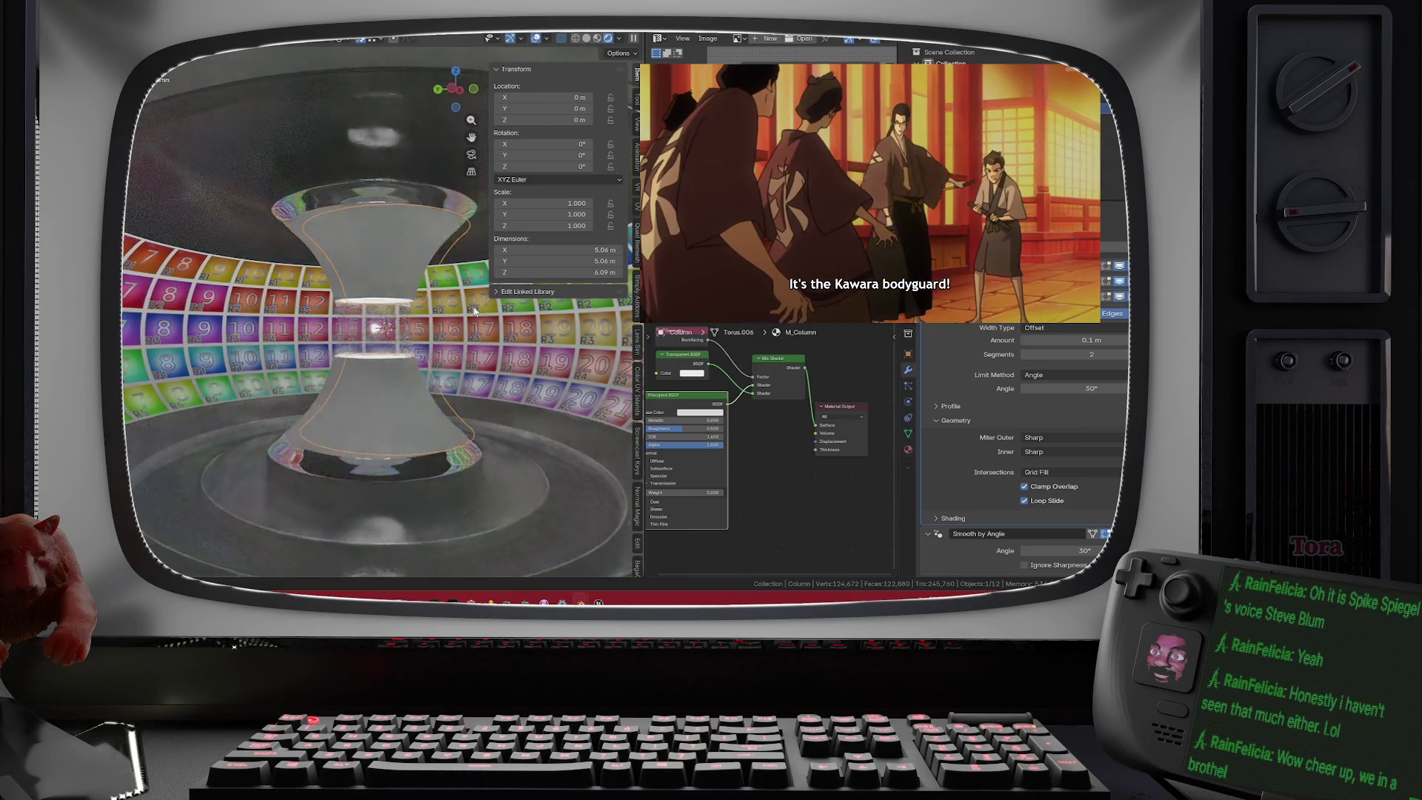
{"action": "scroll", "coordinate": [459, 334], "scroll_direction": "up", "scroll_amount": 4}
{"action": "left_click", "coordinate": [417, 405]}
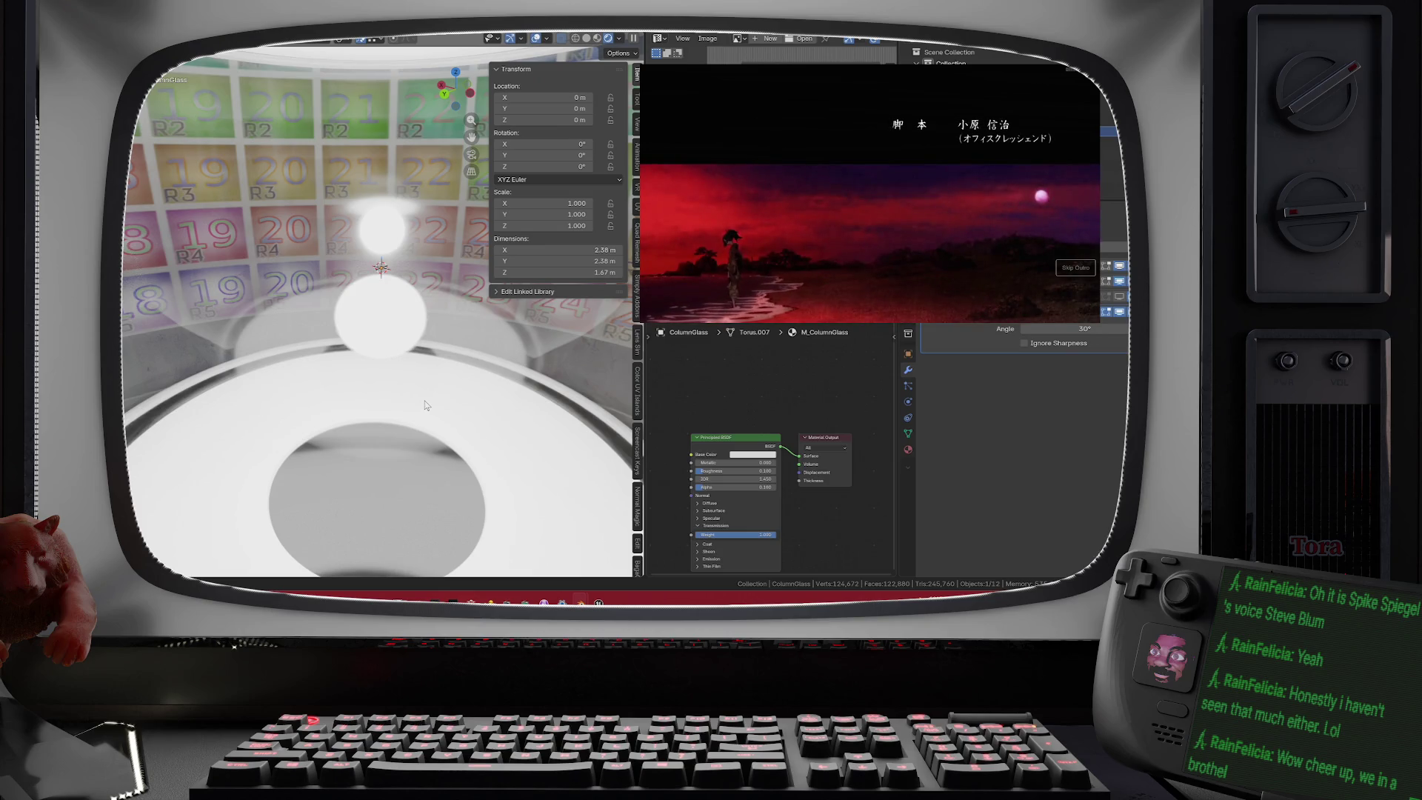
- Select the Column and expand its material's Subsurface settings, then select ColumnGlass and the Light
{"action": "scroll", "coordinate": [279, 486], "scroll_direction": "down", "scroll_amount": 8}
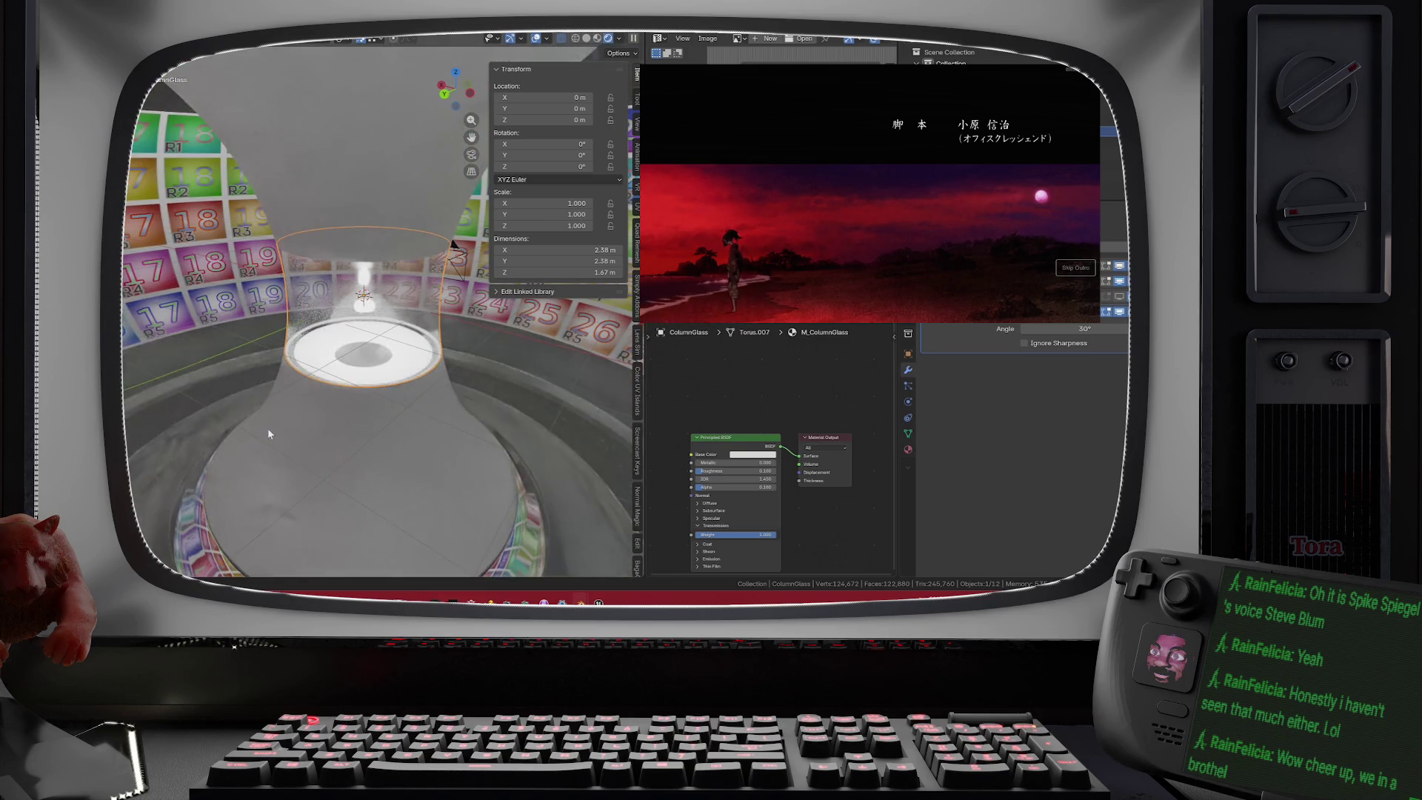
{"action": "scroll", "coordinate": [293, 402], "scroll_direction": "up", "scroll_amount": 3}
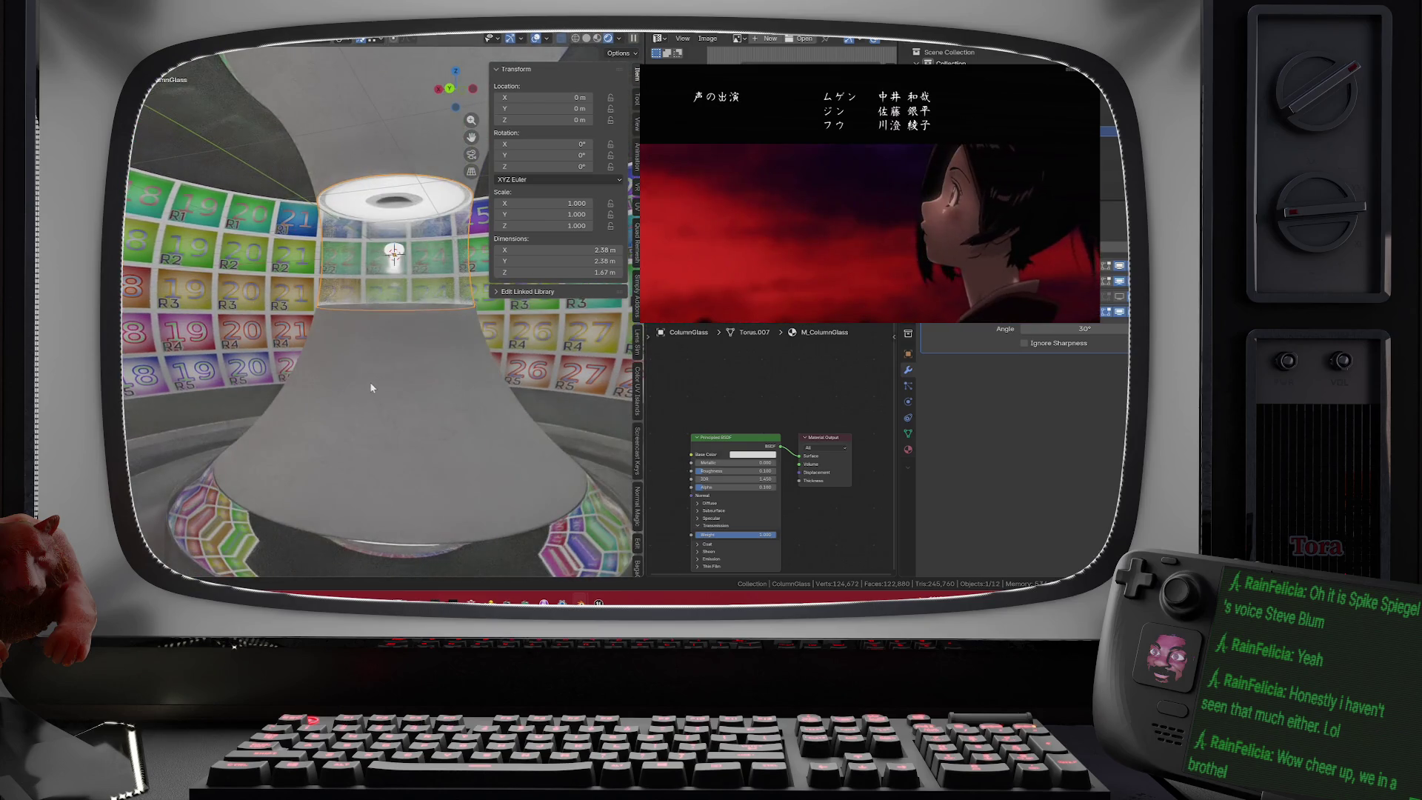
{"action": "scroll", "coordinate": [400, 329], "scroll_direction": "up", "scroll_amount": 5}
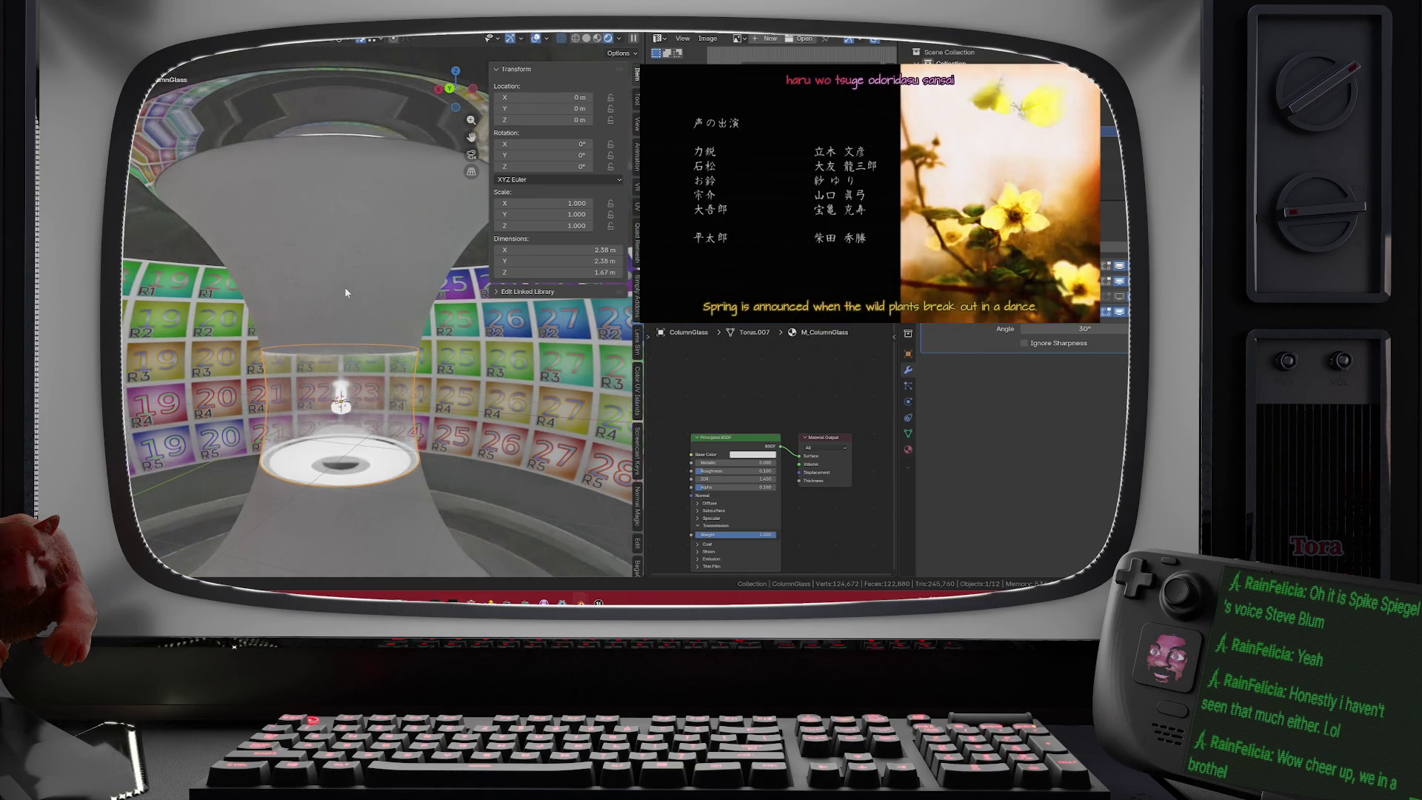
{"action": "left_click", "coordinate": [345, 295]}
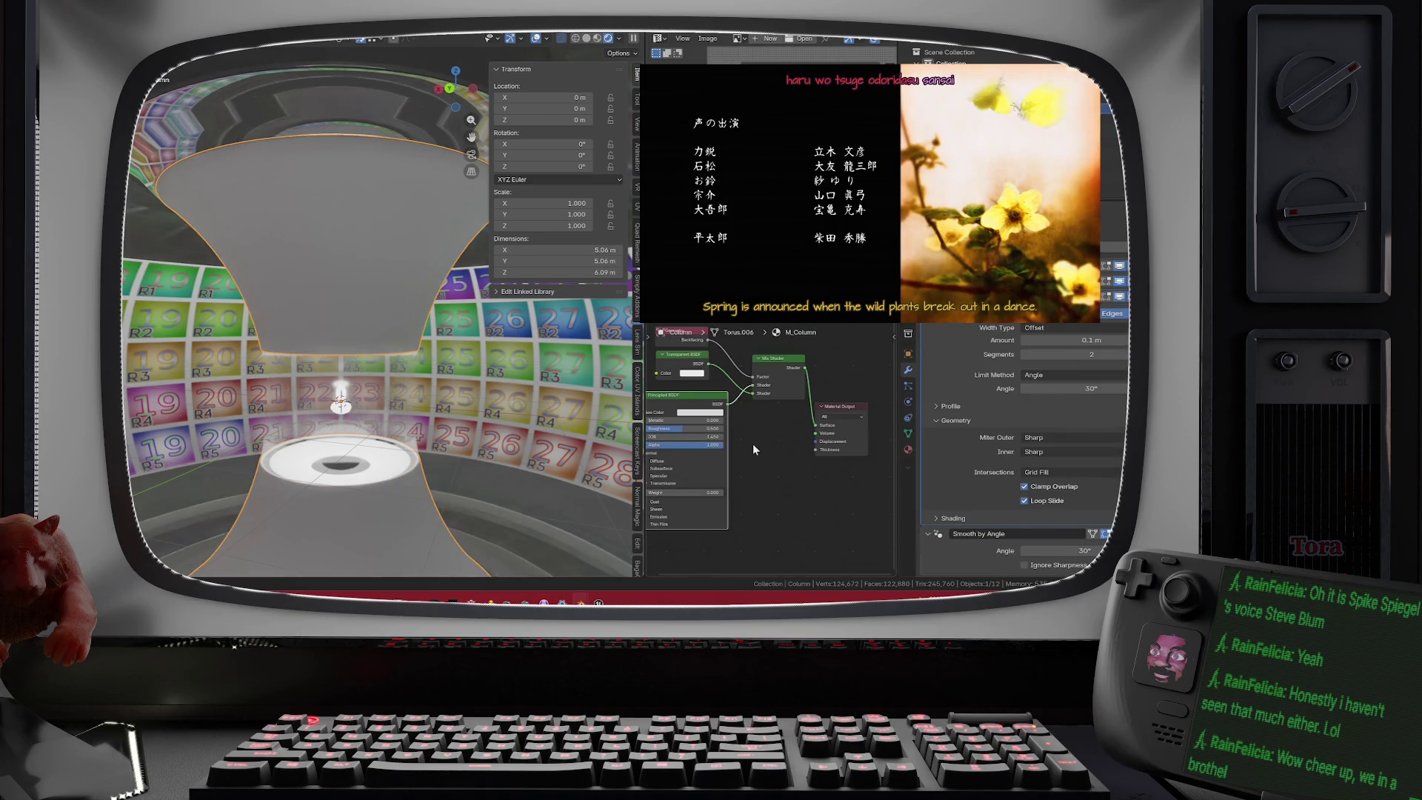
{"action": "scroll", "coordinate": [705, 461], "scroll_direction": "left", "scroll_amount": 2}
{"action": "left_click", "coordinate": [690, 468]}
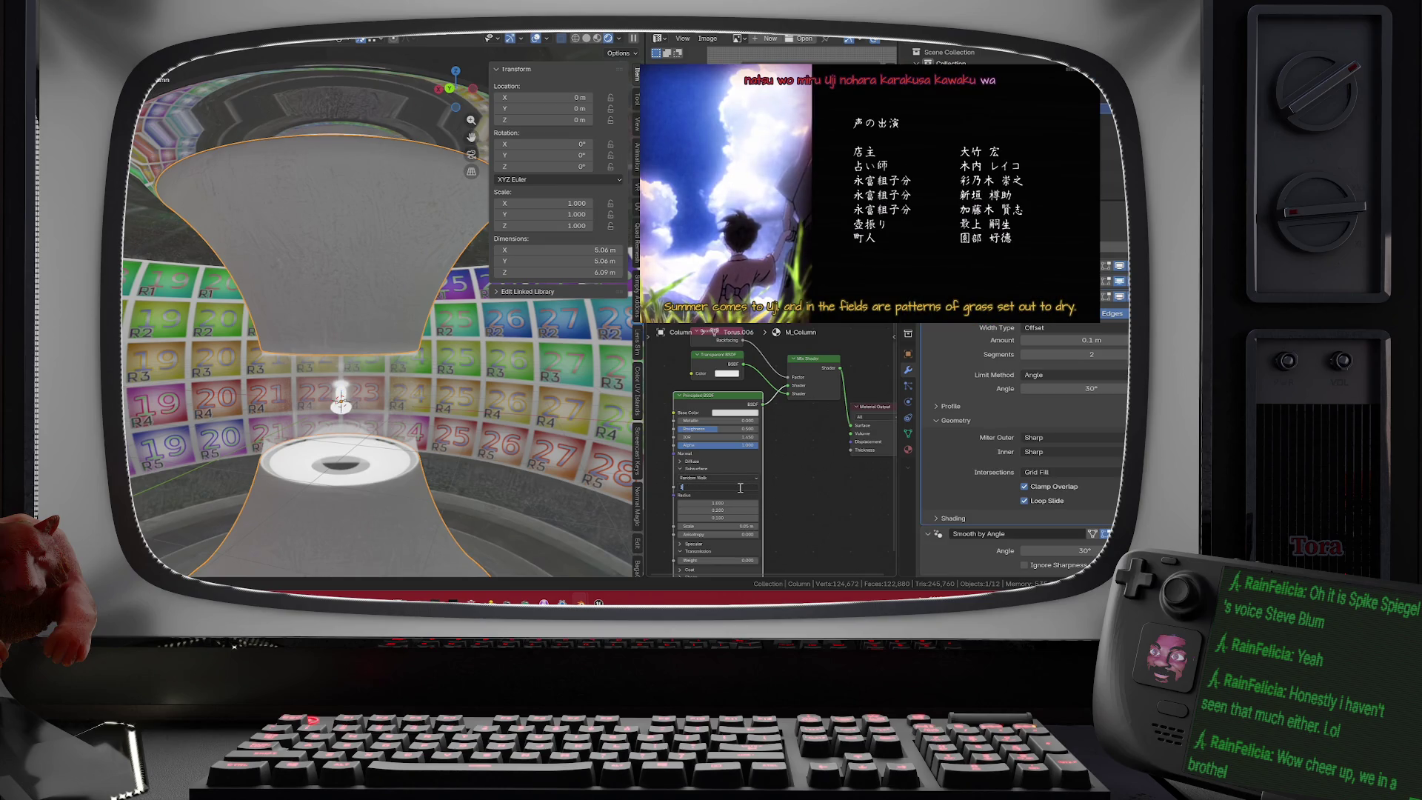
{"action": "left_click", "coordinate": [345, 407]}
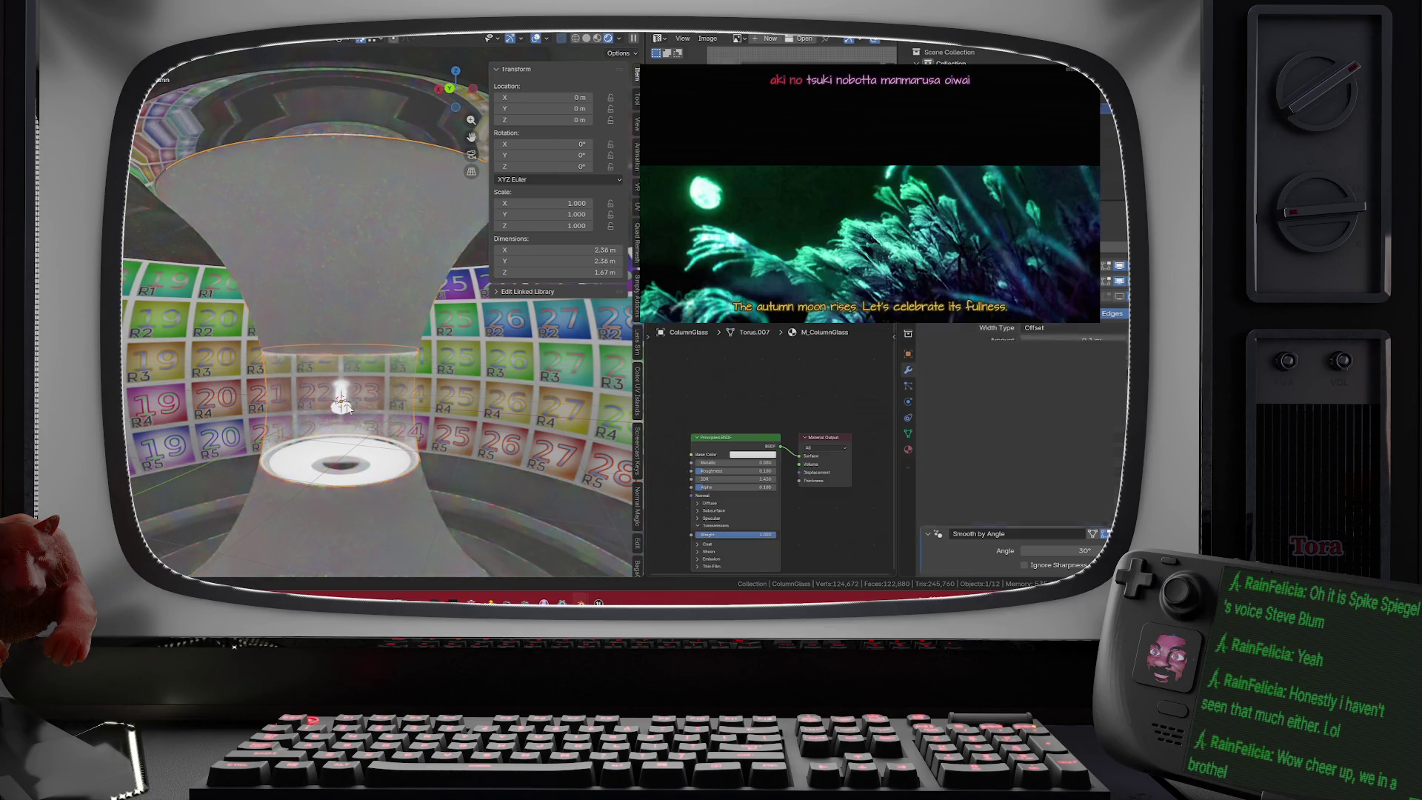
{"action": "left_click", "coordinate": [342, 404]}
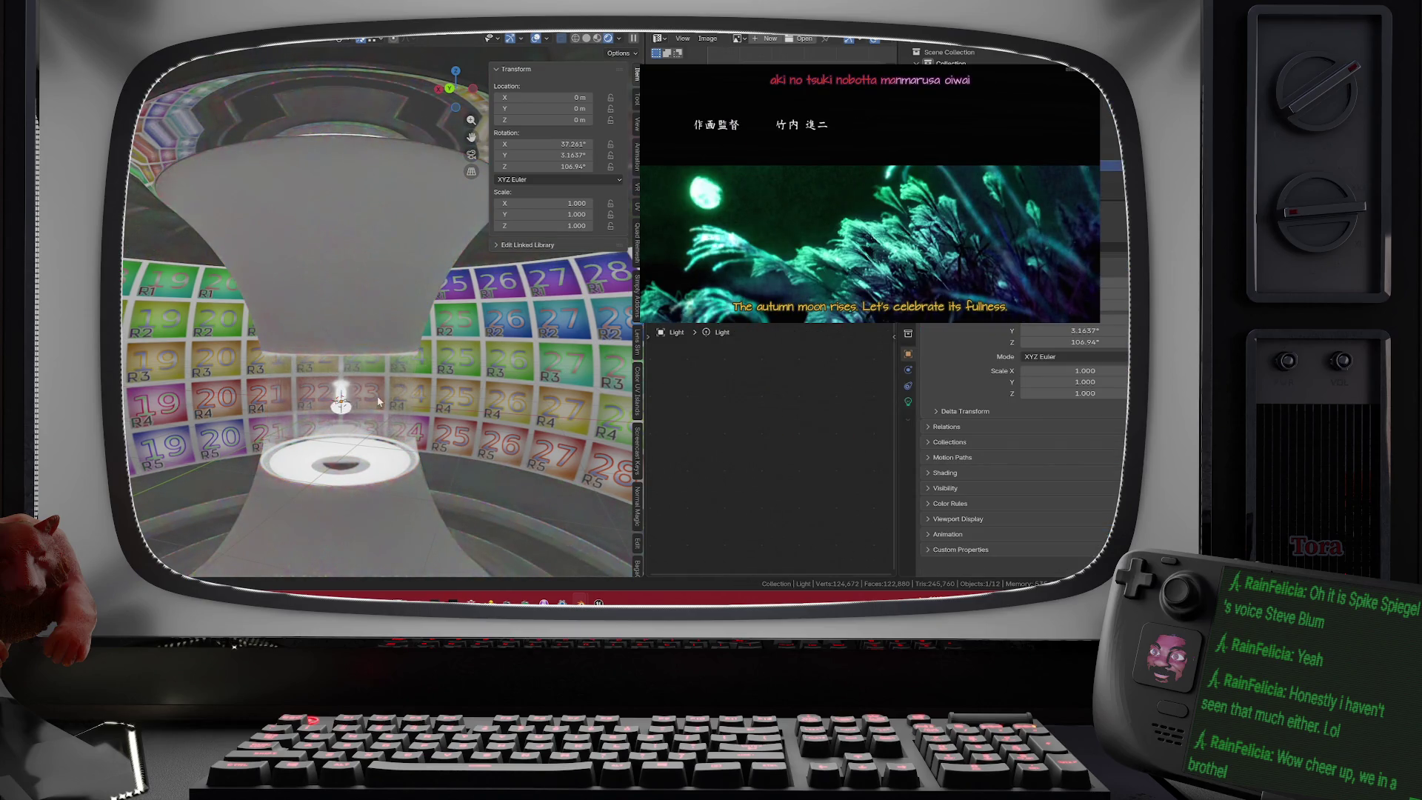
{"action": "key", "text": "g"}
{"action": "key", "text": "z"}
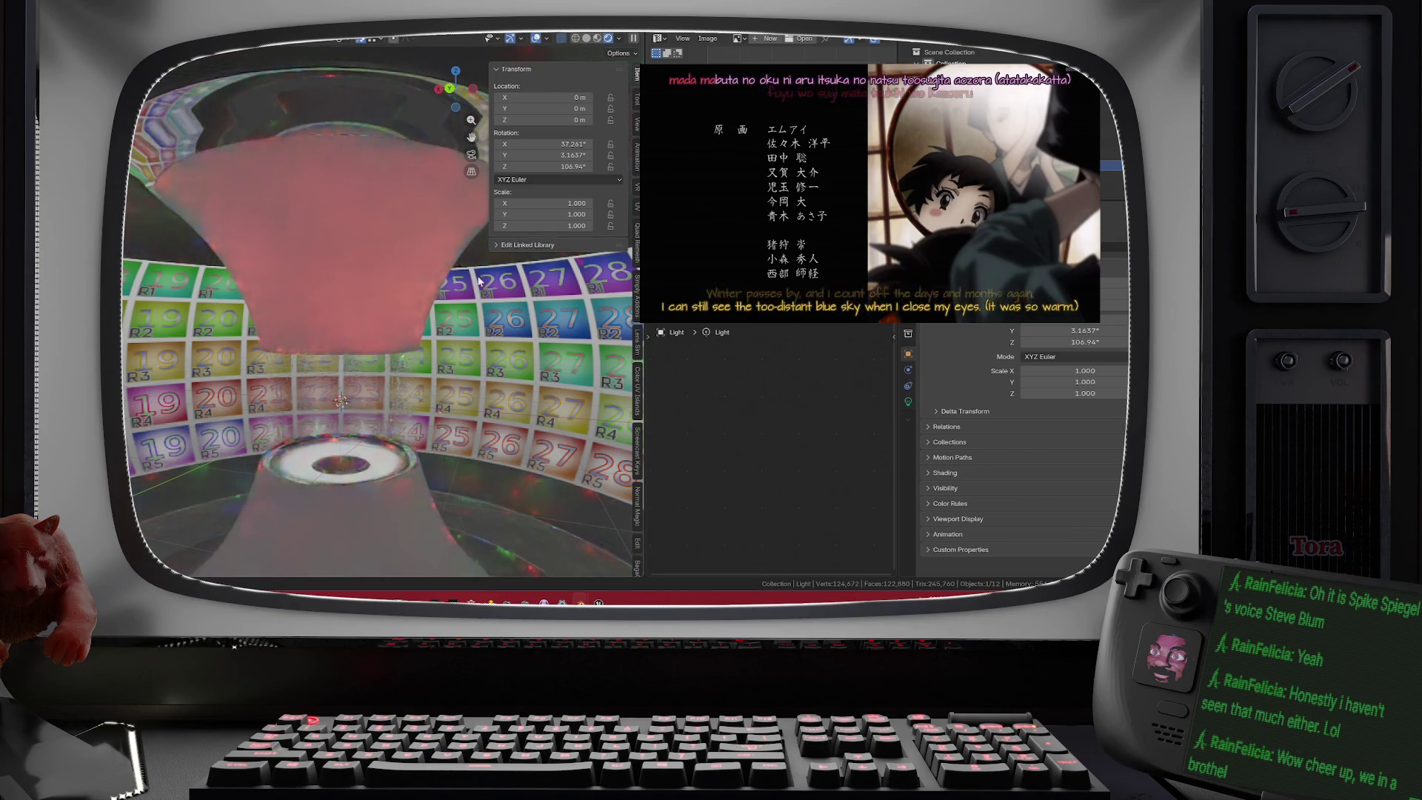
{"action": "key", "text": "Escape"}
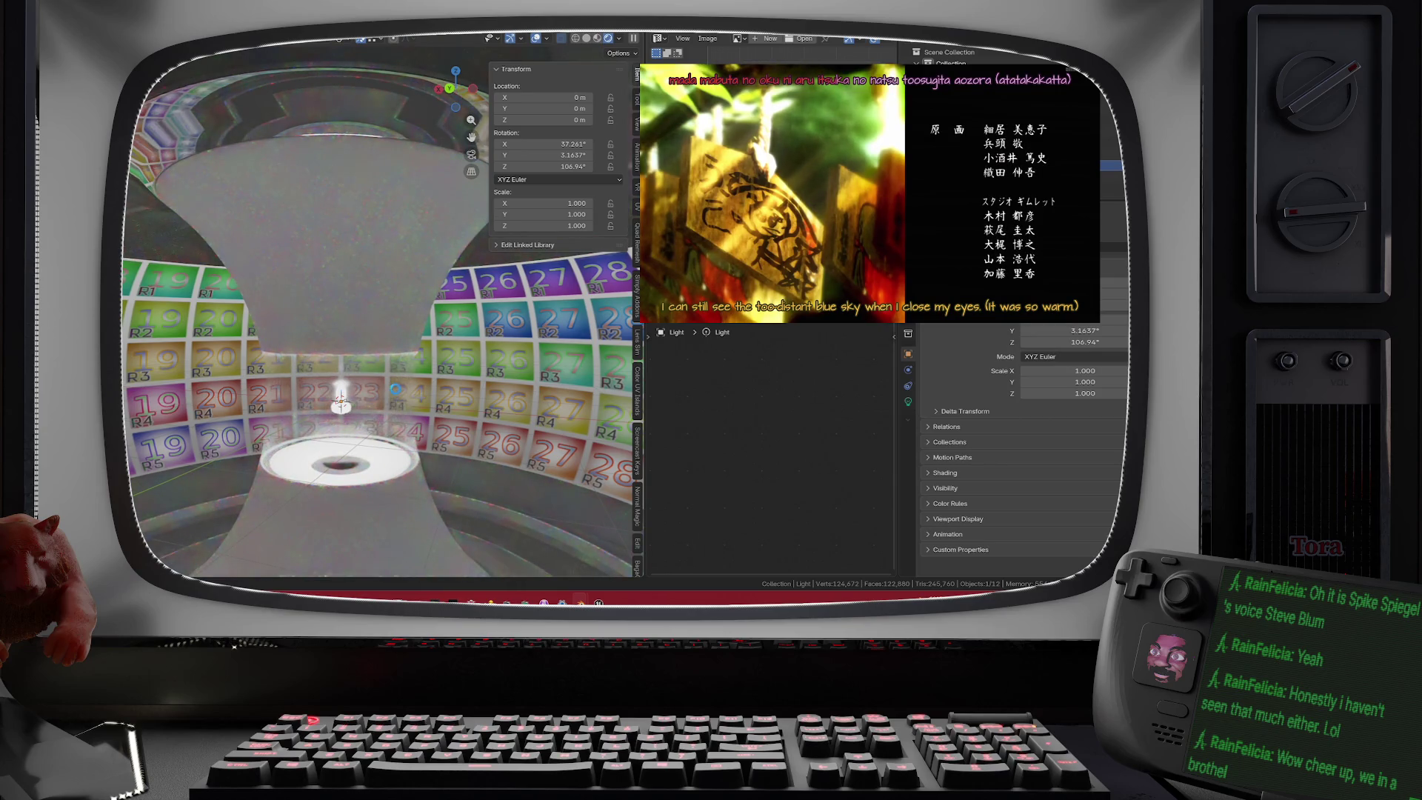
{"action": "scroll", "coordinate": [371, 297], "scroll_direction": "down", "scroll_amount": 2}
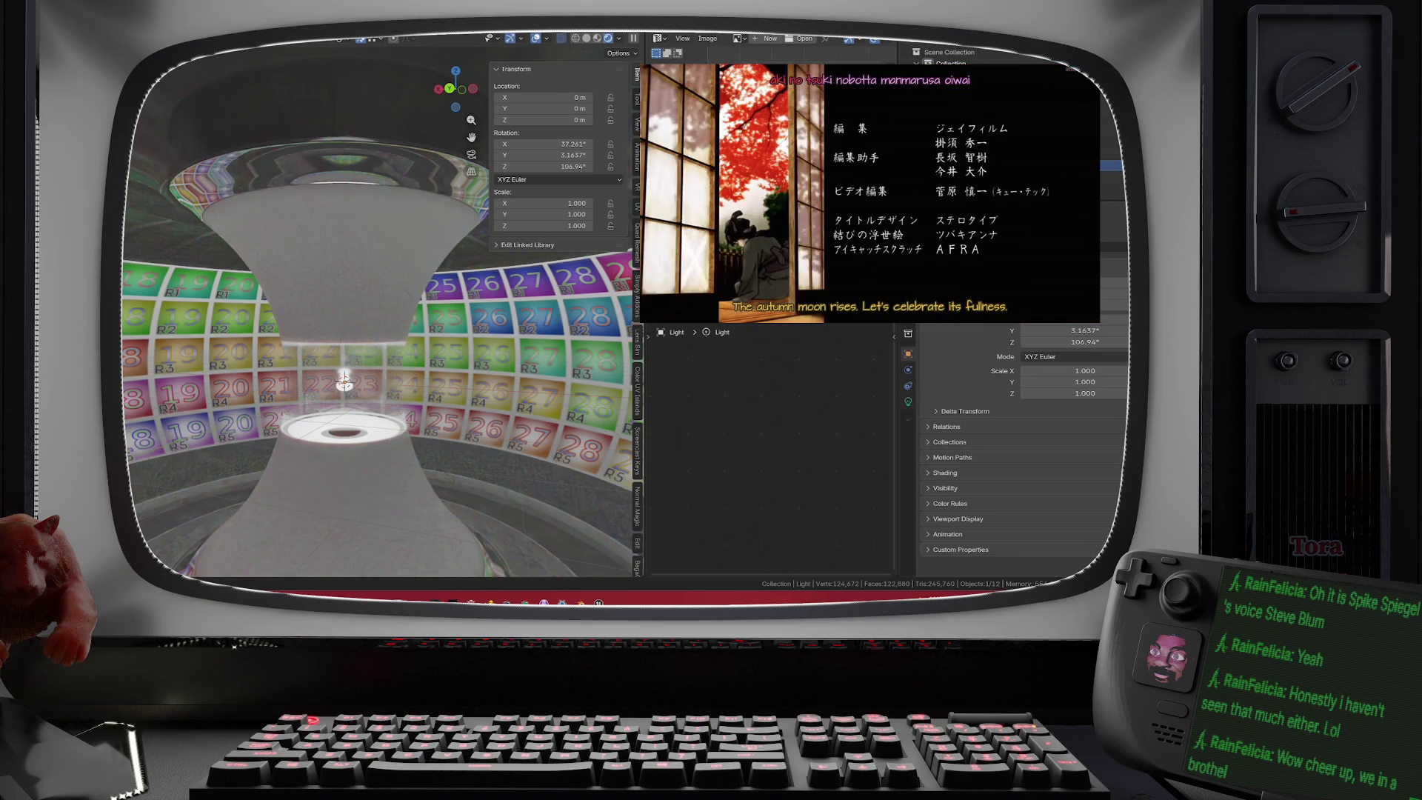
{"action": "mouse_move", "coordinate": [597, 601]}
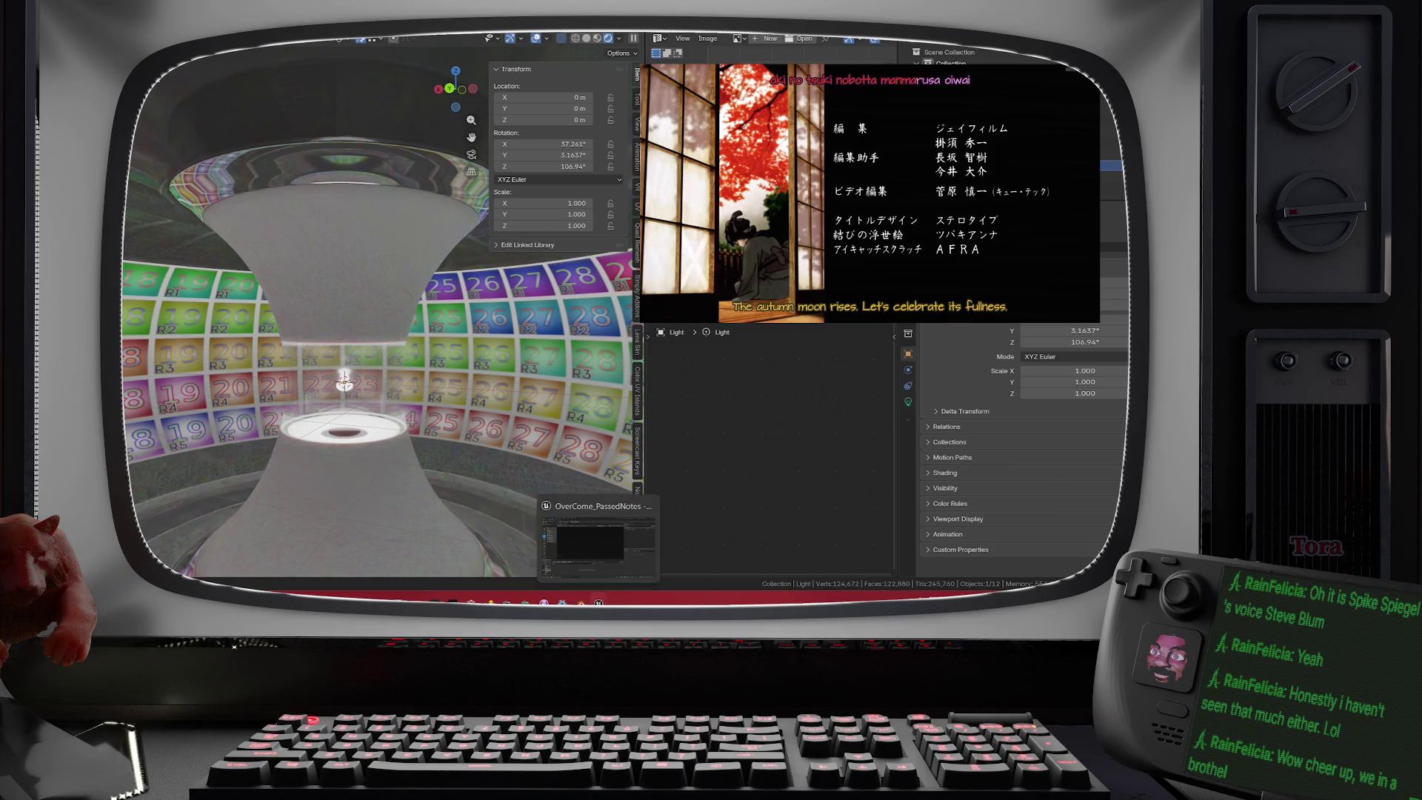
- Switch to the Unreal Editor, view the empty level grid, and start an import into LEVEL_OC_Torus
{"action": "left_click", "coordinate": [585, 541]}
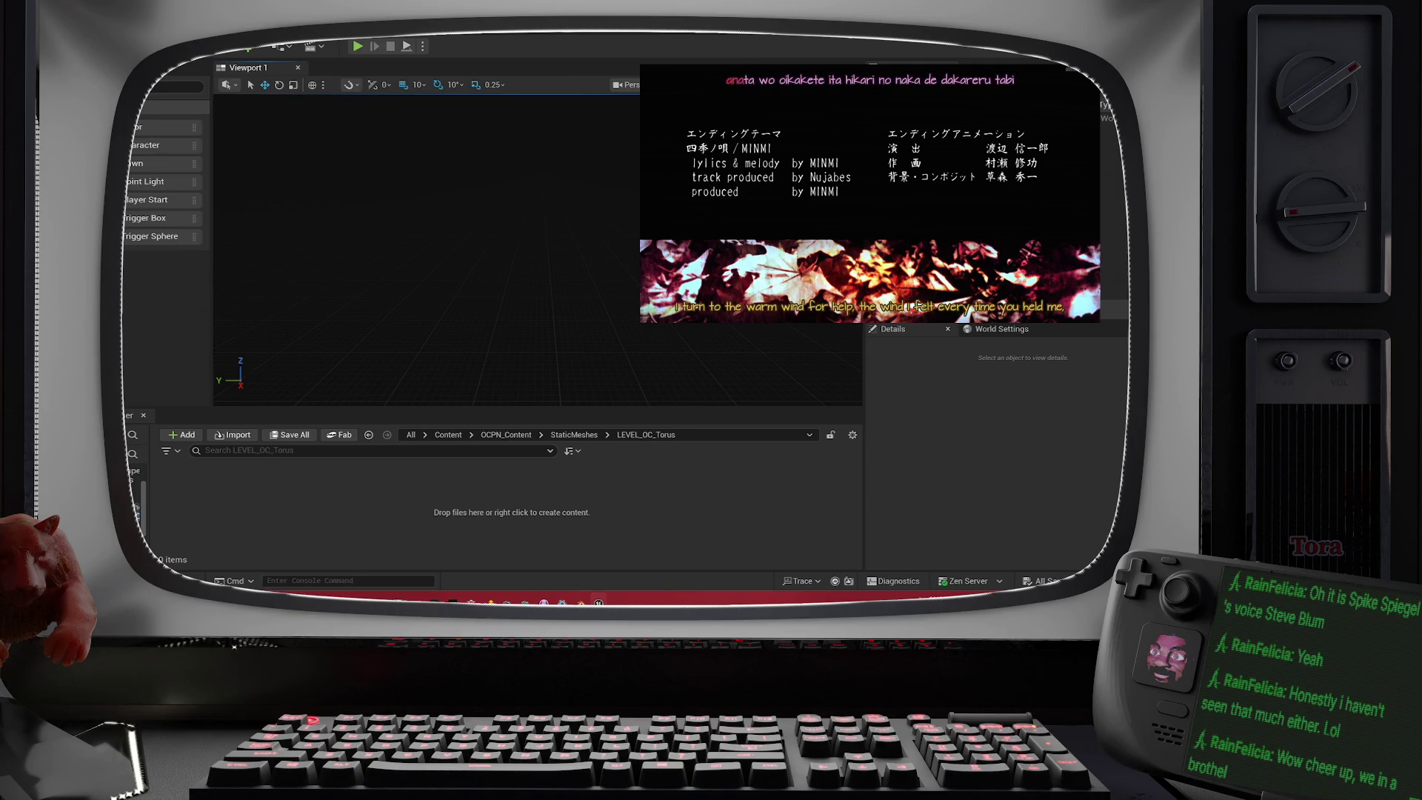
{"action": "right_click", "coordinate": [465, 310]}
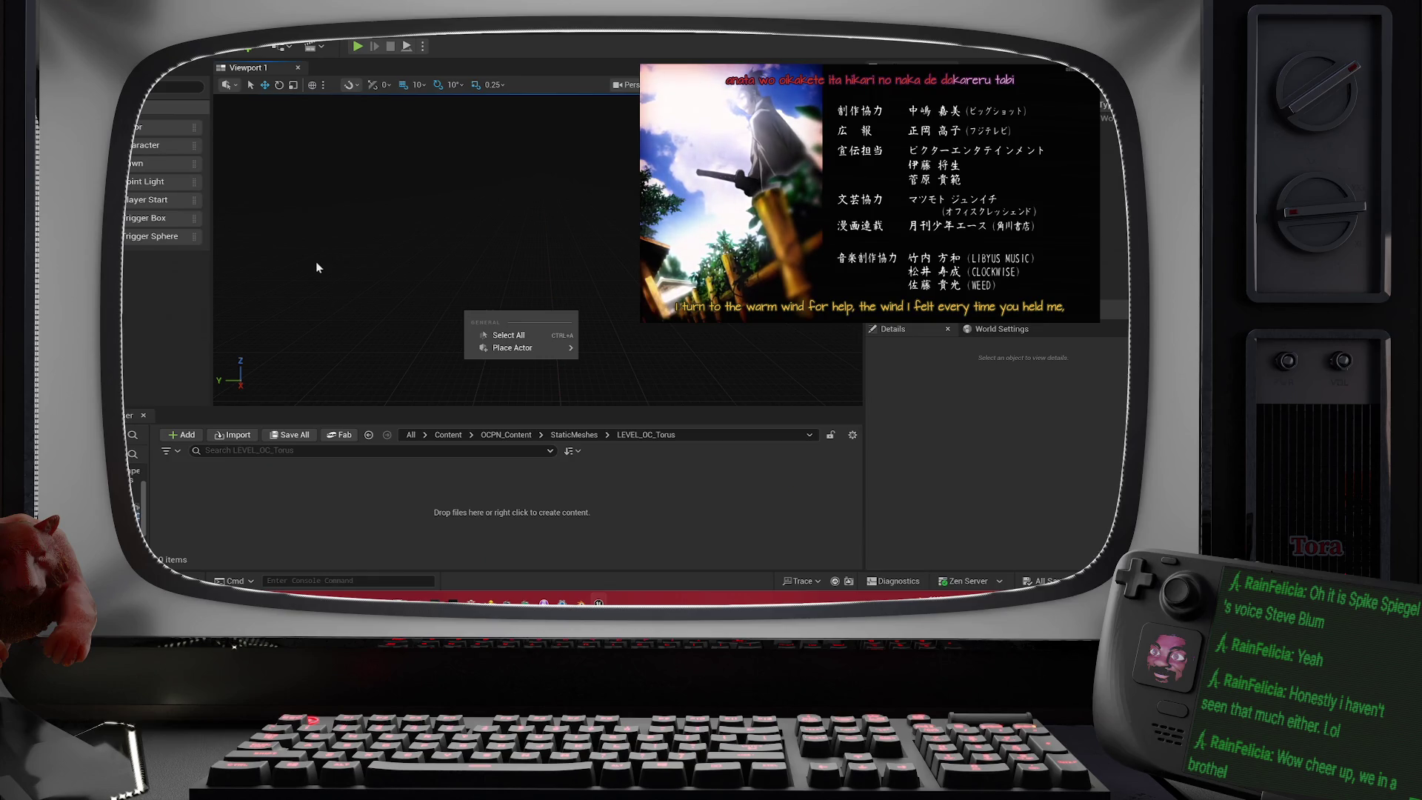
{"action": "left_click", "coordinate": [341, 175]}
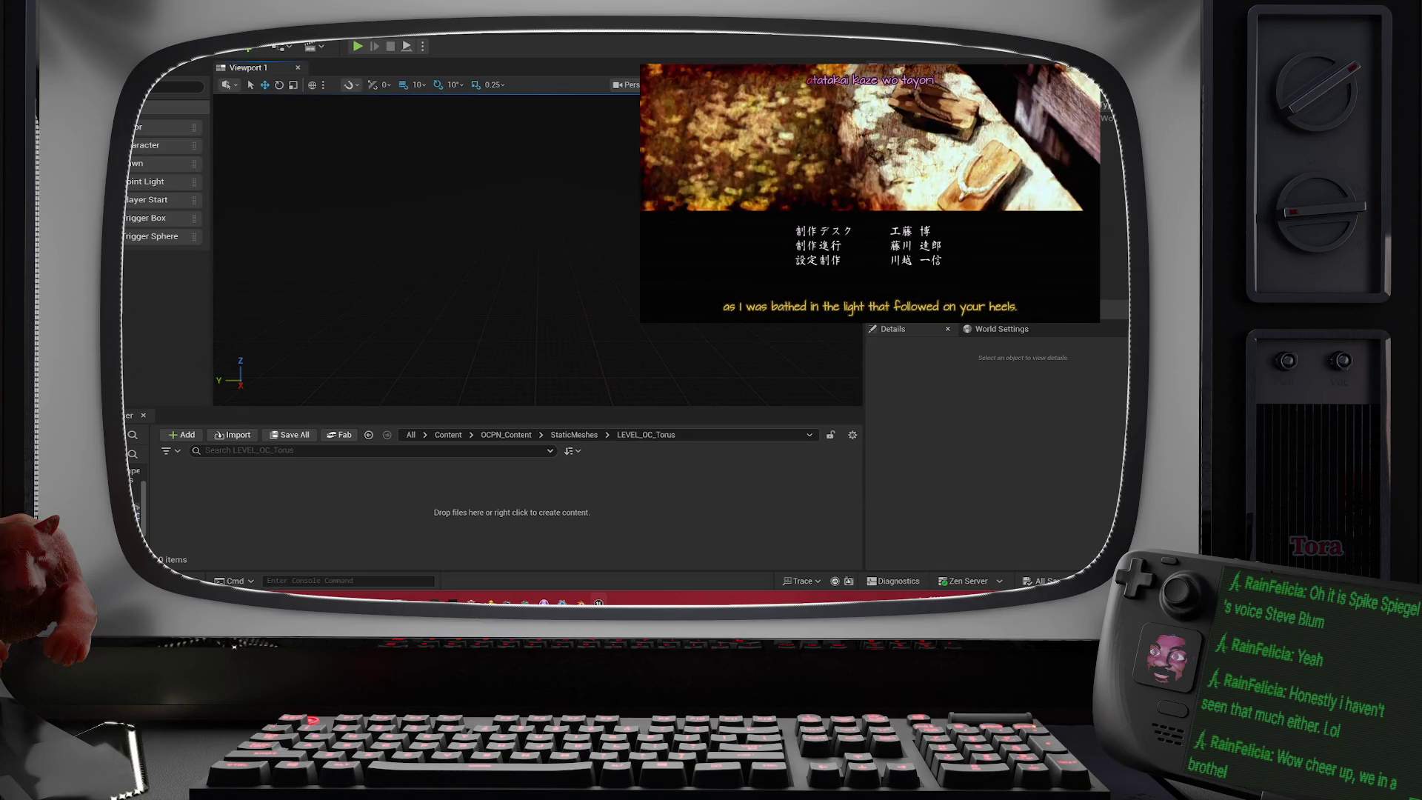
{"action": "left_click_drag", "start_coordinate": [444, 296], "coordinate": [445, 244]}
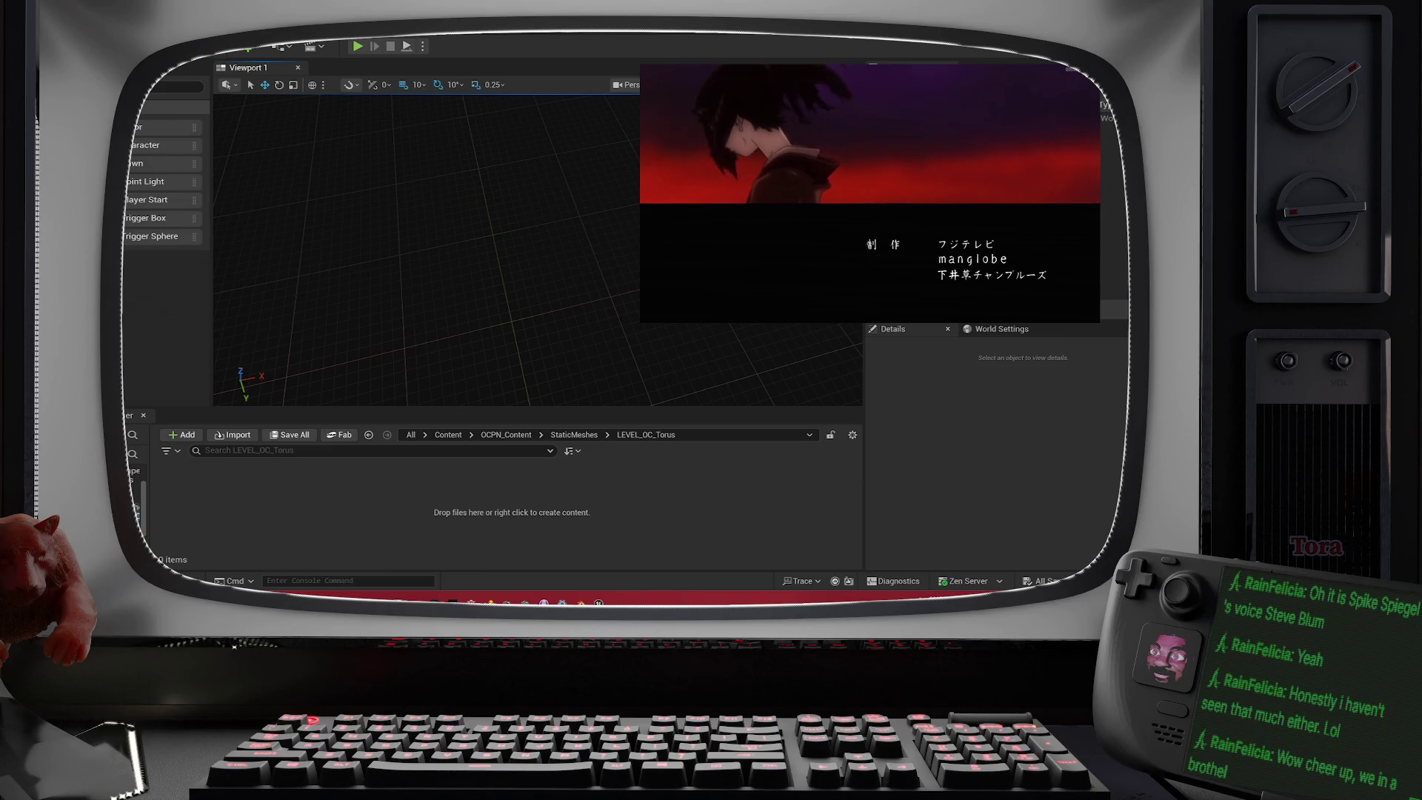
{"action": "right_click", "coordinate": [339, 269]}
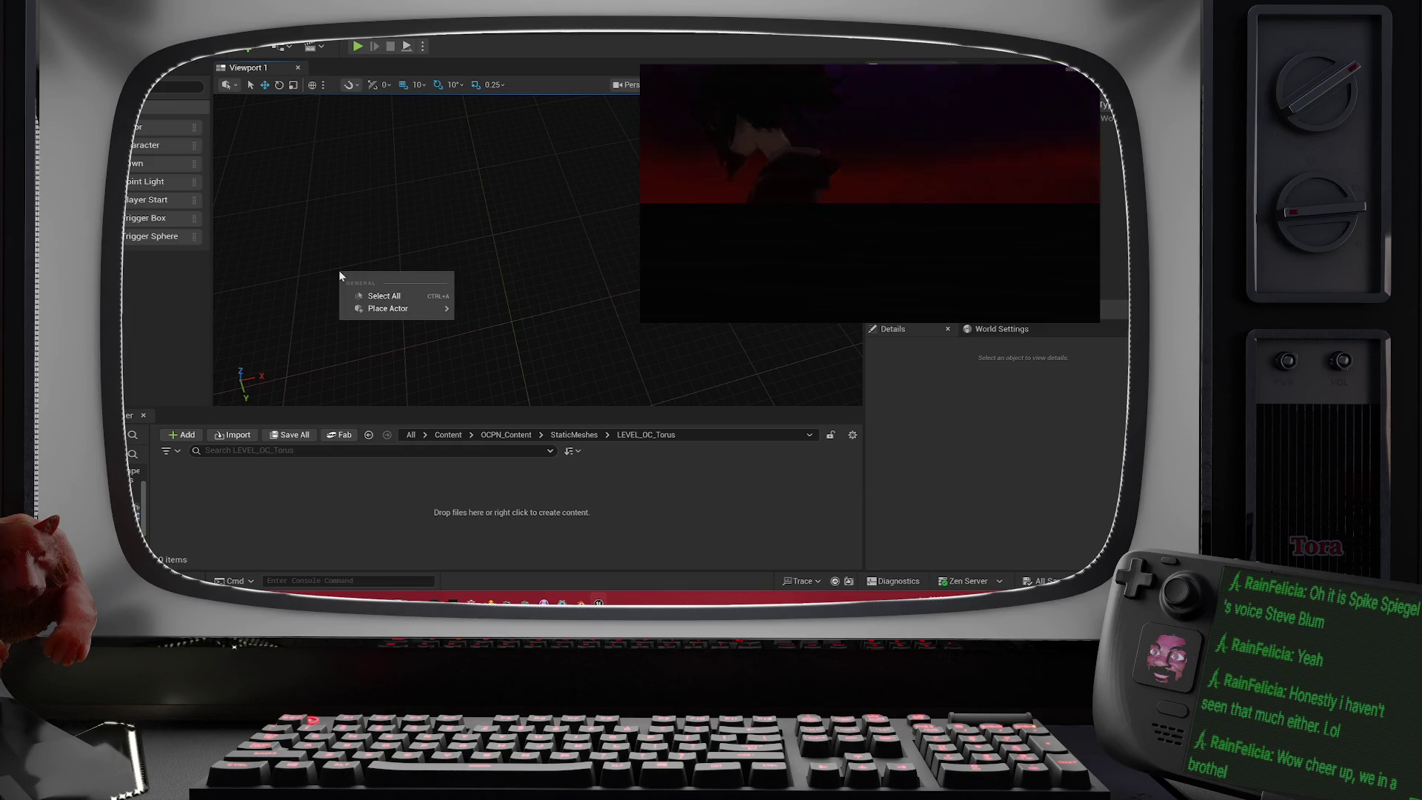
{"action": "left_click", "coordinate": [334, 361]}
{"action": "left_click", "coordinate": [246, 437]}
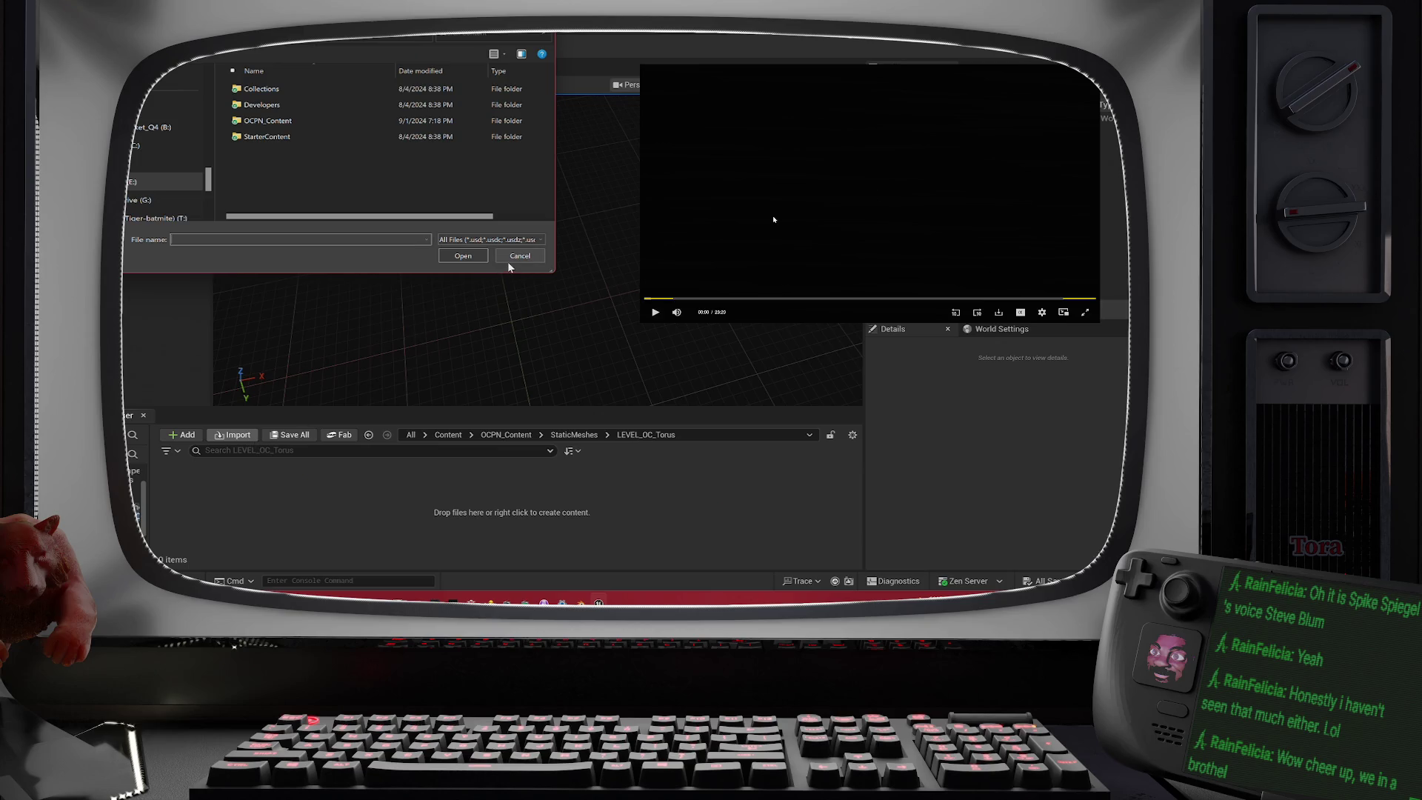
- Close the file dialog and reach the Interchange import options for OC_Torus_CeilingChamber.fbx
{"action": "key", "text": "Escape"}
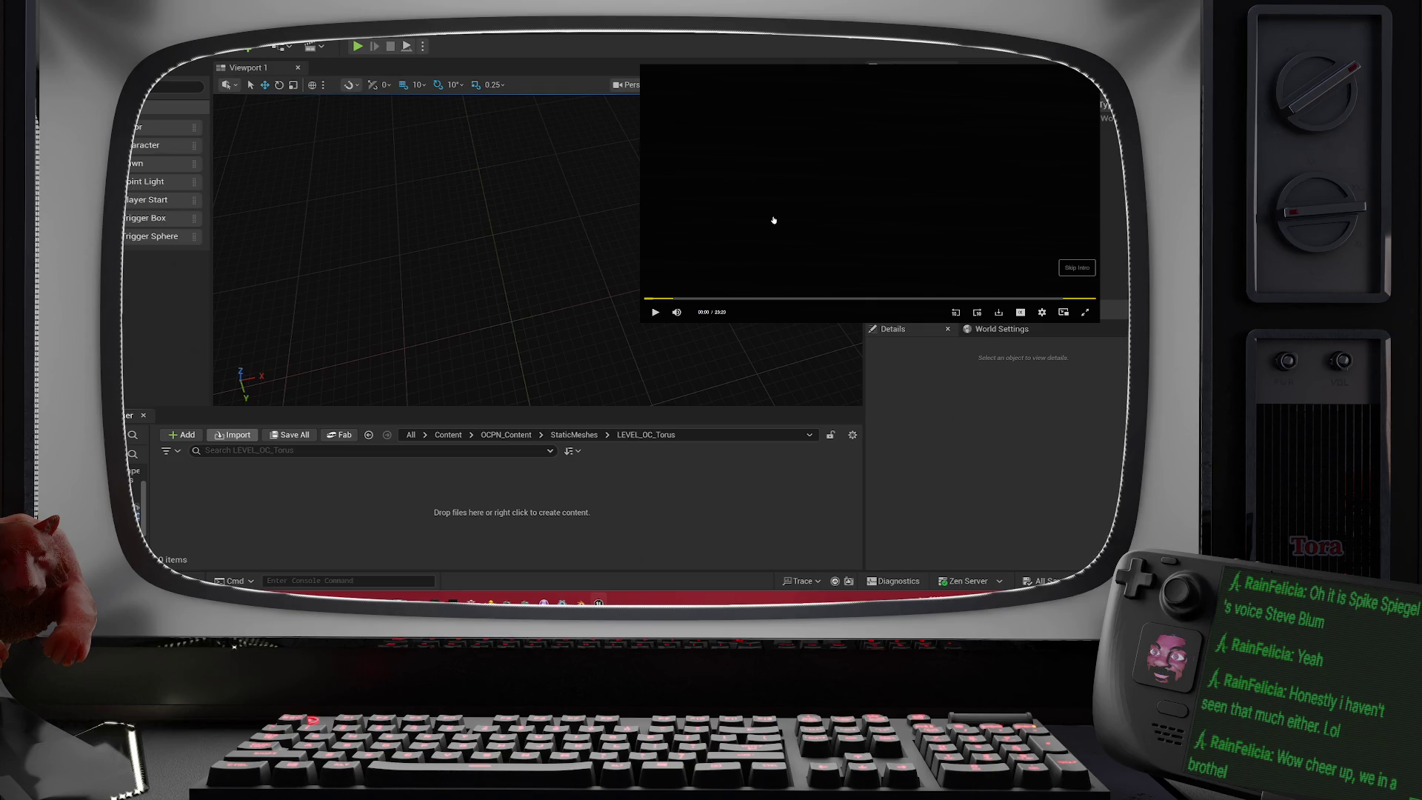
{"action": "left_click", "coordinate": [773, 220]}
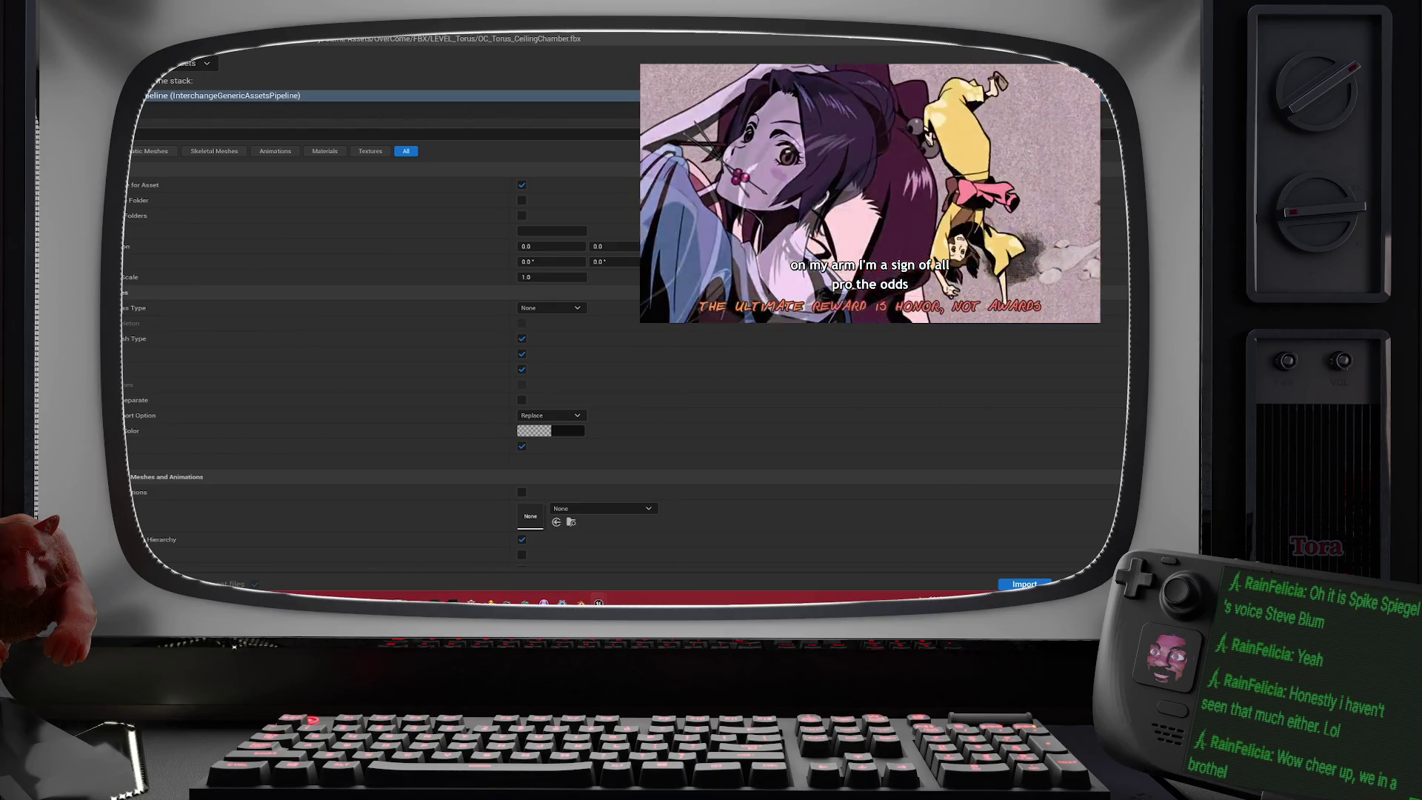
- Import the nine OC_Torus meshes and TestGrid_ScreenNumbers texture into LEVEL_OC_Torus, then deselect them
{"action": "key", "text": "Escape"}
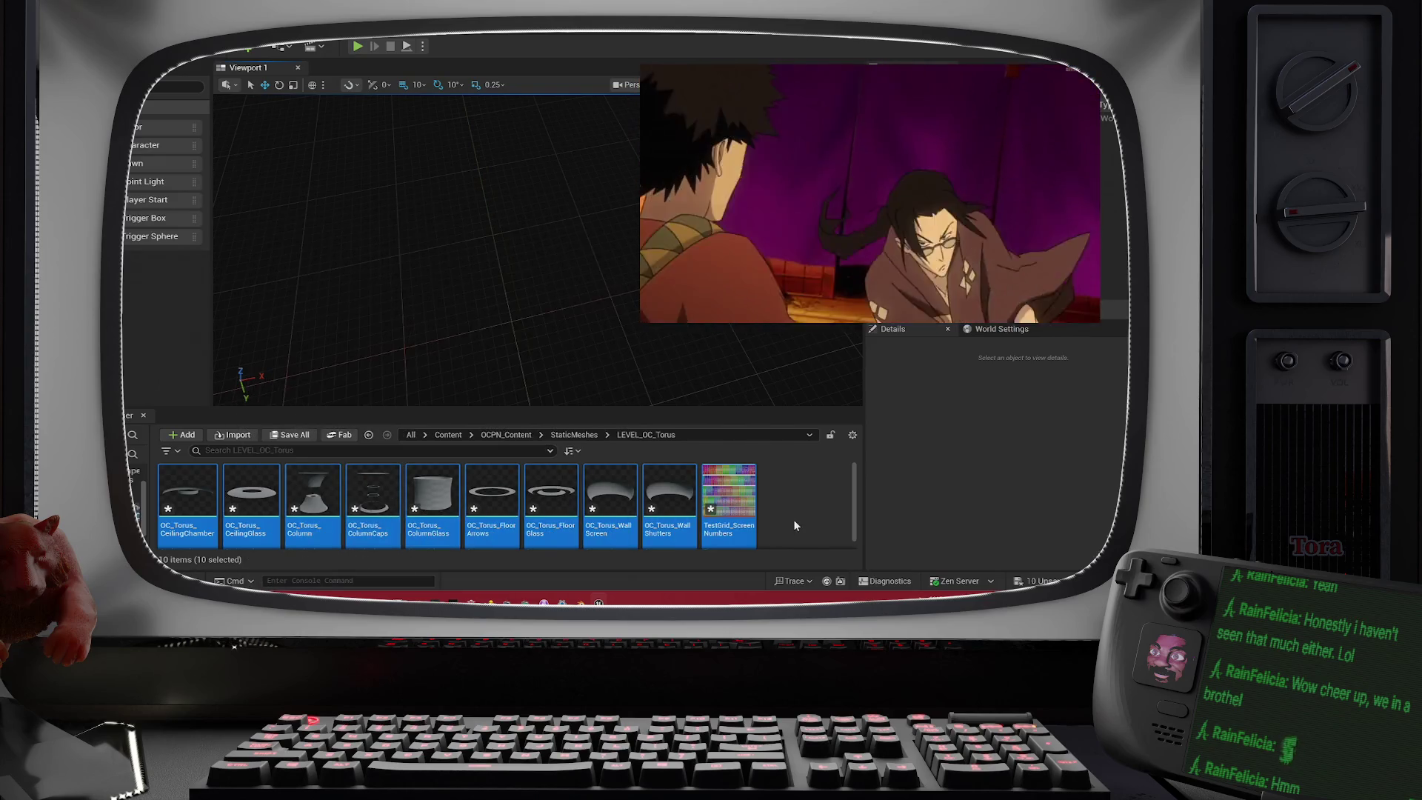
{"action": "left_click", "coordinate": [782, 503]}
- Place OC_Torus_WallShutters alone in the level, frame it, then undo that placement
{"action": "left_click", "coordinate": [729, 492]}
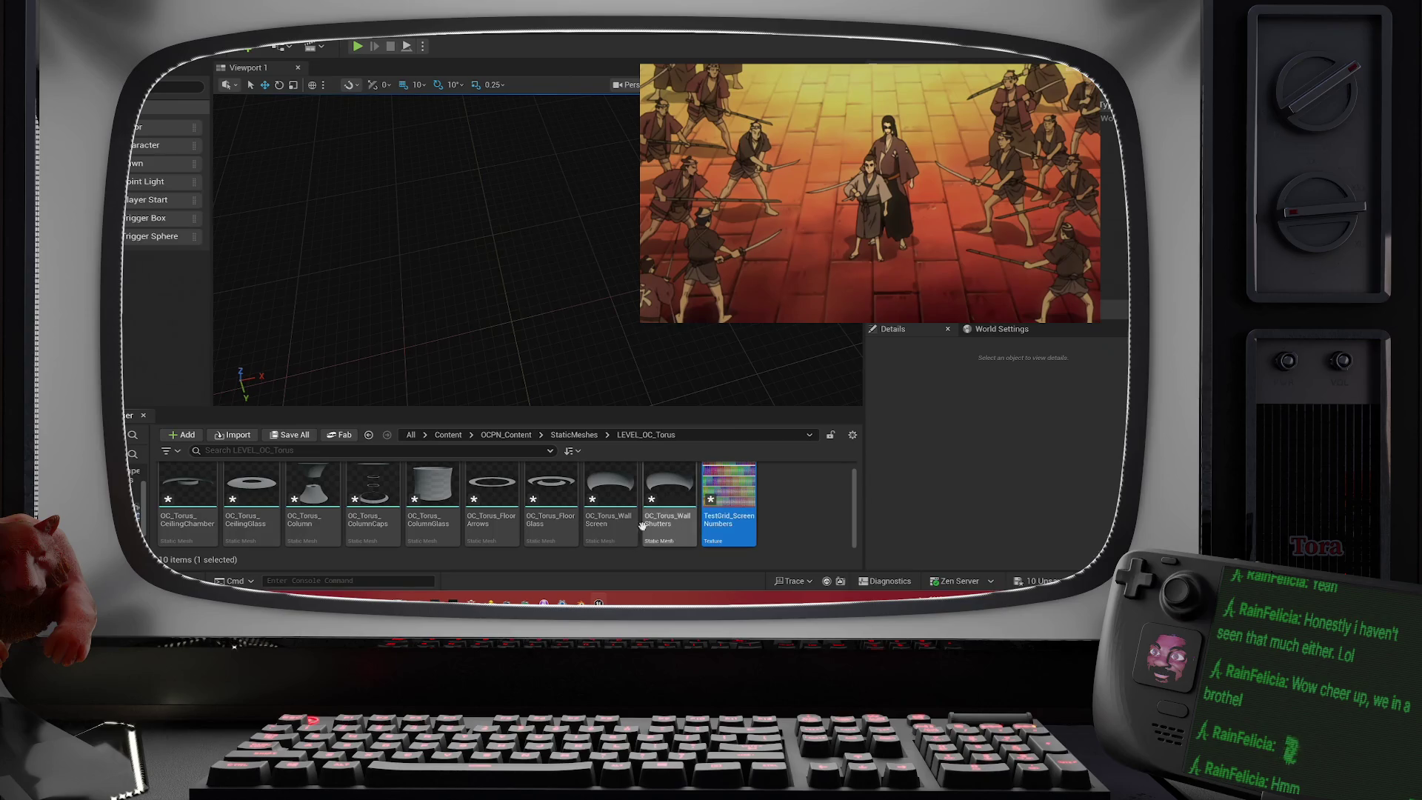
{"action": "left_click_drag", "start_coordinate": [651, 500], "coordinate": [557, 317]}
{"action": "scroll", "coordinate": [557, 323], "scroll_direction": "down", "scroll_amount": 5}
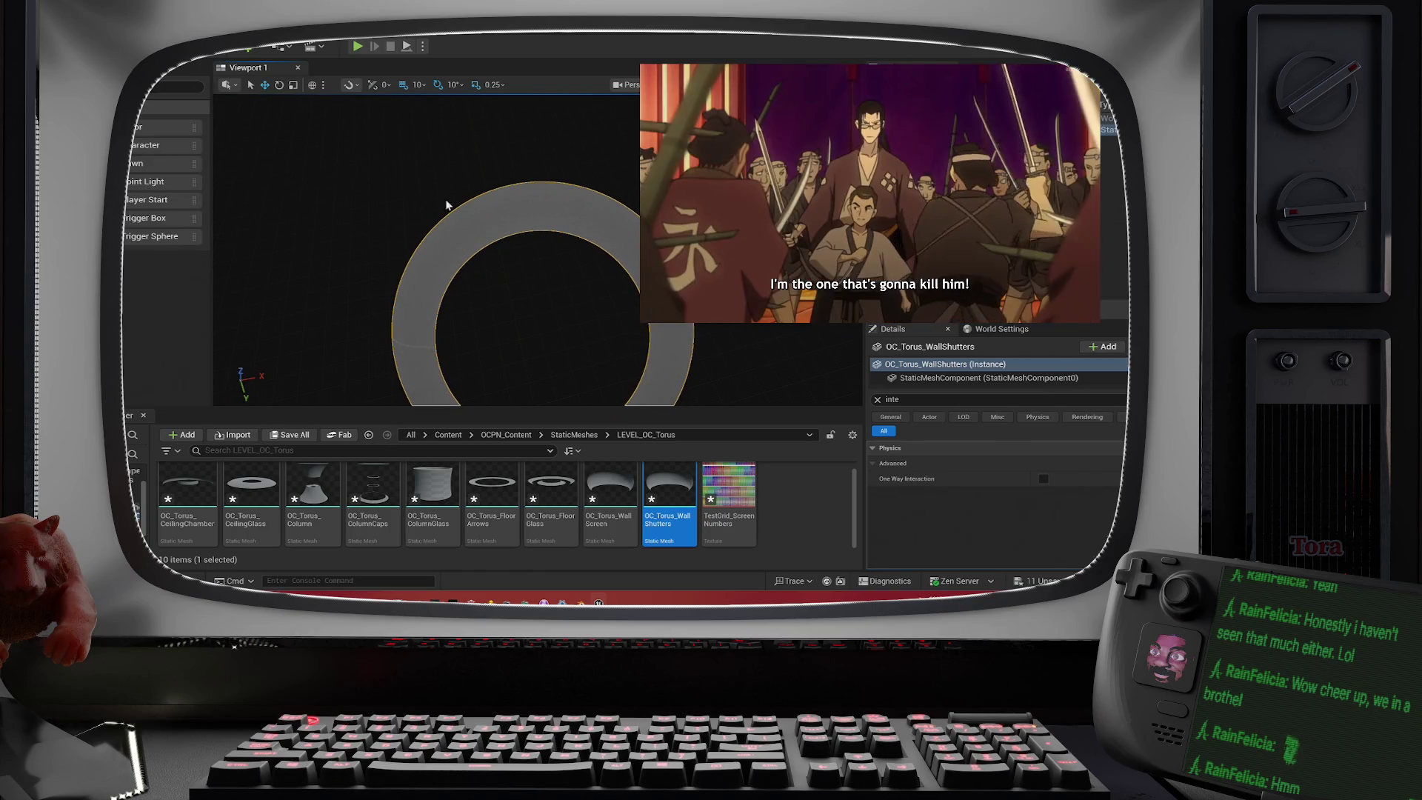
{"action": "key", "text": "f"}
{"action": "scroll", "coordinate": [499, 286], "scroll_direction": "down", "scroll_amount": 4}
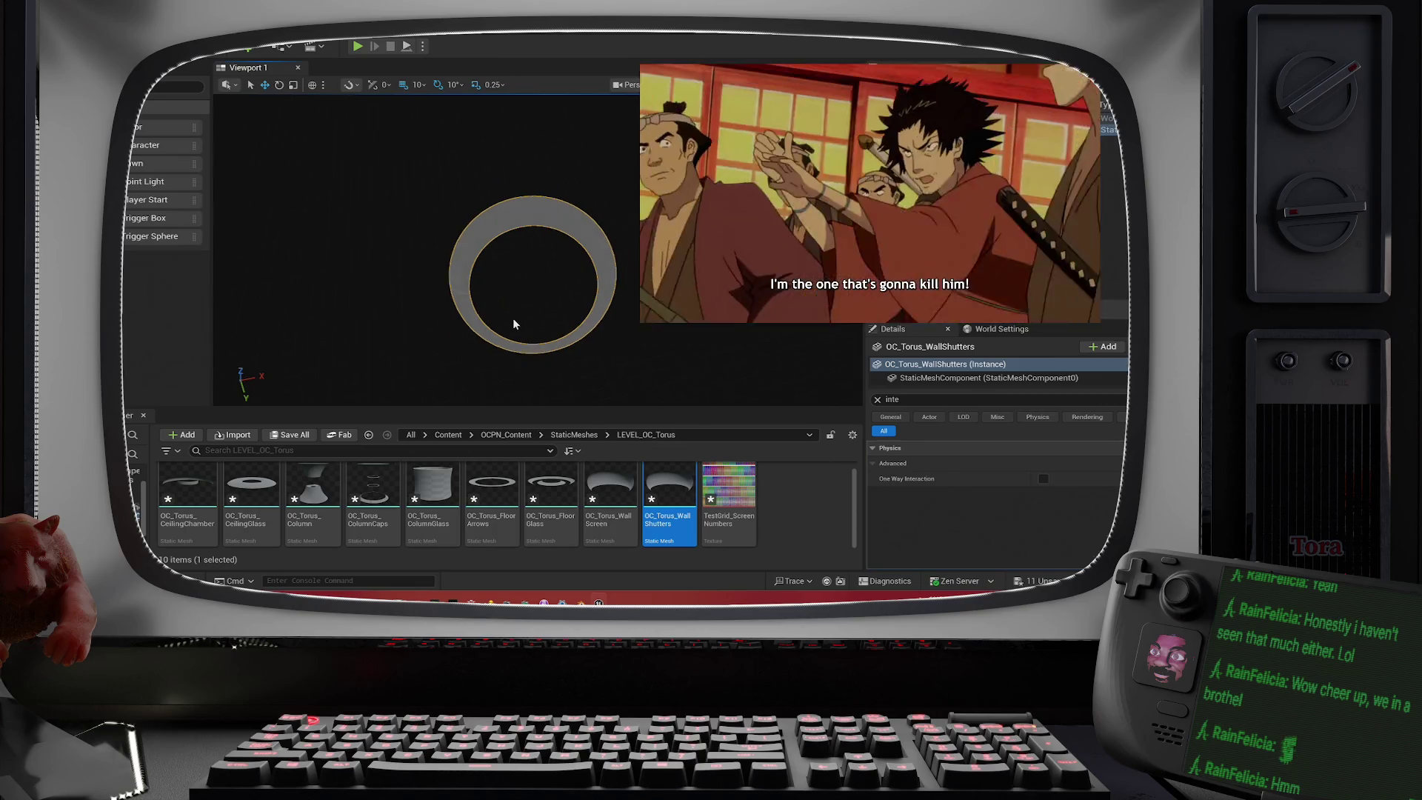
{"action": "key", "text": "ctrl+z"}
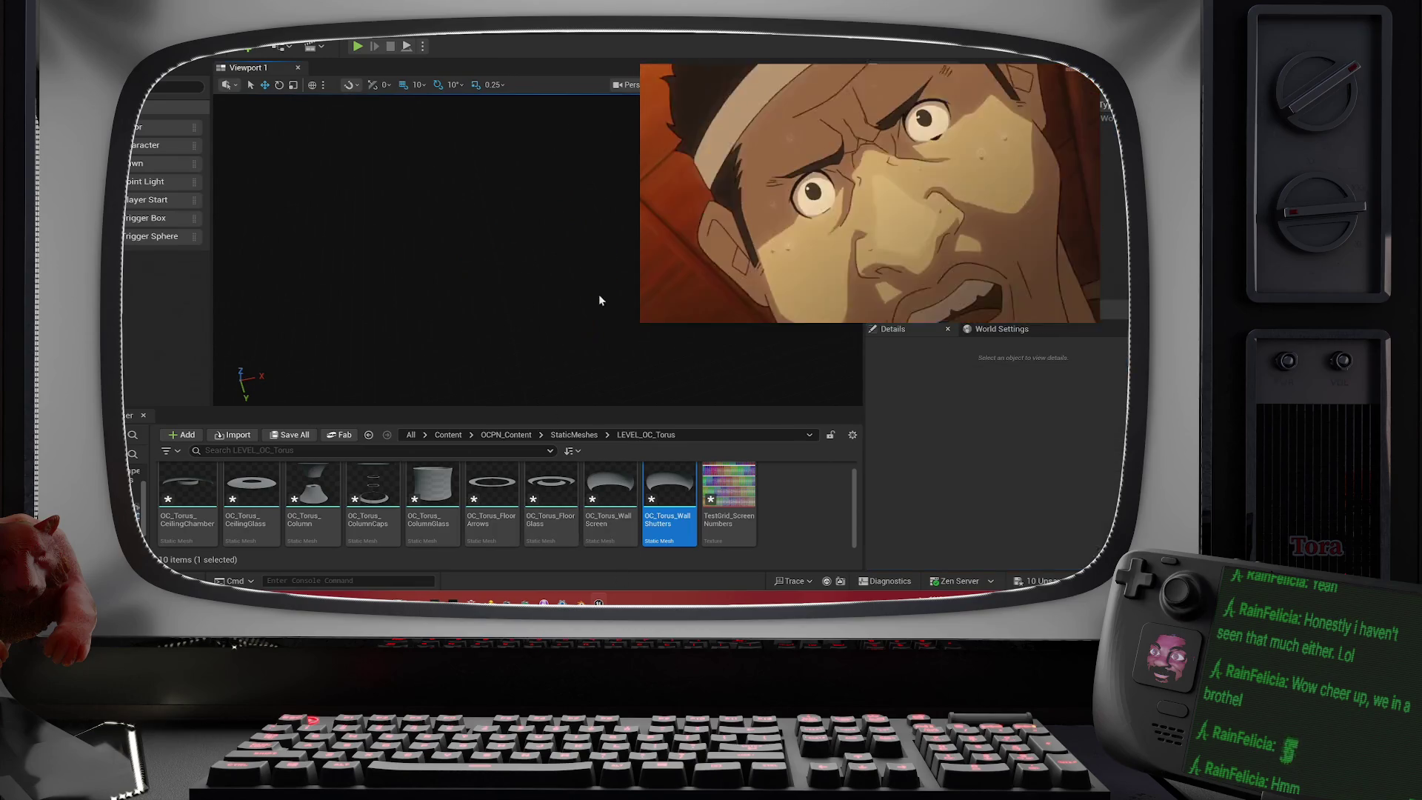
- Drag all nine OC_Torus meshes into the viewport together and frame them side-on
{"action": "left_click", "coordinate": [218, 488], "text": "shift"}
{"action": "mouse_move", "coordinate": [217, 488]}
{"action": "left_mouse_down"}
{"action": "mouse_move", "coordinate": [419, 254]}
{"action": "mouse_move", "coordinate": [536, 232]}
{"action": "mouse_move", "coordinate": [514, 252]}
{"action": "left_mouse_up"}
{"action": "key", "text": "f"}
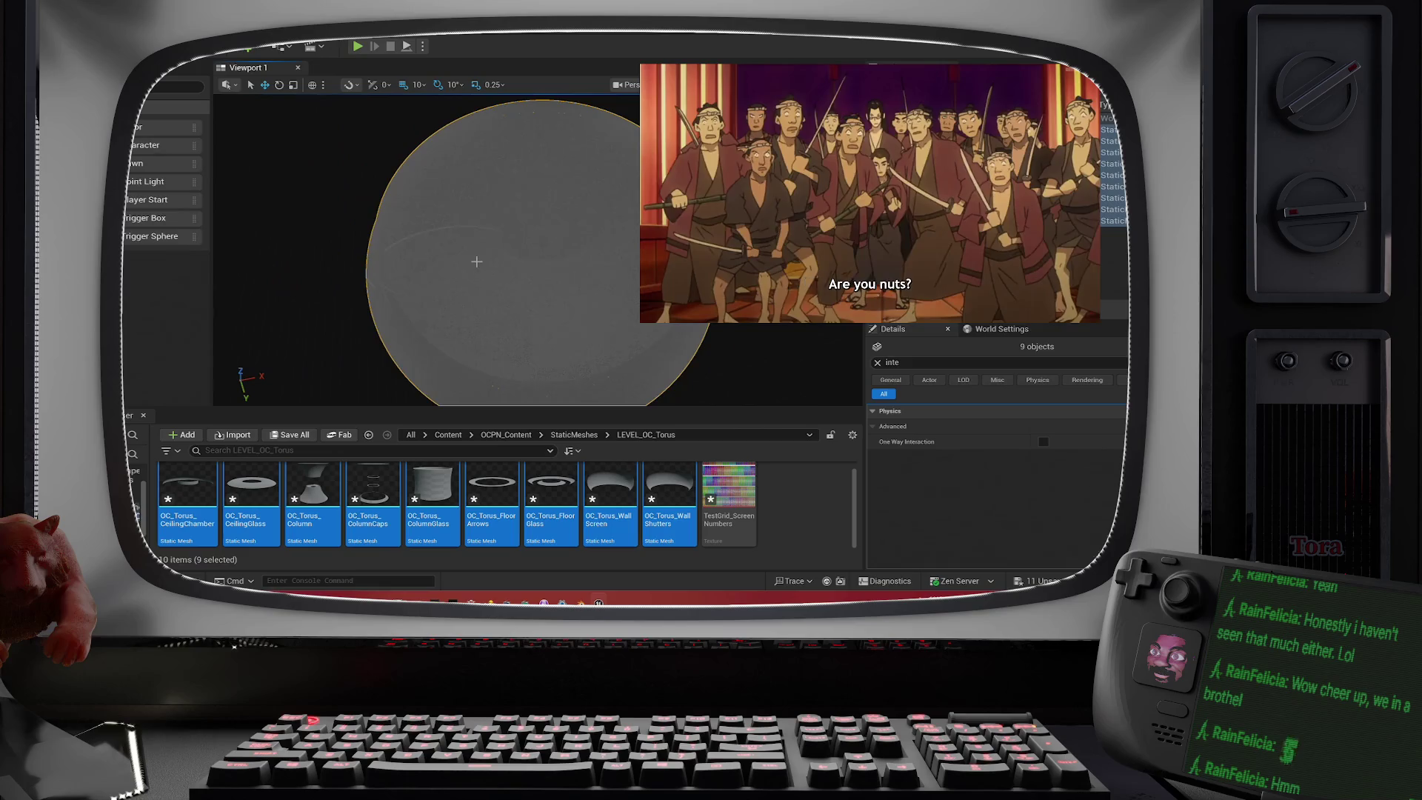
{"action": "mouse_move", "coordinate": [537, 274]}
{"action": "left_mouse_down"}
{"action": "mouse_move", "coordinate": [537, 166]}
{"action": "mouse_move", "coordinate": [533, 222]}
{"action": "mouse_move", "coordinate": [532, 185]}
{"action": "left_mouse_up"}
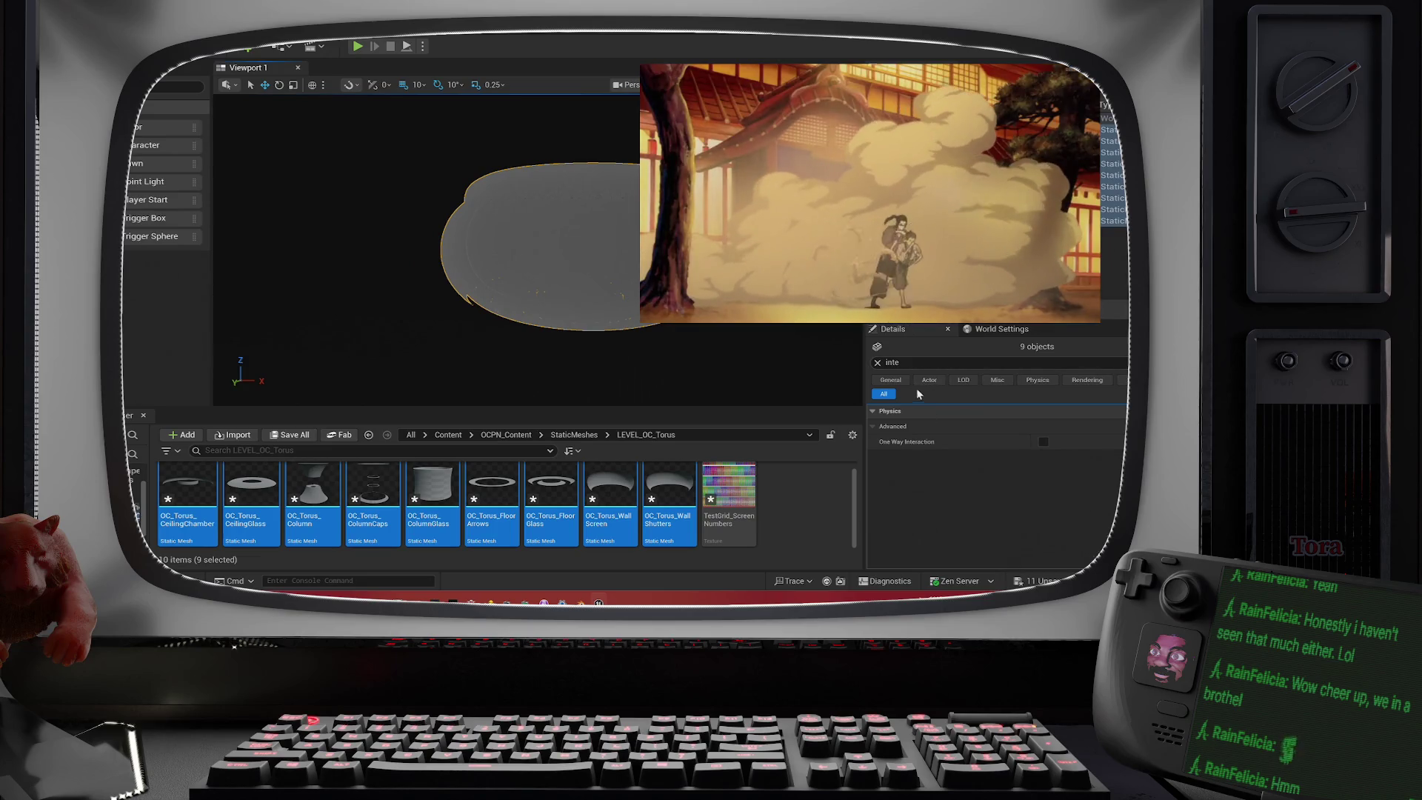
- Set the nine torus meshes' Location X and Y to 0 and frame them at the origin
{"action": "left_click", "coordinate": [878, 363]}
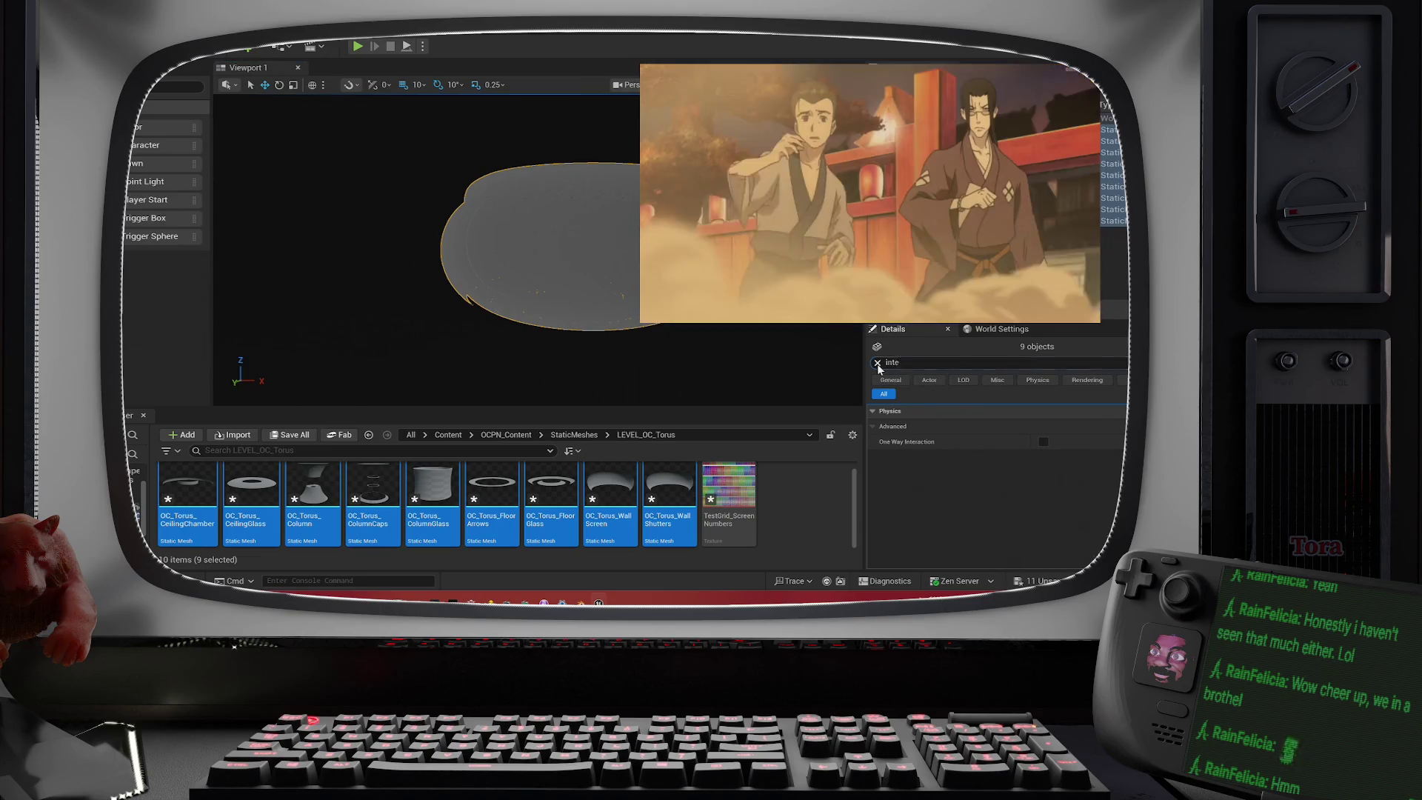
{"action": "left_click", "coordinate": [1055, 427]}
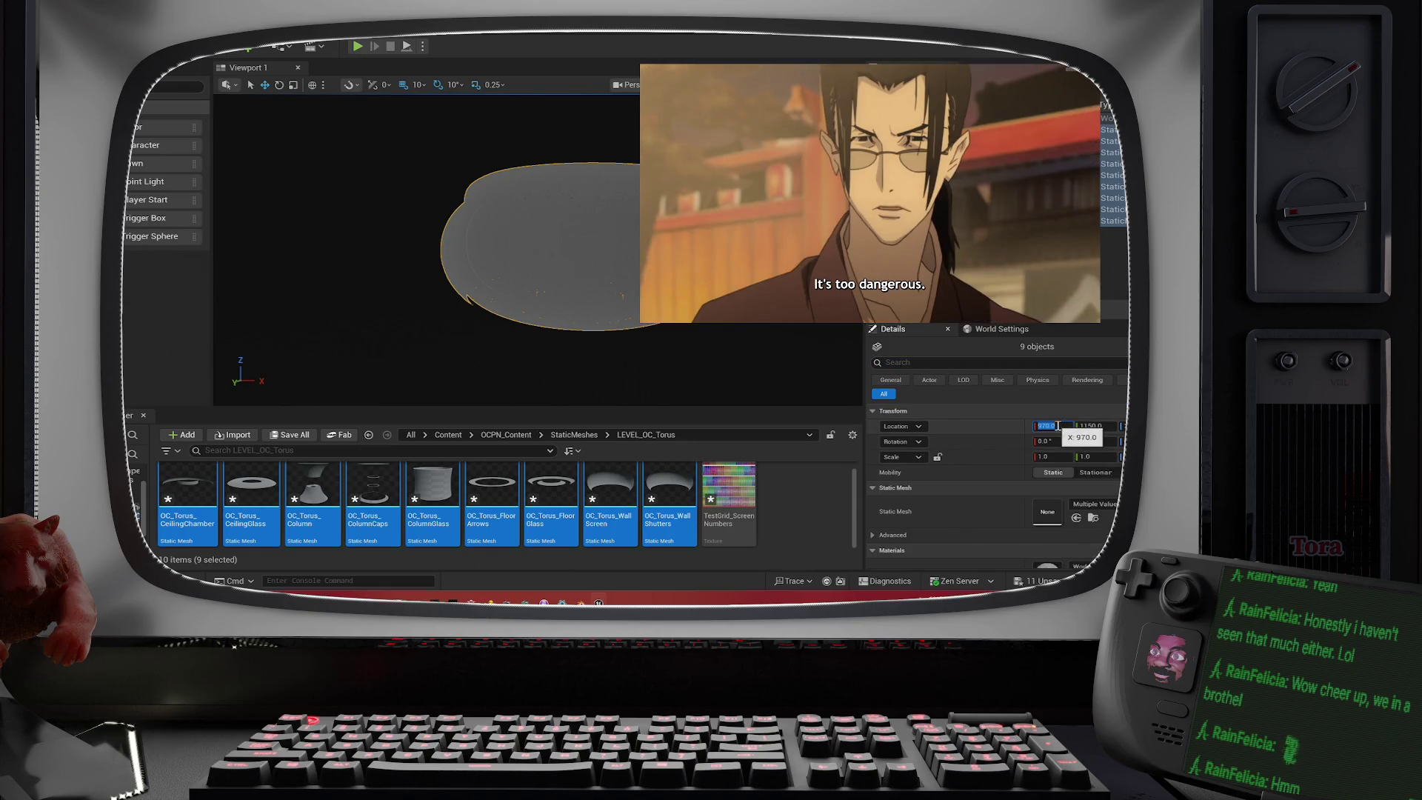
{"action": "type", "text": "0"}
{"action": "key", "text": "Tab"}
{"action": "type", "text": "0"}
{"action": "key", "text": "Tab"}
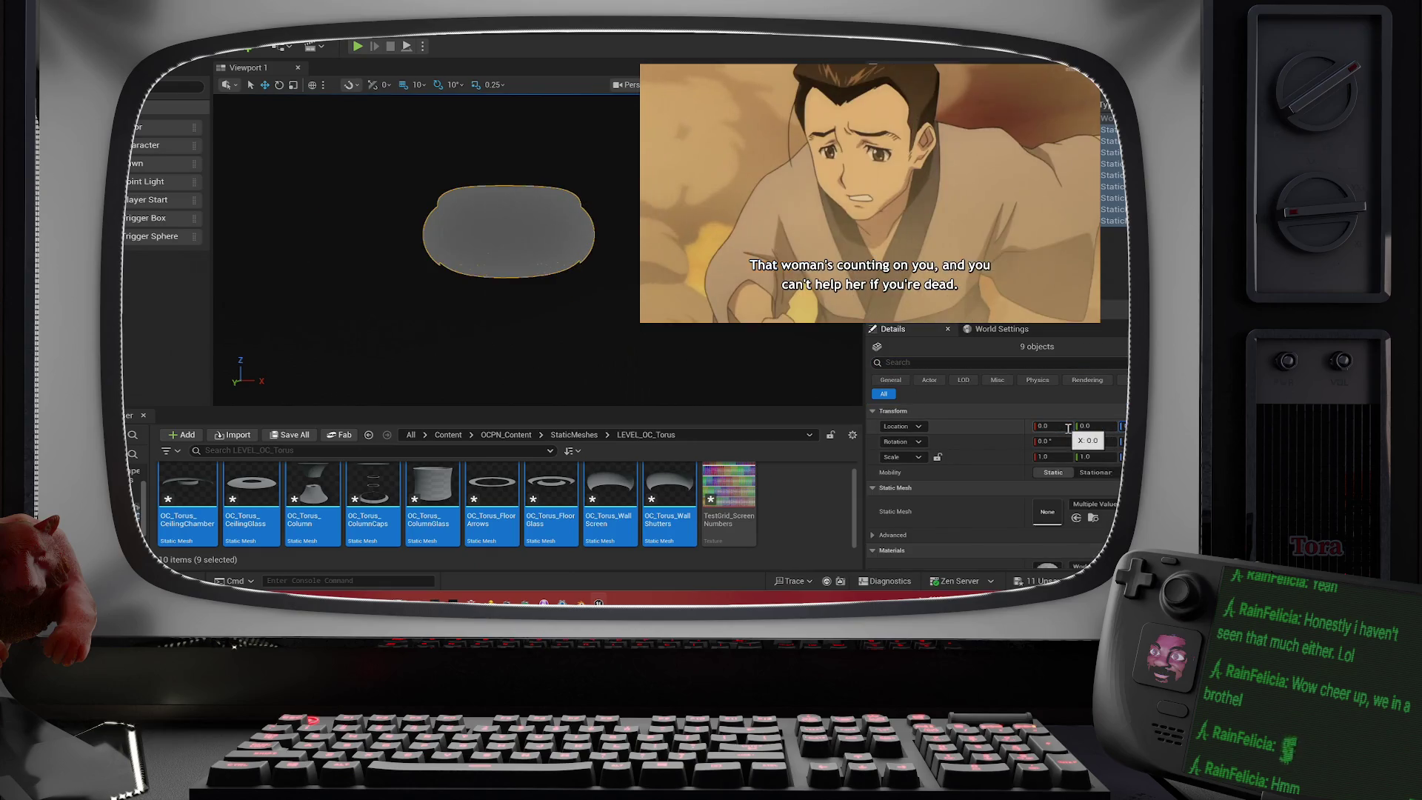
{"action": "type", "text": "0"}
{"action": "key", "text": "Return"}
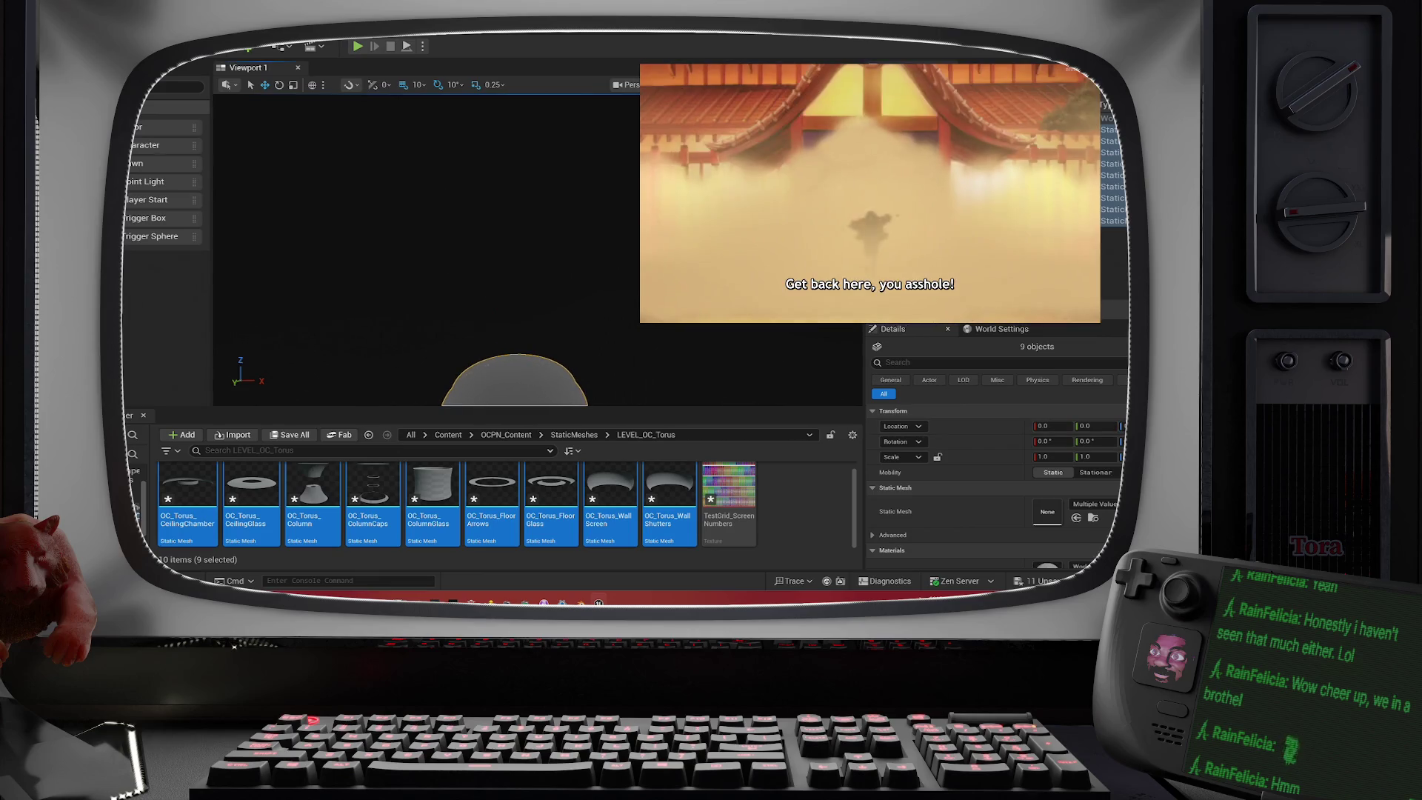
{"action": "key", "text": "f"}
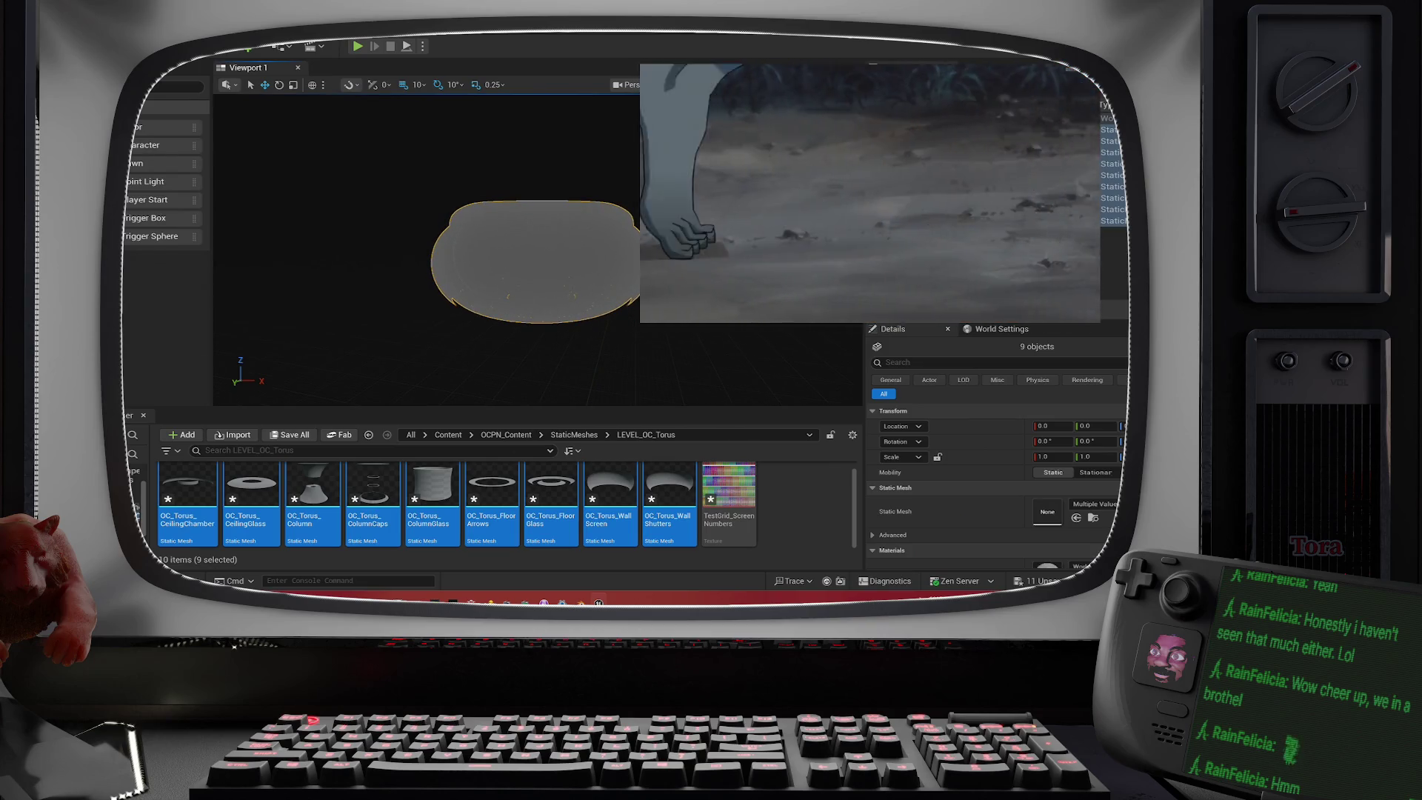
- Browse the right-click options for the selected torus meshes, then close the menu
{"action": "right_click", "coordinate": [561, 298]}
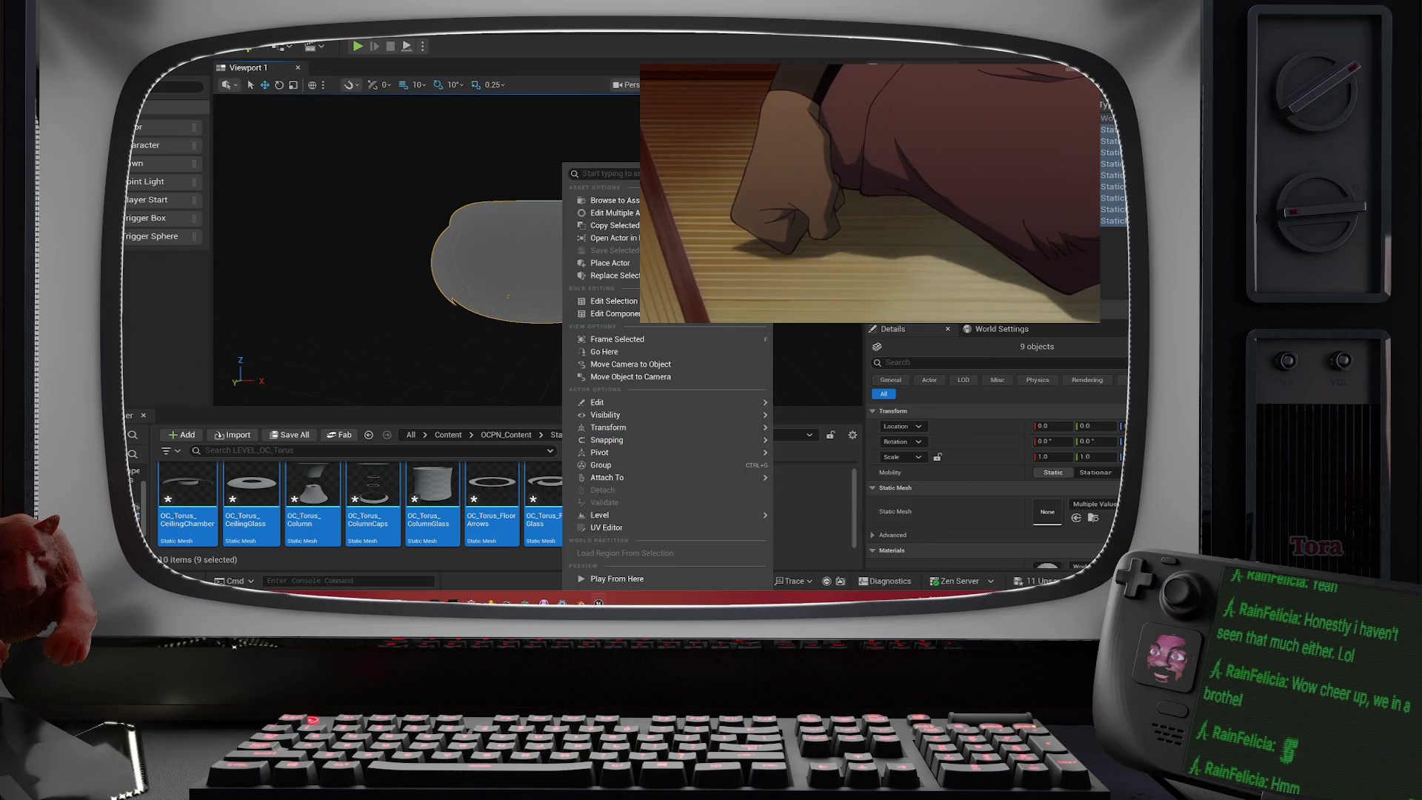
{"action": "mouse_move", "coordinate": [652, 263]}
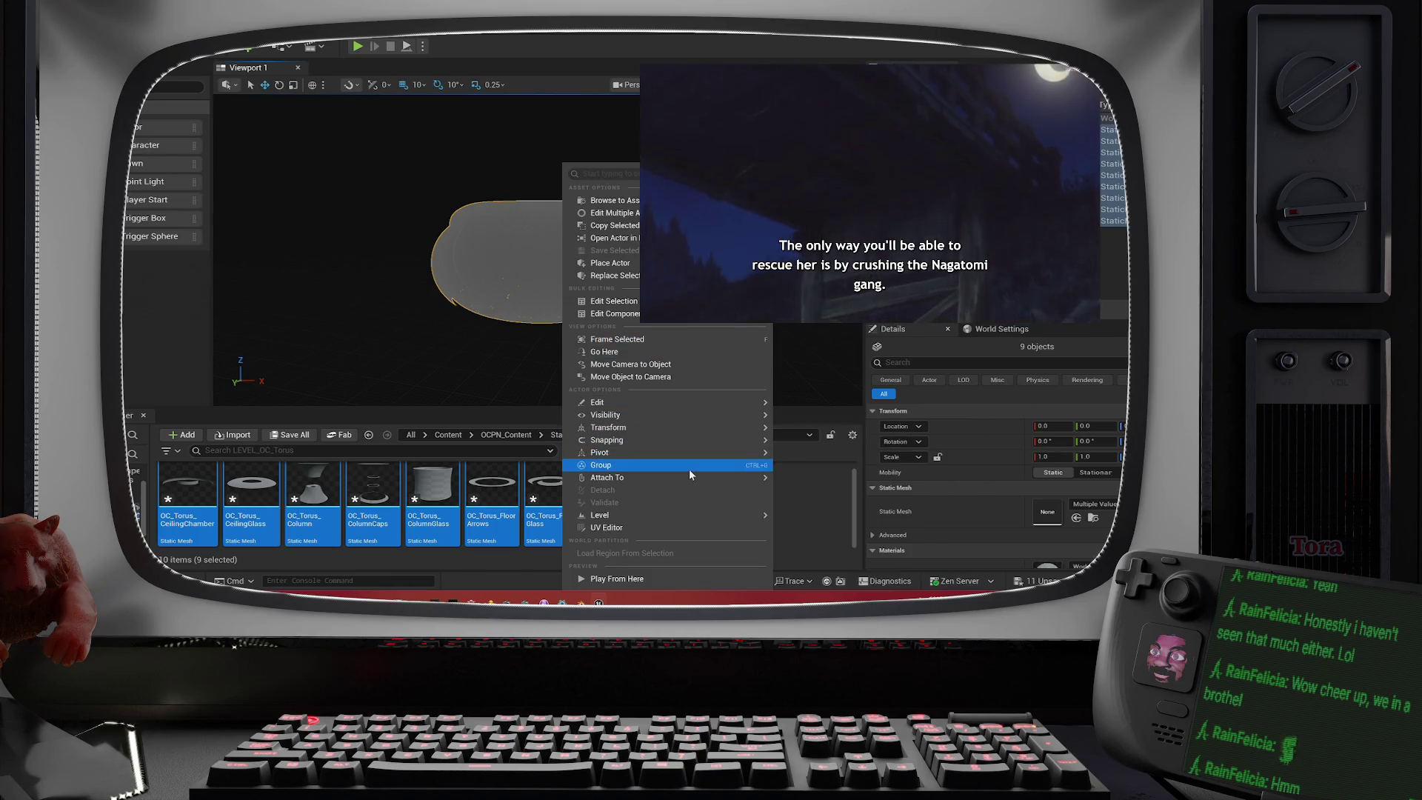
{"action": "mouse_move", "coordinate": [689, 478]}
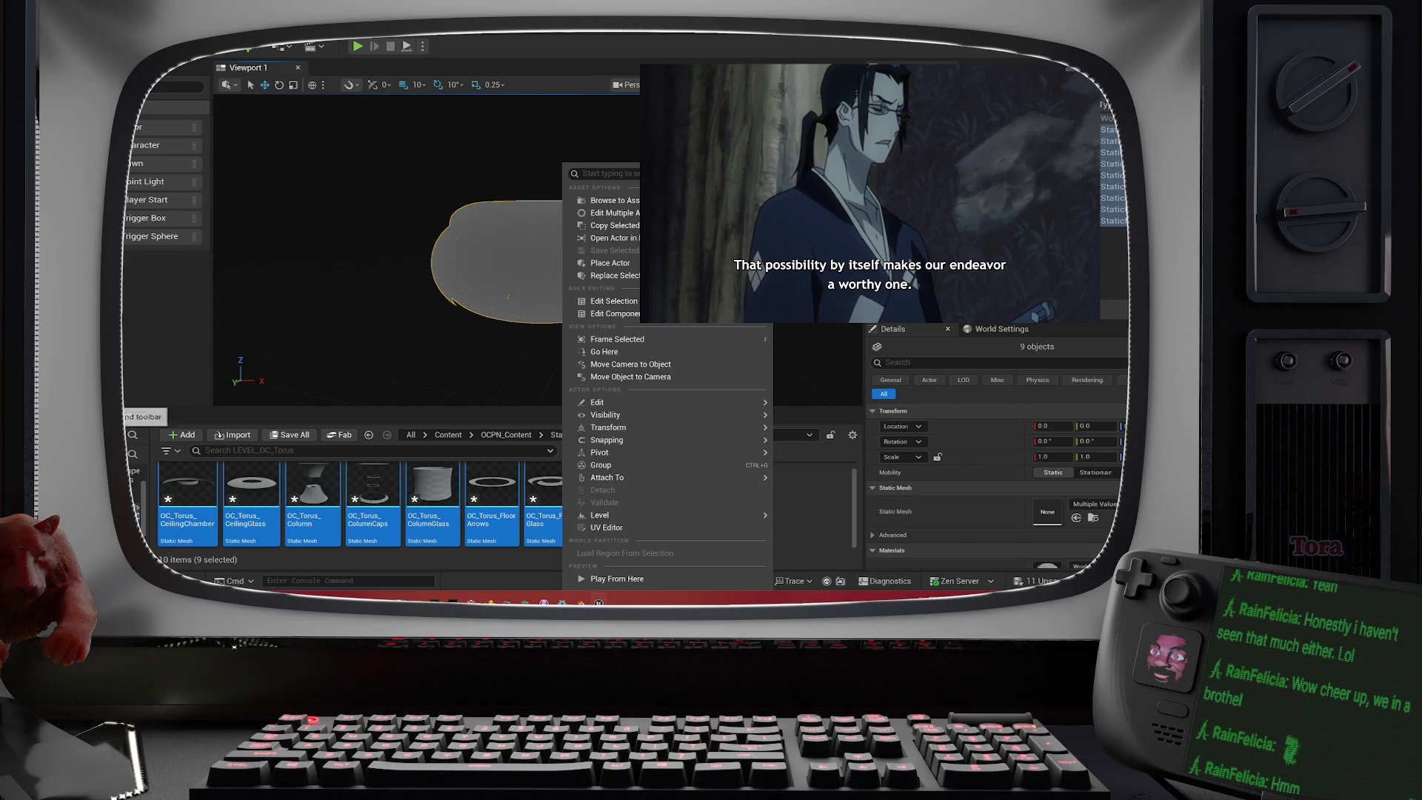
{"action": "key", "text": "Escape"}
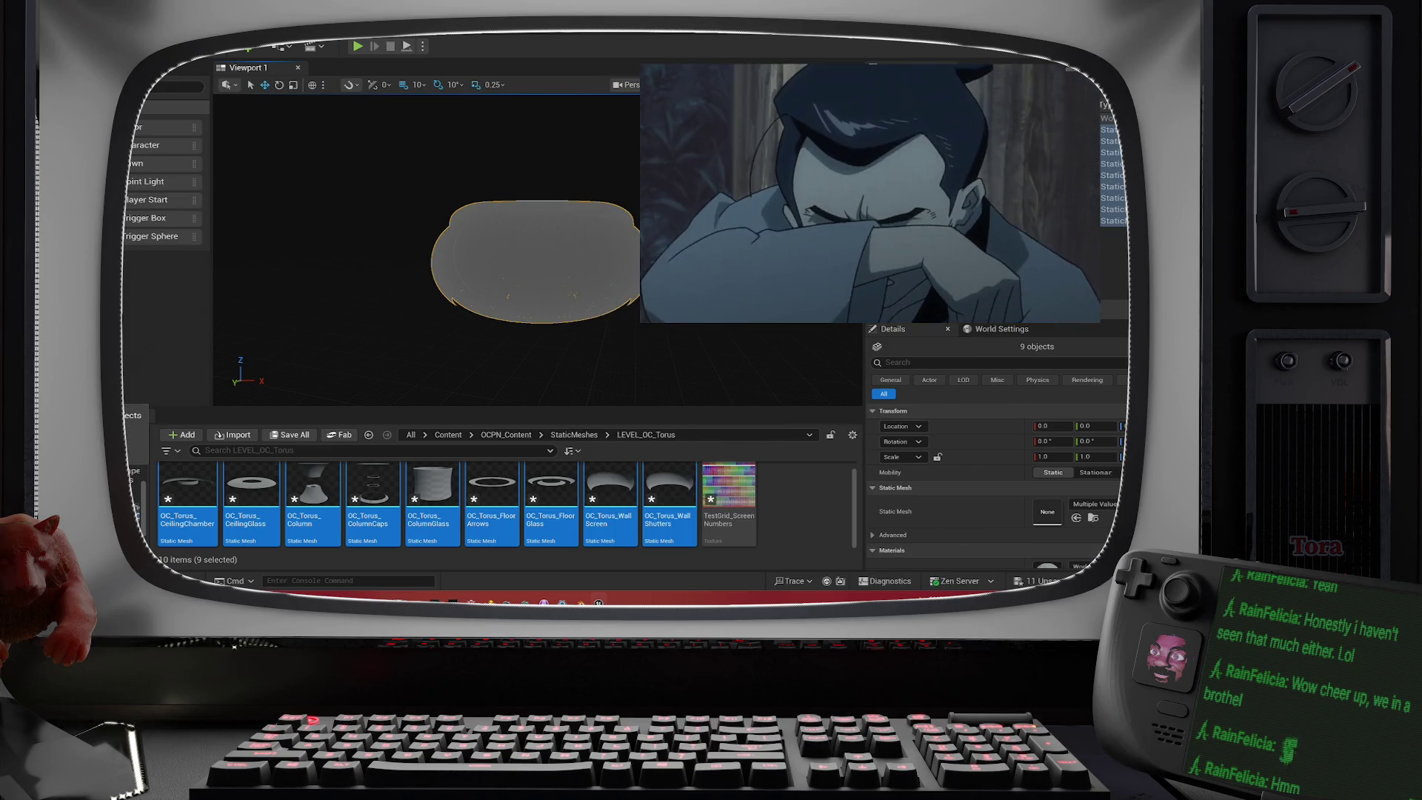
- Show the Geometry category in Place Actors, briefly opening and closing the transform-tools dropdown
{"action": "left_click", "coordinate": [134, 171]}
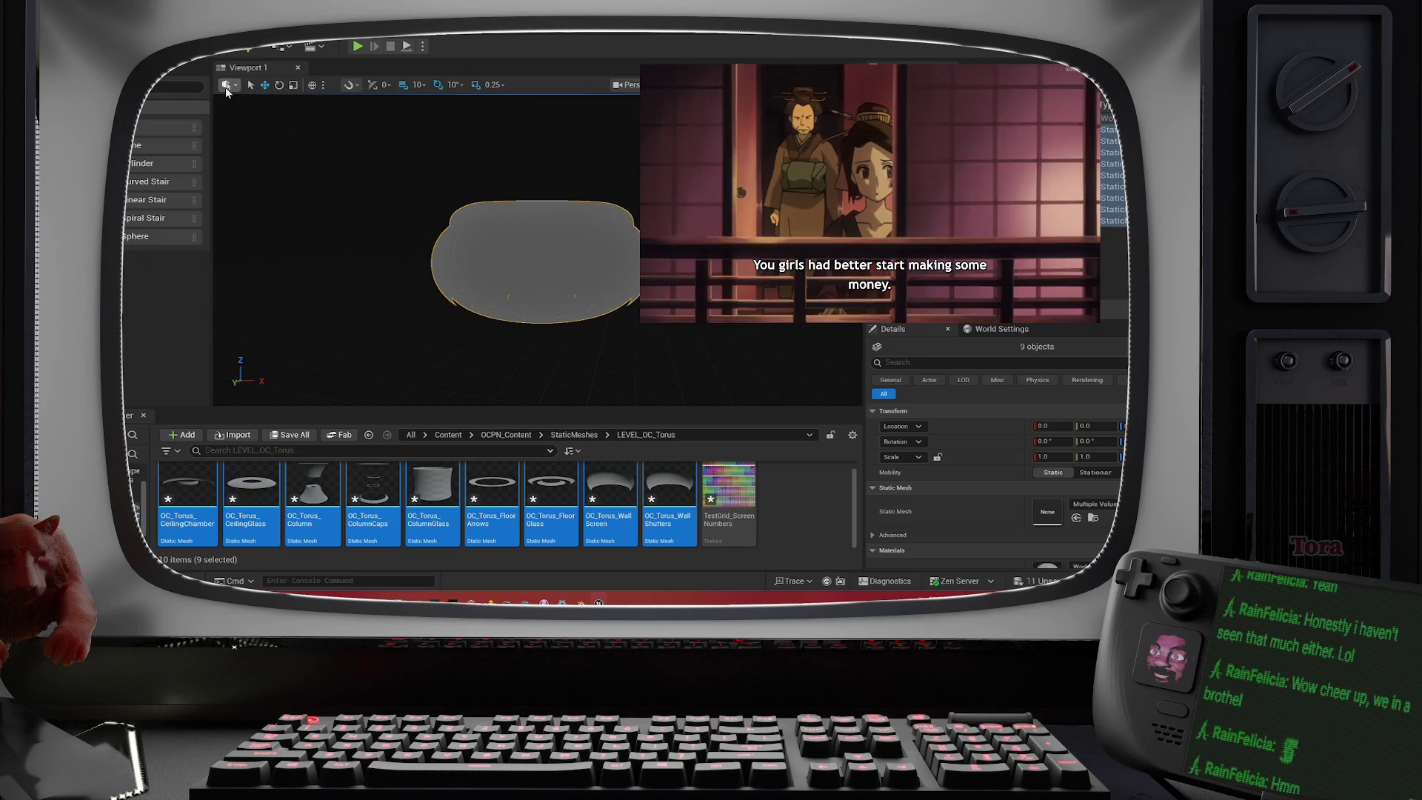
{"action": "left_click", "coordinate": [226, 86]}
{"action": "left_click", "coordinate": [225, 86]}
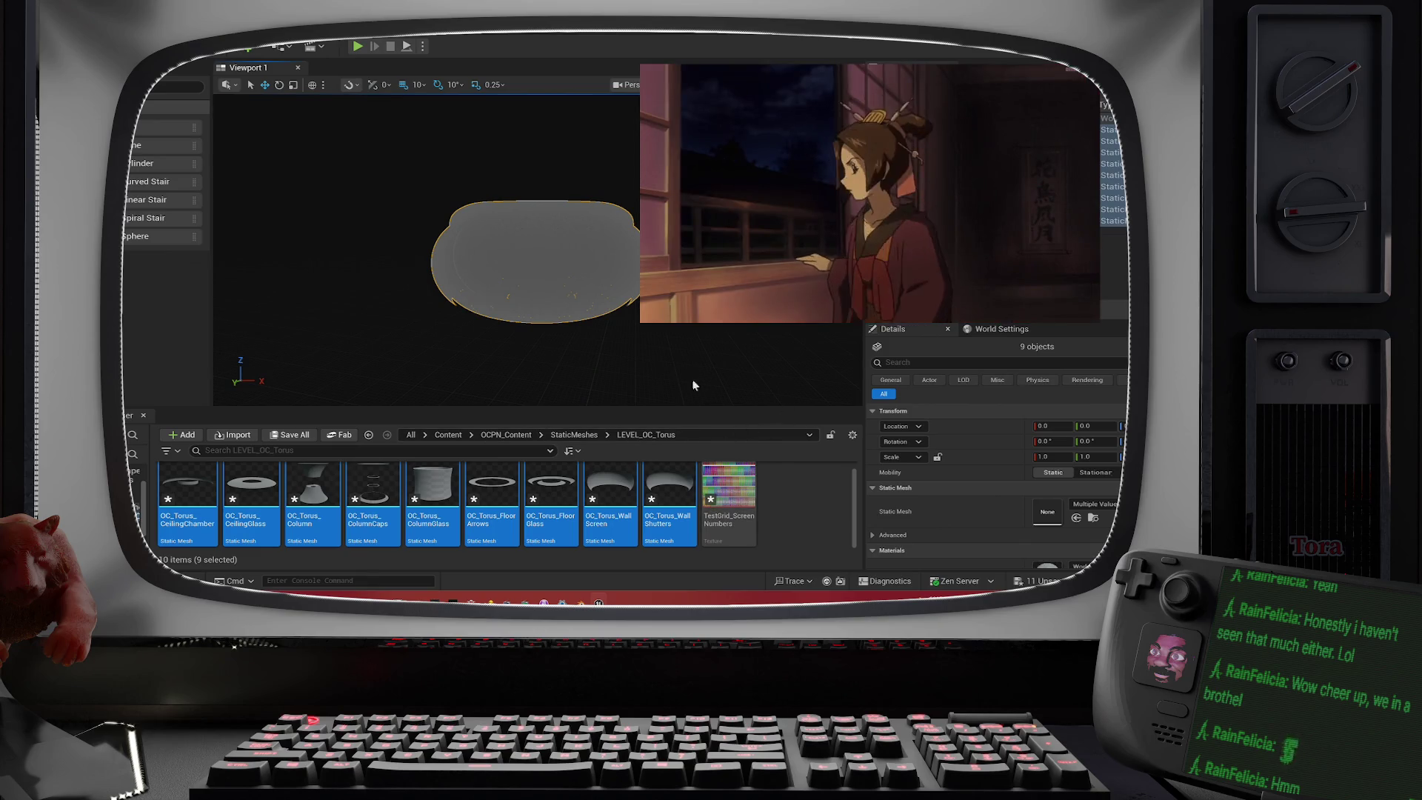
{"action": "right_click", "coordinate": [606, 295]}
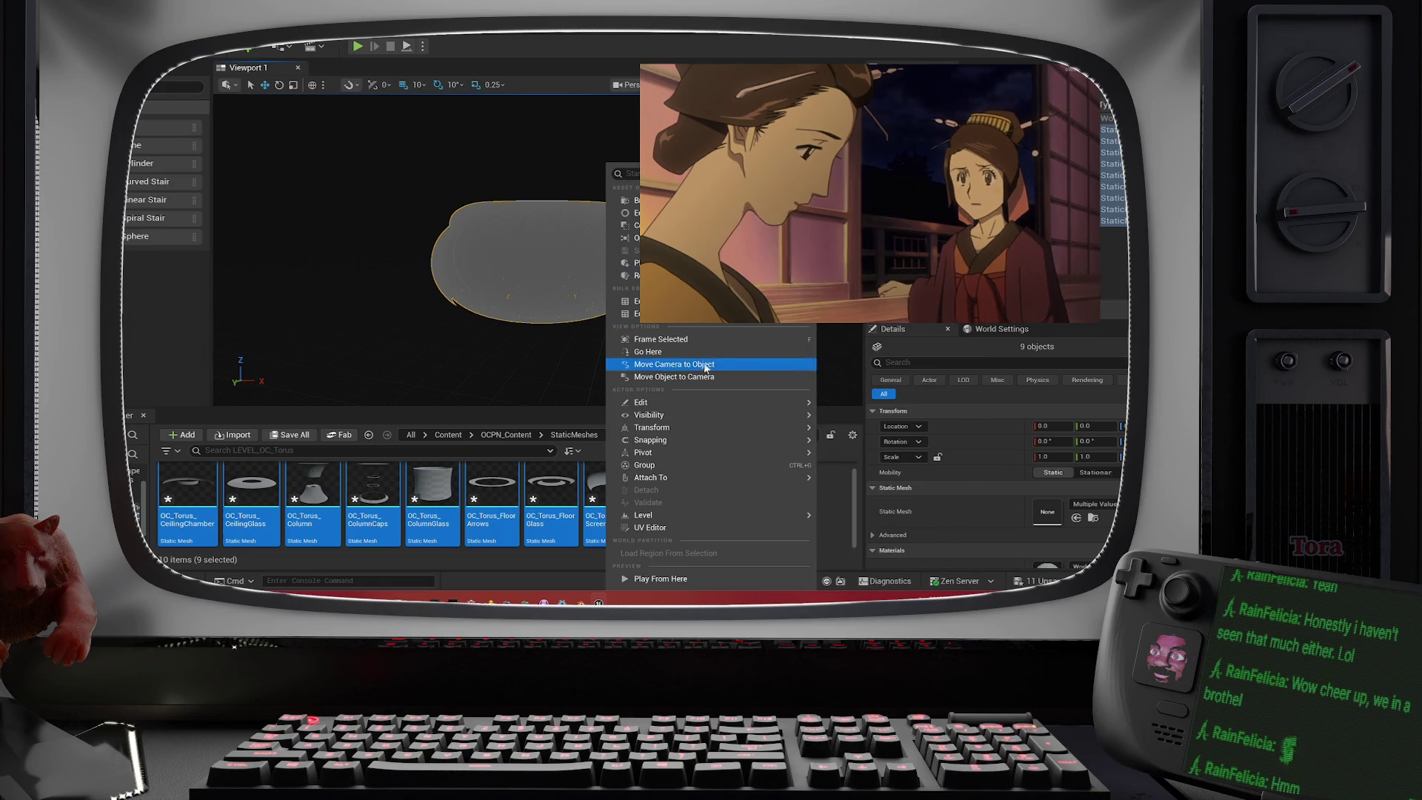
{"action": "mouse_move", "coordinate": [704, 409]}
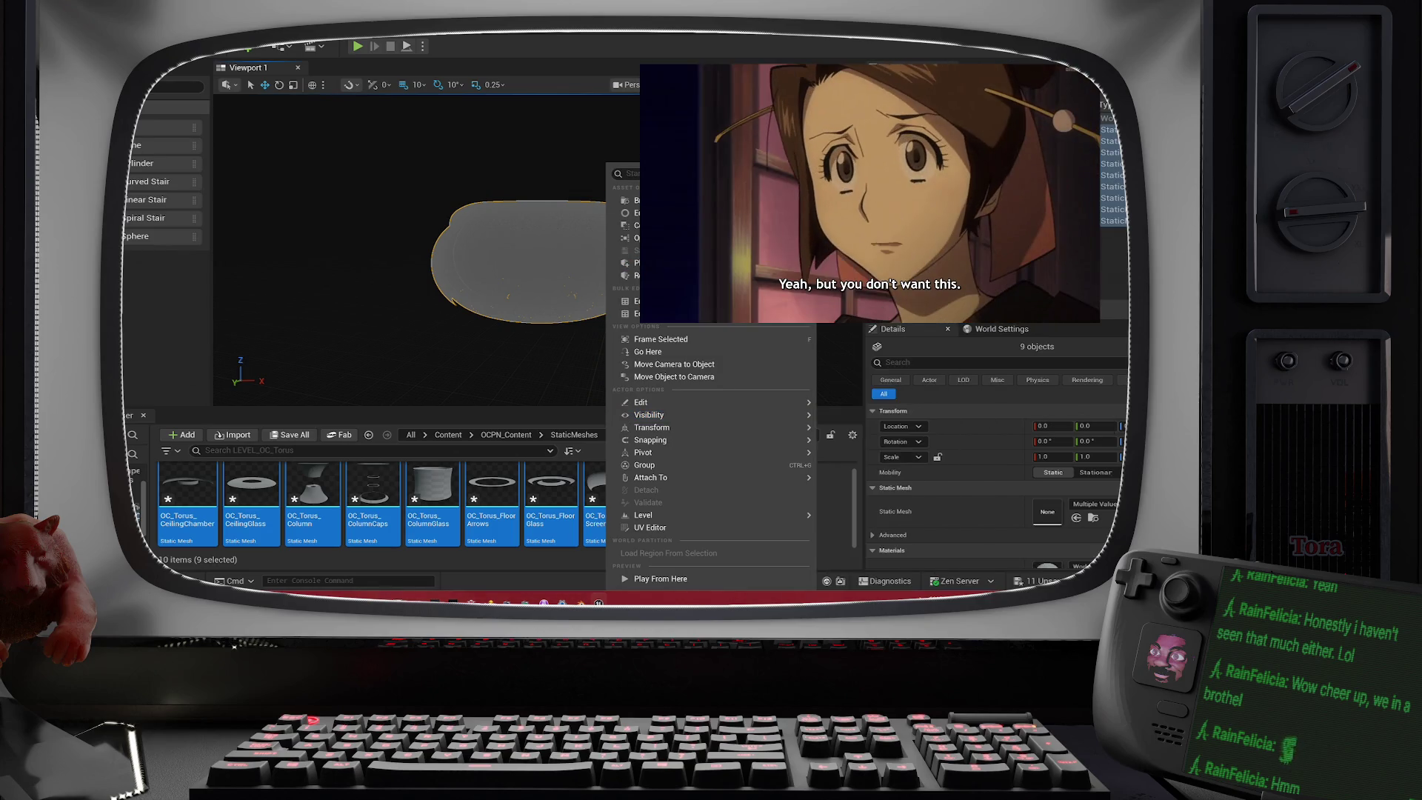
{"action": "type", "text": "mes"}
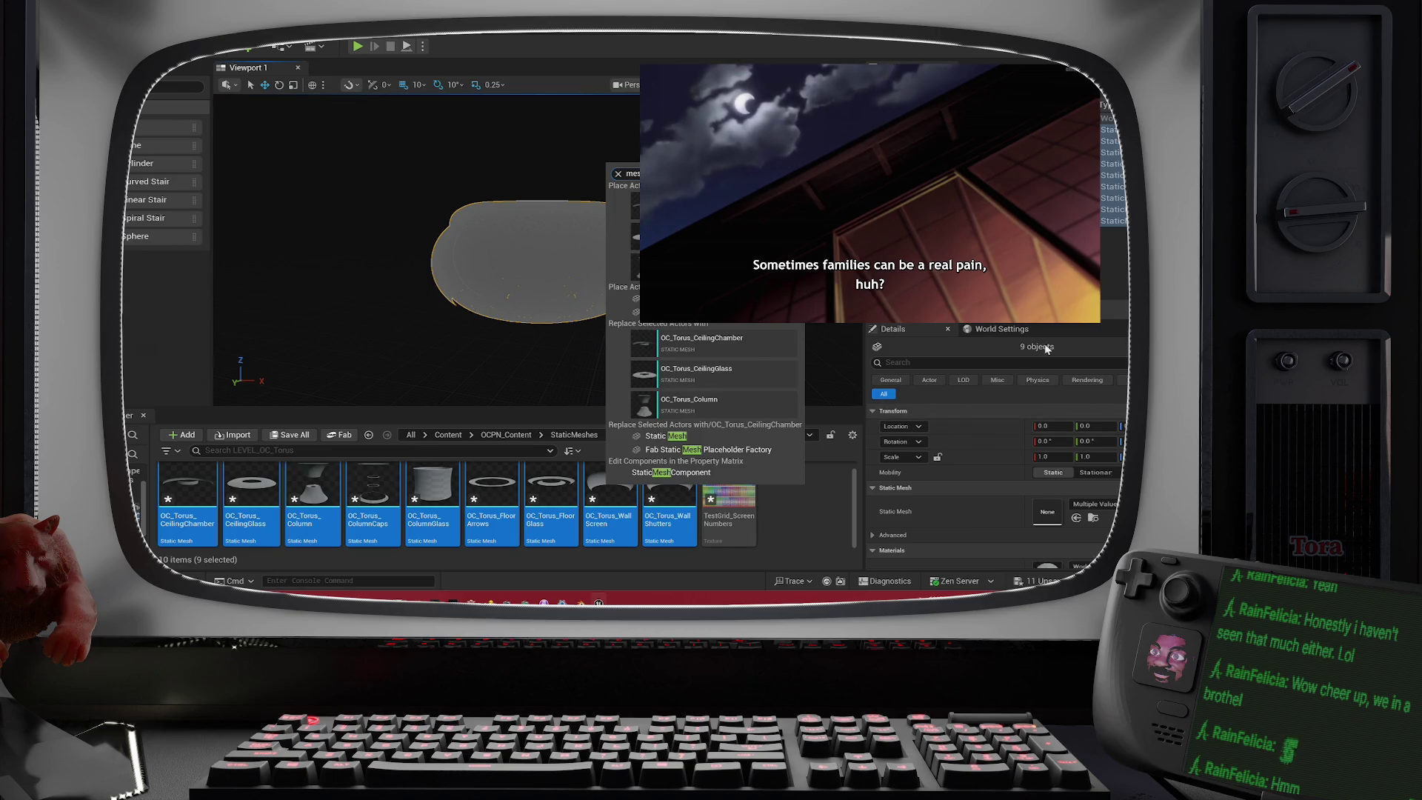
{"action": "left_click", "coordinate": [1086, 331]}
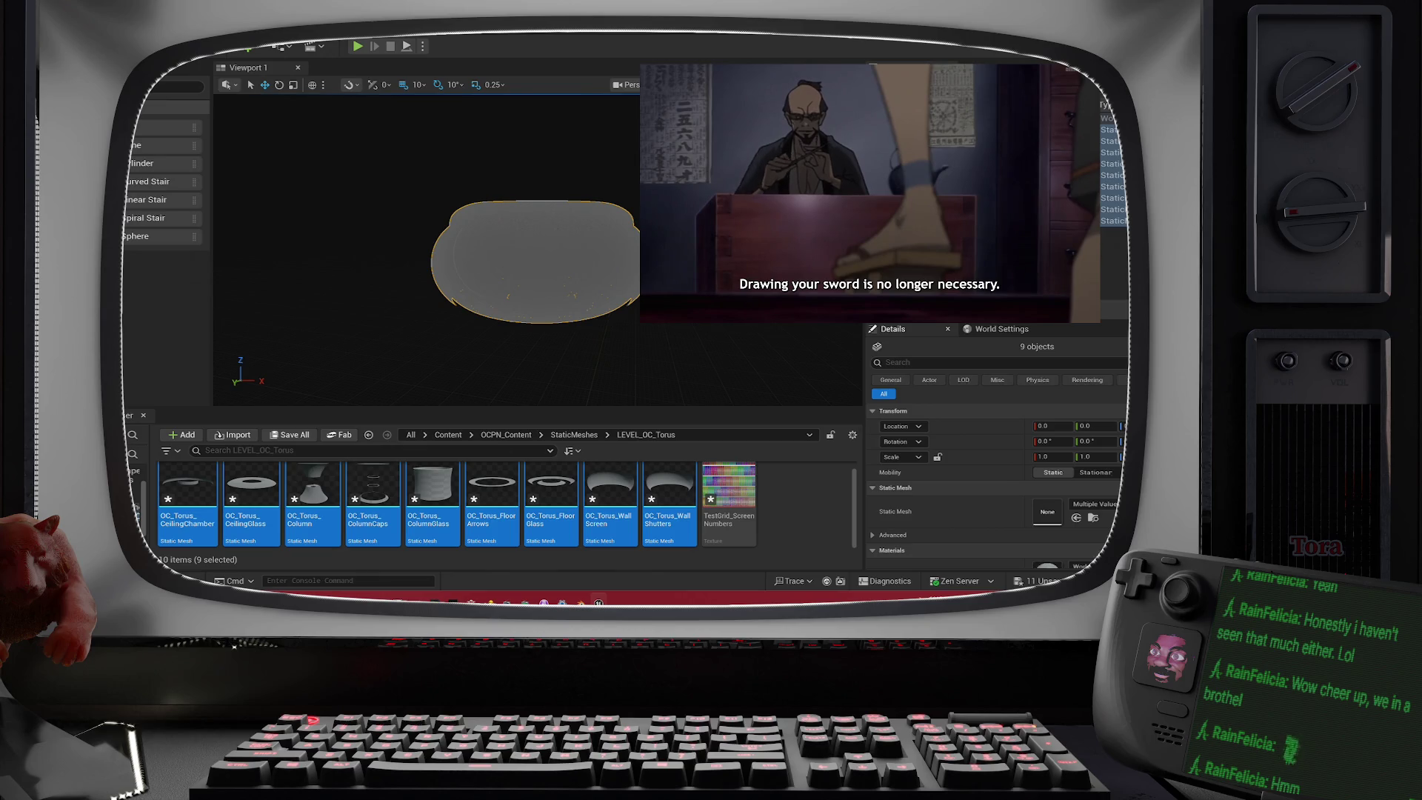
{"action": "right_click", "coordinate": [776, 501]}
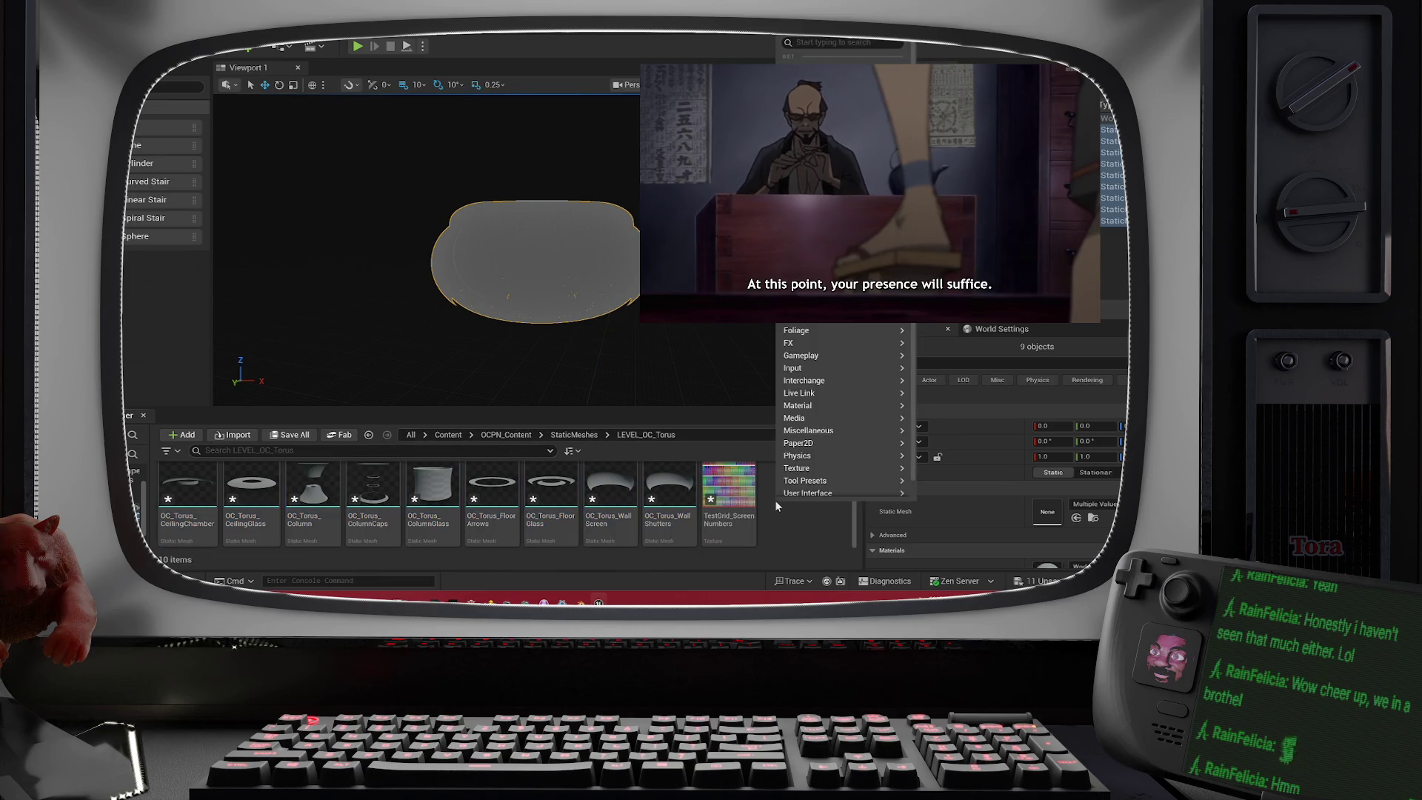
{"action": "left_click", "coordinate": [670, 563]}
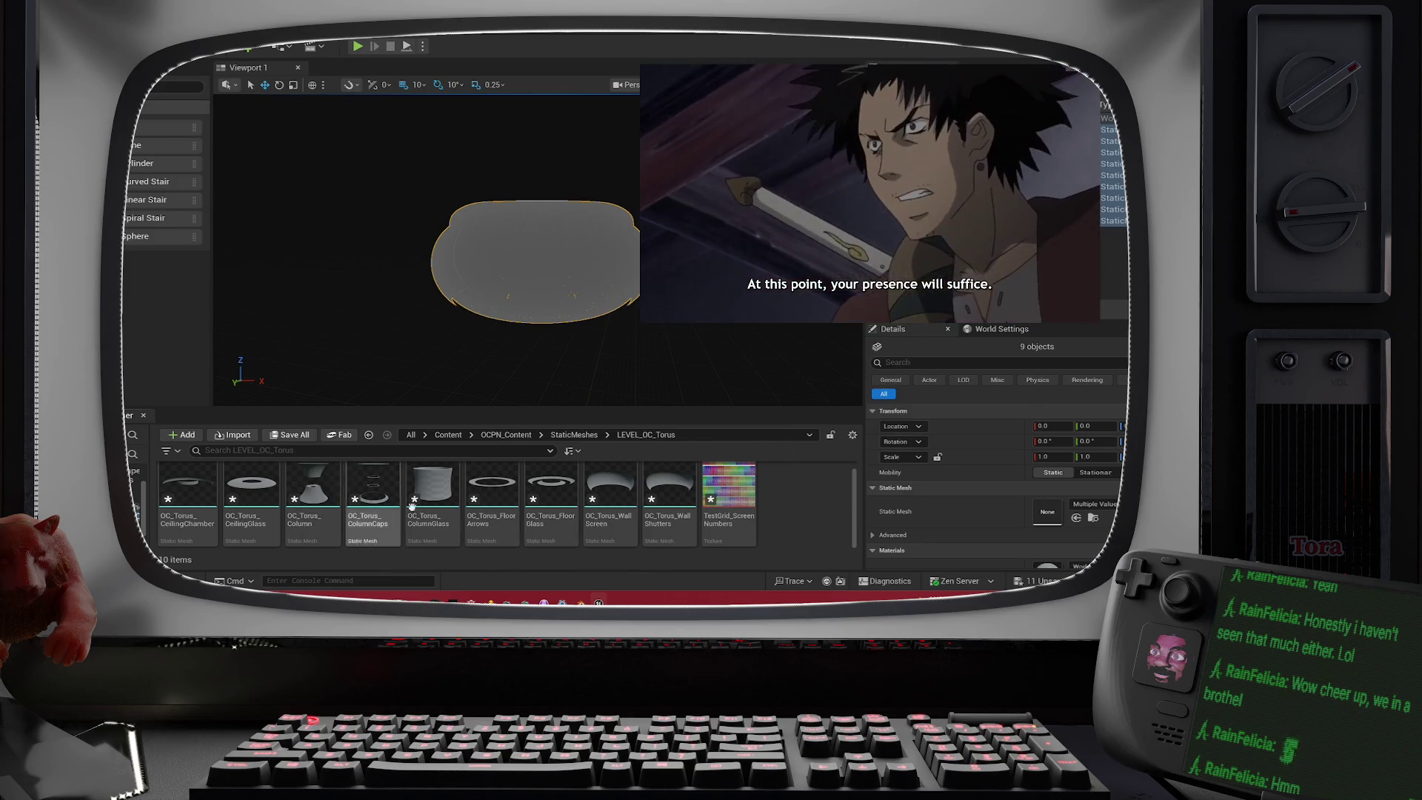
{"action": "left_click", "coordinate": [664, 537]}
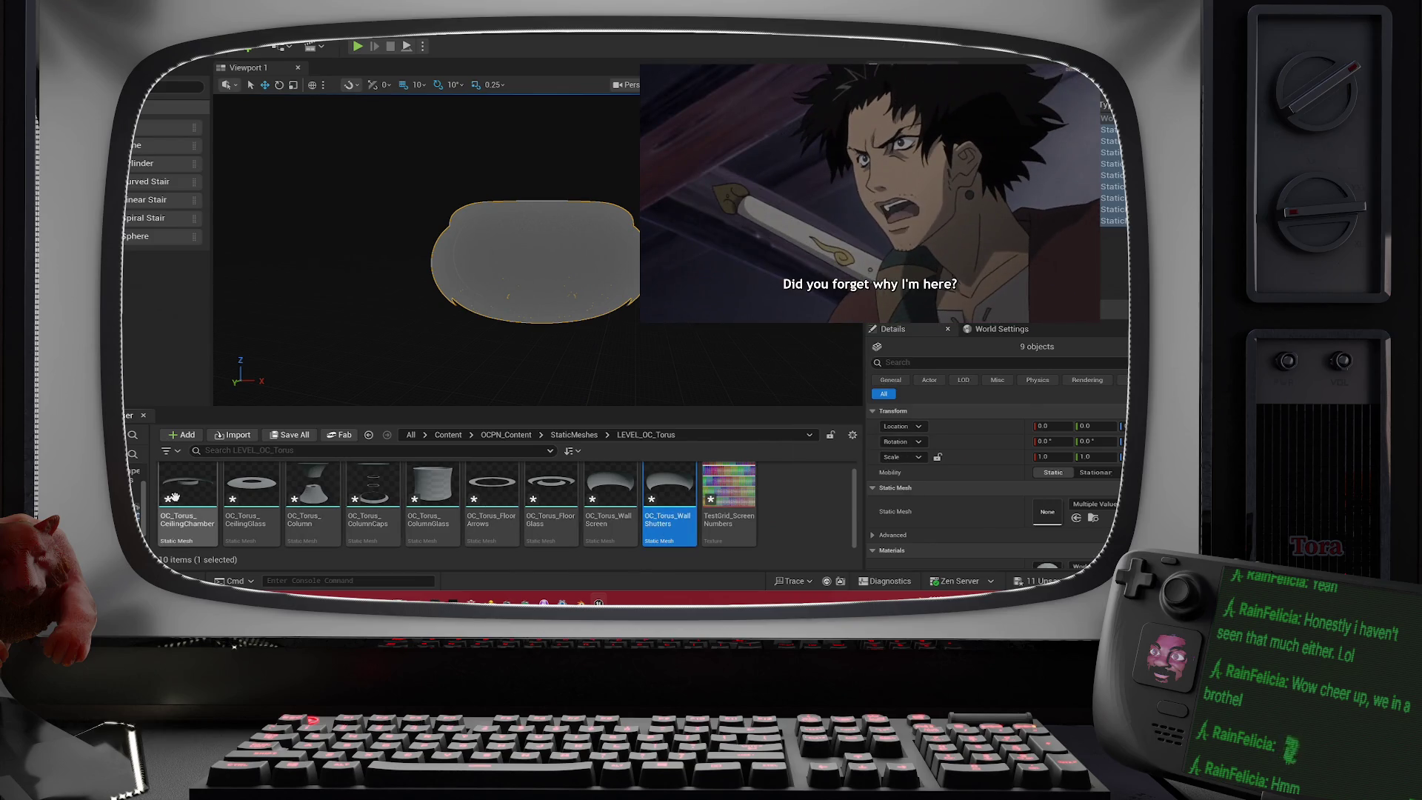
{"action": "left_click", "coordinate": [175, 497], "text": "shift"}
{"action": "right_click", "coordinate": [175, 497]}
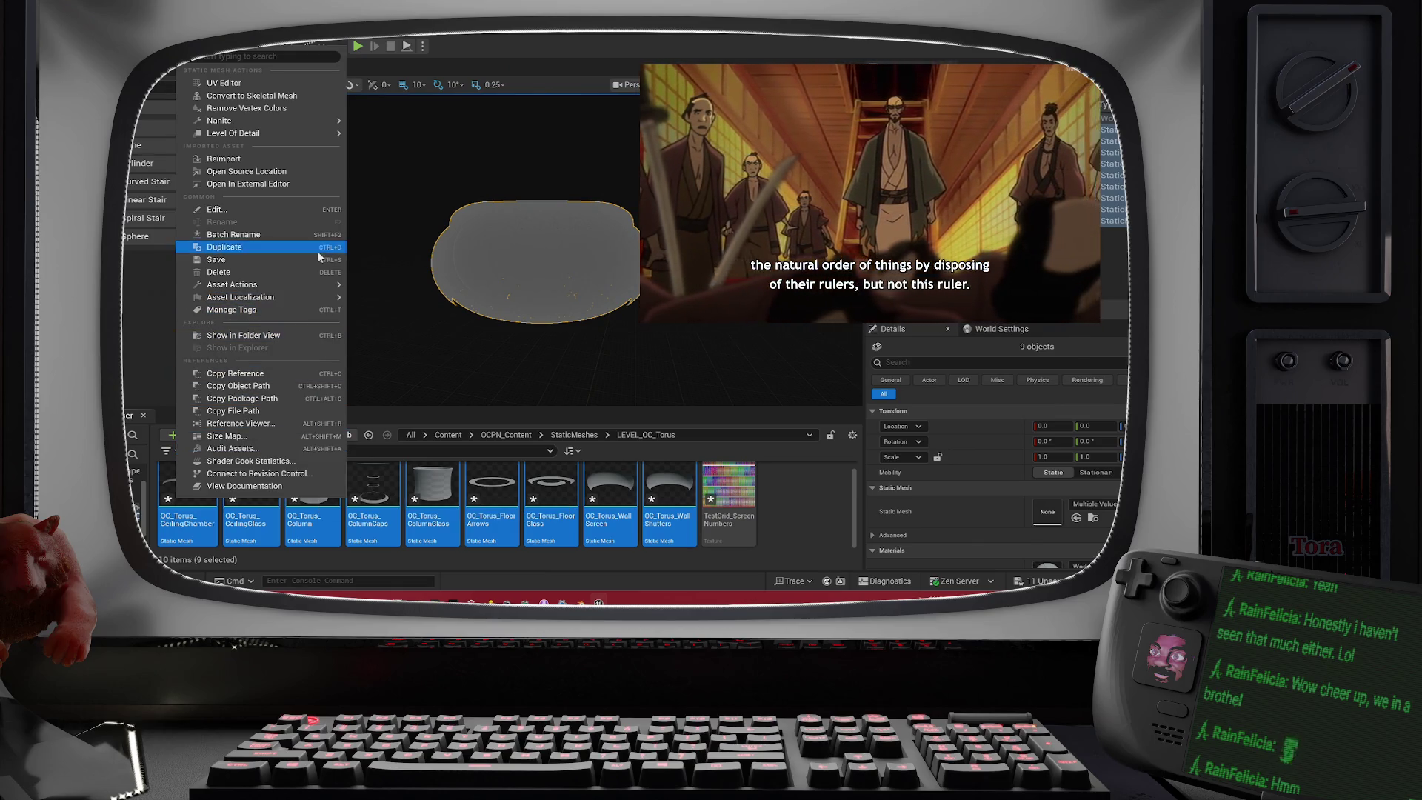
{"action": "mouse_move", "coordinate": [313, 288]}
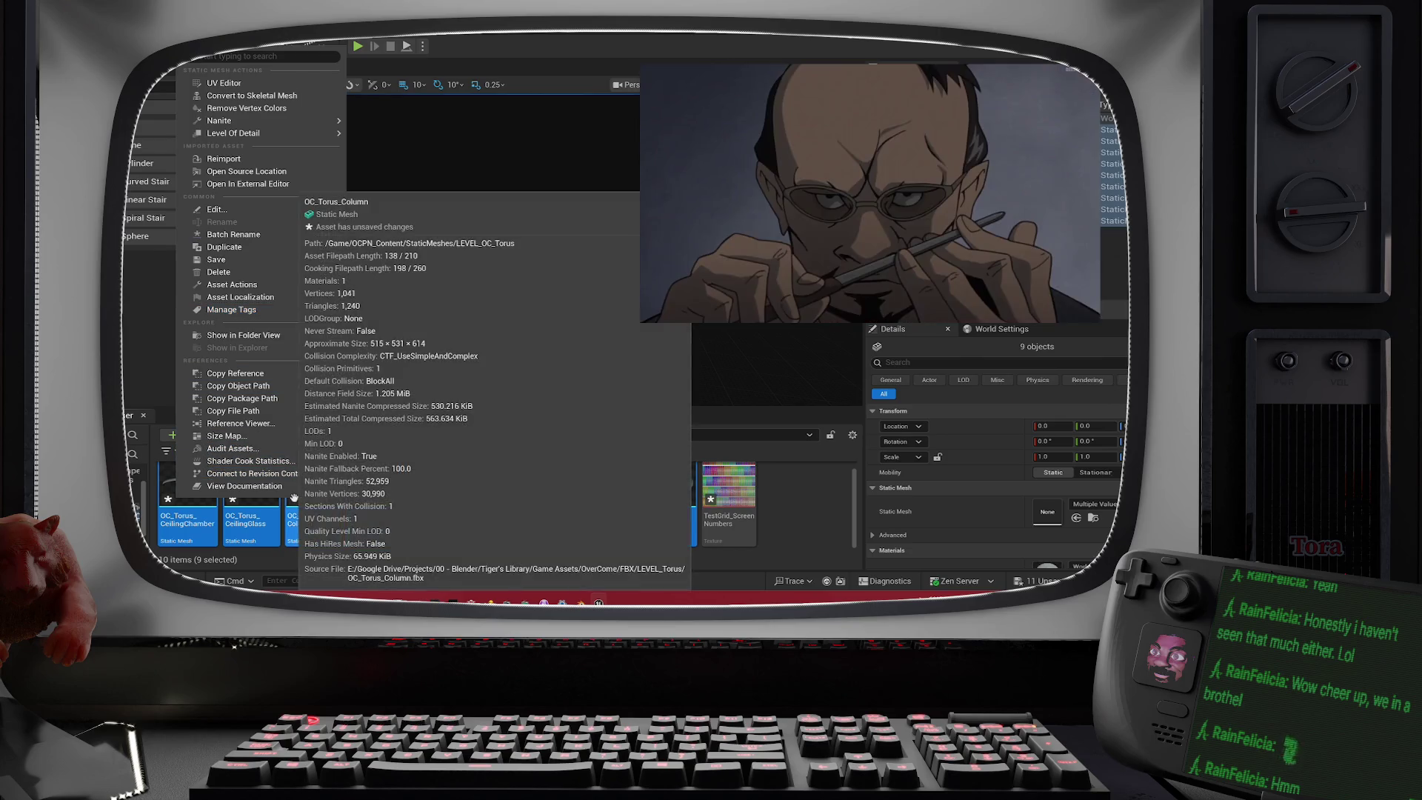
{"action": "left_click", "coordinate": [771, 453]}
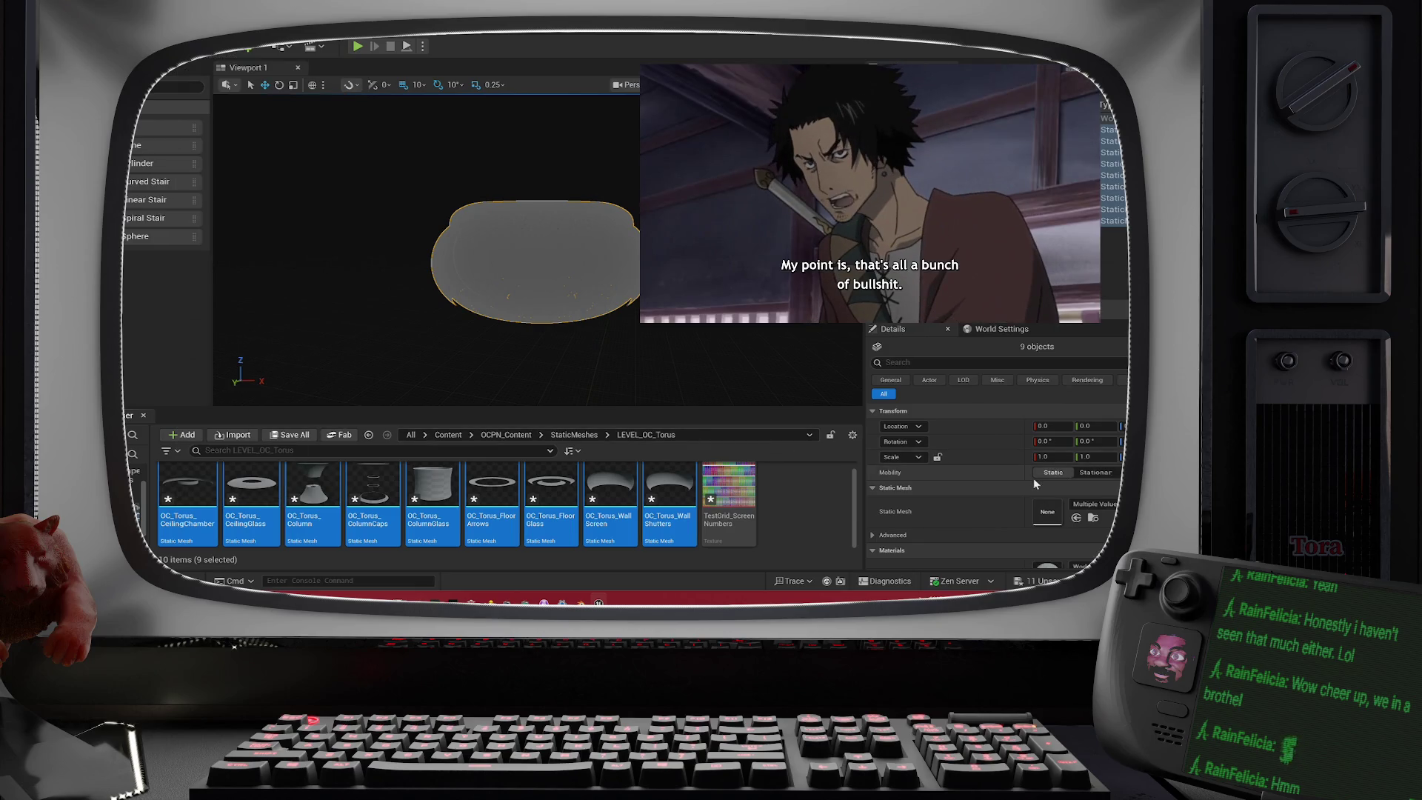
{"action": "scroll", "coordinate": [1035, 483], "scroll_direction": "down", "scroll_amount": 4}
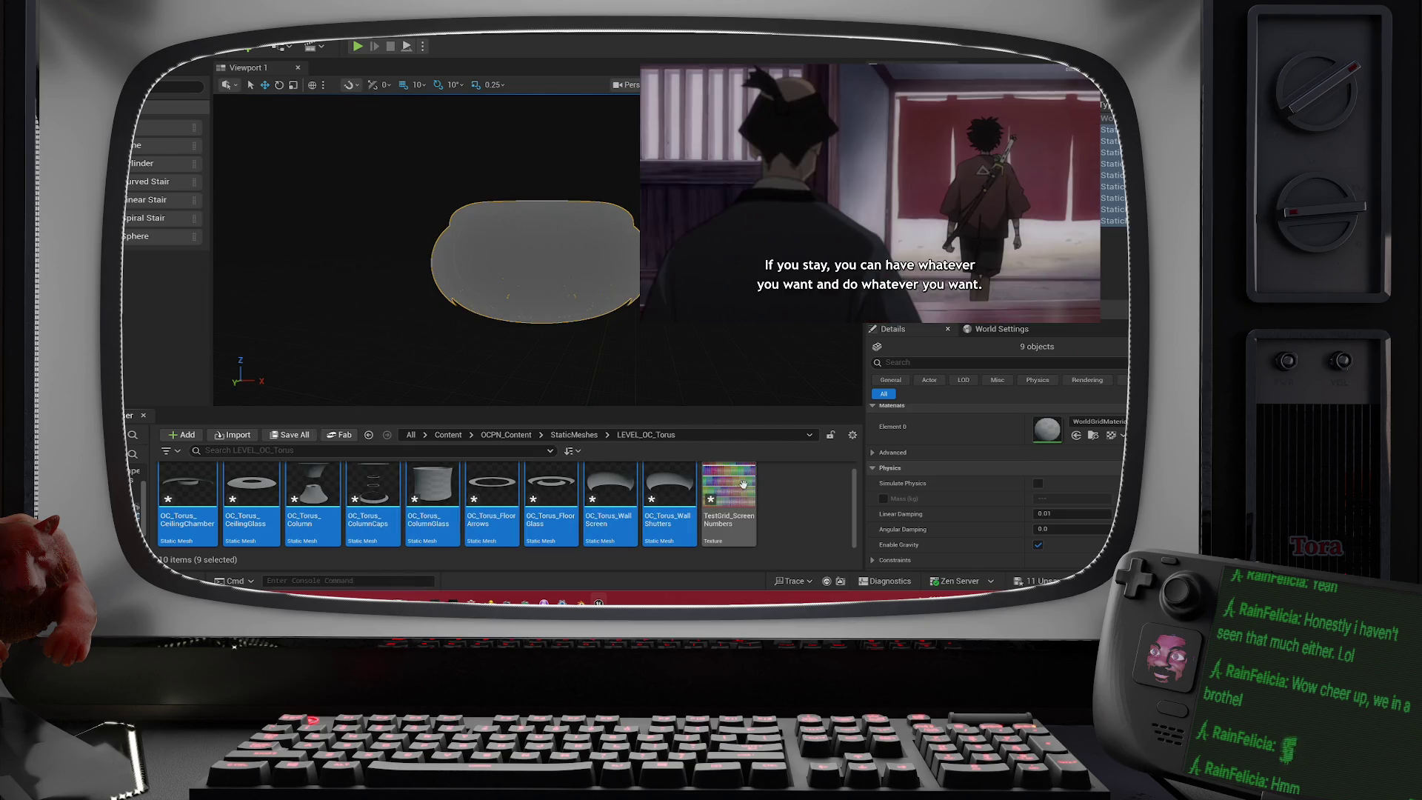
{"action": "mouse_move", "coordinate": [748, 482]}
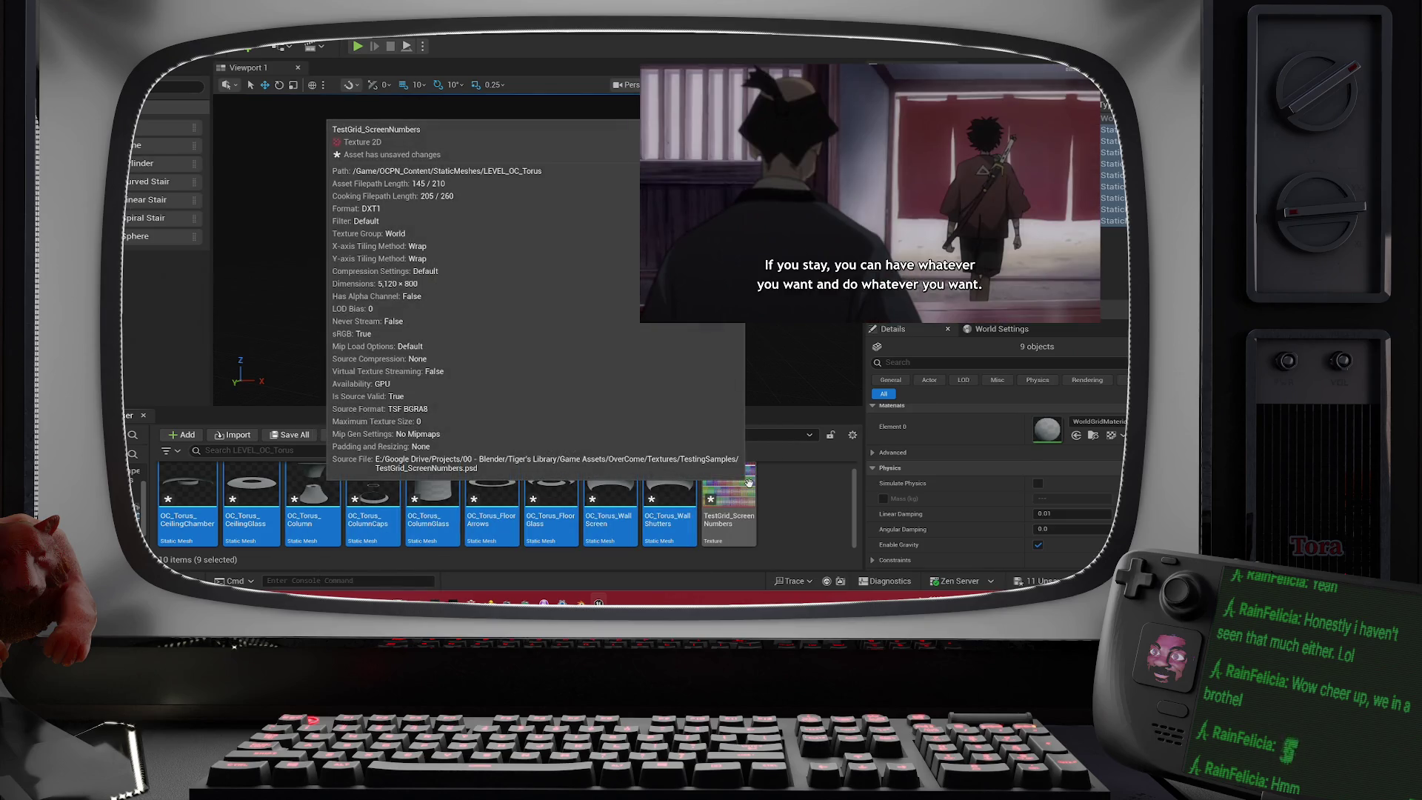
{"action": "right_click", "coordinate": [683, 489]}
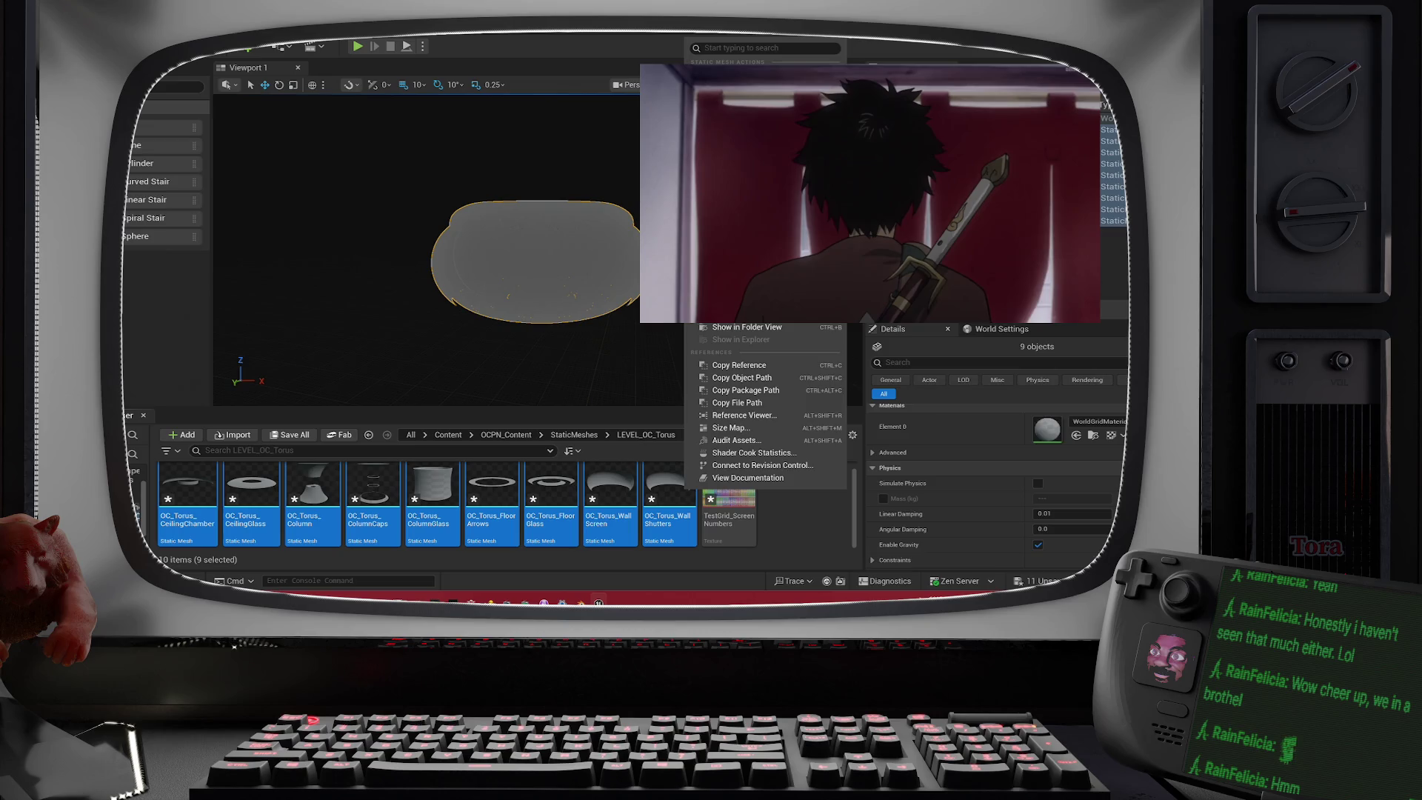
{"action": "mouse_move", "coordinate": [756, 317]}
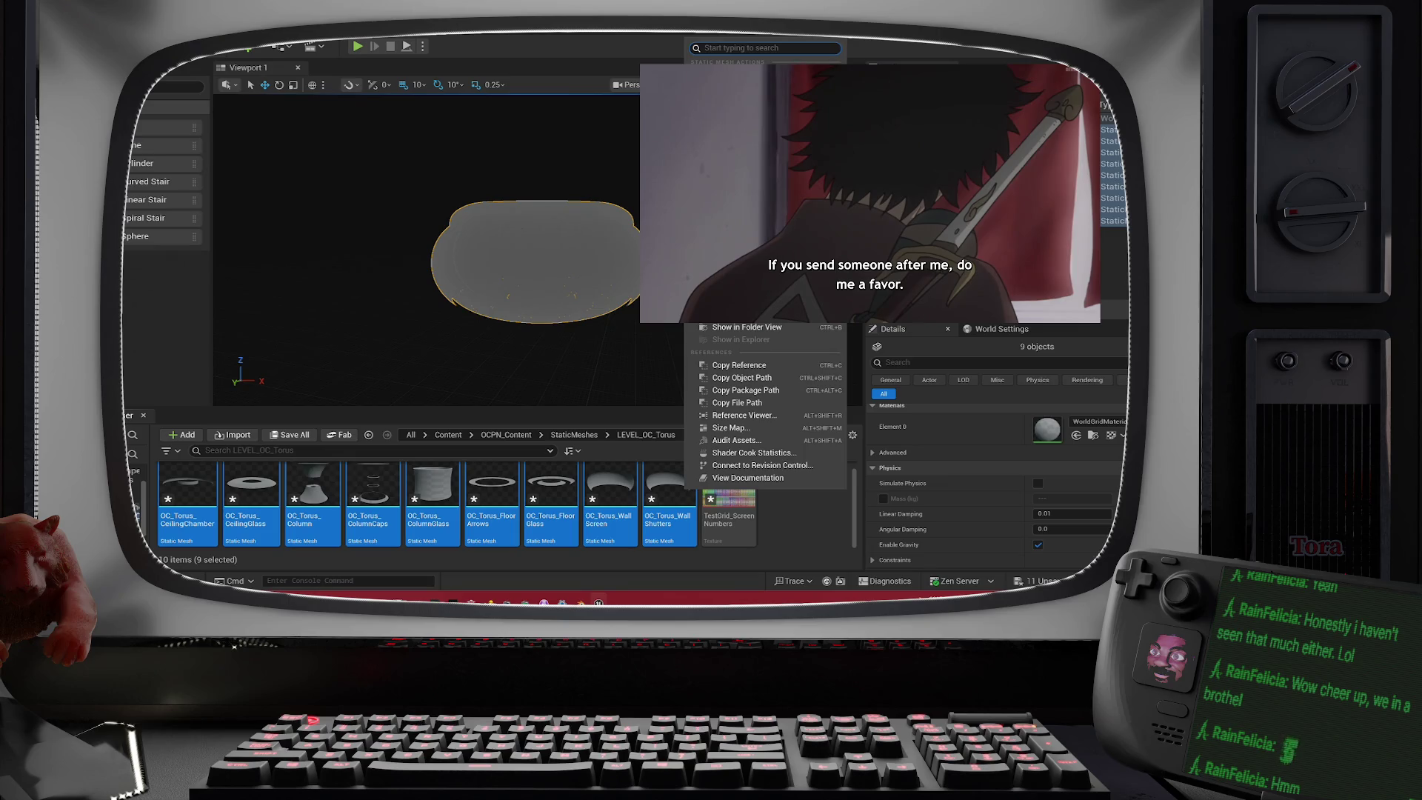
{"action": "type", "text": "comb"}
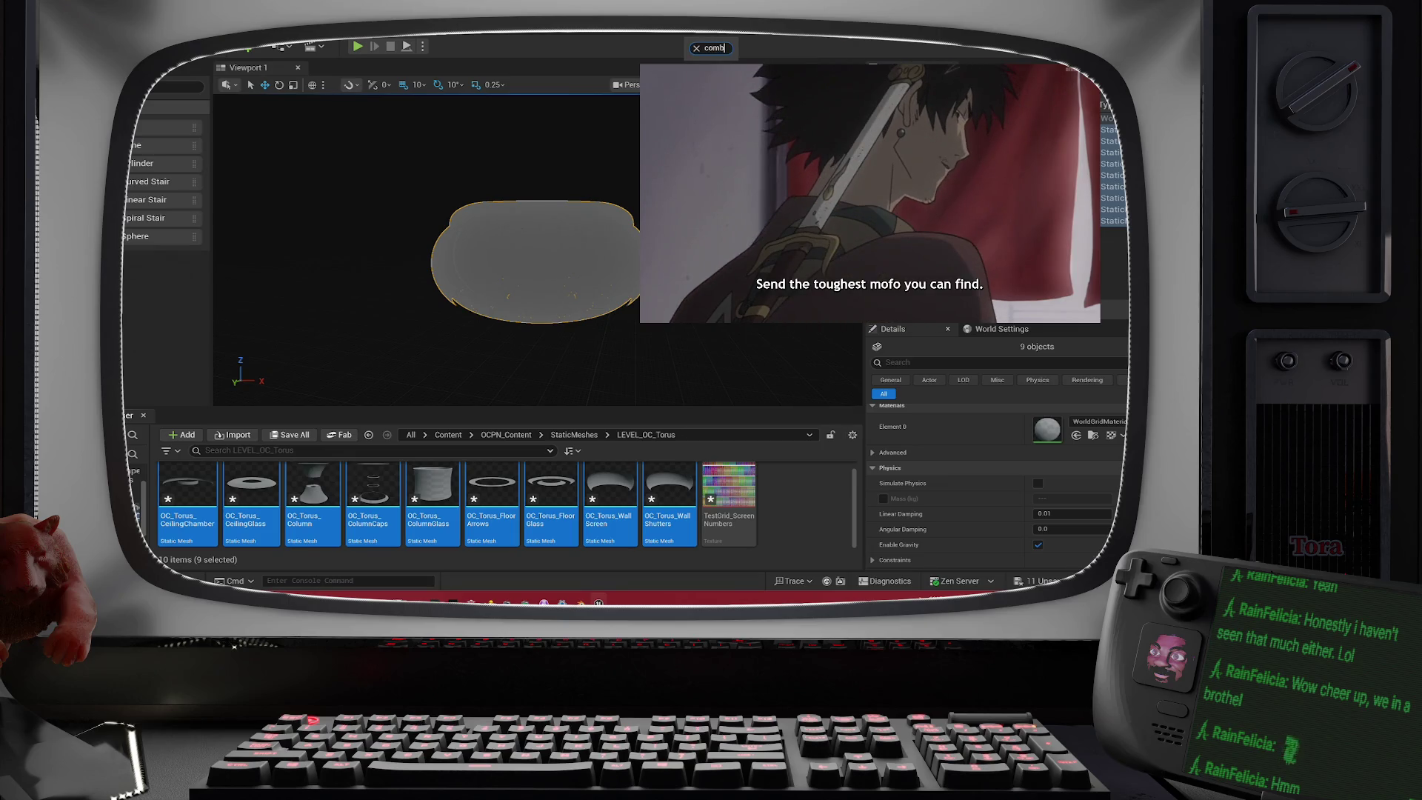
{"action": "key", "text": "BackSpace"}
{"action": "key", "text": "BackSpace"}
{"action": "key", "text": "BackSpace"}
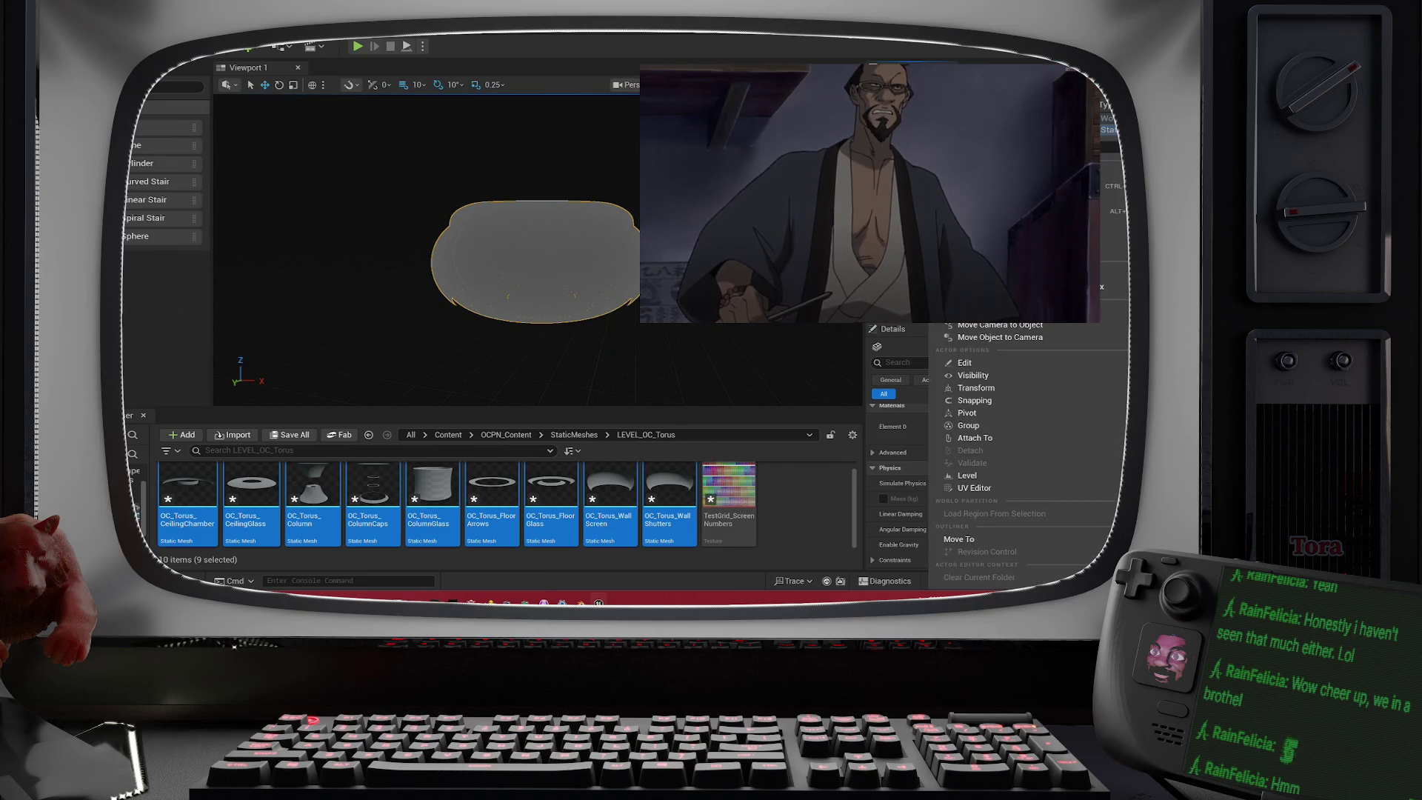
{"action": "key", "text": "Escape"}
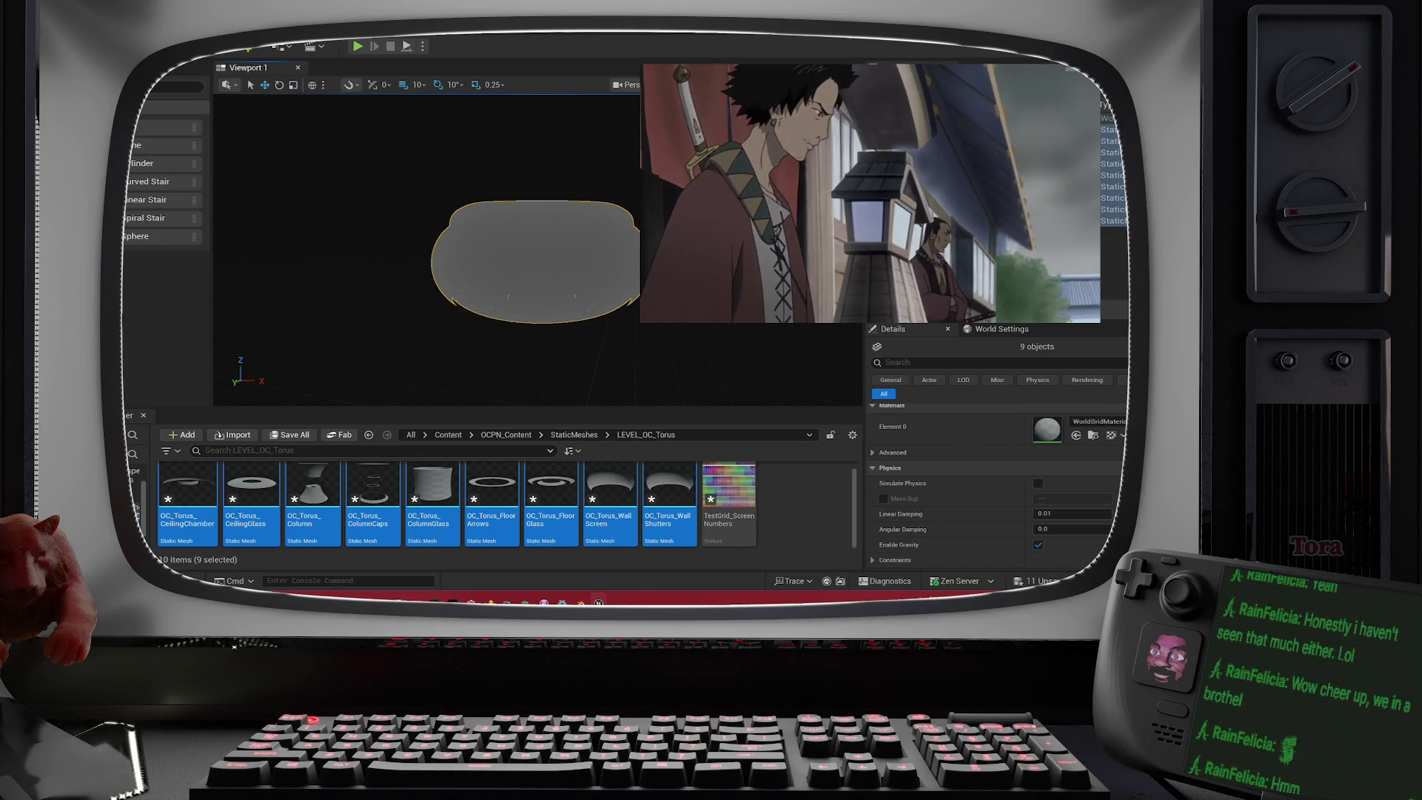
{"action": "right_click", "coordinate": [639, 326]}
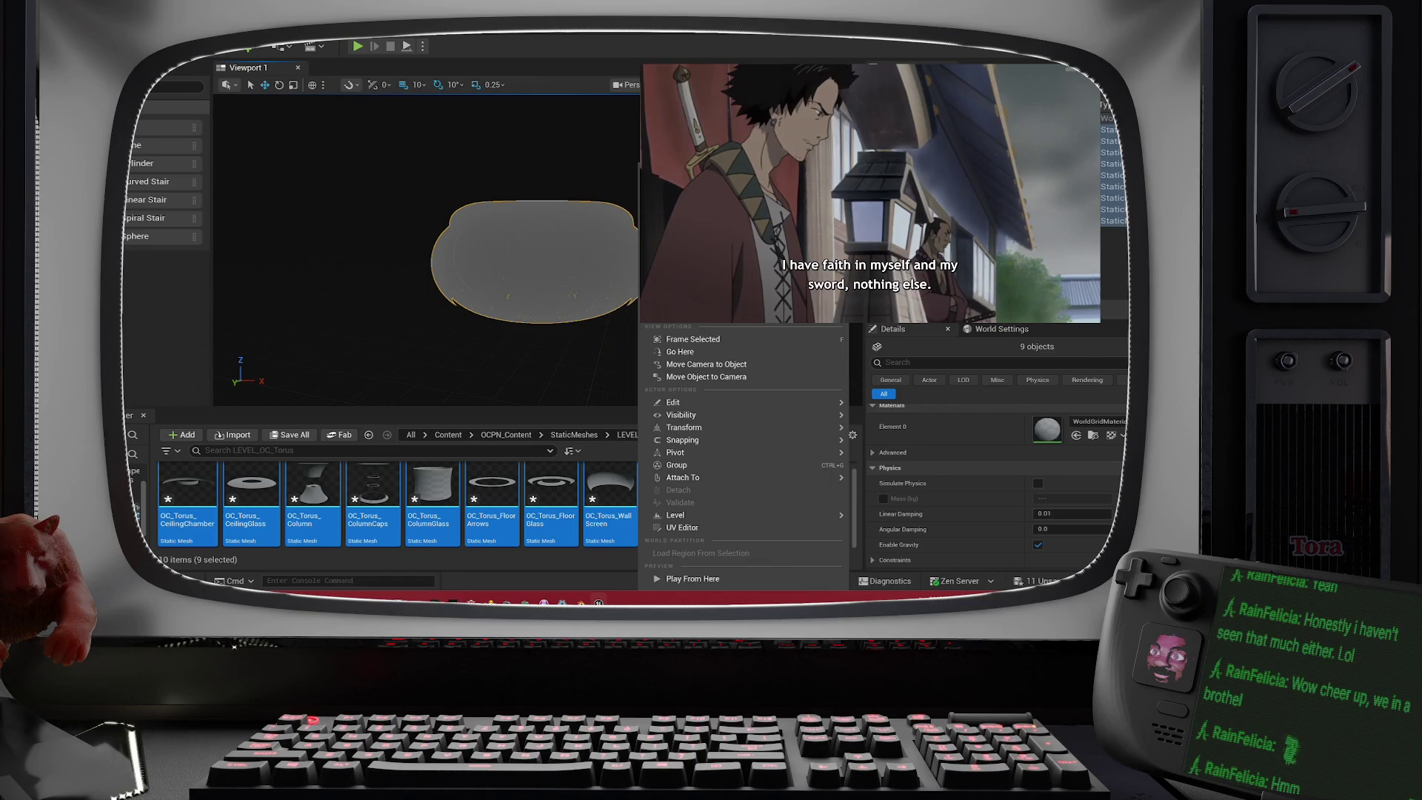
{"action": "key", "text": "Escape"}
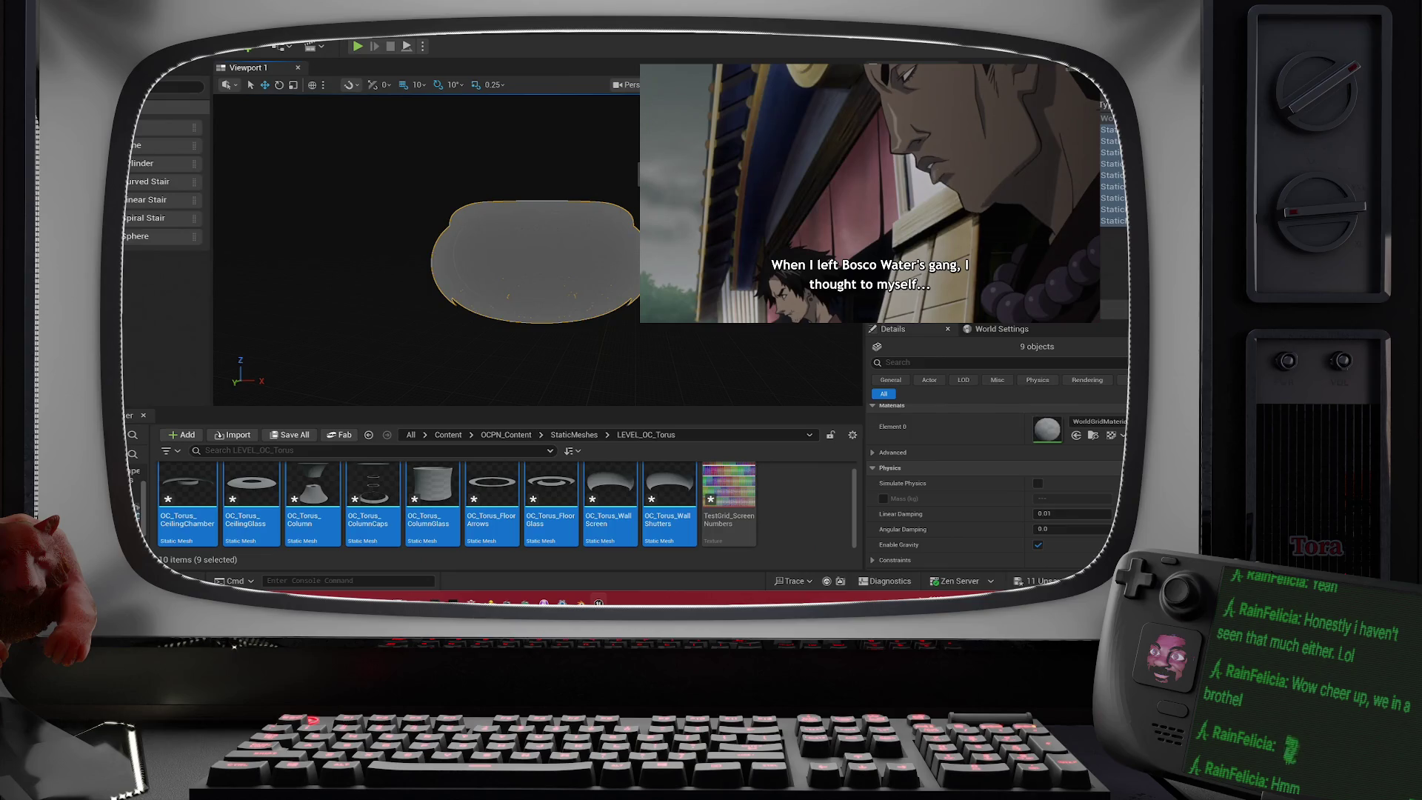
{"action": "right_click", "coordinate": [637, 298]}
{"action": "key", "text": "Escape"}
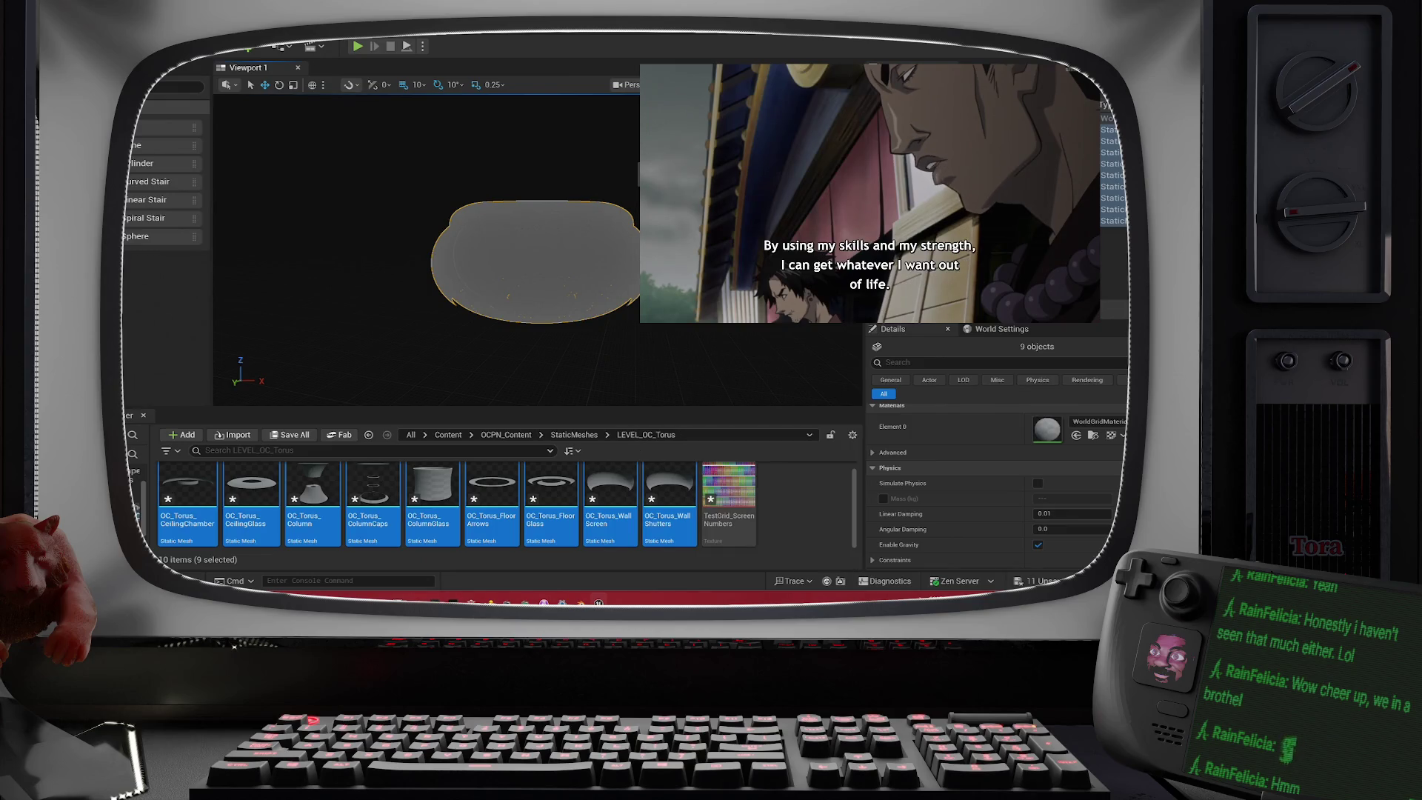
{"action": "right_click", "coordinate": [637, 297]}
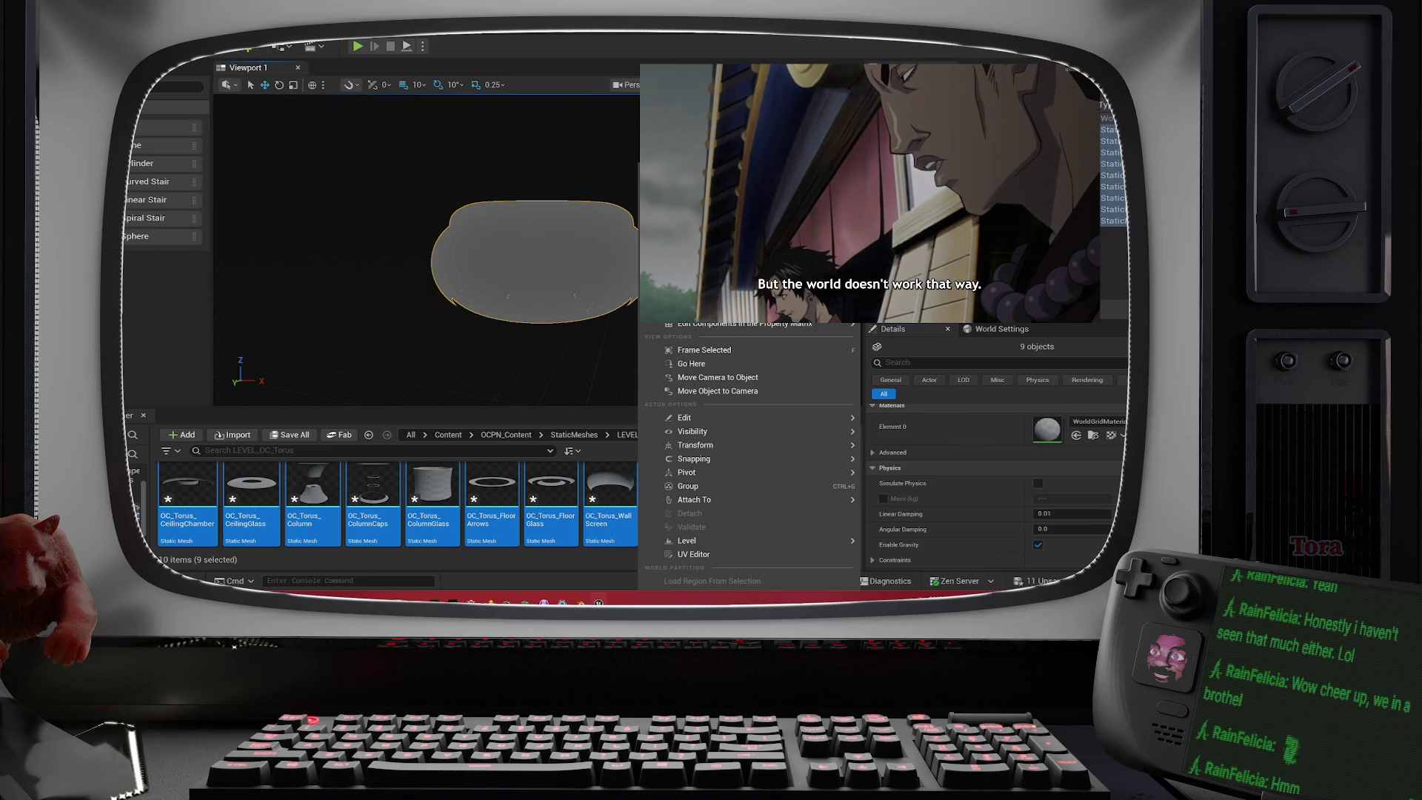
{"action": "key", "text": "Escape"}
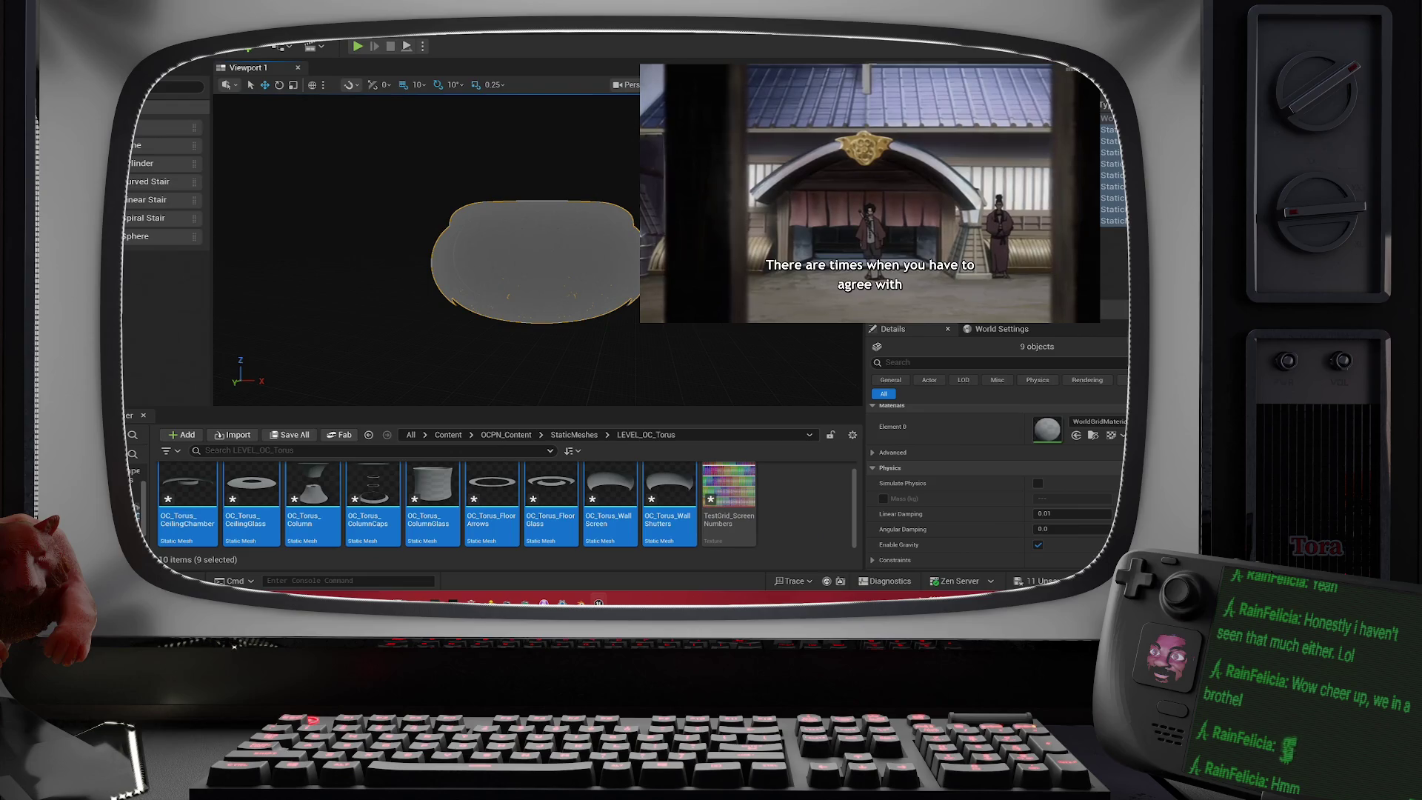
- Select the OC_Torus_CeilingGlass mesh in the Outliner
{"action": "left_click", "coordinate": [197, 492]}
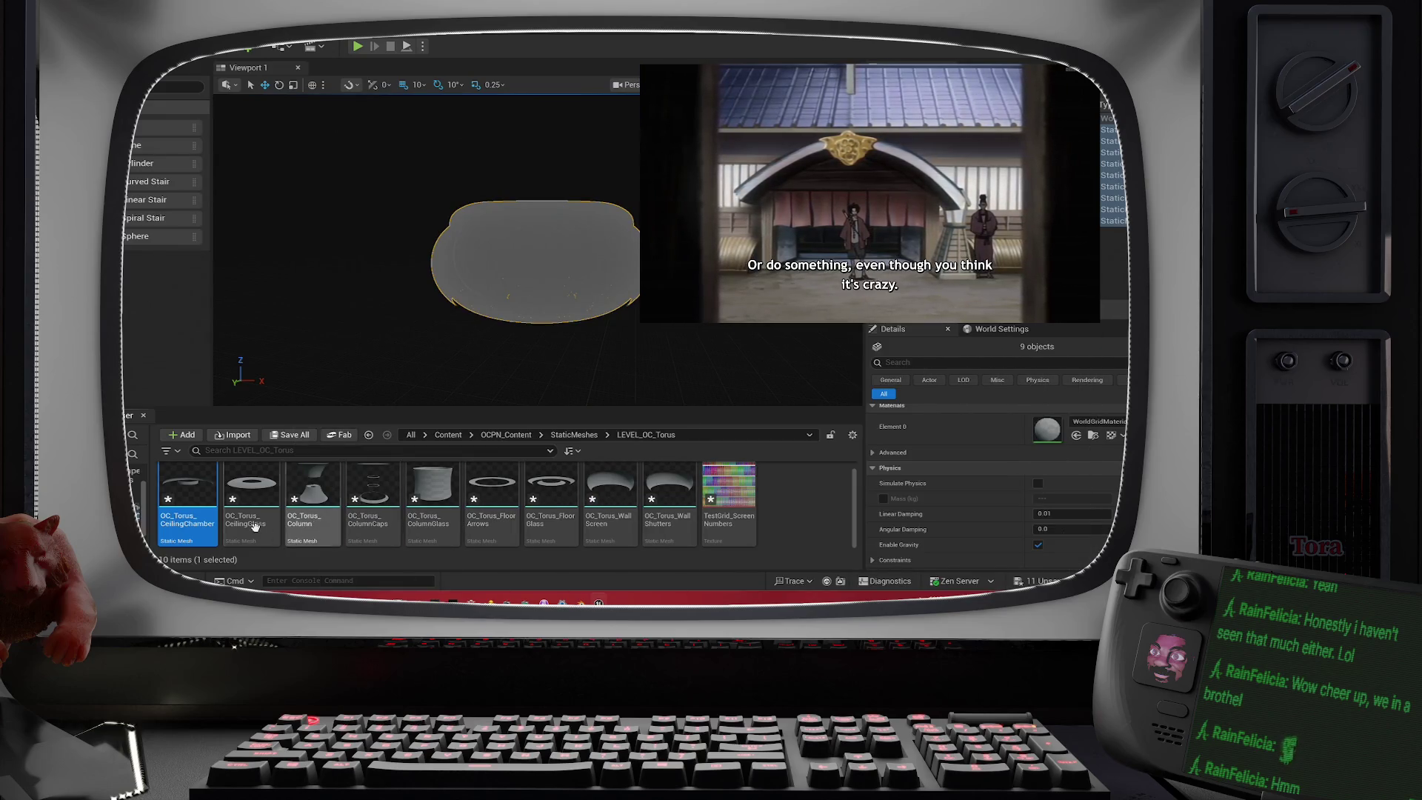
{"action": "left_click", "coordinate": [252, 526]}
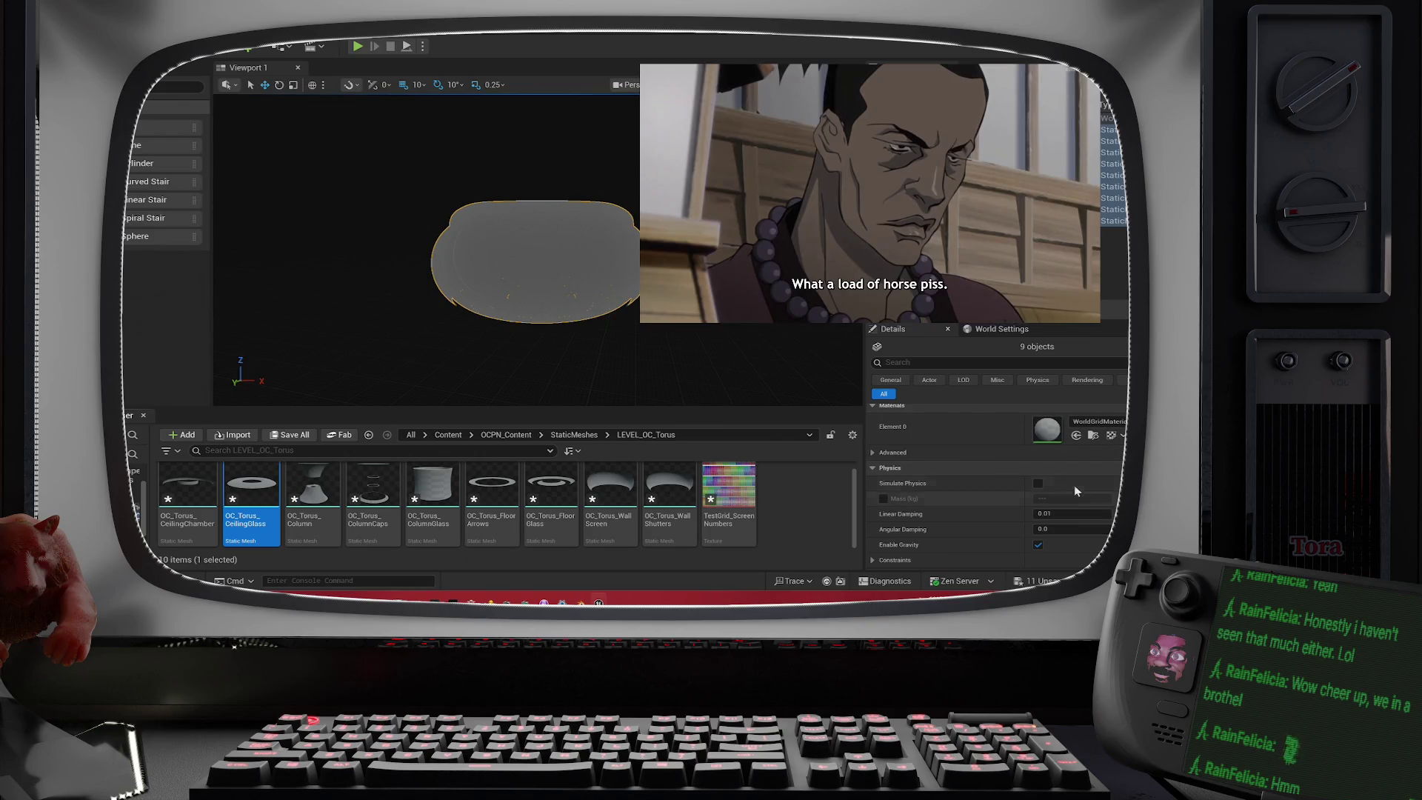
{"action": "scroll", "coordinate": [1076, 465], "scroll_direction": "up", "scroll_amount": 2}
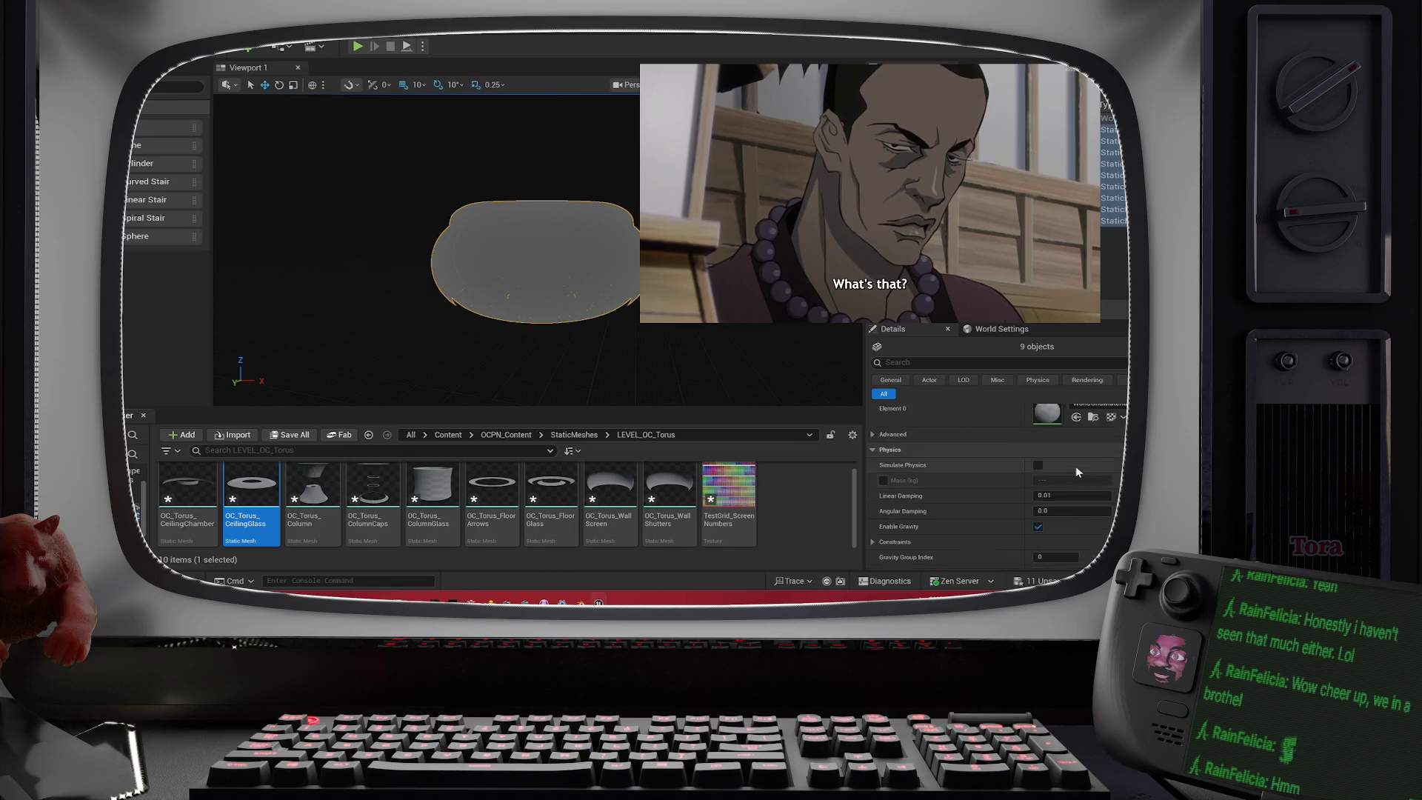
- Apply M_Glass to Element 0, undo it, then select OC_Torus_WallScreen
{"action": "left_click", "coordinate": [1115, 463]}
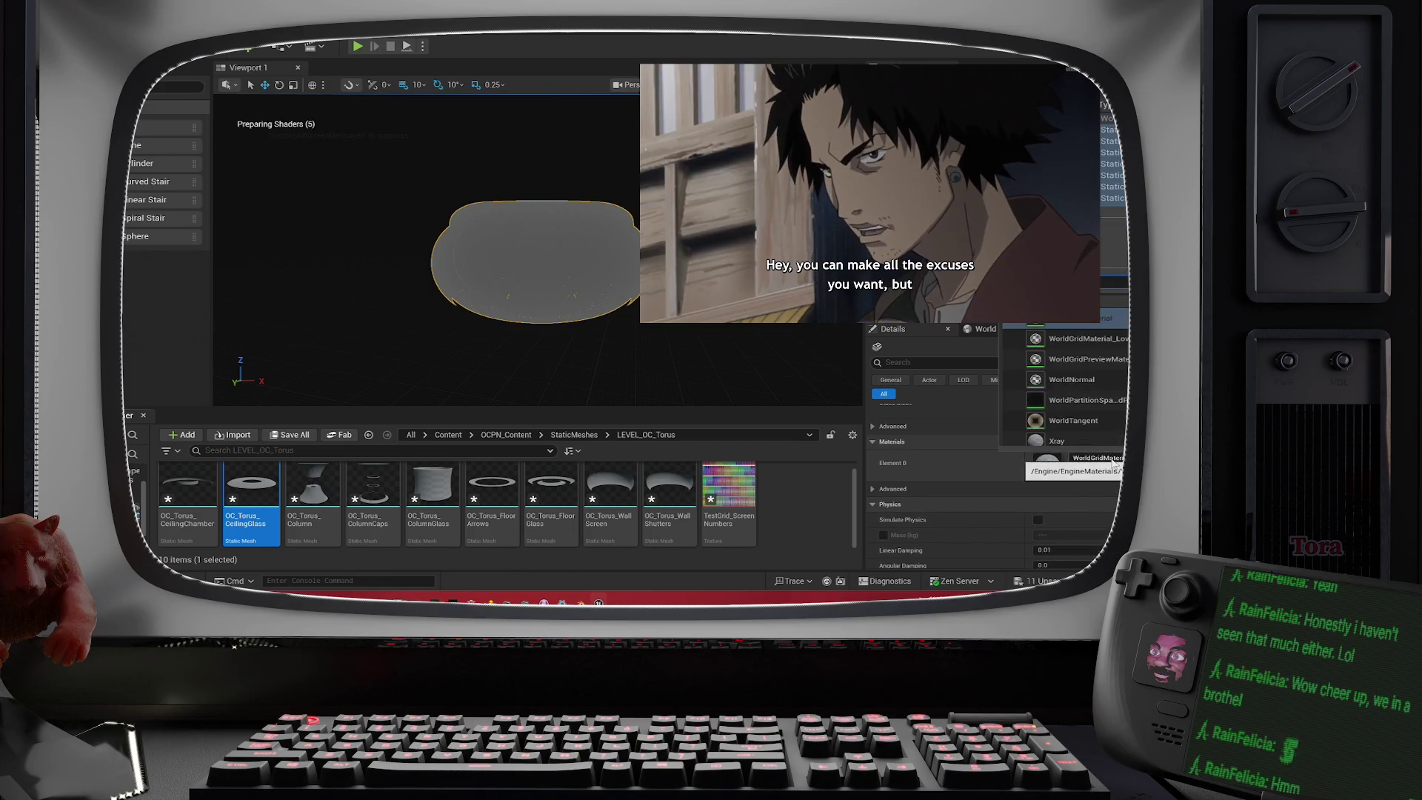
{"action": "type", "text": "lass"}
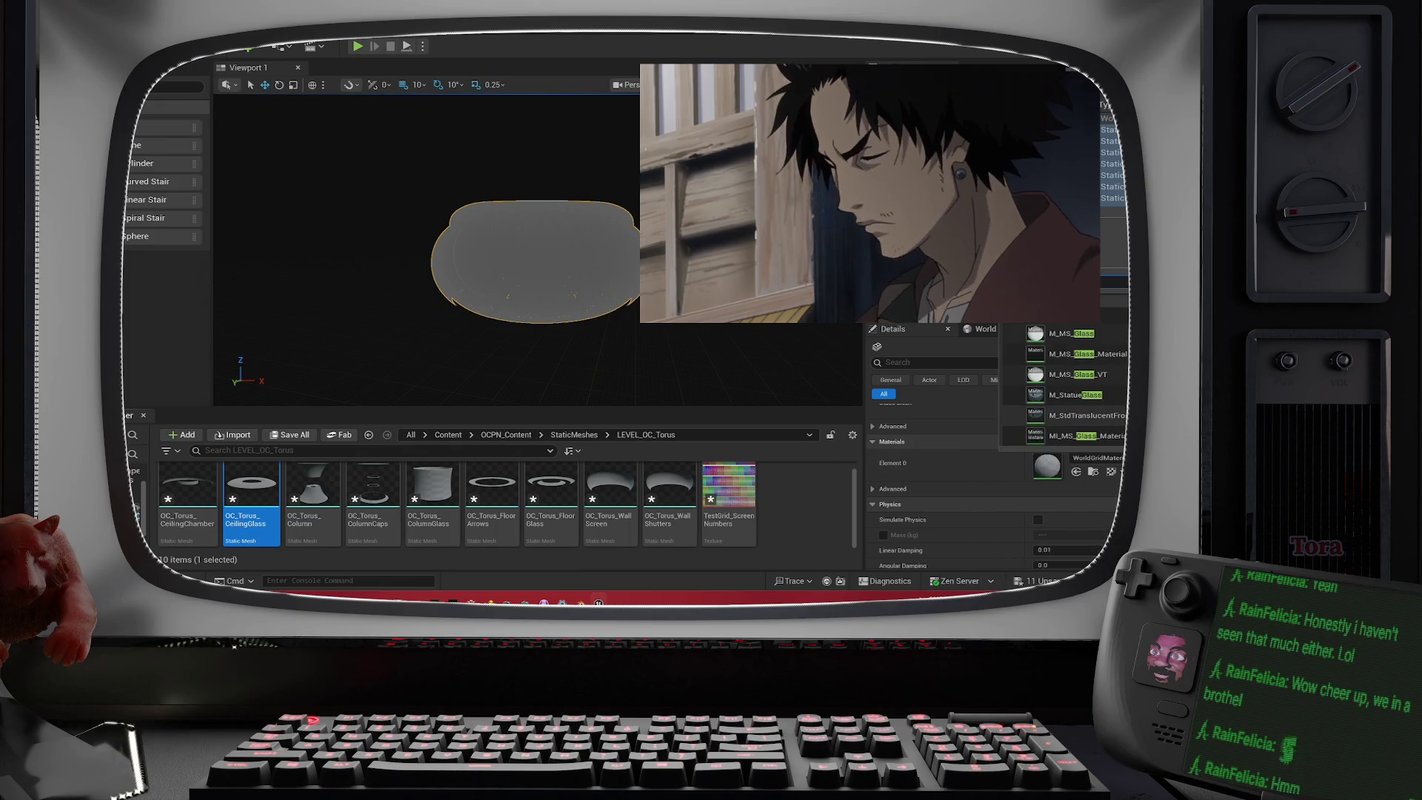
{"action": "scroll", "coordinate": [1074, 359], "scroll_direction": "up", "scroll_amount": 3}
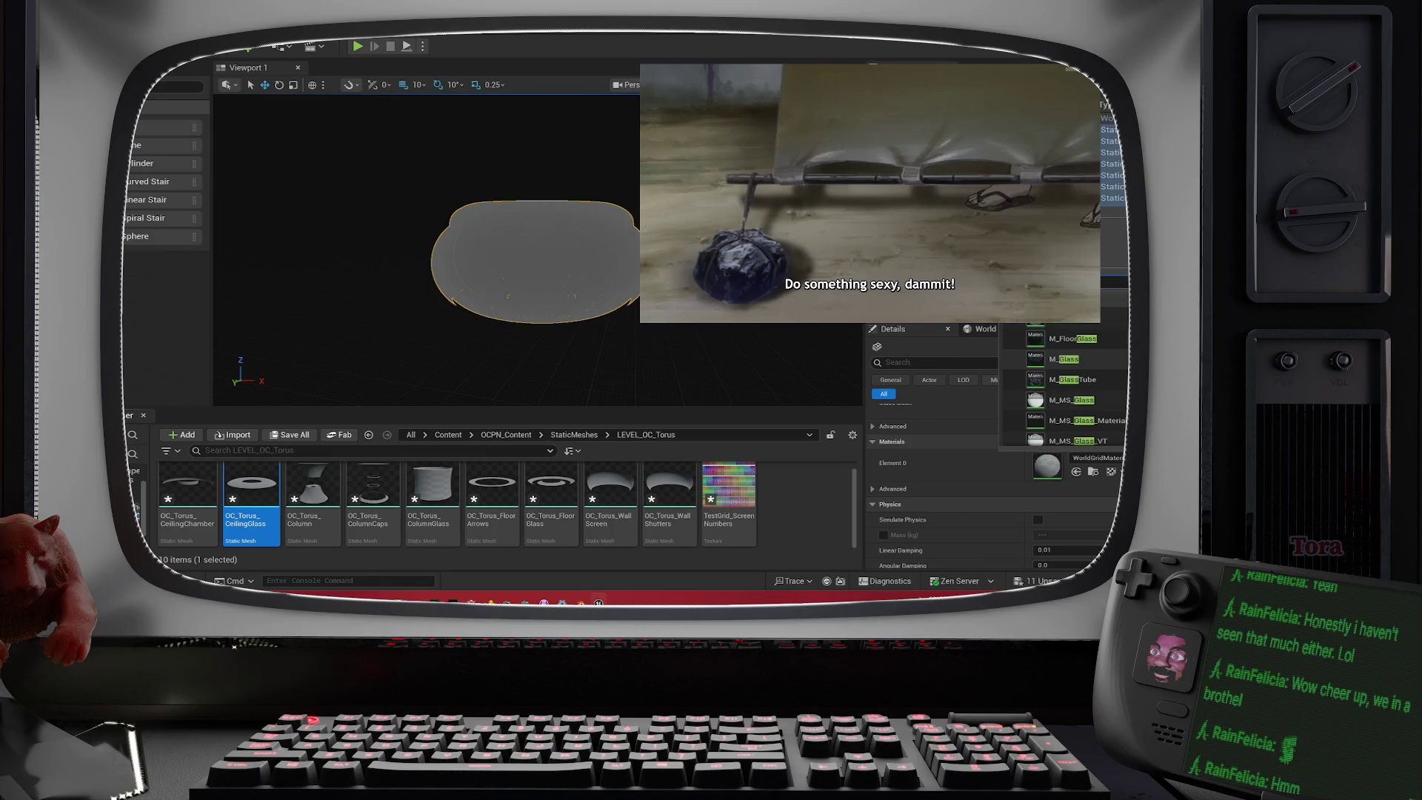
{"action": "mouse_move", "coordinate": [1104, 384]}
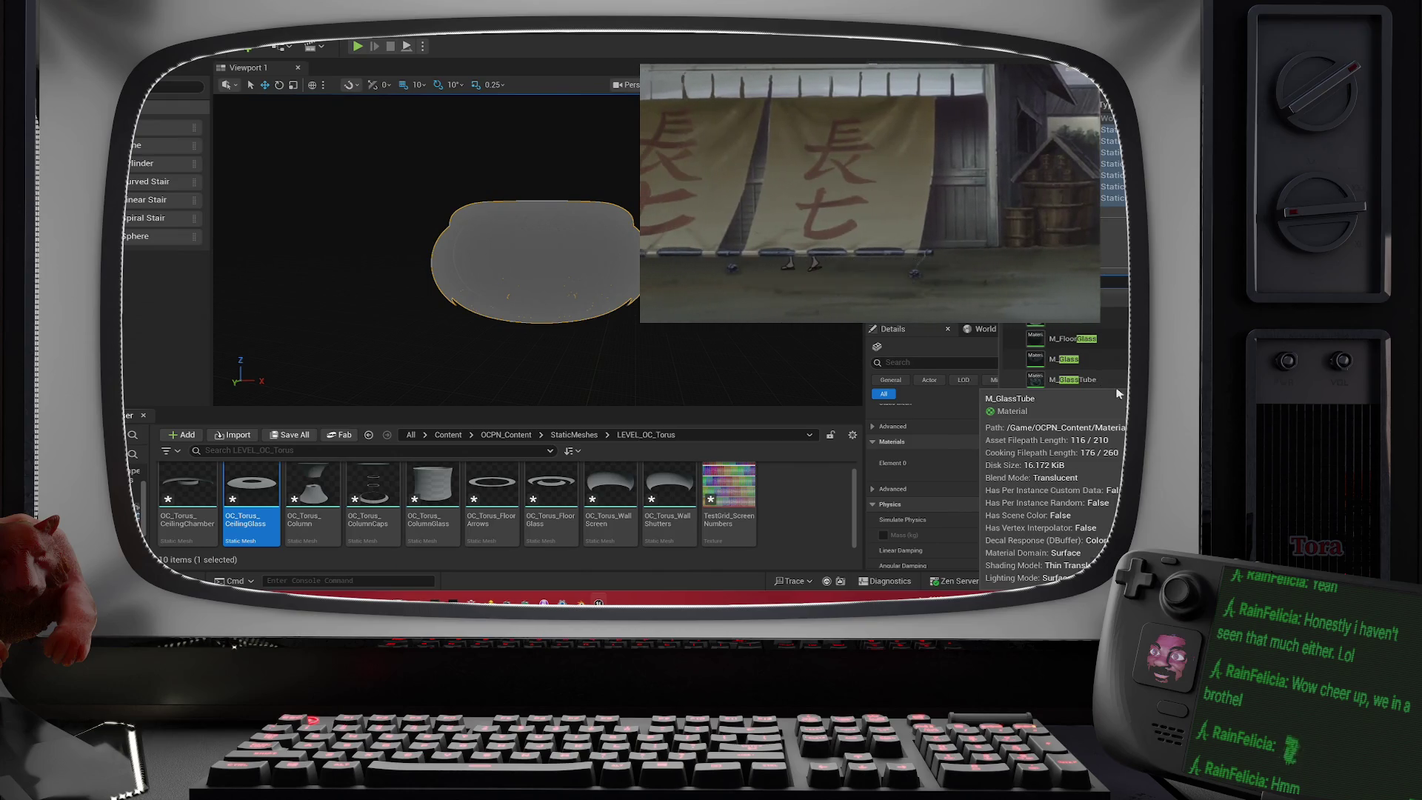
{"action": "scroll", "coordinate": [1119, 393], "scroll_direction": "down", "scroll_amount": 3}
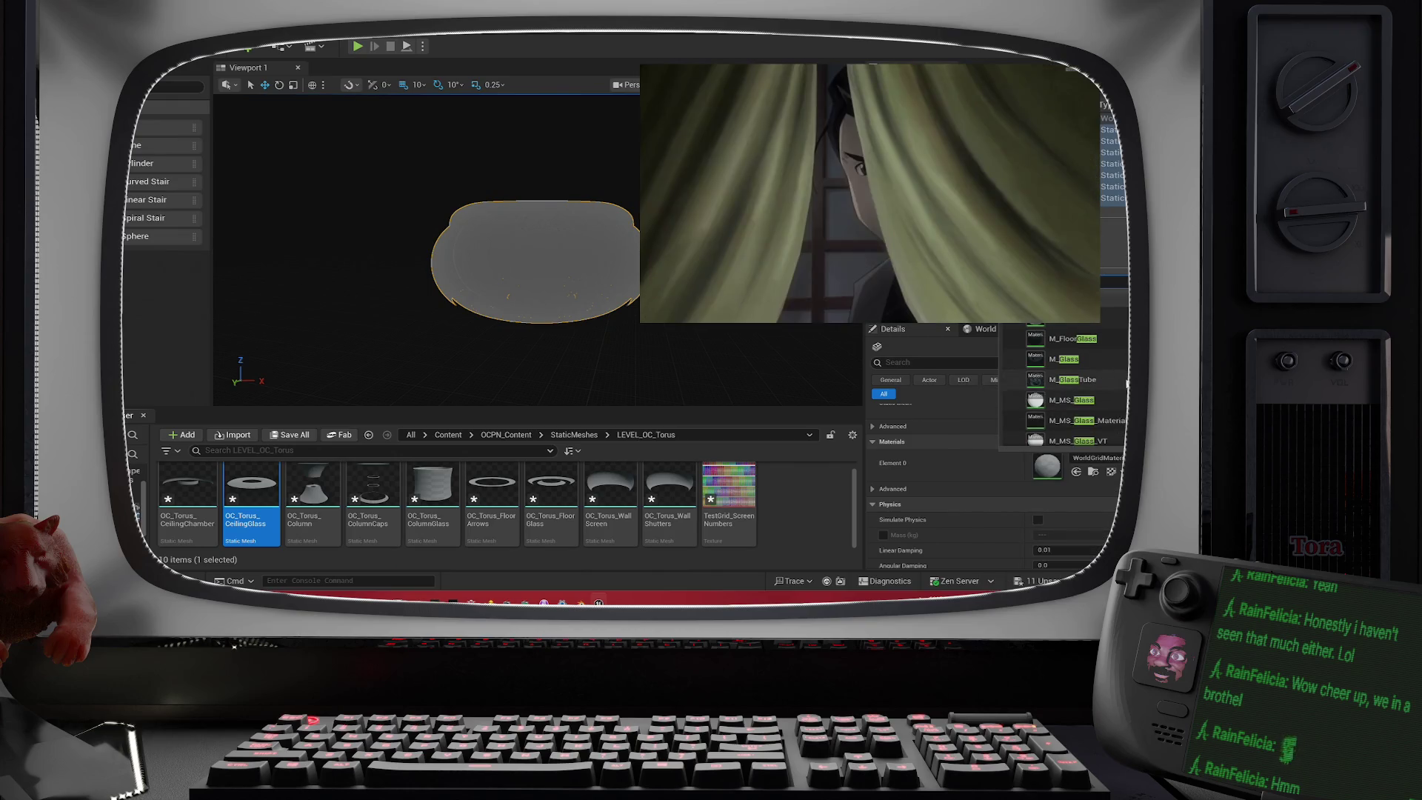
{"action": "scroll", "coordinate": [1074, 385], "scroll_direction": "down", "scroll_amount": 2}
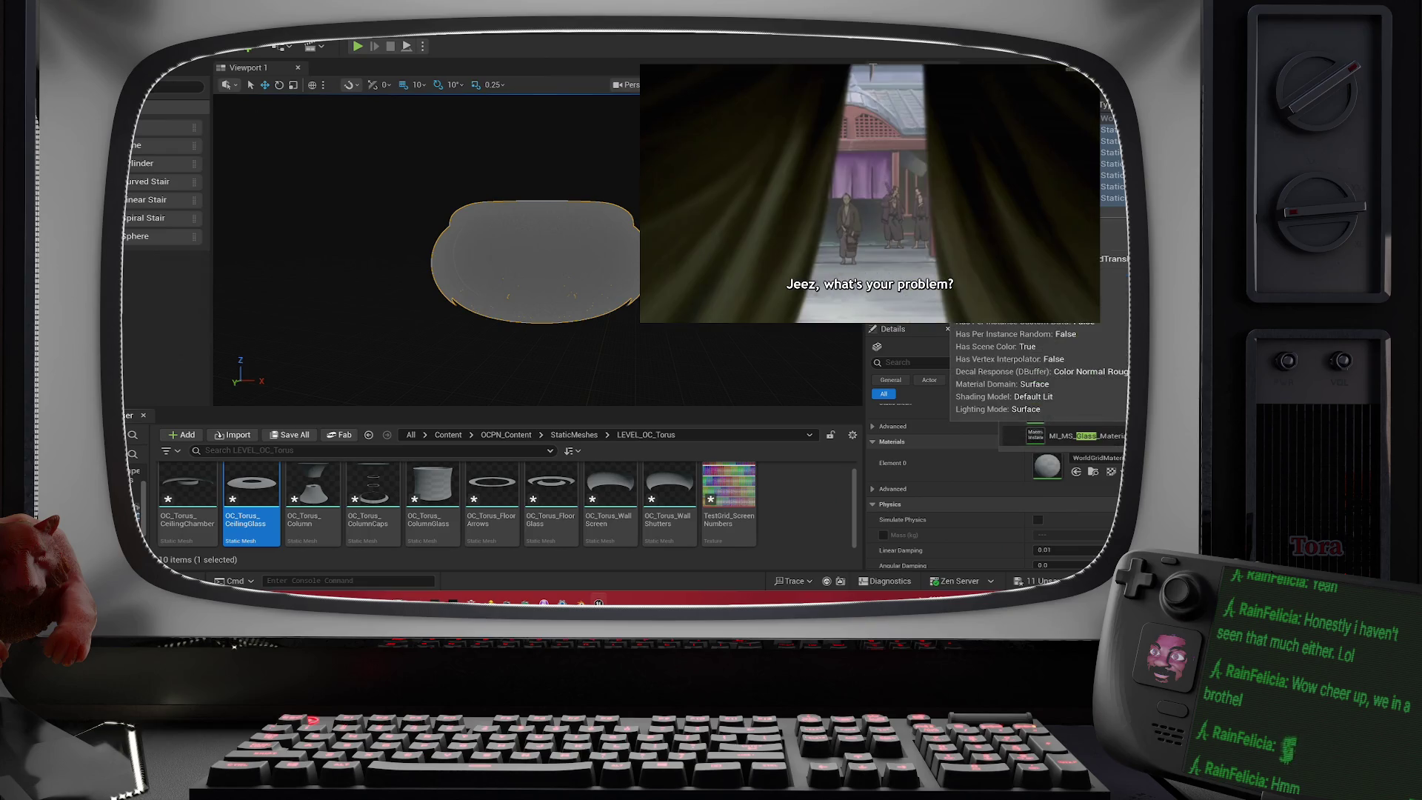
{"action": "scroll", "coordinate": [1066, 385], "scroll_direction": "down", "scroll_amount": 1}
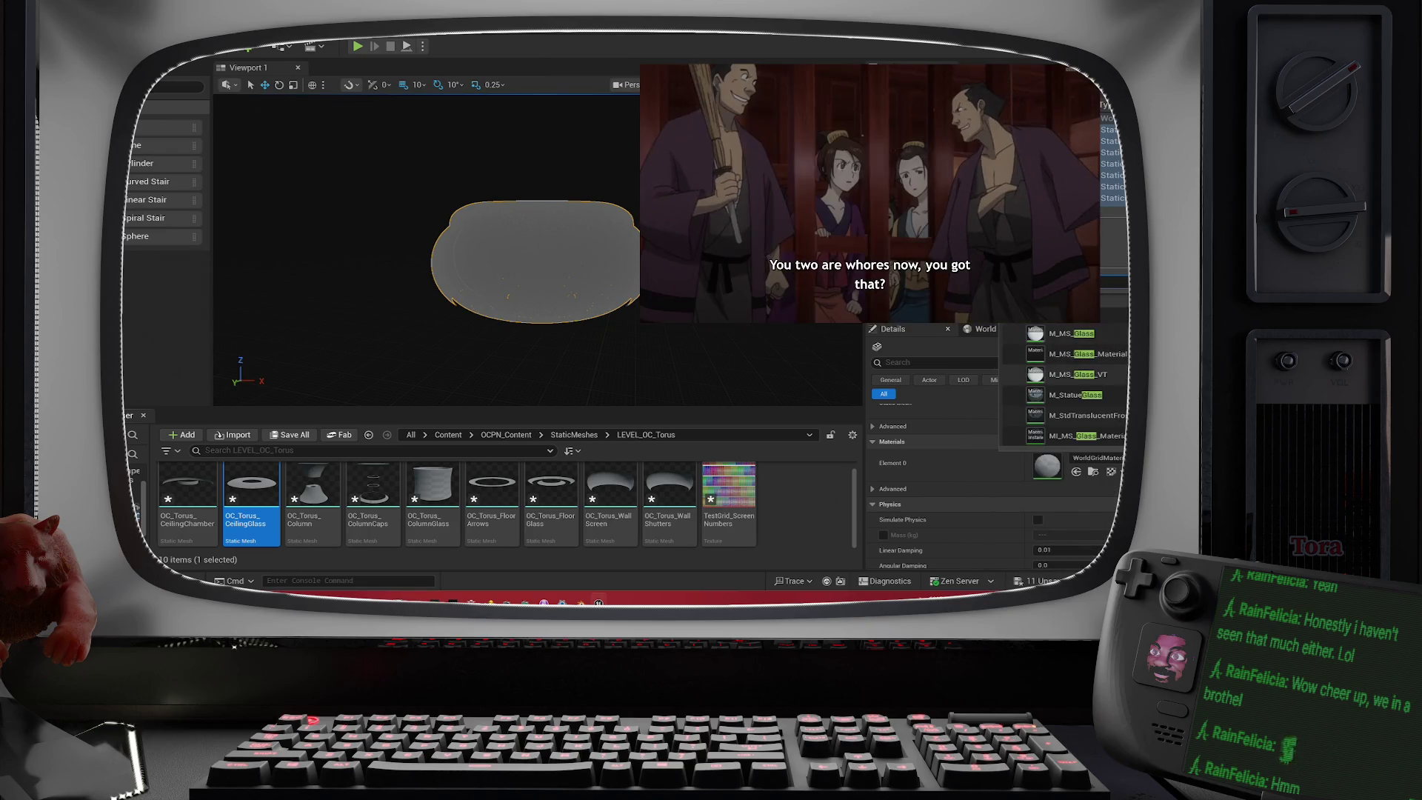
{"action": "scroll", "coordinate": [1067, 362], "scroll_direction": "up", "scroll_amount": 3}
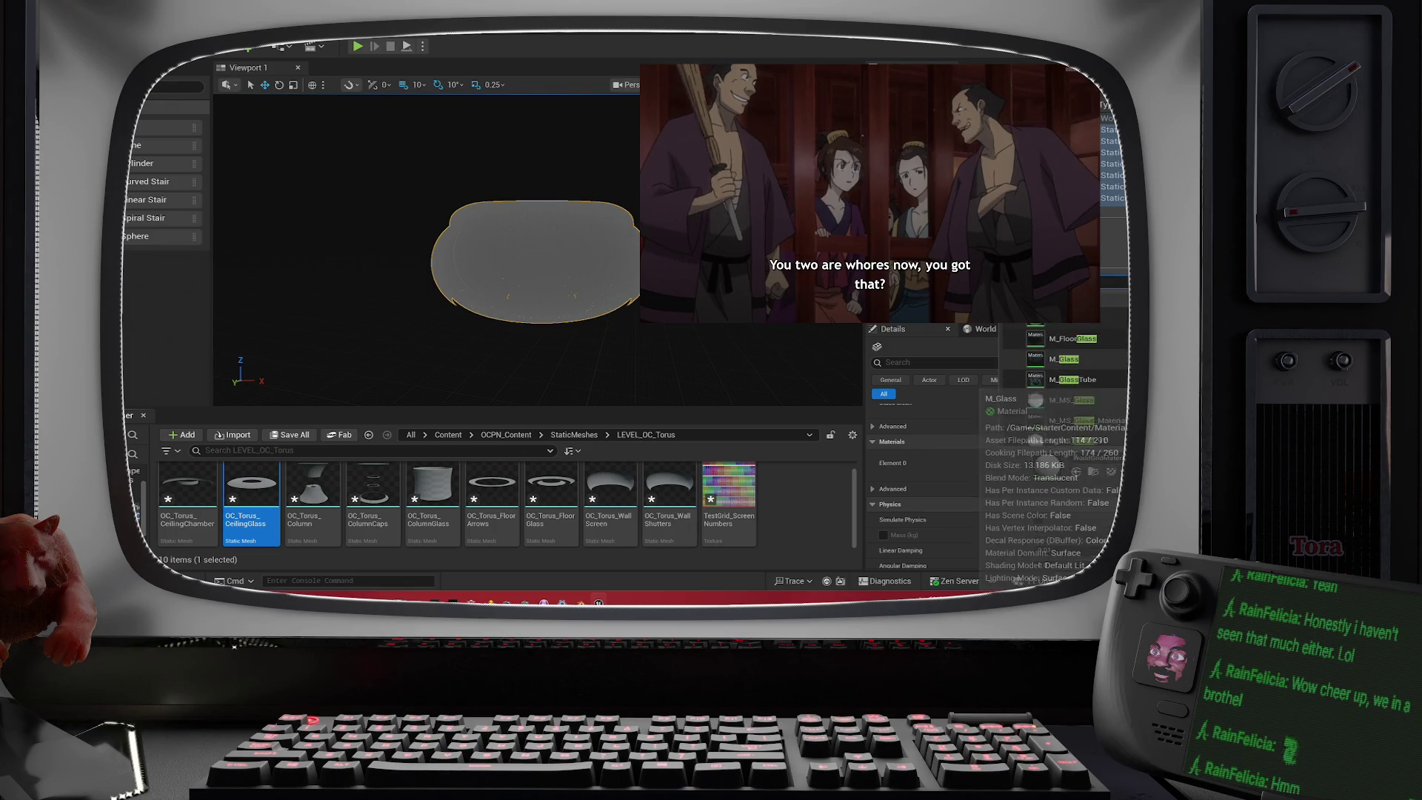
{"action": "left_click", "coordinate": [1066, 360]}
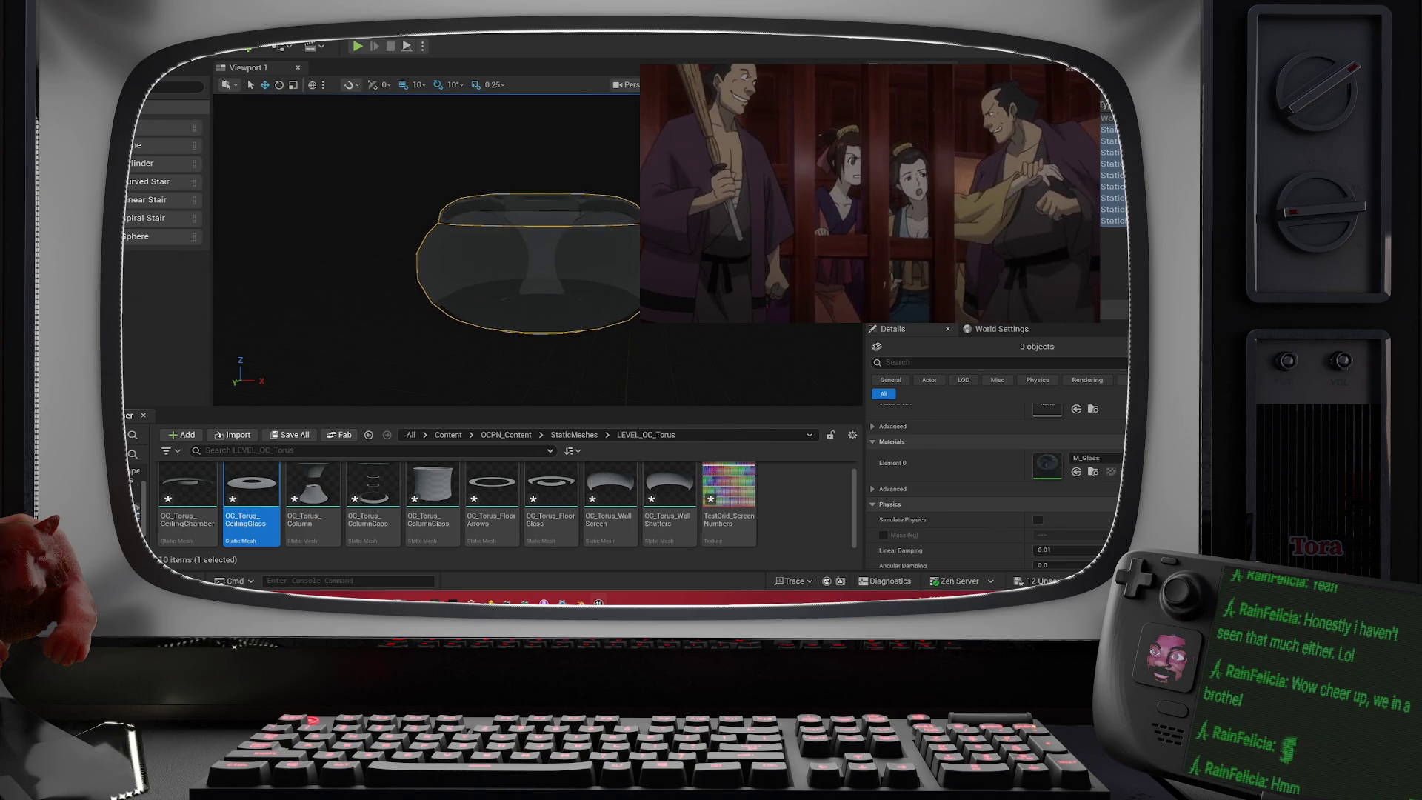
{"action": "key", "text": "ctrl+z"}
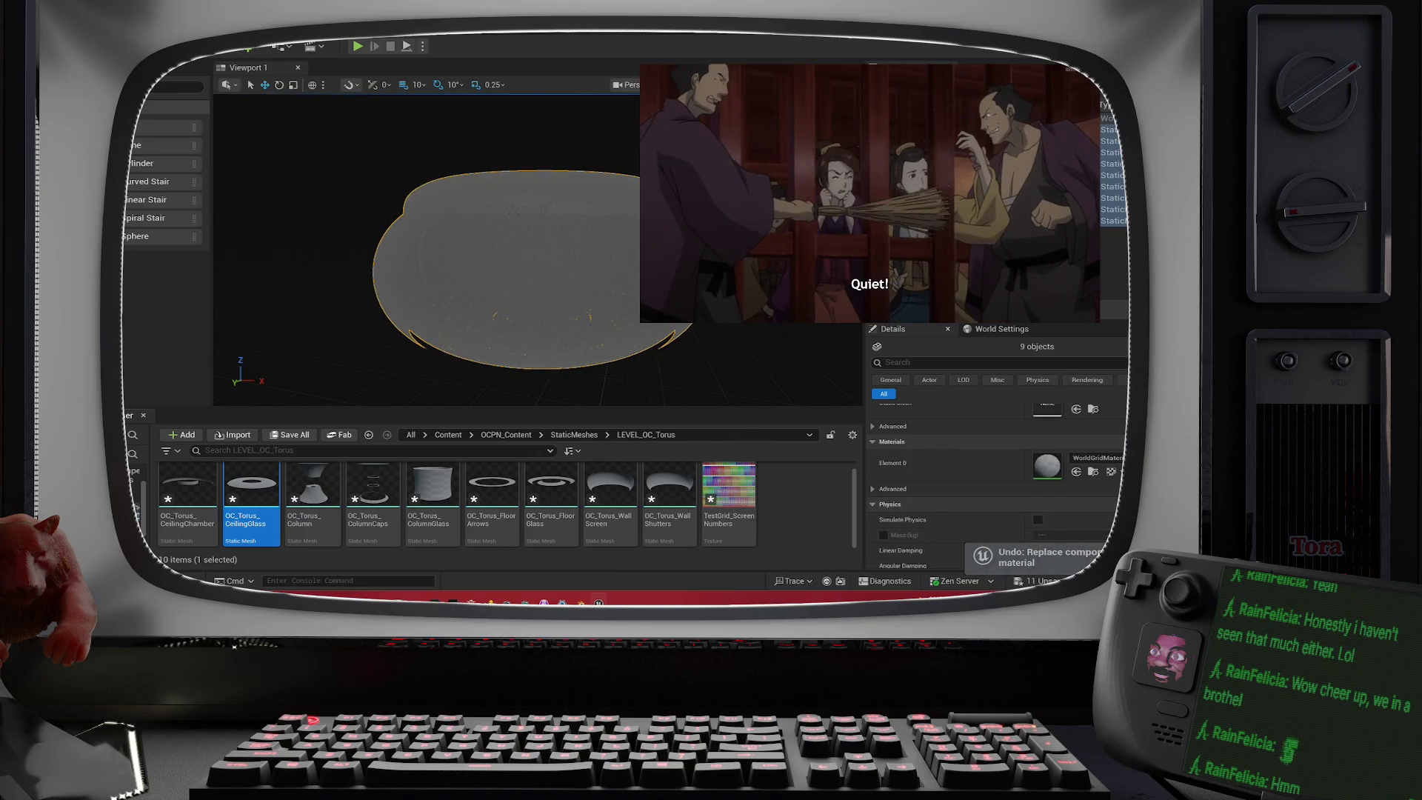
{"action": "left_click", "coordinate": [1113, 209]}
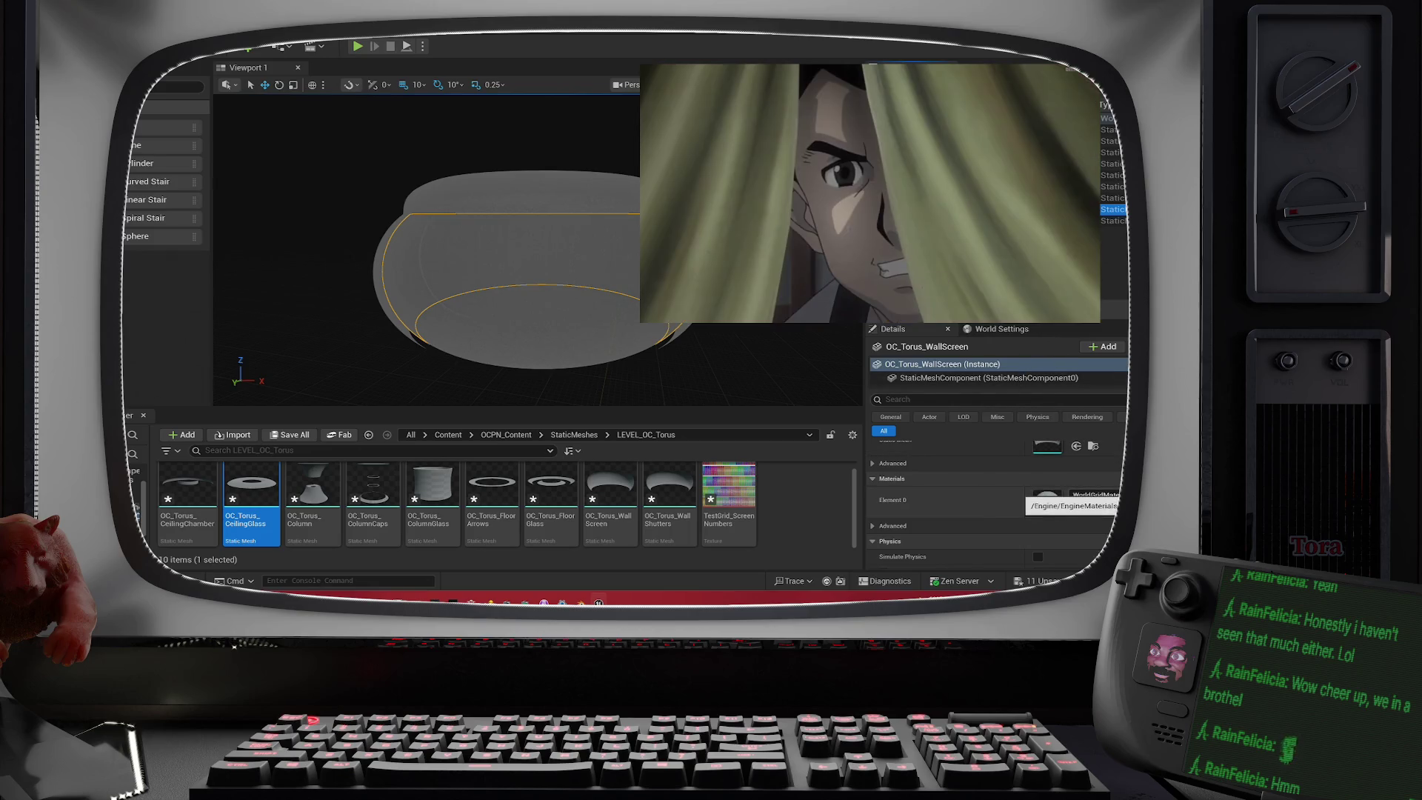
{"action": "left_click", "coordinate": [1085, 495]}
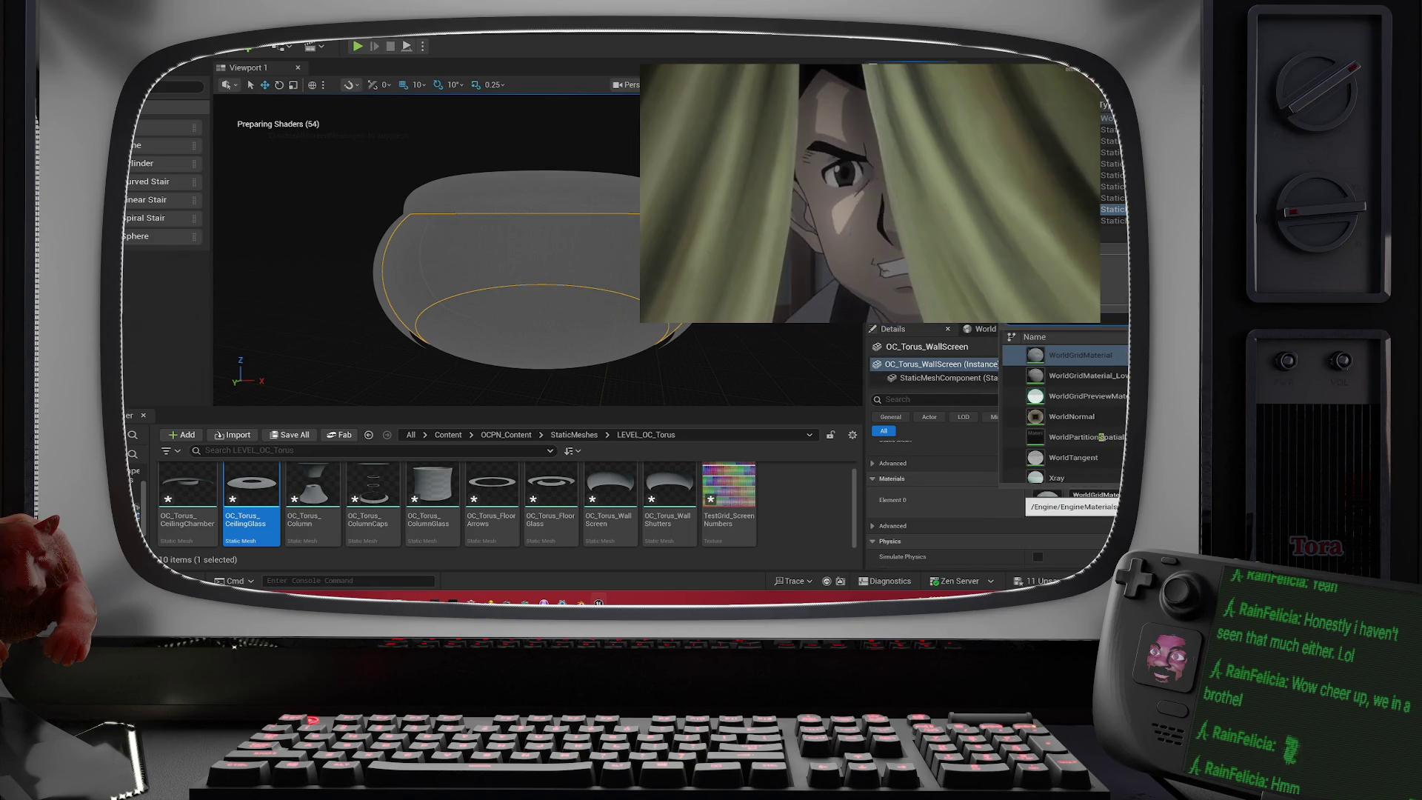
{"action": "type", "text": "creen"}
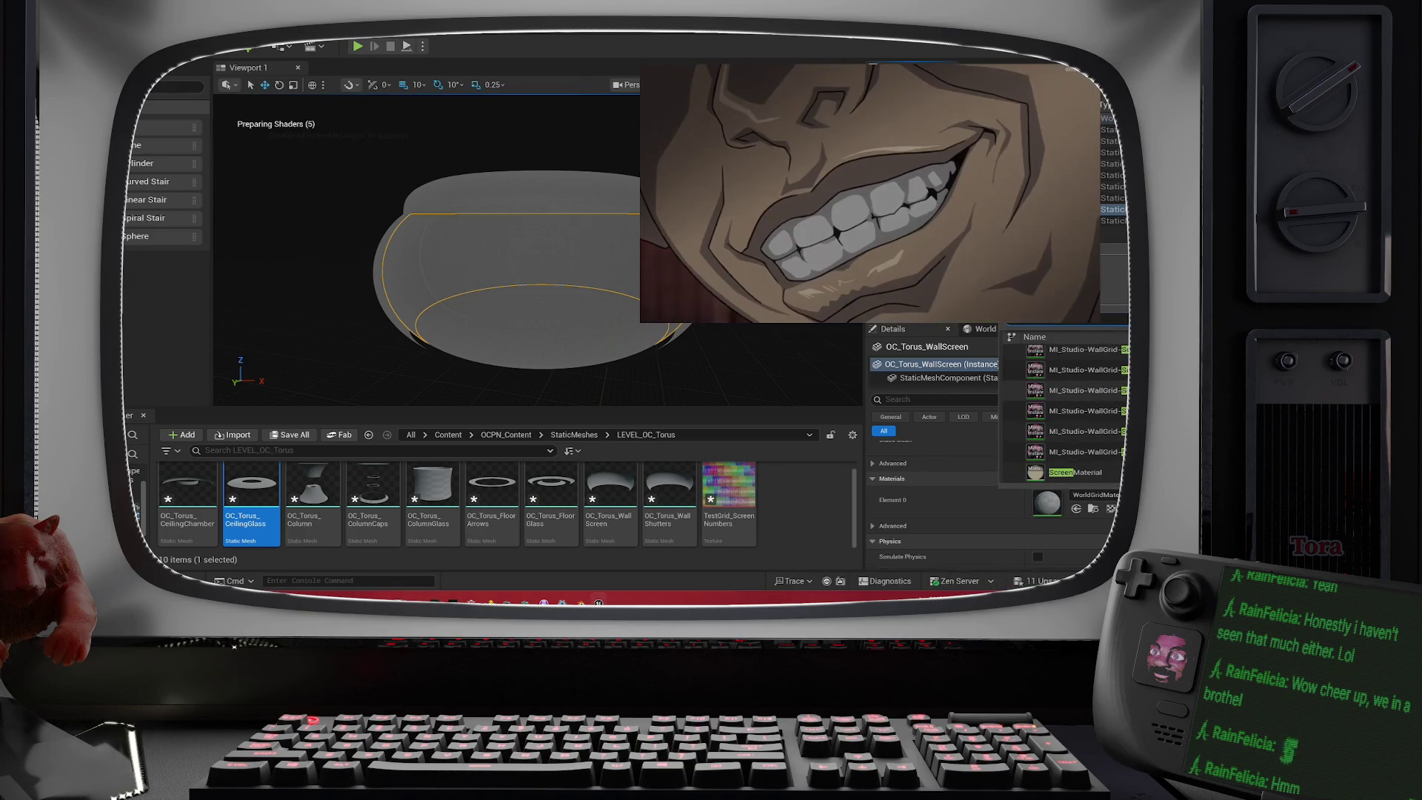
{"action": "scroll", "coordinate": [1063, 415], "scroll_direction": "down", "scroll_amount": 1}
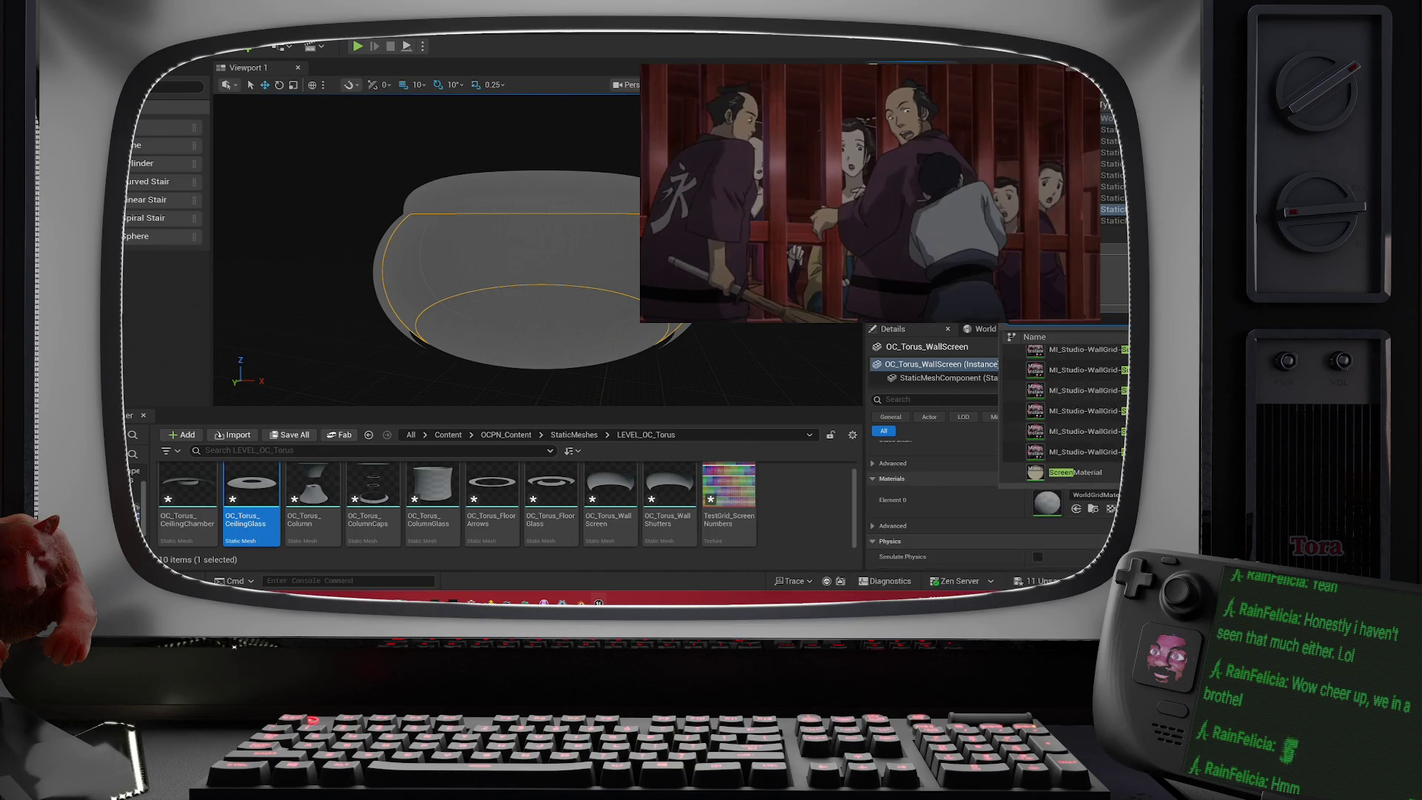
{"action": "scroll", "coordinate": [1063, 415], "scroll_direction": "up", "scroll_amount": 1}
{"action": "scroll", "coordinate": [1067, 415], "scroll_direction": "up", "scroll_amount": 3}
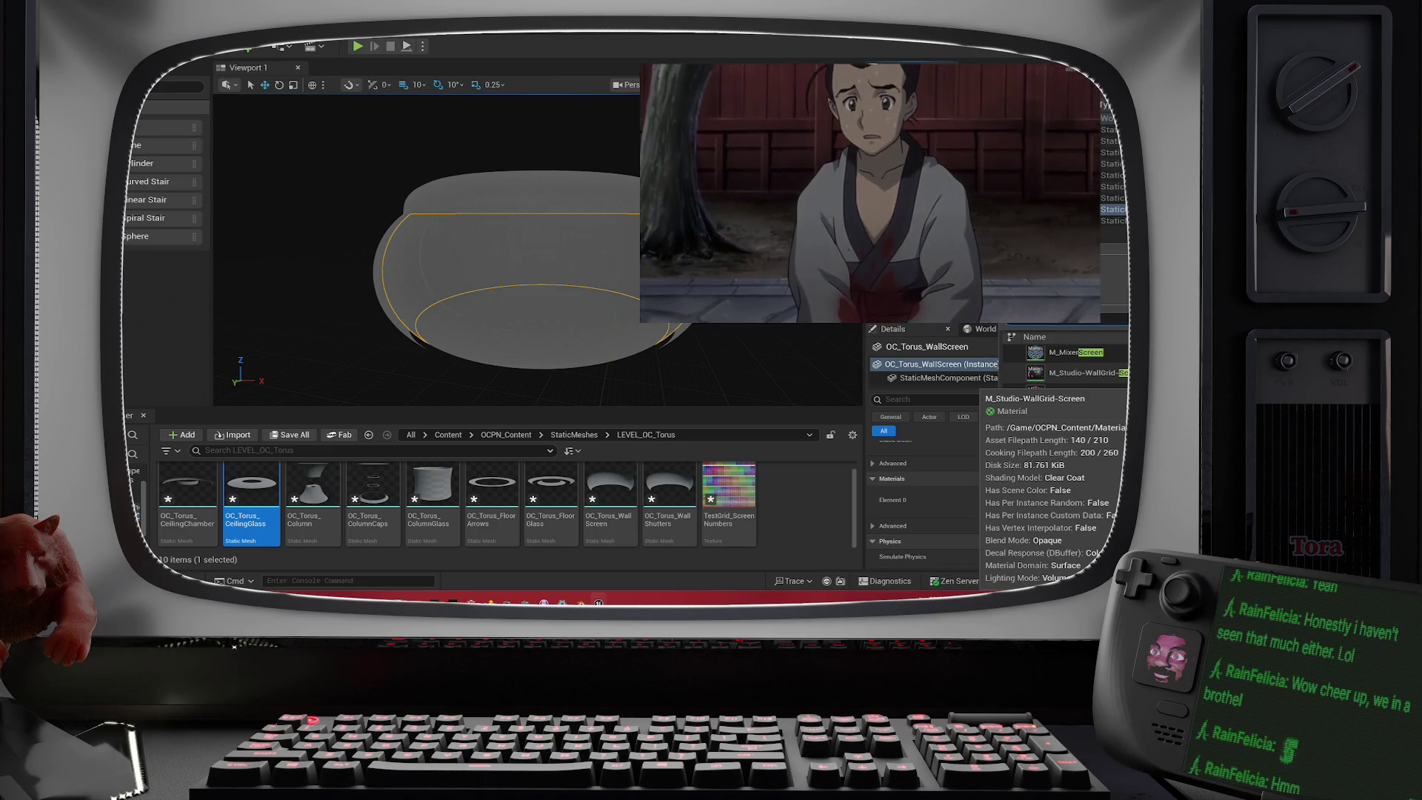
{"action": "left_click", "coordinate": [1081, 372]}
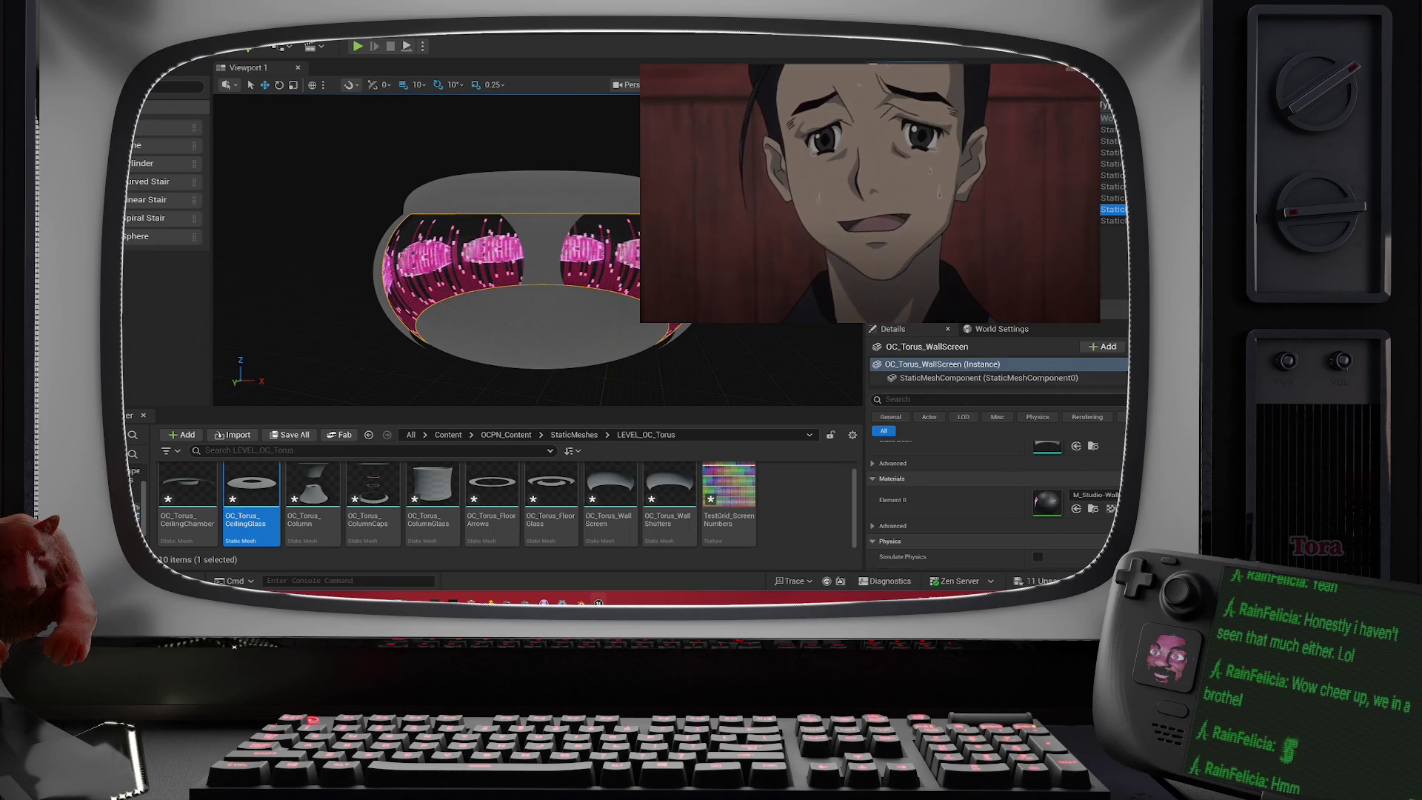
{"action": "key", "text": "ctrl+z"}
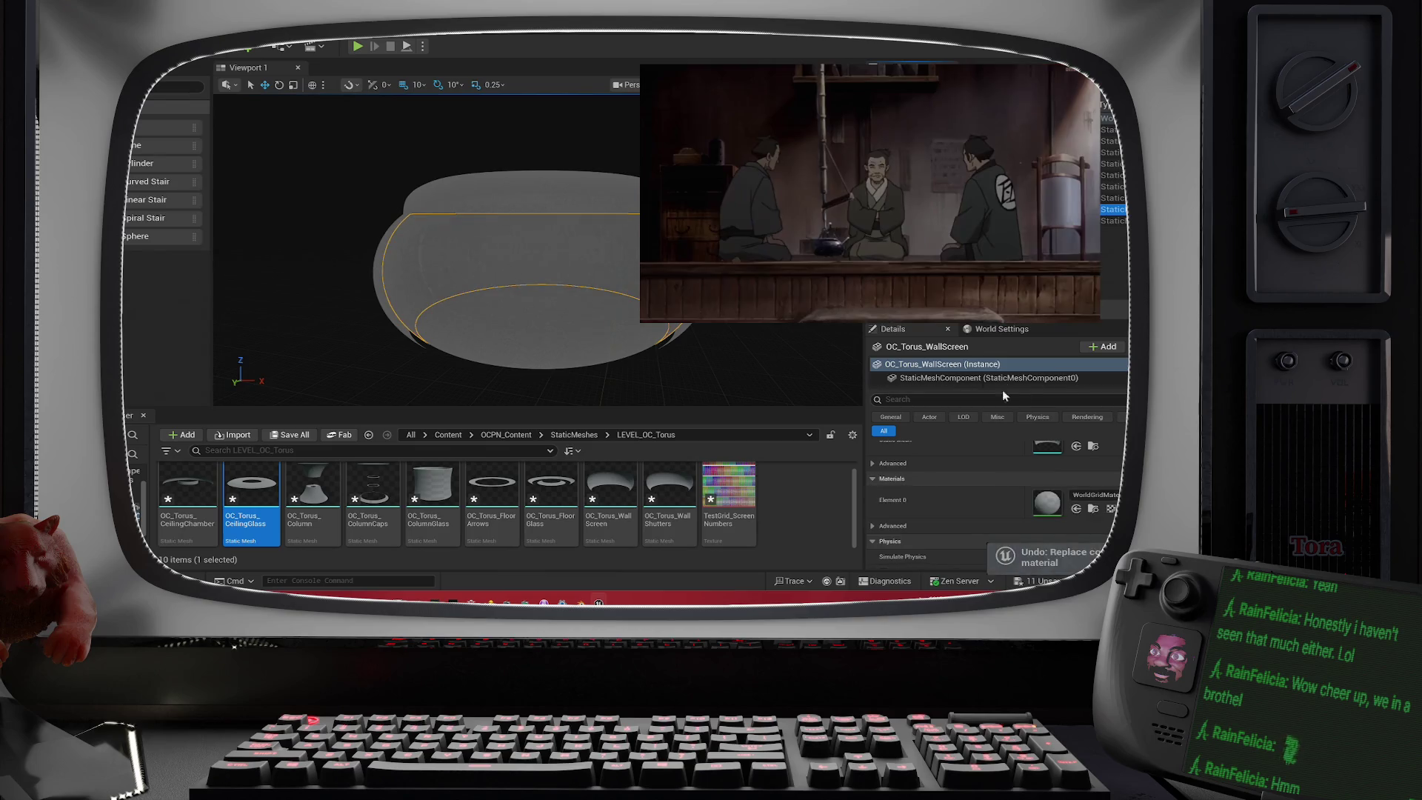
{"action": "scroll", "coordinate": [1037, 467], "scroll_direction": "up", "scroll_amount": 1}
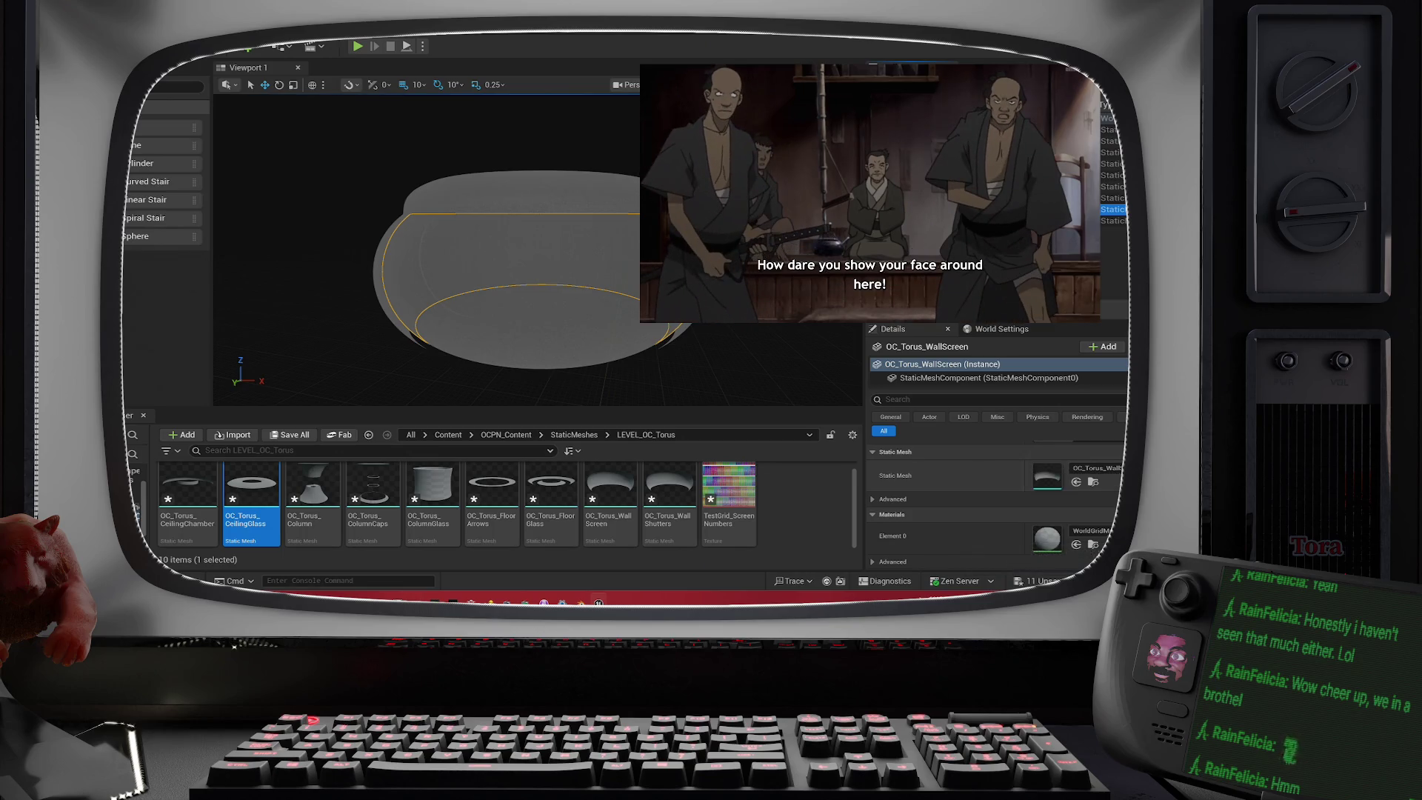
{"action": "left_click", "coordinate": [1094, 531]}
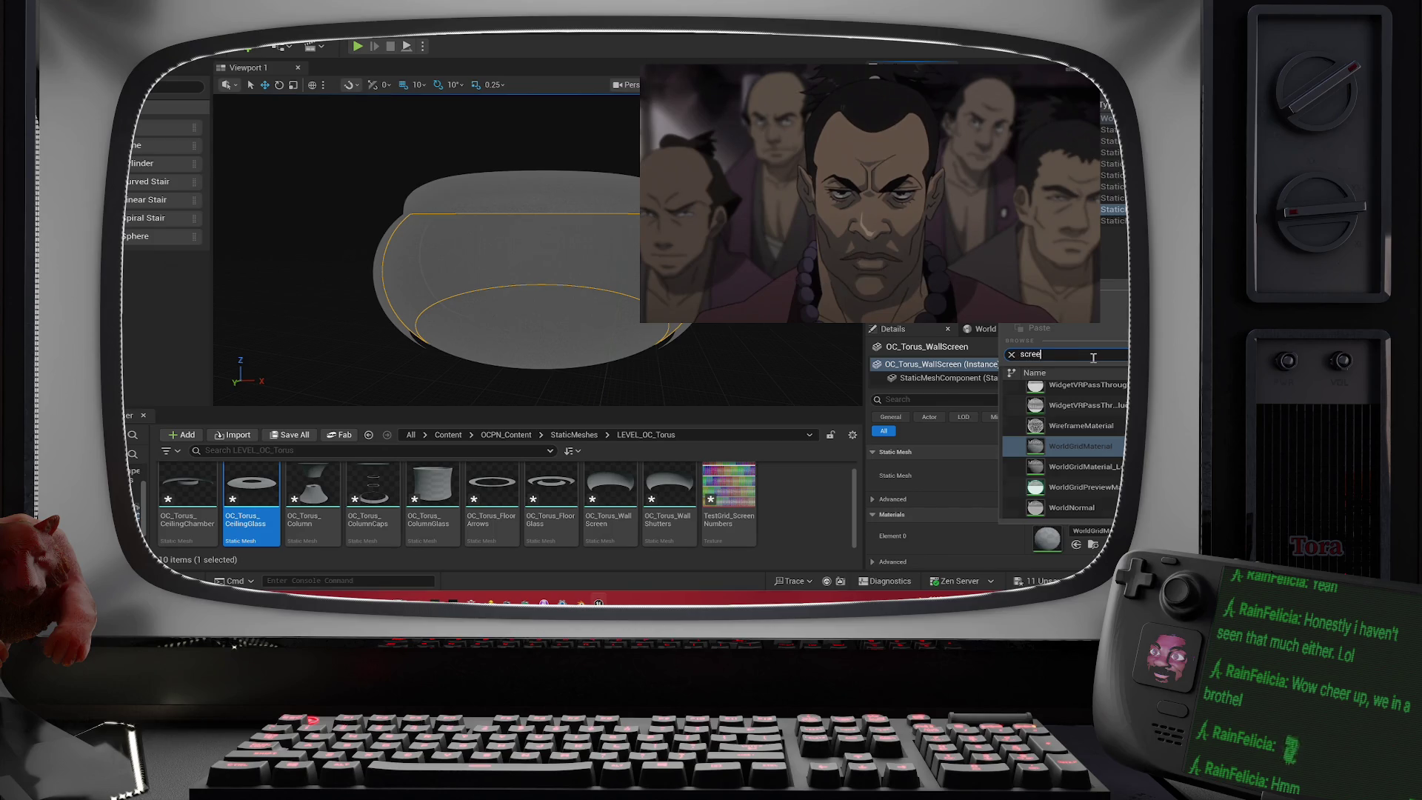
{"action": "scroll", "coordinate": [1118, 430], "scroll_direction": "up", "scroll_amount": 3}
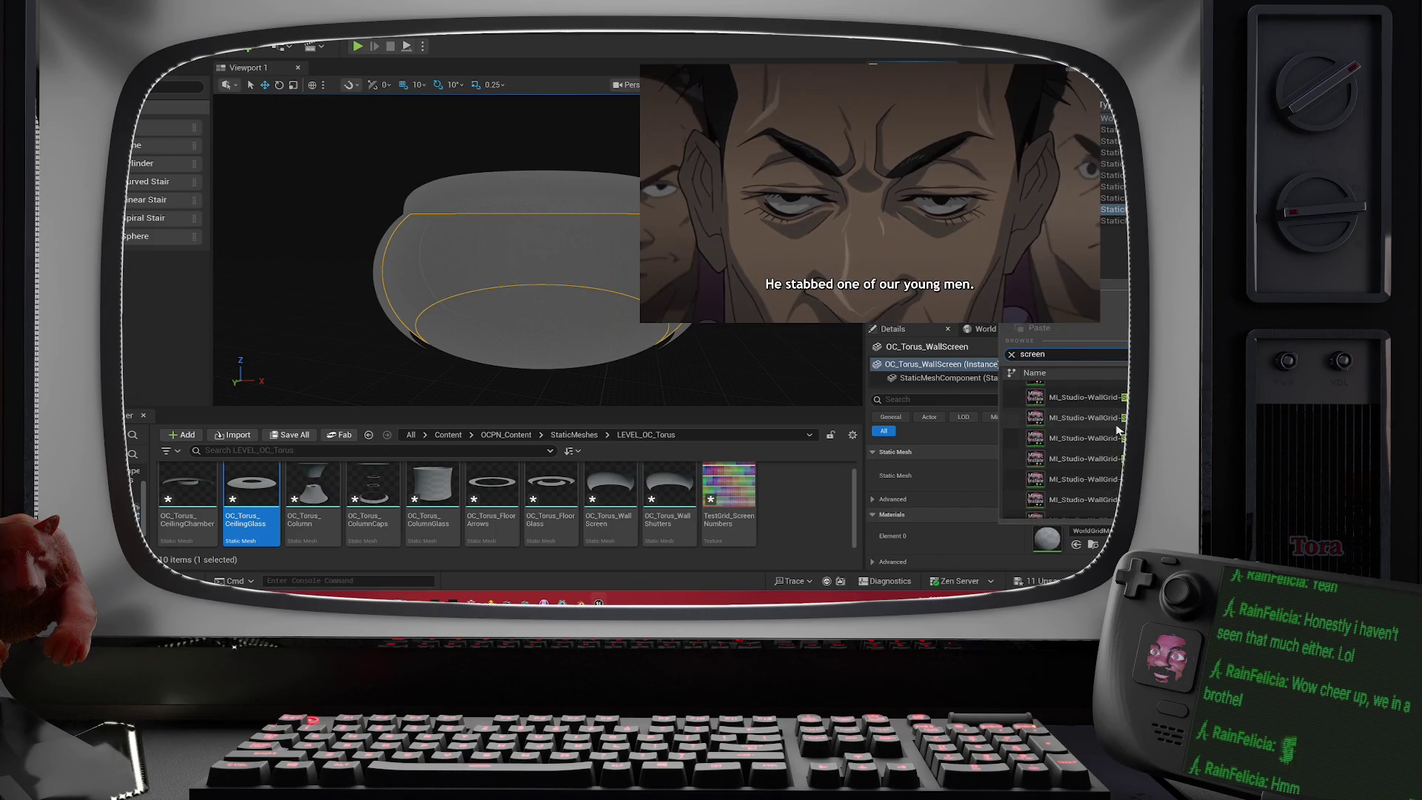
{"action": "scroll", "coordinate": [1118, 429], "scroll_direction": "up", "scroll_amount": 5}
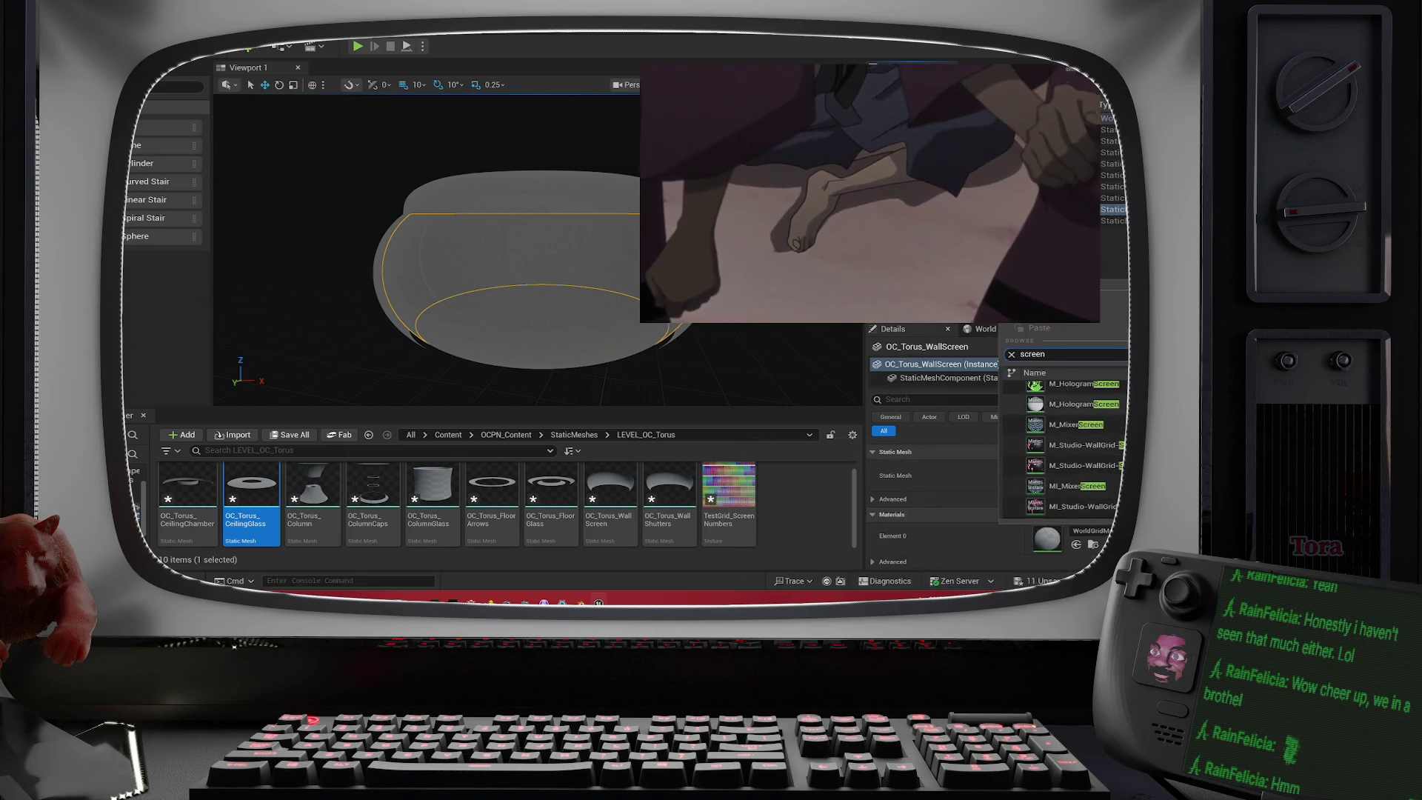
{"action": "scroll", "coordinate": [1125, 401], "scroll_direction": "up", "scroll_amount": 1}
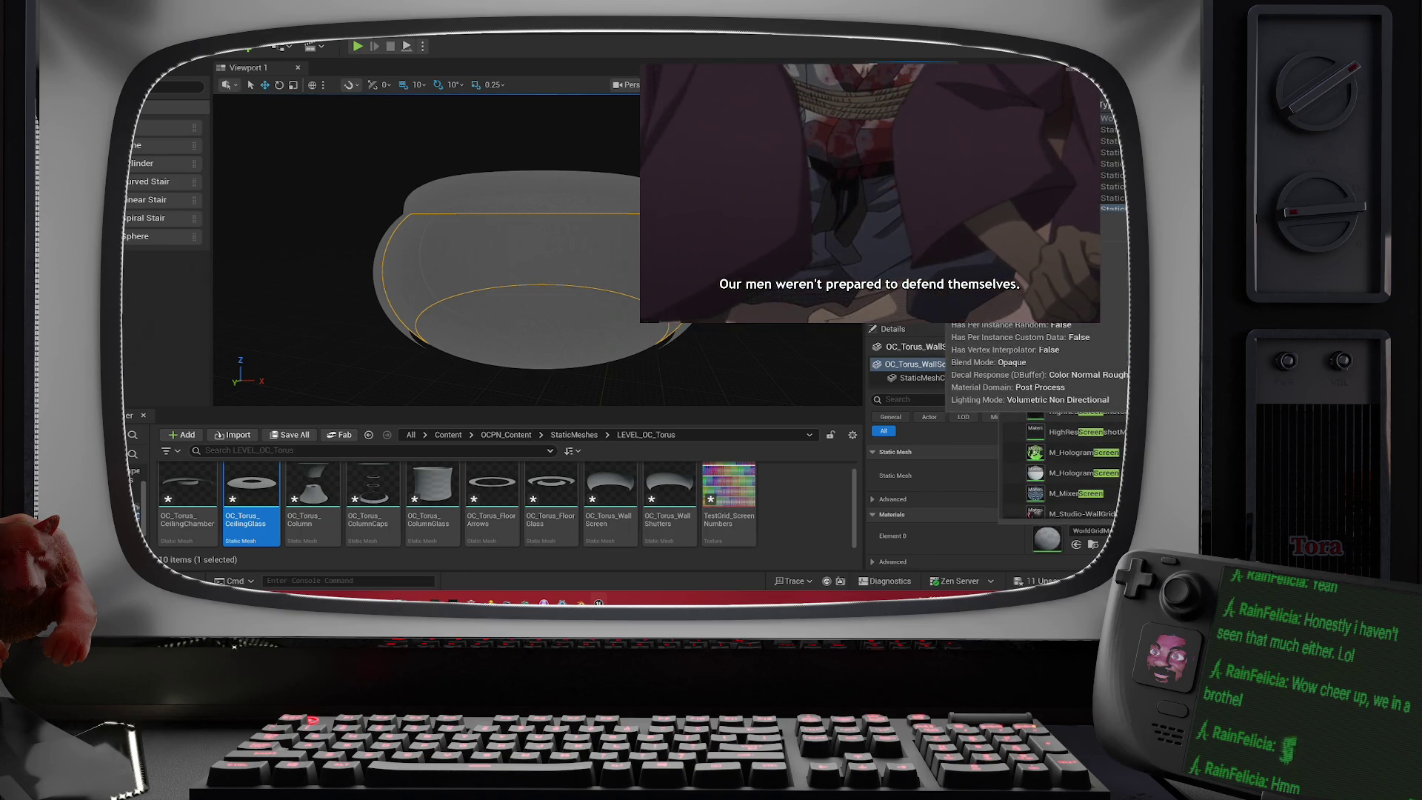
{"action": "mouse_move", "coordinate": [1123, 399]}
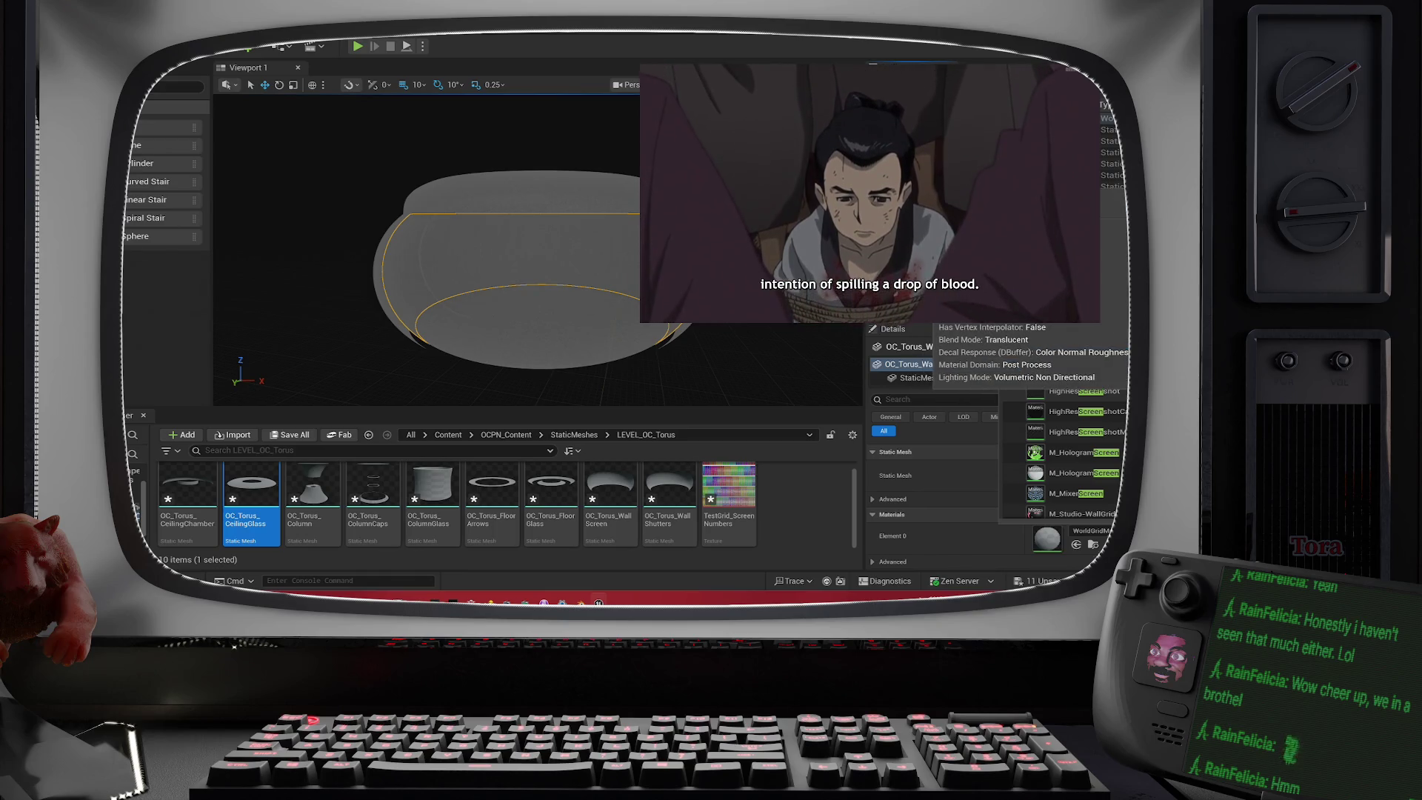
{"action": "scroll", "coordinate": [1074, 444], "scroll_direction": "down", "scroll_amount": 4}
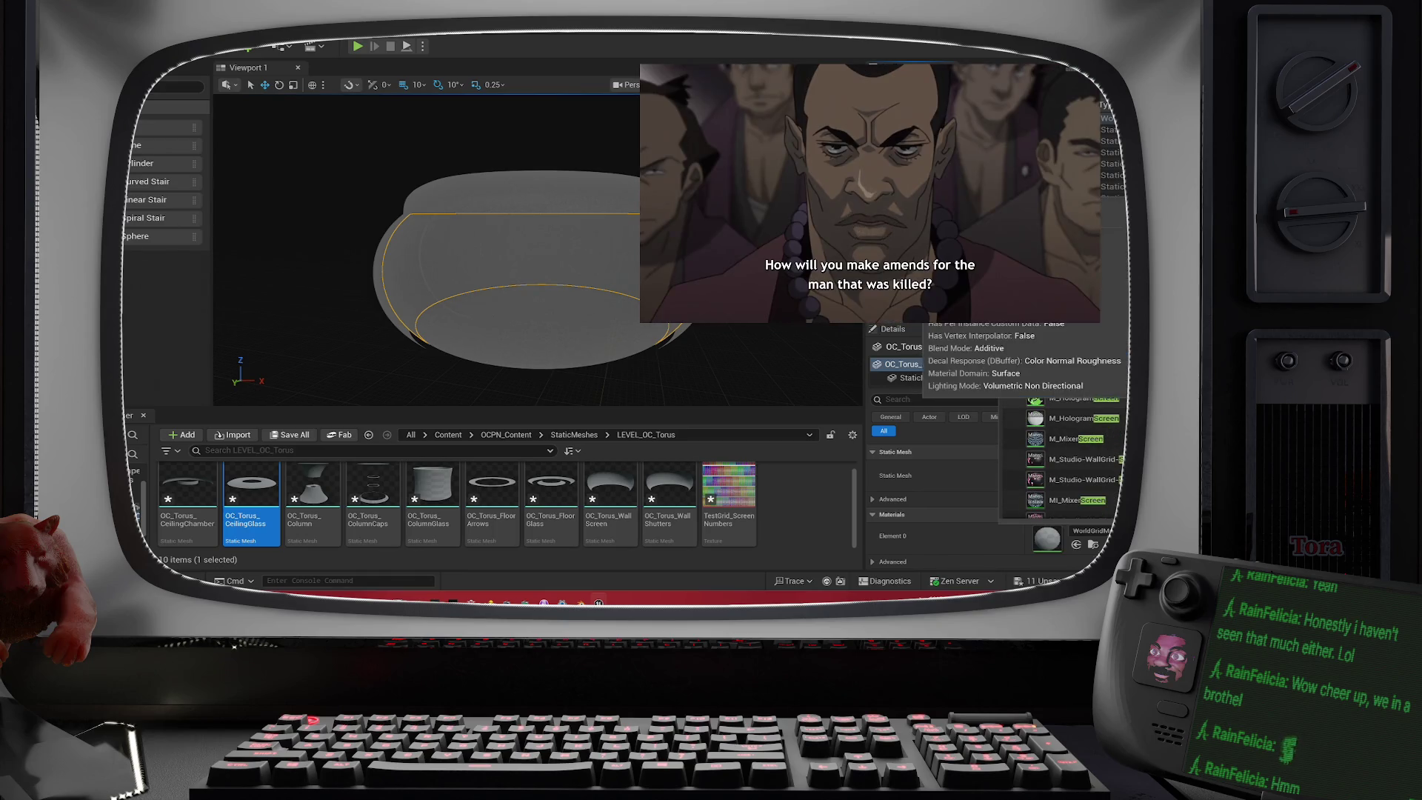
{"action": "scroll", "coordinate": [1074, 445], "scroll_direction": "down", "scroll_amount": 3}
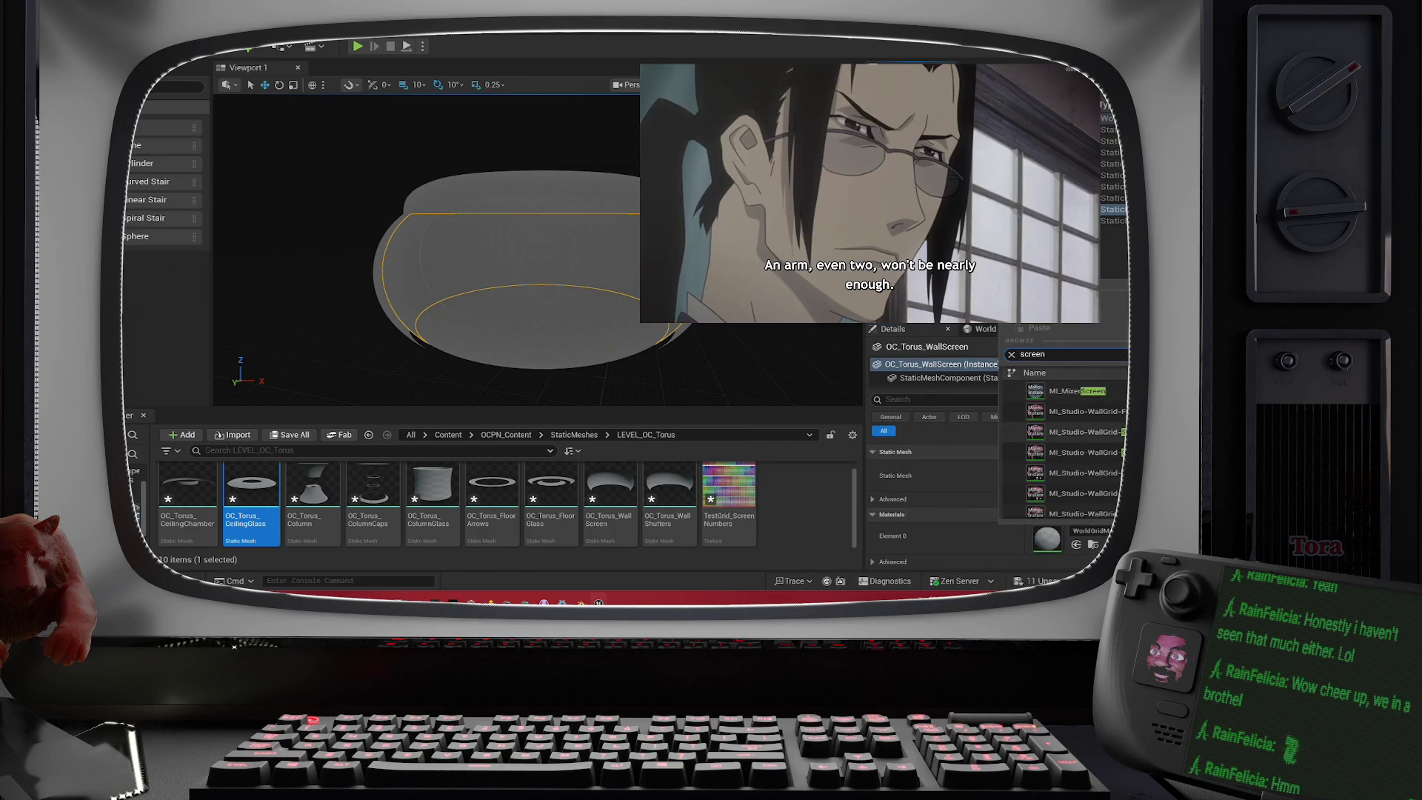
{"action": "key", "text": "ctrl+a"}
{"action": "type", "text": "wa"}
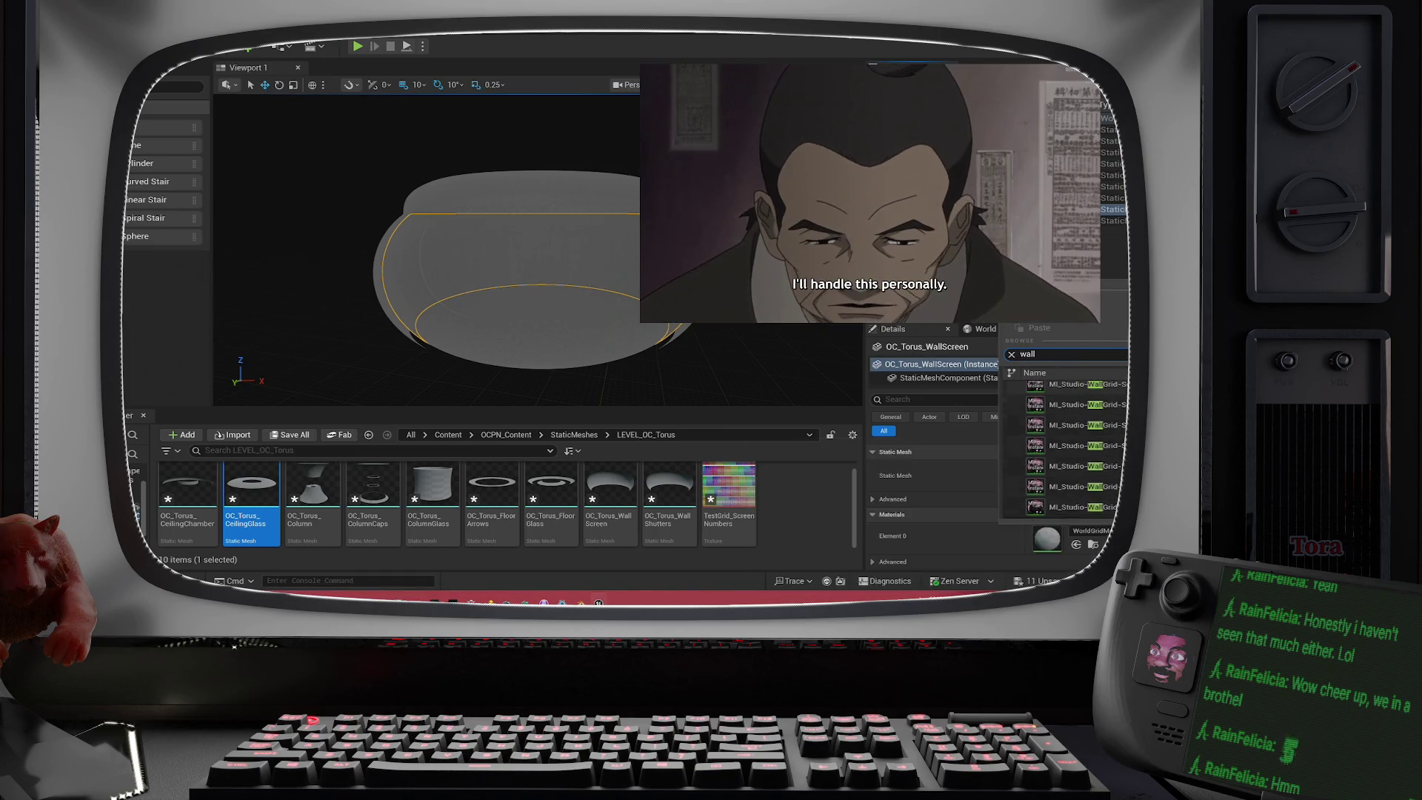
{"action": "scroll", "coordinate": [1066, 444], "scroll_direction": "up", "scroll_amount": 1}
{"action": "mouse_move", "coordinate": [1066, 437]}
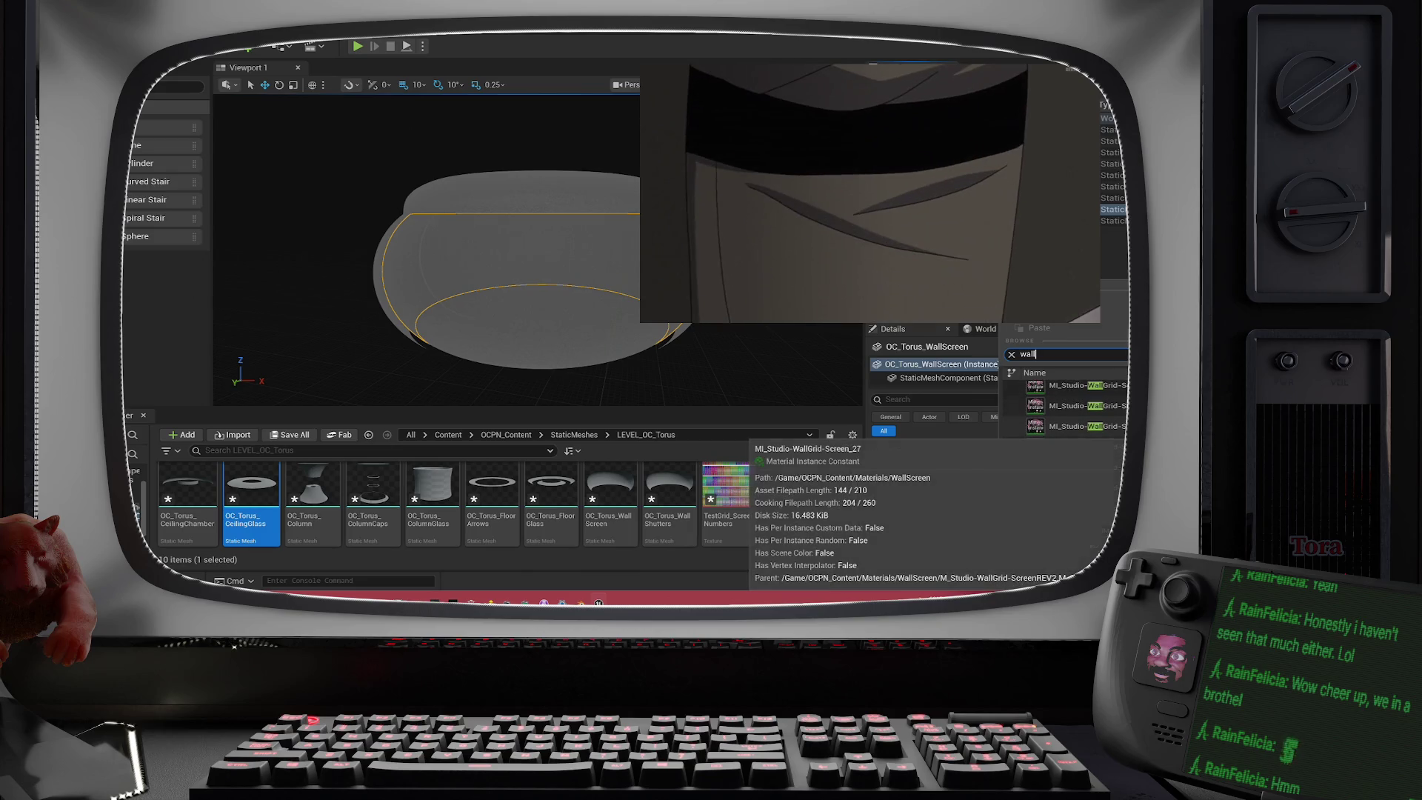
{"action": "scroll", "coordinate": [1066, 444], "scroll_direction": "down", "scroll_amount": 1}
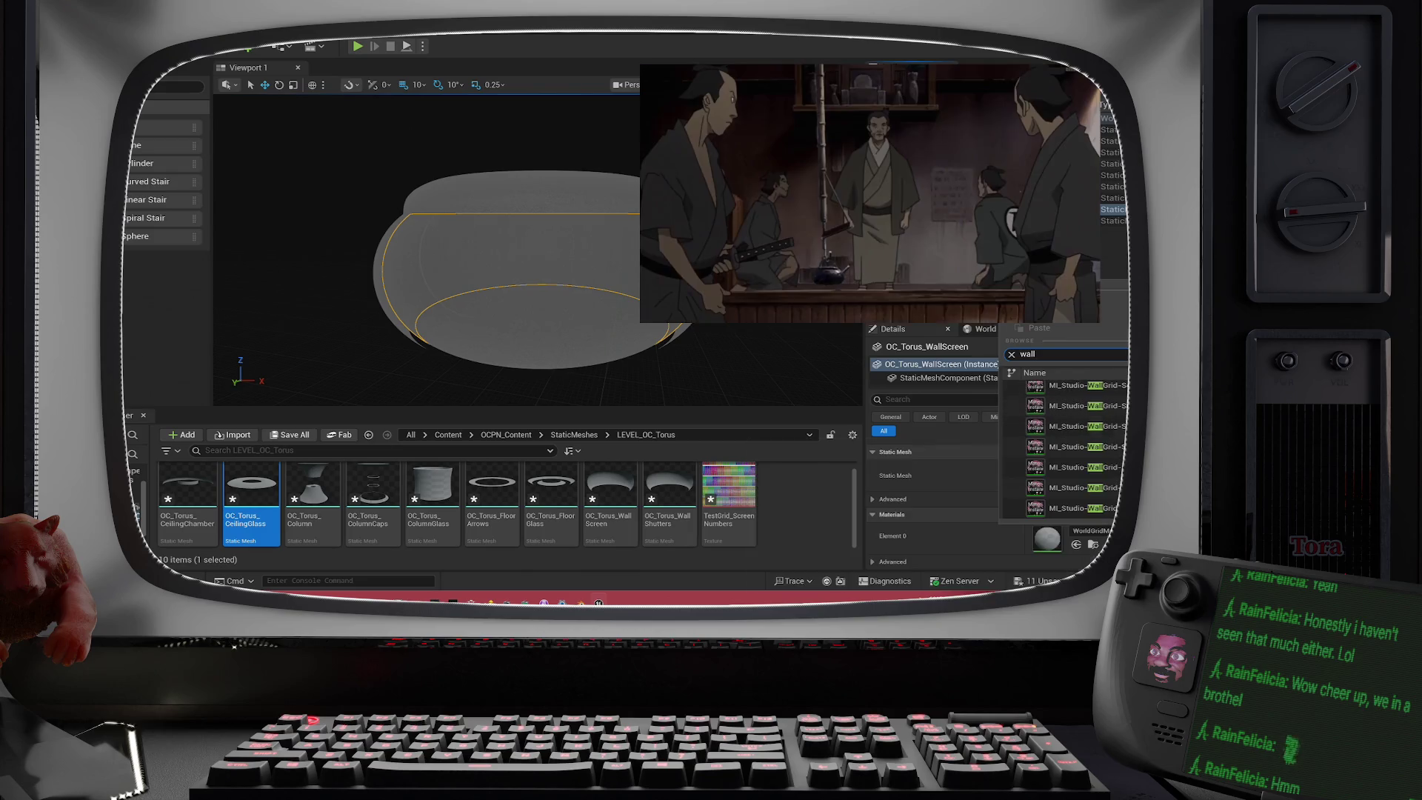
{"action": "scroll", "coordinate": [1123, 412], "scroll_direction": "down", "scroll_amount": 1}
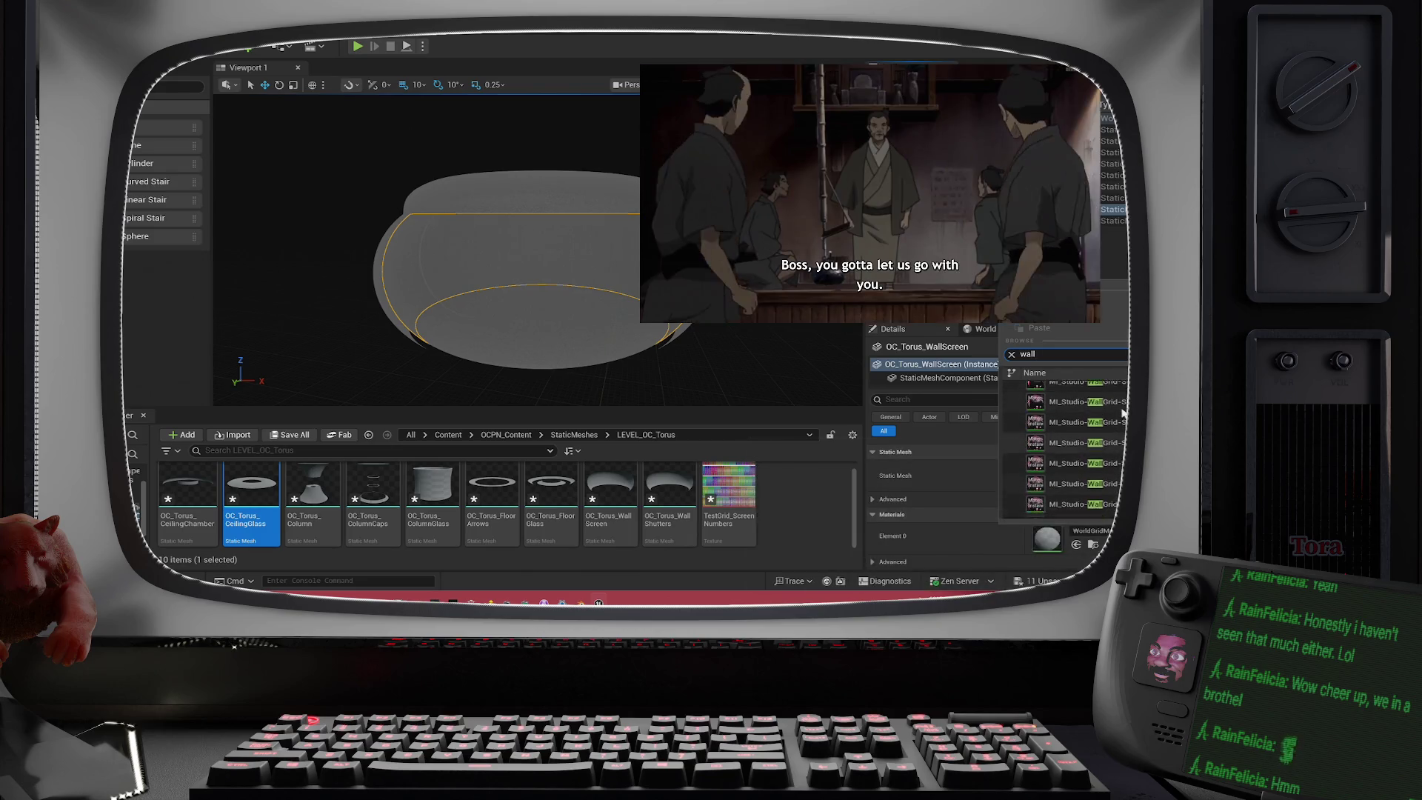
{"action": "scroll", "coordinate": [1123, 412], "scroll_direction": "up", "scroll_amount": 3}
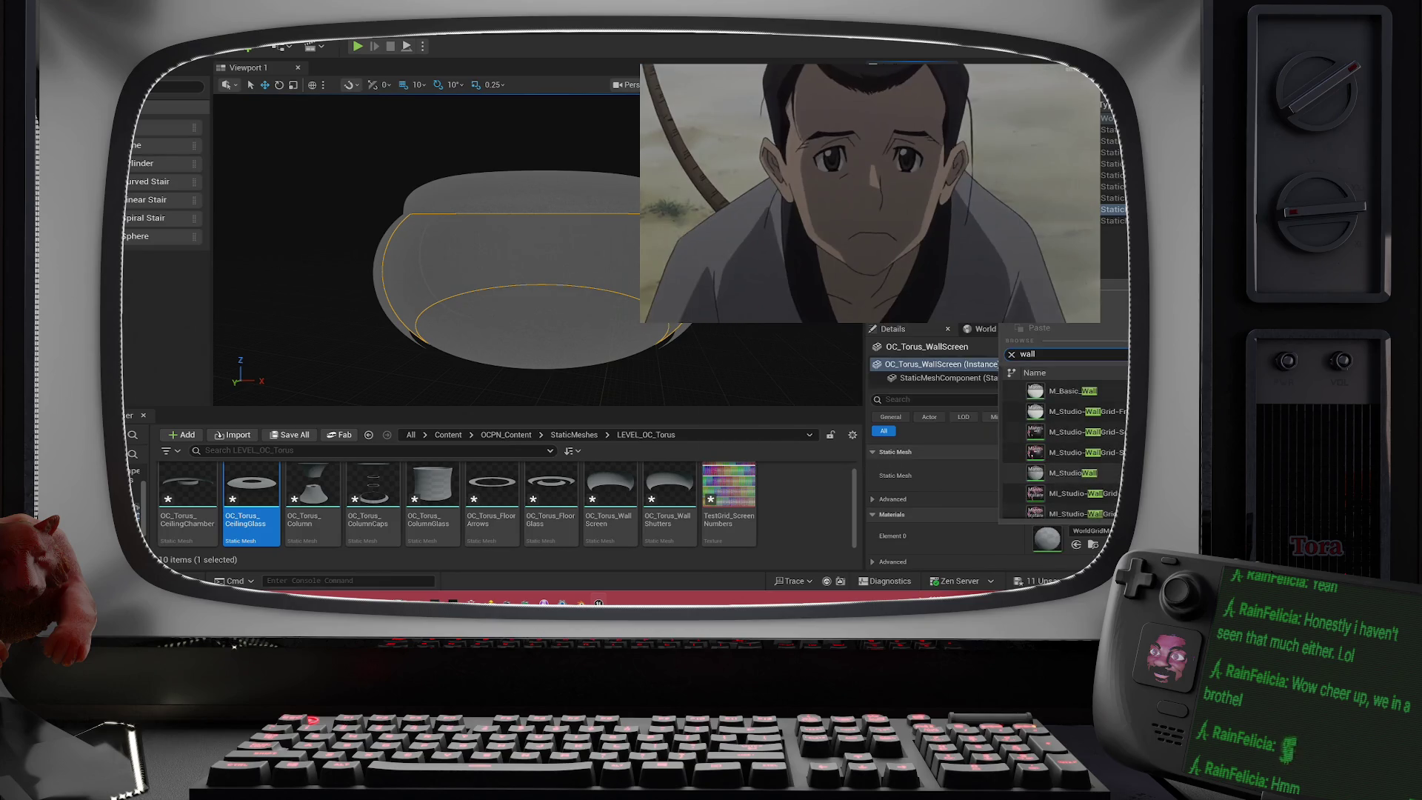
{"action": "left_click", "coordinate": [1072, 473]}
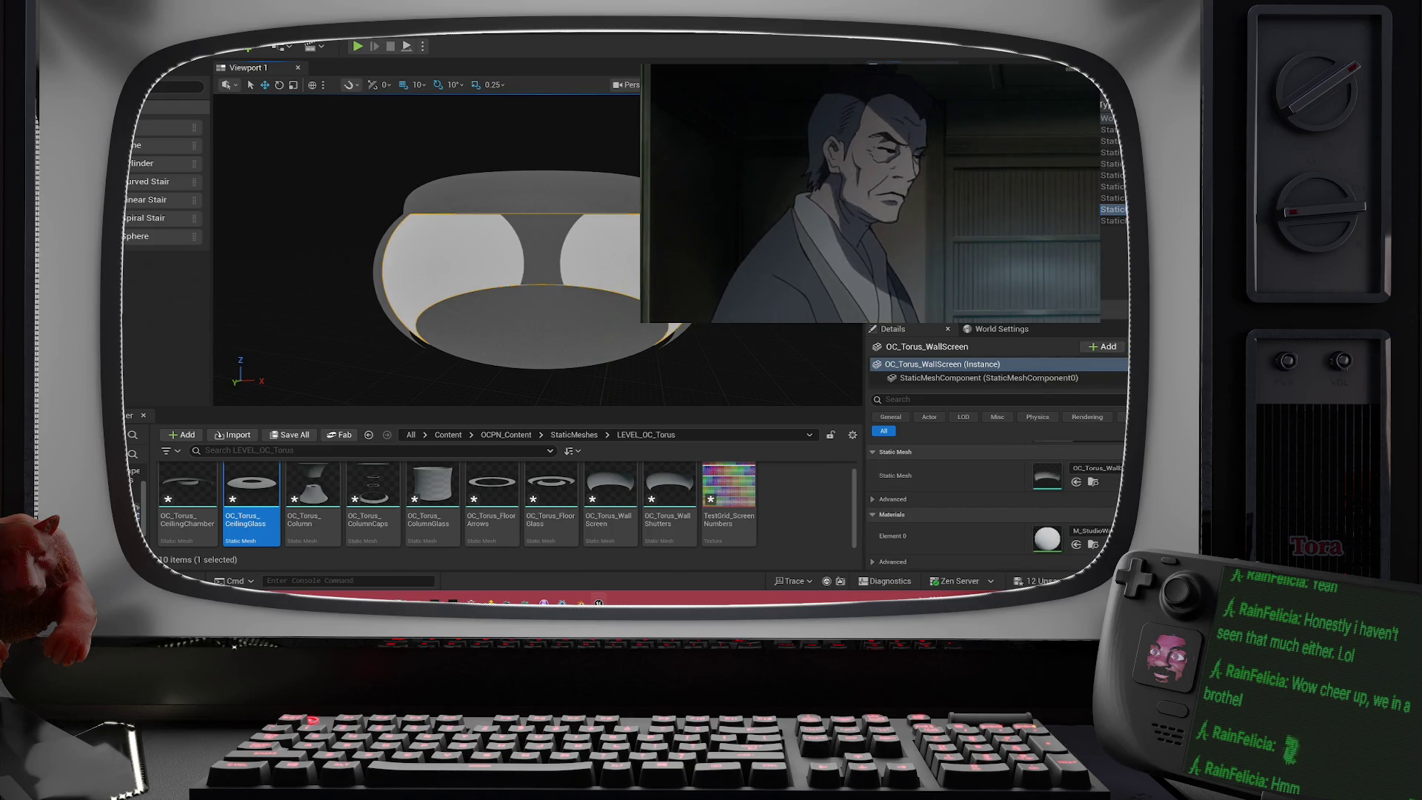
{"action": "mouse_move", "coordinate": [519, 259]}
{"action": "left_mouse_down"}
{"action": "mouse_move", "coordinate": [519, 303]}
{"action": "mouse_move", "coordinate": [518, 237]}
{"action": "left_mouse_up"}
{"action": "key", "text": "ctrl+z"}
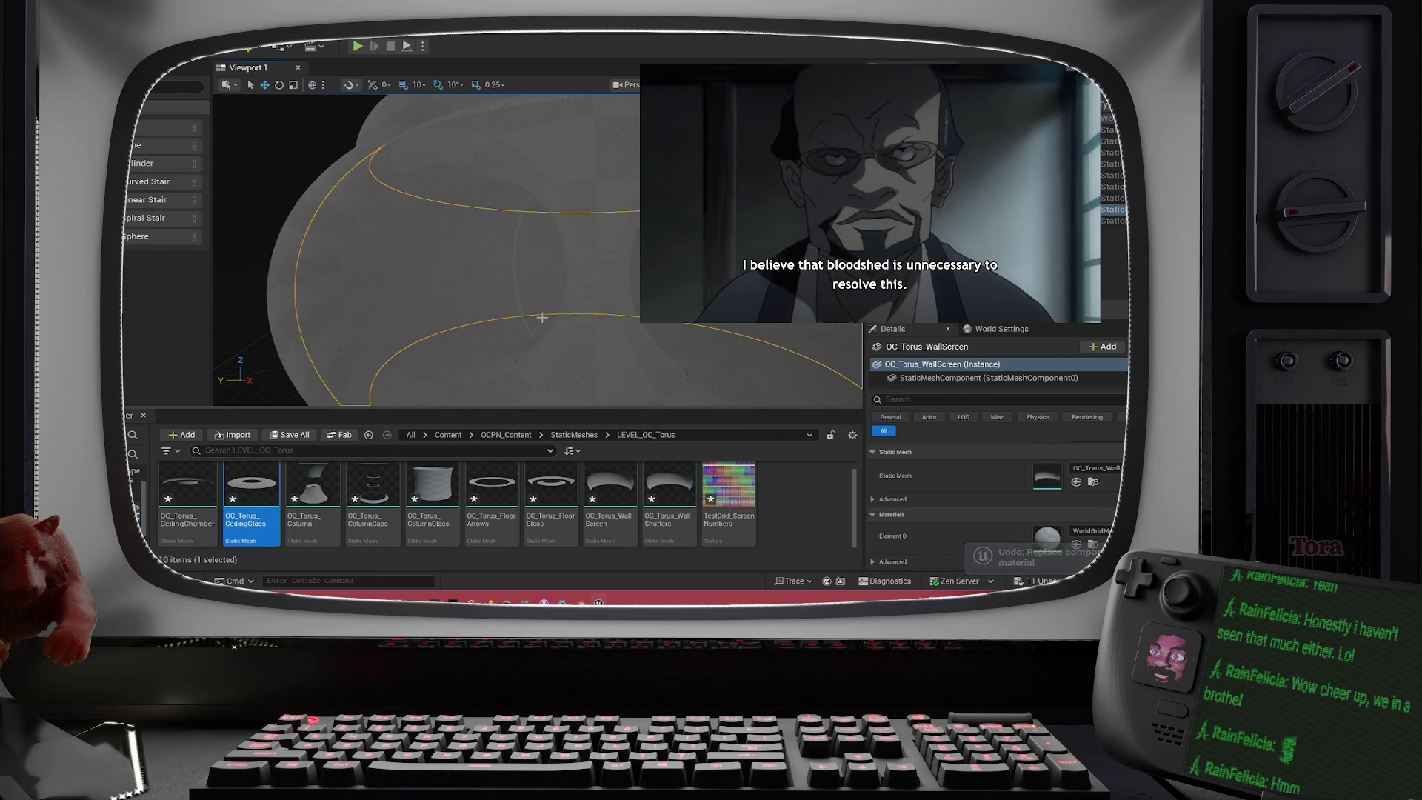
{"action": "scroll", "coordinate": [542, 314], "scroll_direction": "up", "scroll_amount": 3}
{"action": "scroll", "coordinate": [542, 314], "scroll_direction": "up", "scroll_amount": 2}
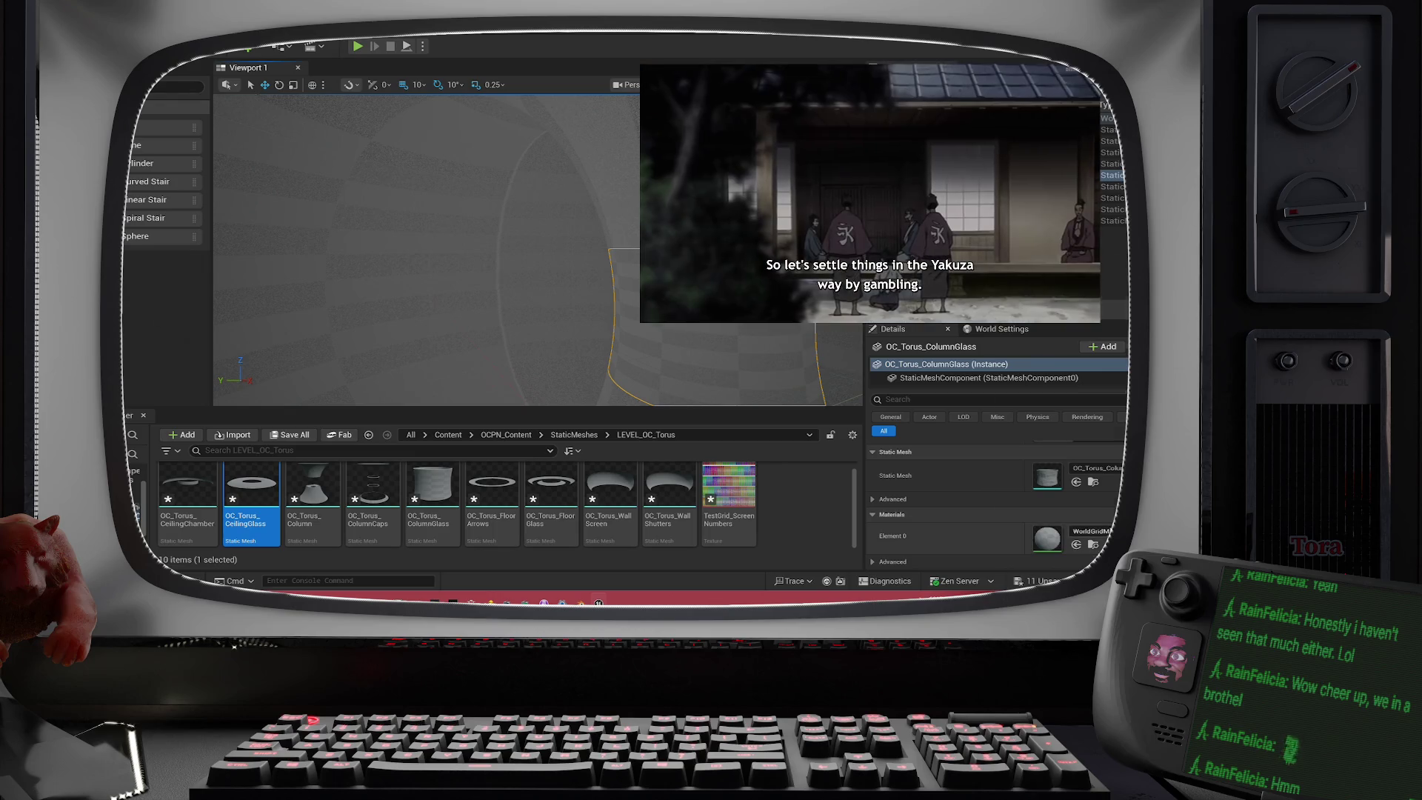
- Assign M_Glass to OC_Torus_ColumnGlass's Element 0 and frame the column to inspect it
{"action": "left_click", "coordinate": [1093, 531]}
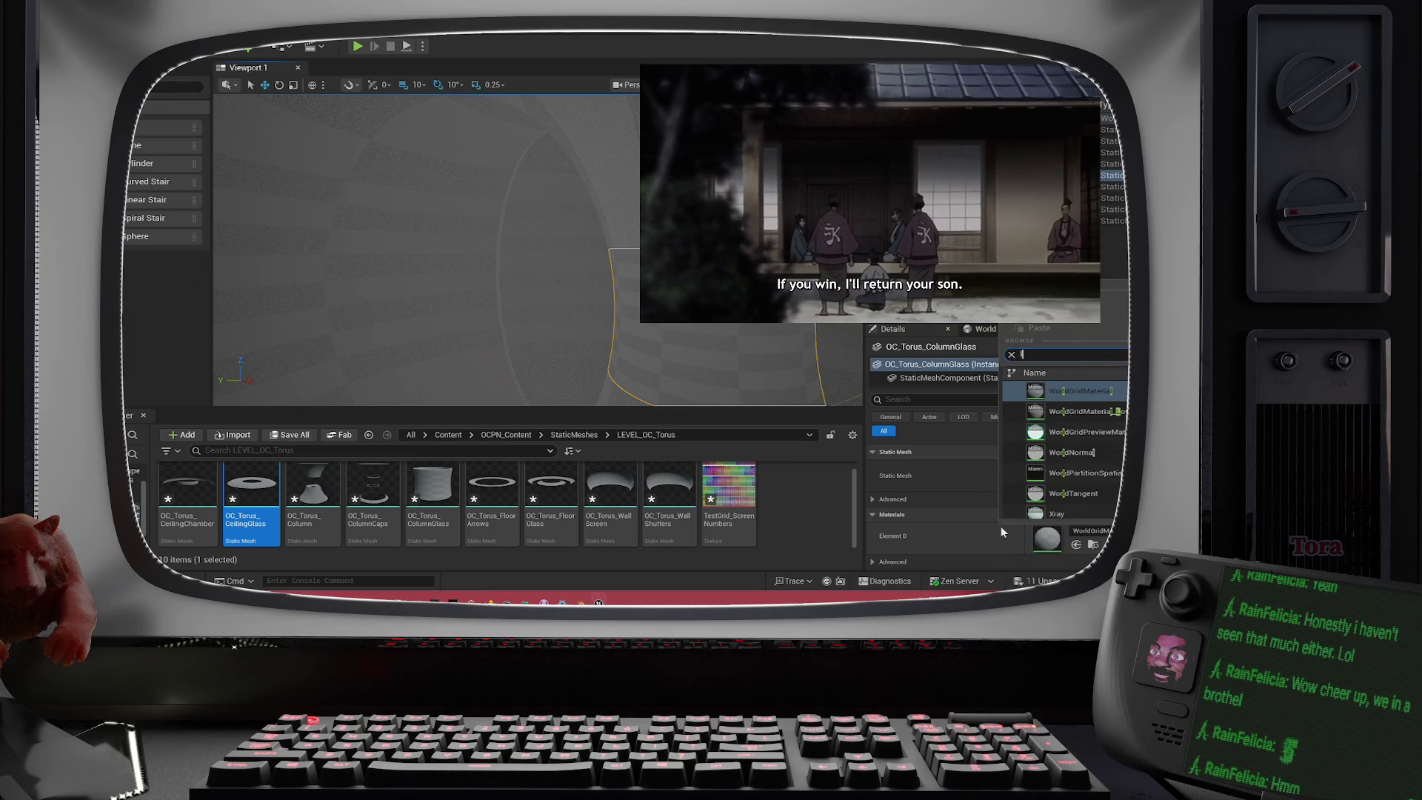
{"action": "type", "text": "glass"}
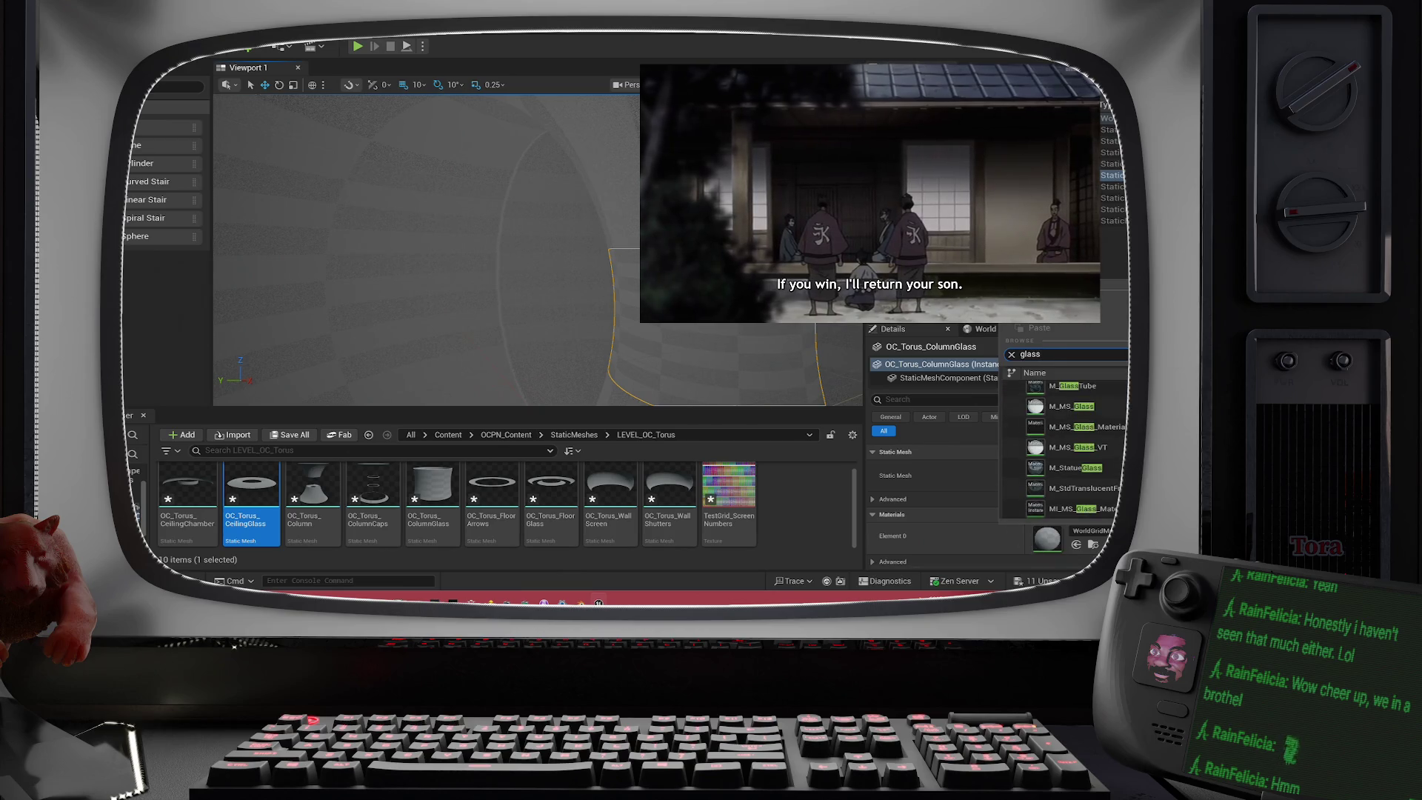
{"action": "left_click", "coordinate": [1074, 387]}
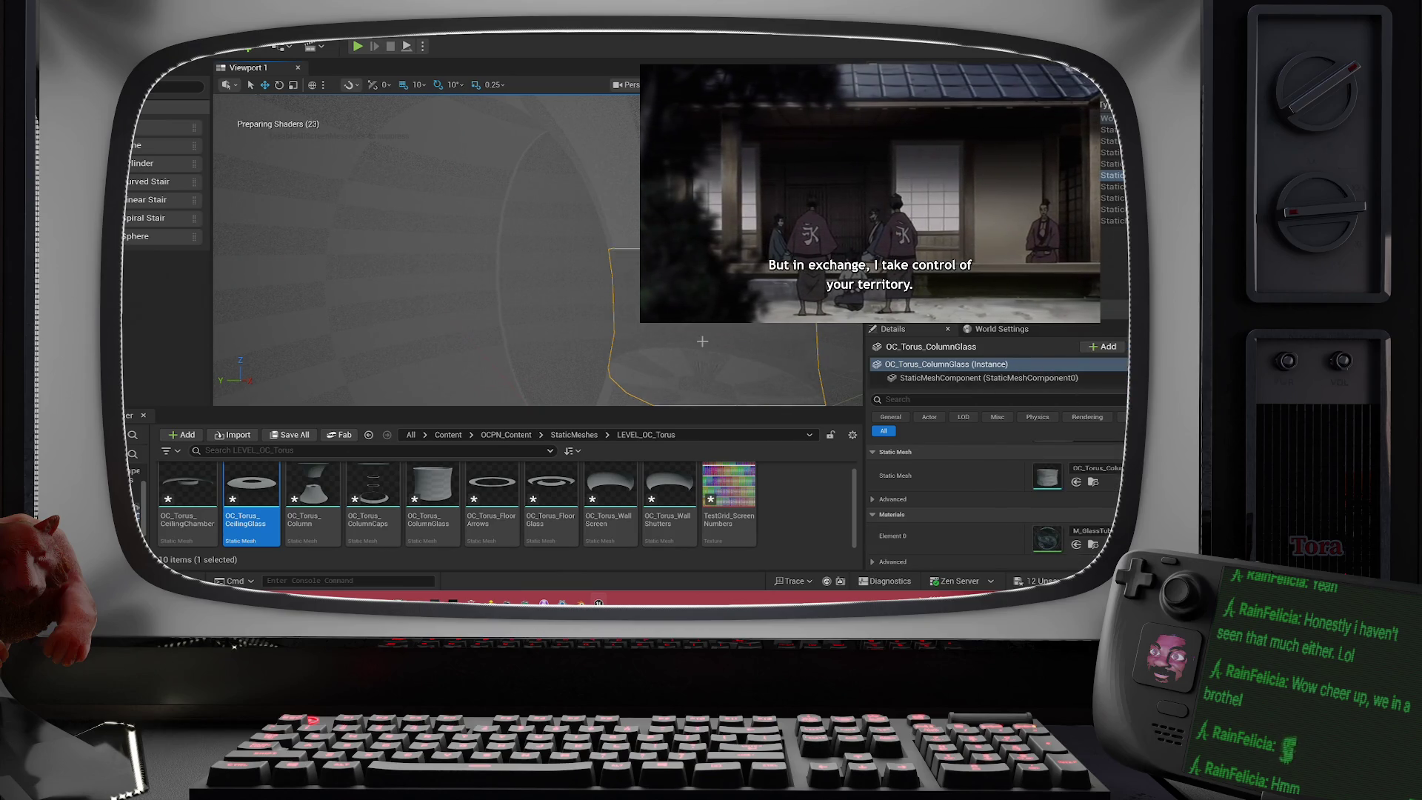
{"action": "key", "text": "f"}
{"action": "scroll", "coordinate": [489, 251], "scroll_direction": "up", "scroll_amount": 5}
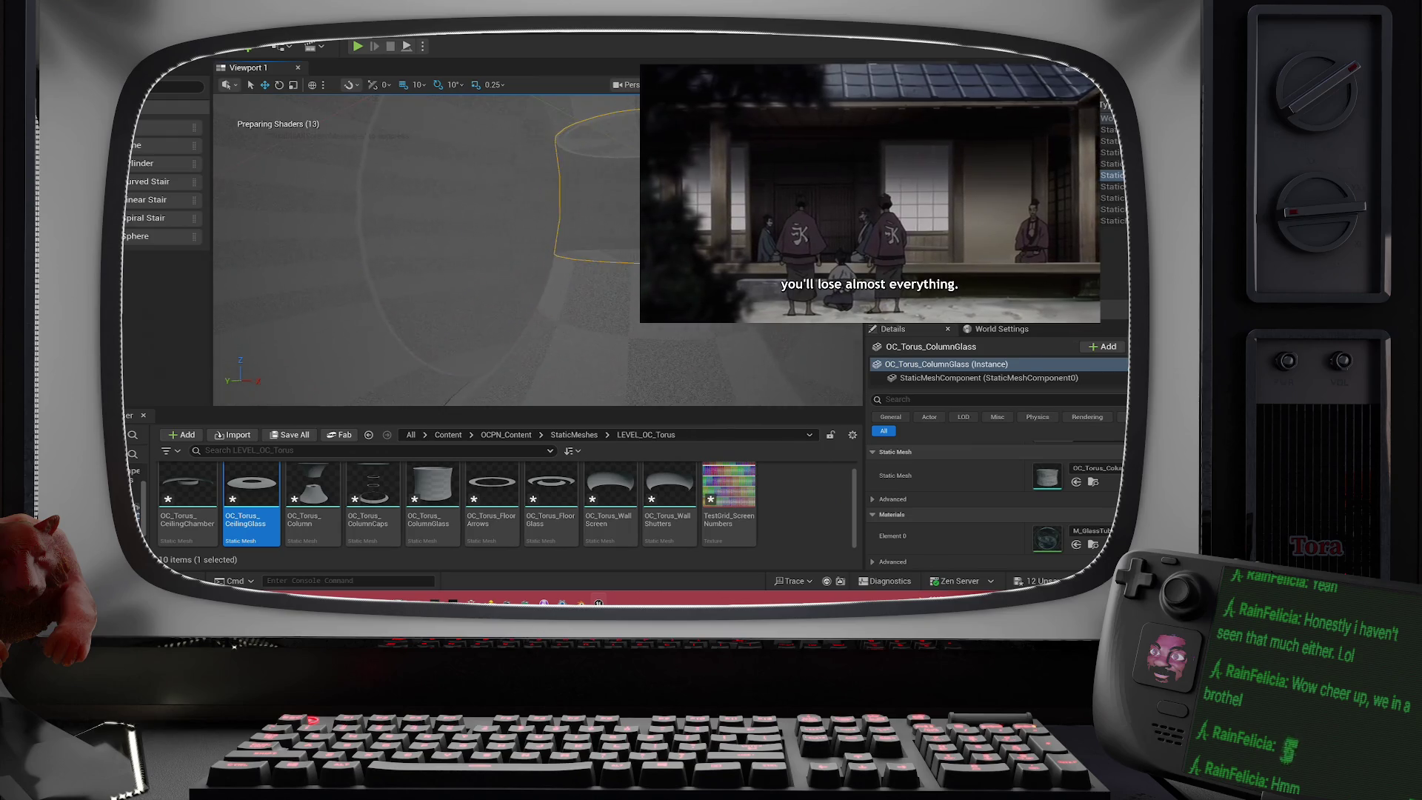
{"action": "scroll", "coordinate": [489, 251], "scroll_direction": "down", "scroll_amount": 5}
{"action": "left_click_drag", "start_coordinate": [489, 252], "coordinate": [488, 296]}
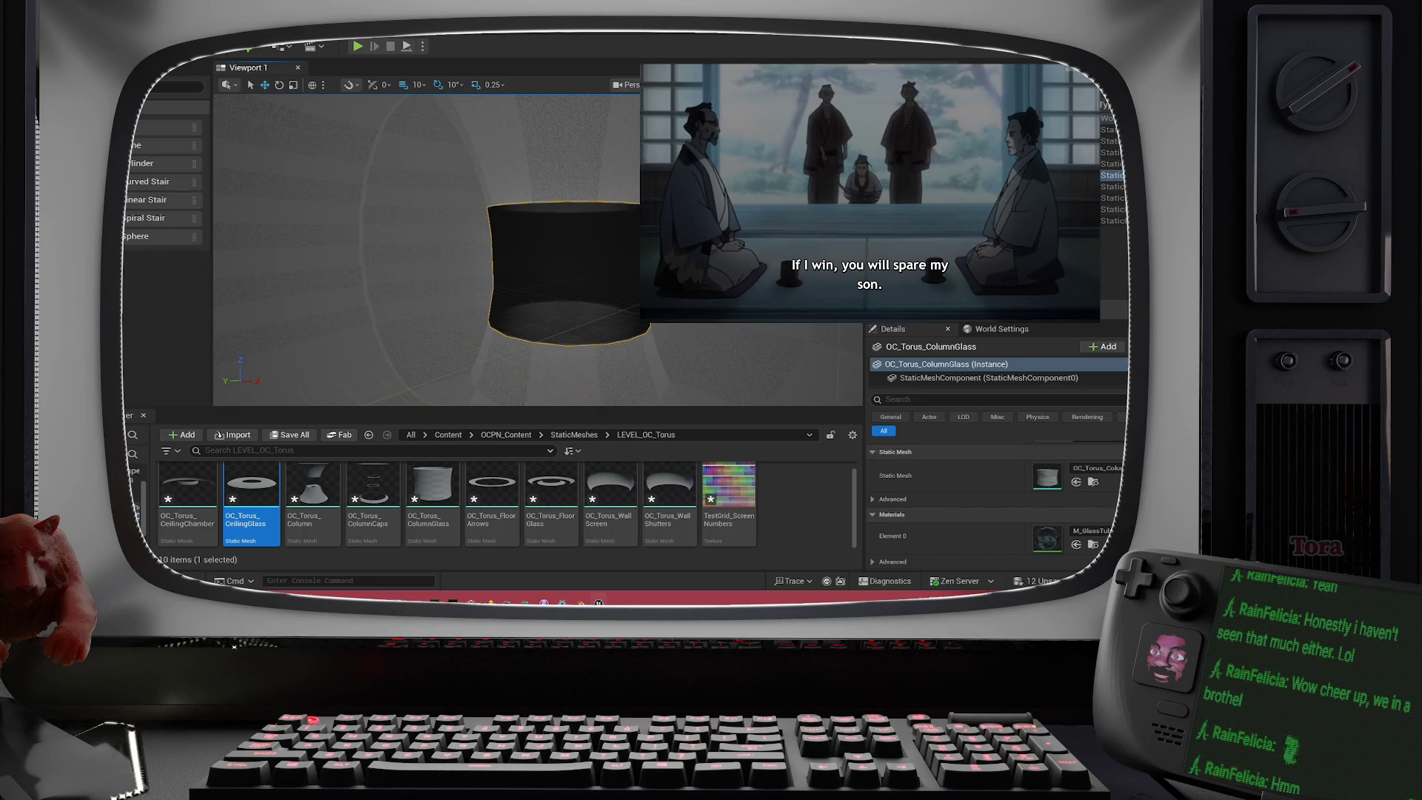
{"action": "left_click", "coordinate": [111, 148]}
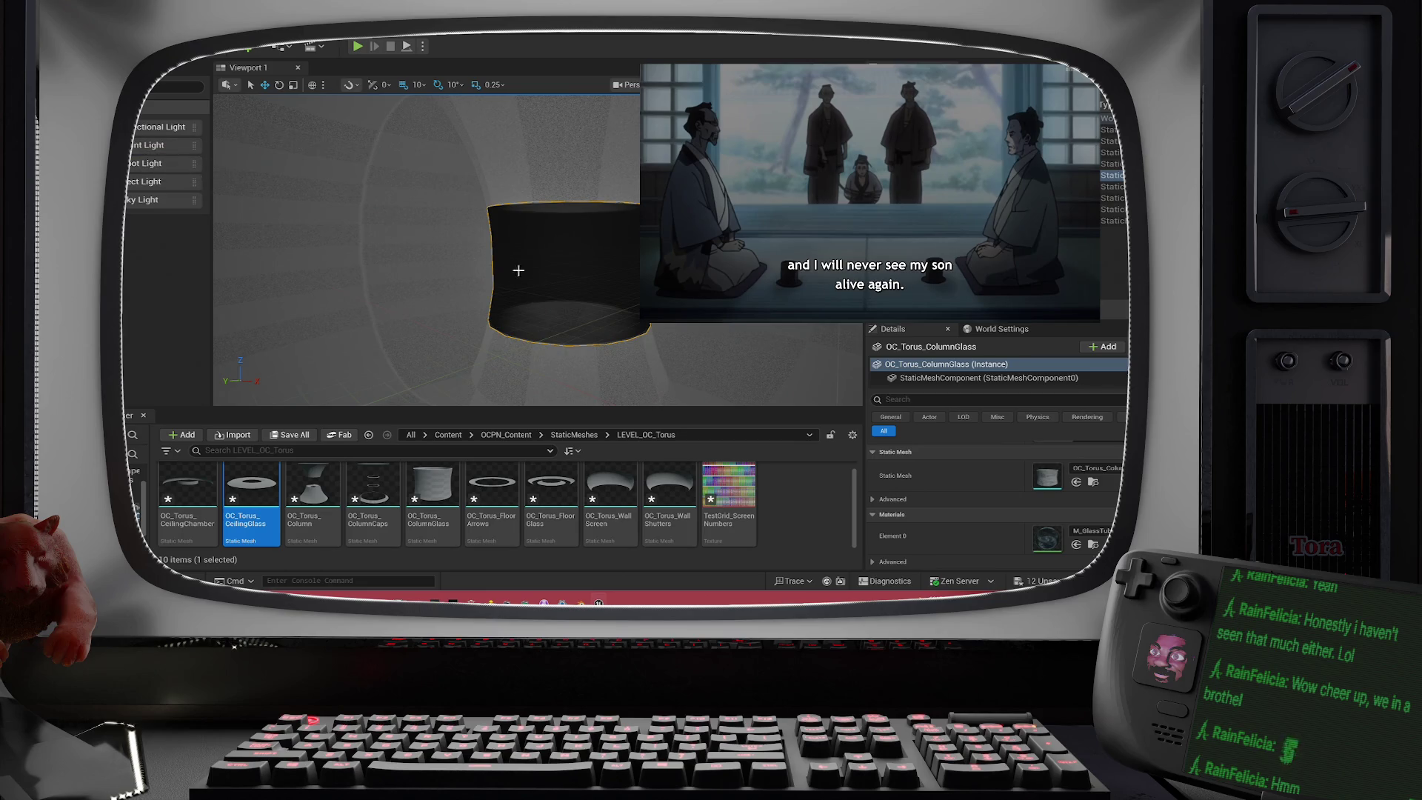
- Place a Point Light centred in the torus column with intensity 80 cd
{"action": "mouse_move", "coordinate": [173, 154]}
{"action": "left_mouse_down"}
{"action": "mouse_move", "coordinate": [223, 385]}
{"action": "mouse_move", "coordinate": [585, 385]}
{"action": "mouse_move", "coordinate": [555, 282]}
{"action": "mouse_move", "coordinate": [582, 256]}
{"action": "left_mouse_up"}
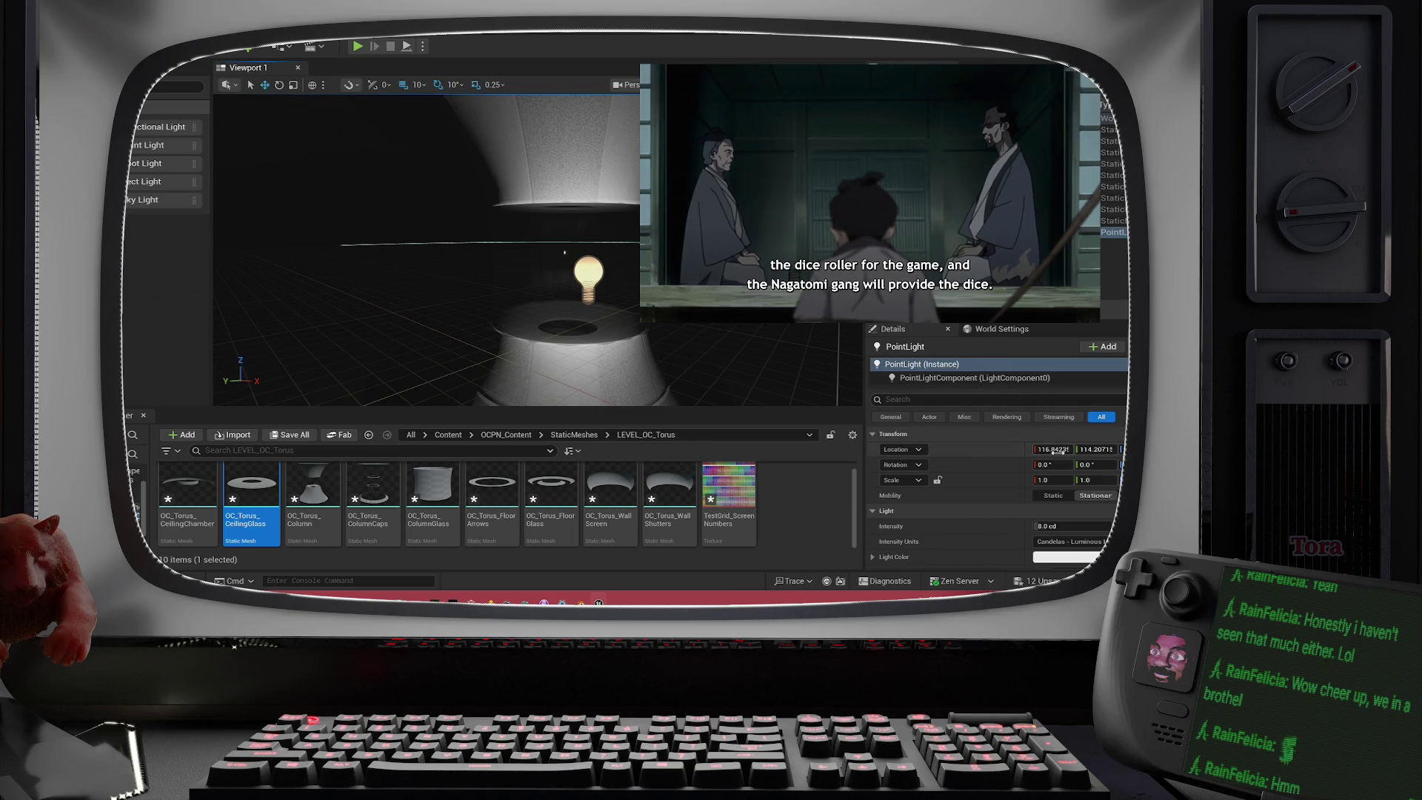
{"action": "type", "text": "0"}
{"action": "key", "text": "Return"}
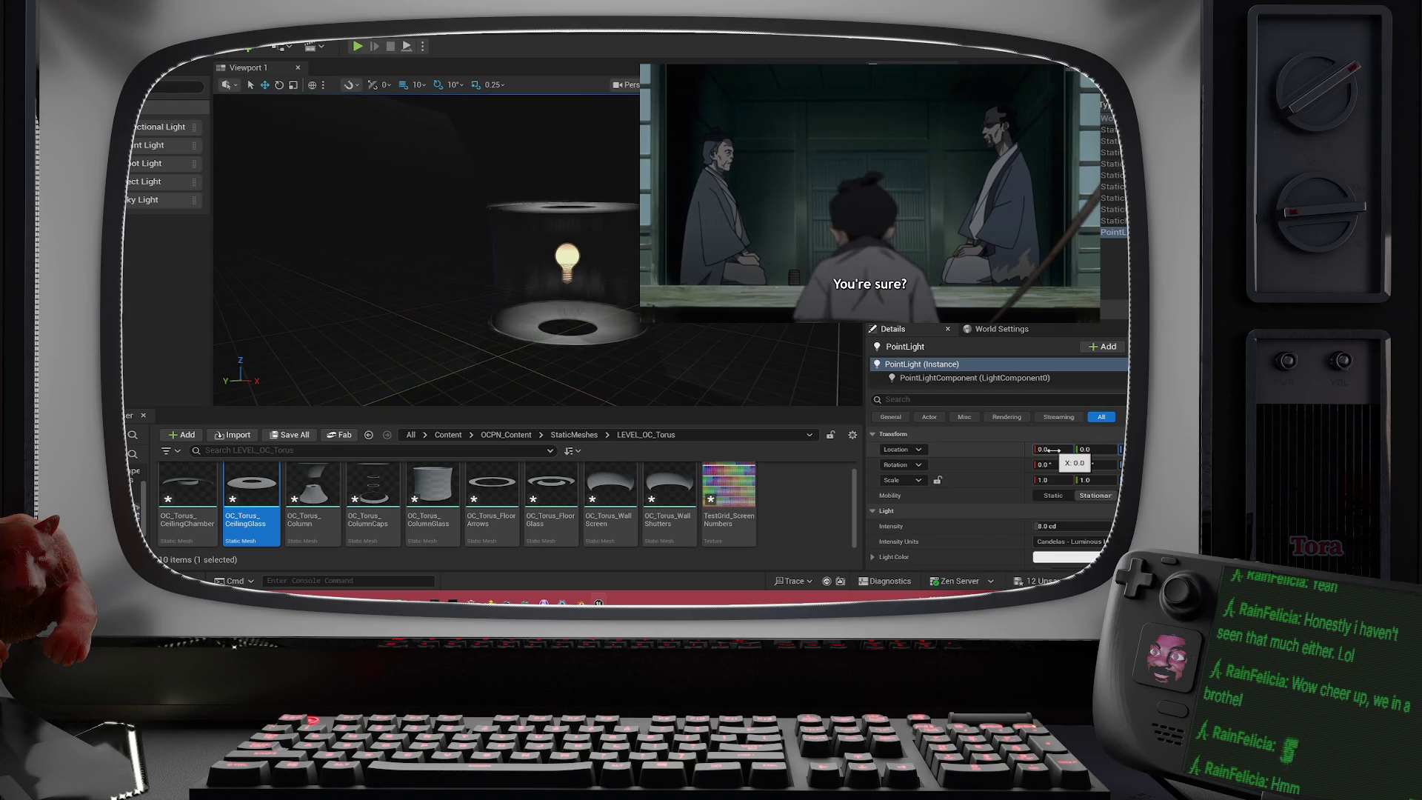
{"action": "mouse_move", "coordinate": [627, 316]}
{"action": "left_mouse_down"}
{"action": "mouse_move", "coordinate": [534, 337]}
{"action": "mouse_move", "coordinate": [634, 244]}
{"action": "mouse_move", "coordinate": [622, 268]}
{"action": "left_mouse_up"}
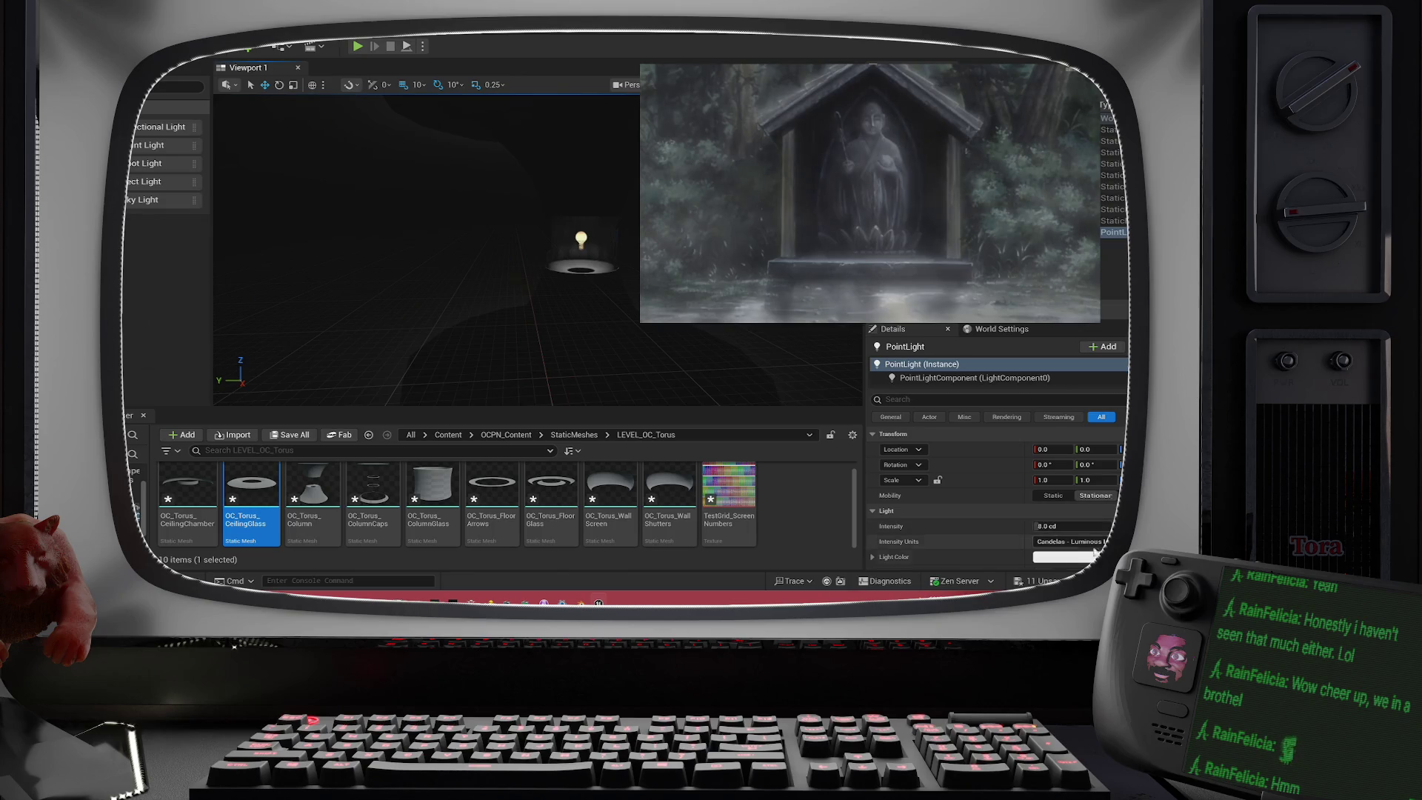
{"action": "type", "text": "80"}
{"action": "key", "text": "Return"}
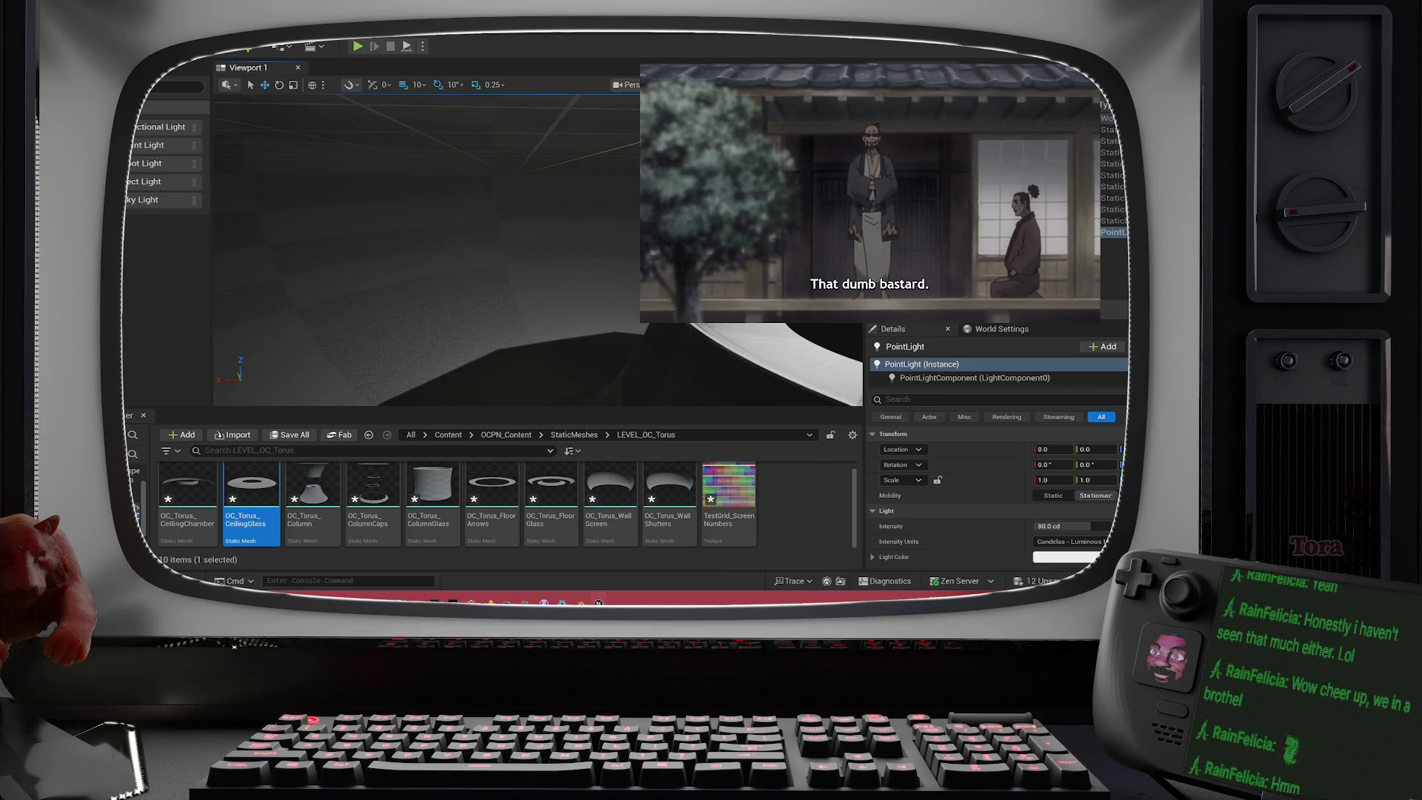
- Select the OC_Torus_ColumnGlass actor in the level and Outliner
{"action": "left_click", "coordinate": [800, 356]}
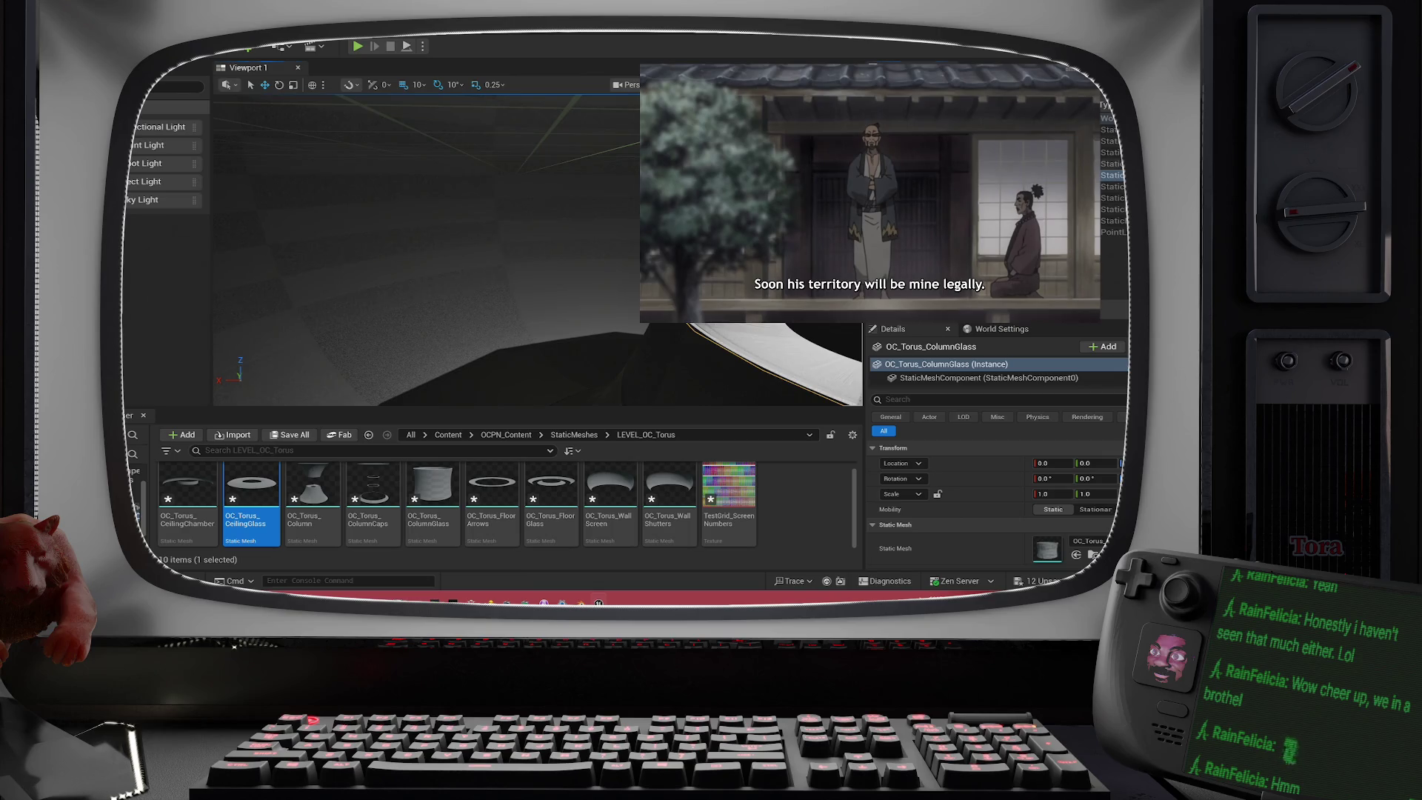
{"action": "double_click", "coordinate": [1111, 163]}
{"action": "double_click", "coordinate": [1111, 175]}
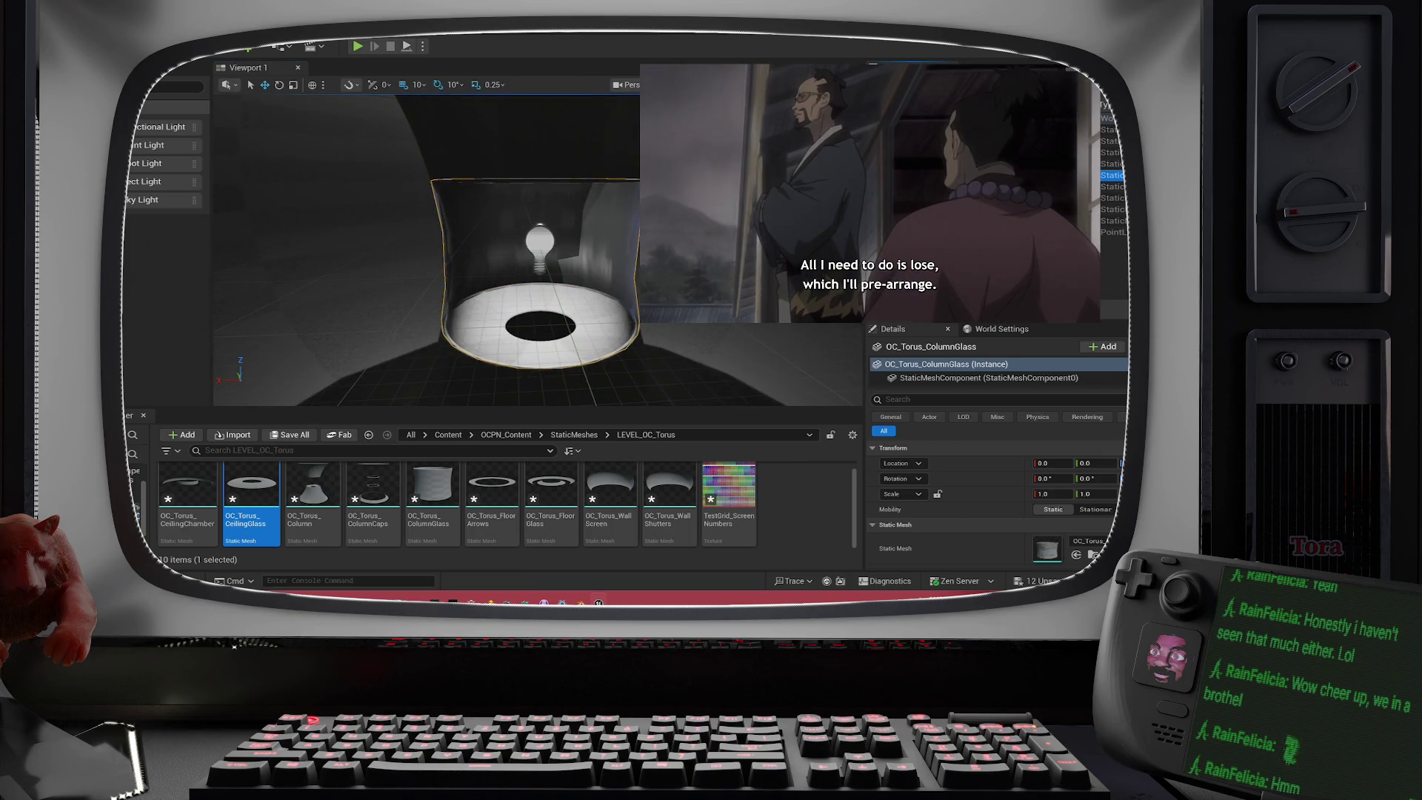
{"action": "right_click", "coordinate": [1111, 175]}
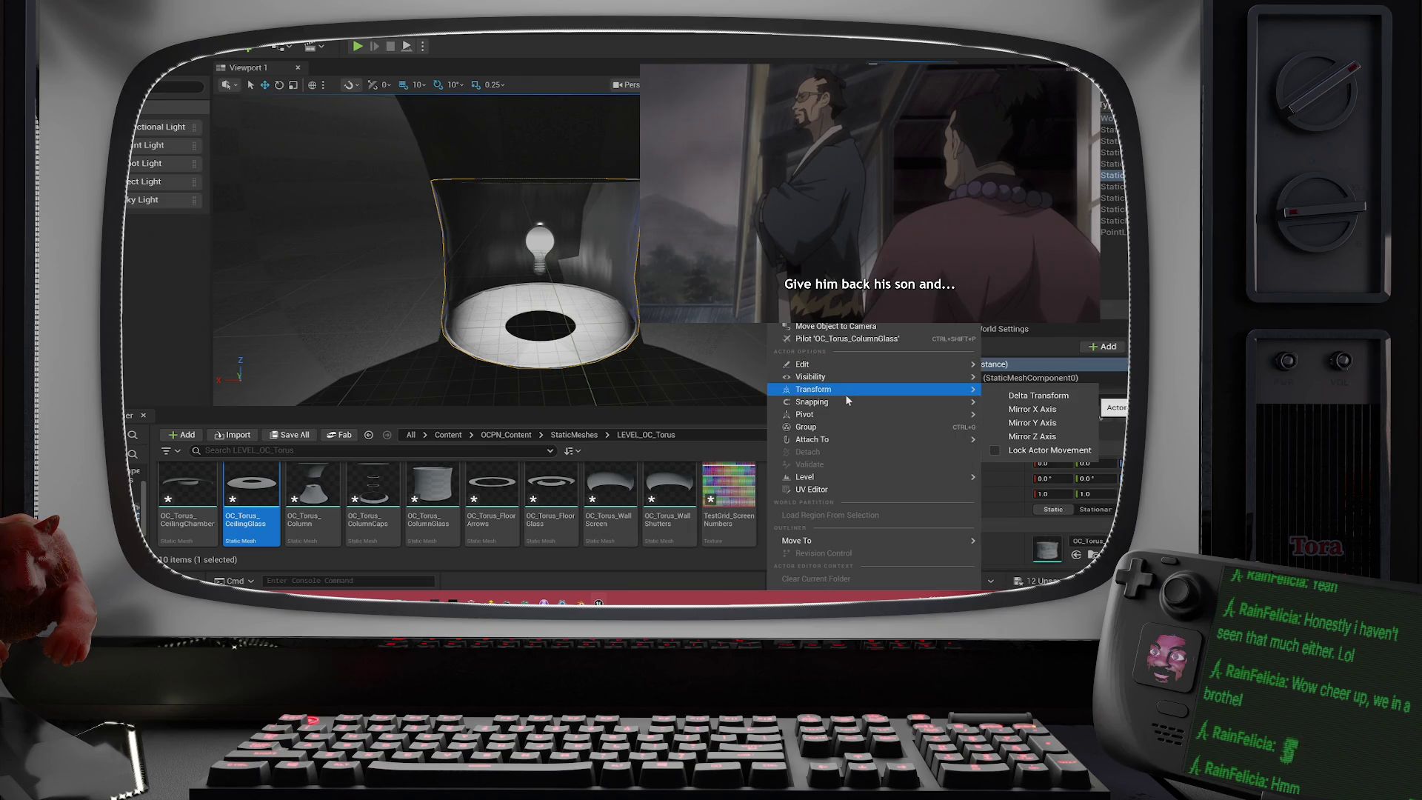
{"action": "mouse_move", "coordinate": [850, 364]}
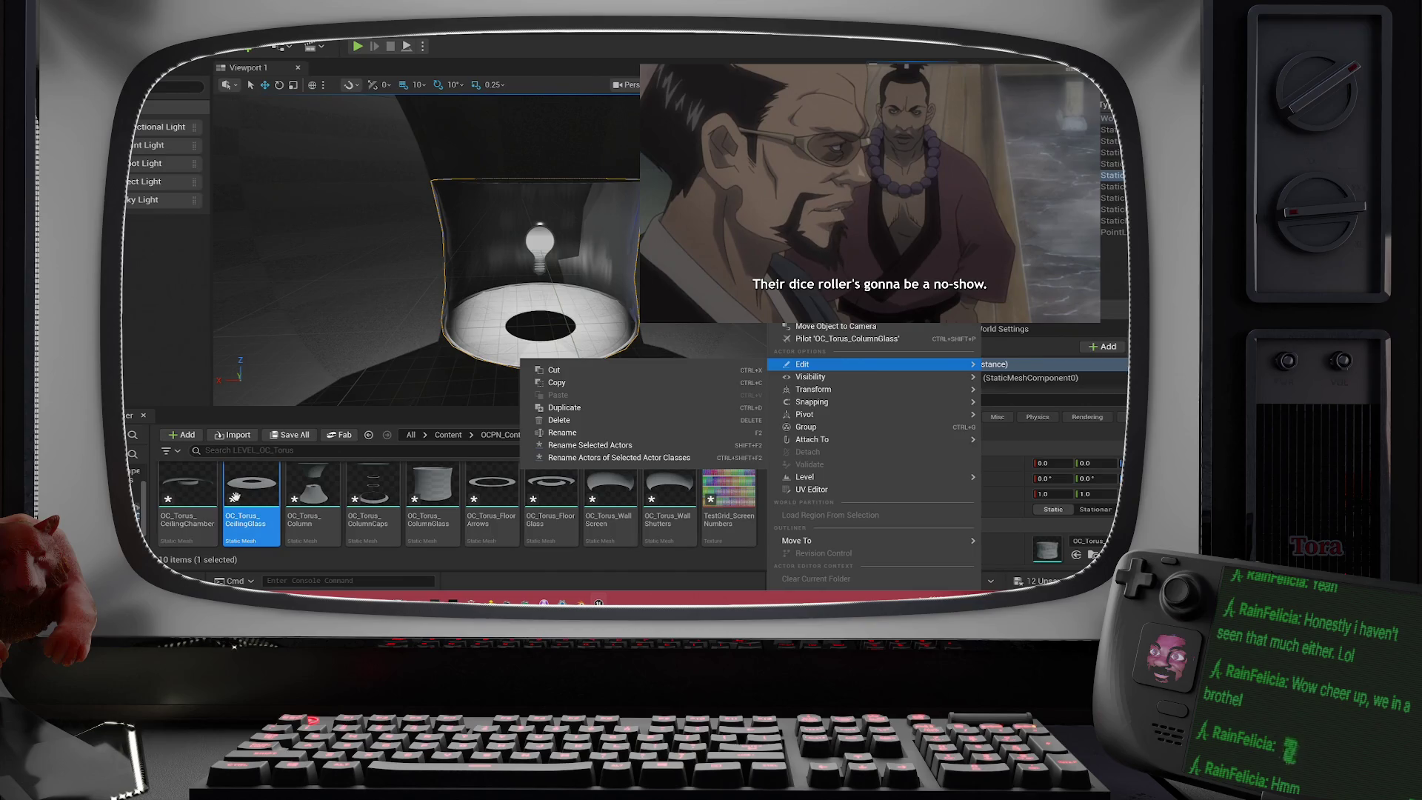
{"action": "left_click", "coordinate": [373, 487]}
- Open the OC_Torus_ColumnGlass mesh asset in the Static Mesh Editor
{"action": "left_click", "coordinate": [373, 487]}
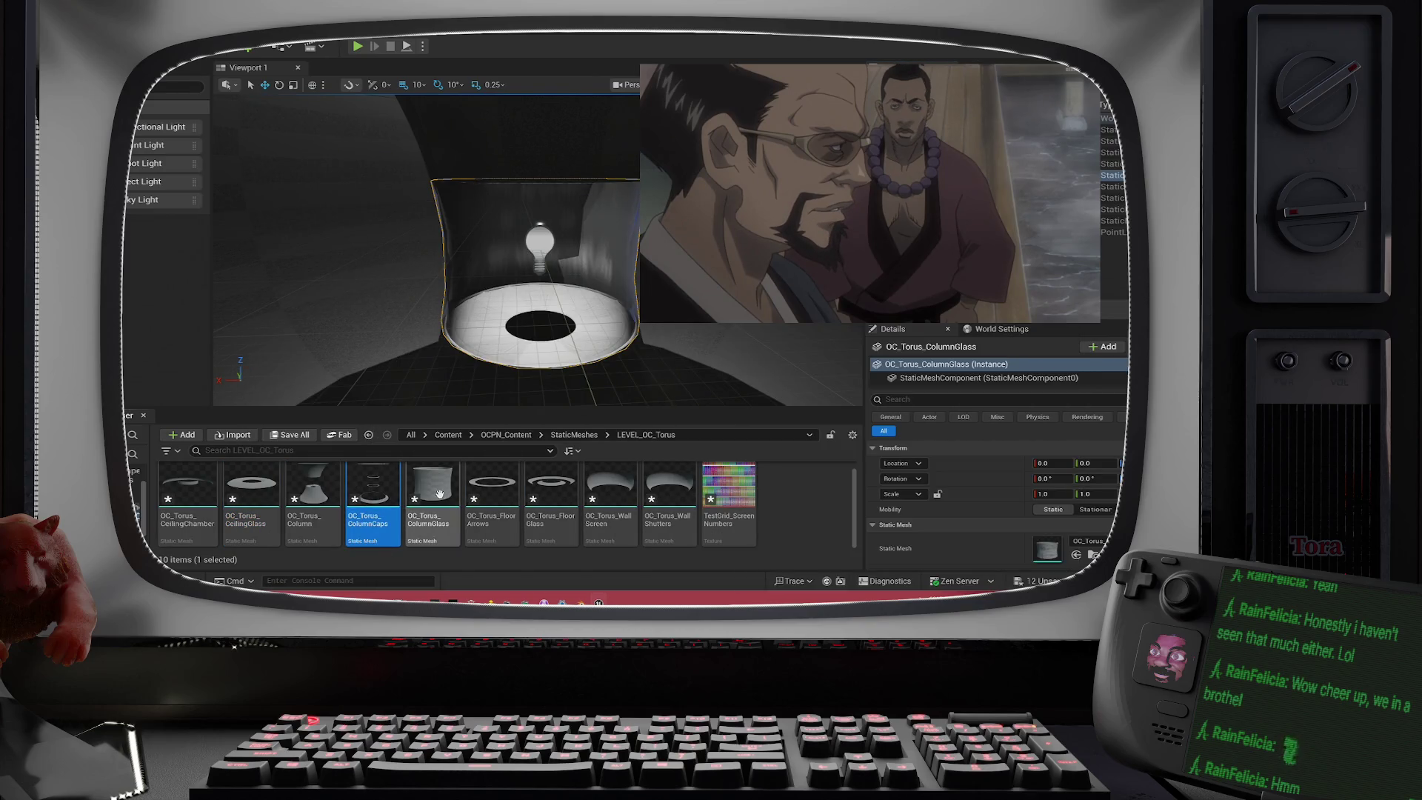
{"action": "left_click", "coordinate": [442, 500]}
{"action": "double_click", "coordinate": [442, 500]}
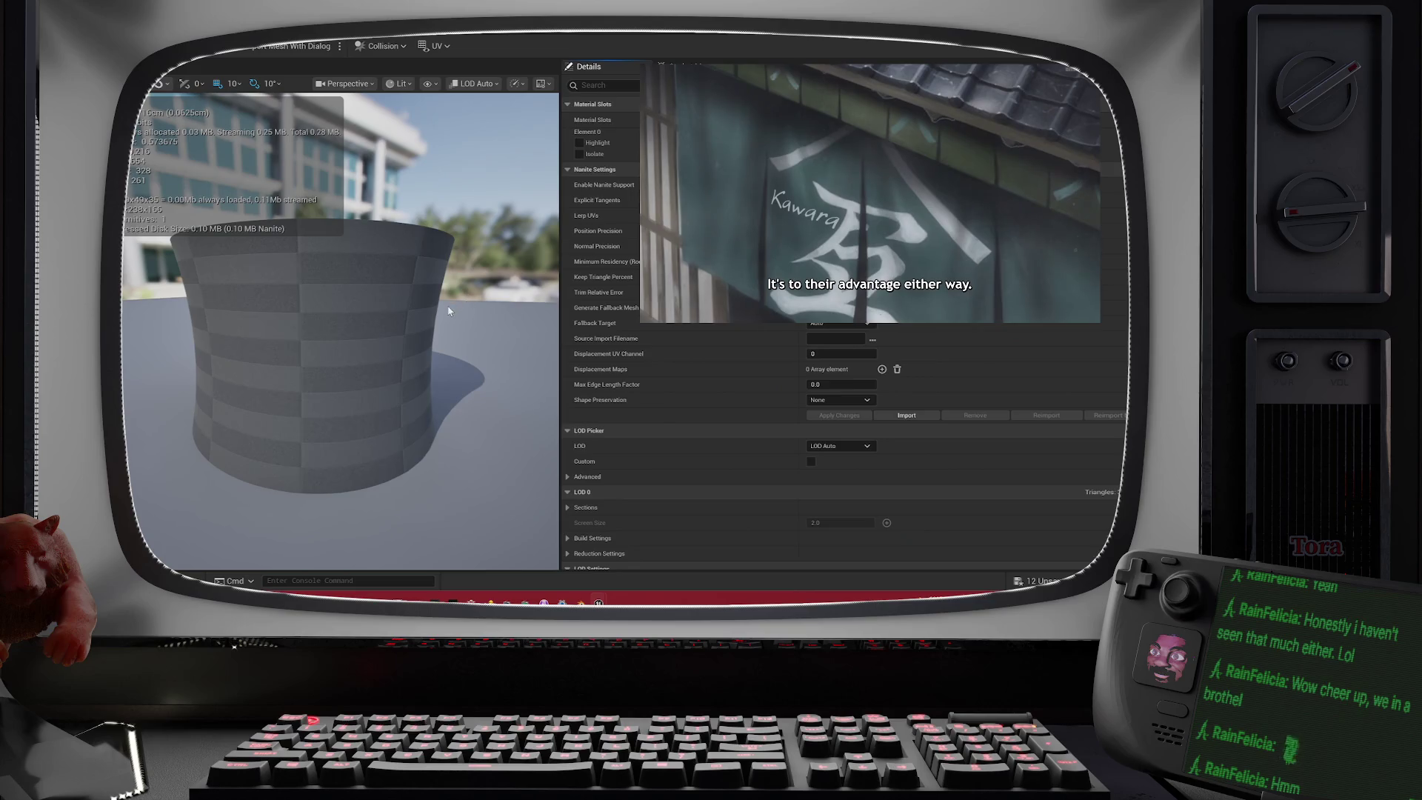
{"action": "mouse_move", "coordinate": [447, 304]}
{"action": "left_mouse_down"}
{"action": "mouse_move", "coordinate": [474, 356]}
{"action": "mouse_move", "coordinate": [474, 296]}
{"action": "mouse_move", "coordinate": [488, 318]}
{"action": "mouse_move", "coordinate": [508, 271]}
{"action": "left_mouse_up"}
{"action": "scroll", "coordinate": [845, 370], "scroll_direction": "down", "scroll_amount": 1}
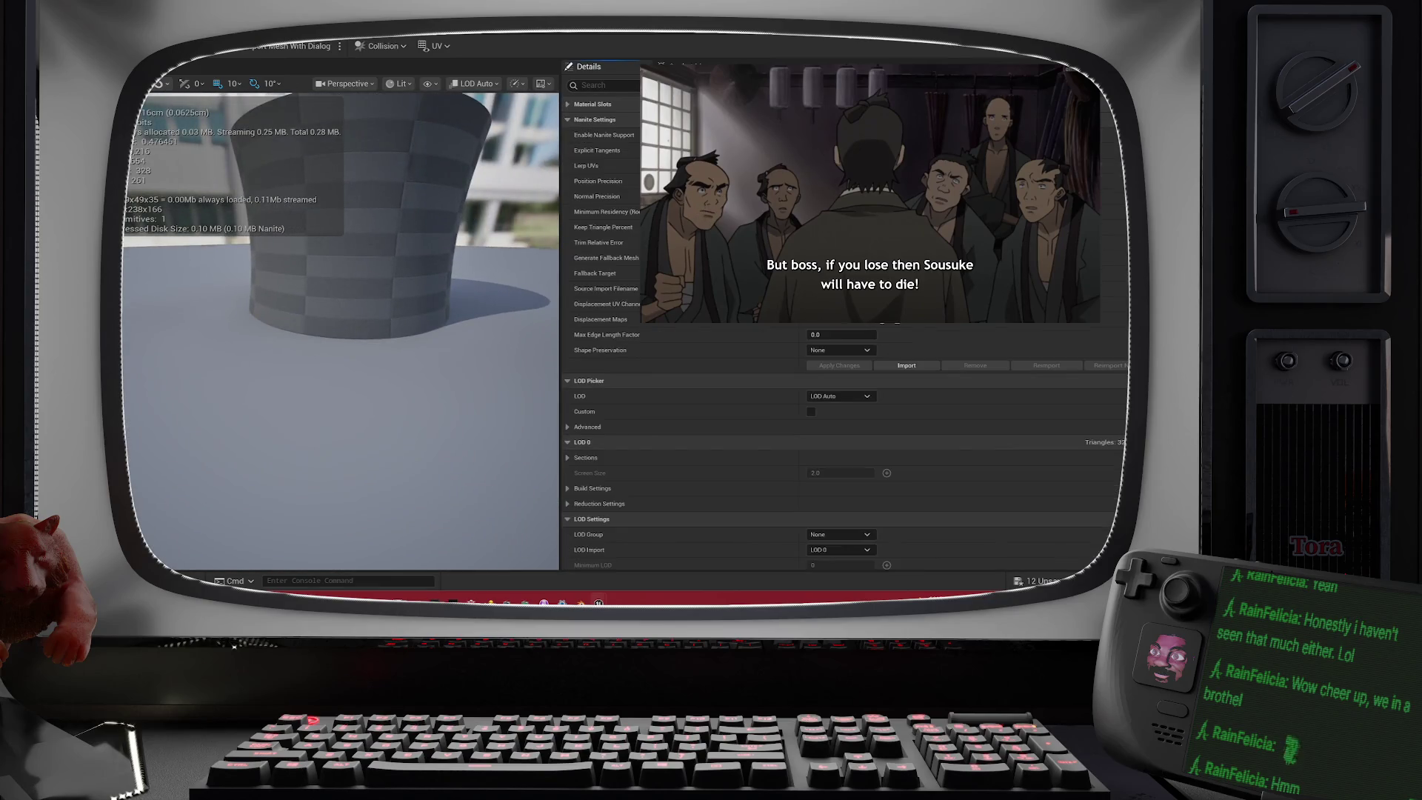
{"action": "left_click", "coordinate": [604, 85]}
{"action": "type", "text": "nani"}
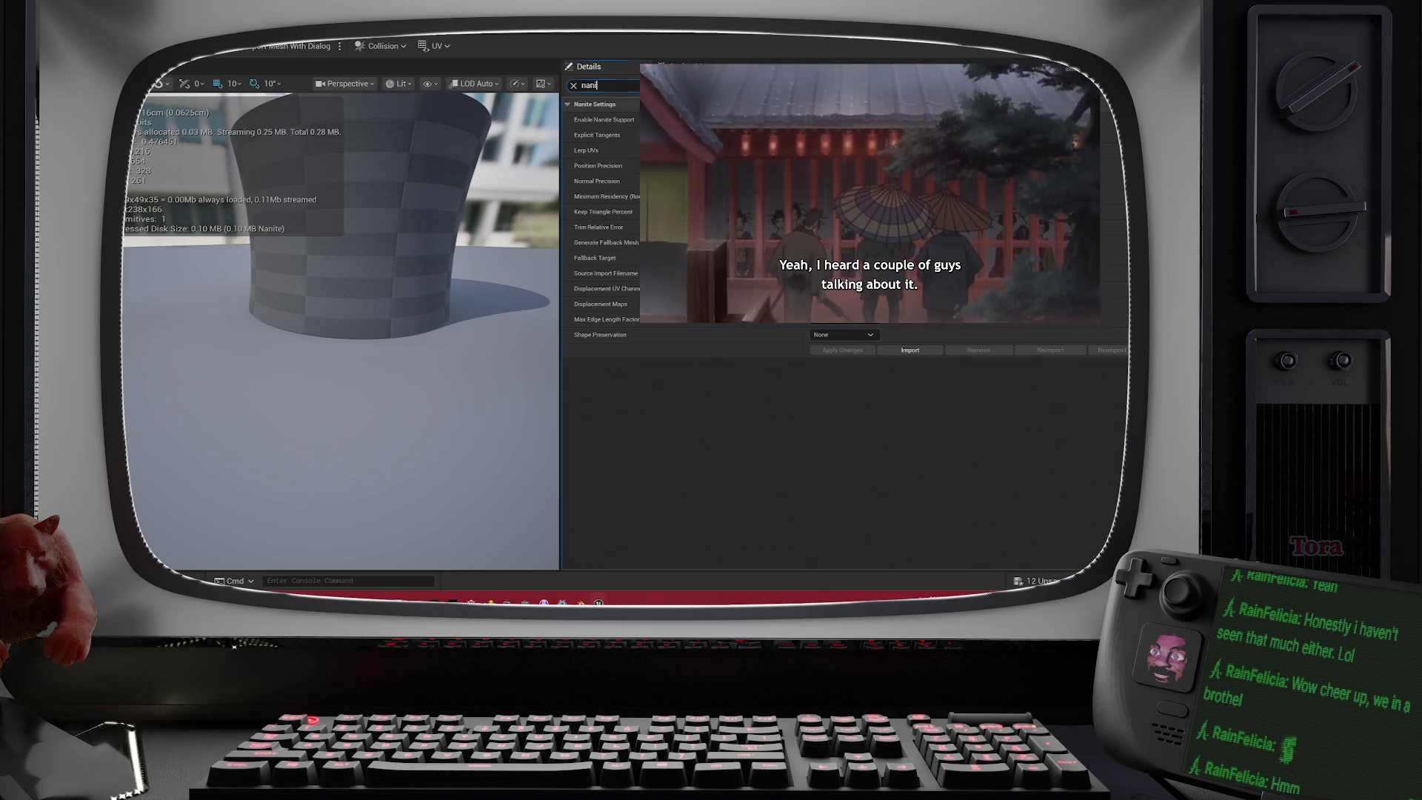
{"action": "key", "text": "f"}
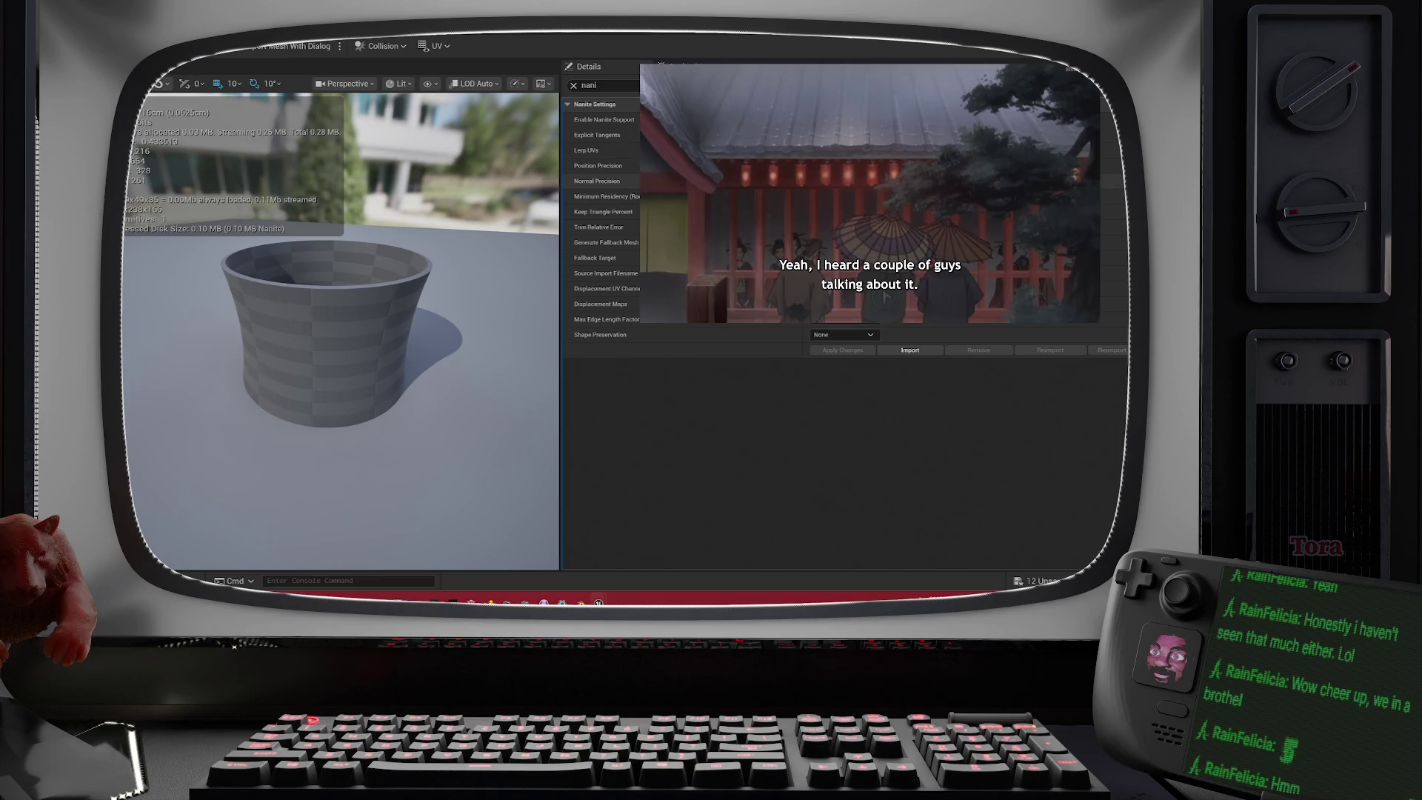
{"action": "left_click_drag", "start_coordinate": [341, 333], "coordinate": [281, 303]}
{"action": "mouse_move", "coordinate": [513, 162]}
{"action": "left_mouse_down"}
{"action": "mouse_move", "coordinate": [512, 185]}
{"action": "mouse_move", "coordinate": [513, 161]}
{"action": "left_mouse_up"}
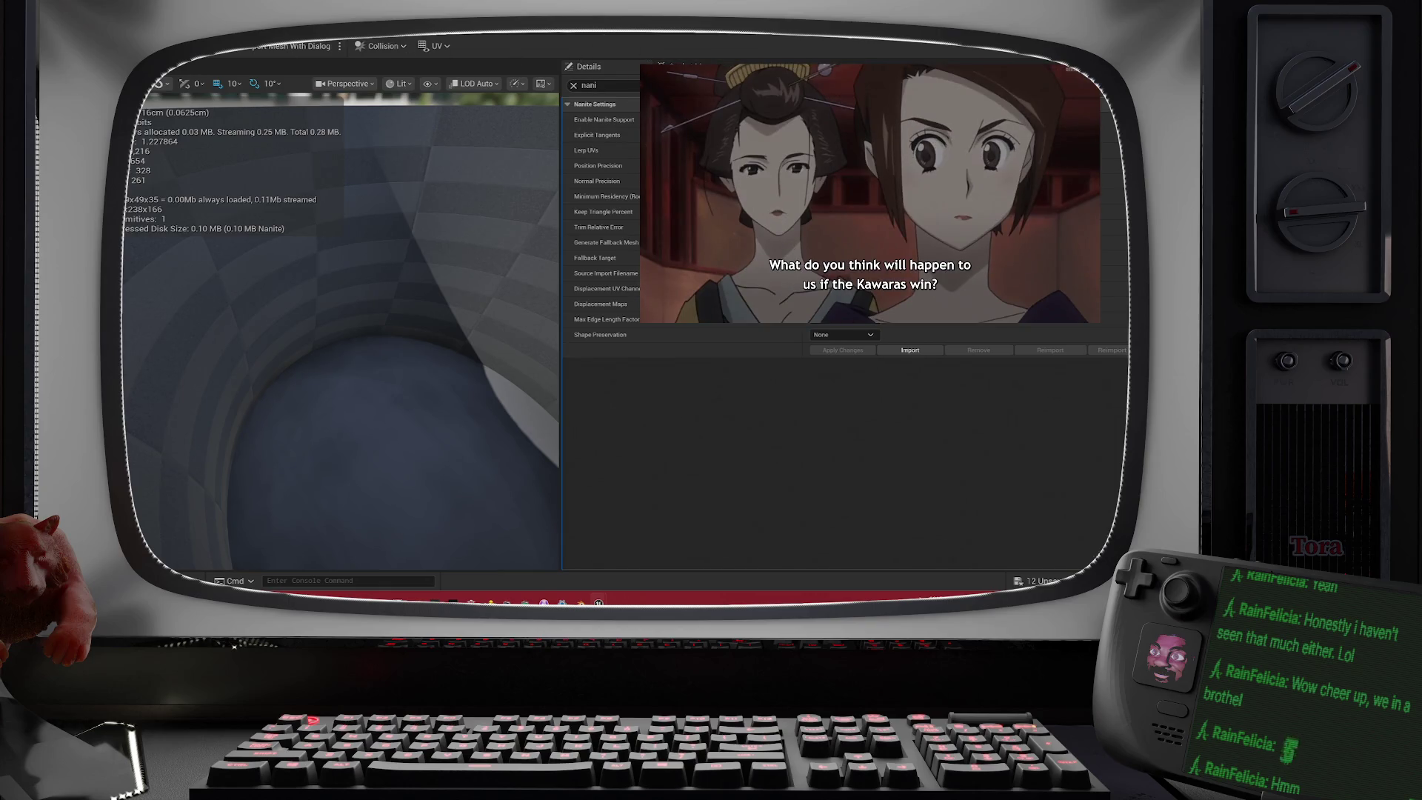
{"action": "key", "text": "alt+Tab"}
{"action": "mouse_move", "coordinate": [519, 245]}
{"action": "left_mouse_down"}
{"action": "mouse_move", "coordinate": [519, 215]}
{"action": "mouse_move", "coordinate": [519, 237]}
{"action": "mouse_move", "coordinate": [518, 215]}
{"action": "mouse_move", "coordinate": [503, 241]}
{"action": "mouse_move", "coordinate": [489, 237]}
{"action": "left_mouse_up"}
{"action": "key", "text": "f"}
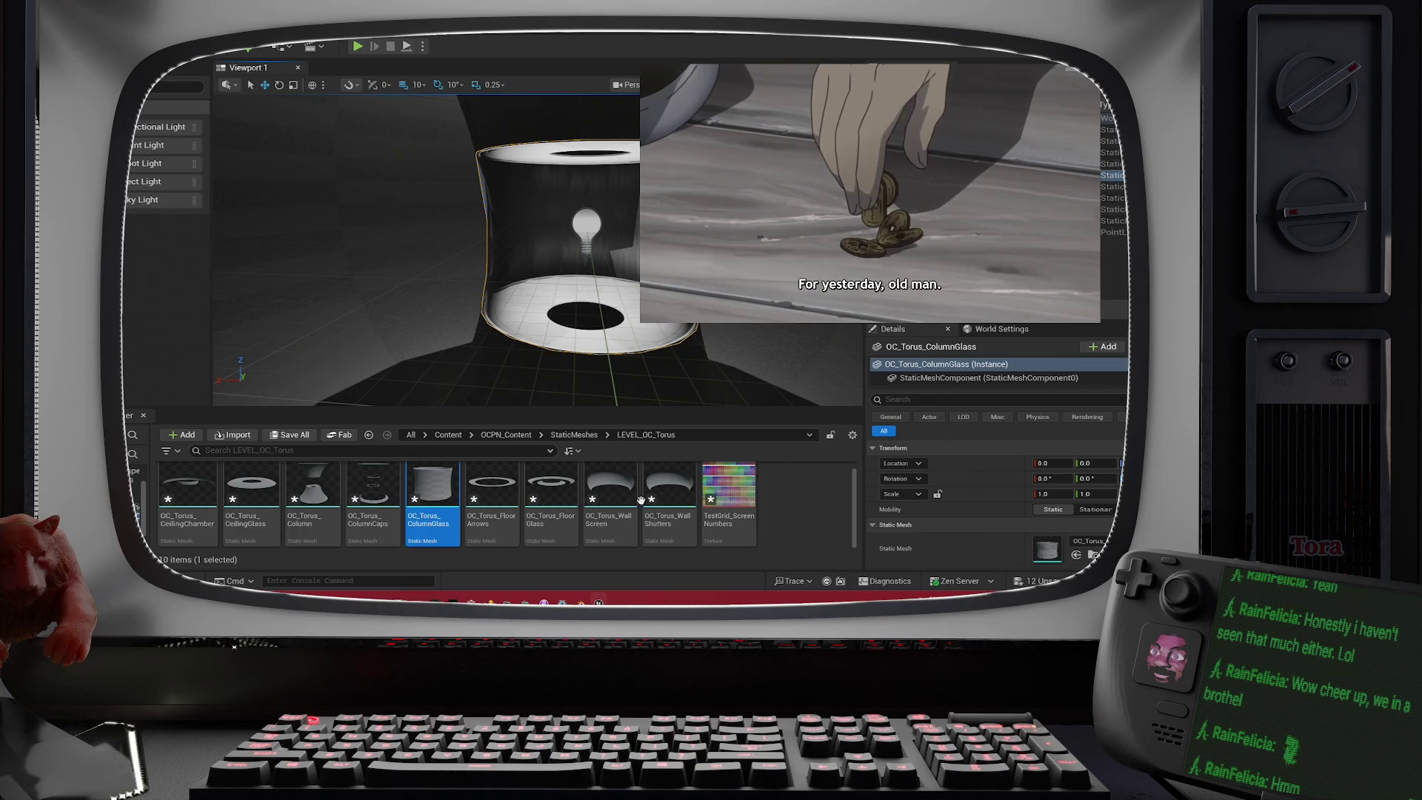
{"action": "scroll", "coordinate": [598, 296], "scroll_direction": "down", "scroll_amount": 3}
{"action": "left_click", "coordinate": [598, 296]}
{"action": "key", "text": "f"}
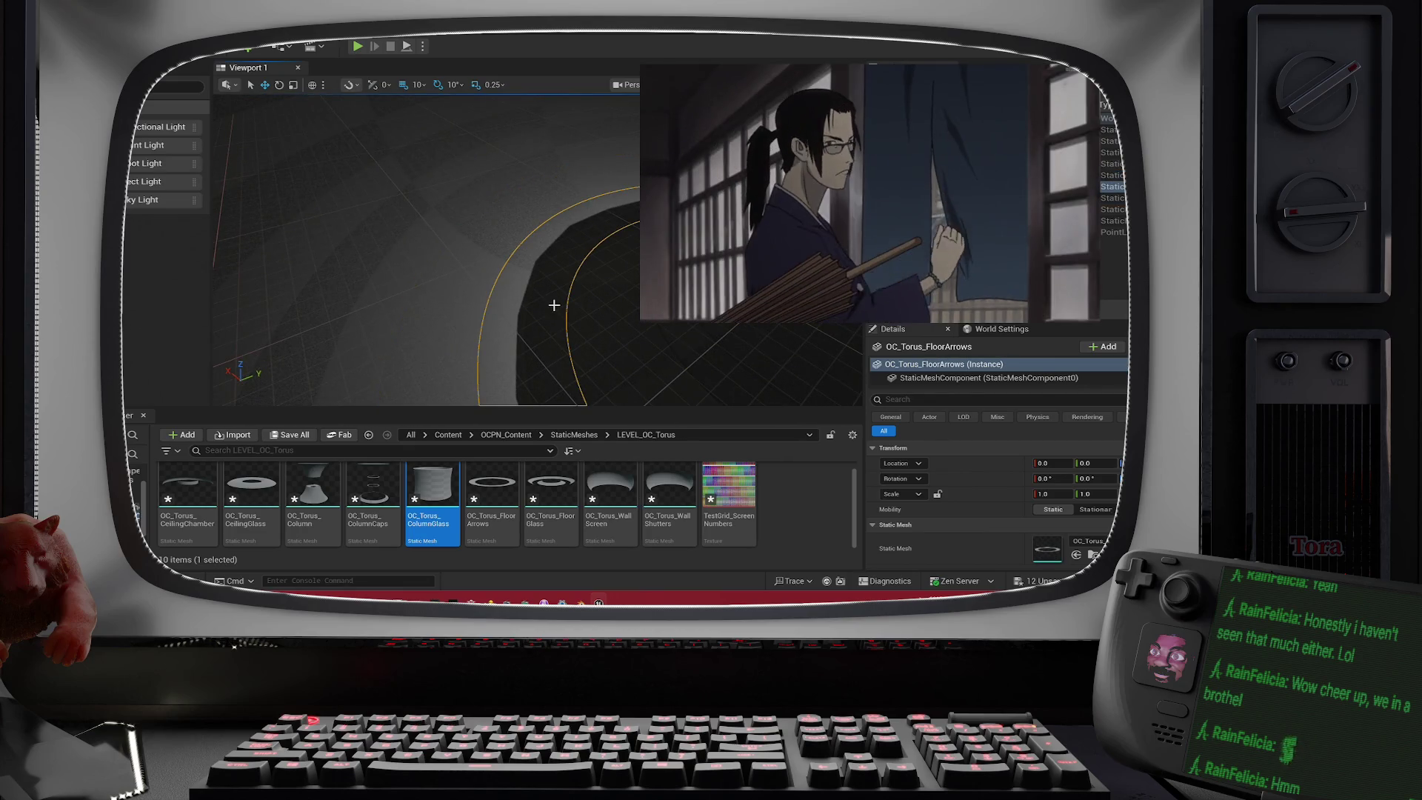
{"action": "left_click", "coordinate": [555, 306]}
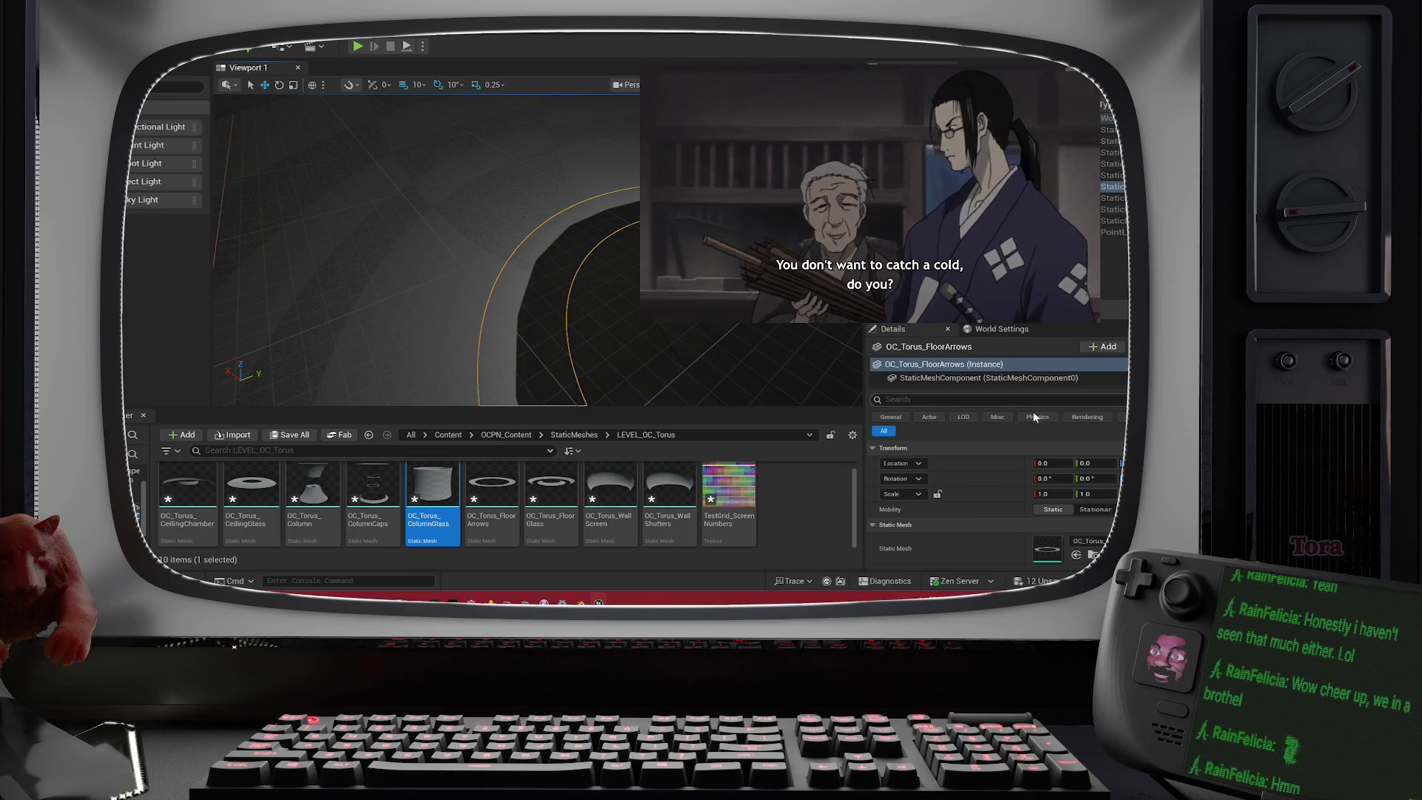
{"action": "scroll", "coordinate": [992, 511], "scroll_direction": "down", "scroll_amount": 2}
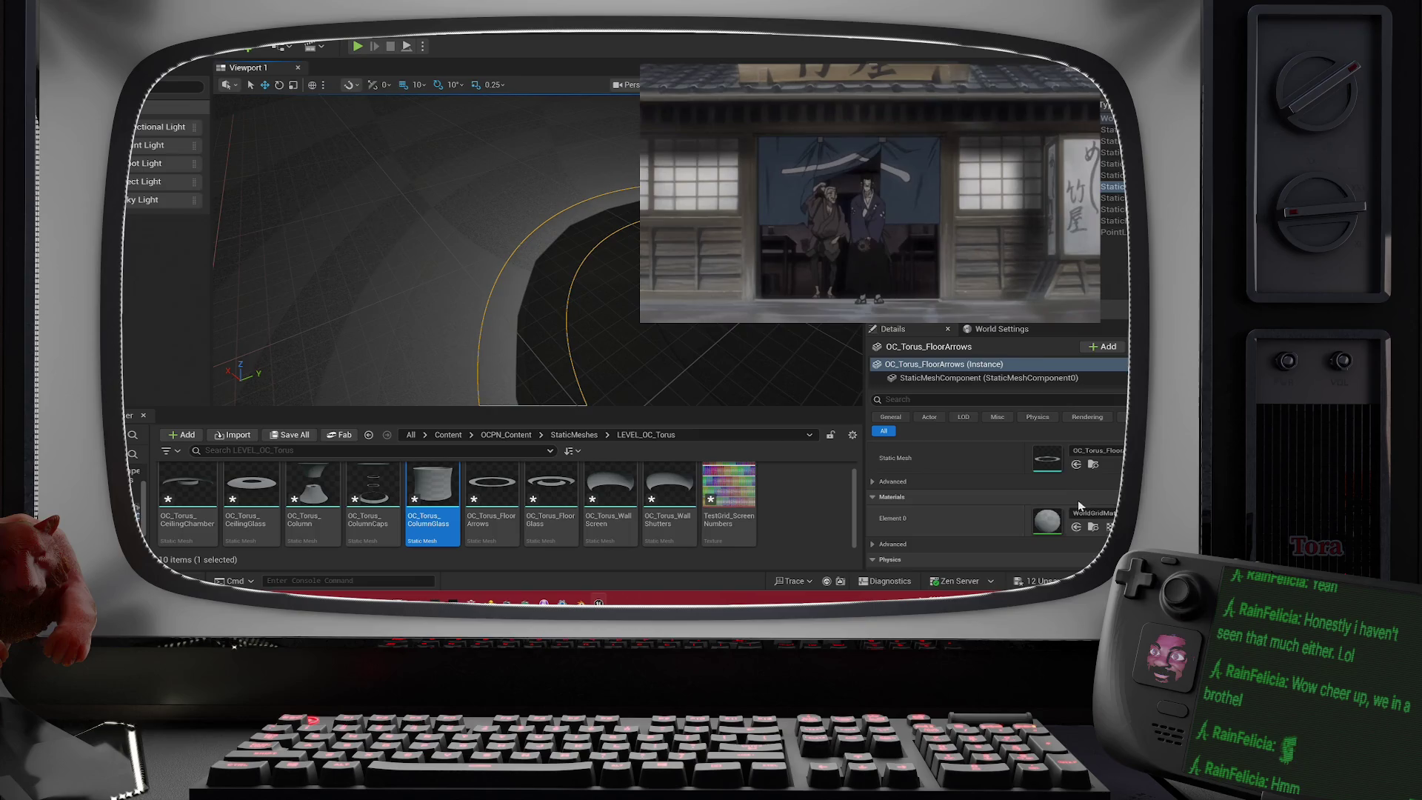
{"action": "left_click", "coordinate": [1074, 513]}
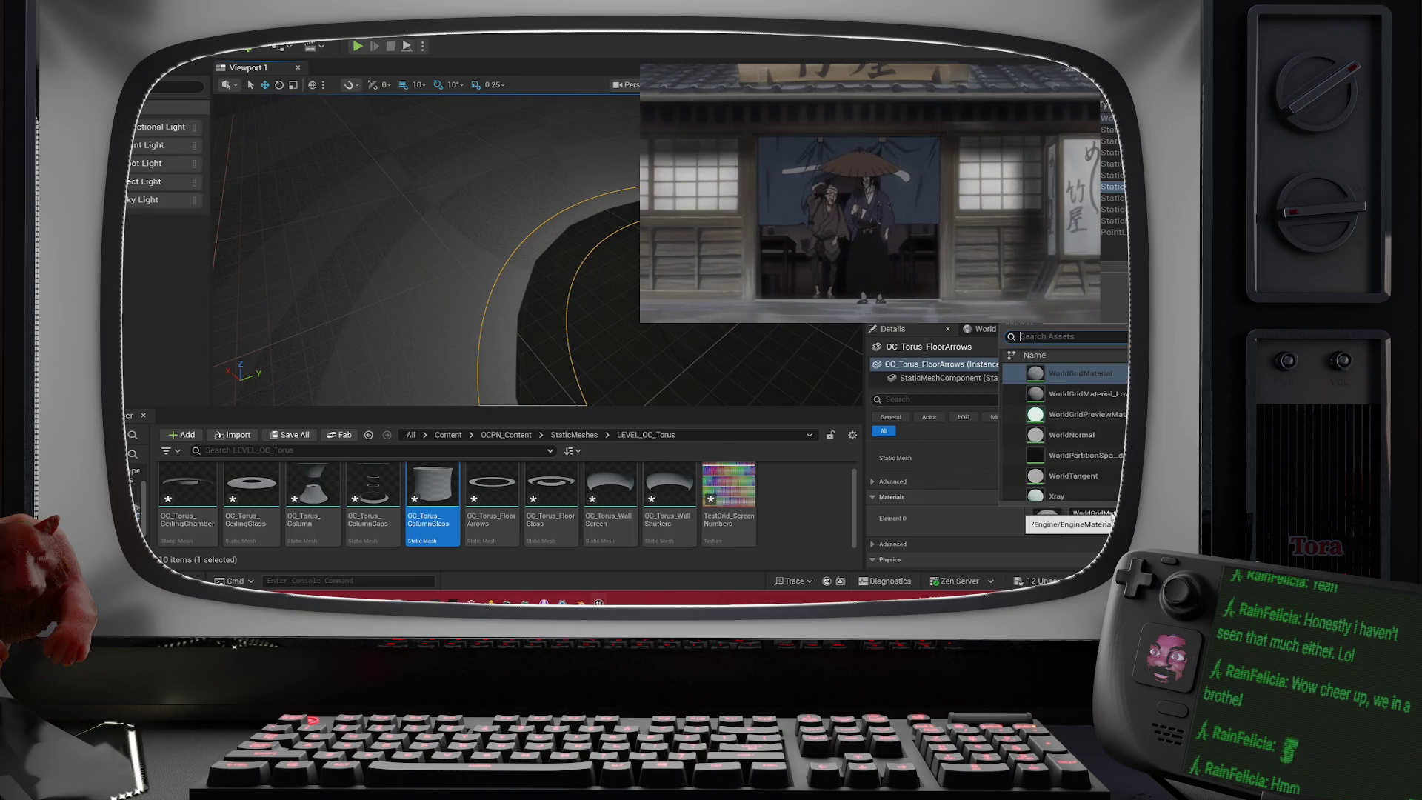
{"action": "type", "text": "floor"}
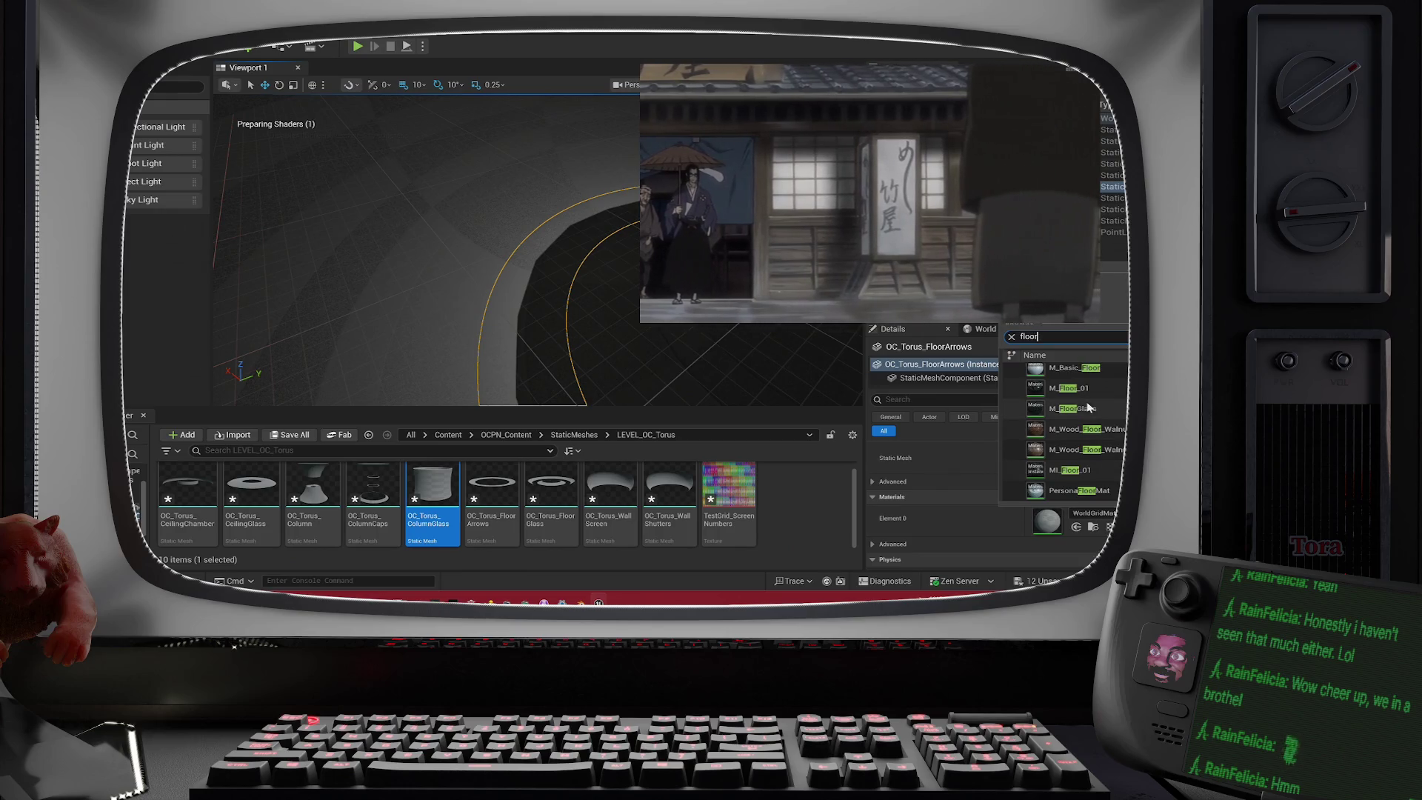
{"action": "key", "text": "Escape"}
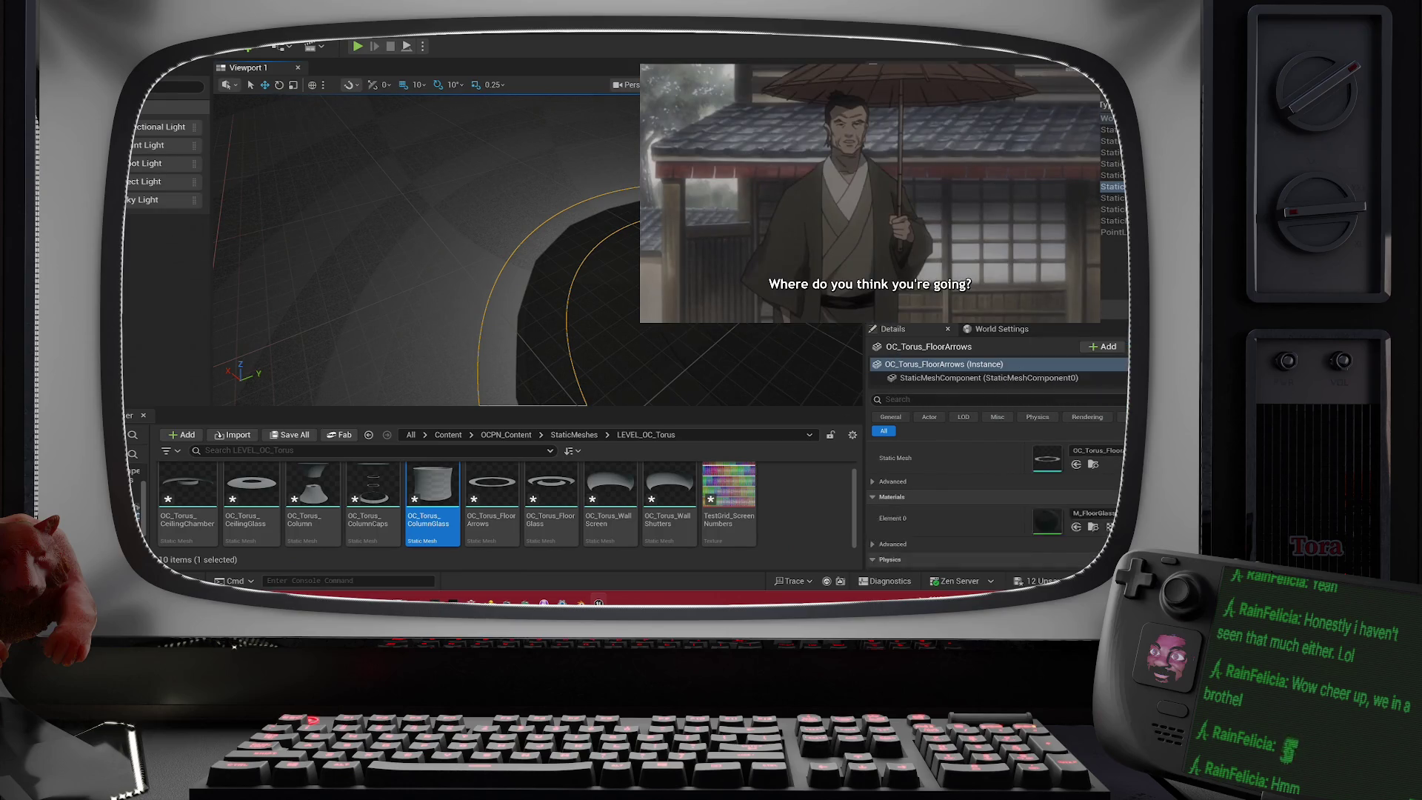
{"action": "scroll", "coordinate": [426, 250], "scroll_direction": "up", "scroll_amount": 5}
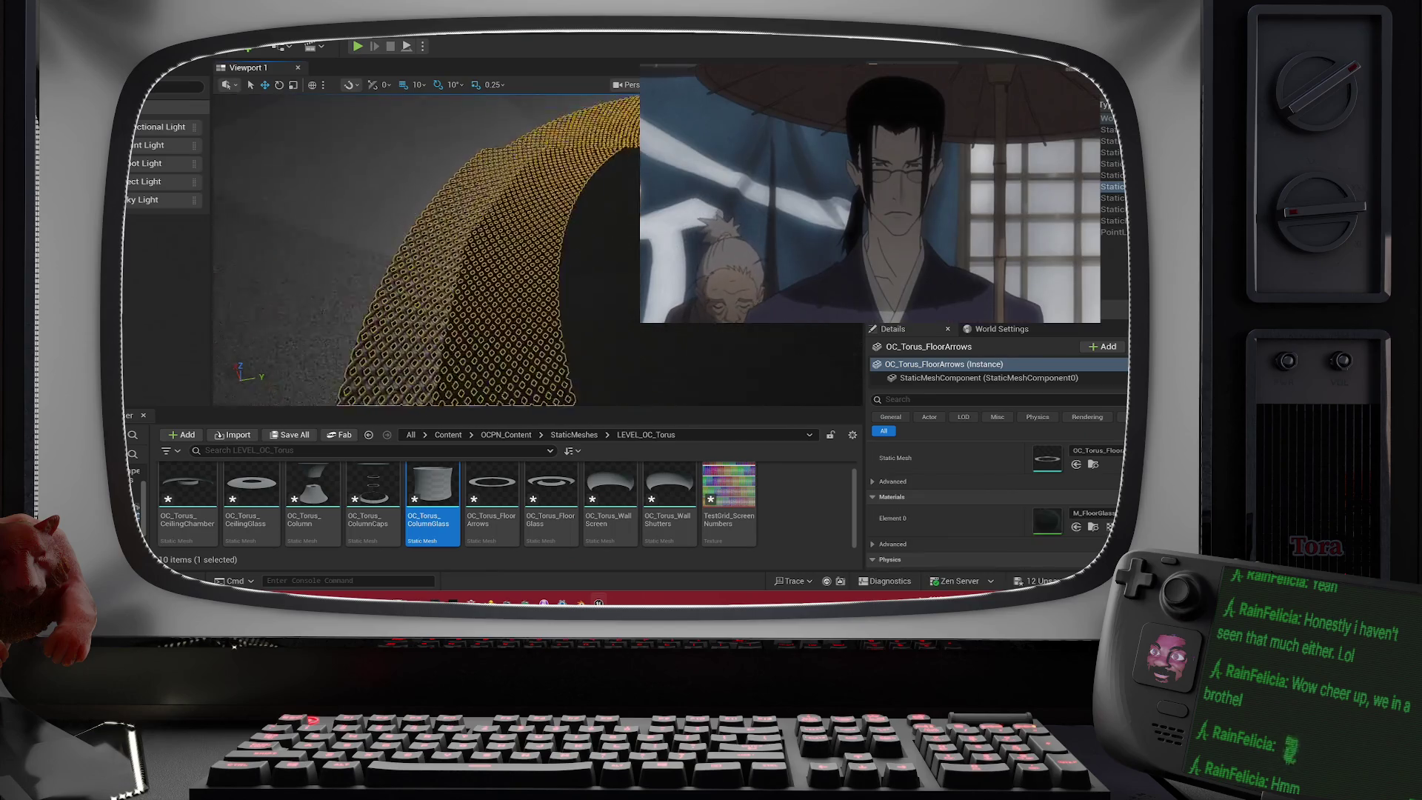
{"action": "scroll", "coordinate": [426, 250], "scroll_direction": "down", "scroll_amount": 3}
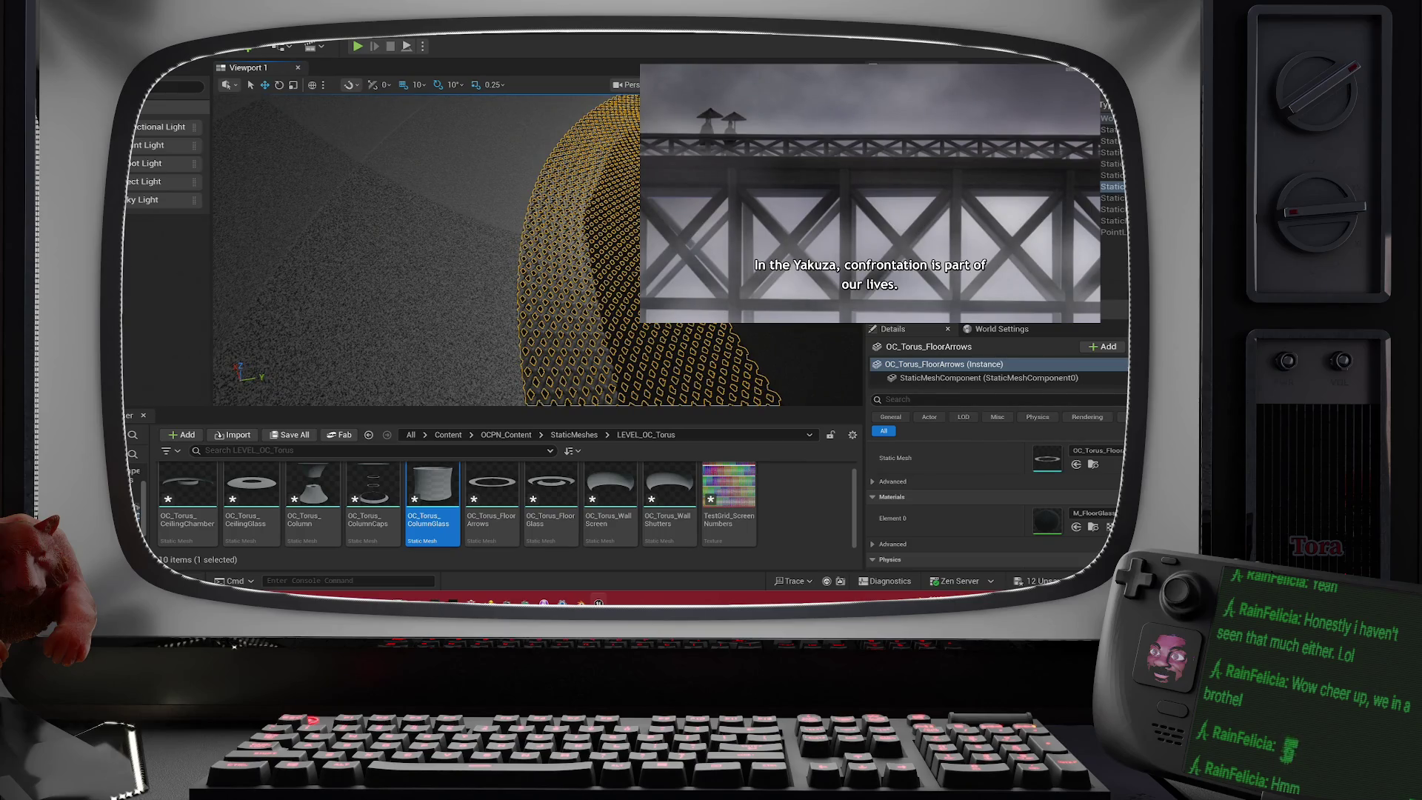
{"action": "scroll", "coordinate": [426, 250], "scroll_direction": "up", "scroll_amount": 4}
{"action": "scroll", "coordinate": [426, 250], "scroll_direction": "up", "scroll_amount": 3}
{"action": "scroll", "coordinate": [426, 249], "scroll_direction": "down", "scroll_amount": 4}
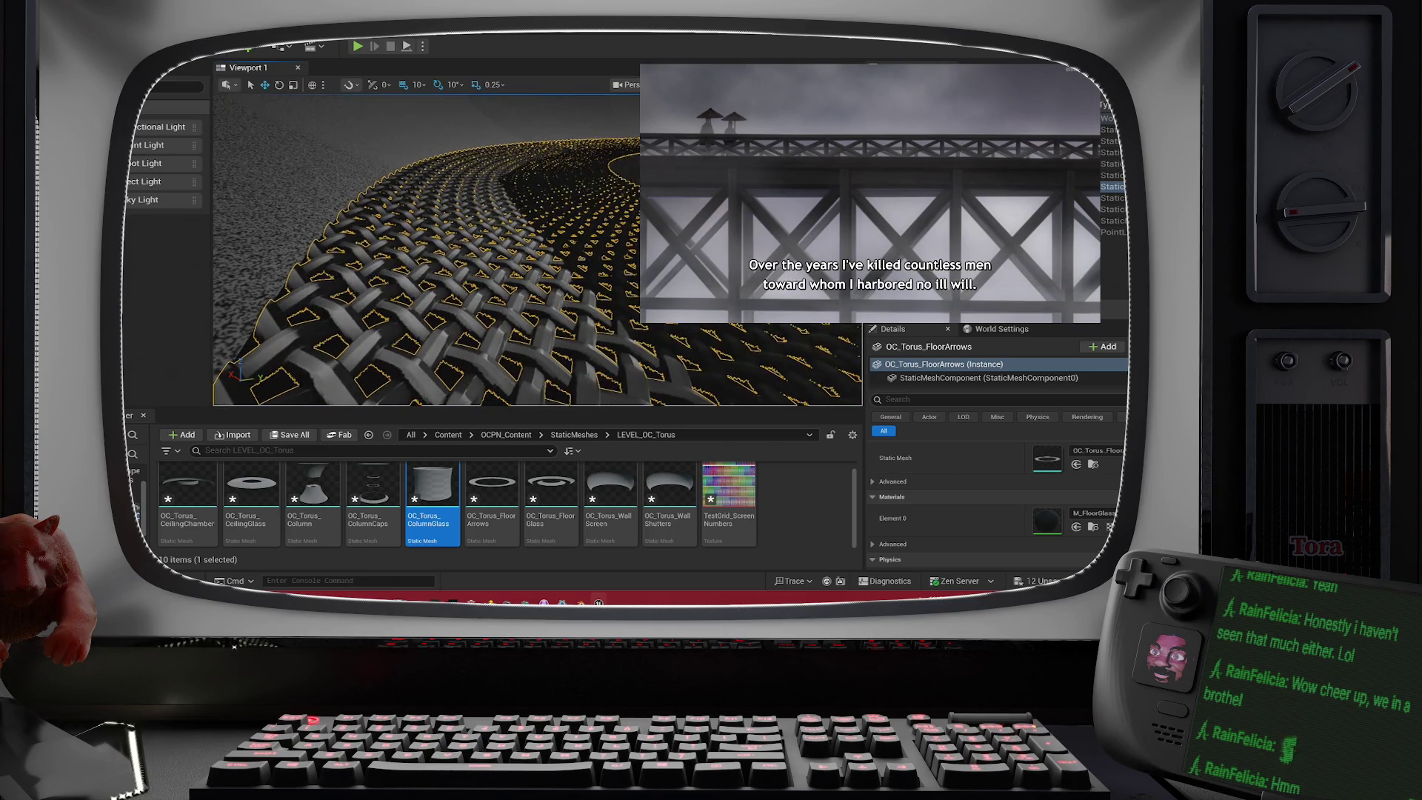
{"action": "left_click", "coordinate": [425, 249]}
{"action": "scroll", "coordinate": [632, 301], "scroll_direction": "up", "scroll_amount": 2}
{"action": "key", "text": "g"}
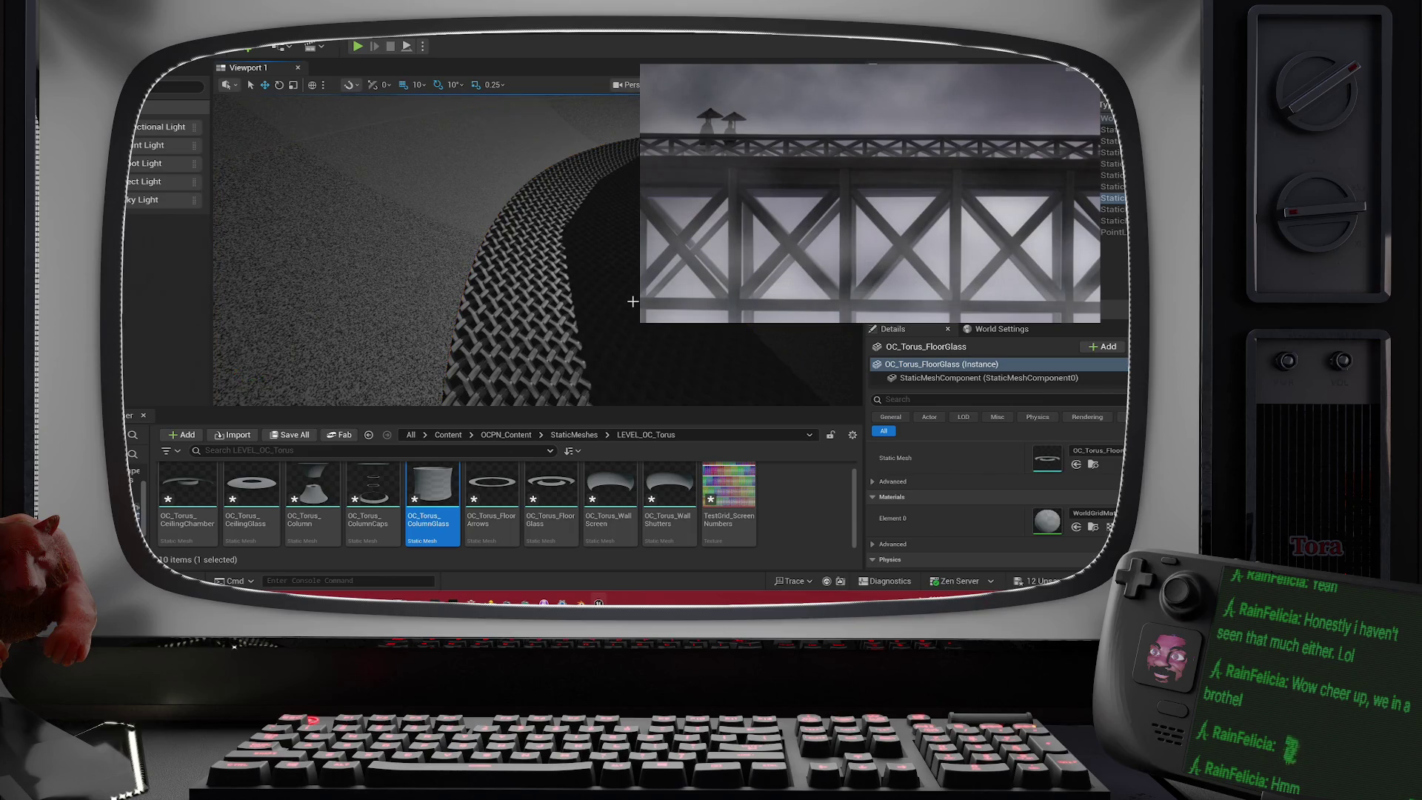
{"action": "left_click_drag", "start_coordinate": [633, 302], "coordinate": [626, 337]}
- Frame the column caps, then try a floor material on OC_Torus_FloorArrows' Element 0
{"action": "right_click", "coordinate": [699, 326]}
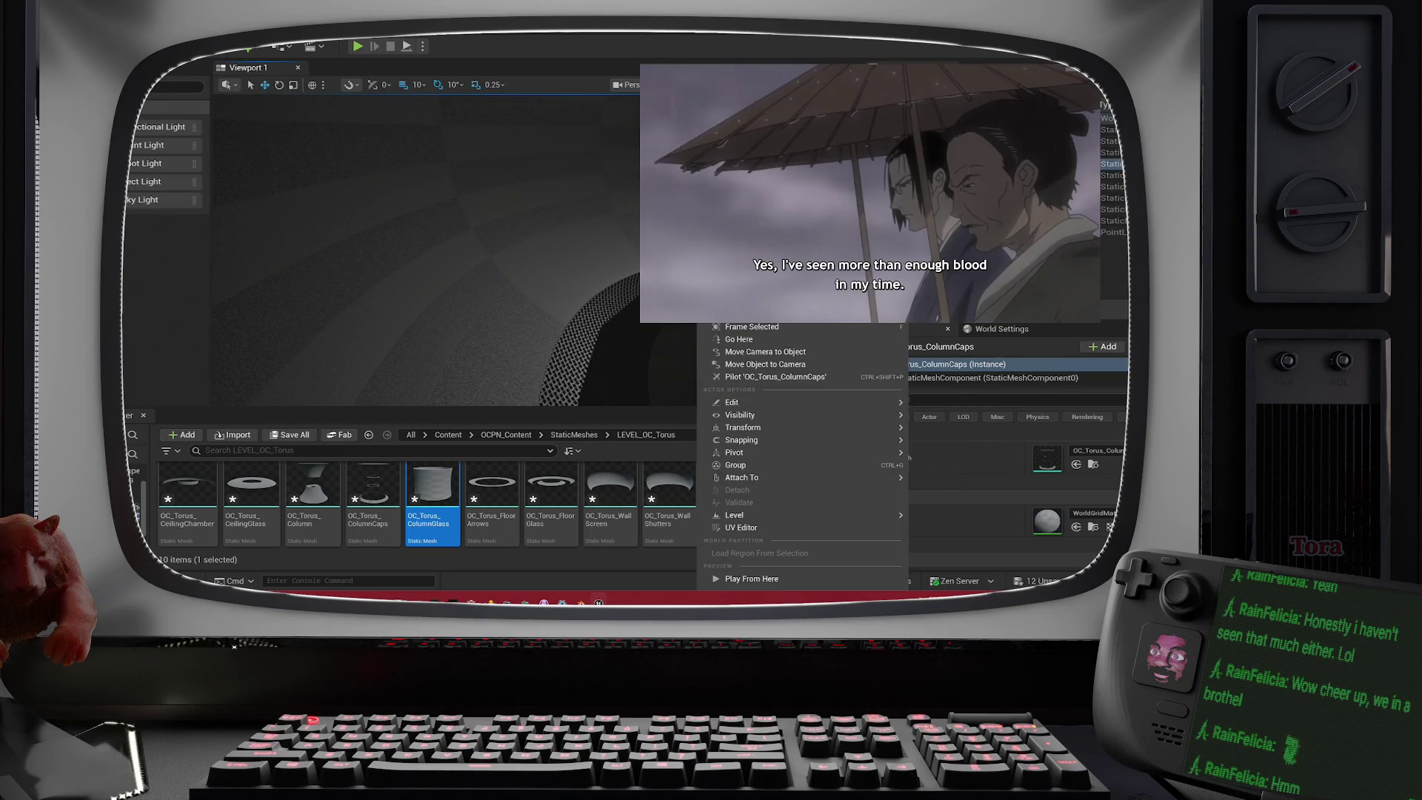
{"action": "left_click", "coordinate": [734, 327]}
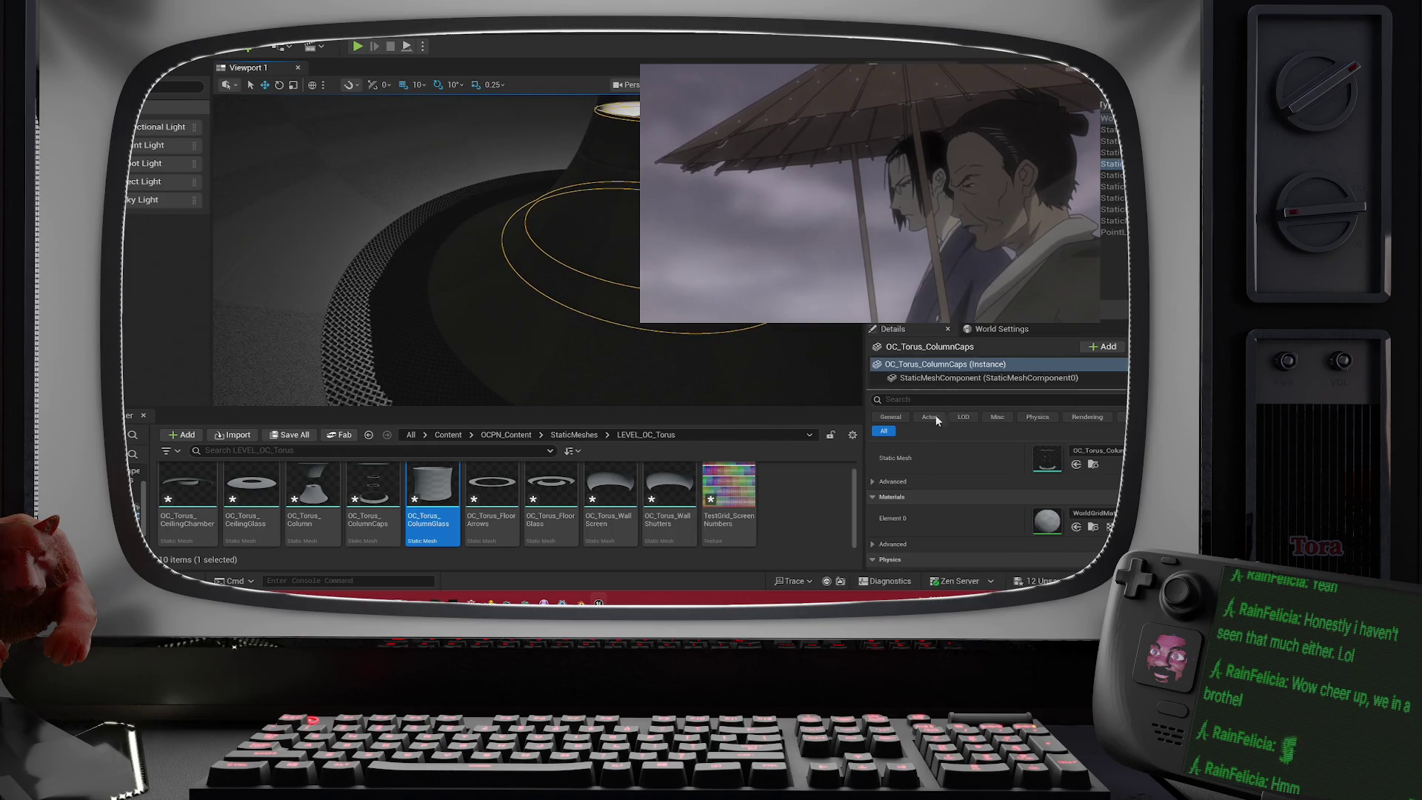
{"action": "left_click", "coordinate": [408, 333]}
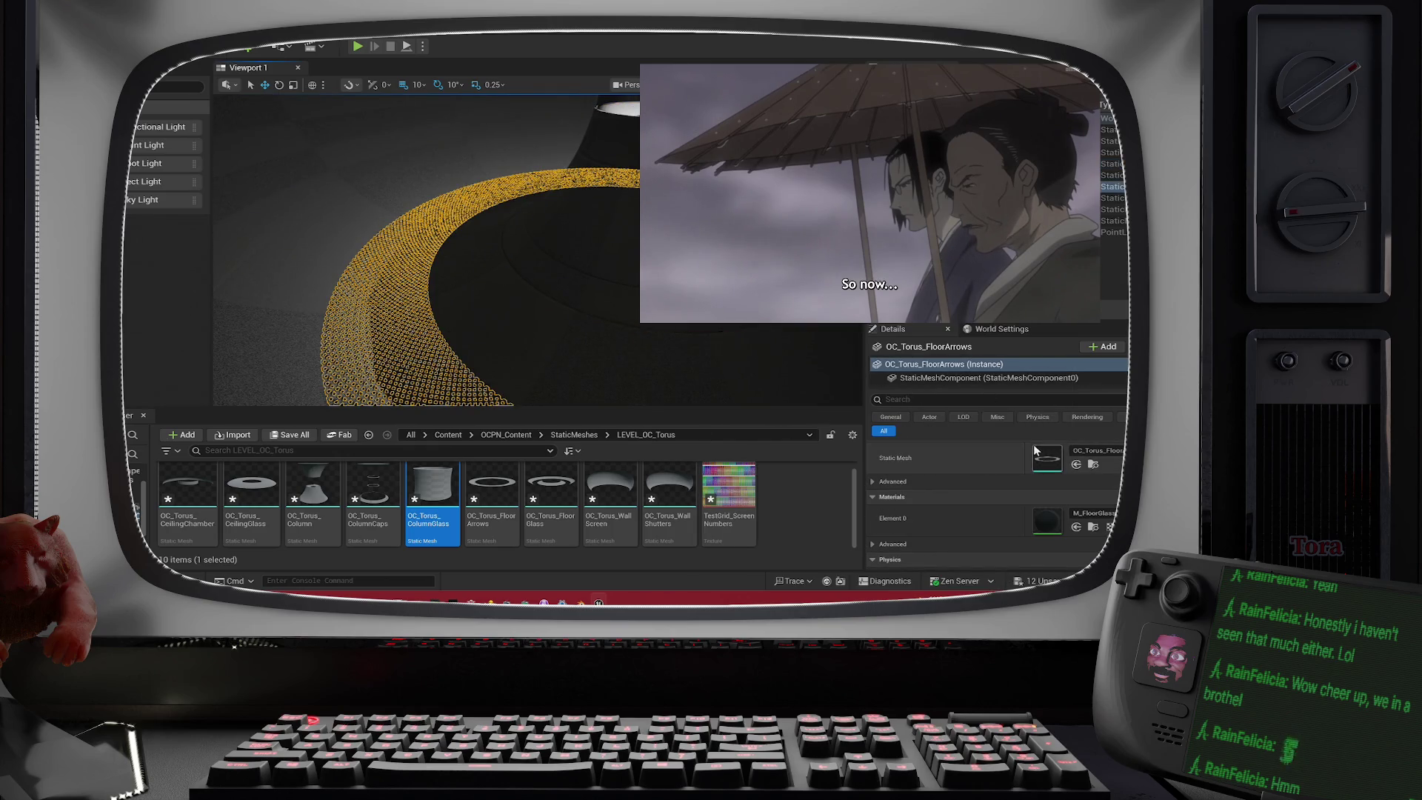
{"action": "left_click", "coordinate": [1088, 513]}
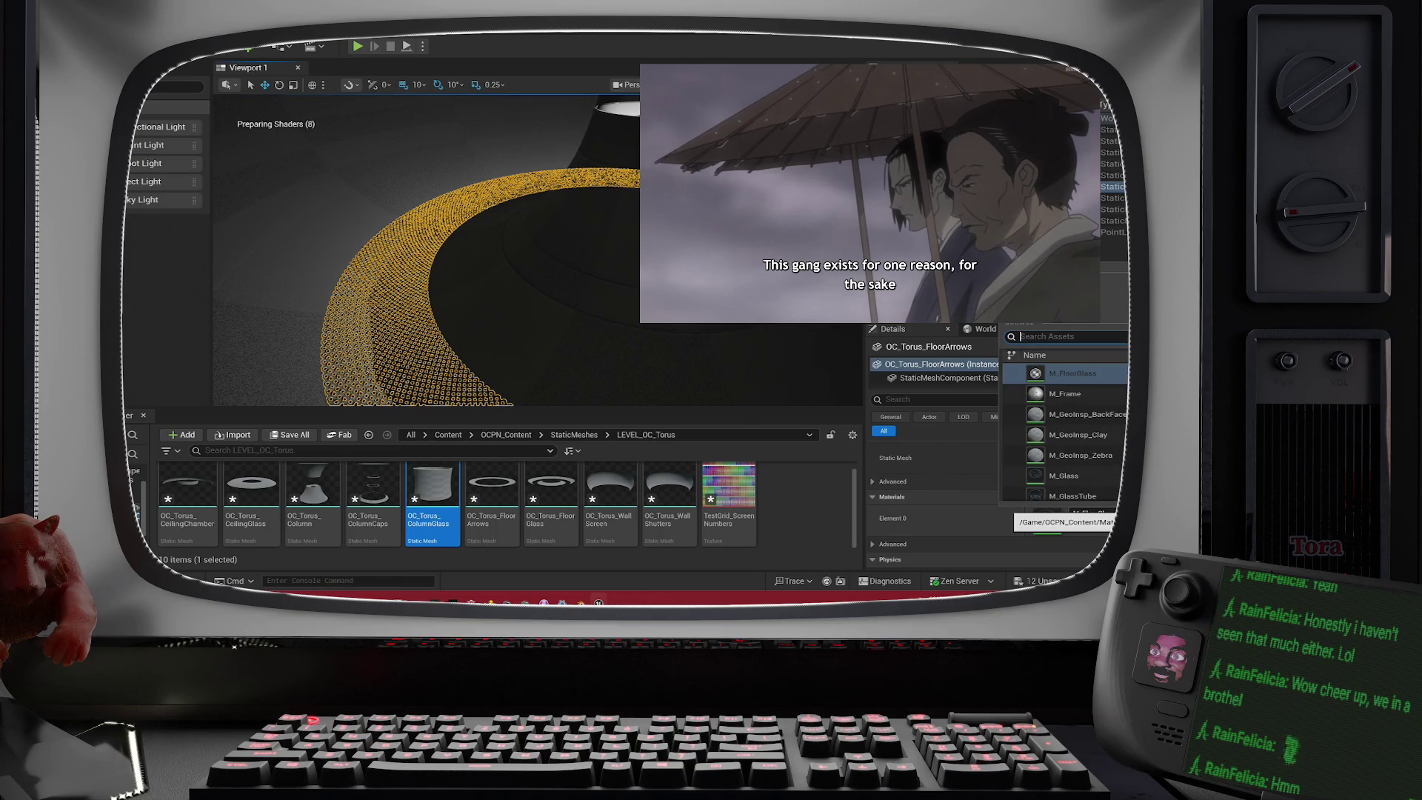
{"action": "type", "text": "floor"}
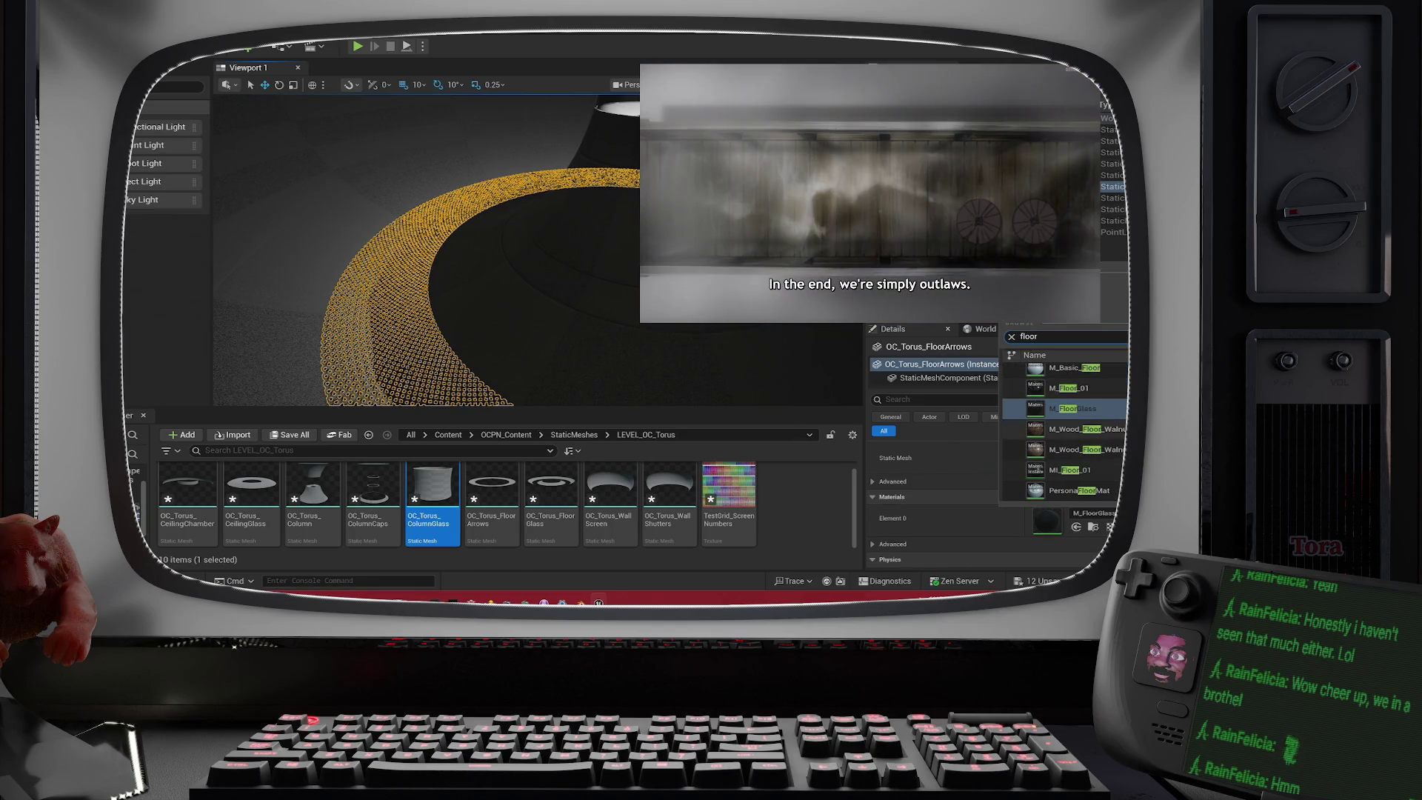
{"action": "left_click", "coordinate": [1104, 474]}
- Undo the floor material so the ring shows WorldGridMaterial, then select OC_Torus_WallScreen
{"action": "left_click_drag", "start_coordinate": [591, 300], "coordinate": [452, 359]}
{"action": "key", "text": "ctrl+z"}
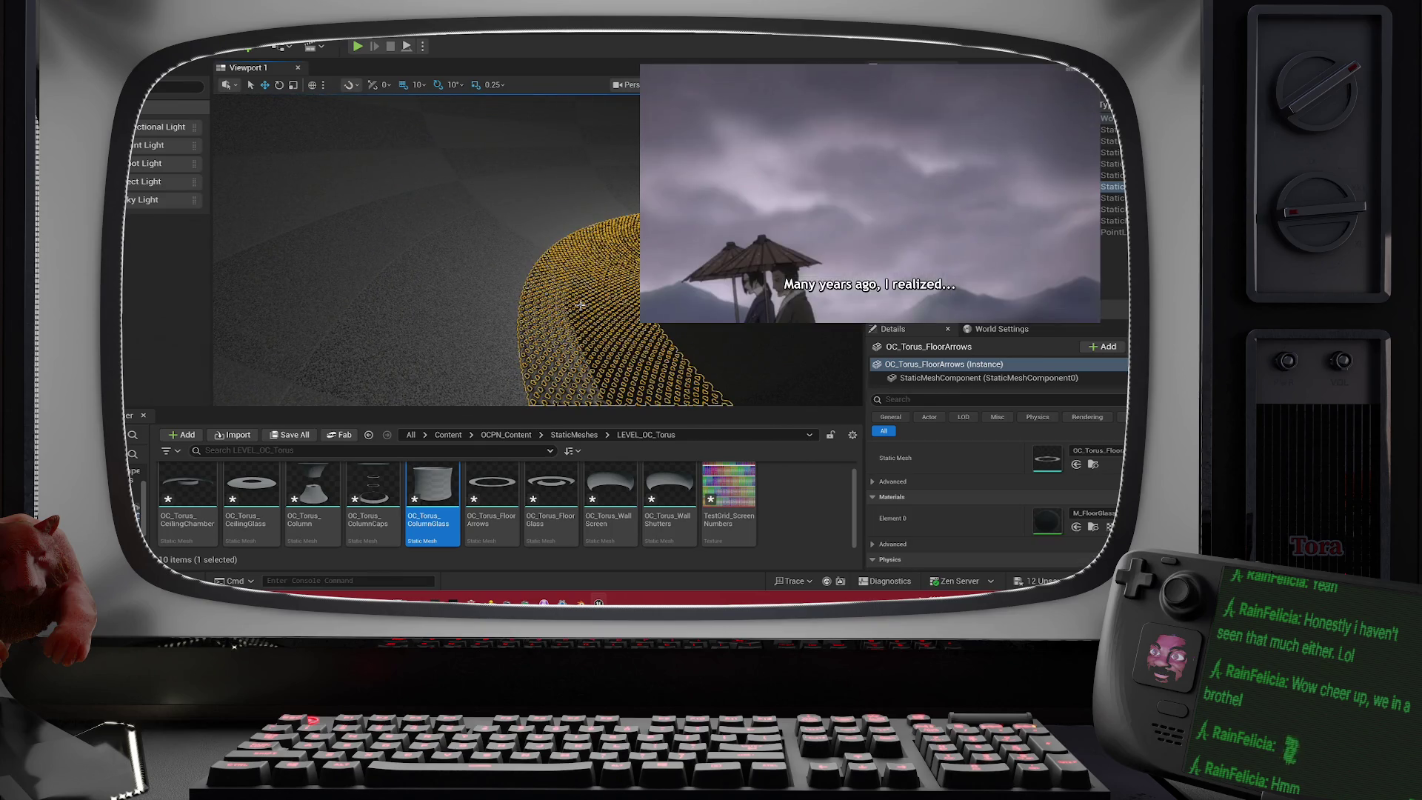
{"action": "key", "text": "ctrl+y"}
{"action": "key", "text": "ctrl+z"}
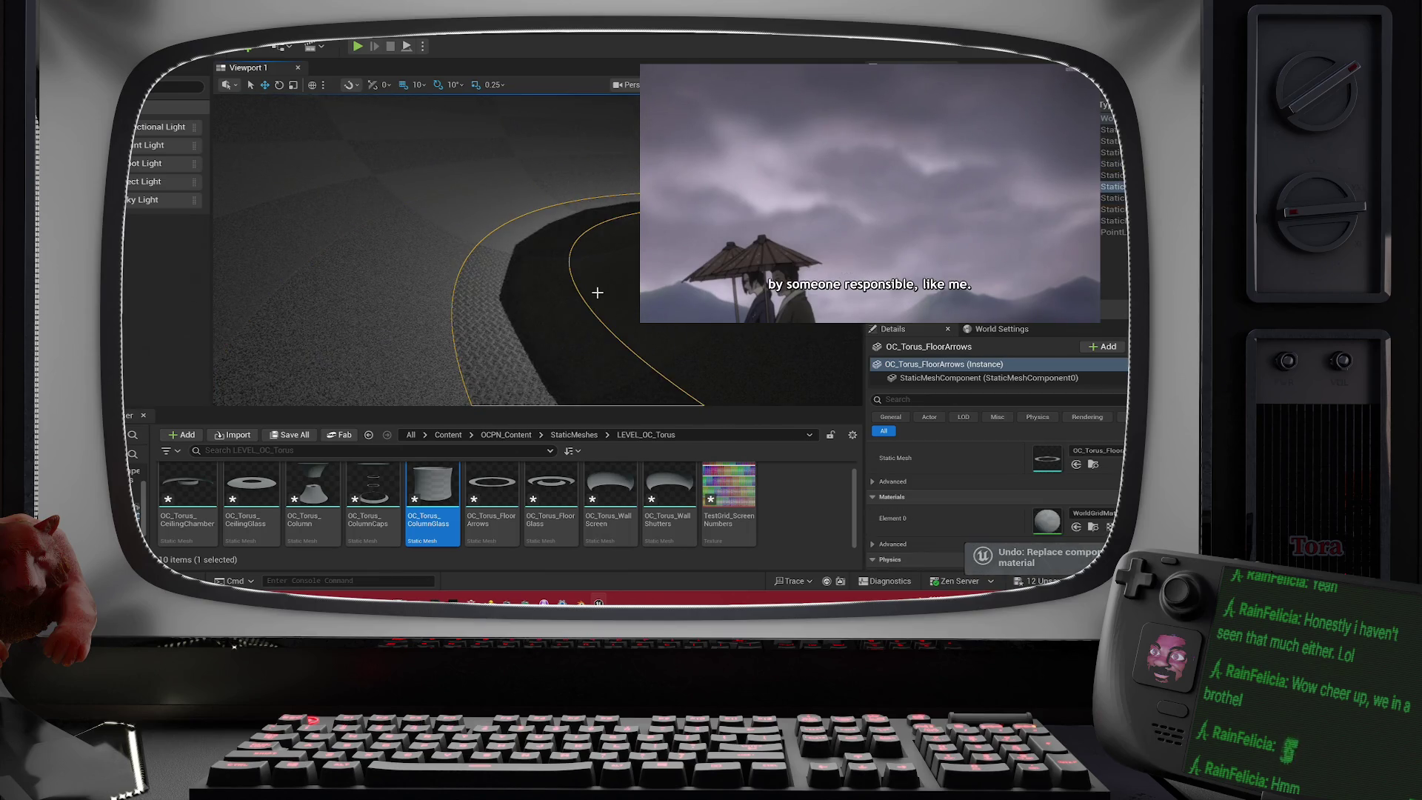
{"action": "scroll", "coordinate": [596, 293], "scroll_direction": "down", "scroll_amount": 3}
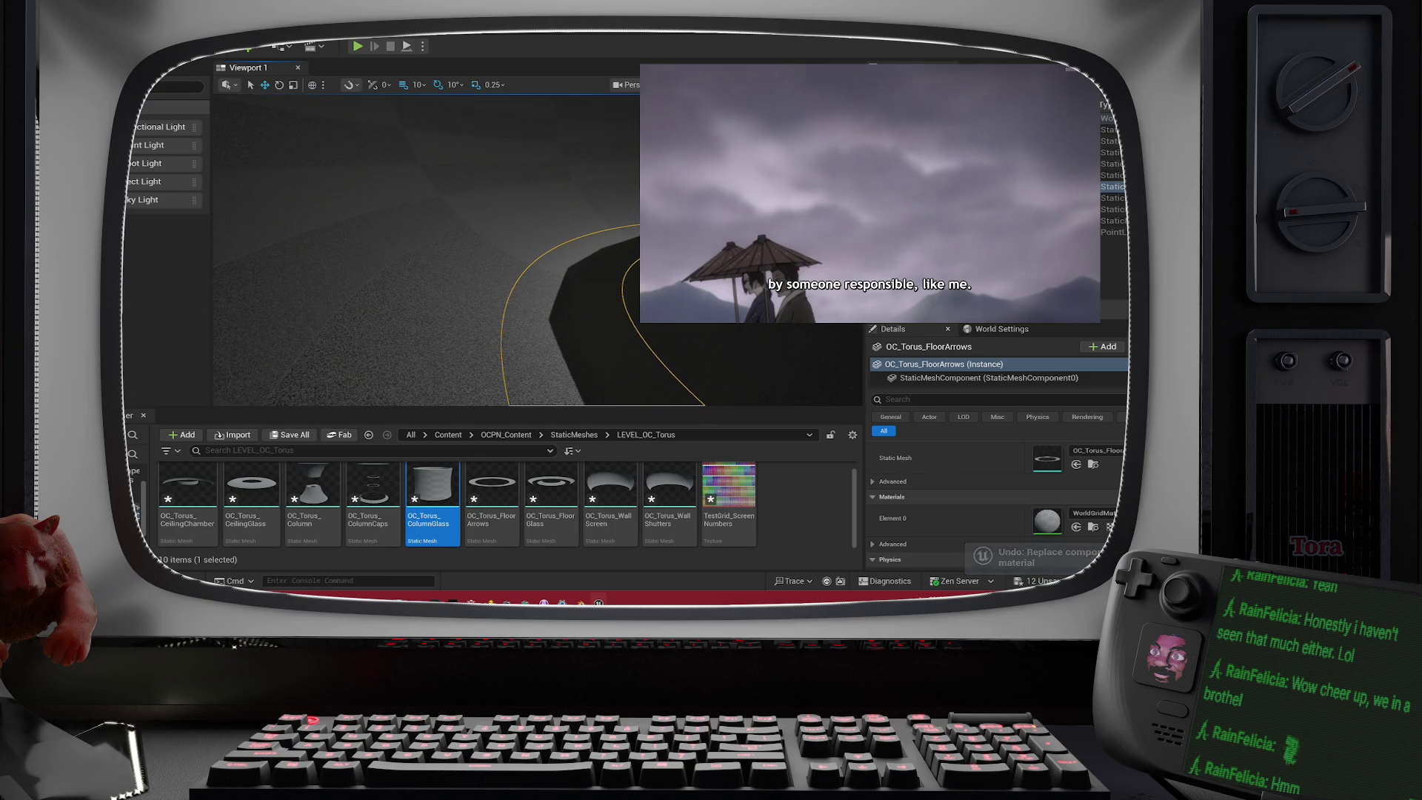
{"action": "scroll", "coordinate": [597, 292], "scroll_direction": "down", "scroll_amount": 2}
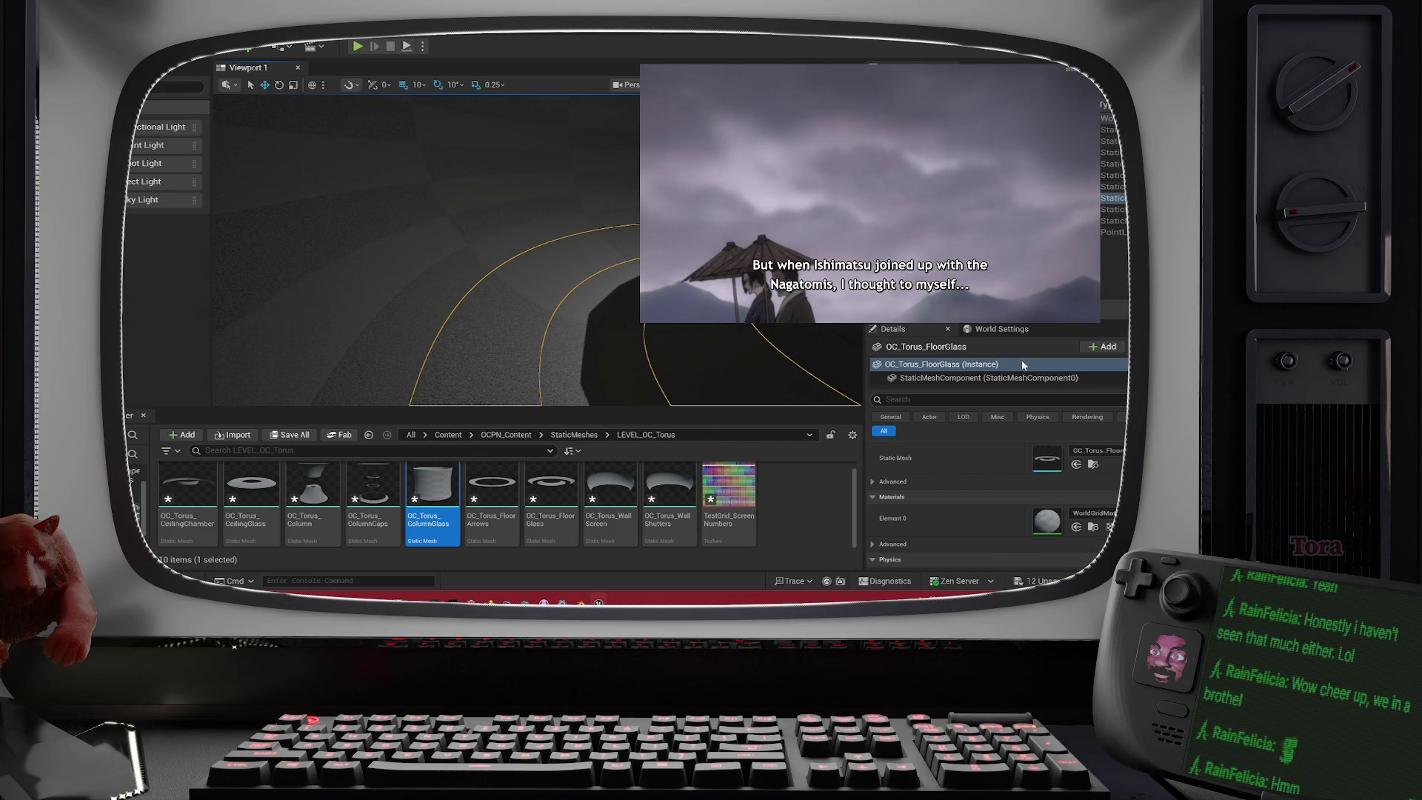
{"action": "scroll", "coordinate": [597, 293], "scroll_direction": "up", "scroll_amount": 3}
{"action": "left_click", "coordinate": [1112, 209]}
{"action": "scroll", "coordinate": [733, 360], "scroll_direction": "down", "scroll_amount": 3}
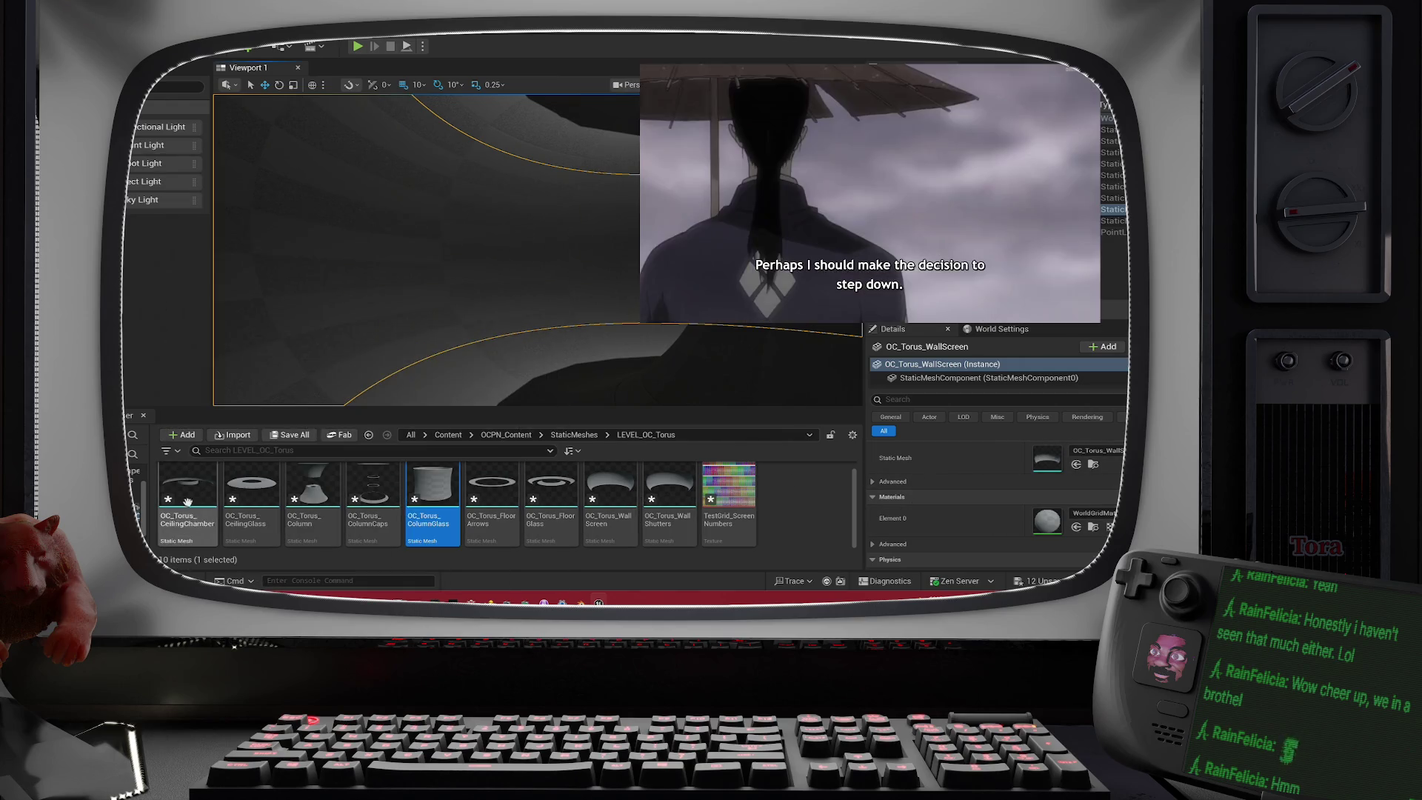
- Add a new folder named OC_Torus under OCPN_Content's Materials folder
{"action": "right_click", "coordinate": [136, 514]}
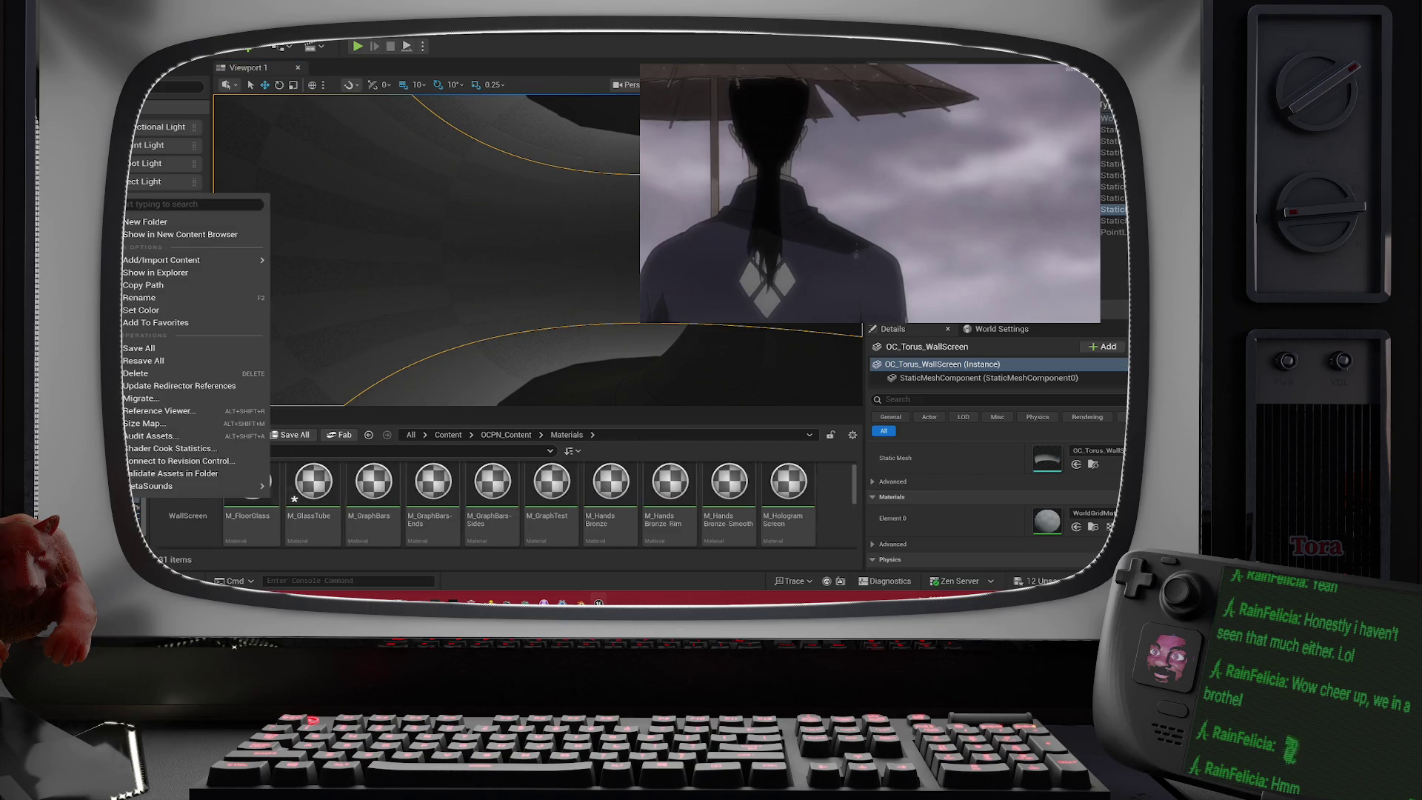
{"action": "left_click", "coordinate": [178, 234]}
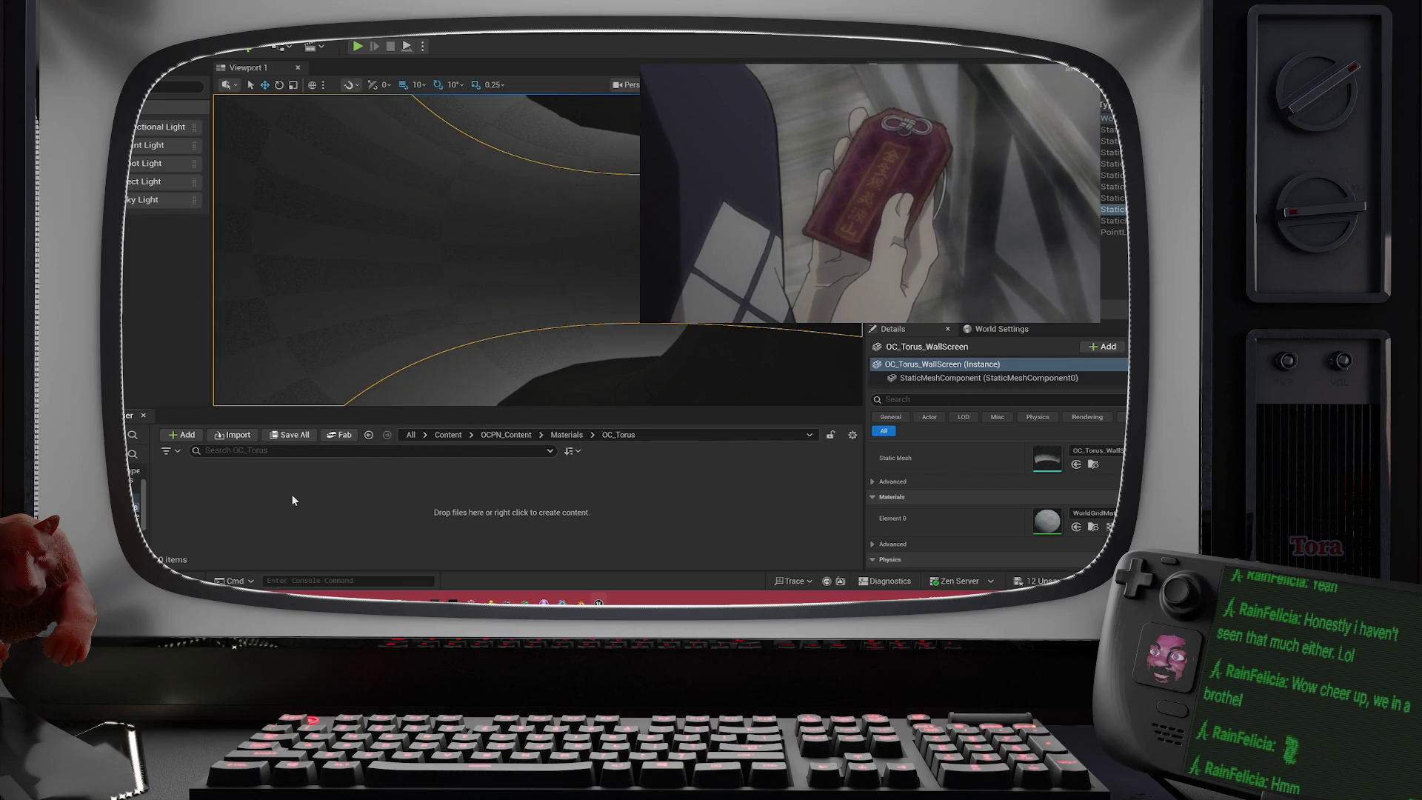
- Create a new material named M_Glass in the OC_Torus folder
{"action": "right_click", "coordinate": [292, 494]}
{"action": "left_click", "coordinate": [237, 467]}
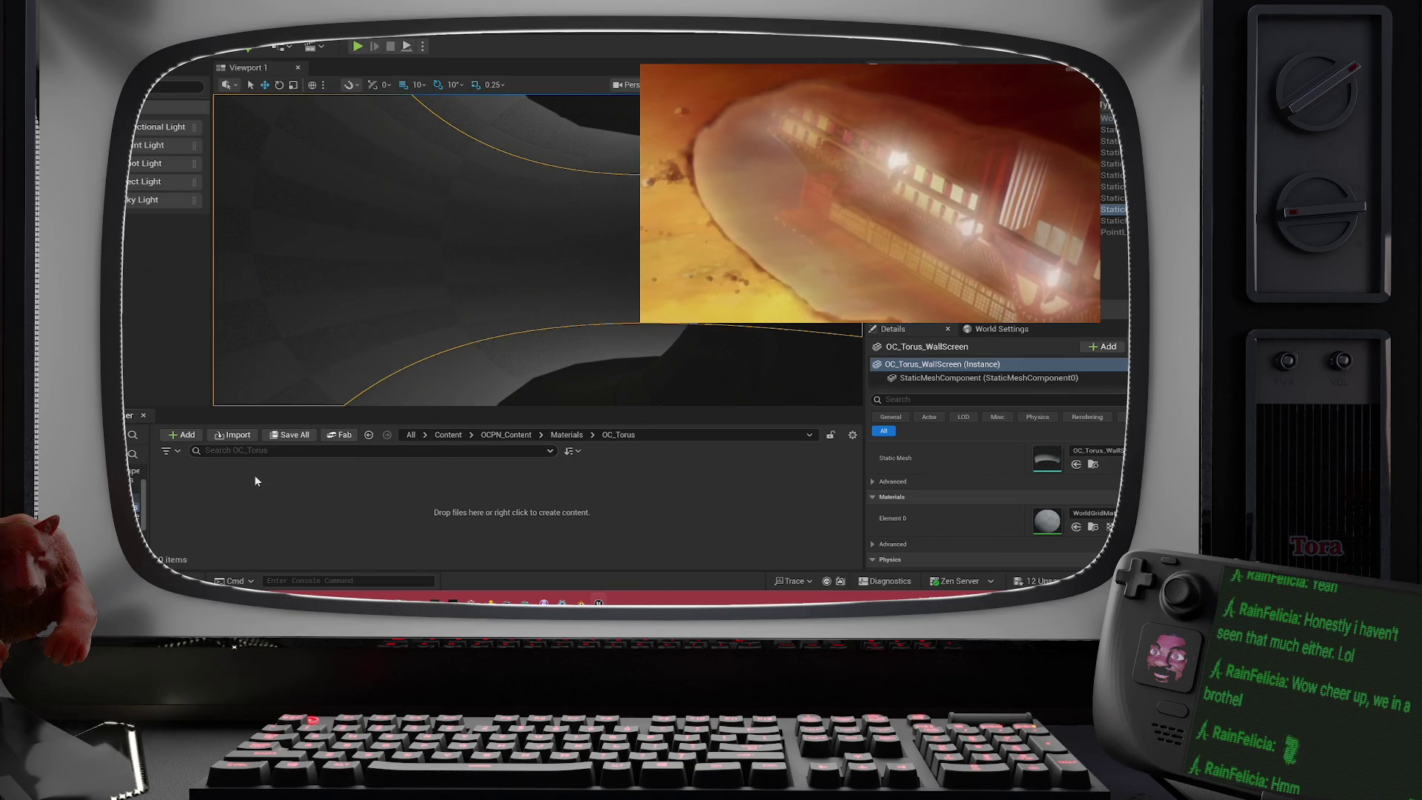
{"action": "right_click", "coordinate": [315, 483]}
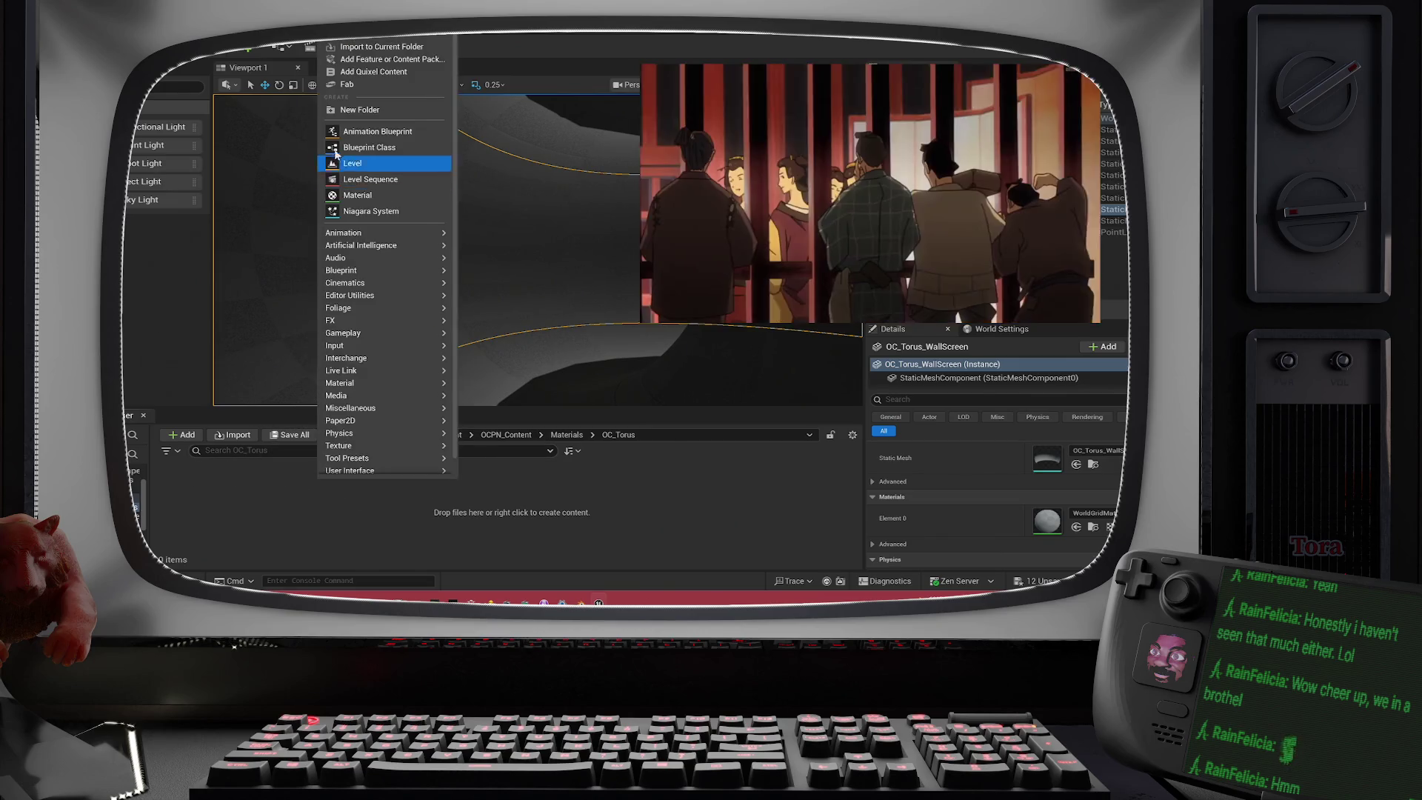
{"action": "left_click", "coordinate": [352, 195]}
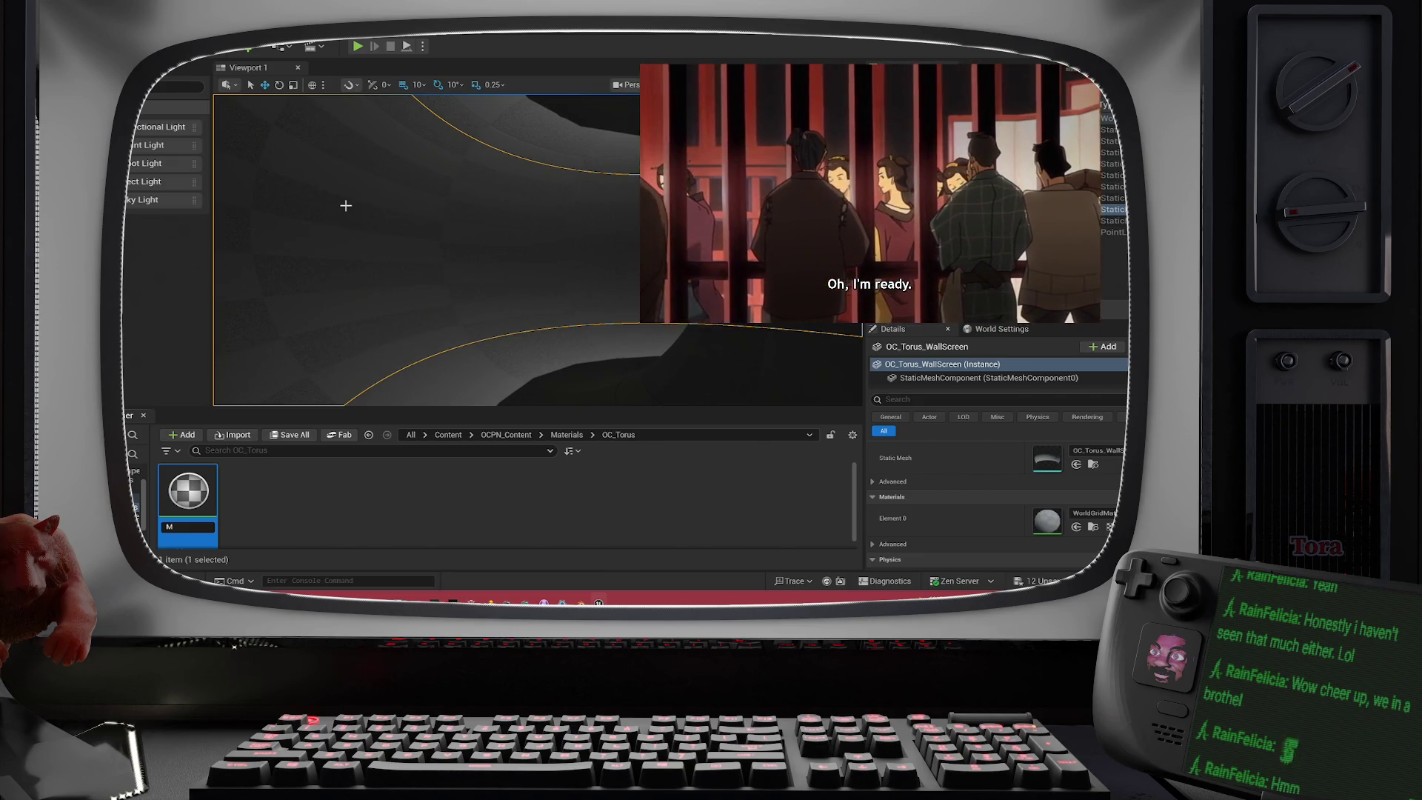
{"action": "type", "text": "M_Gla"}
{"action": "type", "text": "ss"}
{"action": "key", "text": "Return"}
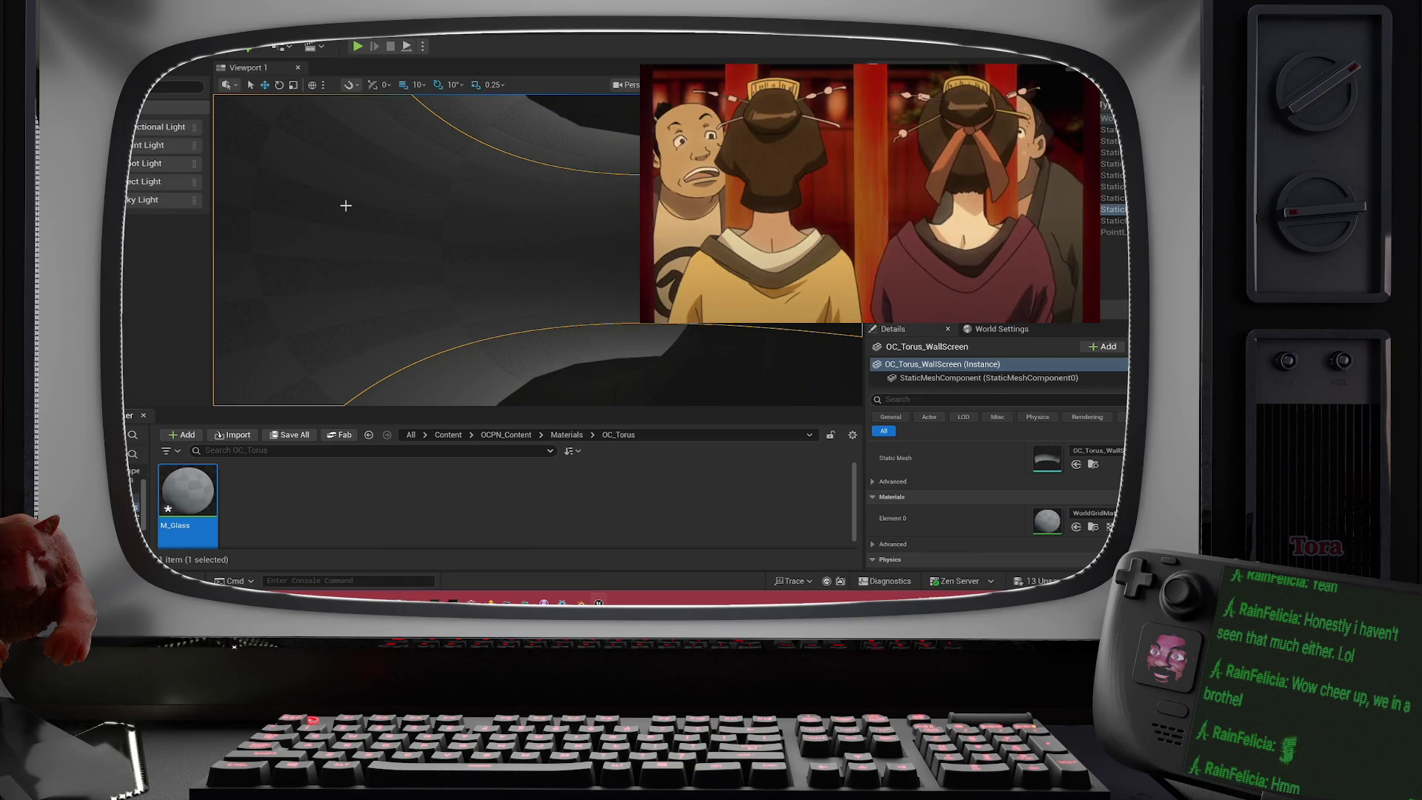
- Create a material instance of M_Glass named MI_Glass
{"action": "right_click", "coordinate": [187, 493]}
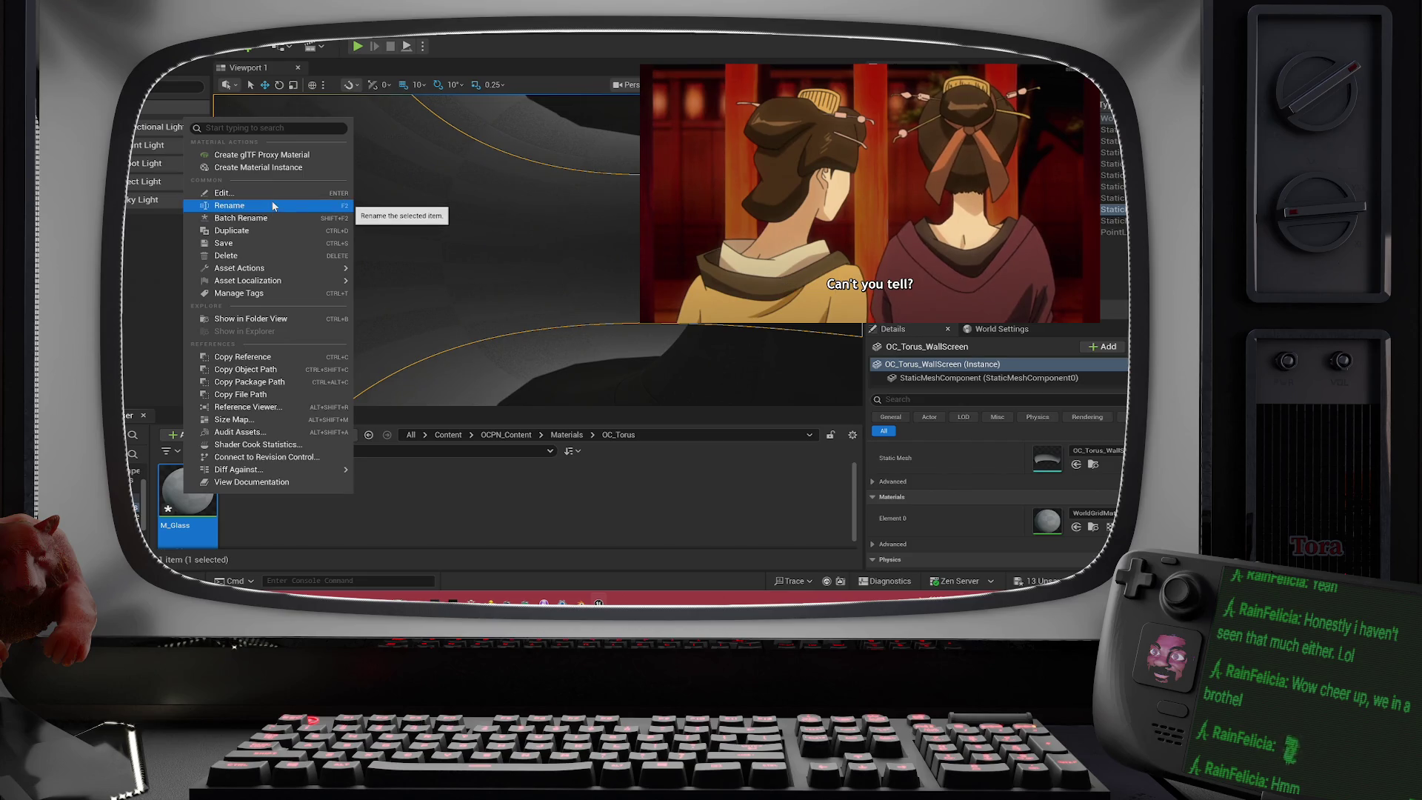
{"action": "mouse_move", "coordinate": [264, 268]}
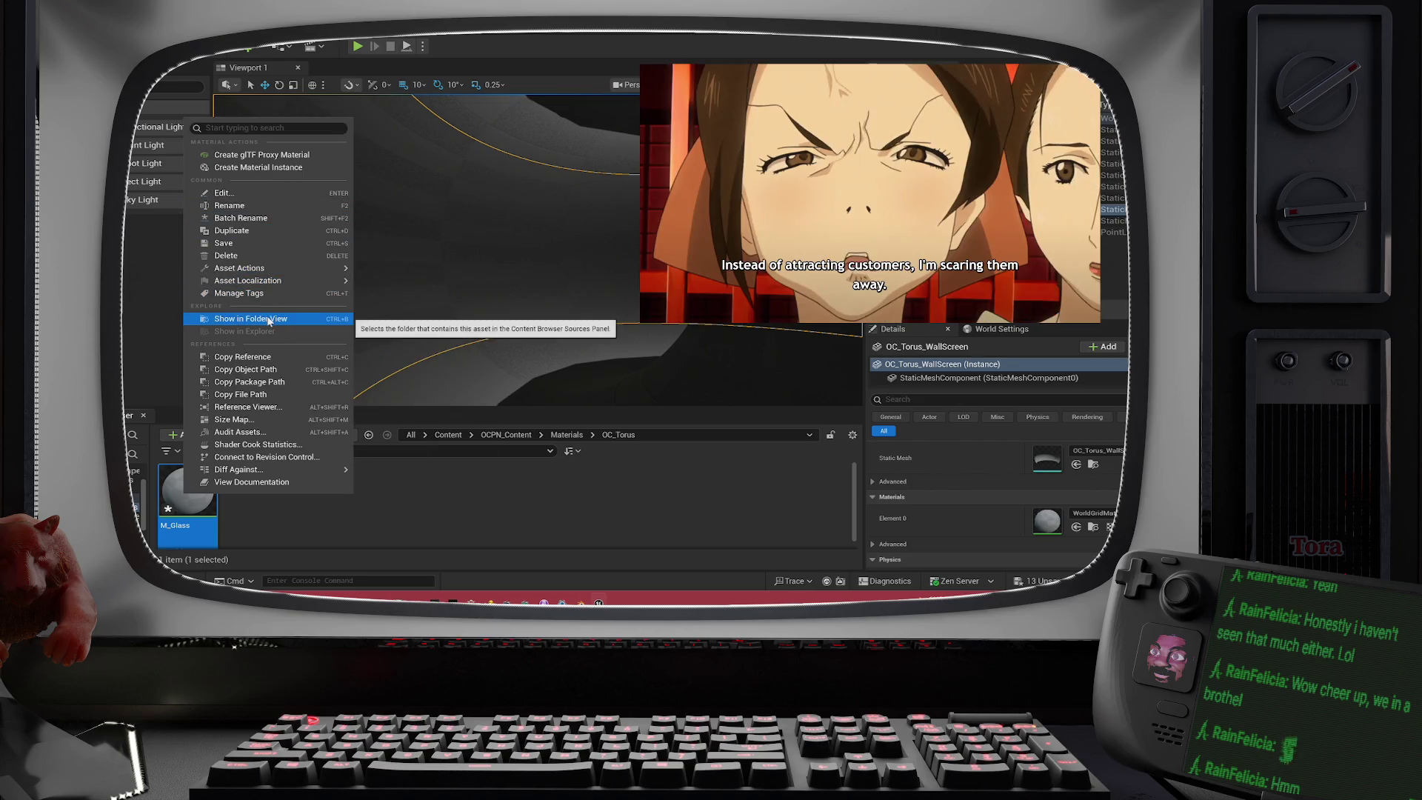
{"action": "left_click", "coordinate": [256, 167]}
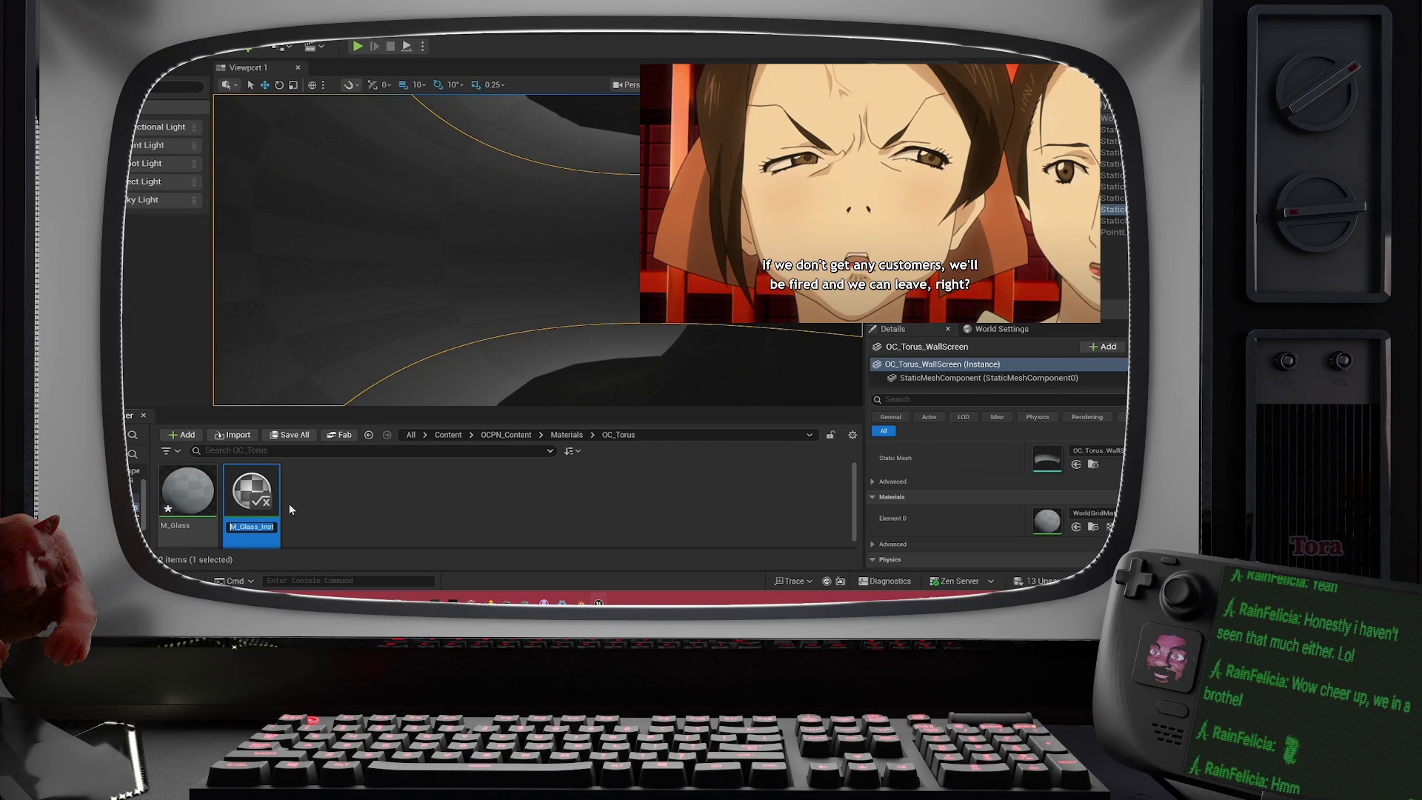
{"action": "key", "text": "shift+Right"}
{"action": "key", "text": "shift+Right"}
{"action": "key", "text": "BackSpace"}
{"action": "key", "text": "BackSpace"}
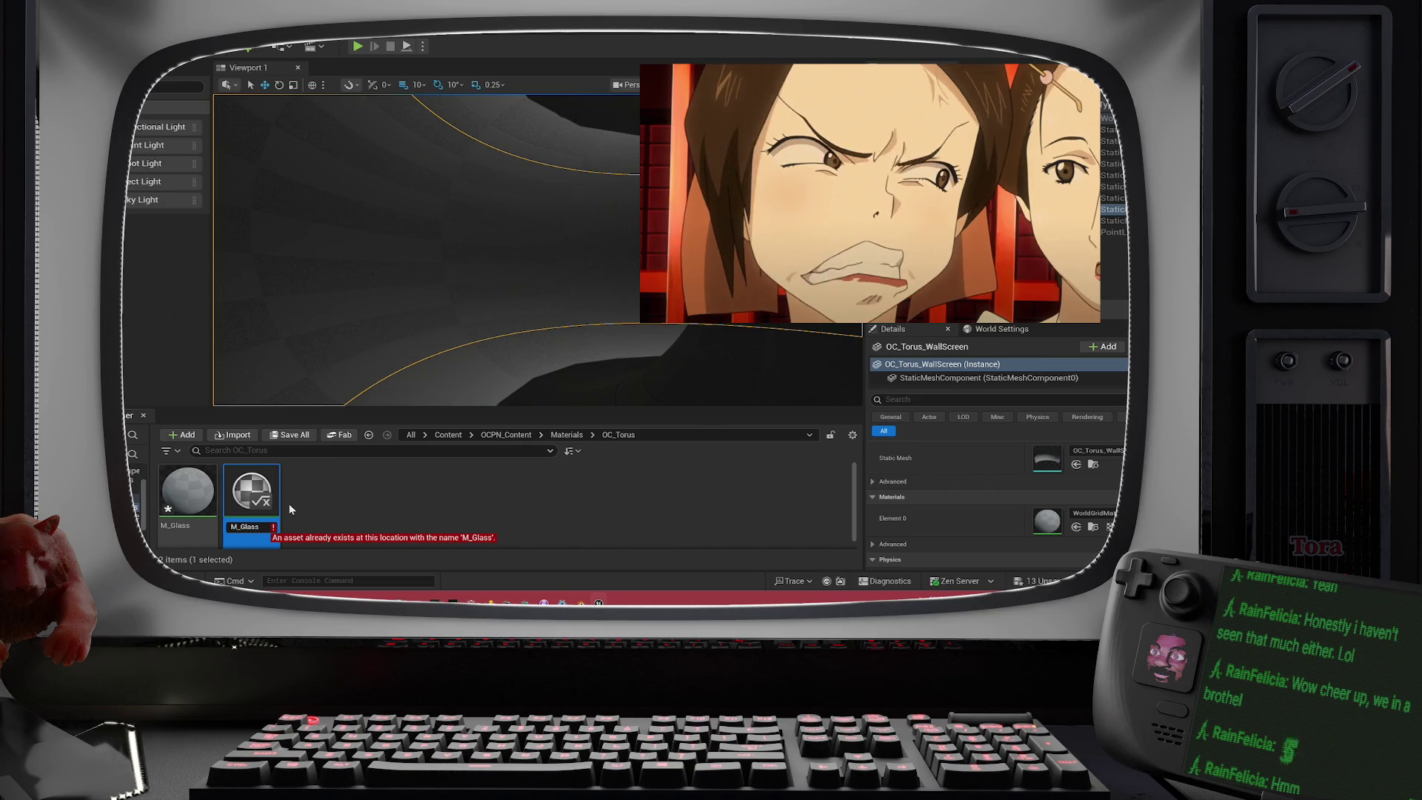
{"action": "type", "text": "I"}
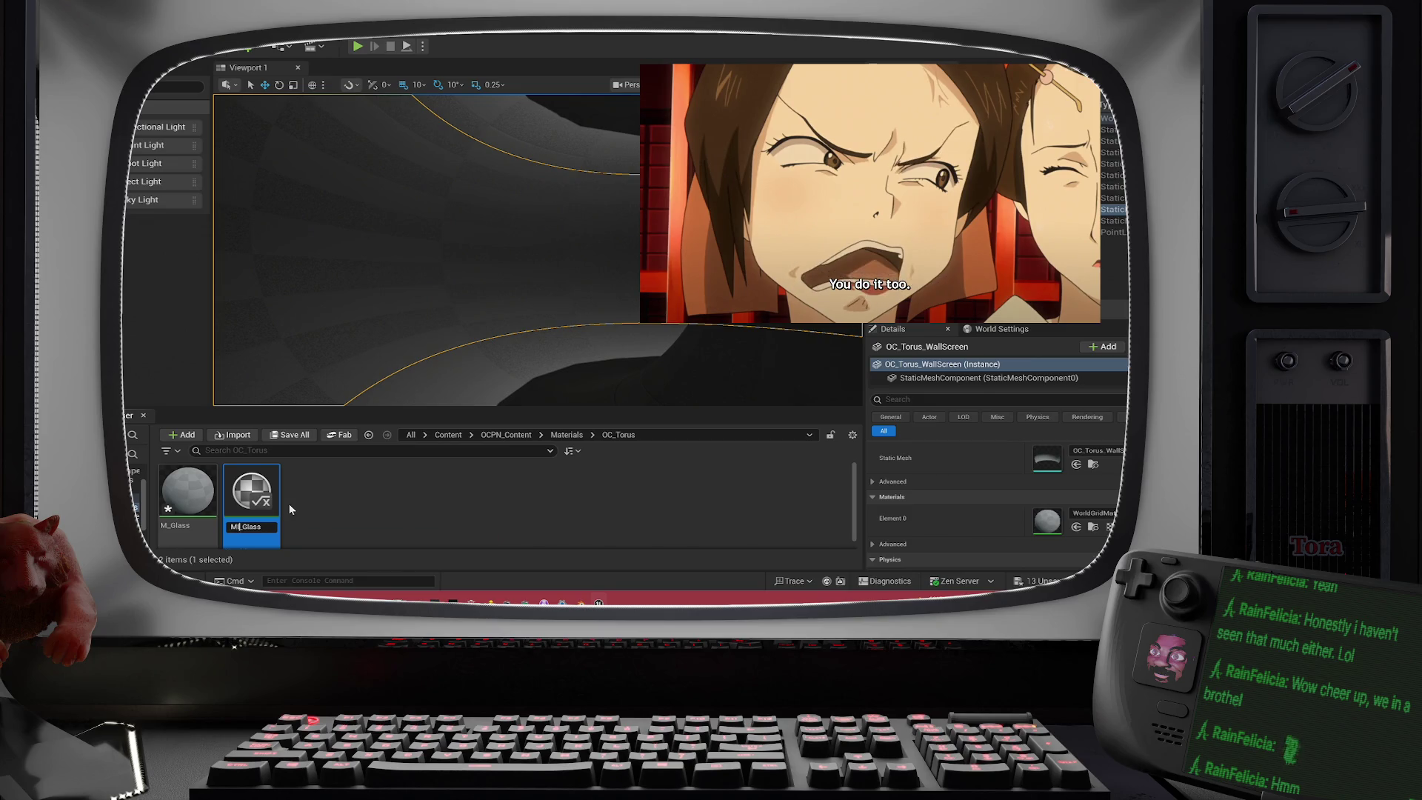
{"action": "key", "text": "Return"}
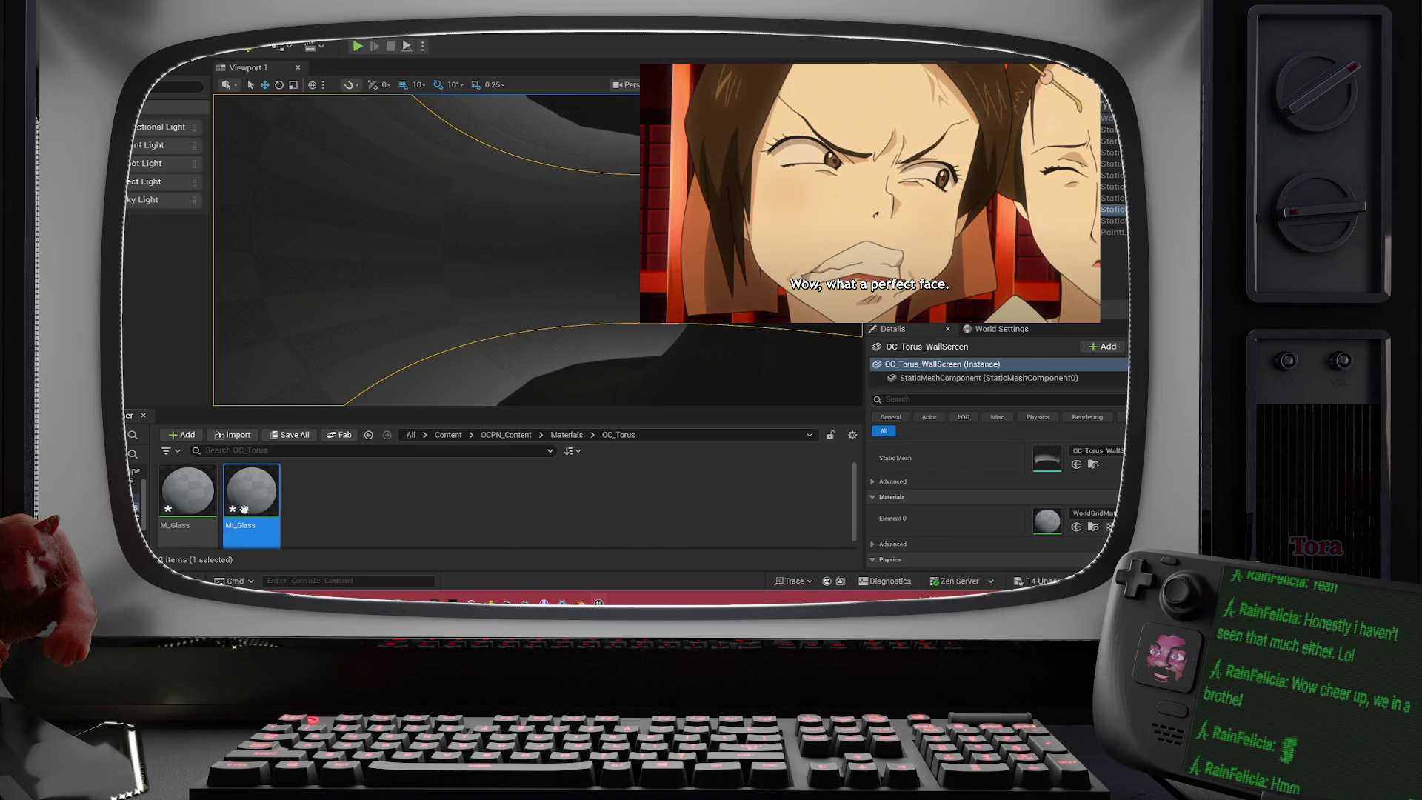
- Briefly open MI_Glass, then rename it to MI_FloorGlass
{"action": "double_click", "coordinate": [240, 532]}
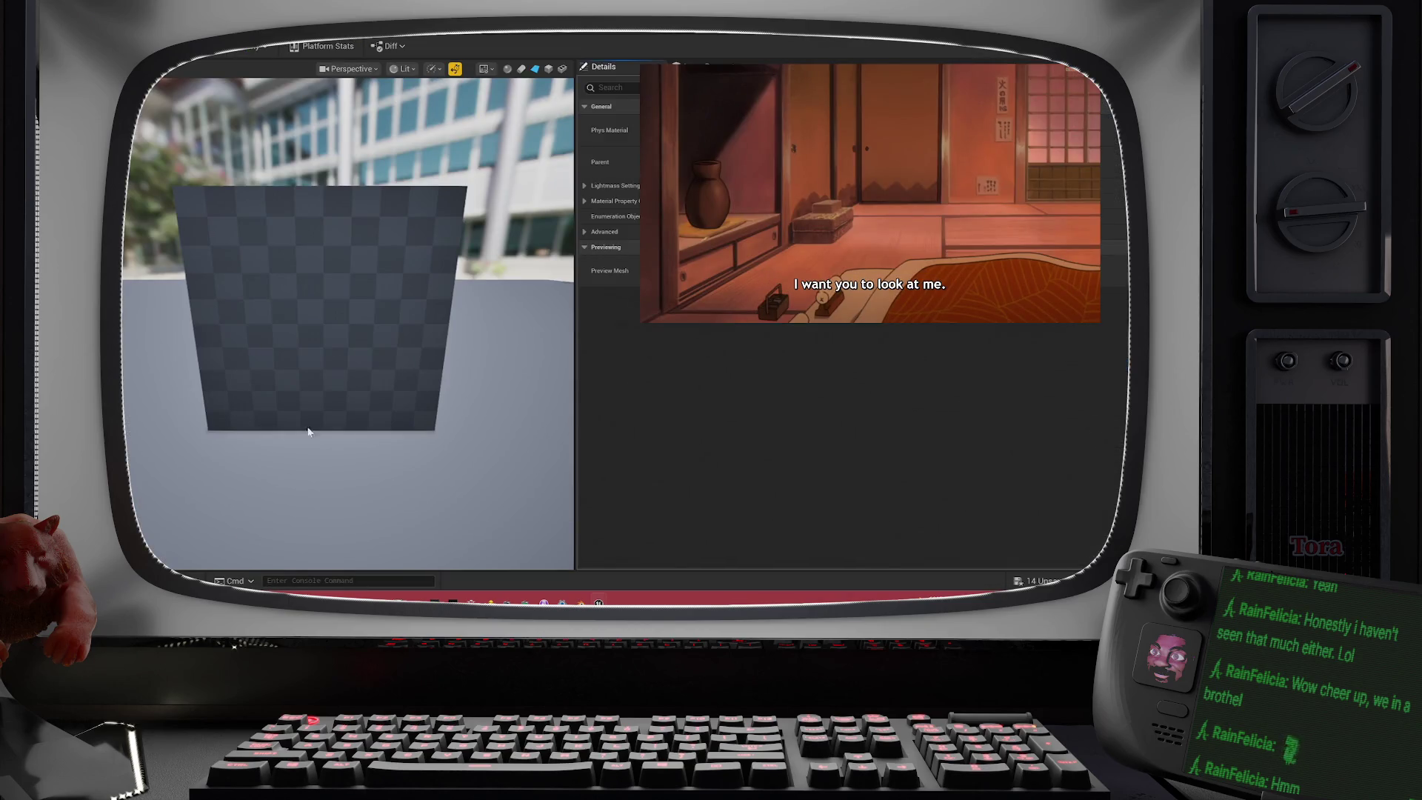
{"action": "key", "text": "alt+Tab"}
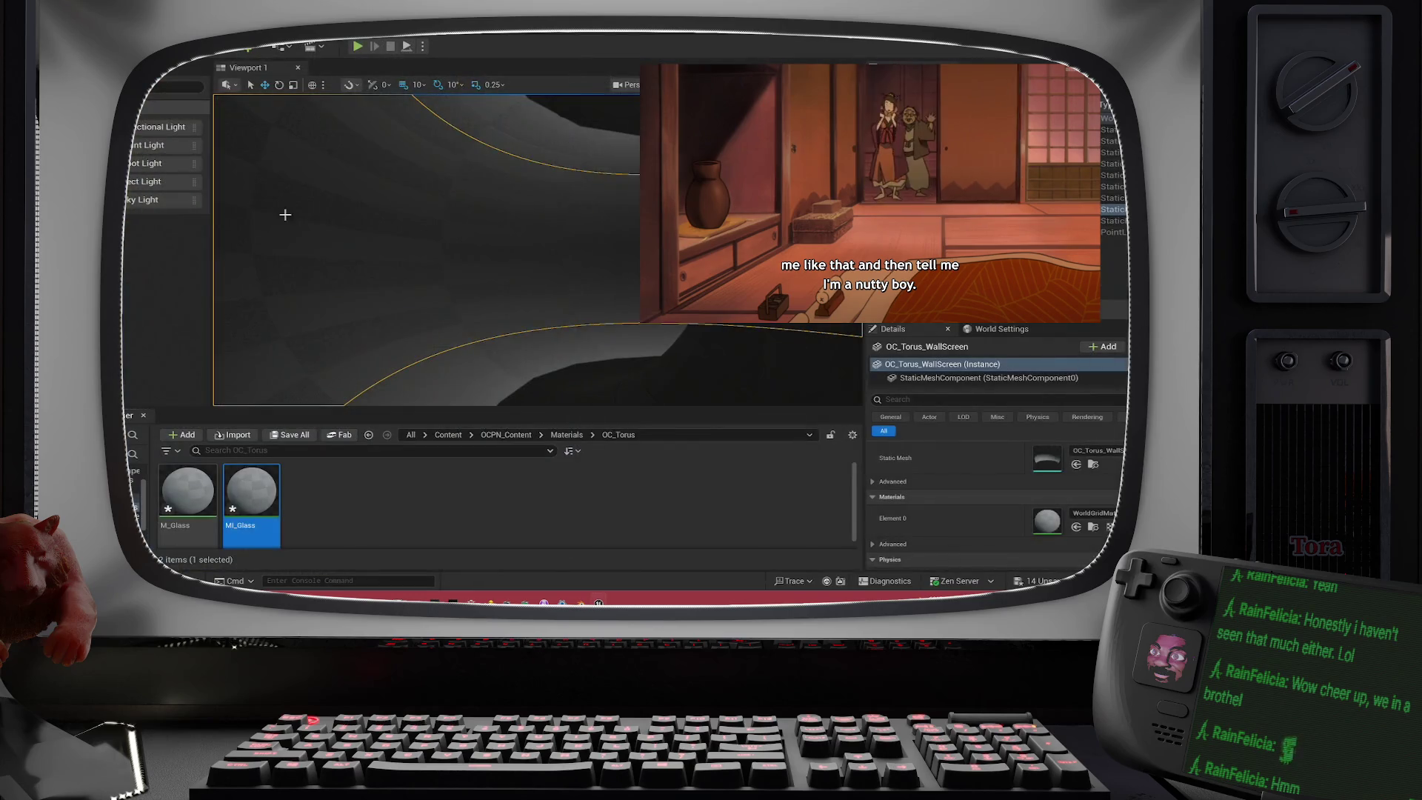
{"action": "left_click", "coordinate": [238, 526]}
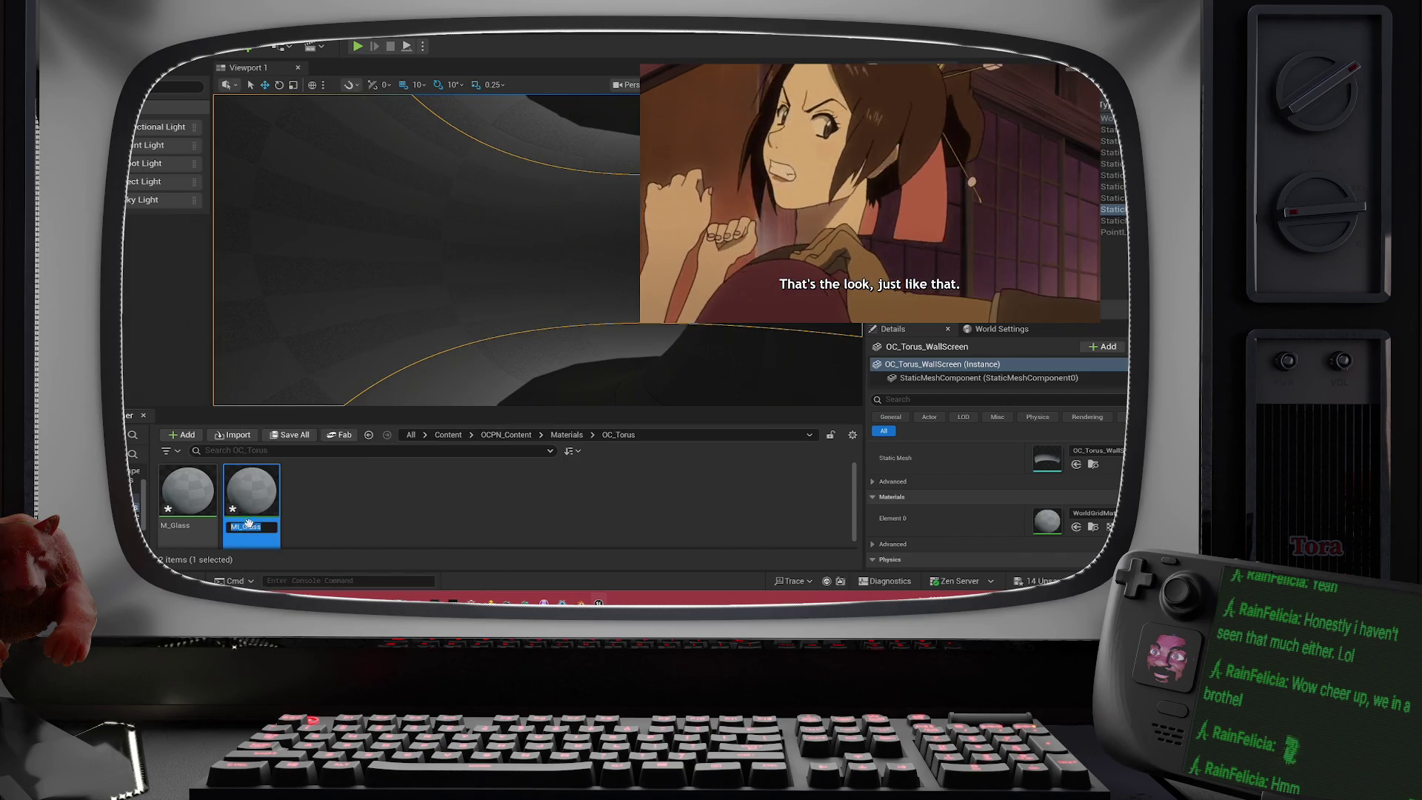
{"action": "key", "text": "Home"}
{"action": "key", "text": "Right"}
{"action": "key", "text": "Right"}
{"action": "key", "text": "Right"}
{"action": "type", "text": "F"}
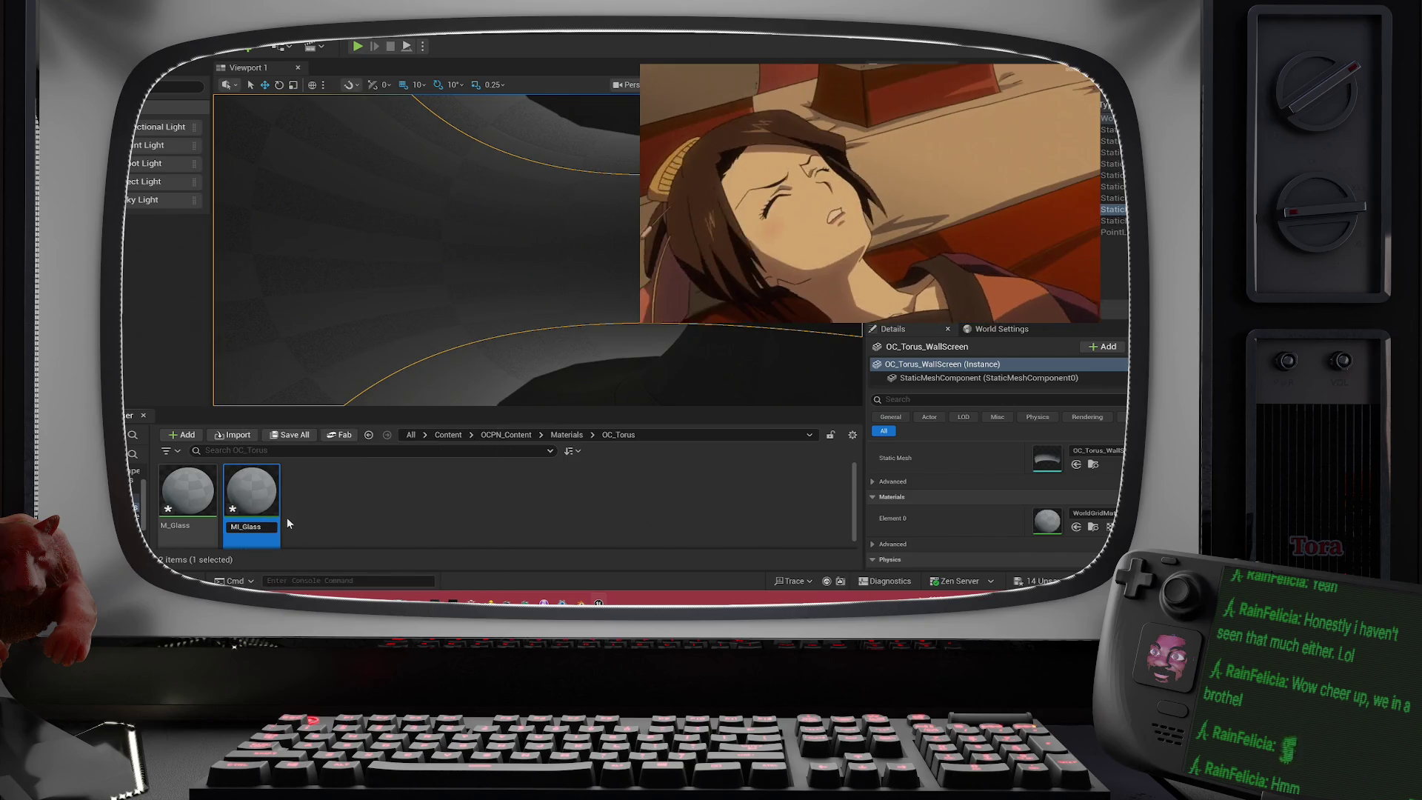
{"action": "type", "text": "loor"}
{"action": "key", "text": "Return"}
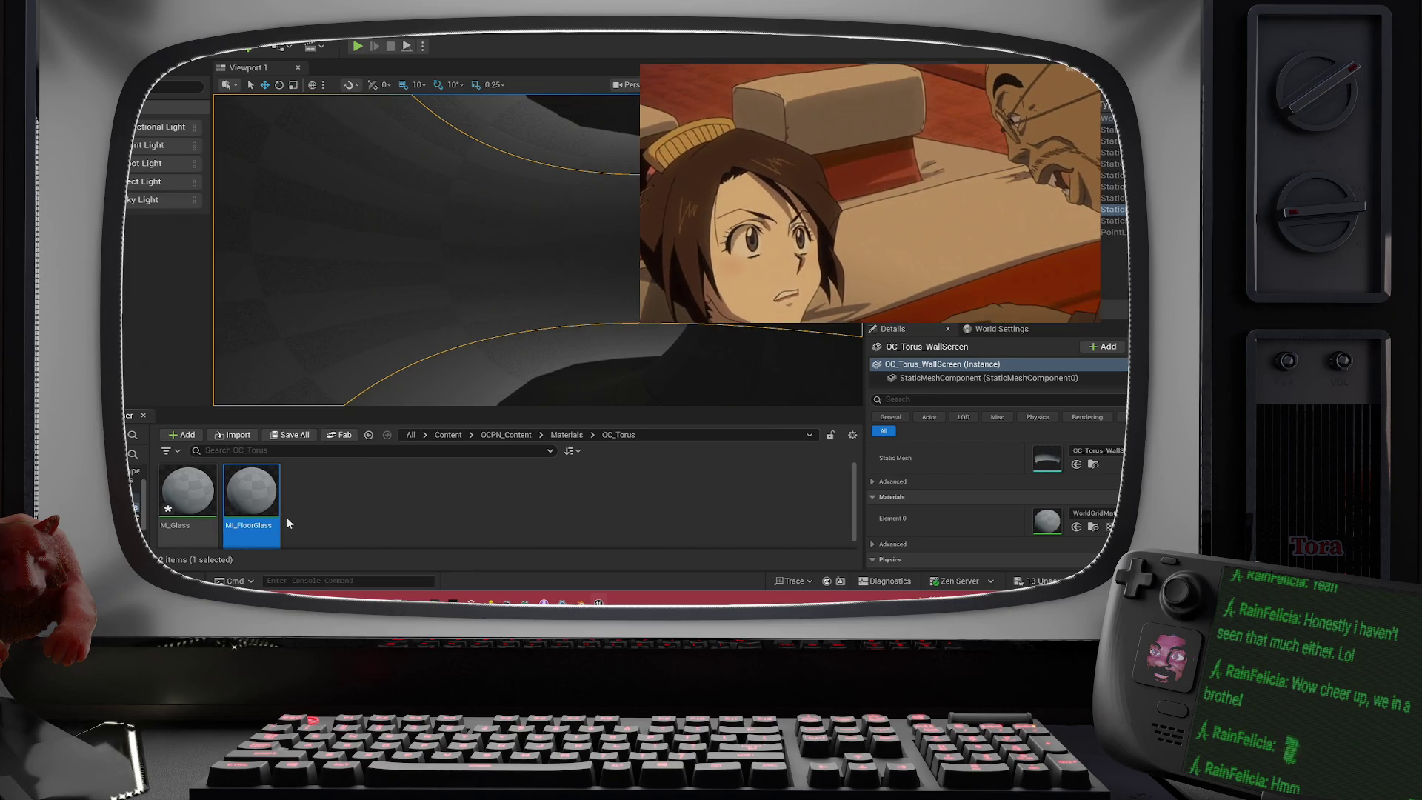
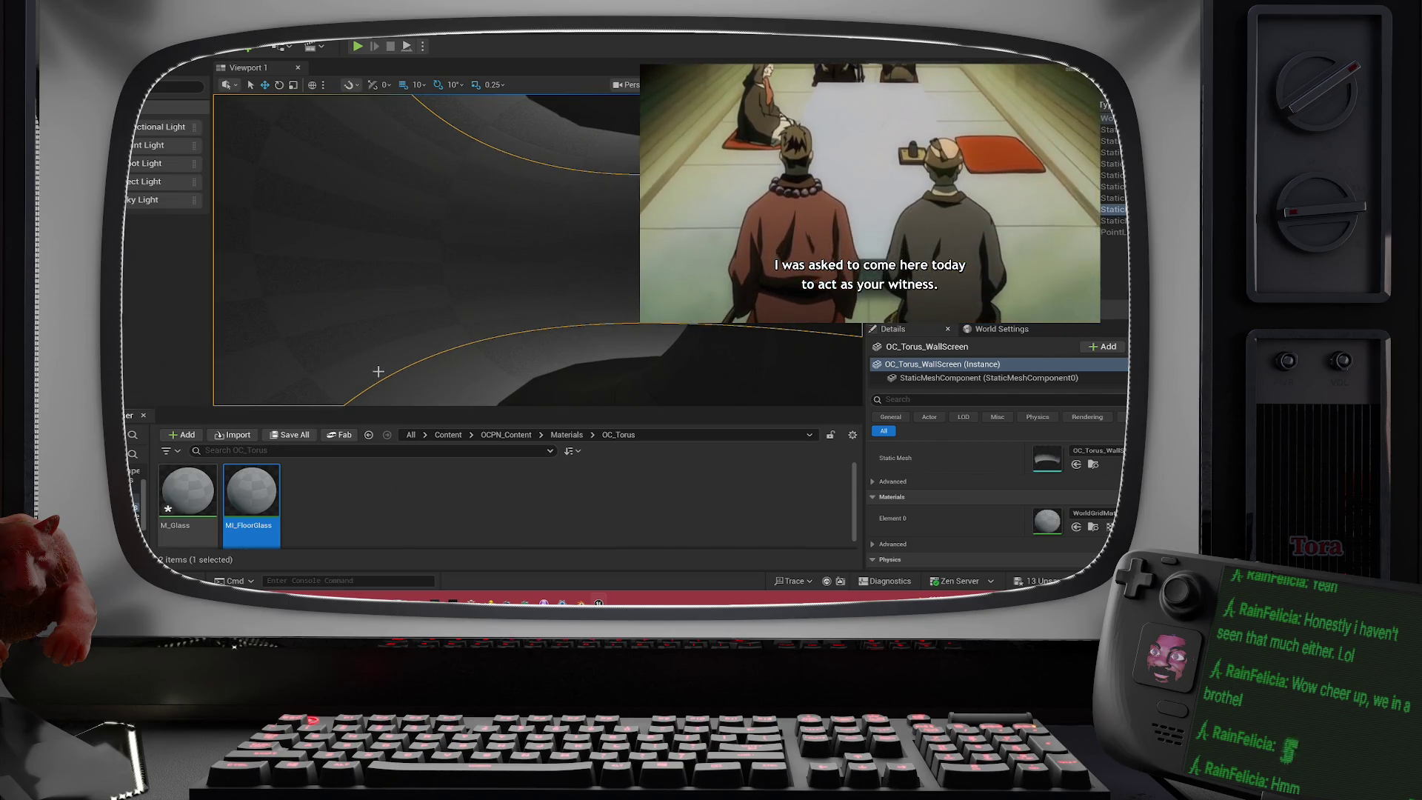
- Open the M_Glass material from the Content Browser in the Material Editor
{"action": "mouse_move", "coordinate": [269, 494]}
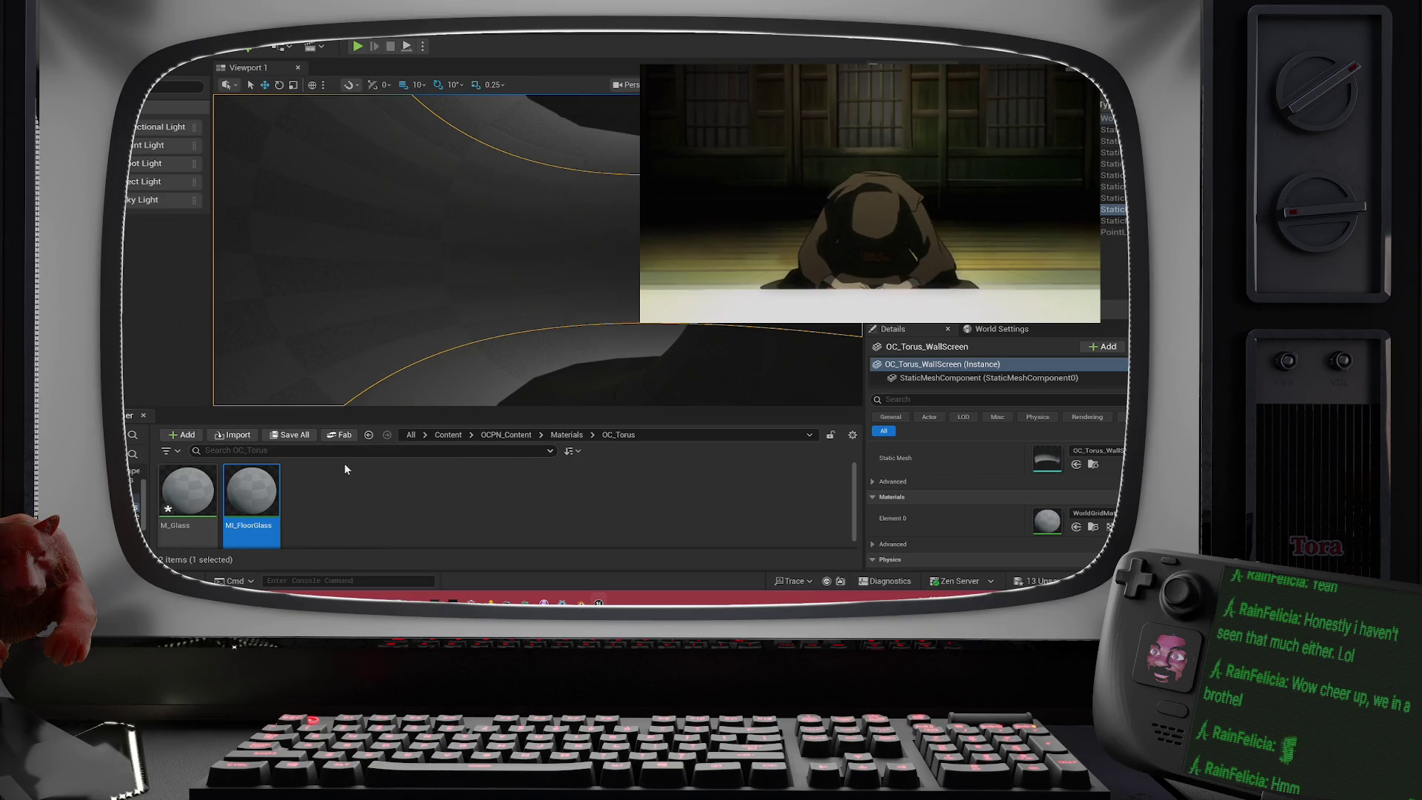
{"action": "scroll", "coordinate": [484, 297], "scroll_direction": "down", "scroll_amount": 4}
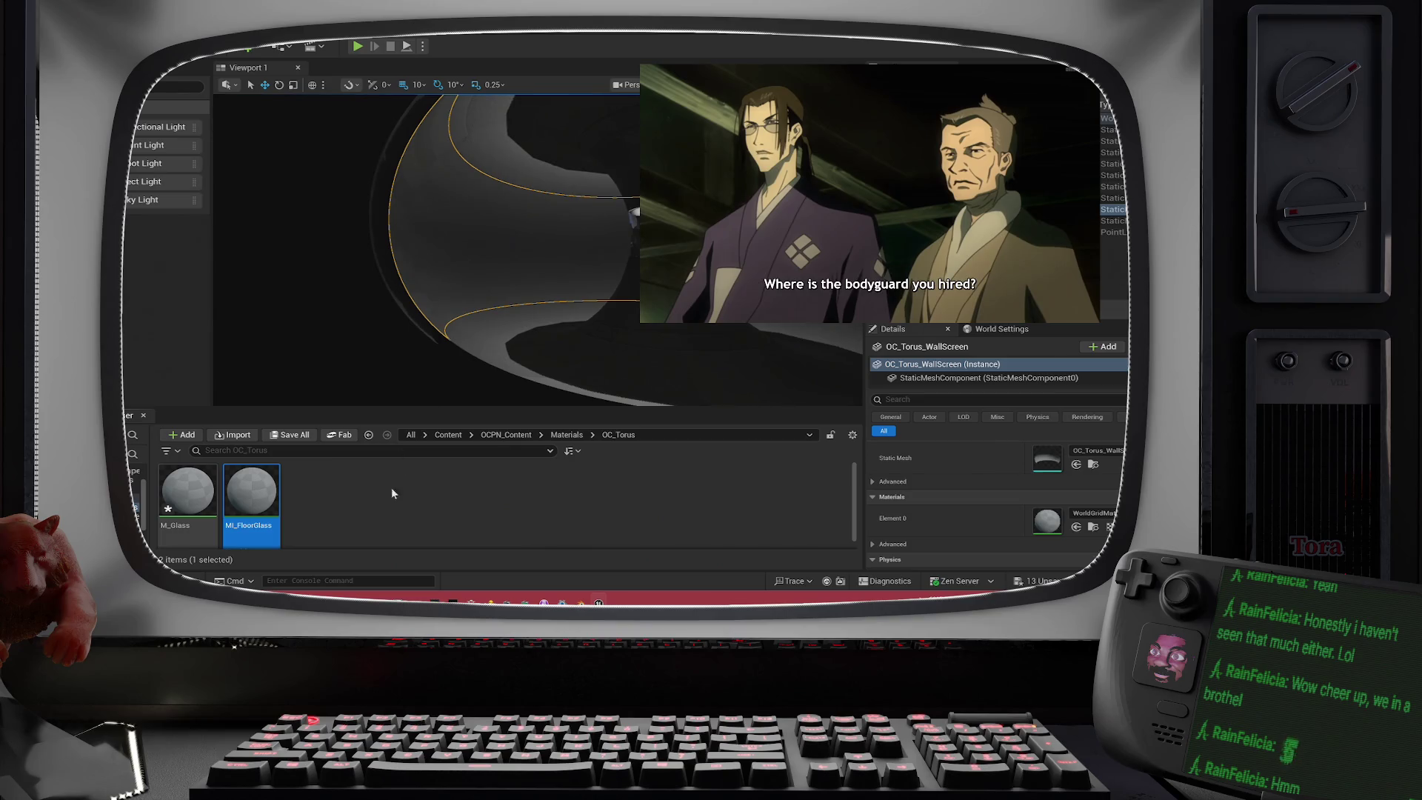
{"action": "double_click", "coordinate": [200, 497]}
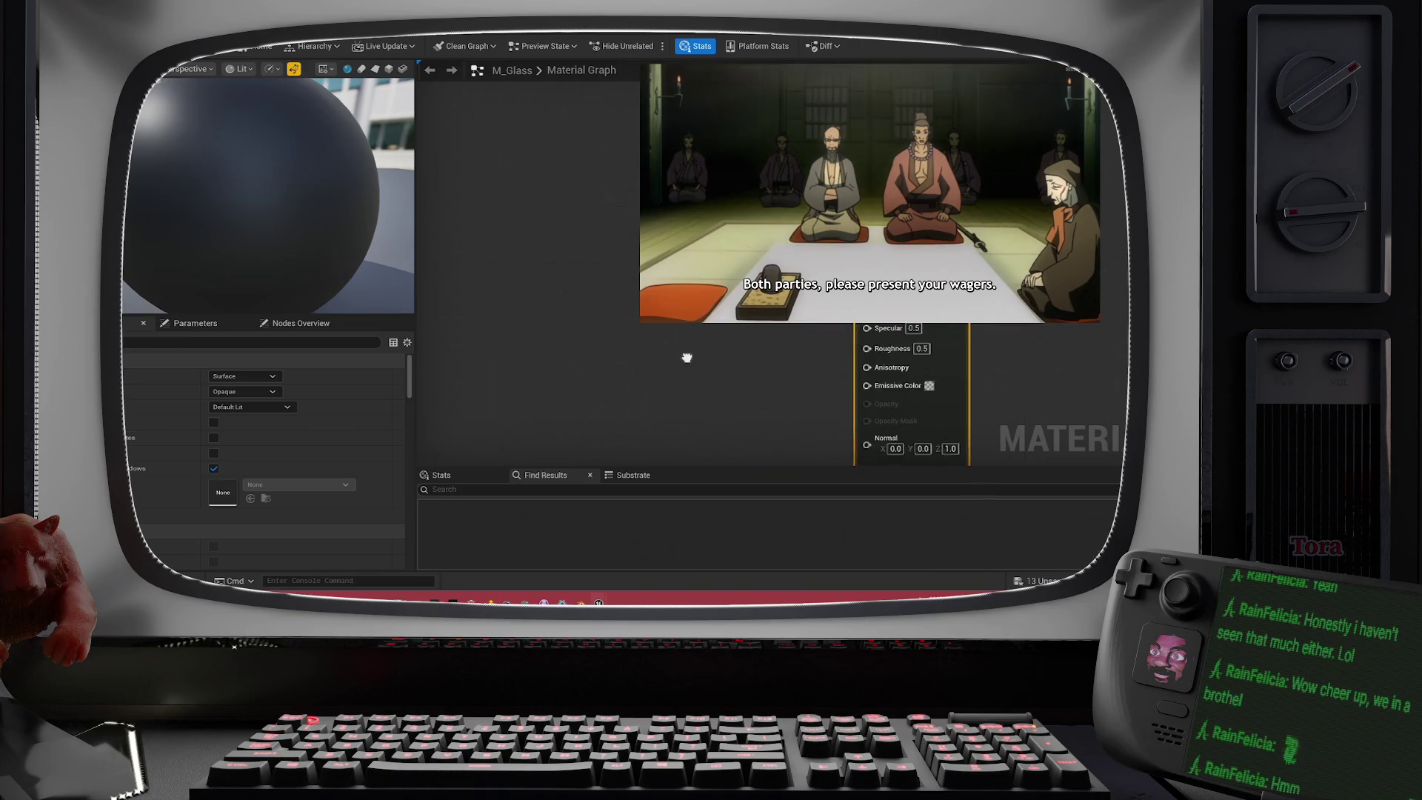
- Undock the M_Glass editor into a floating window over the level editor
{"action": "scroll", "coordinate": [185, 220], "scroll_direction": "down", "scroll_amount": 3}
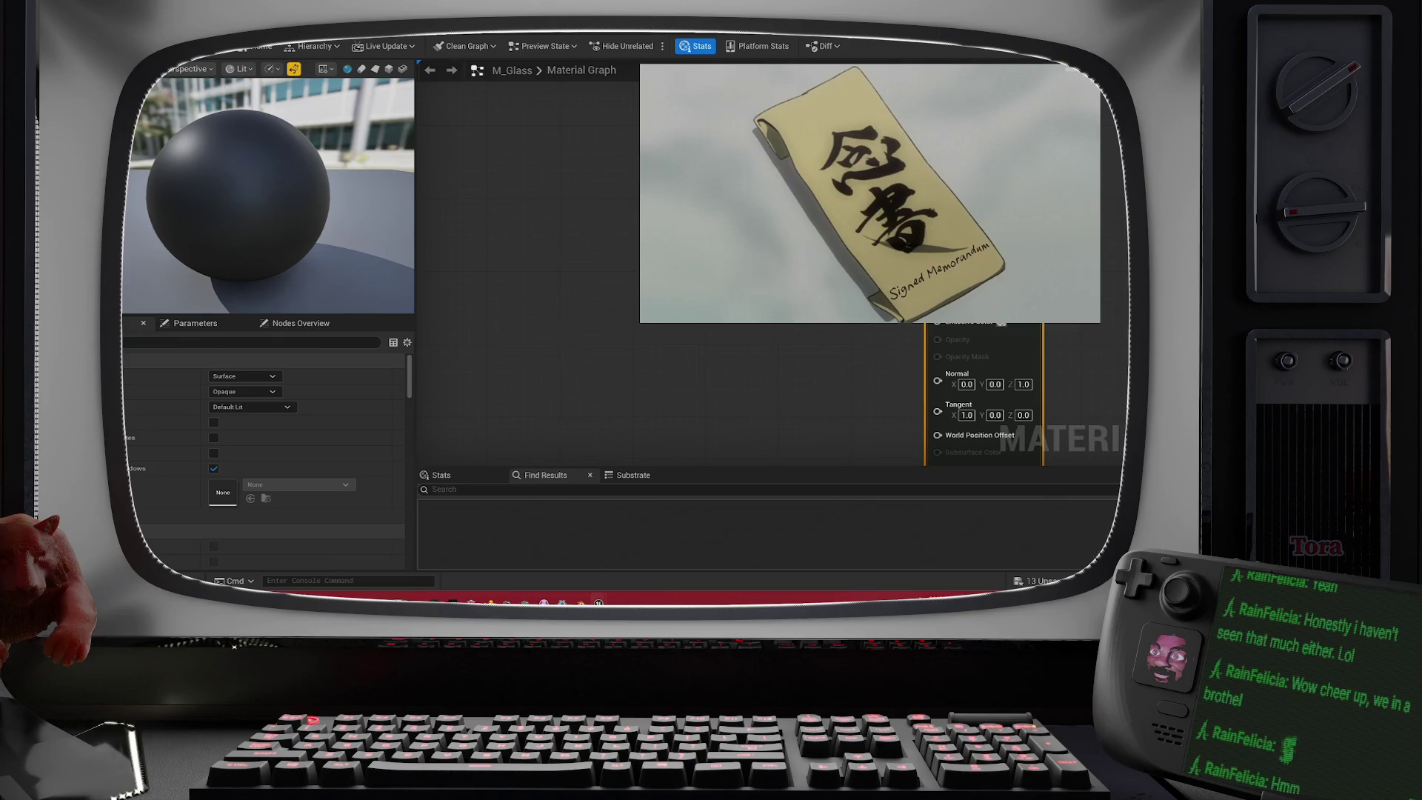
{"action": "left_click", "coordinate": [178, 581]}
{"action": "left_click", "coordinate": [178, 580]}
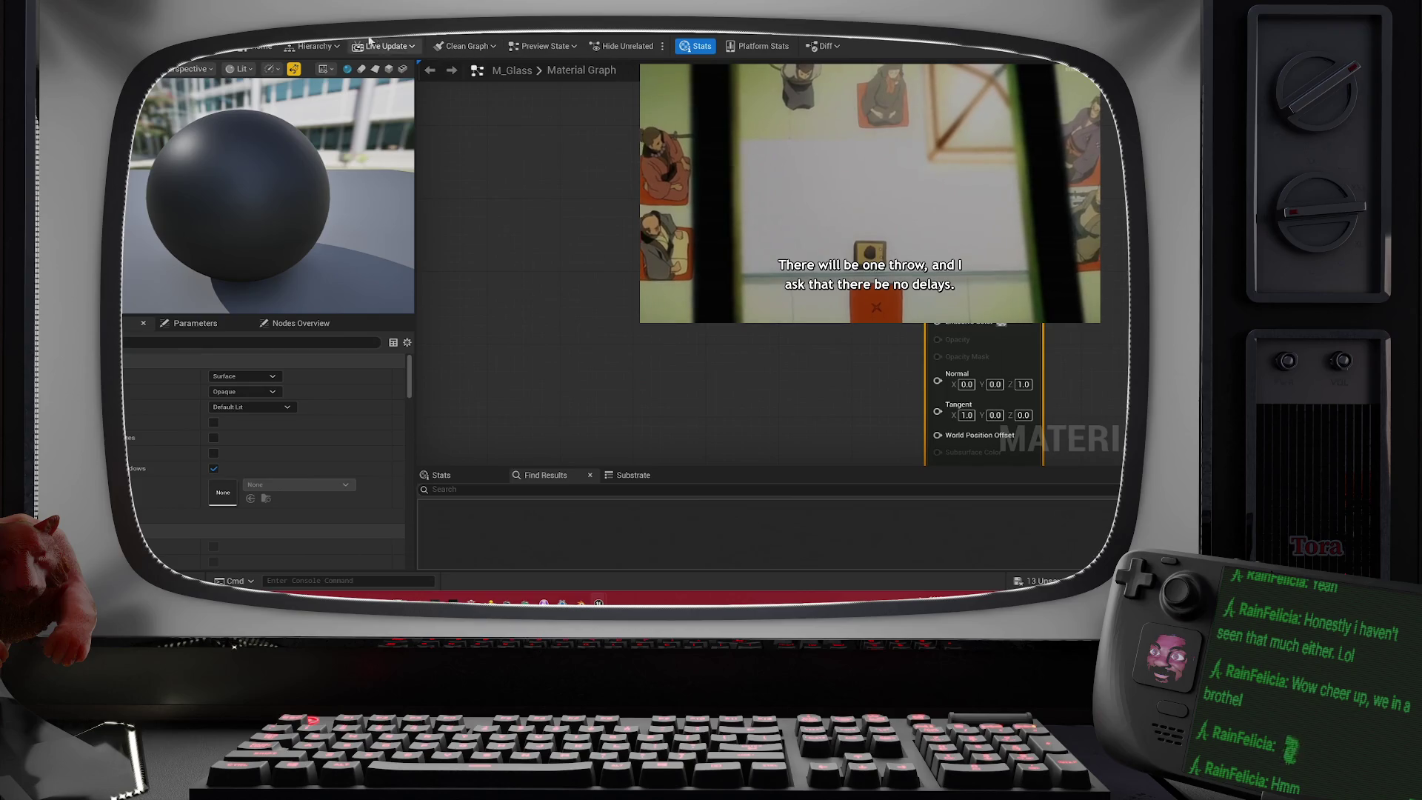
{"action": "mouse_move", "coordinate": [252, 29]}
{"action": "left_mouse_down"}
{"action": "mouse_move", "coordinate": [231, 154]}
{"action": "mouse_move", "coordinate": [241, 222]}
{"action": "mouse_move", "coordinate": [296, 344]}
{"action": "mouse_move", "coordinate": [286, 387]}
{"action": "left_mouse_up"}
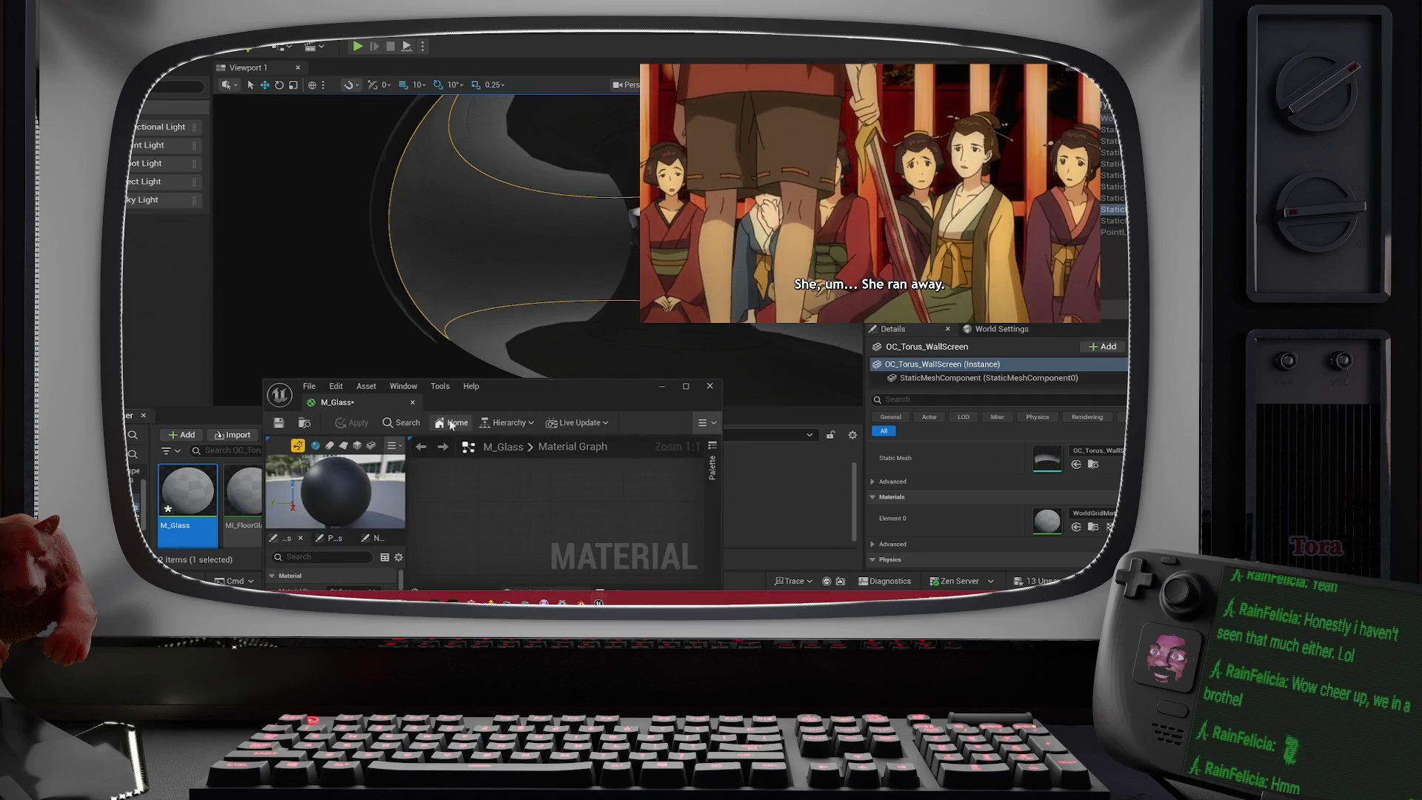
- Drag OC_Torus_ColumnGlass from StaticMeshes/LEVEL_OC_Torus onto the M_Glass preview, then maximize the editor
{"action": "left_click_drag", "start_coordinate": [455, 405], "coordinate": [853, 372]}
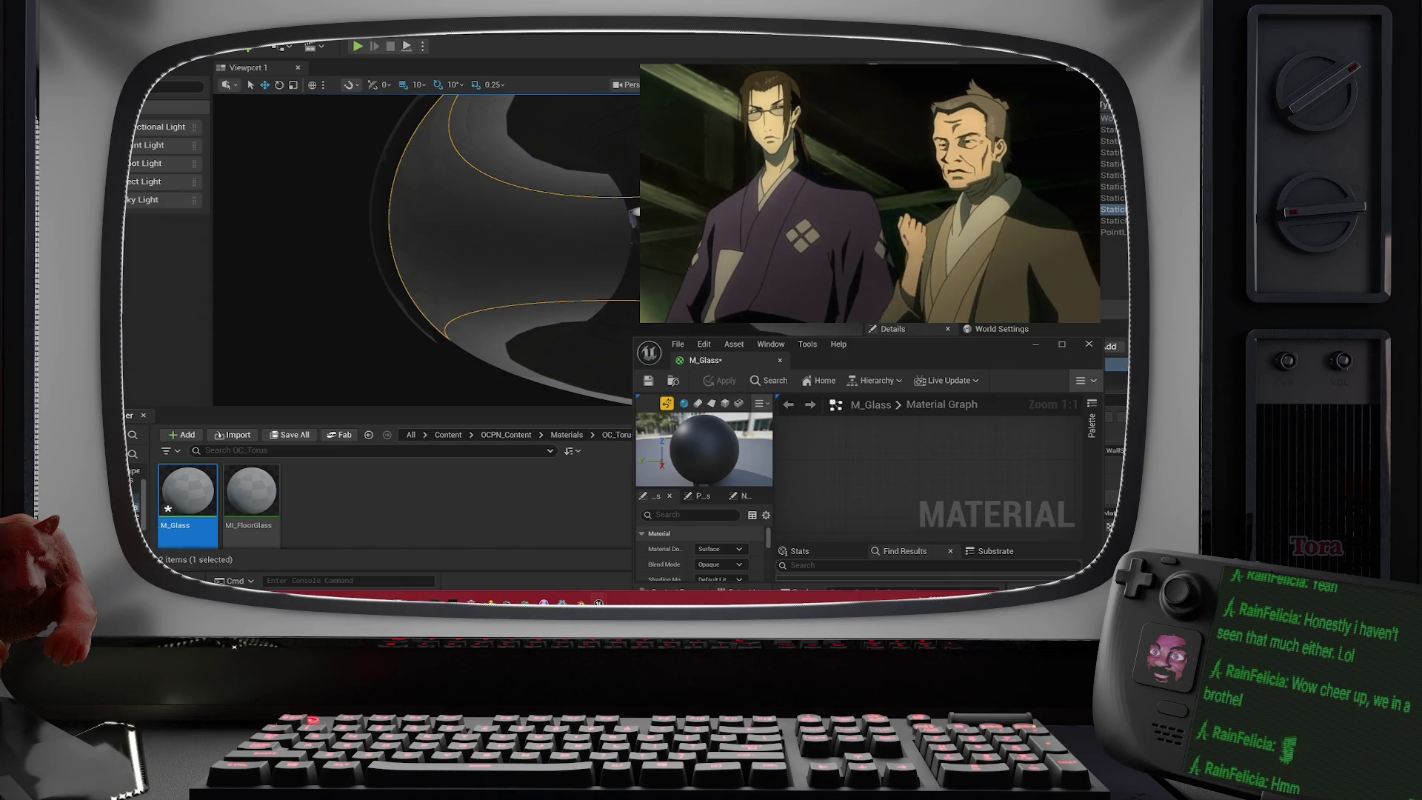
{"action": "key", "text": "alt+Left"}
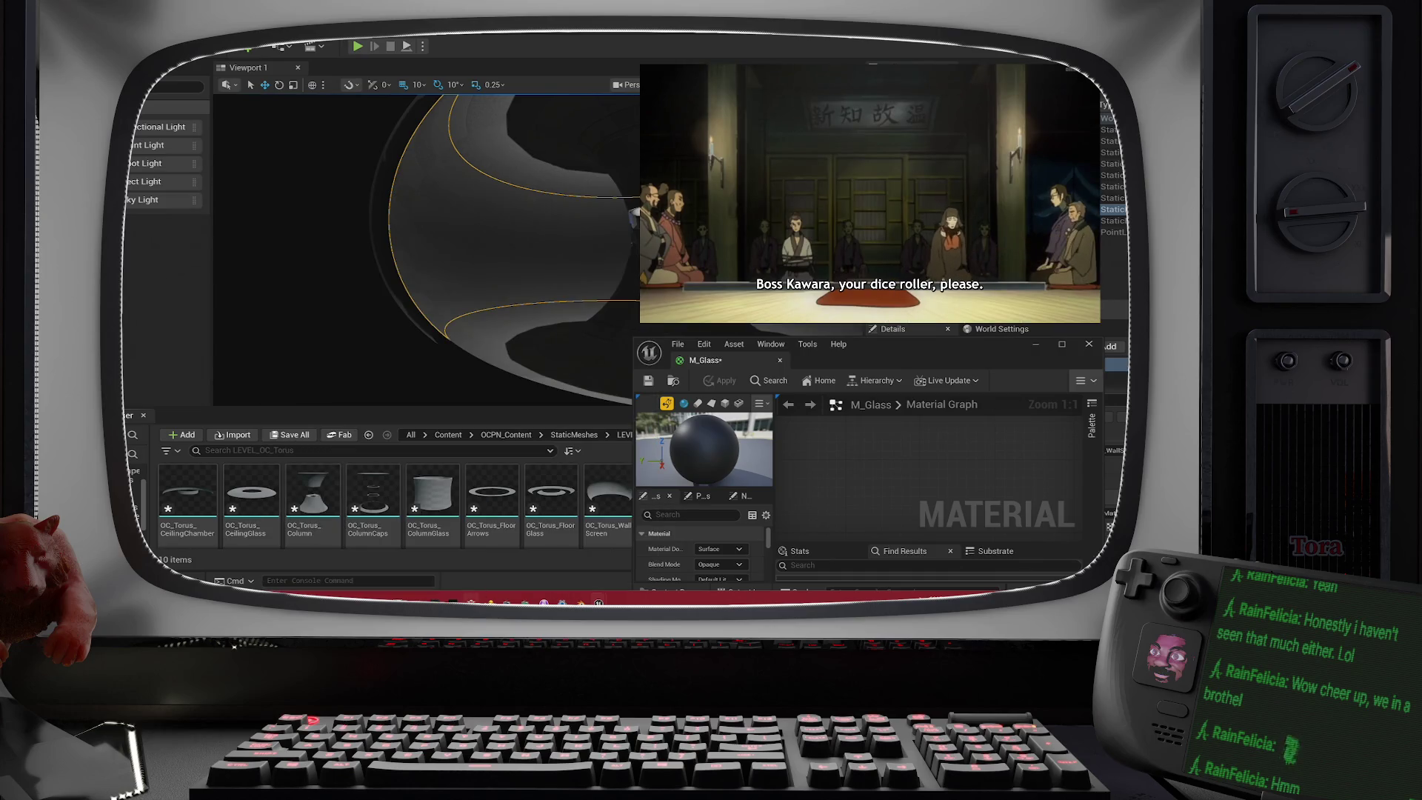
{"action": "mouse_move", "coordinate": [489, 602]}
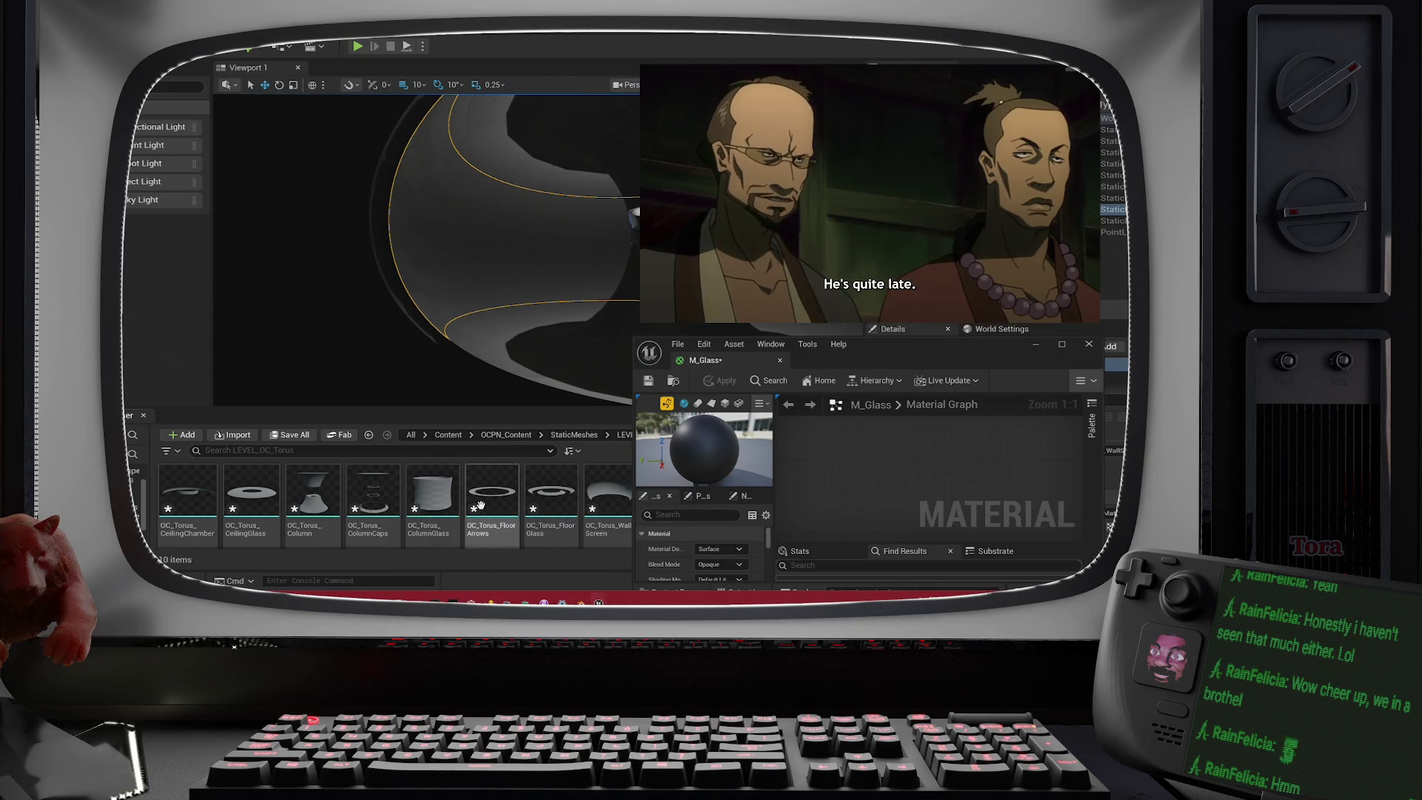
{"action": "left_click_drag", "start_coordinate": [450, 505], "coordinate": [714, 442]}
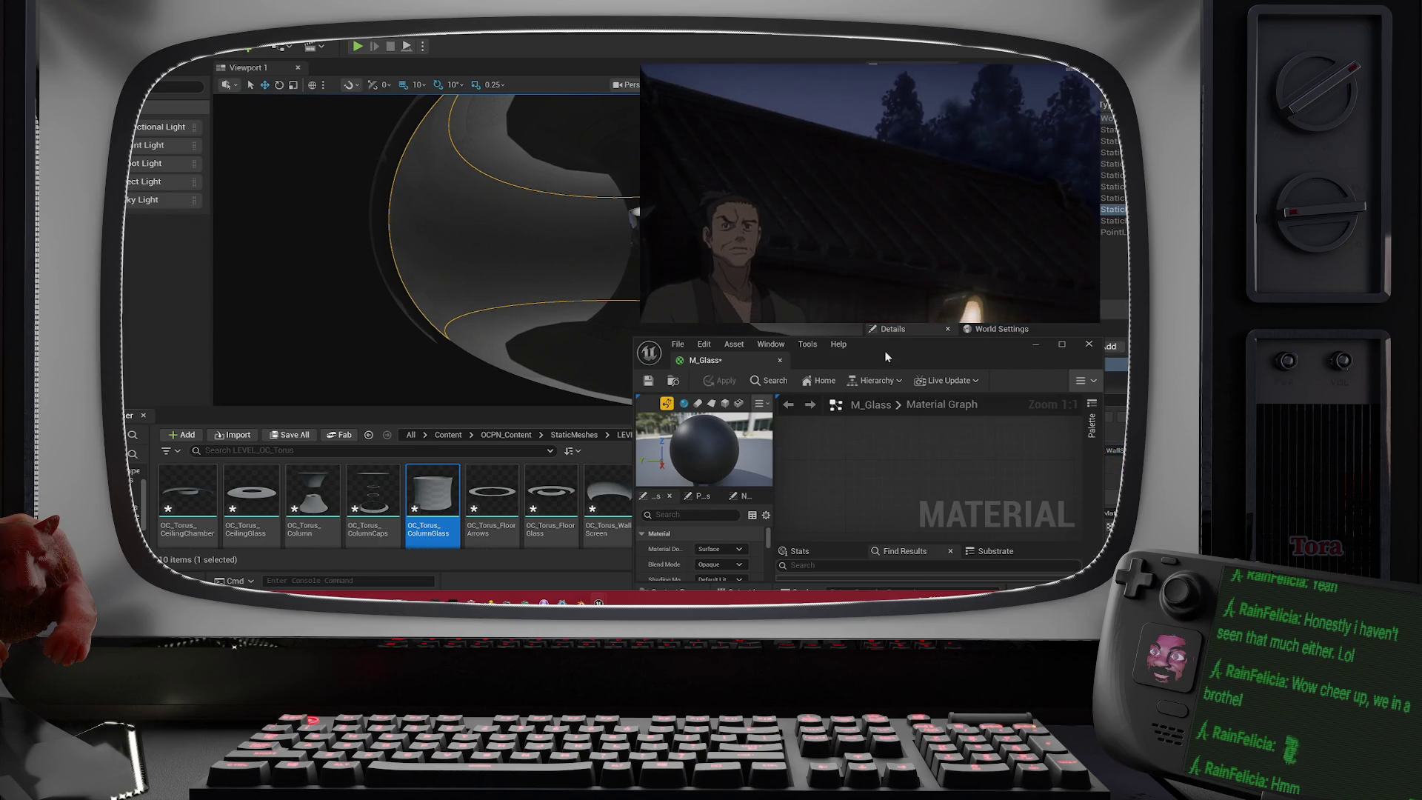
{"action": "double_click", "coordinate": [884, 350]}
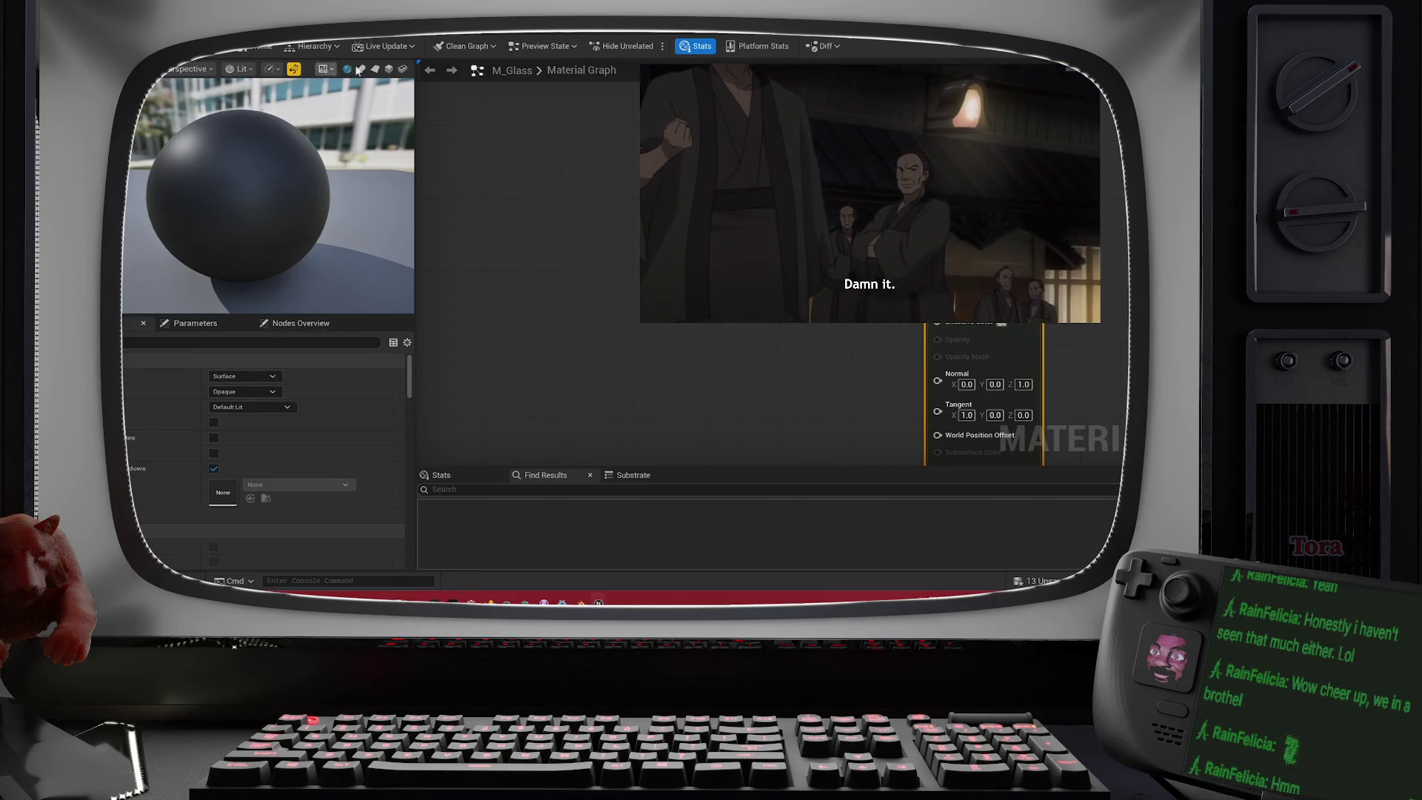
- Use OC_Torus_ColumnGlass as the M_Glass preview mesh and open the Blend Mode choices
{"action": "left_click", "coordinate": [402, 69]}
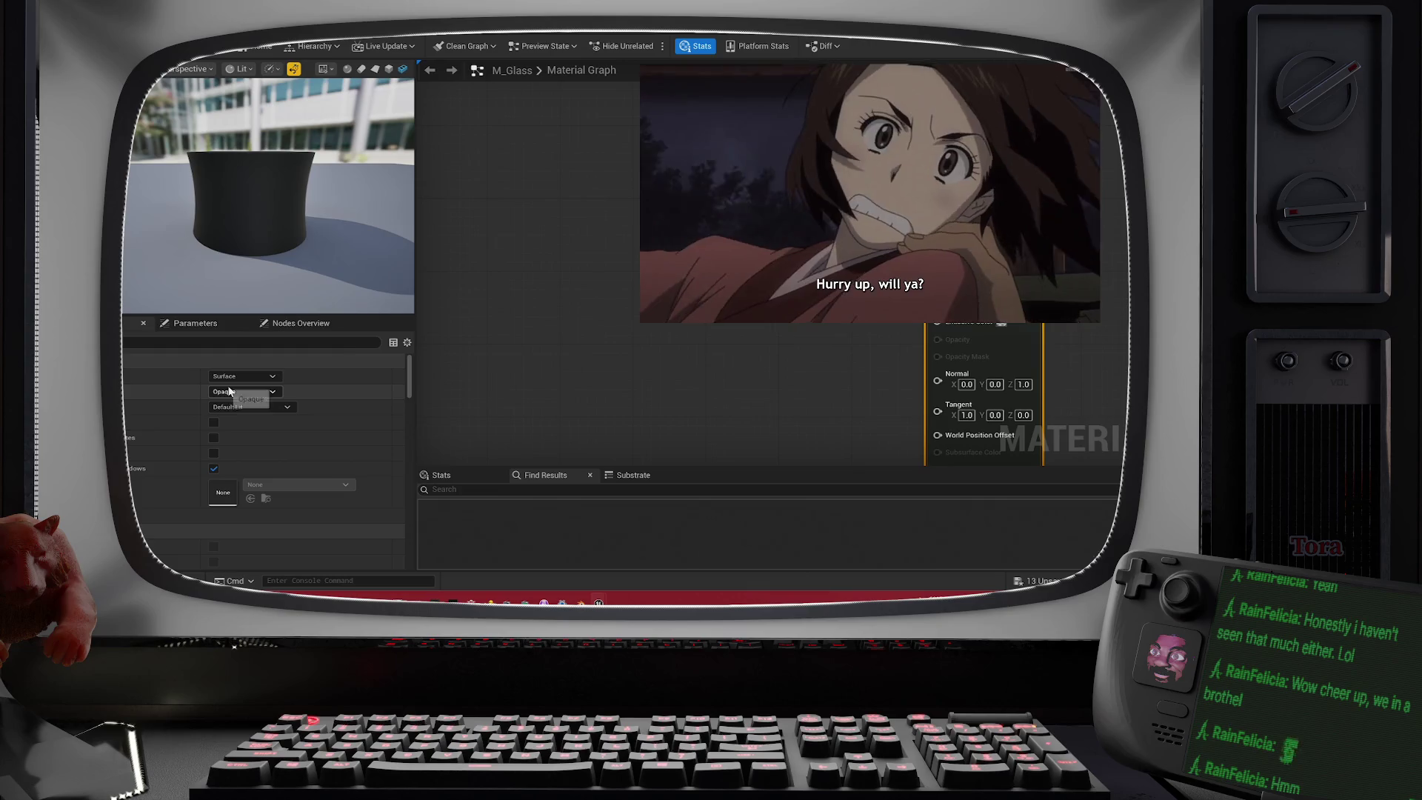
{"action": "left_click", "coordinate": [226, 390]}
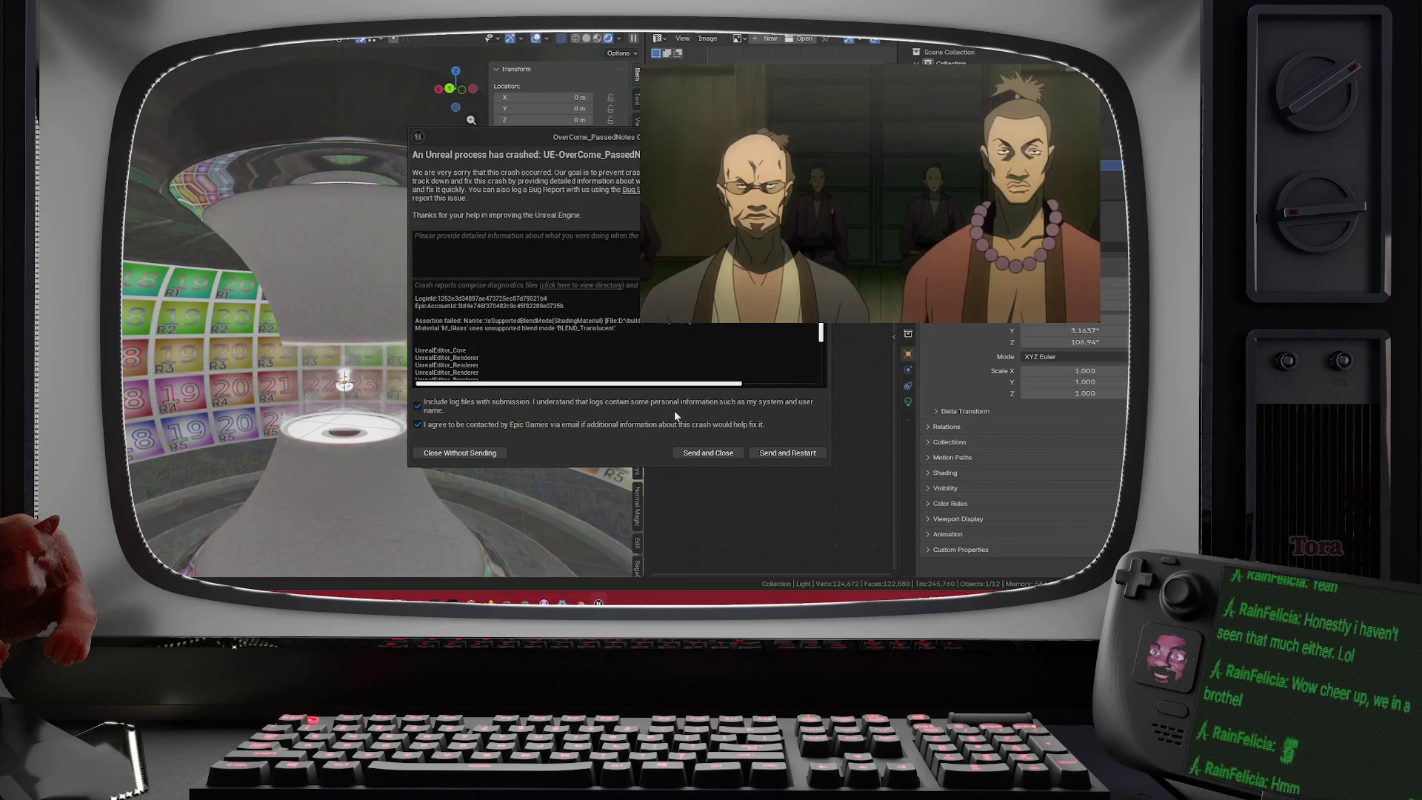
- Send the crash report and restart, skipping package restore and dismissing the StarterContent import error
{"action": "left_click", "coordinate": [775, 452]}
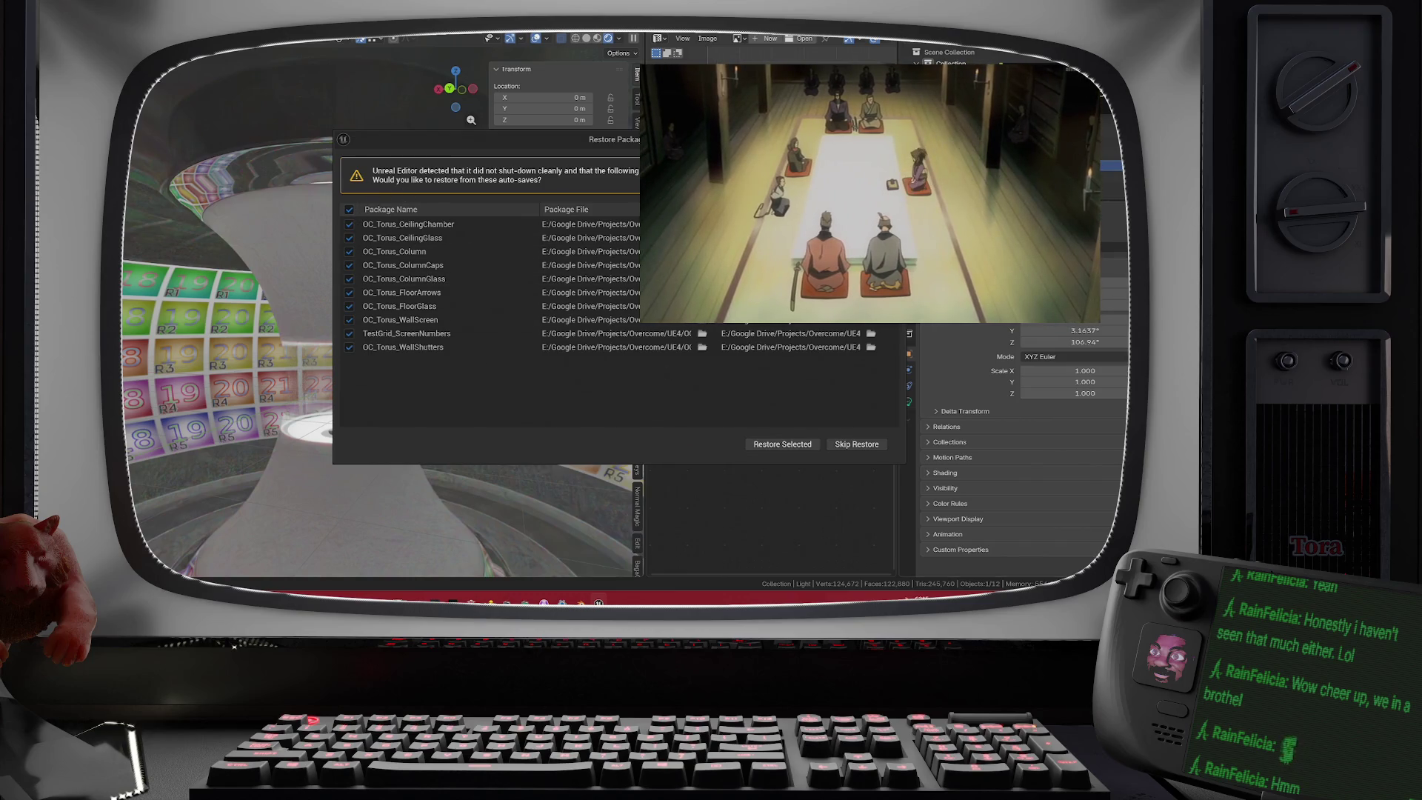
{"action": "left_click", "coordinate": [834, 444]}
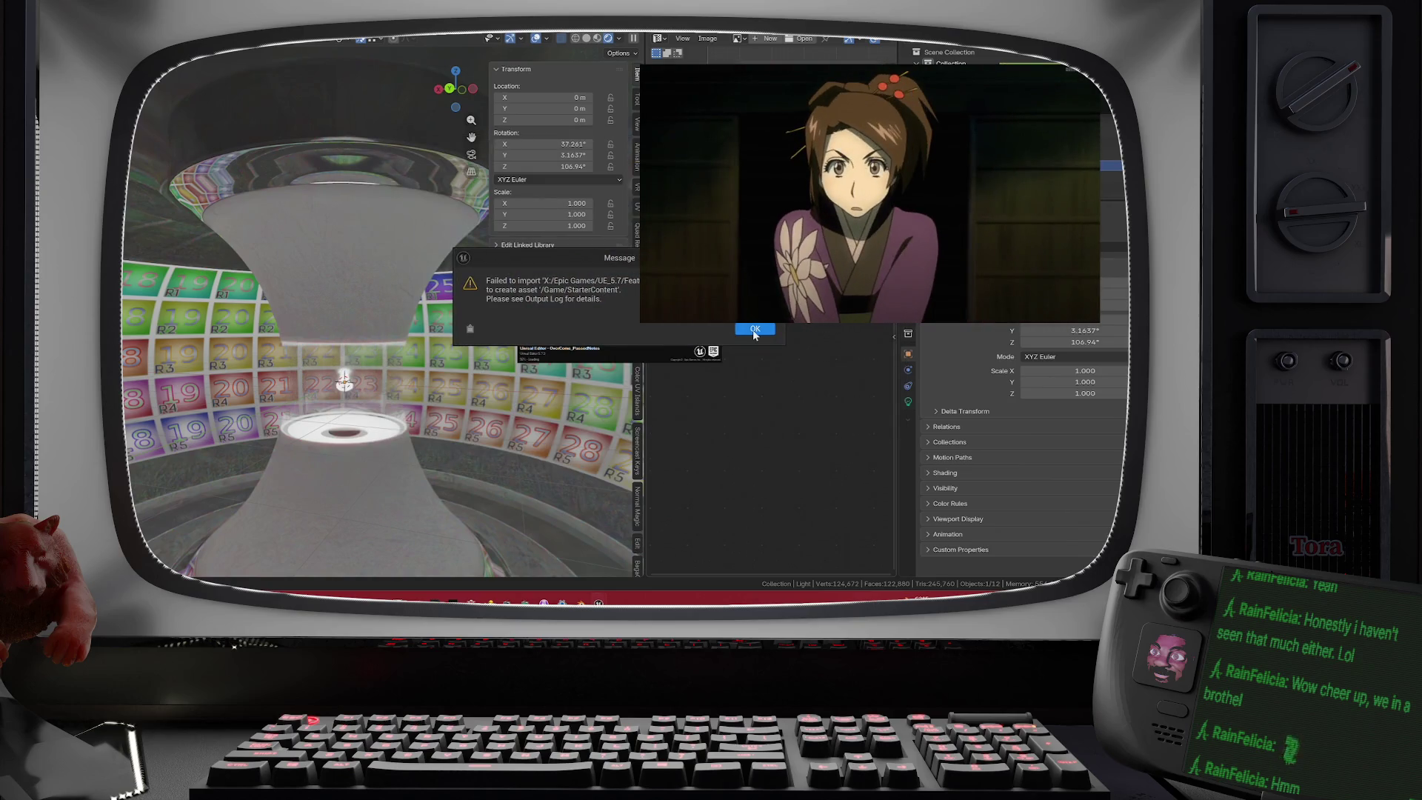
{"action": "left_click", "coordinate": [753, 330]}
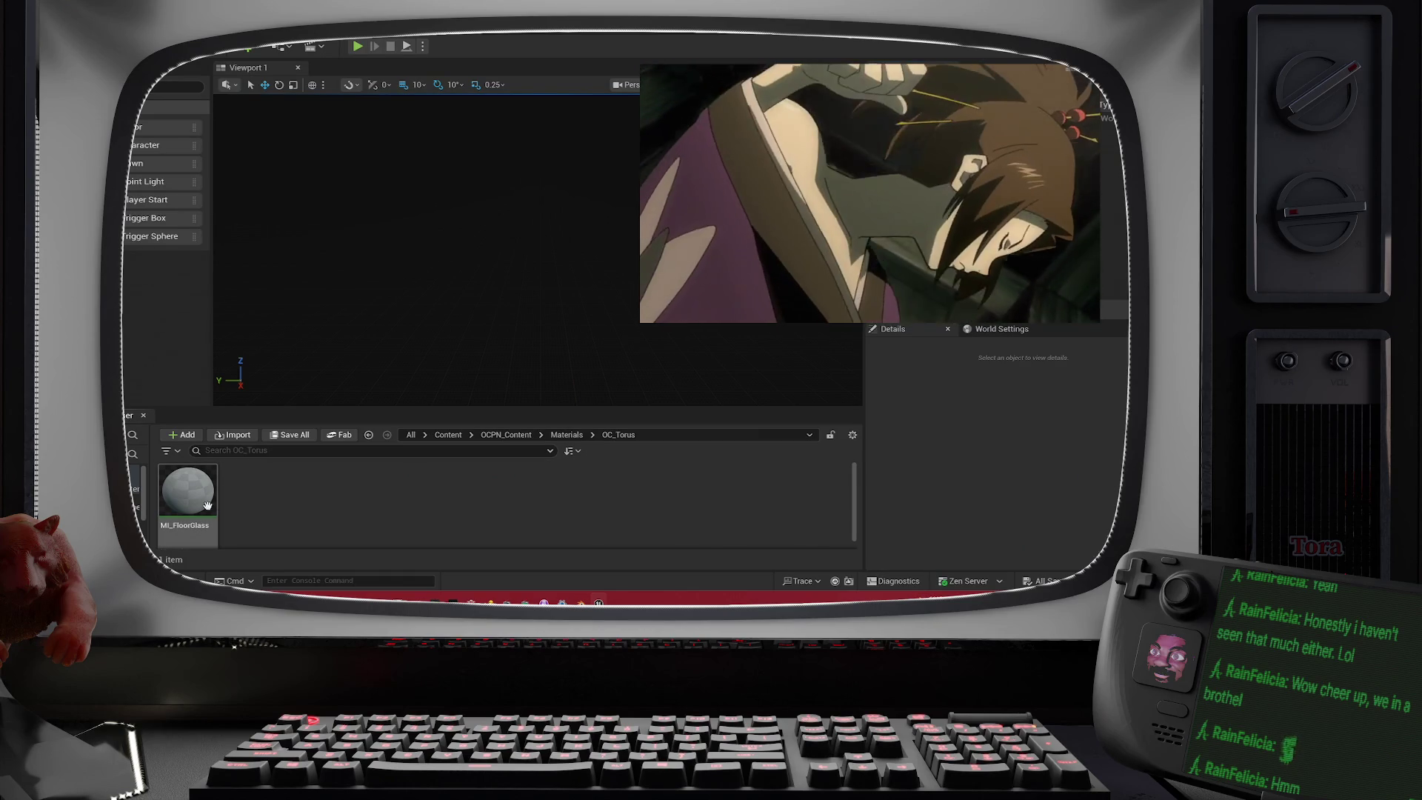
- Select MI_FloorGlass, load GameMap from Recent Levels, and clear the Map Check messages
{"action": "left_click", "coordinate": [206, 504]}
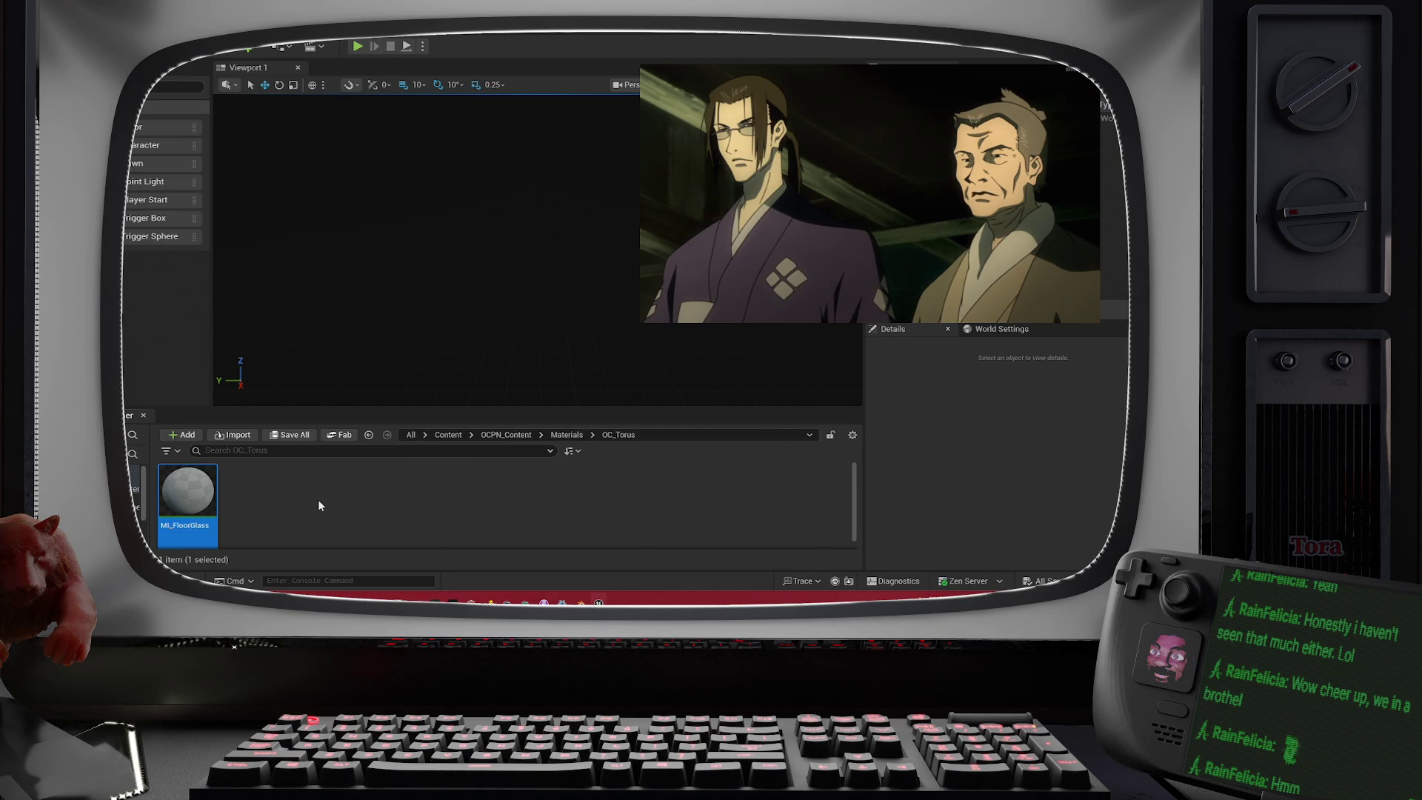
{"action": "left_click", "coordinate": [187, 492]}
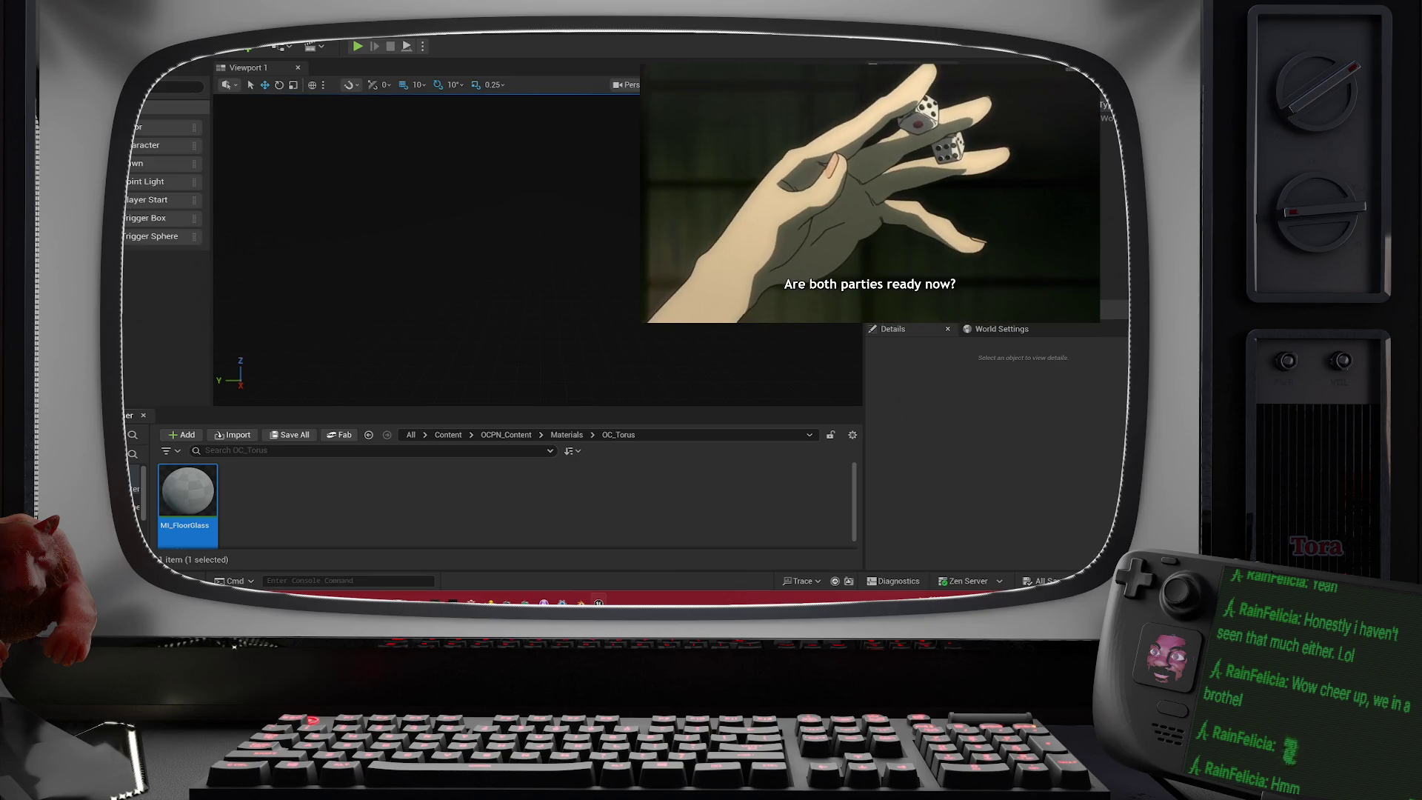
{"action": "left_click", "coordinate": [148, 35]}
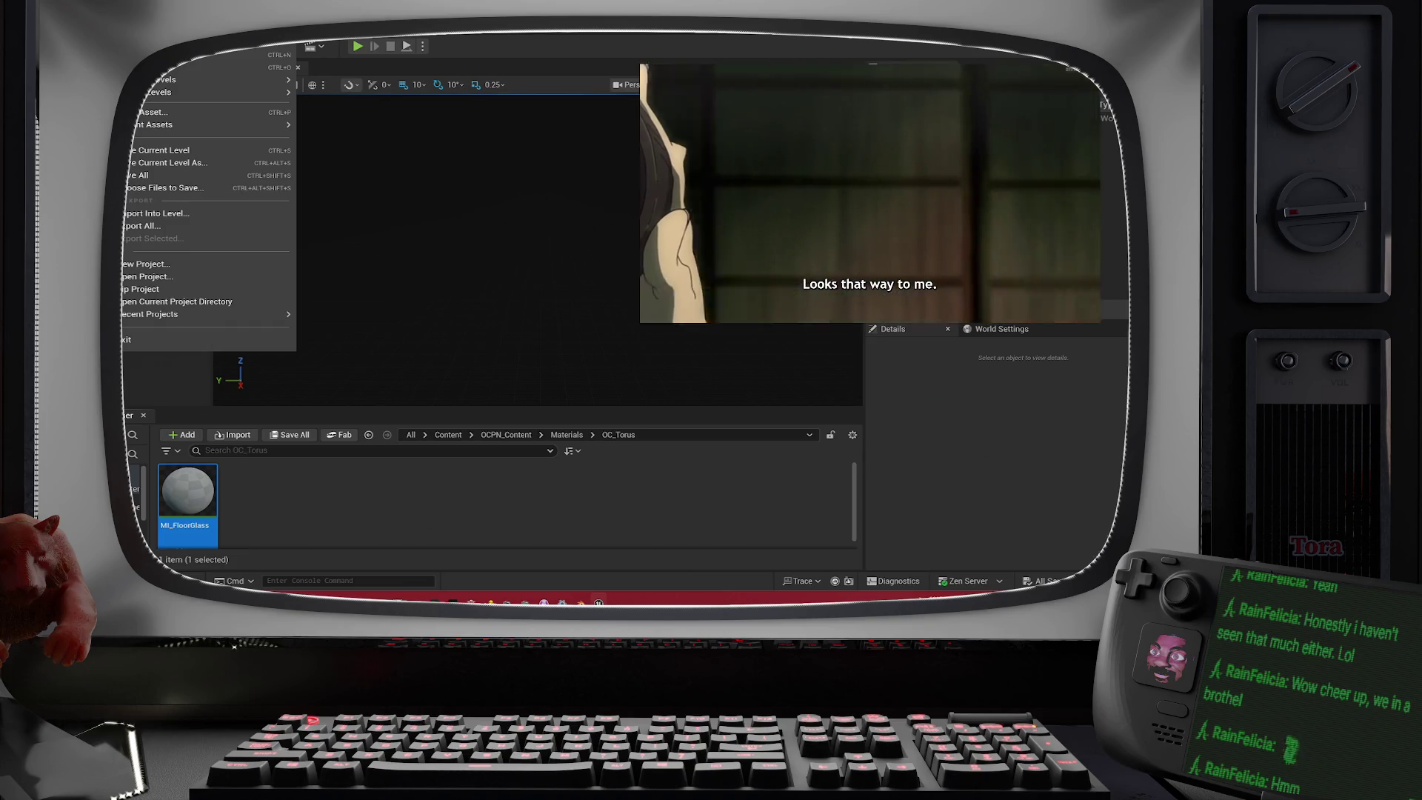
{"action": "mouse_move", "coordinate": [260, 123]}
{"action": "mouse_move", "coordinate": [264, 90]}
{"action": "left_click", "coordinate": [331, 109]}
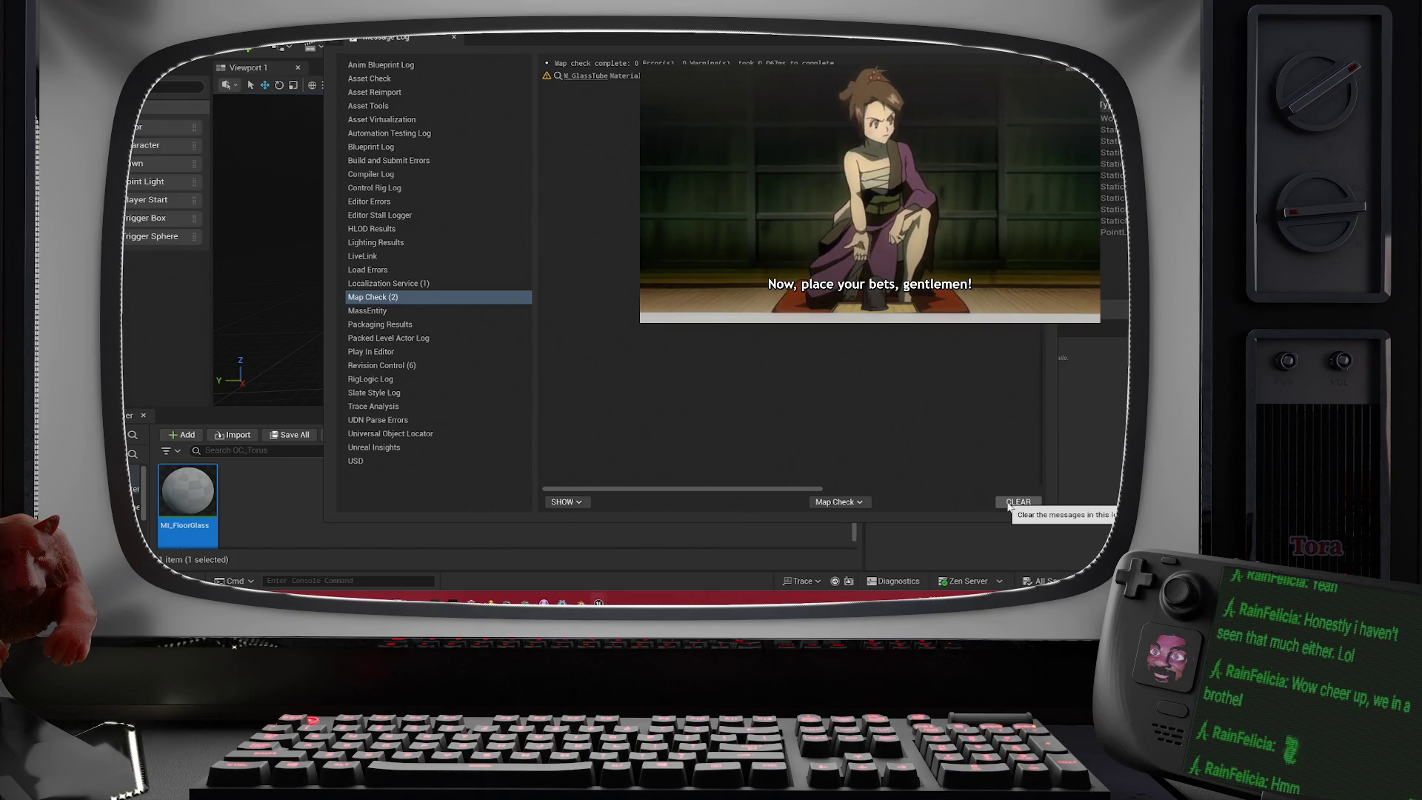
{"action": "left_click", "coordinate": [1017, 502]}
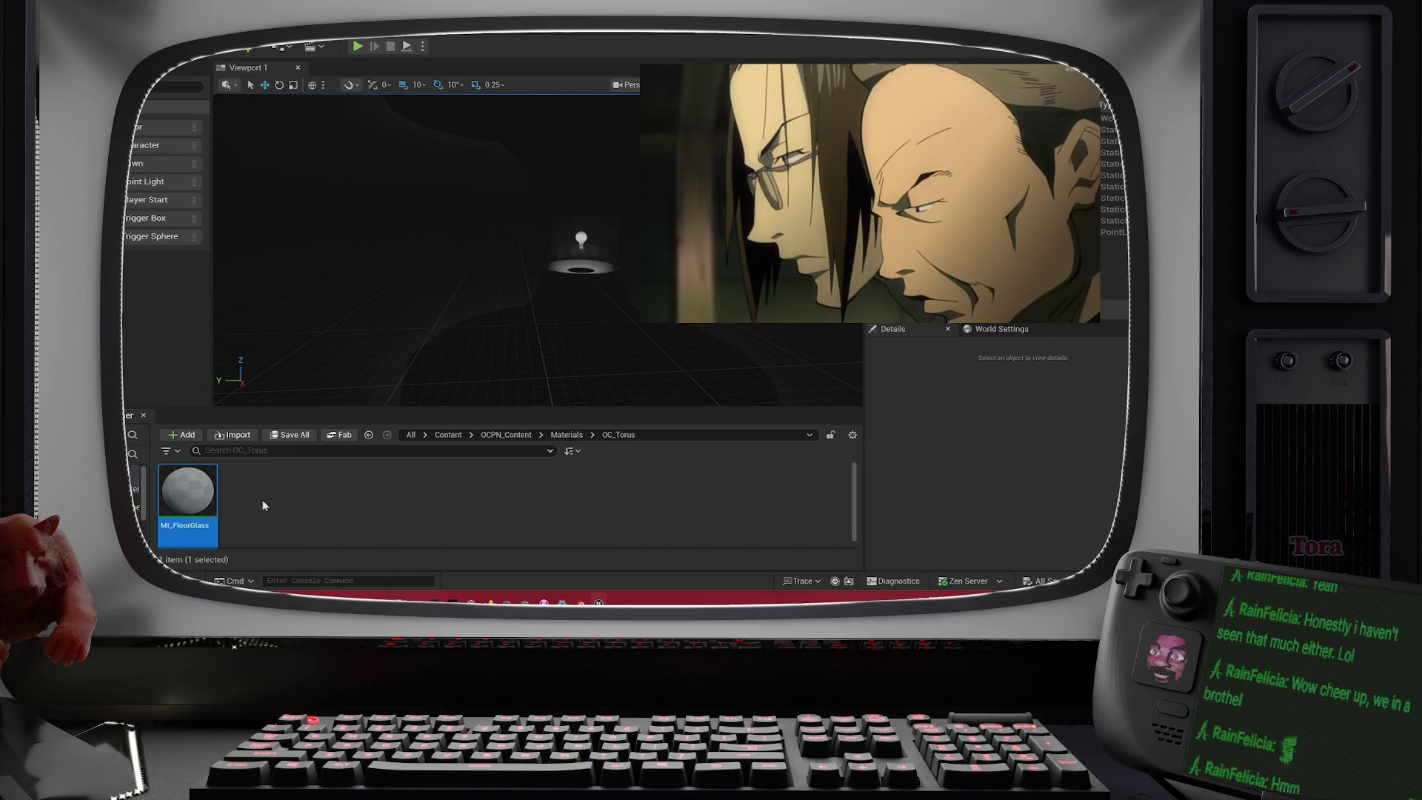
- Create a new material named M_Glass in the OC_Torus materials folder
{"action": "right_click", "coordinate": [265, 505]}
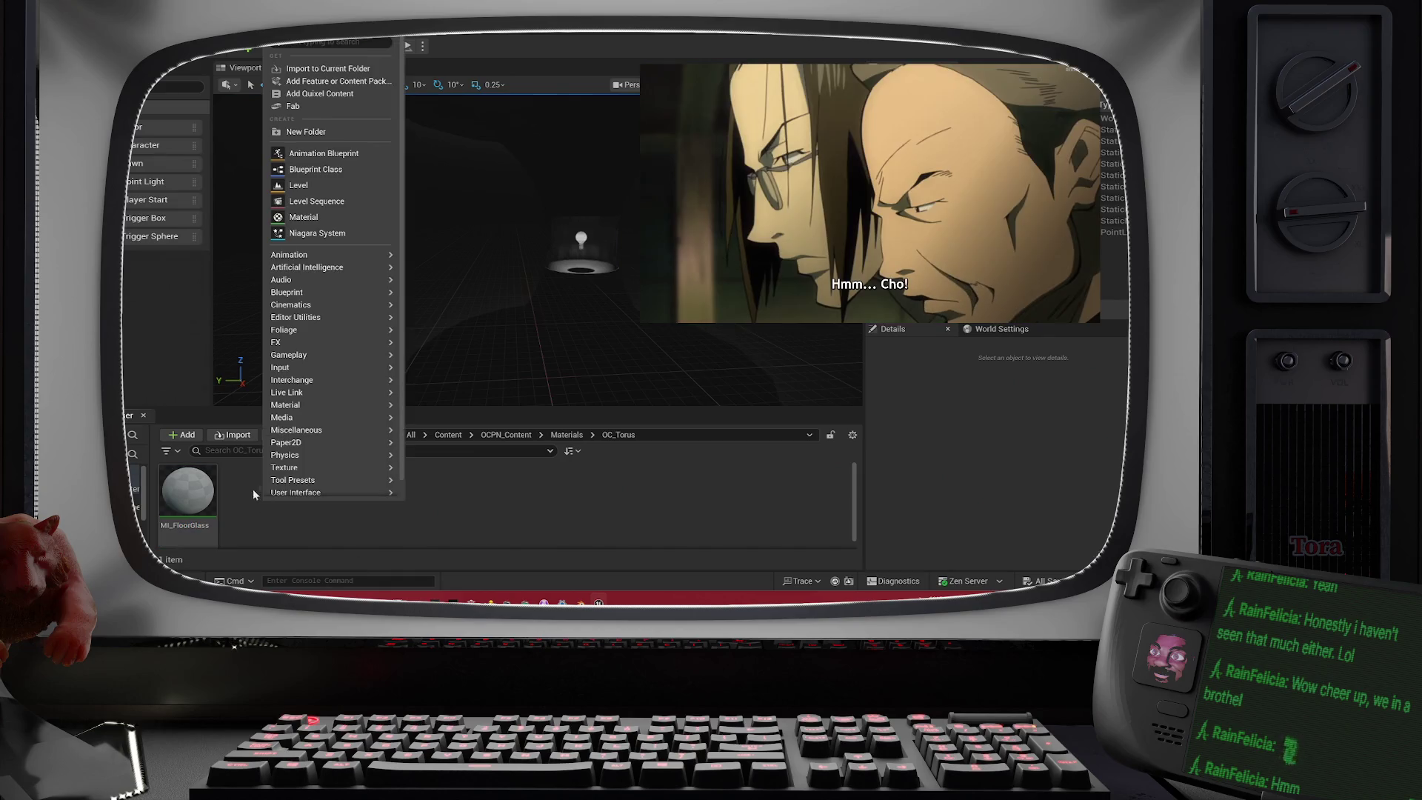
{"action": "left_click", "coordinate": [182, 435]}
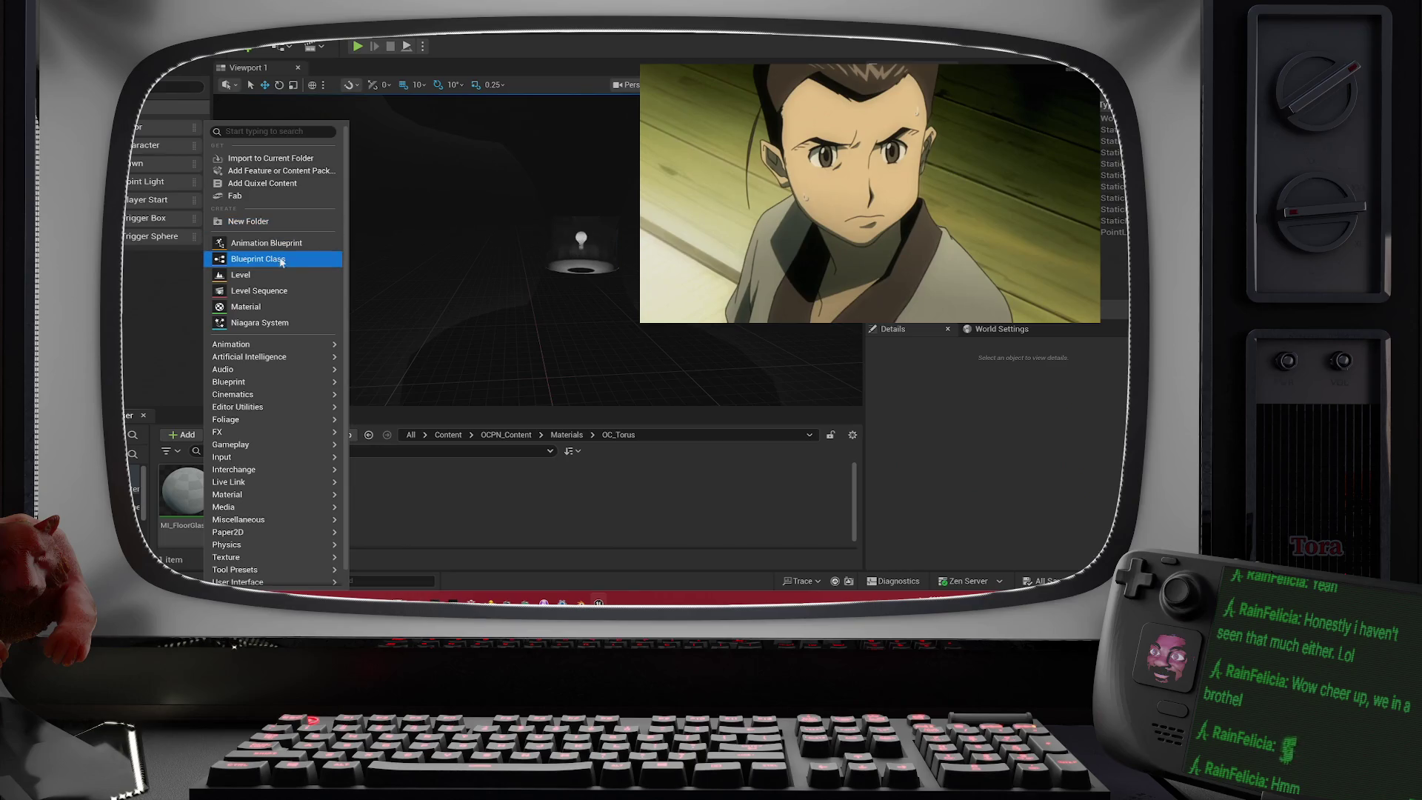
{"action": "left_click", "coordinate": [248, 307]}
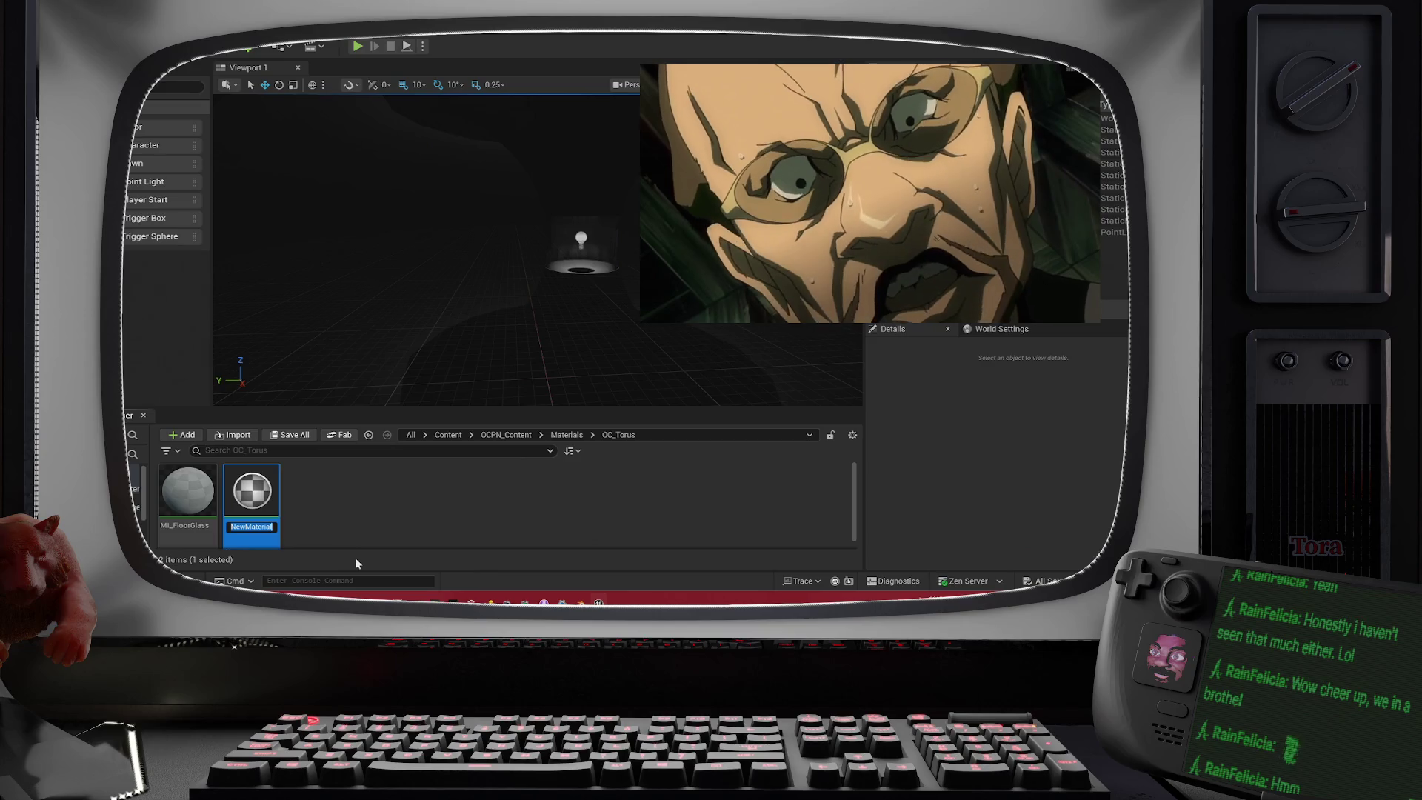
{"action": "type", "text": "M_Glass"}
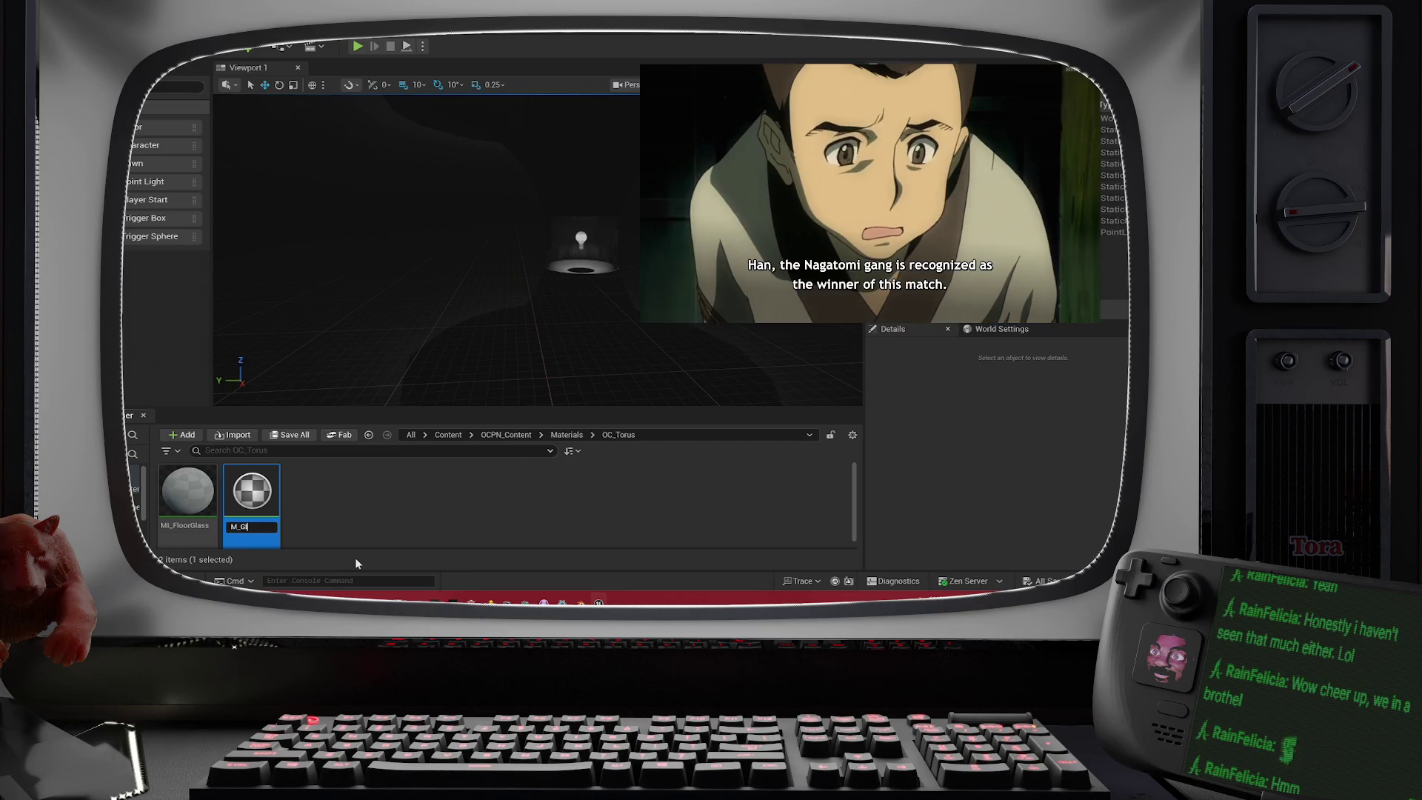
{"action": "key", "text": "Return"}
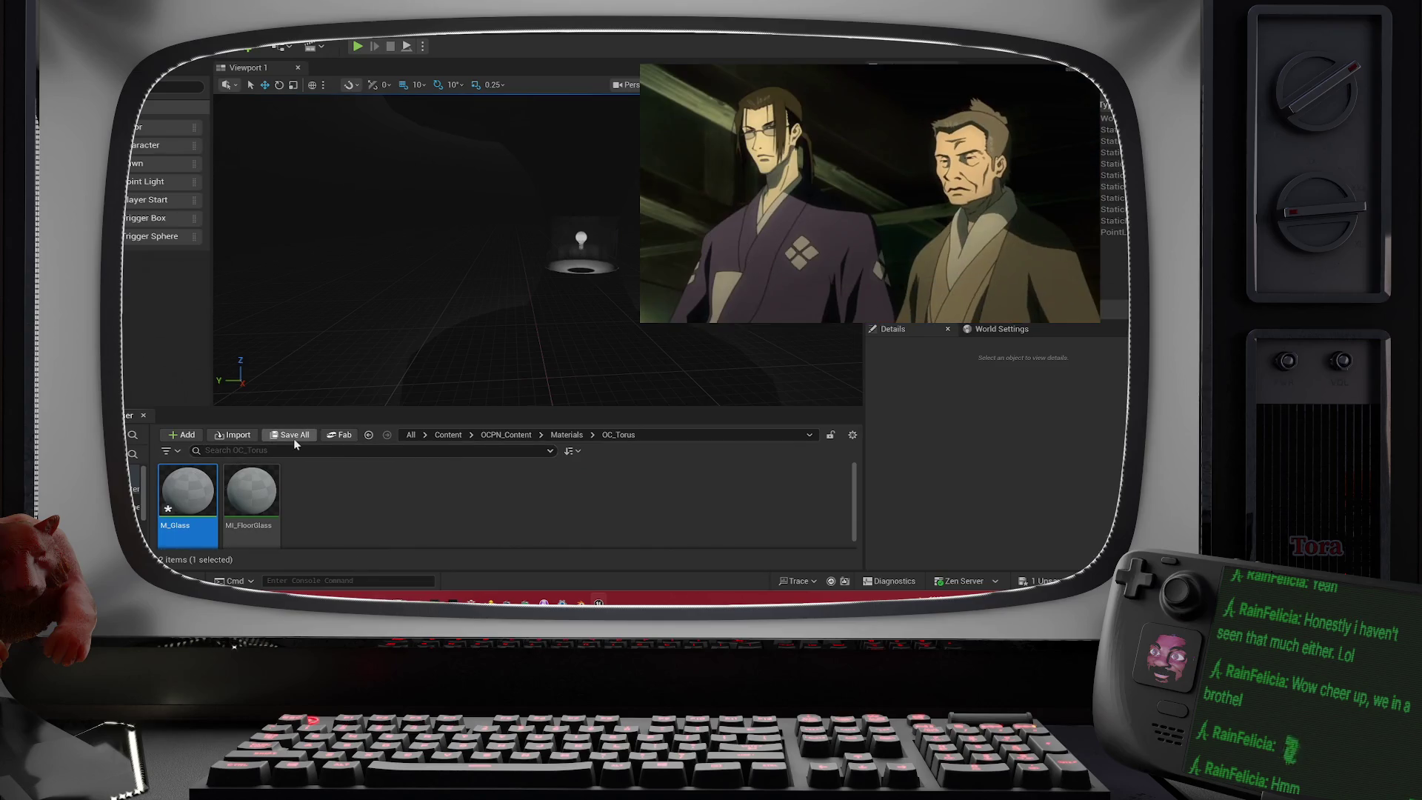
- Save the new M_Glass material, then select MI_FloorGlass
{"action": "right_click", "coordinate": [196, 492]}
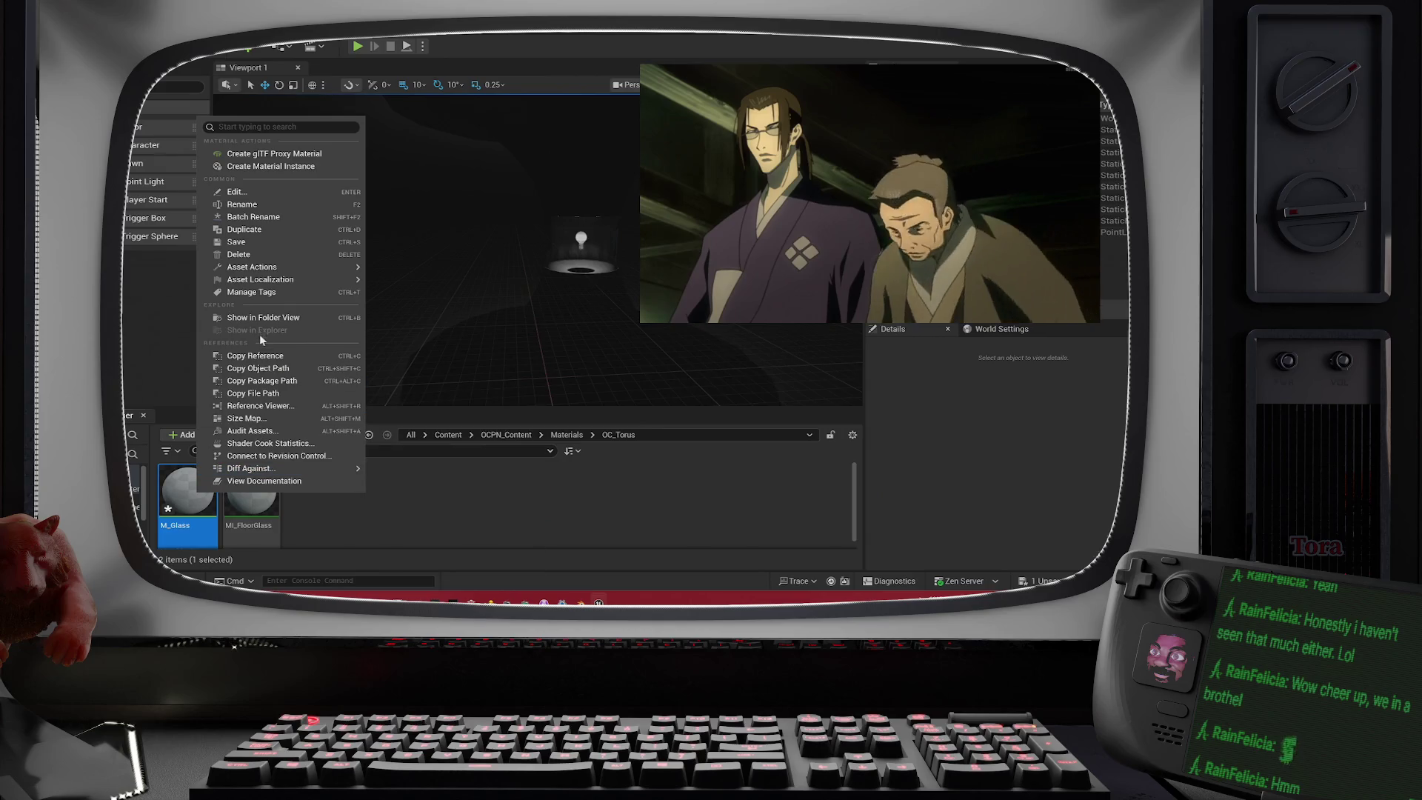
{"action": "mouse_move", "coordinate": [255, 266]}
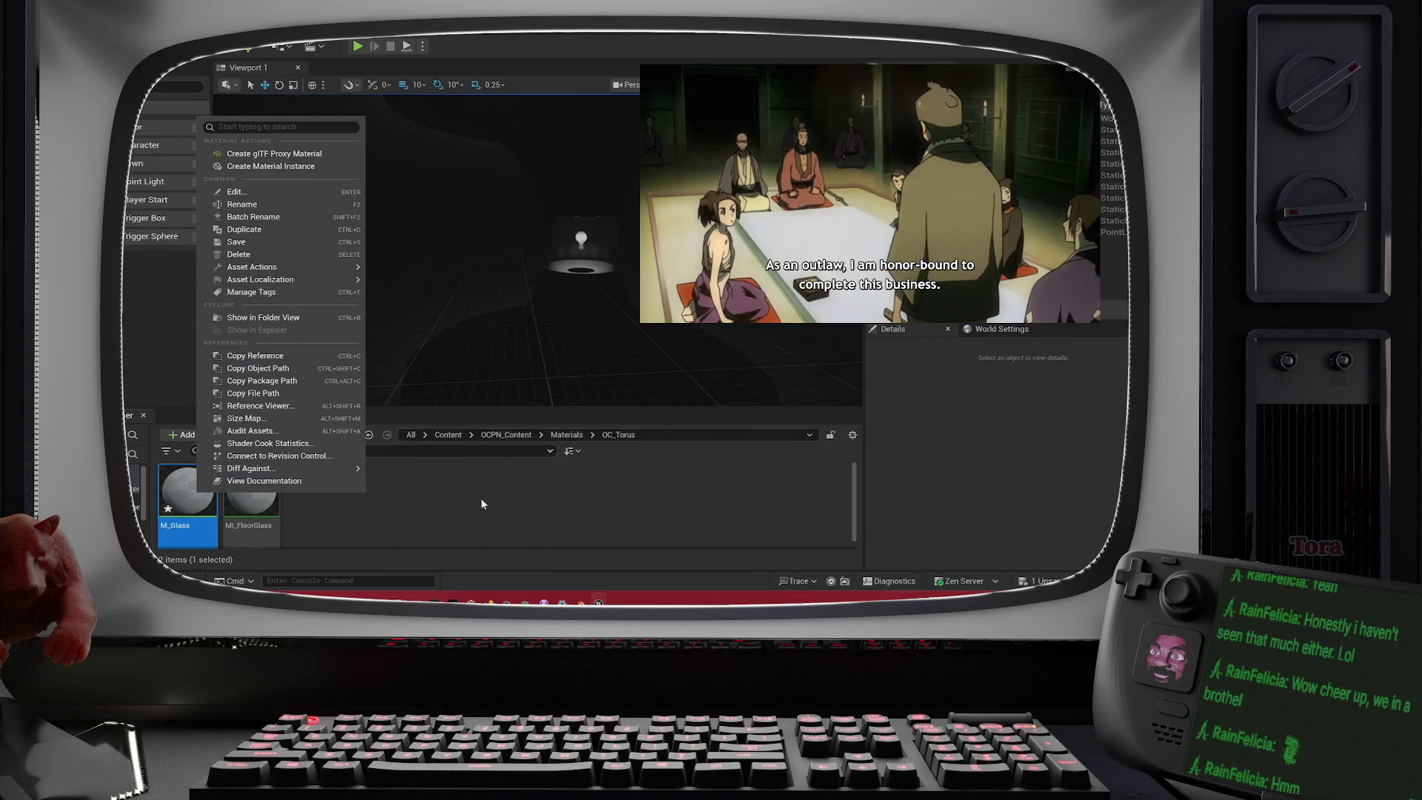
{"action": "left_click", "coordinate": [482, 498]}
{"action": "left_click", "coordinate": [204, 486]}
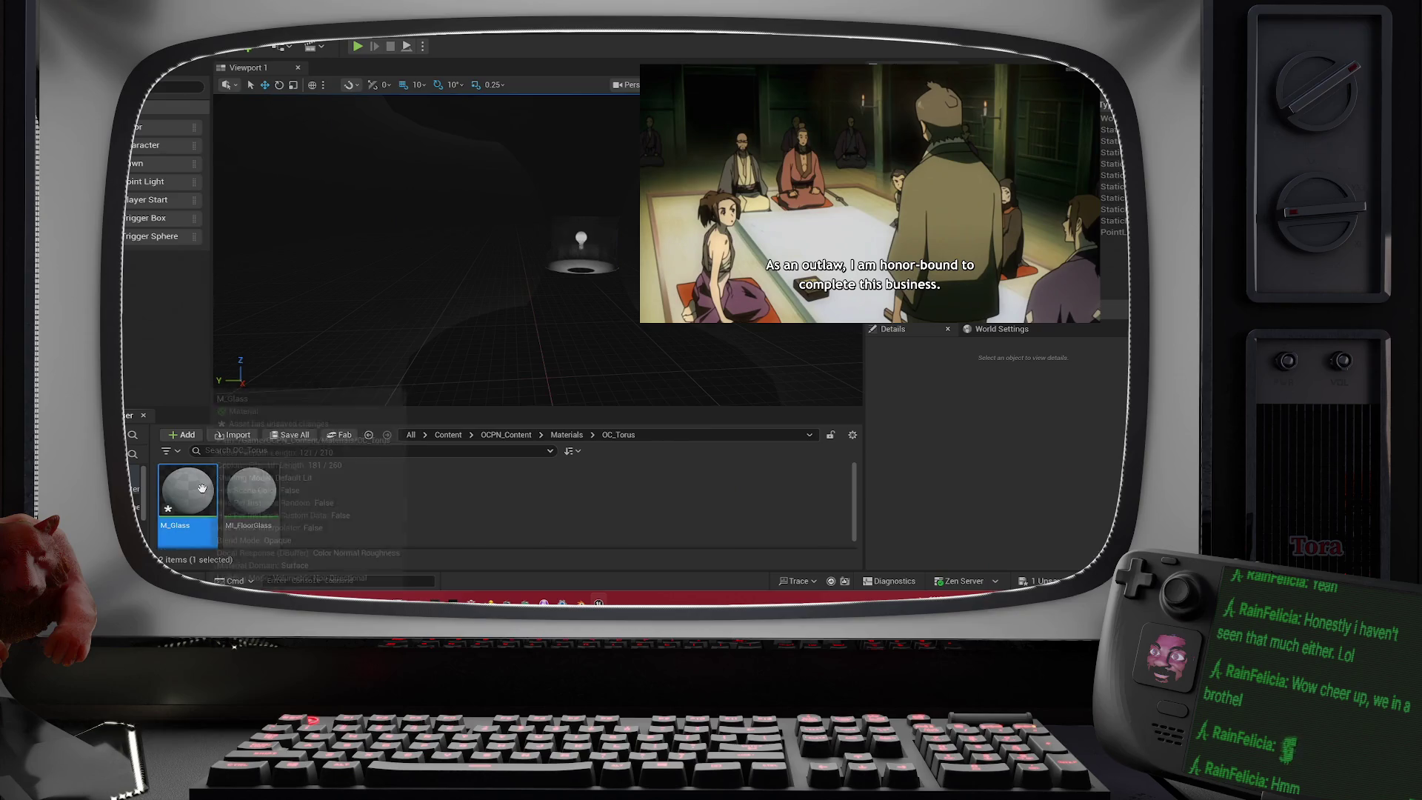
{"action": "left_click", "coordinate": [293, 438]}
{"action": "left_click", "coordinate": [711, 430]}
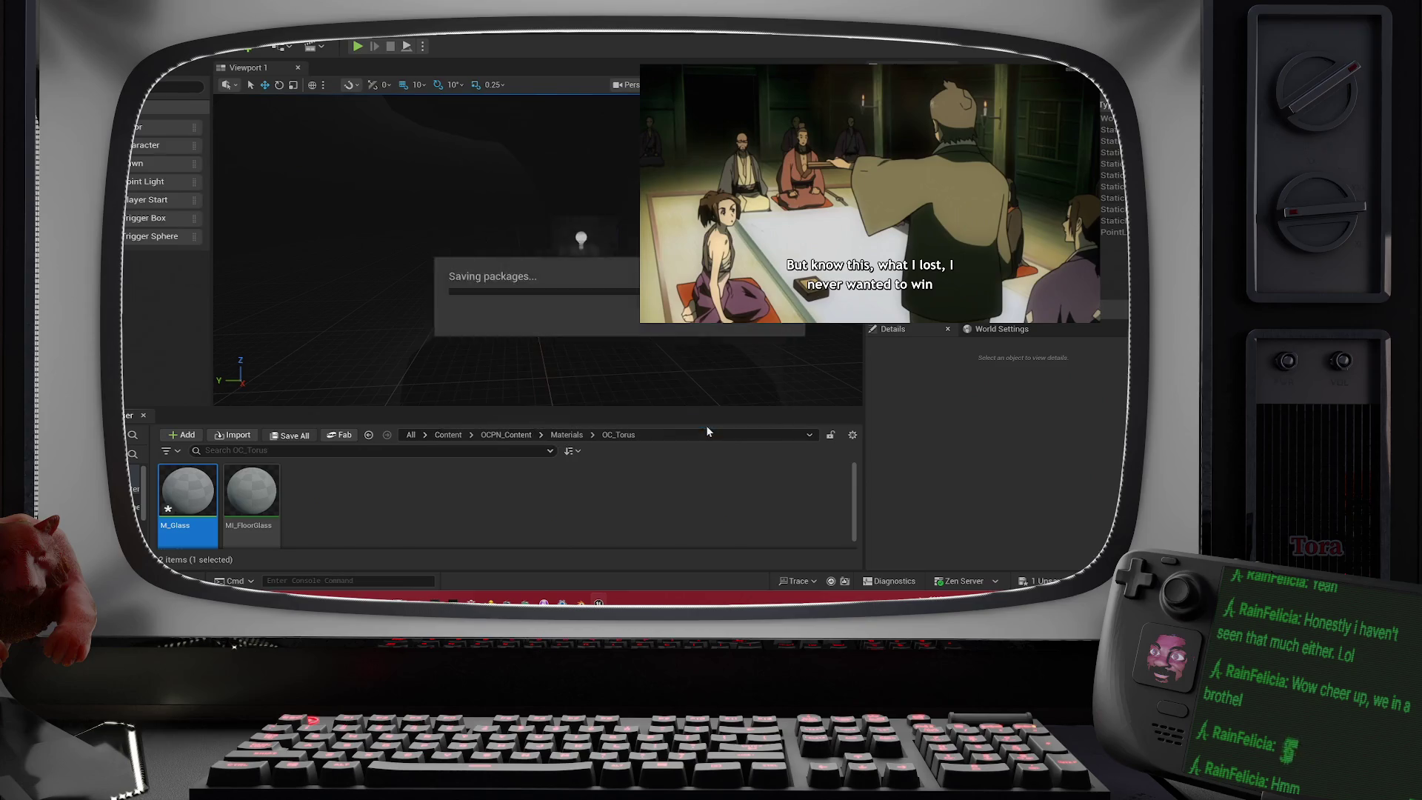
{"action": "left_click", "coordinate": [273, 481]}
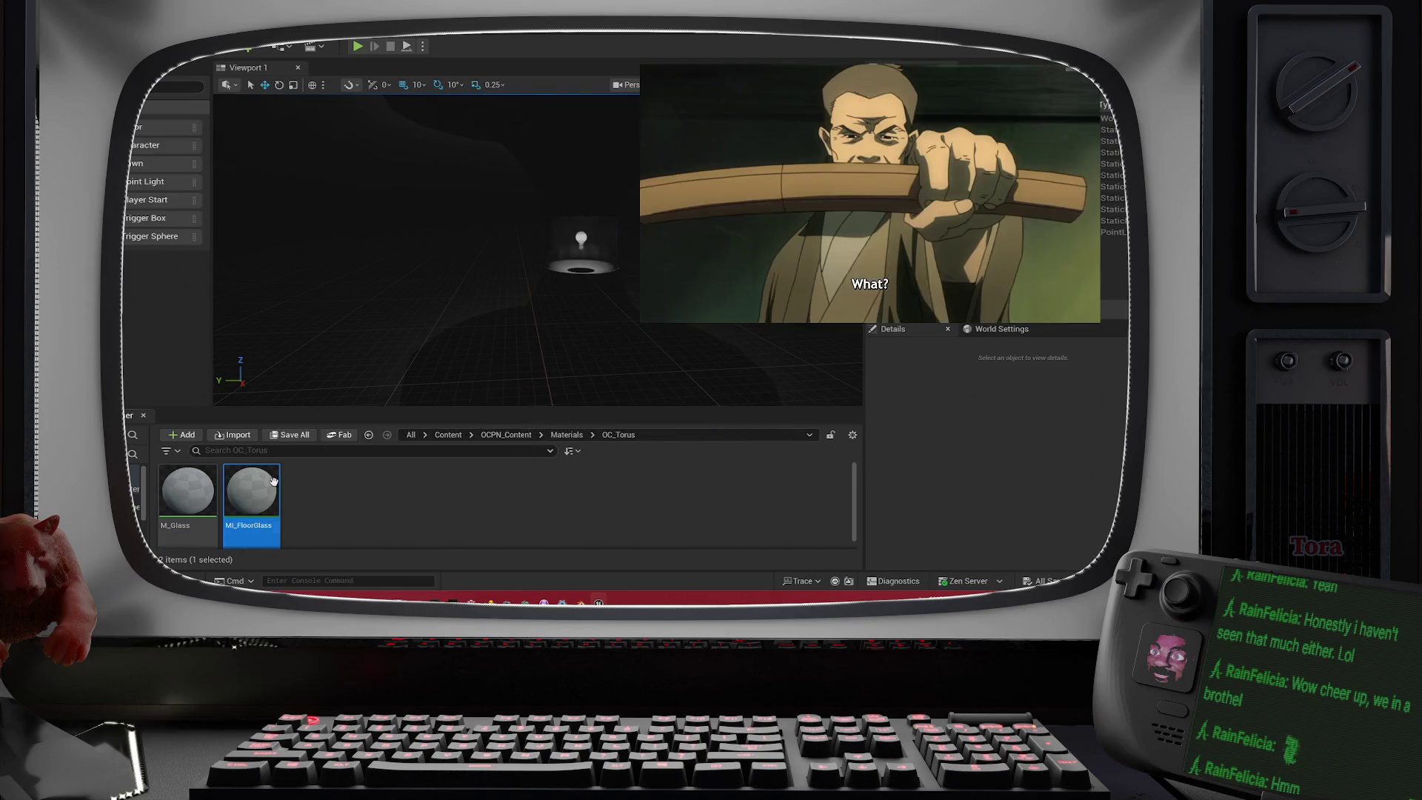
- Open MI_FloorGlass, search 'glass' in its Parent picker, and float its editor window aside
{"action": "double_click", "coordinate": [273, 482]}
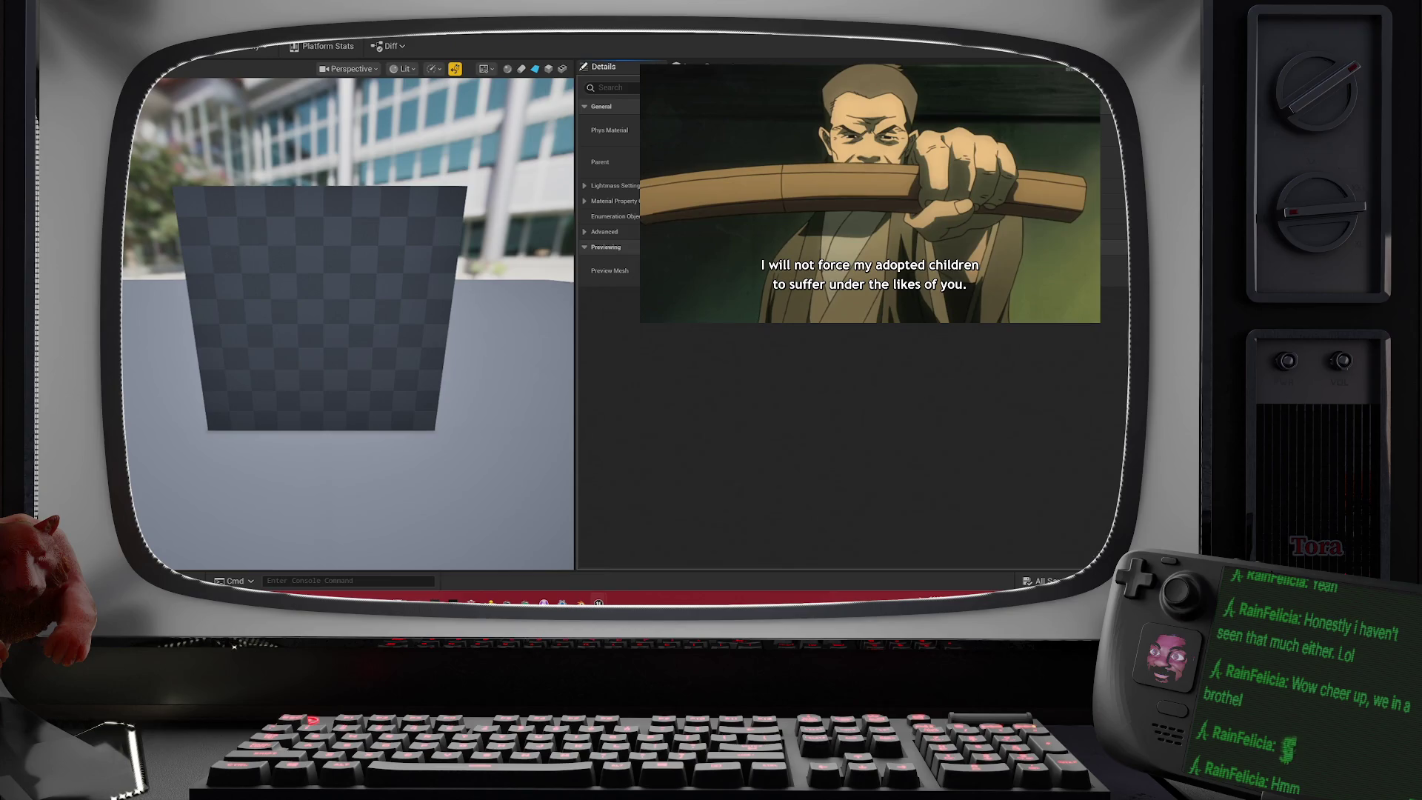
{"action": "left_click", "coordinate": [889, 162]}
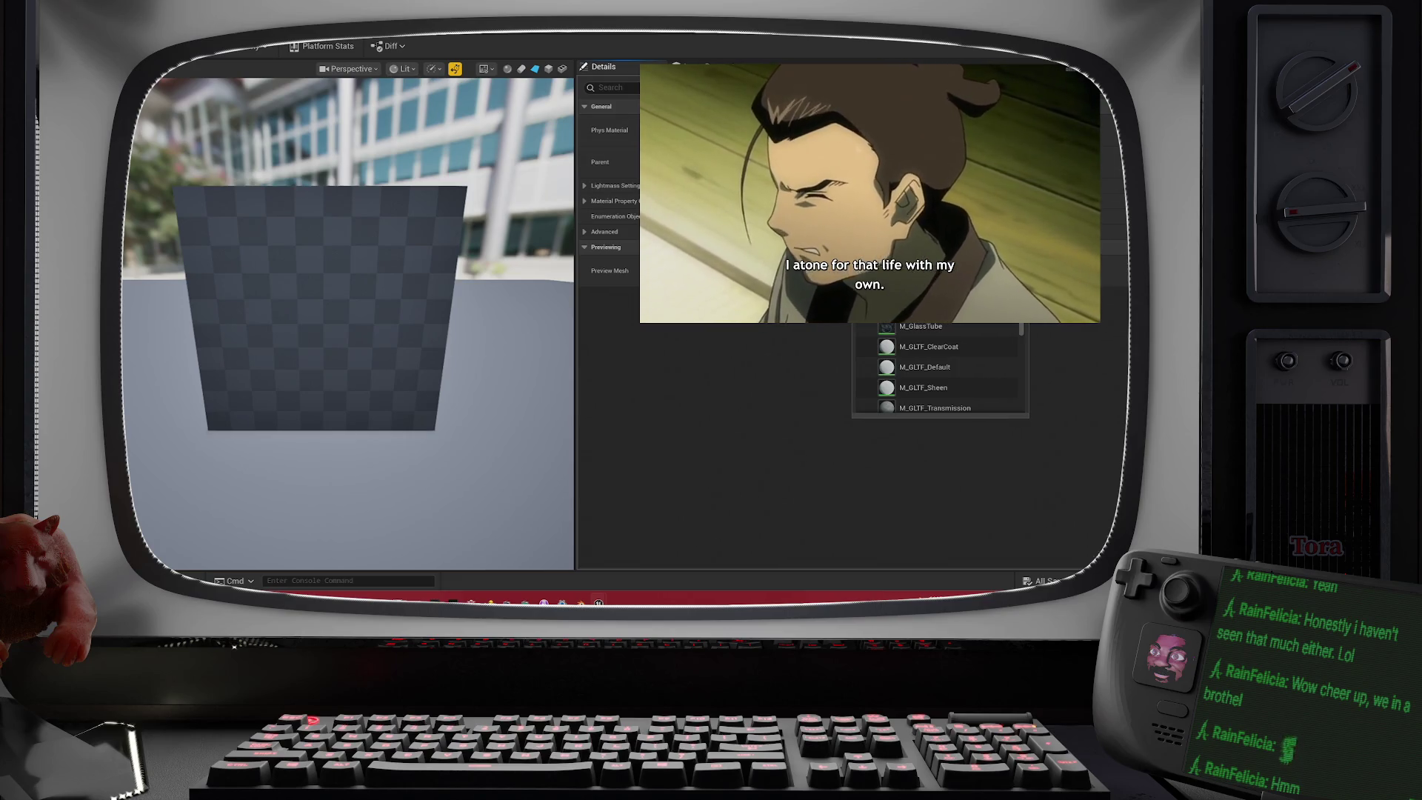
{"action": "type", "text": "glass"}
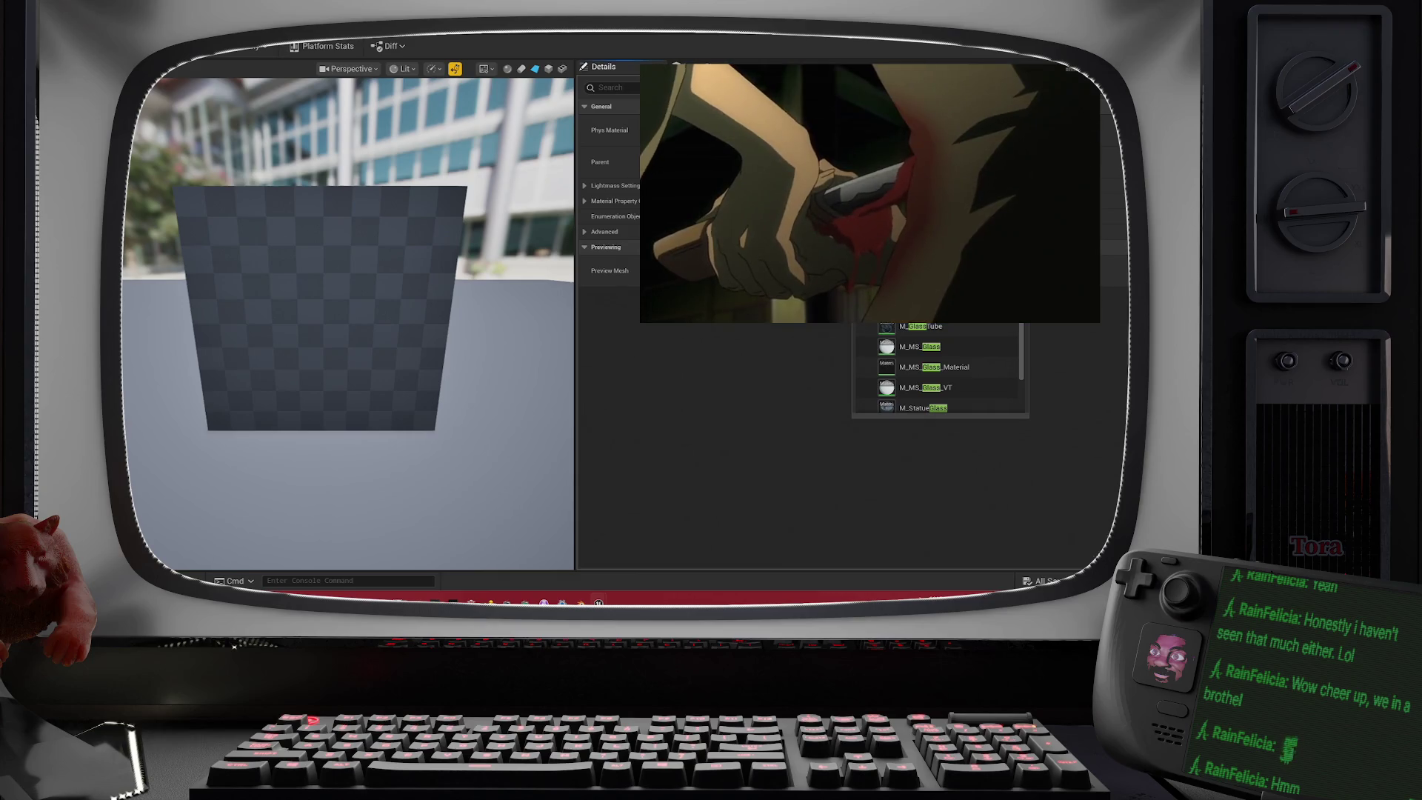
{"action": "mouse_move", "coordinate": [503, 29]}
{"action": "left_mouse_down"}
{"action": "mouse_move", "coordinate": [508, 55]}
{"action": "mouse_move", "coordinate": [570, 87]}
{"action": "left_mouse_up"}
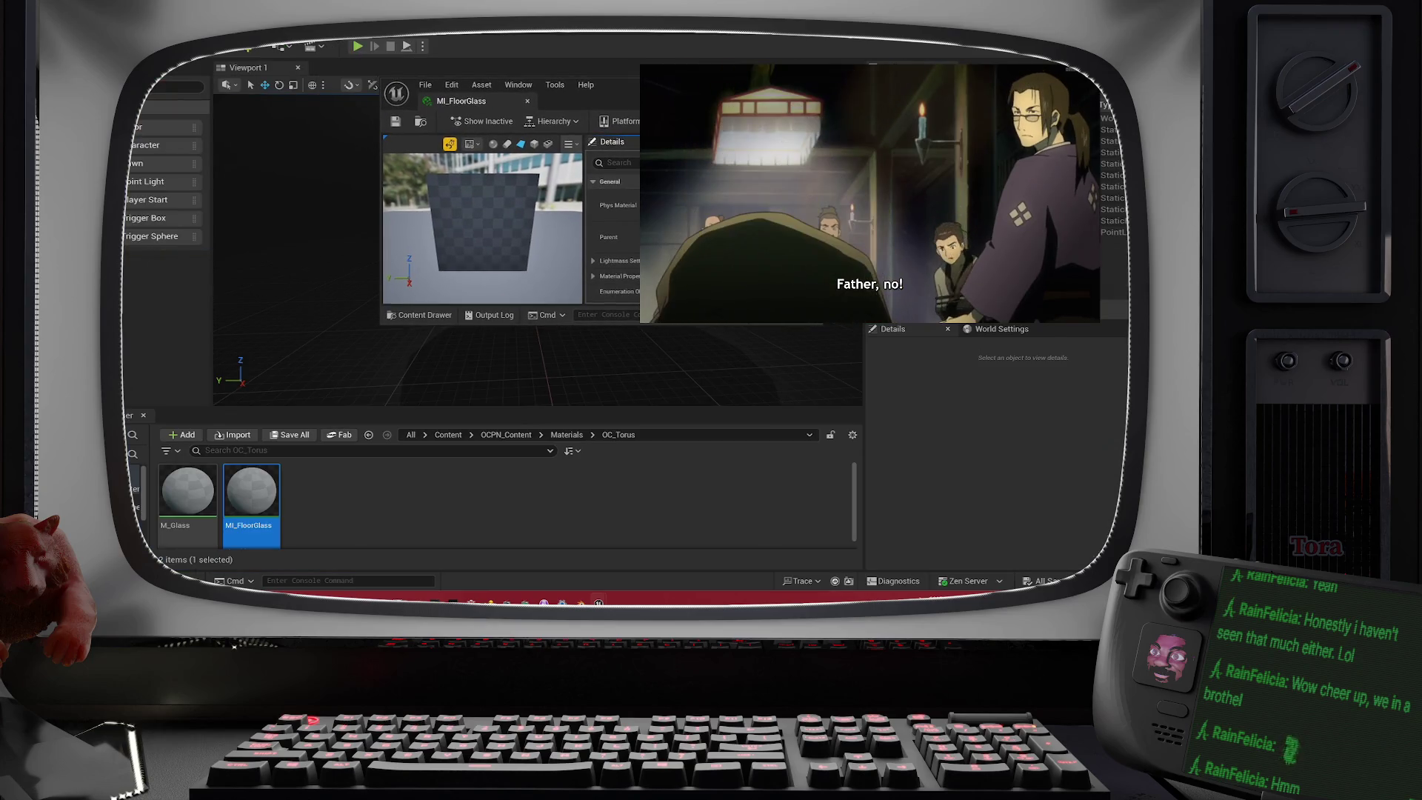
- Rename the M_Glass material to M_Torus_Glass
{"action": "right_click", "coordinate": [187, 490]}
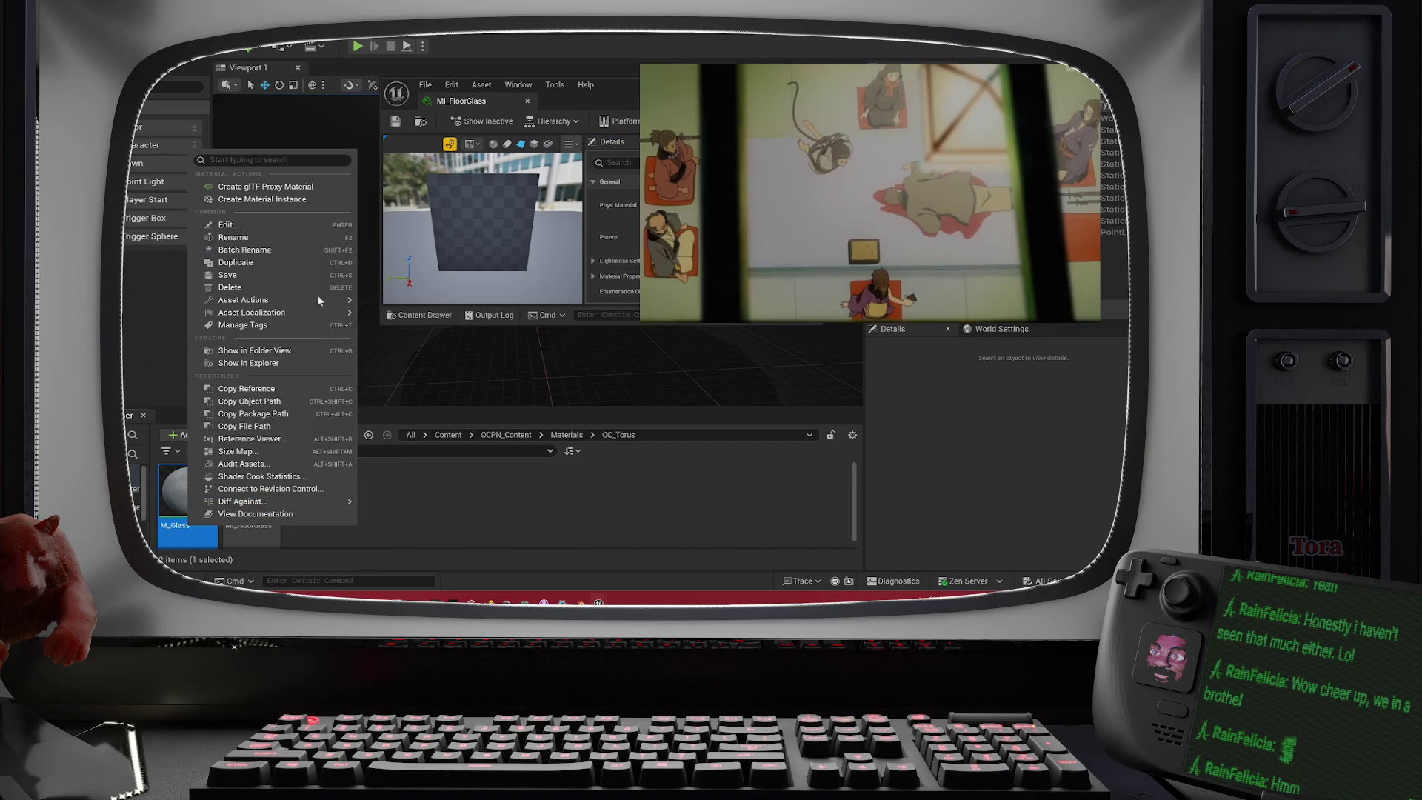
{"action": "left_click", "coordinate": [289, 237]}
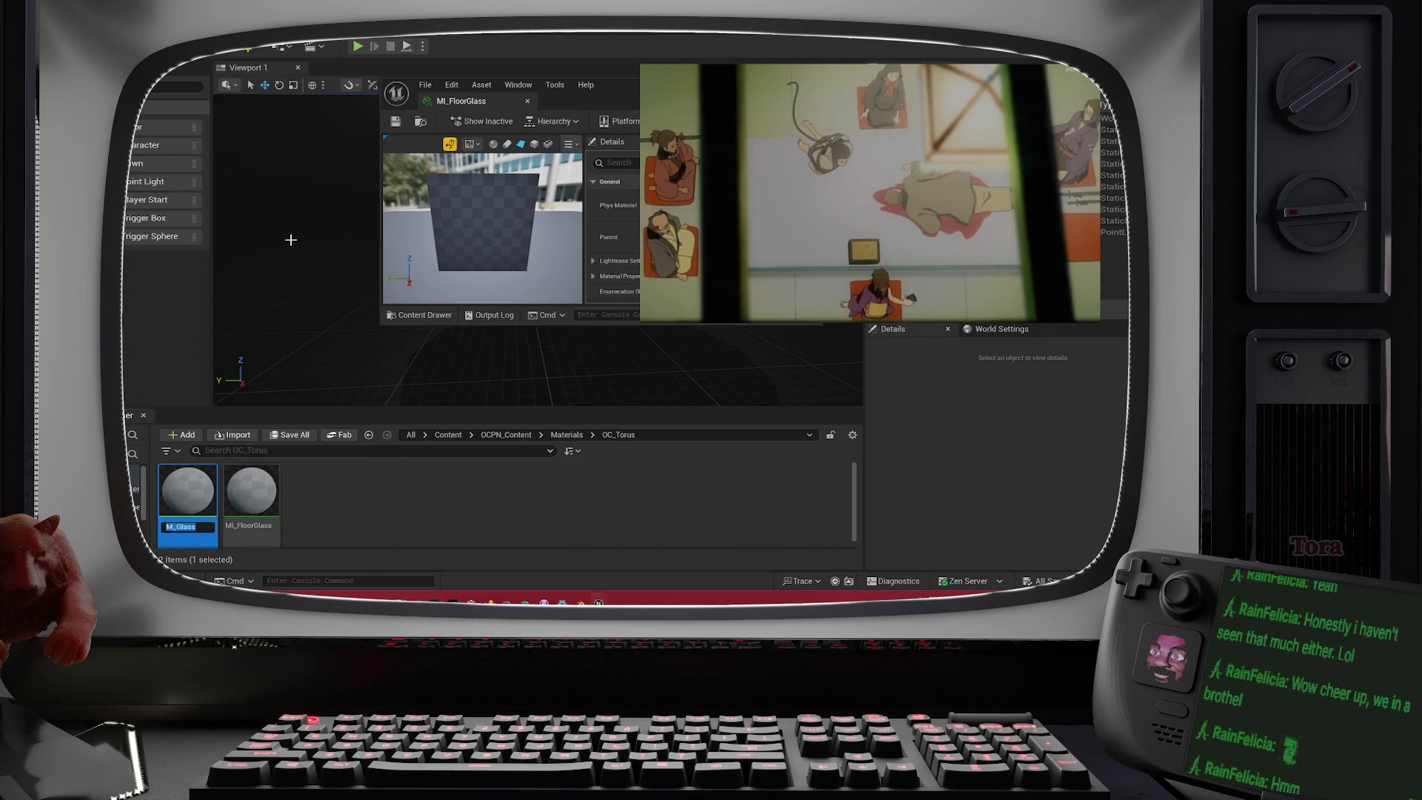
{"action": "right_click", "coordinate": [175, 530]}
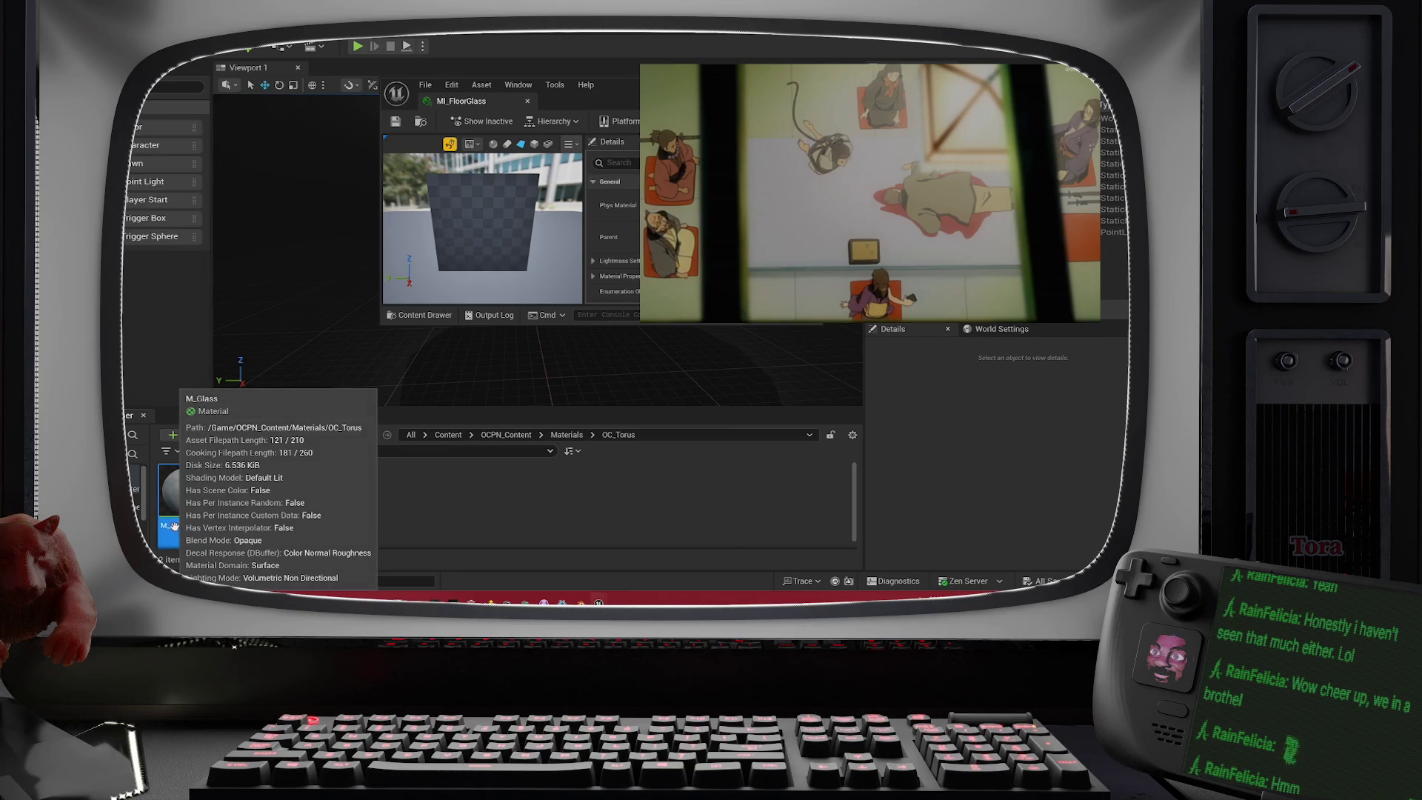
{"action": "key", "text": "Escape"}
{"action": "key", "text": "F2"}
{"action": "right_click", "coordinate": [176, 528]}
{"action": "left_click", "coordinate": [176, 527]}
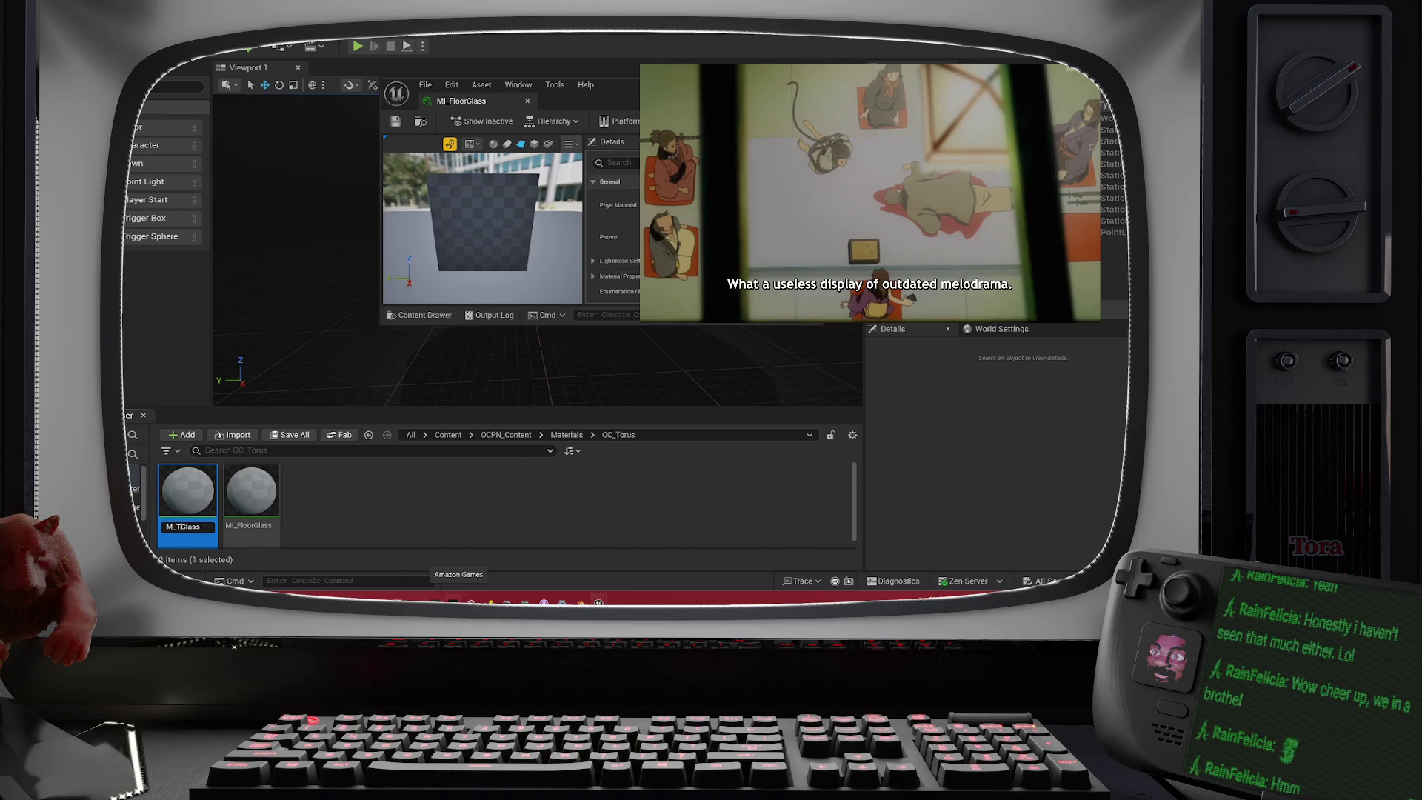
{"action": "type", "text": "orus_"}
{"action": "key", "text": "Return"}
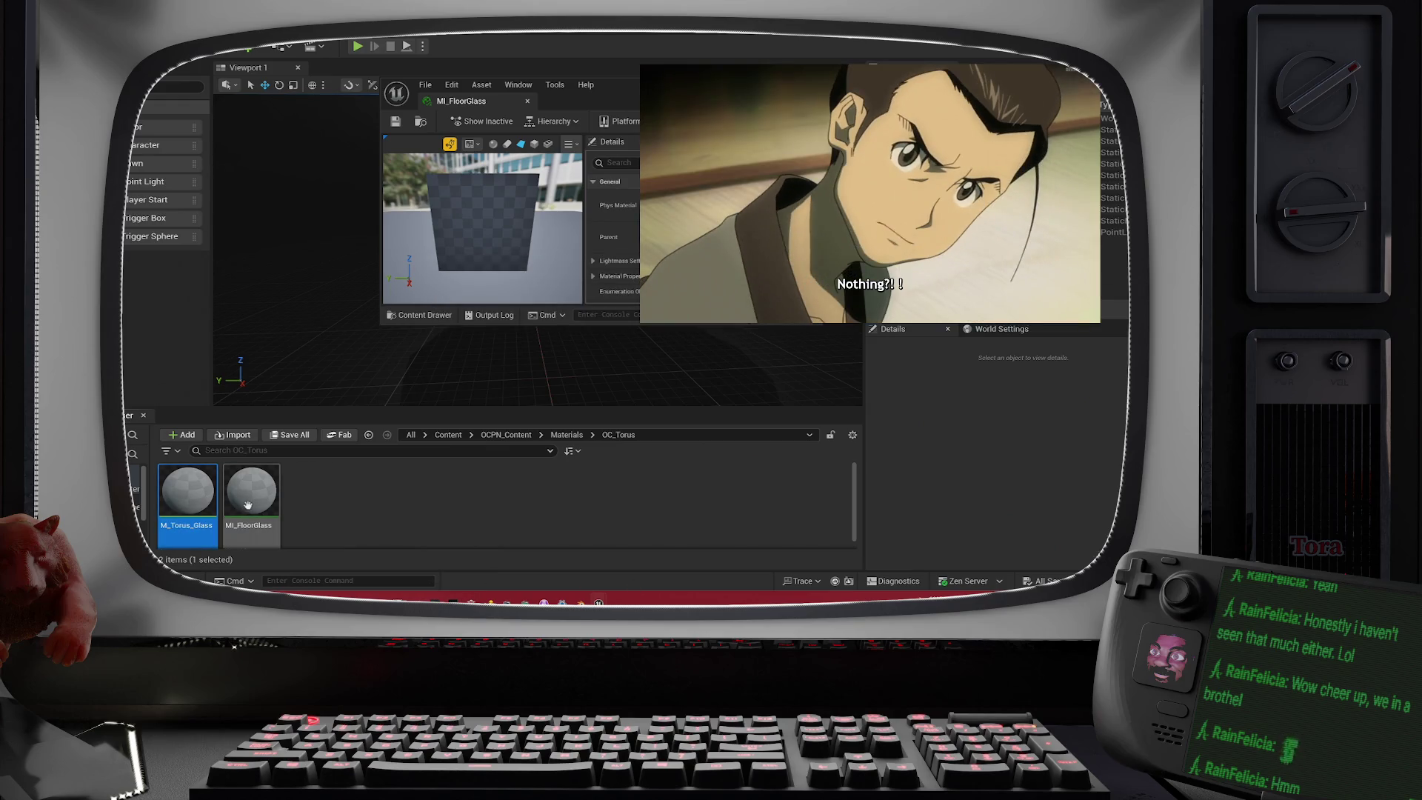
- Rename the MI_FloorGlass instance to MI_Torus_FloorGlass
{"action": "mouse_move", "coordinate": [248, 504]}
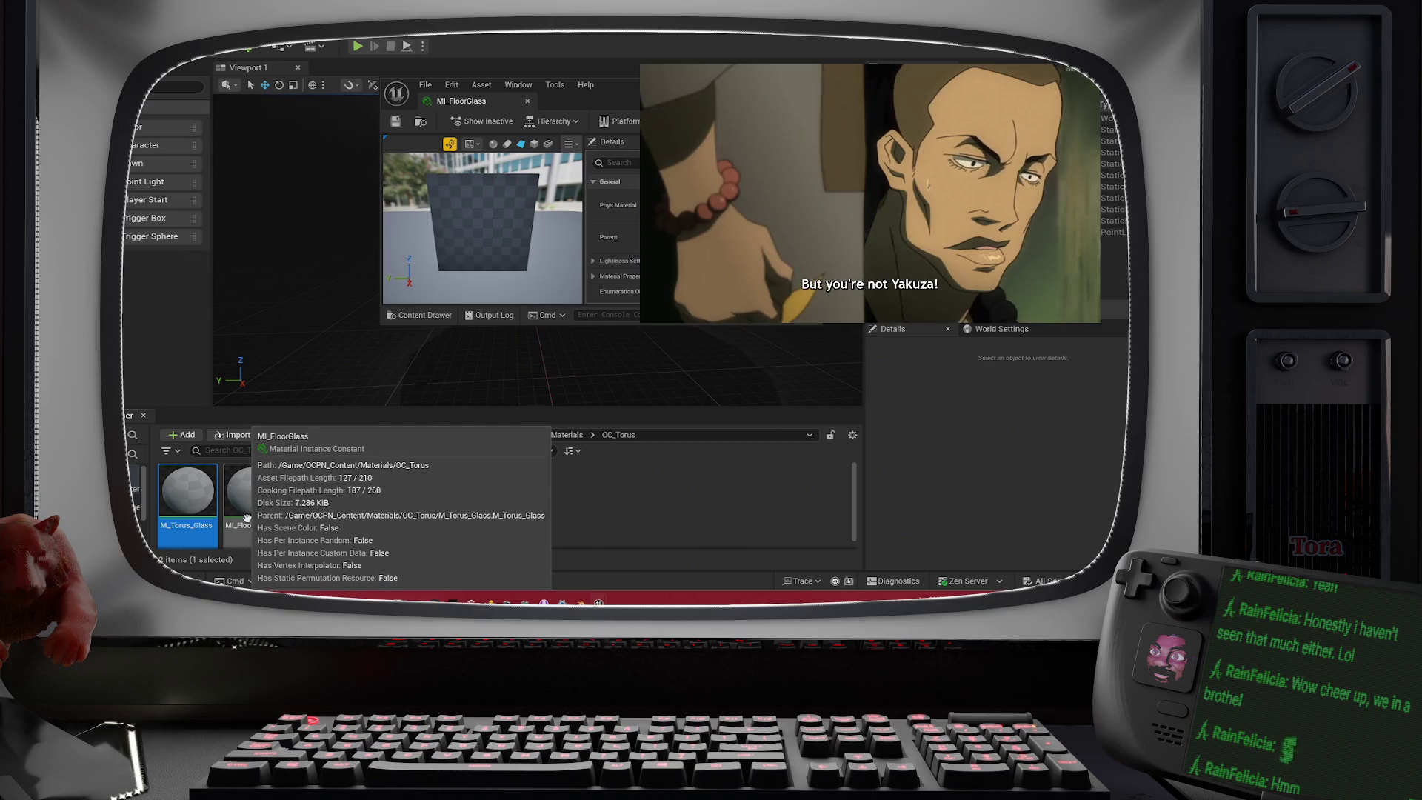
{"action": "right_click", "coordinate": [247, 517]}
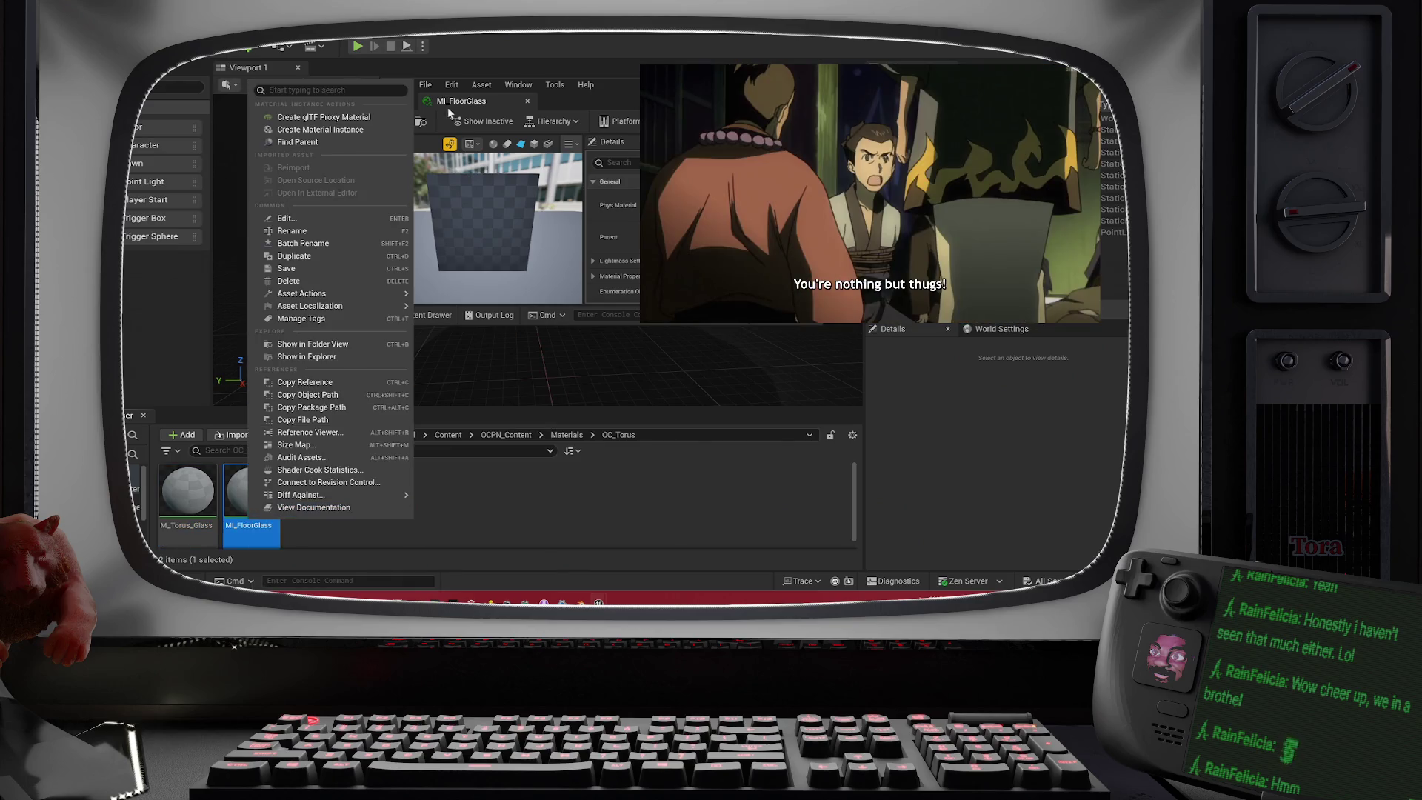
{"action": "left_click", "coordinate": [291, 231]}
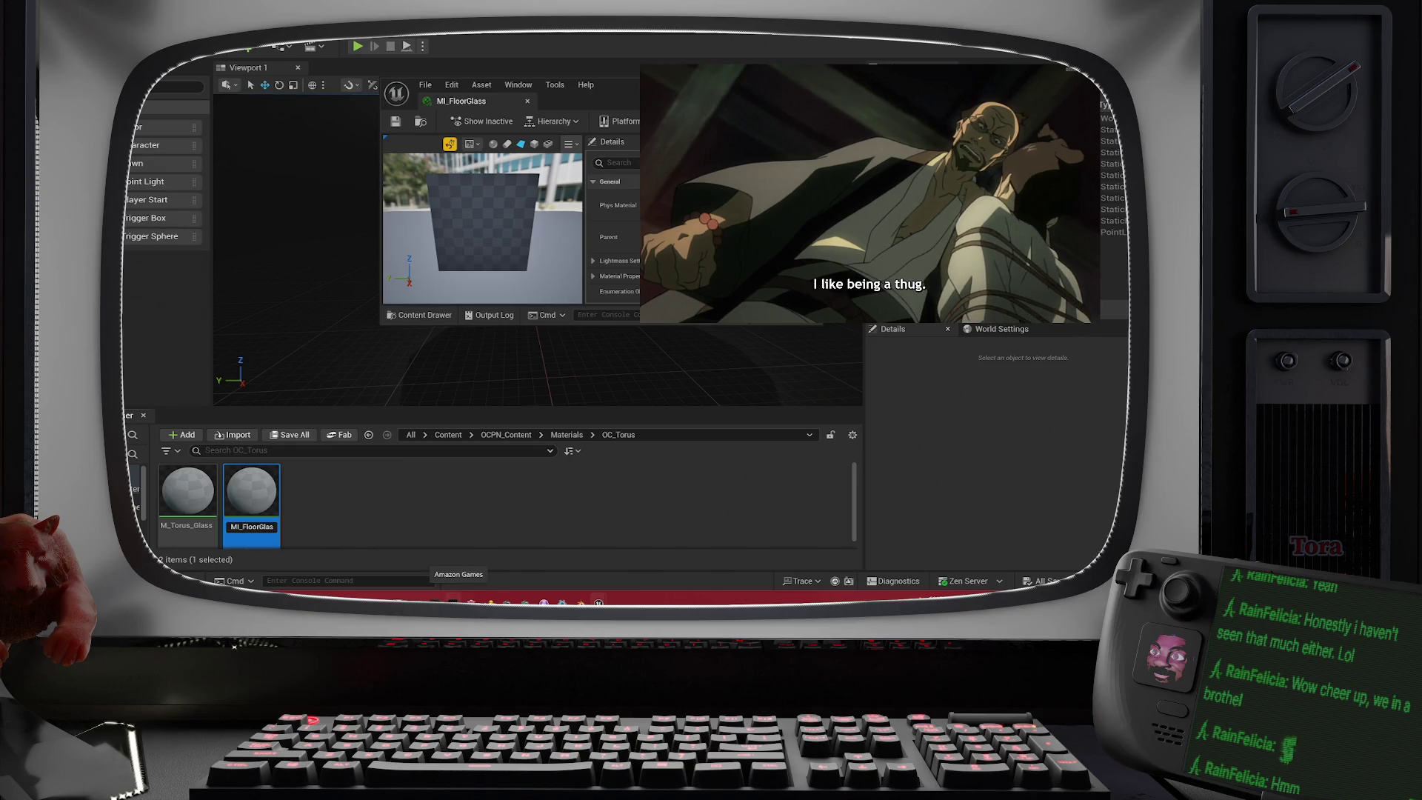
{"action": "type", "text": "Torus"}
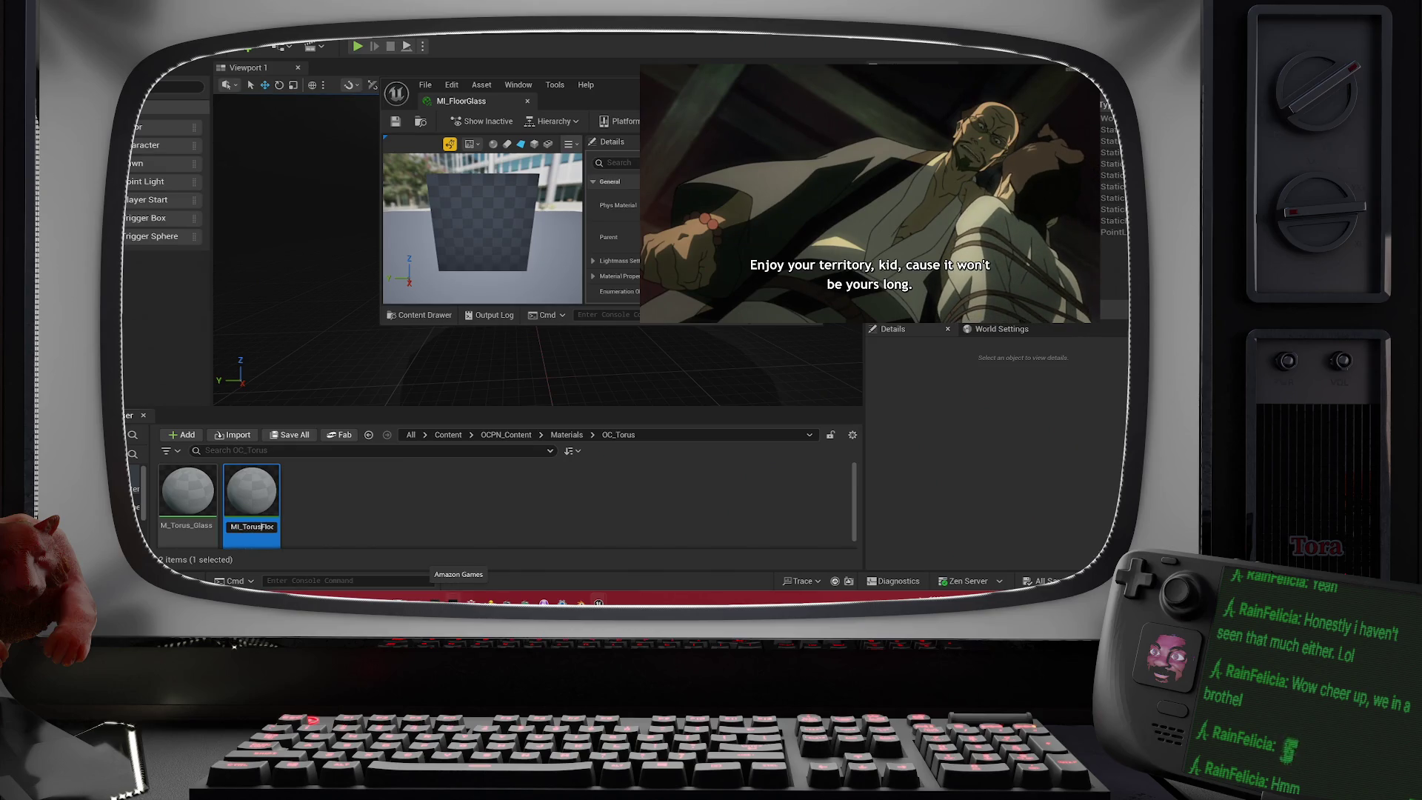
{"action": "key", "text": "Return"}
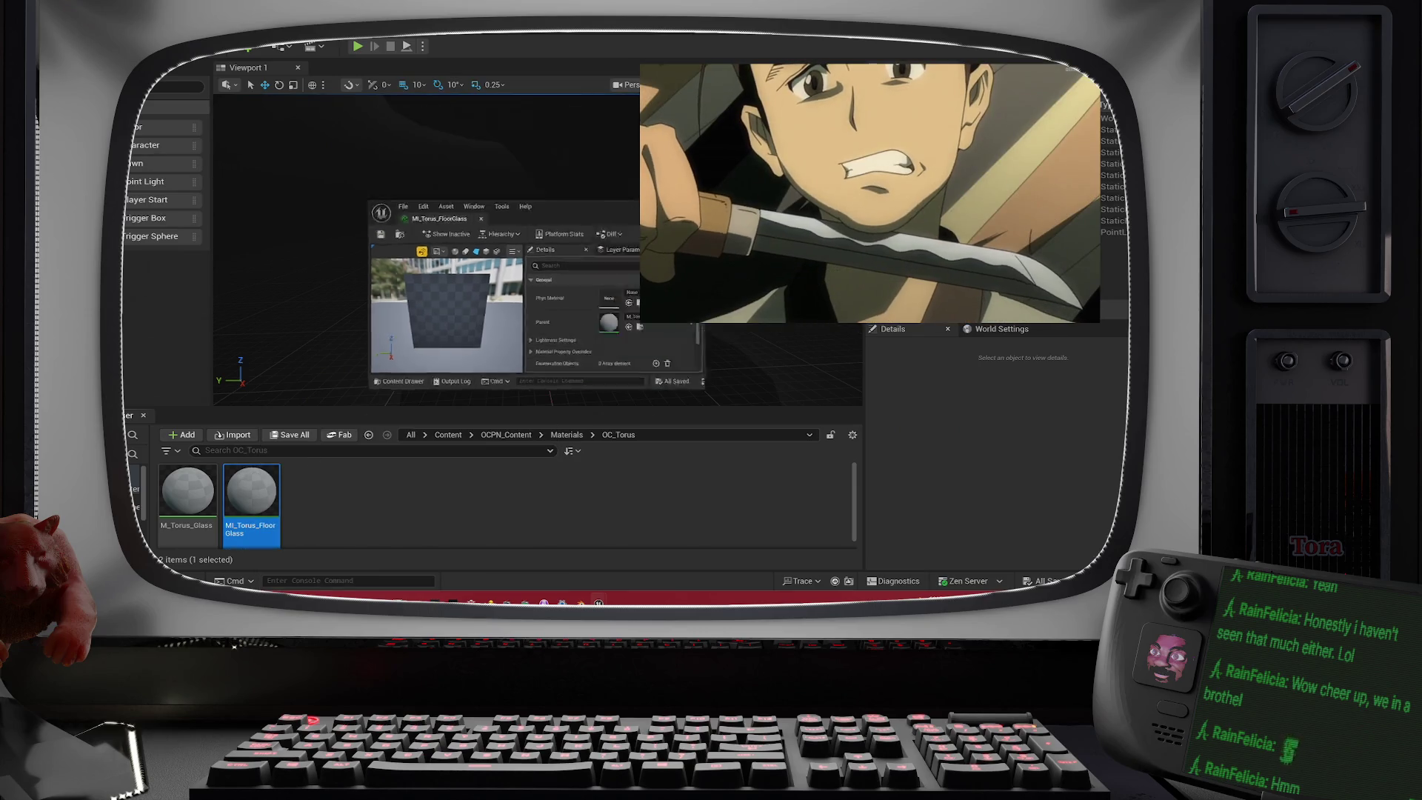
- Select the PointLight above the glass column and set its Intensity to 80 cd
{"action": "key", "text": "alt+Tab"}
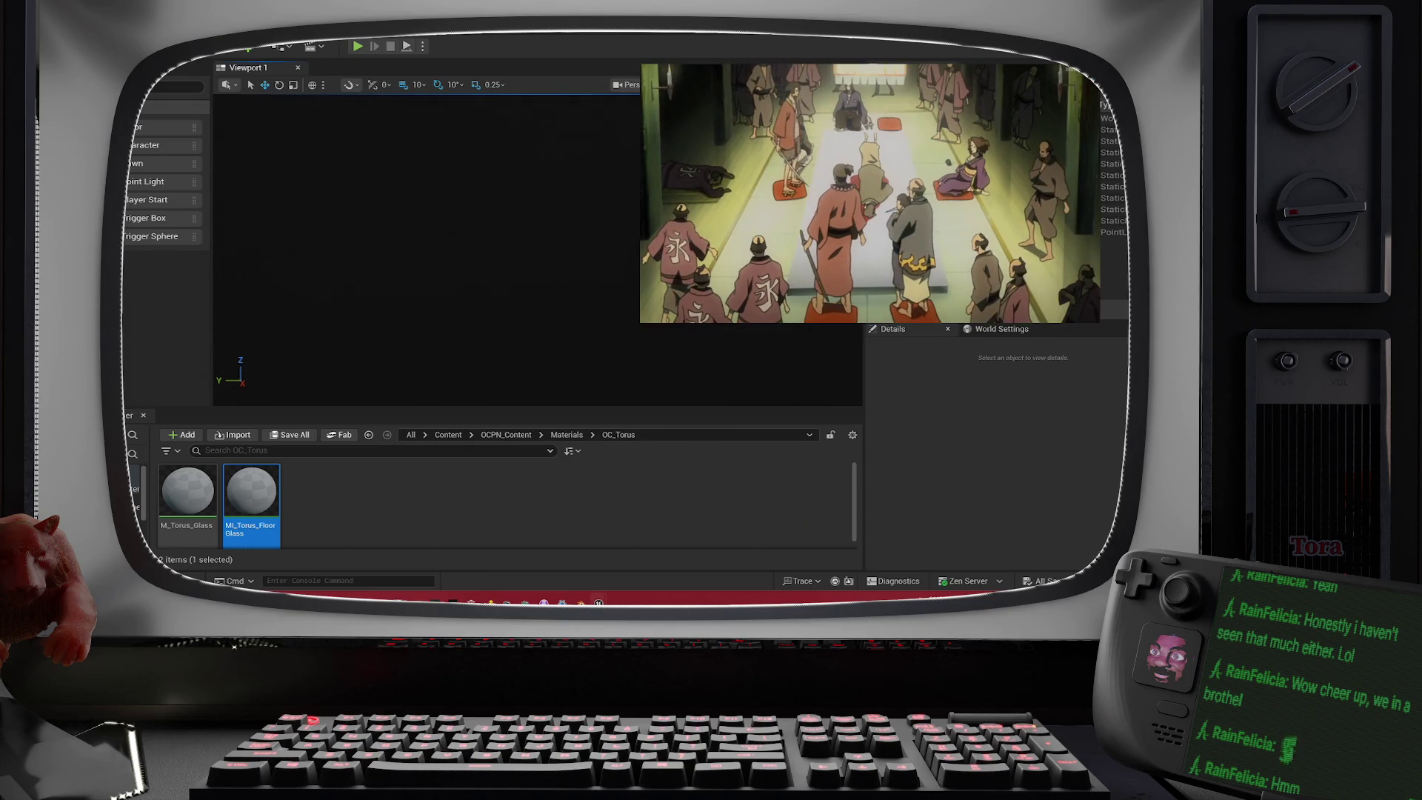
{"action": "left_click", "coordinate": [563, 191]}
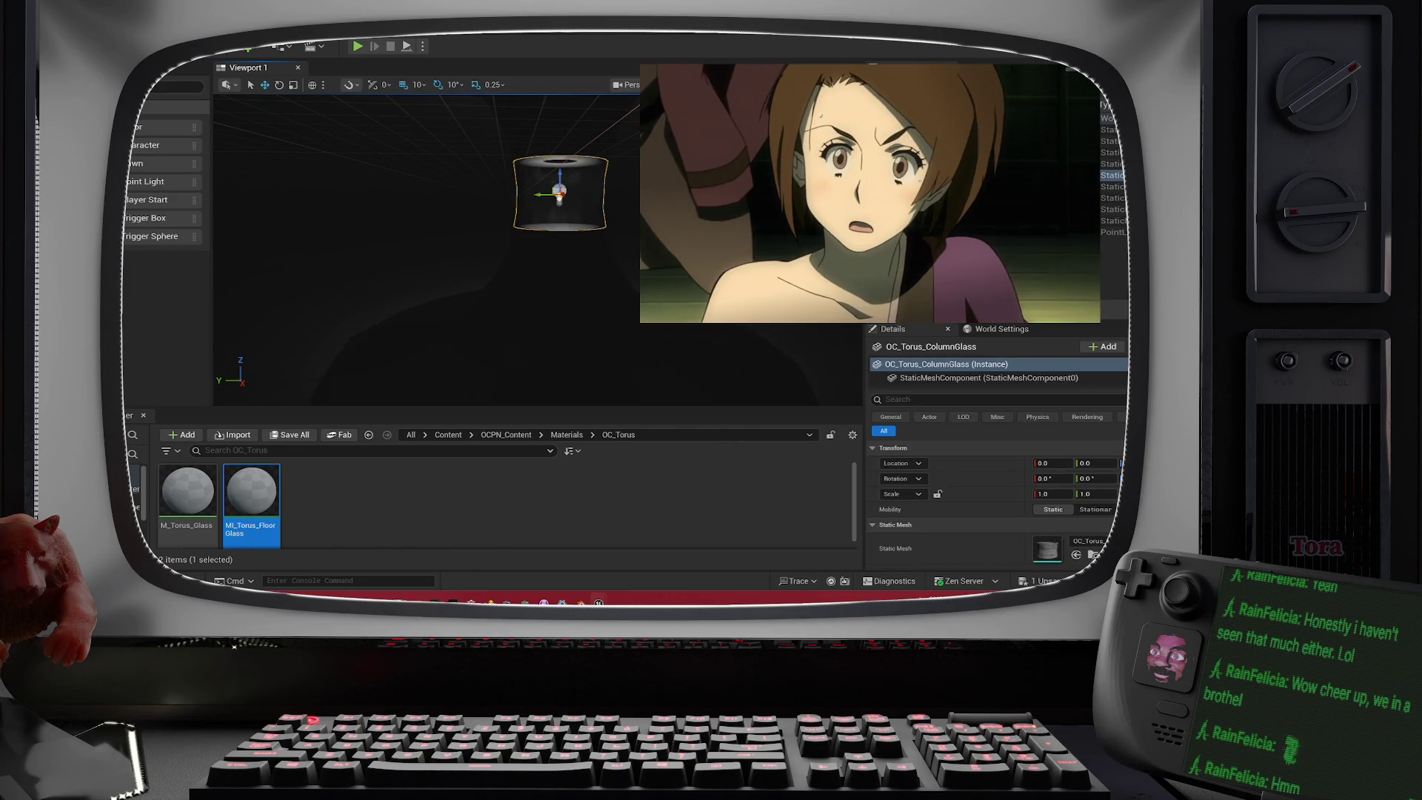
{"action": "left_click", "coordinate": [559, 196]}
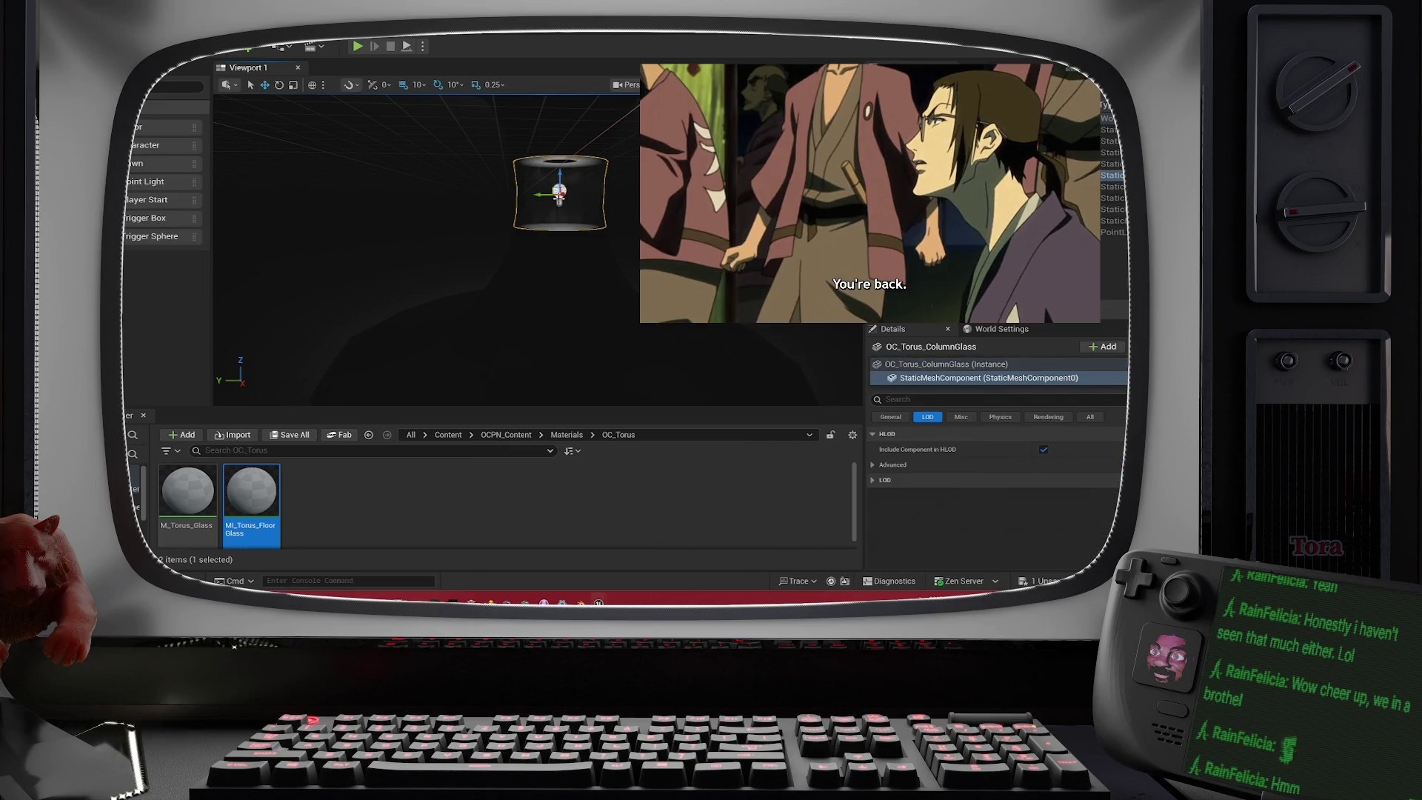
{"action": "left_click", "coordinate": [559, 194]}
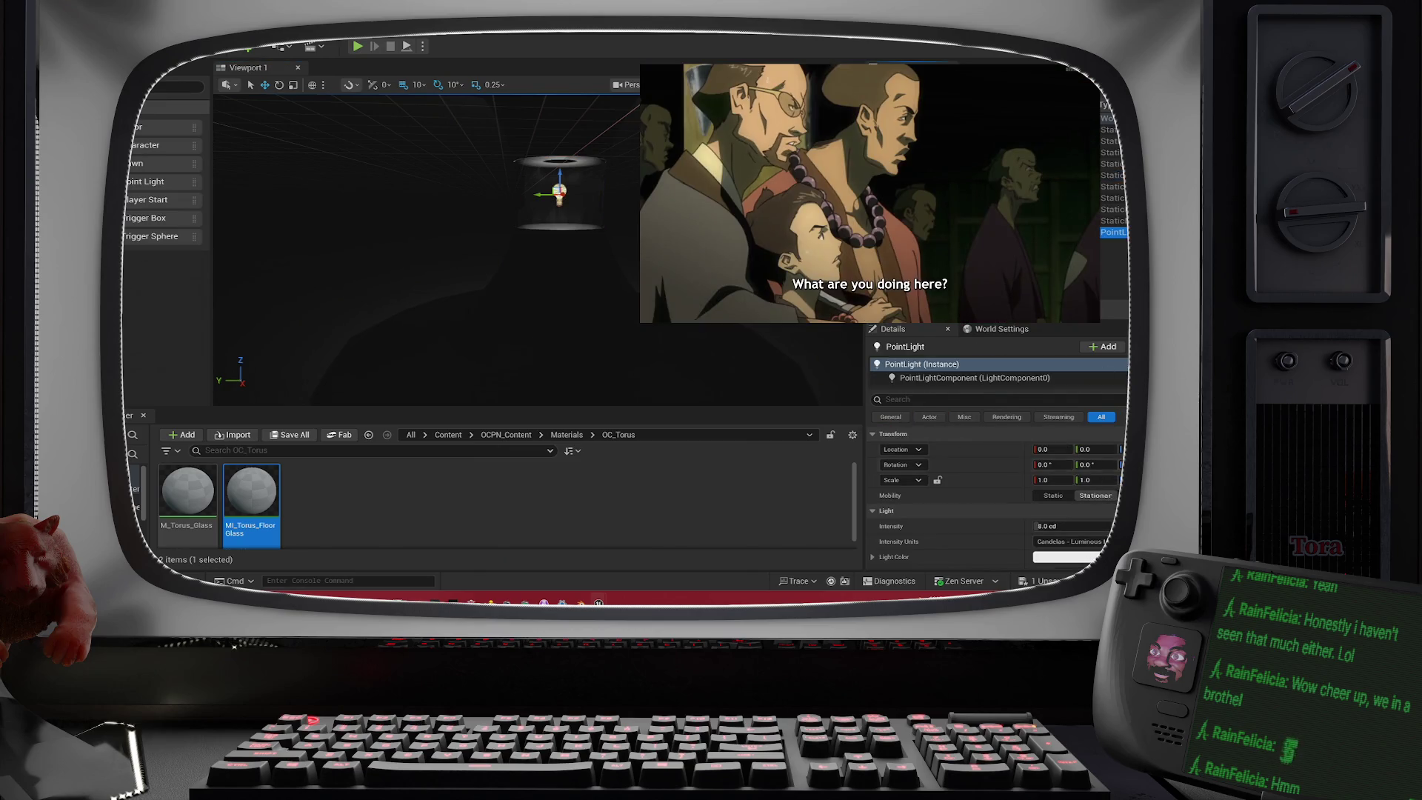
{"action": "left_click", "coordinate": [1048, 525]}
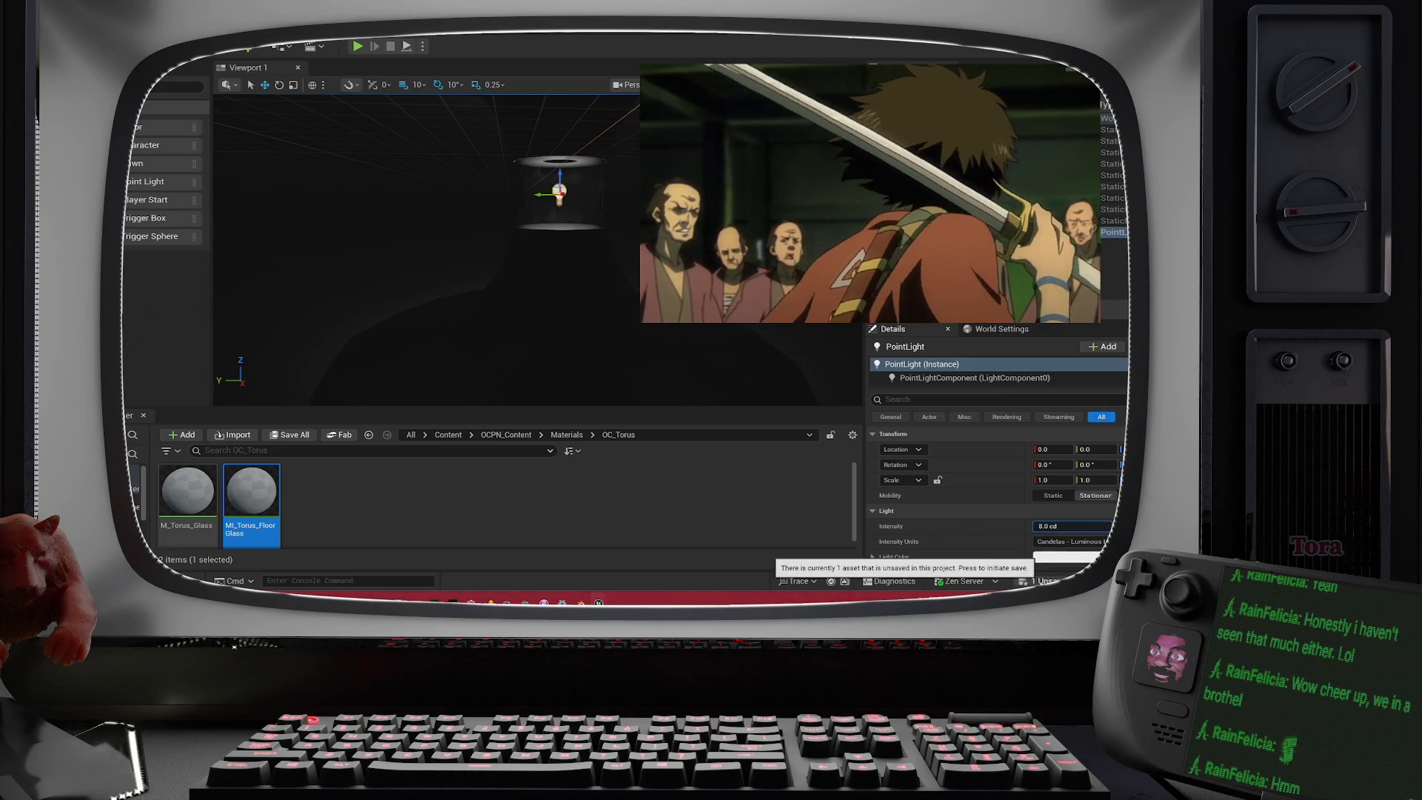
{"action": "type", "text": "0"}
{"action": "key", "text": "Return"}
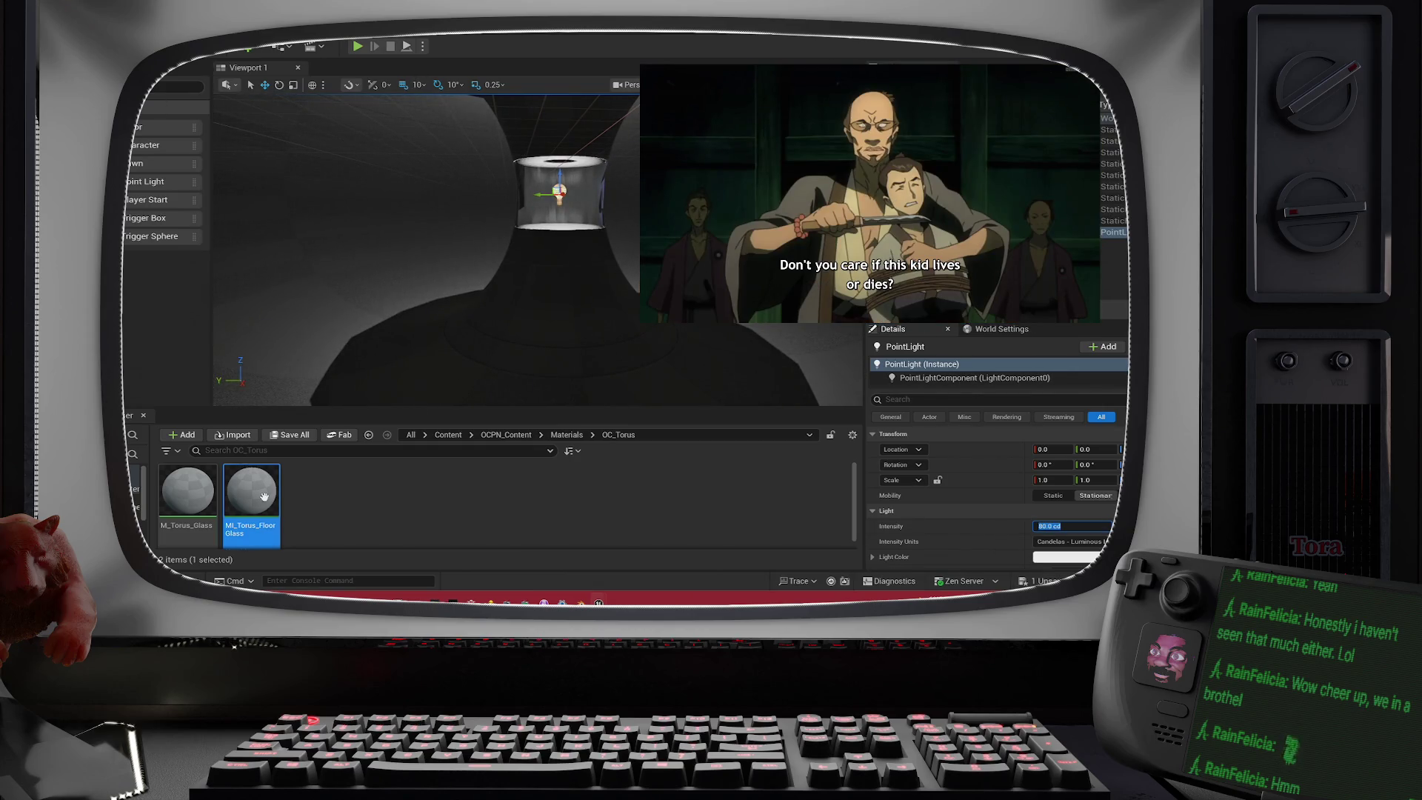
- Save the OC_Torus level, reopen MI_Torus_FloorGlass, and select OC_Torus_ColumnGlass in LEVEL_OC_Torus
{"action": "left_click", "coordinate": [289, 435]}
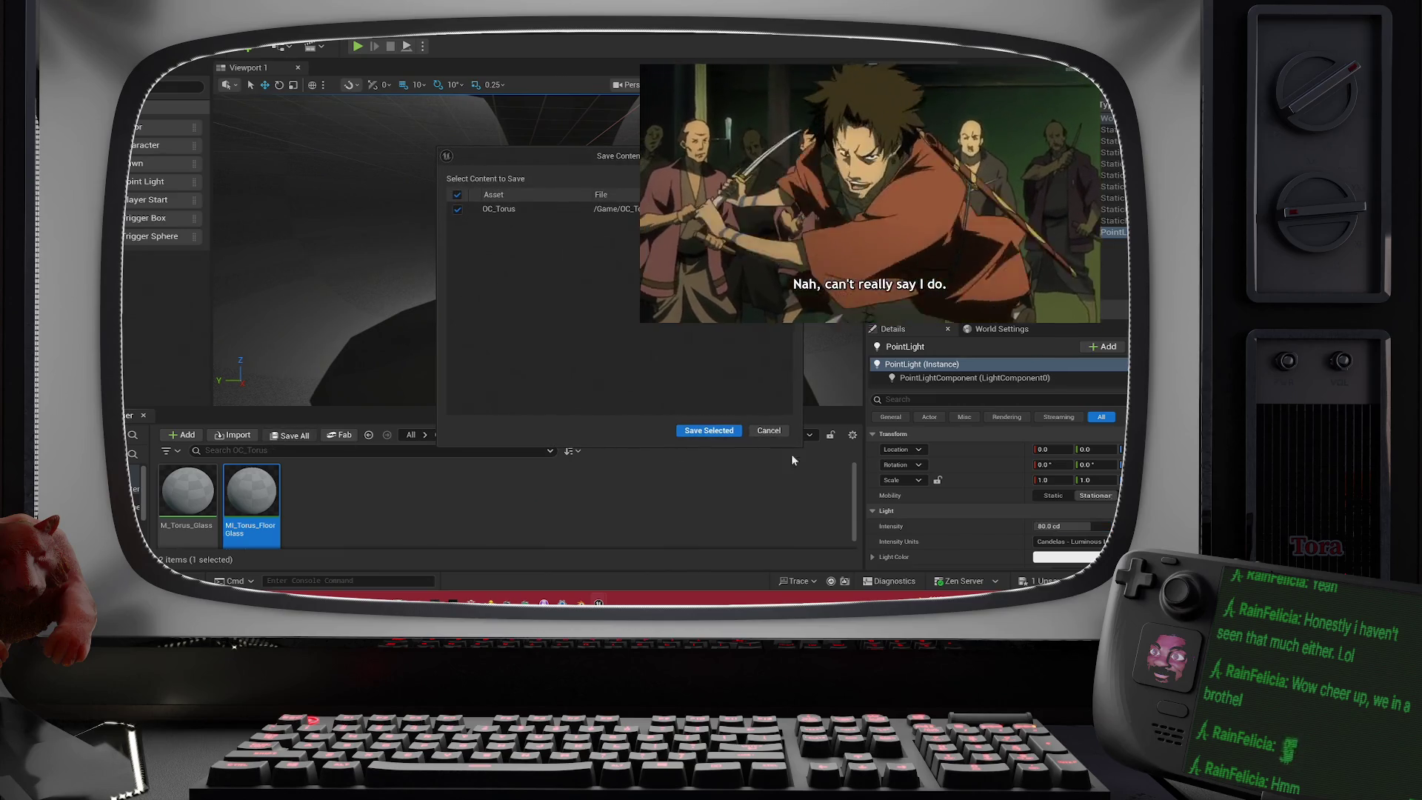
{"action": "left_click", "coordinate": [689, 430]}
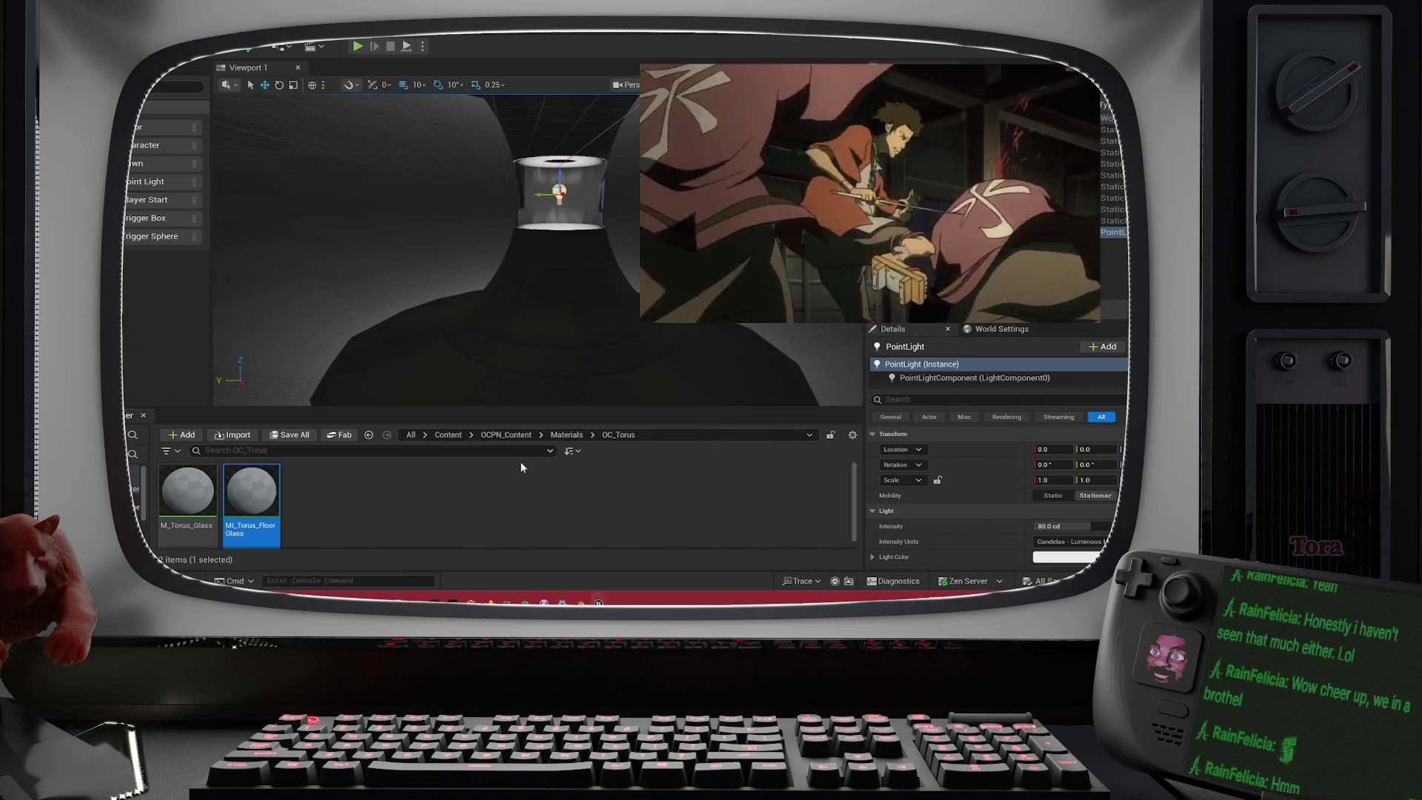
{"action": "mouse_move", "coordinate": [263, 521]}
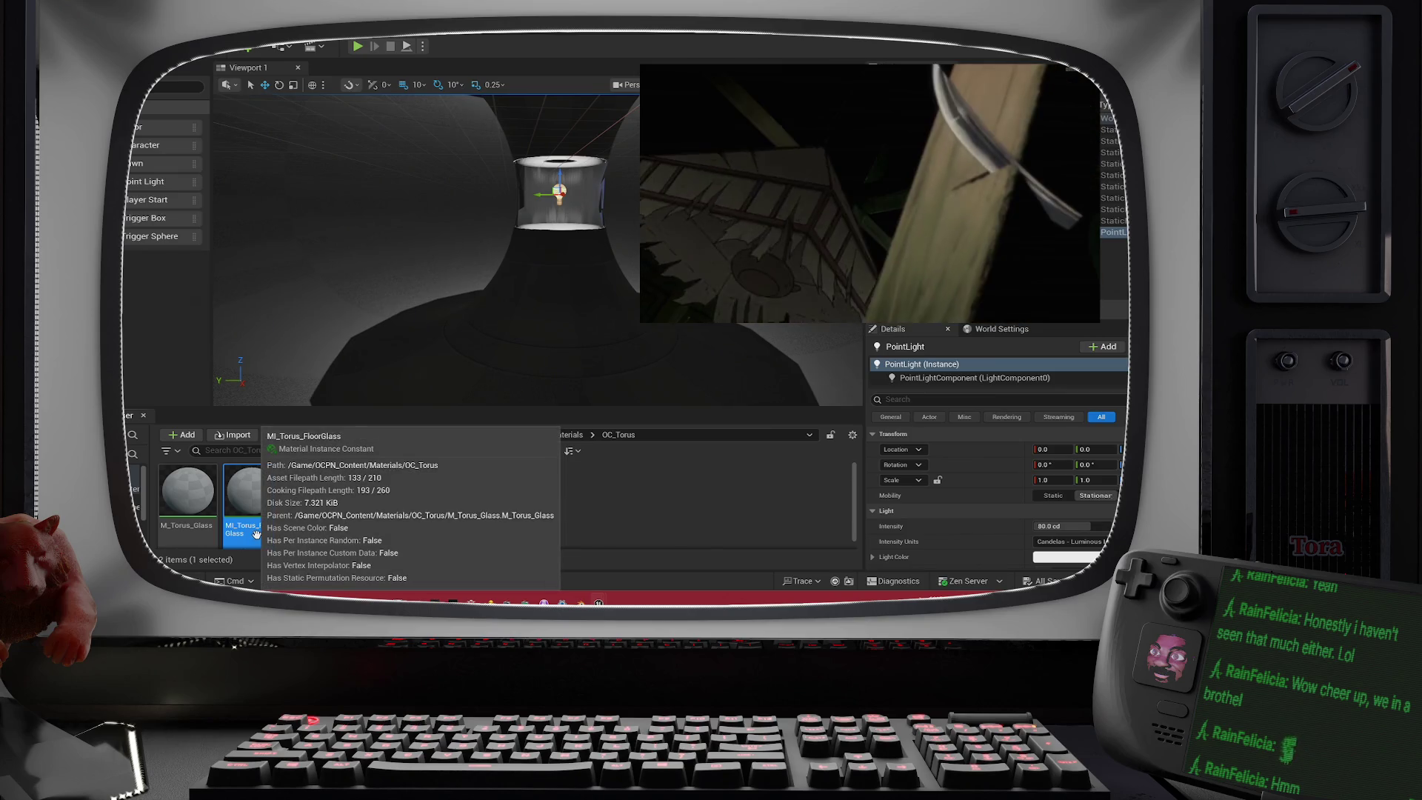
{"action": "double_click", "coordinate": [256, 531]}
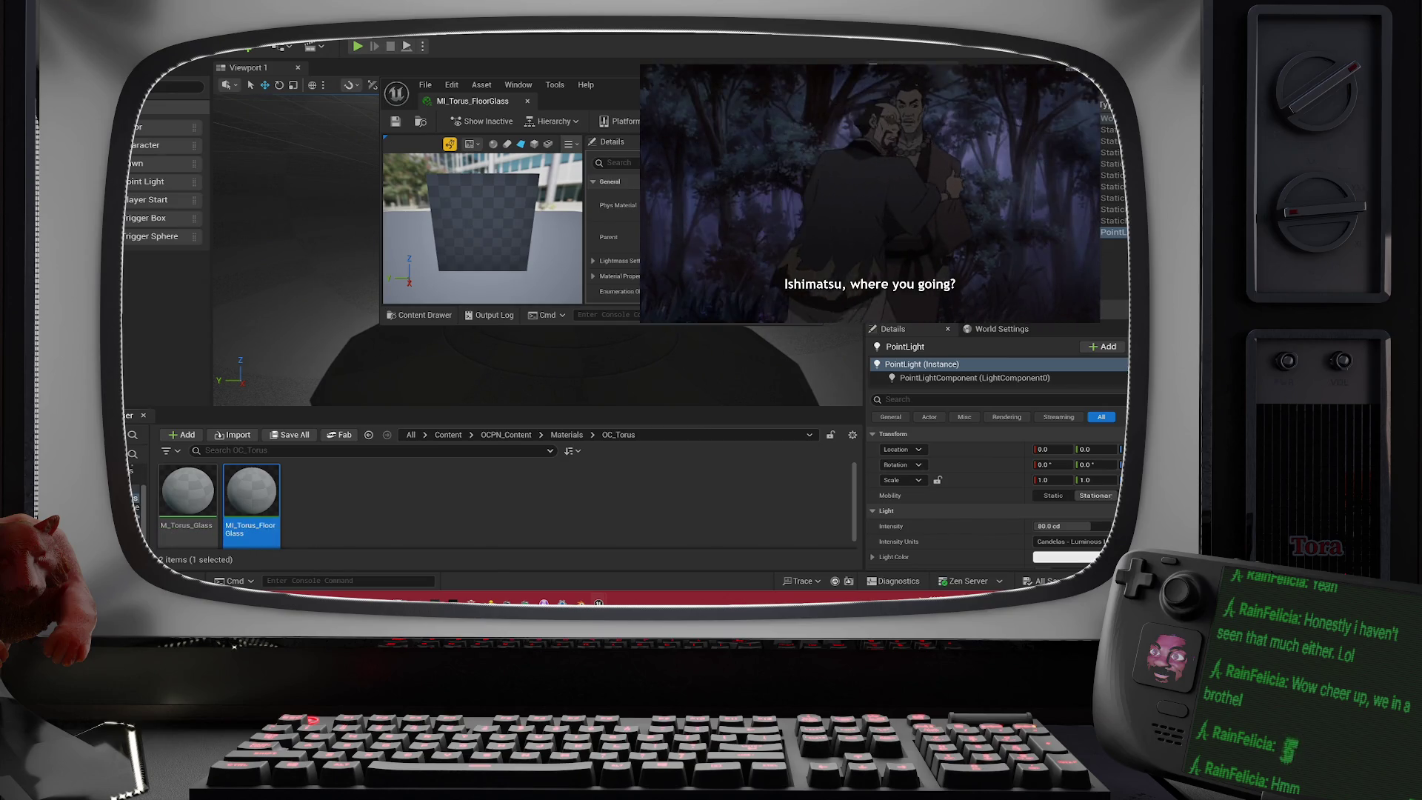
{"action": "left_click", "coordinate": [135, 508]}
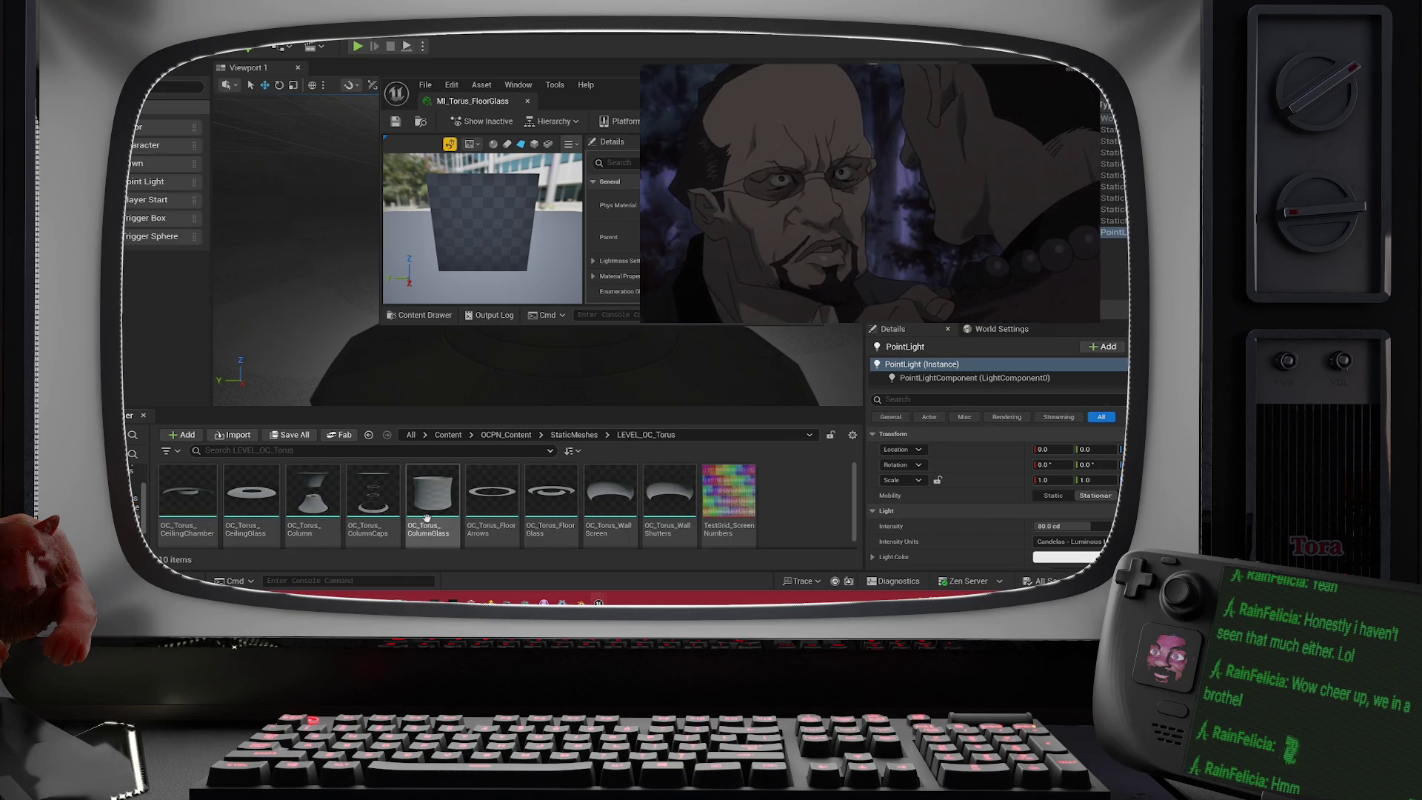
{"action": "left_click", "coordinate": [426, 518]}
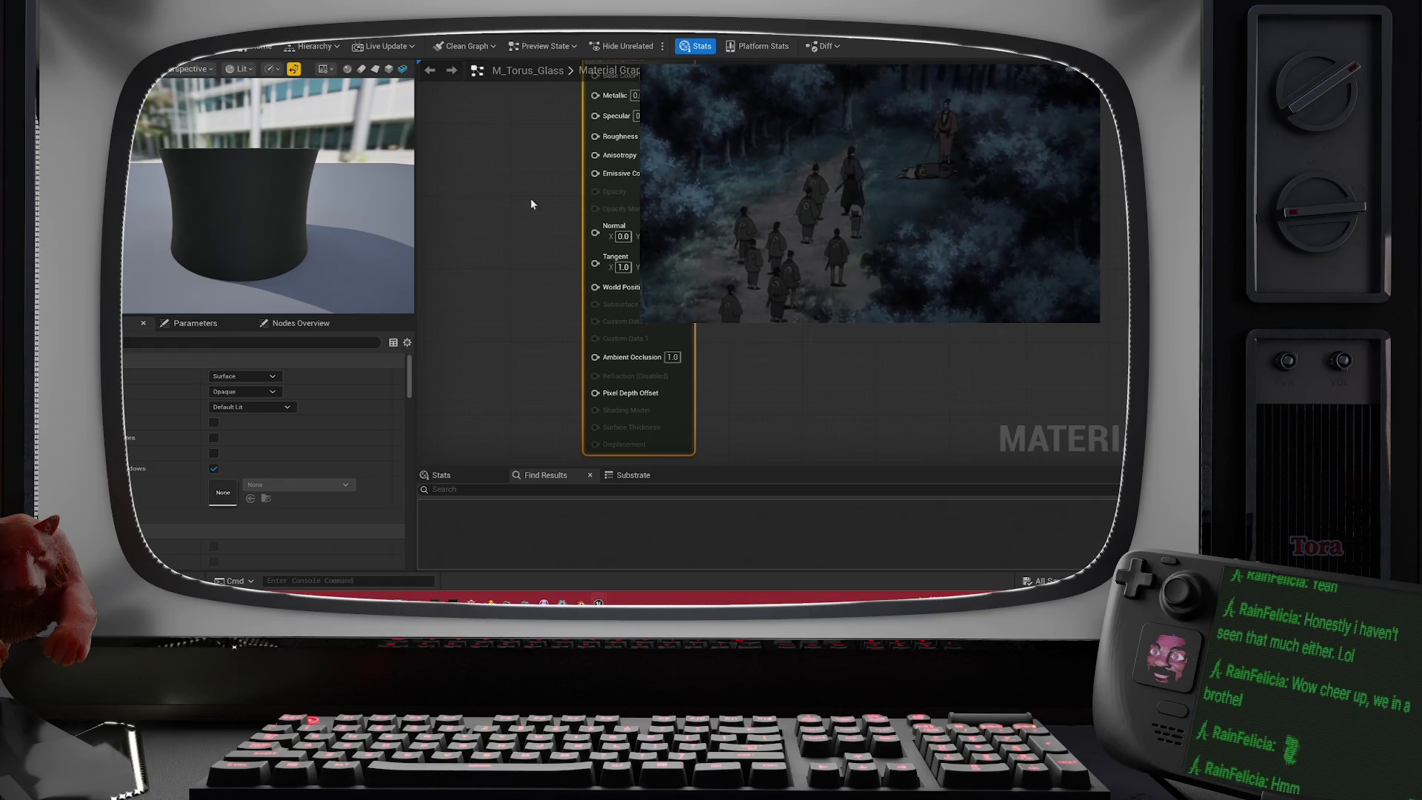
- Switch the M_Torus_Glass shading model to Thin Translucent
{"action": "left_click_drag", "start_coordinate": [496, 202], "coordinate": [605, 243]}
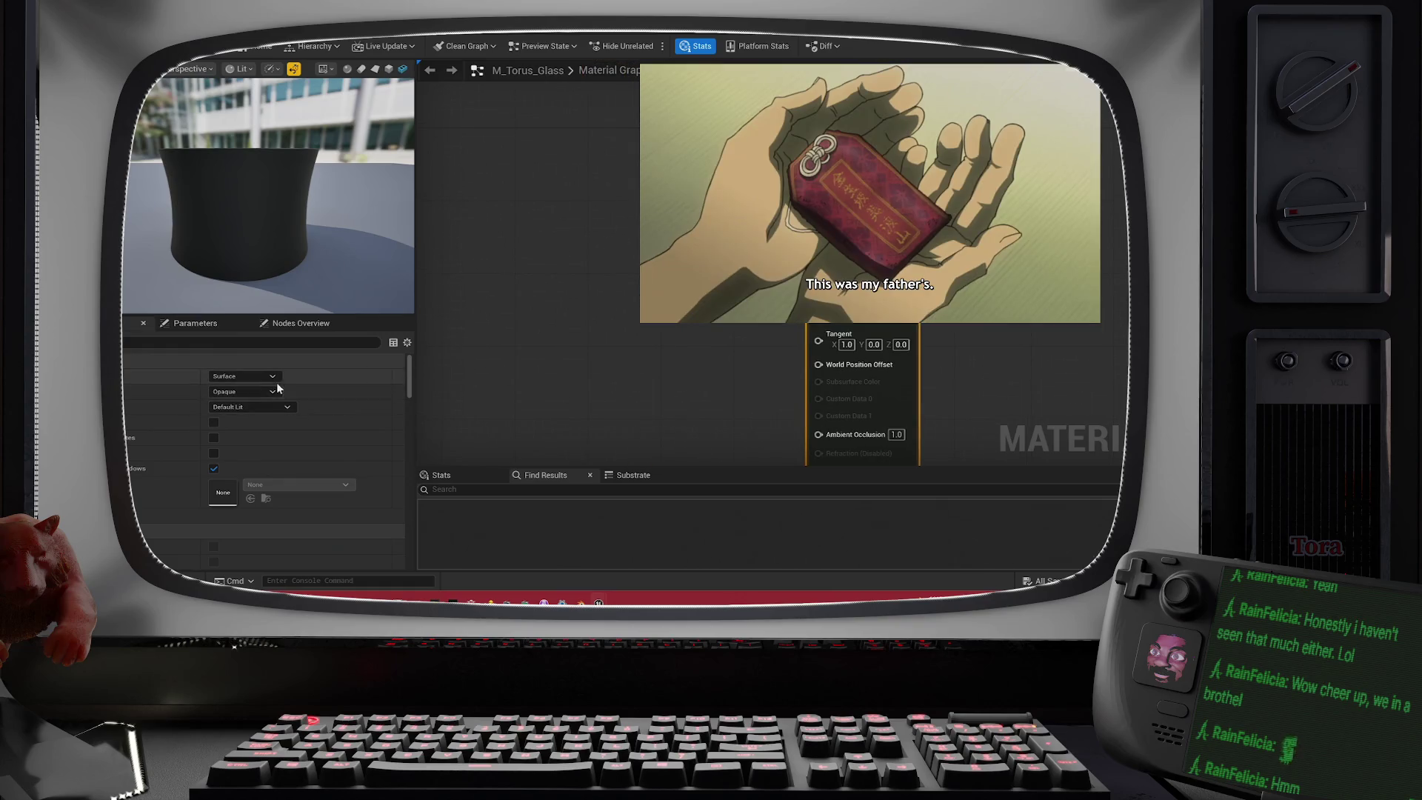
{"action": "left_click", "coordinate": [272, 407]}
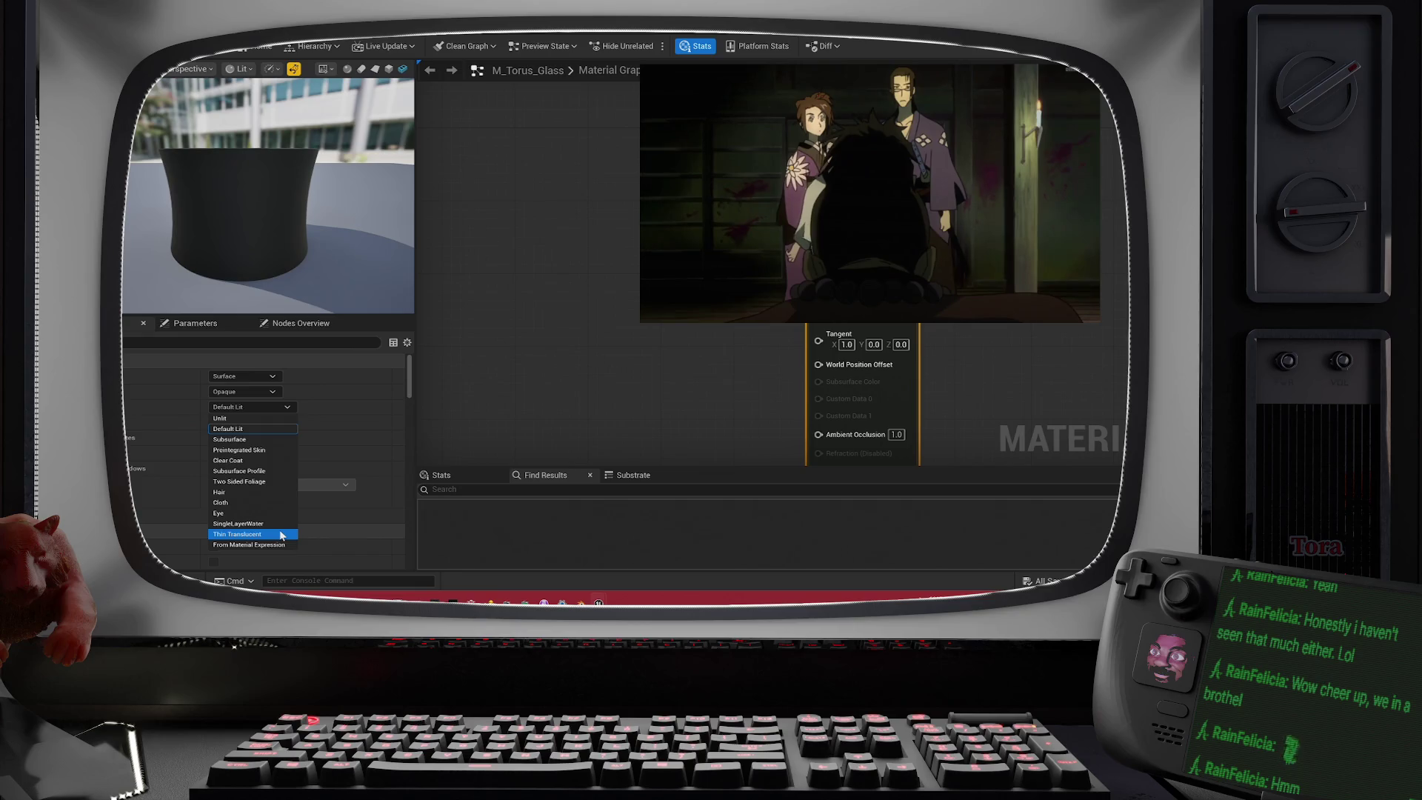
{"action": "left_click", "coordinate": [281, 534]}
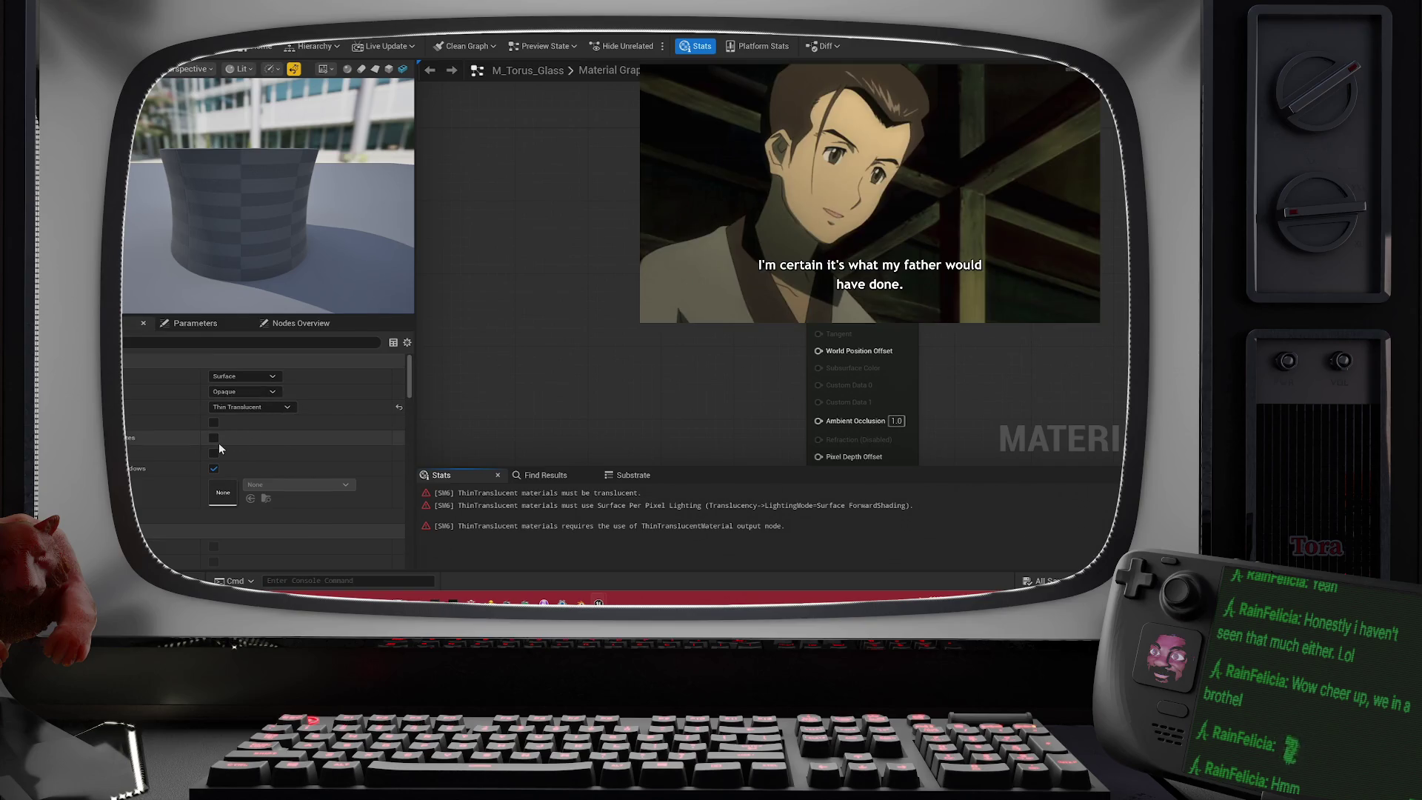
- Enable the extra checkbox under the shading model and review the translucency settings
{"action": "left_click", "coordinate": [214, 438]}
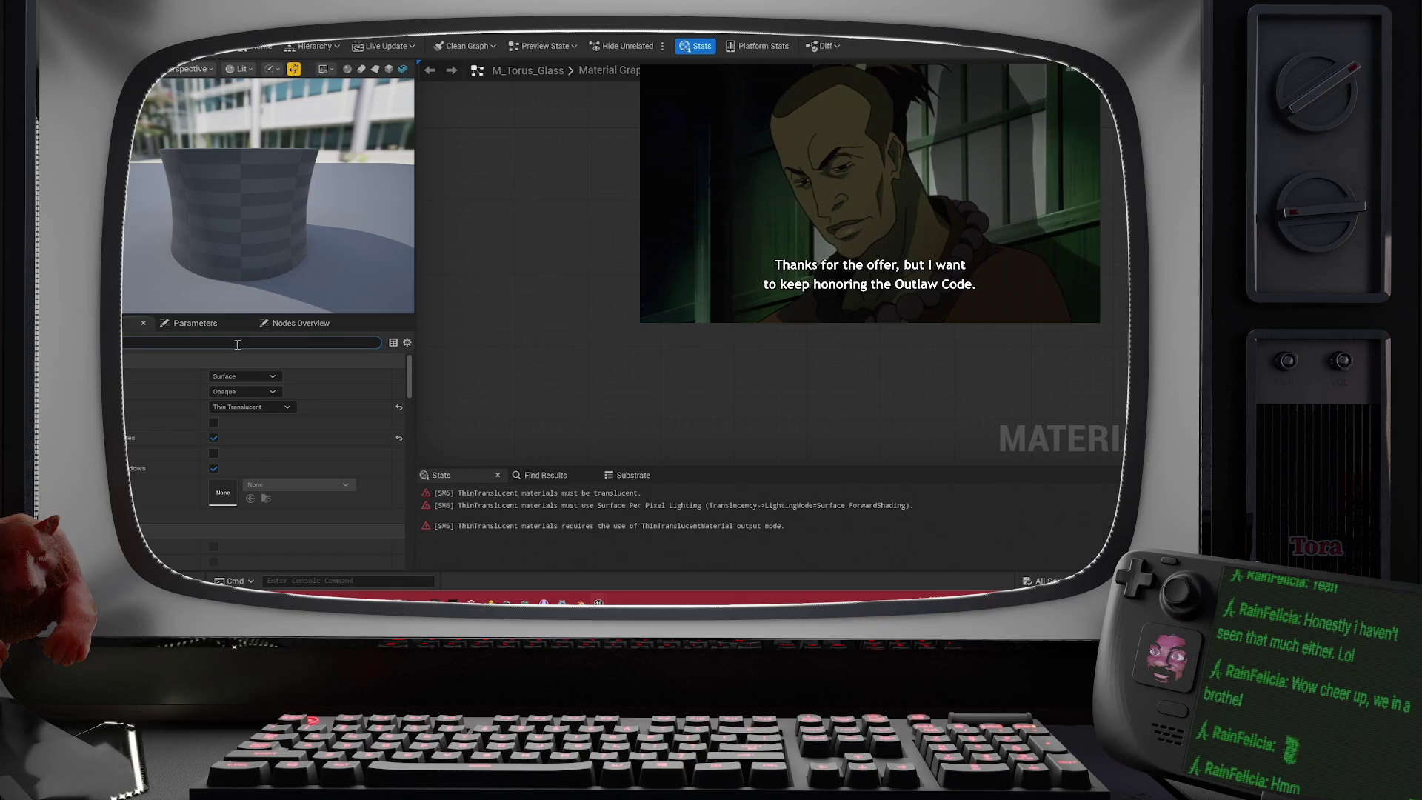
{"action": "scroll", "coordinate": [237, 344], "scroll_direction": "down", "scroll_amount": 3}
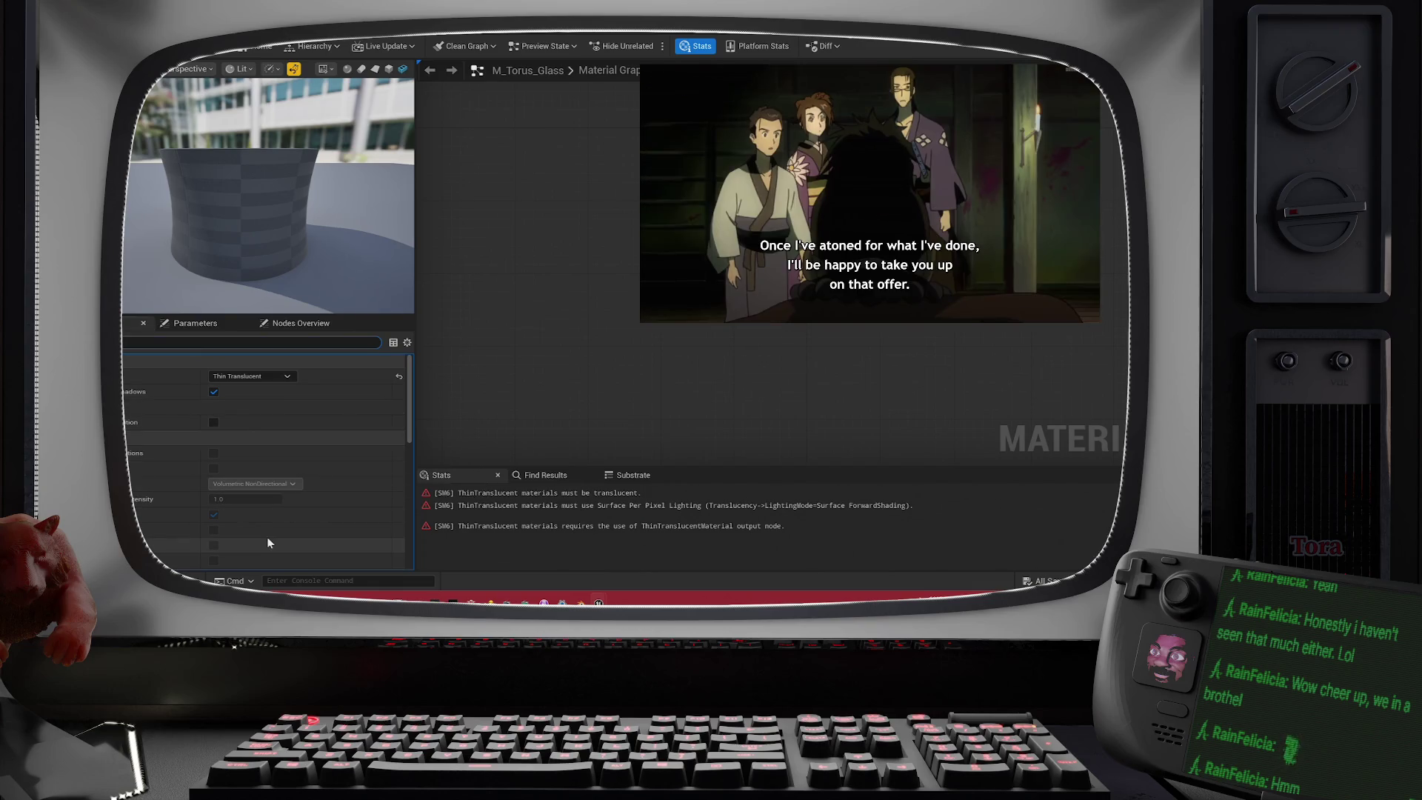
{"action": "scroll", "coordinate": [267, 539], "scroll_direction": "down", "scroll_amount": 4}
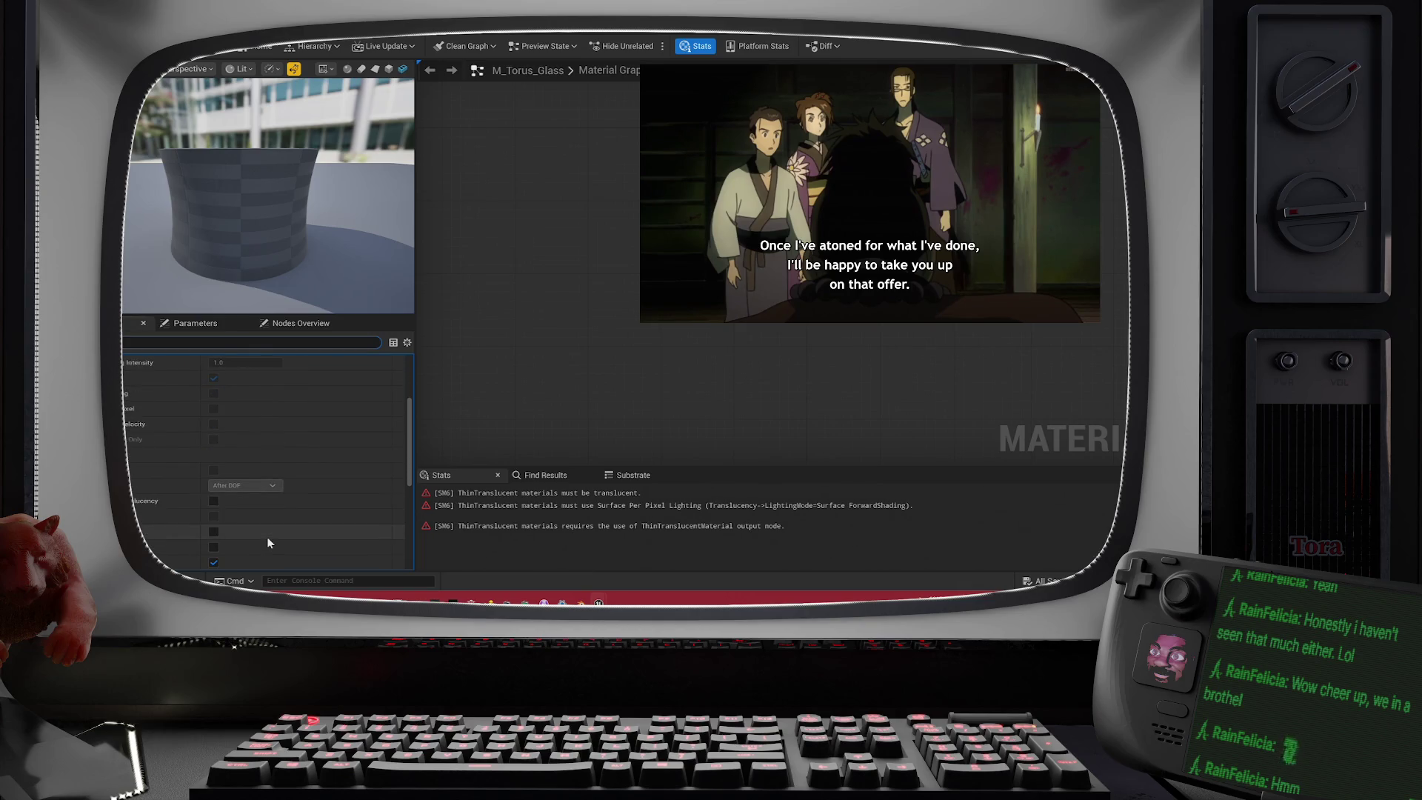
{"action": "scroll", "coordinate": [260, 537], "scroll_direction": "down", "scroll_amount": 2}
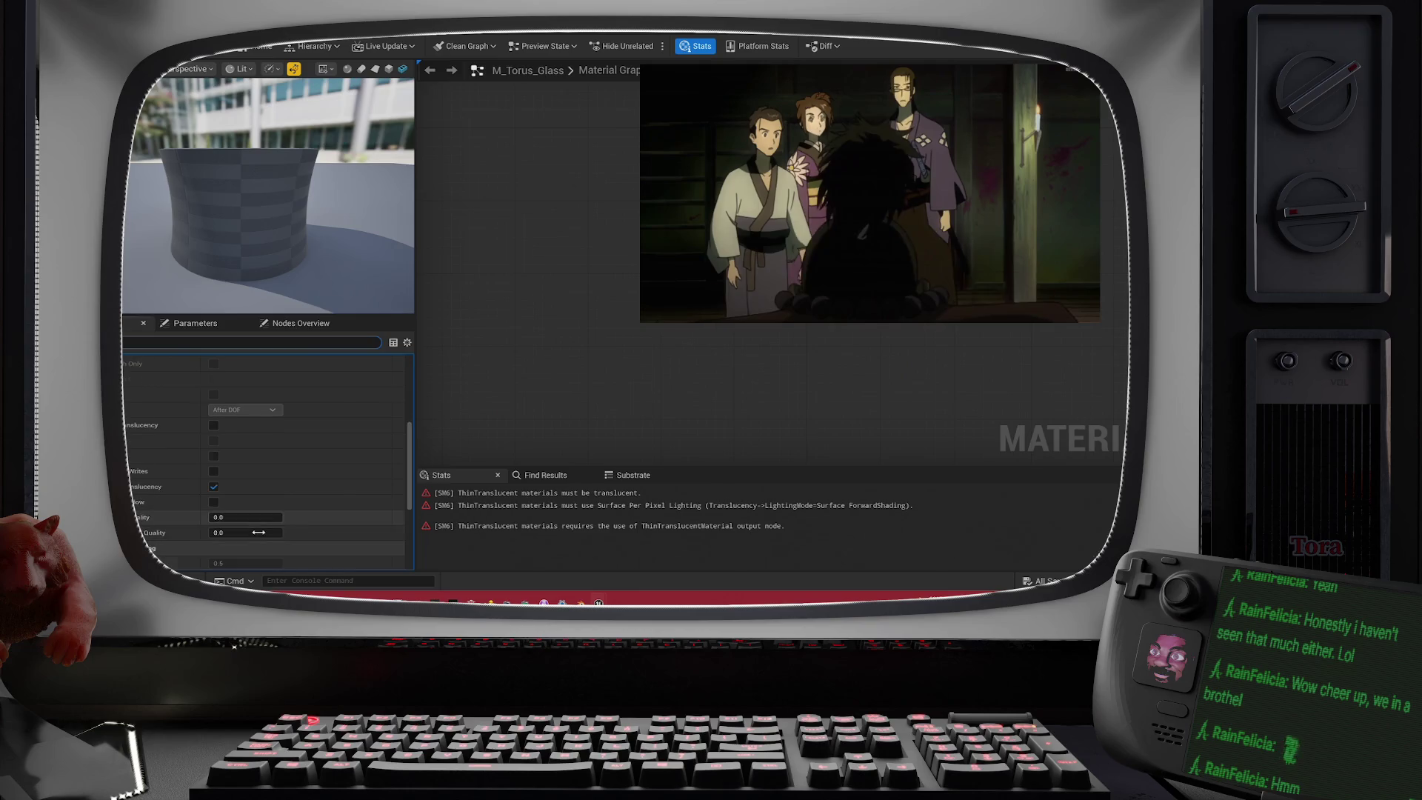
{"action": "scroll", "coordinate": [259, 533], "scroll_direction": "down", "scroll_amount": 2}
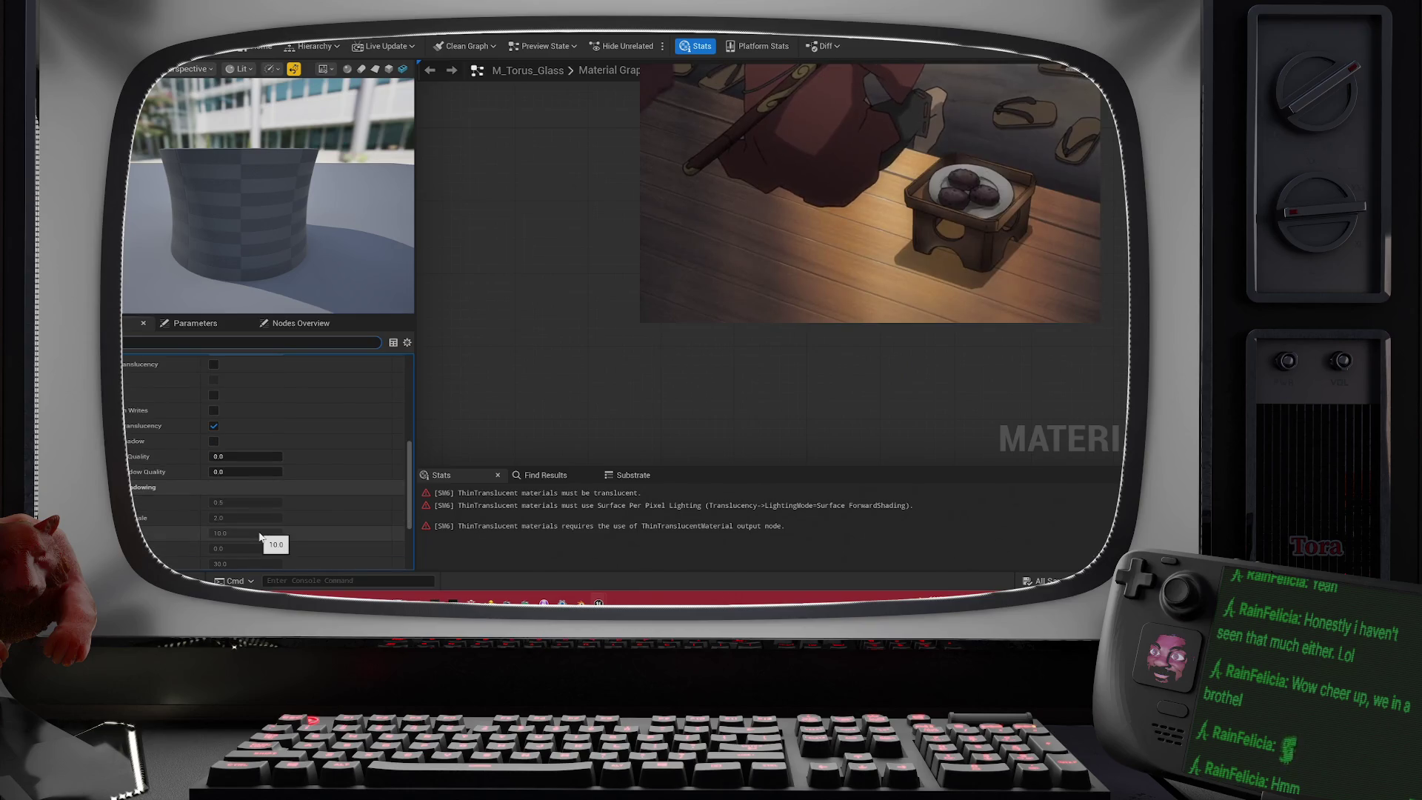
{"action": "scroll", "coordinate": [259, 539], "scroll_direction": "down", "scroll_amount": 2}
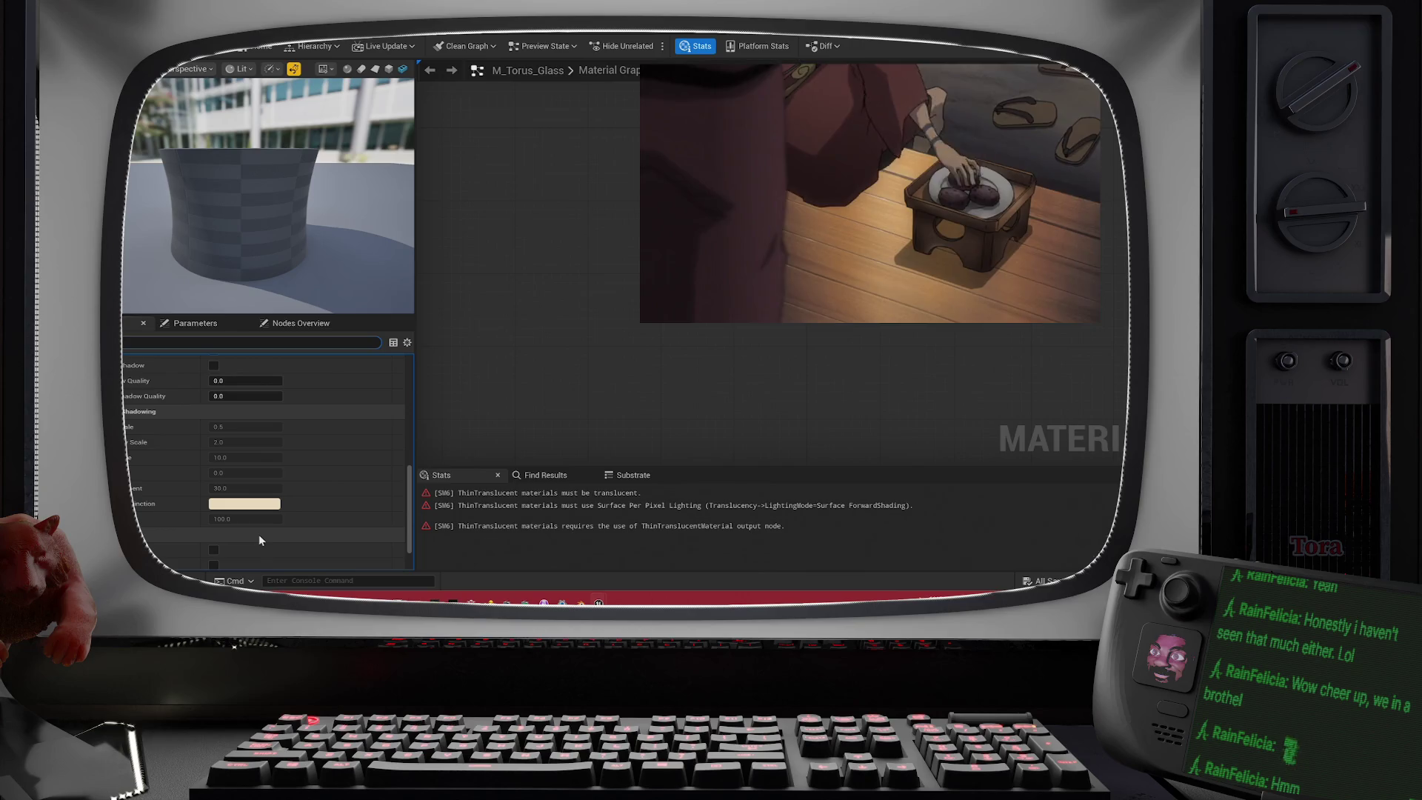
{"action": "scroll", "coordinate": [260, 540], "scroll_direction": "down", "scroll_amount": 1}
{"action": "scroll", "coordinate": [256, 533], "scroll_direction": "up", "scroll_amount": 3}
{"action": "scroll", "coordinate": [280, 464], "scroll_direction": "up", "scroll_amount": 5}
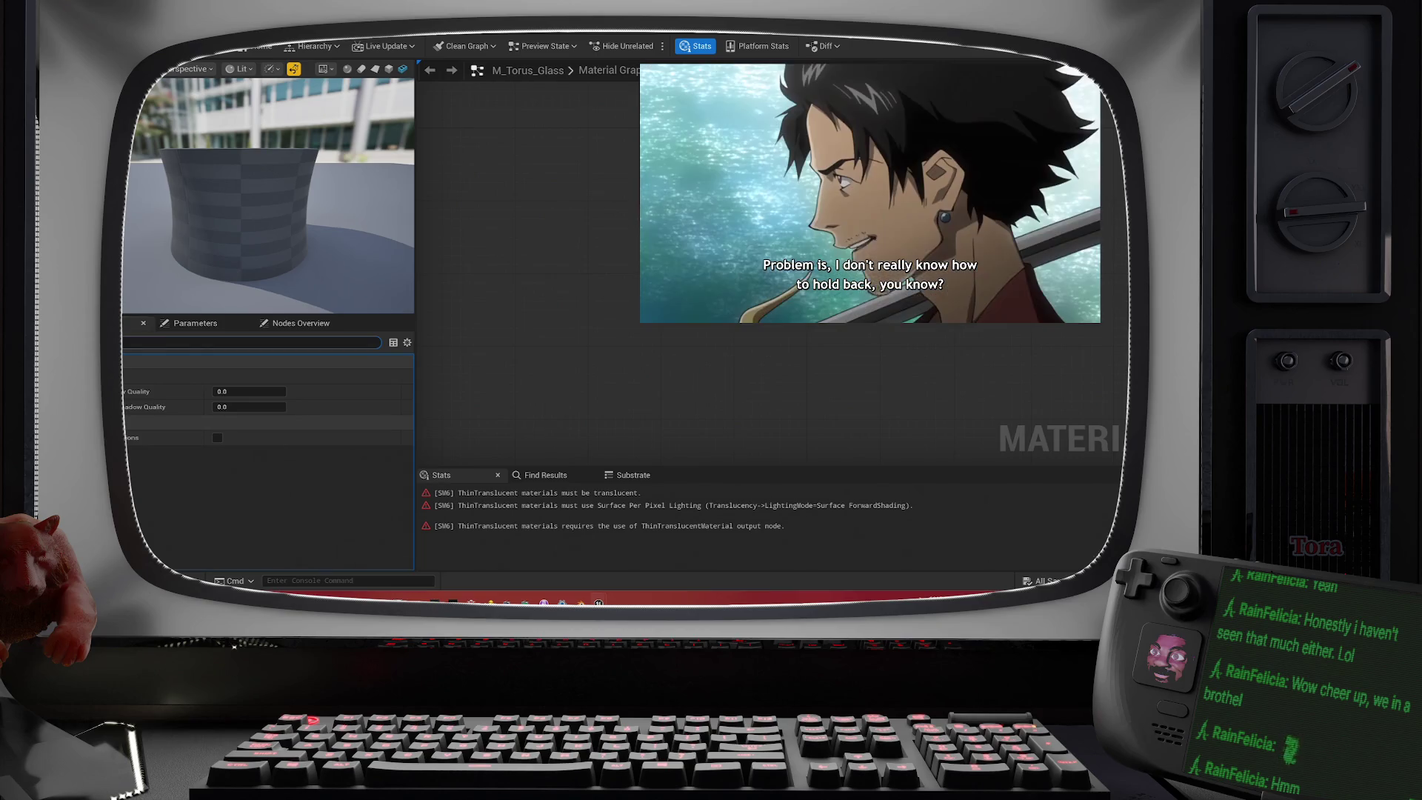
{"action": "scroll", "coordinate": [267, 459], "scroll_direction": "up", "scroll_amount": 5}
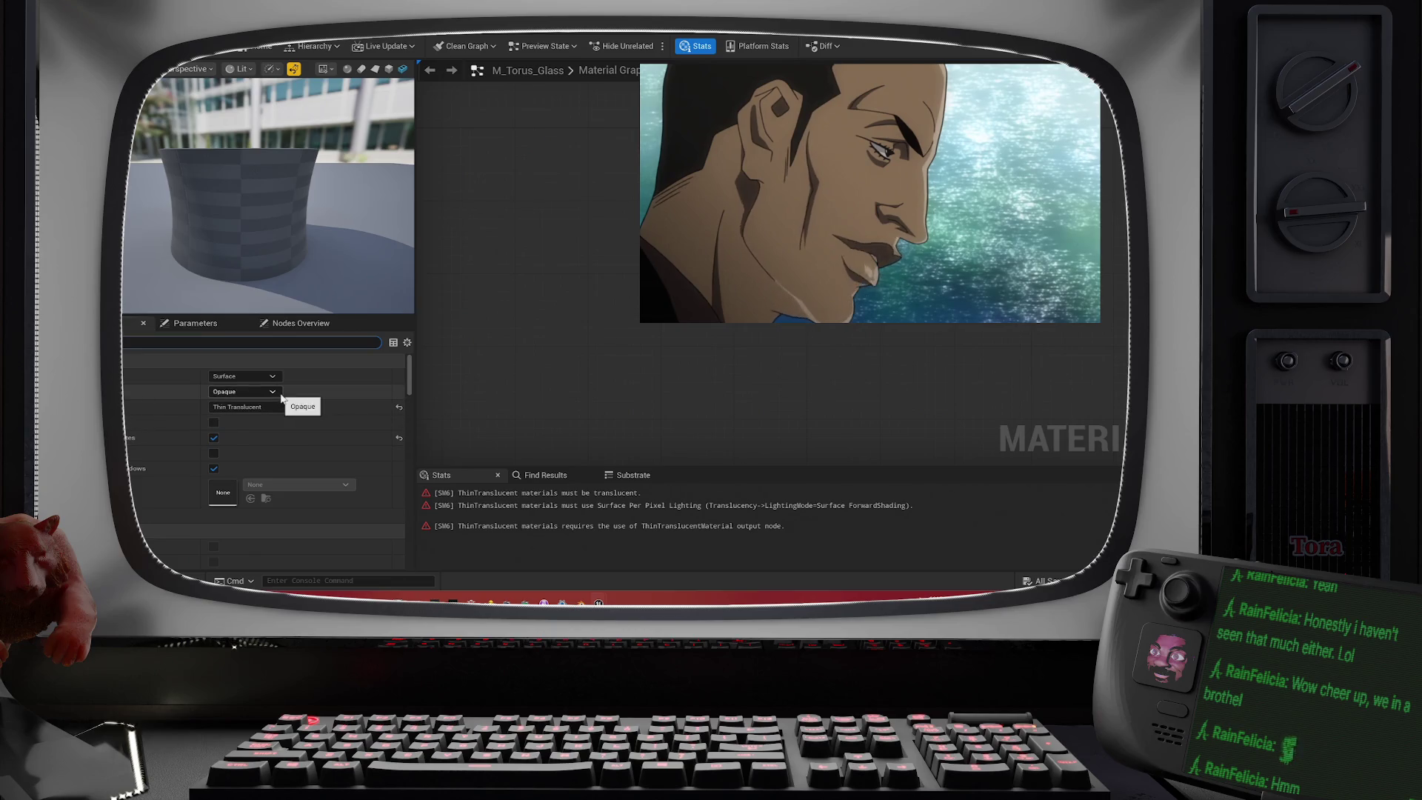
{"action": "left_click", "coordinate": [278, 393]}
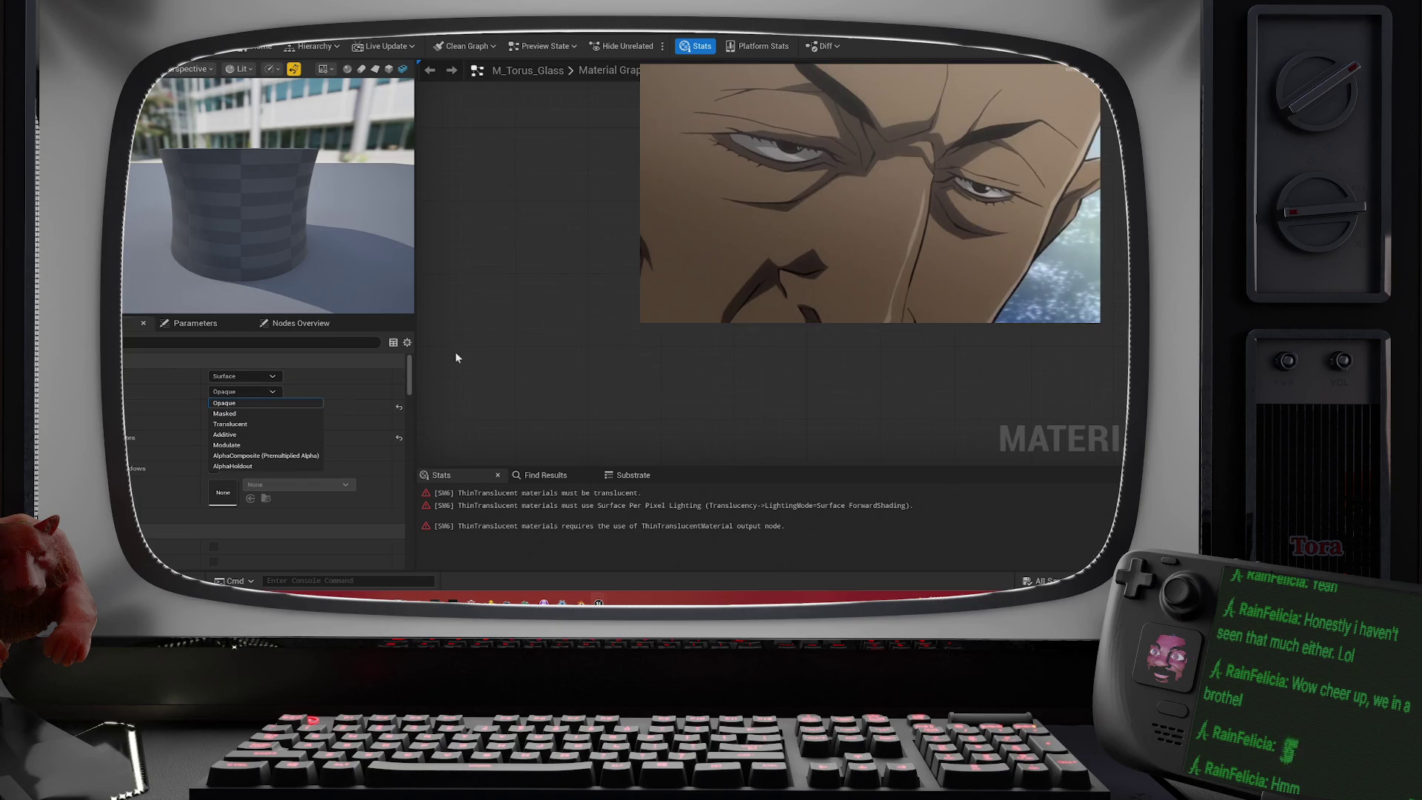
{"action": "left_click", "coordinate": [474, 351]}
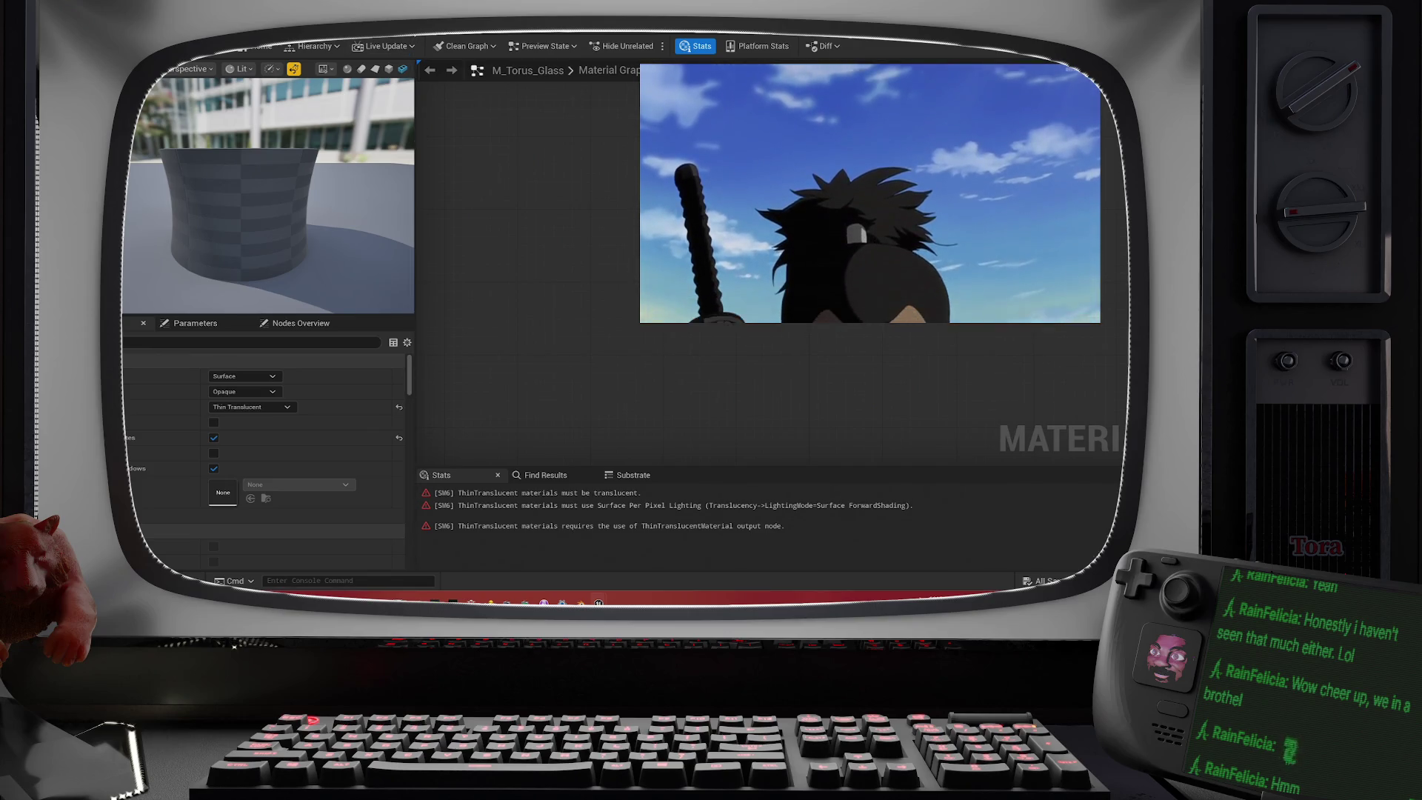
{"action": "mouse_move", "coordinate": [486, 29]}
{"action": "left_mouse_down"}
{"action": "mouse_move", "coordinate": [486, 80]}
{"action": "mouse_move", "coordinate": [615, 177]}
{"action": "mouse_move", "coordinate": [710, 179]}
{"action": "left_mouse_up"}
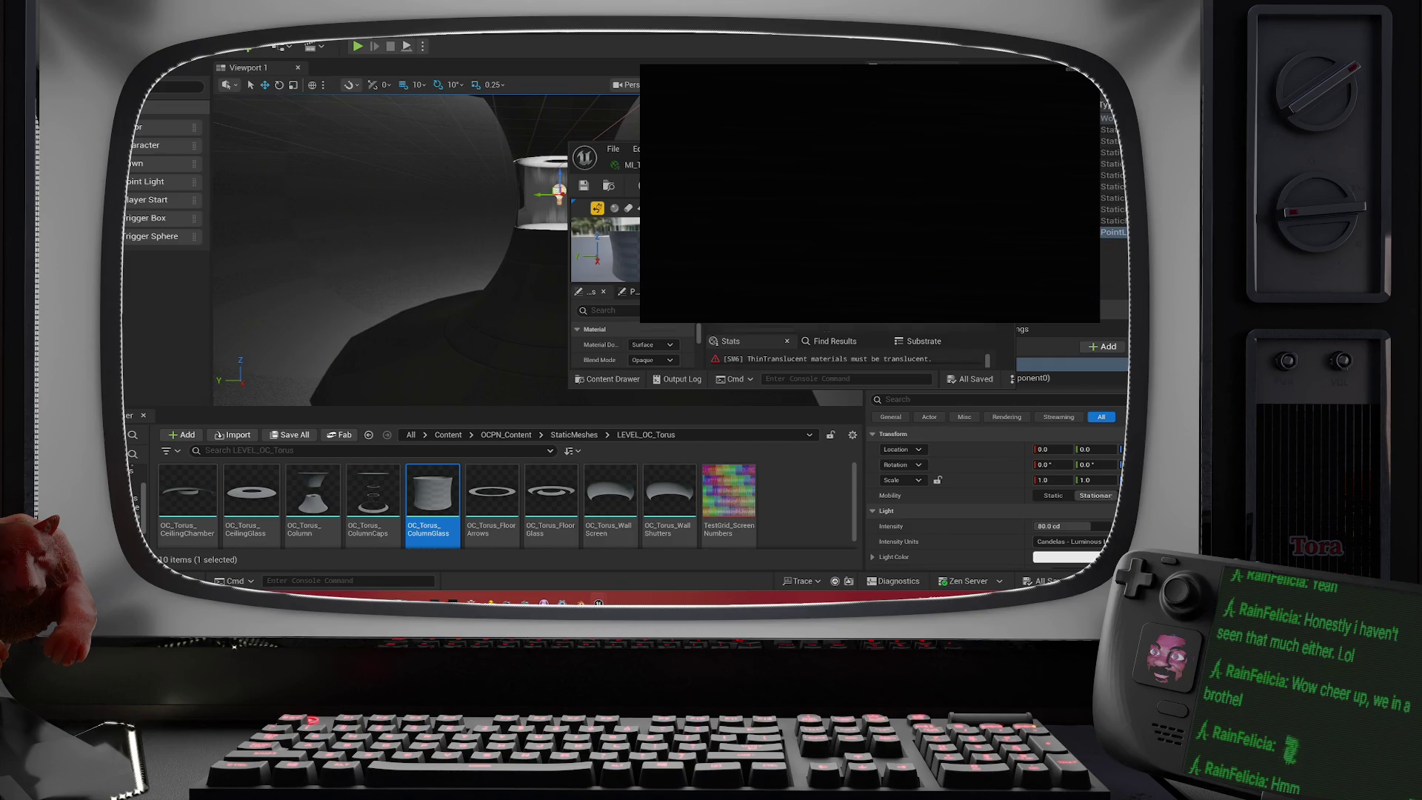
{"action": "left_click_drag", "start_coordinate": [900, 150], "coordinate": [767, 45]}
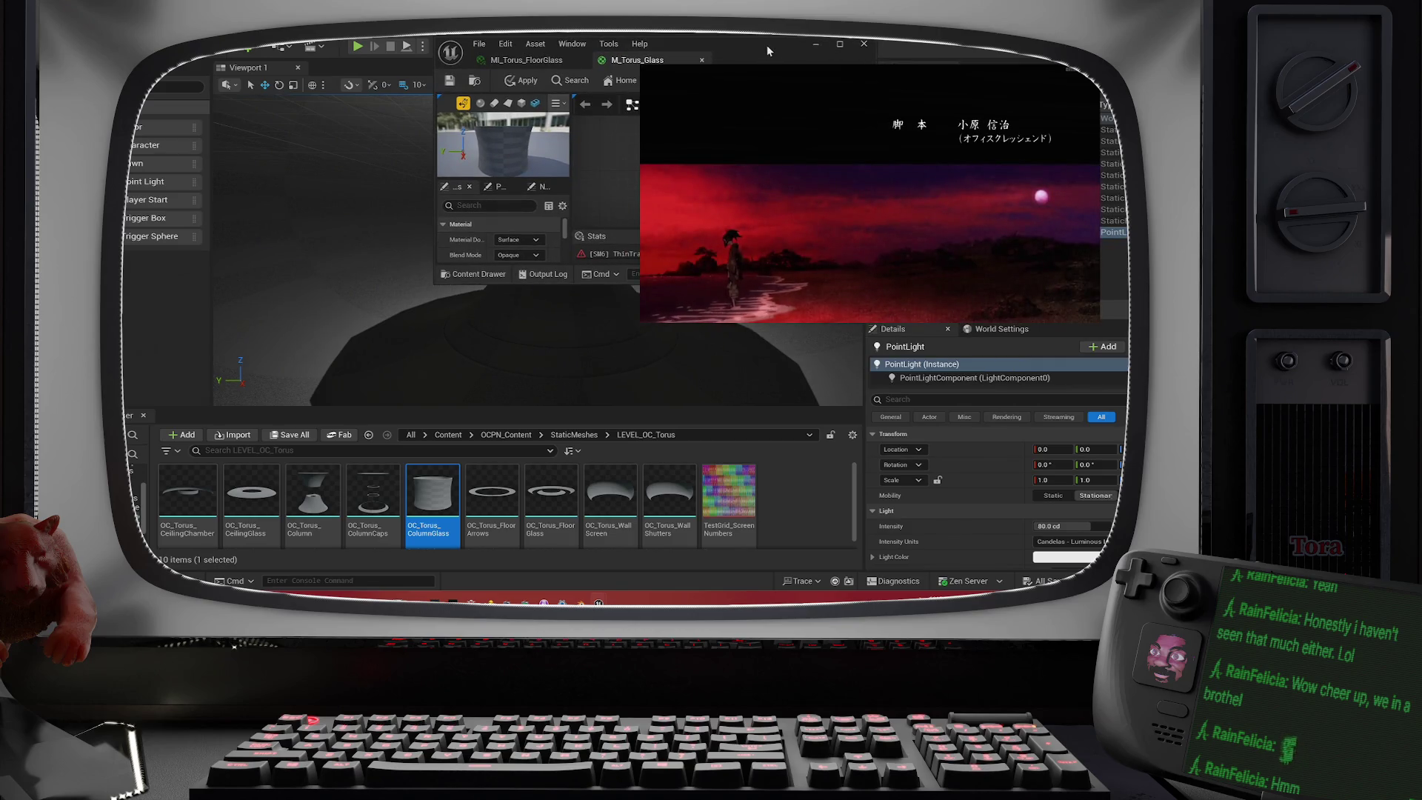
{"action": "double_click", "coordinate": [766, 44]}
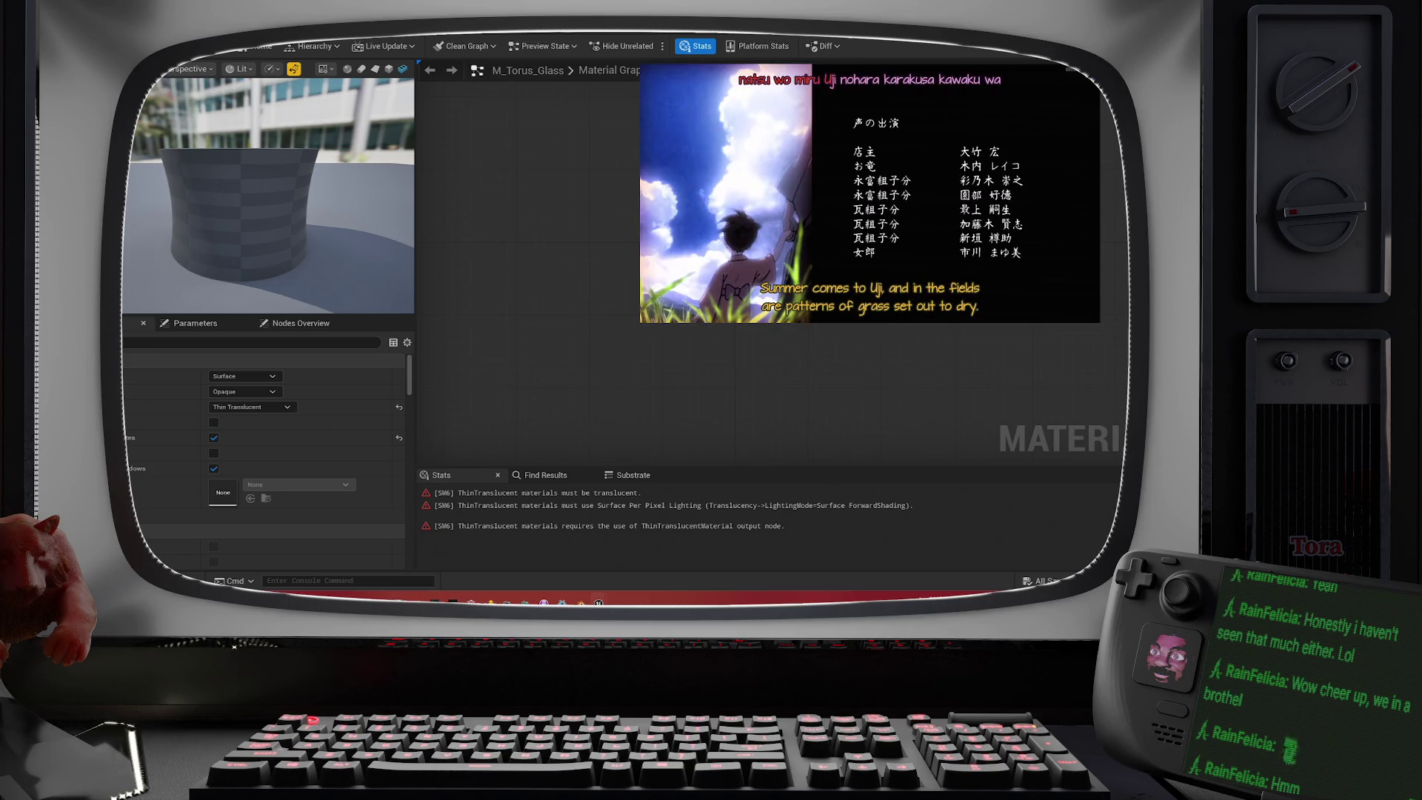
{"action": "right_click", "coordinate": [646, 171]}
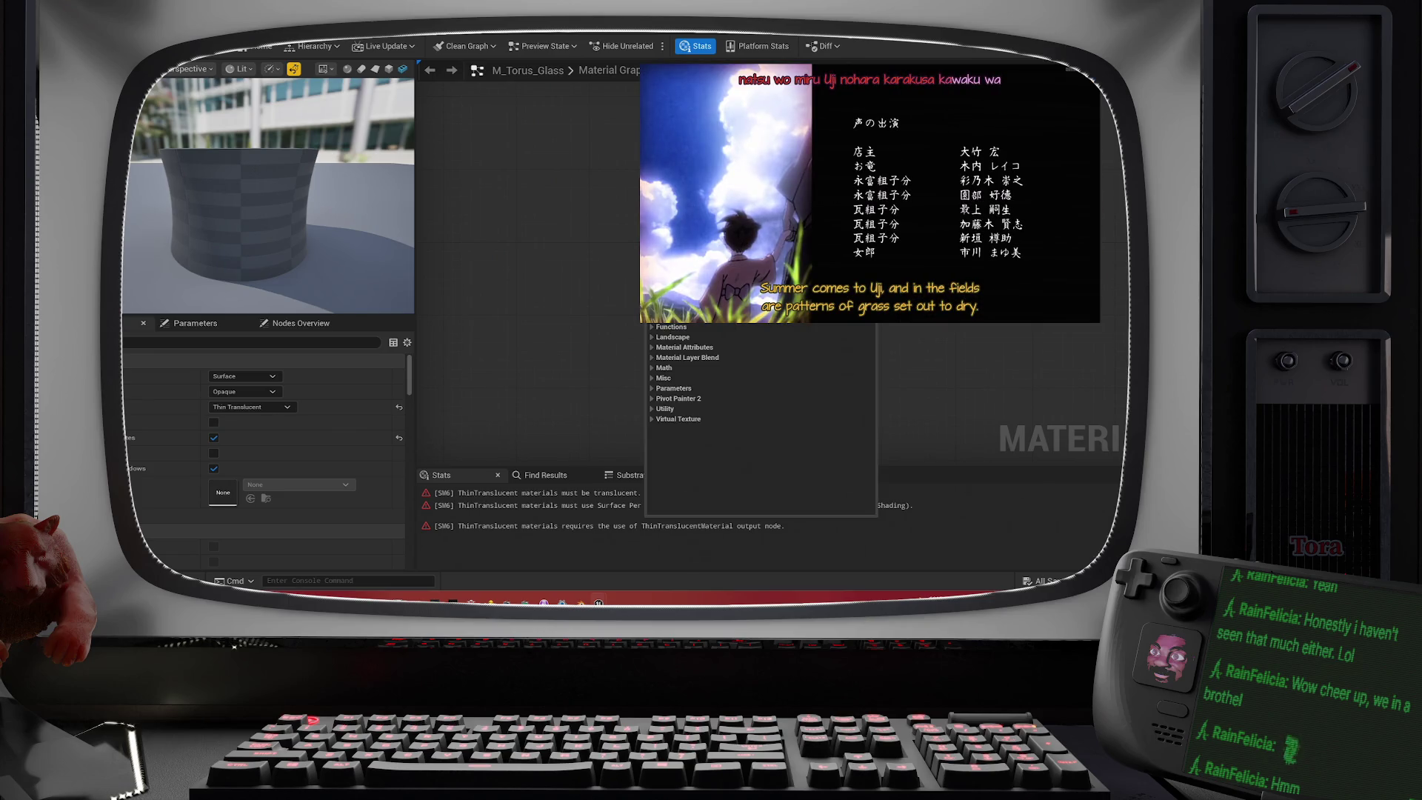
{"action": "type", "text": "thin"}
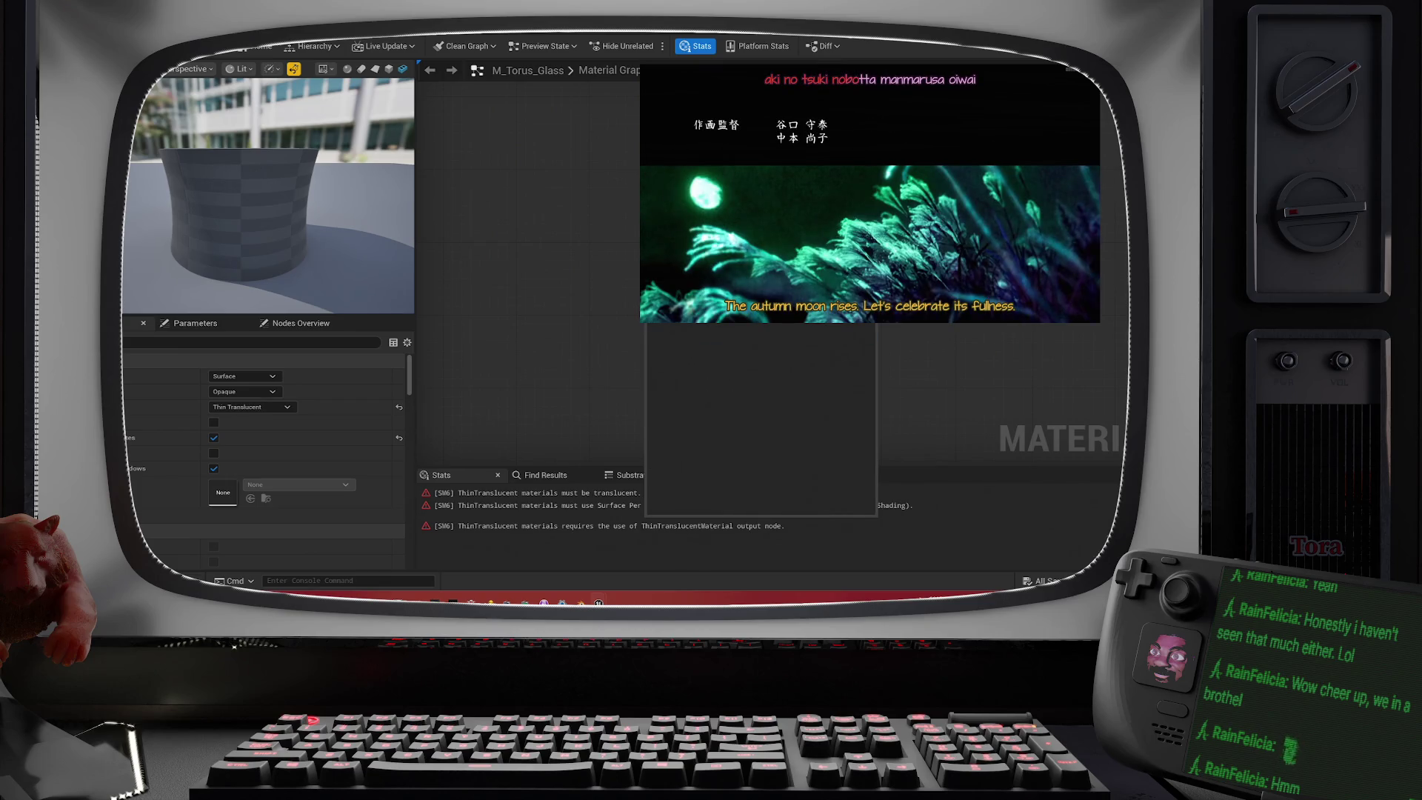
{"action": "key", "text": "BackSpace"}
{"action": "key", "text": "BackSpace"}
{"action": "key", "text": "BackSpace"}
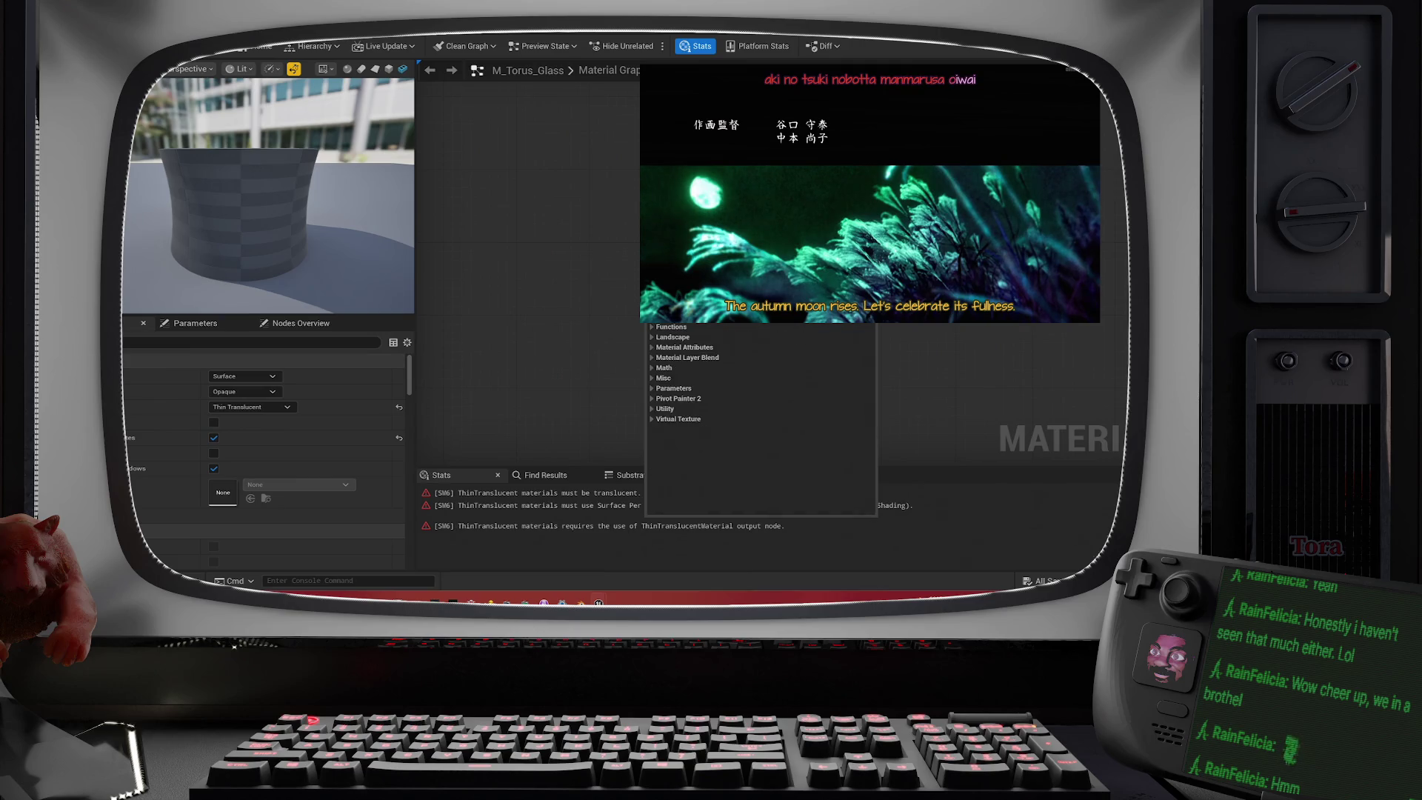
{"action": "type", "text": "tra"}
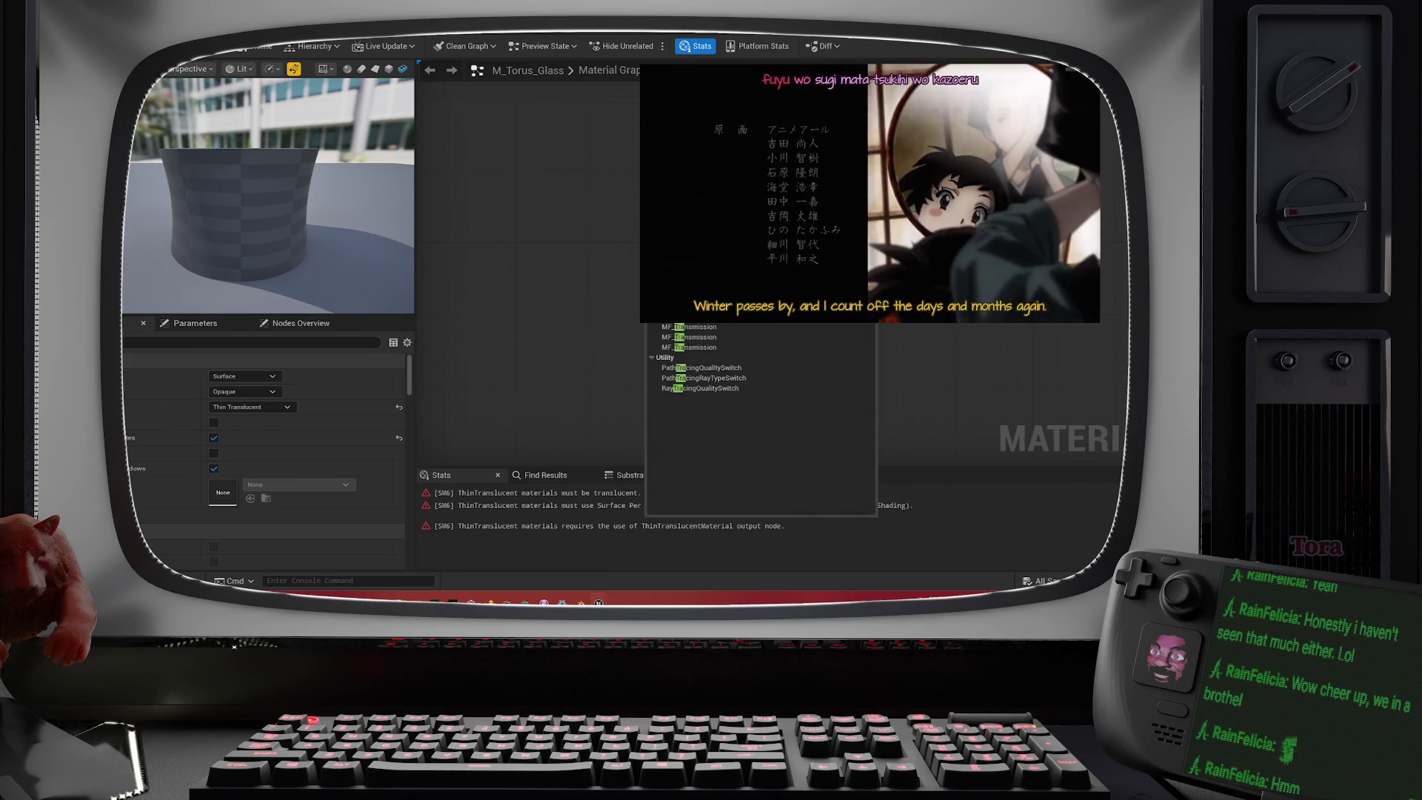
{"action": "type", "text": "n"}
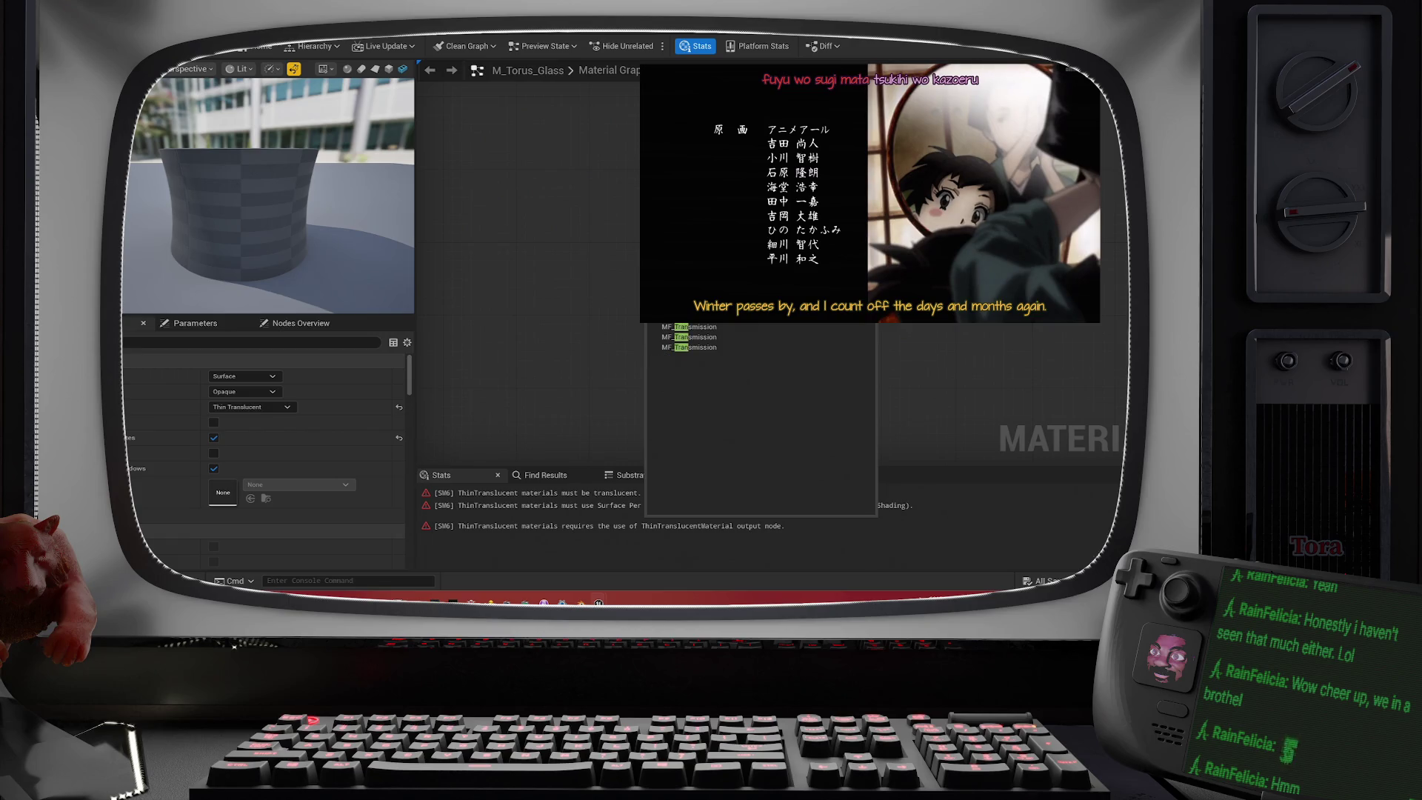
{"action": "key", "text": "Return"}
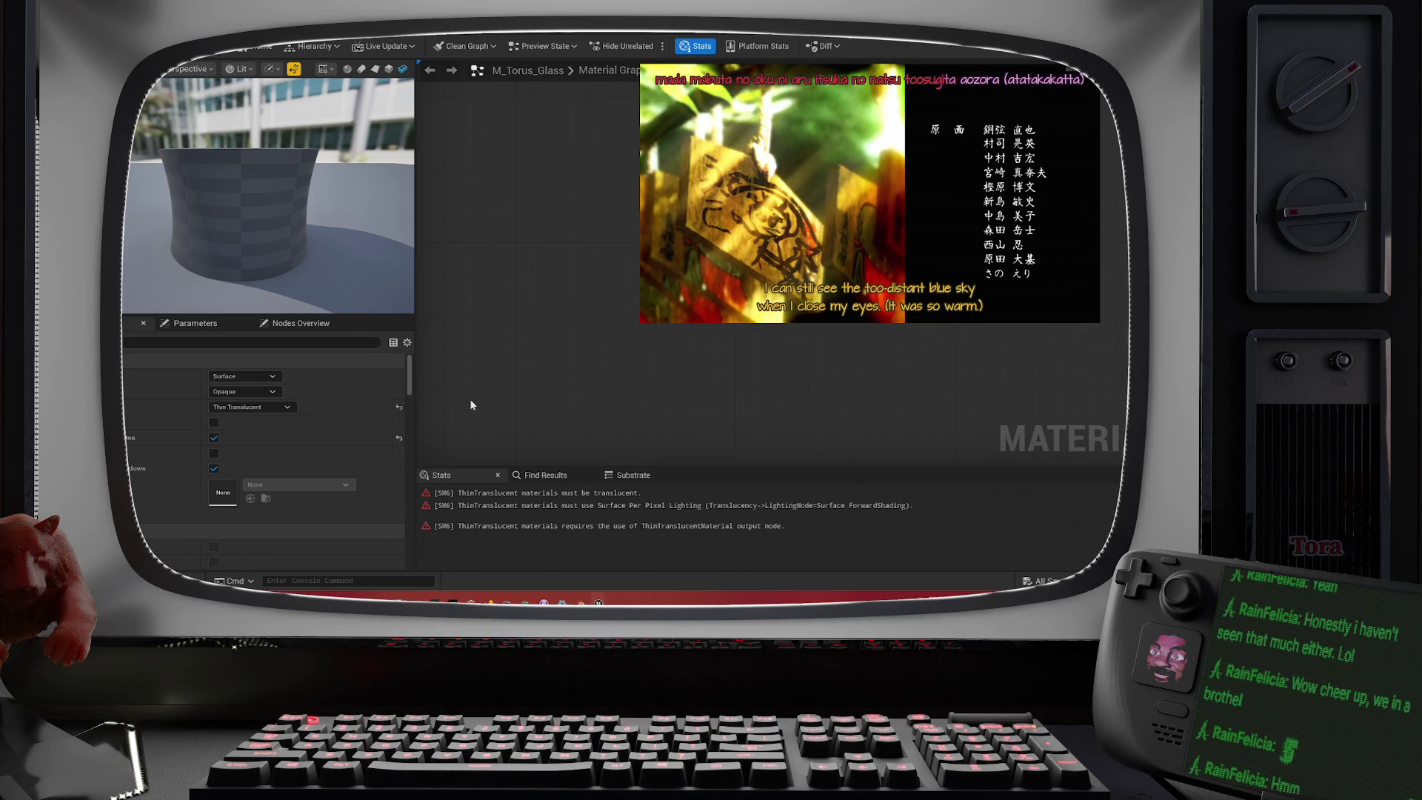
- Set the glass blend mode to Translucent, keeping the material domain as Surface
{"action": "left_click", "coordinate": [248, 391]}
{"action": "left_click", "coordinate": [250, 424]}
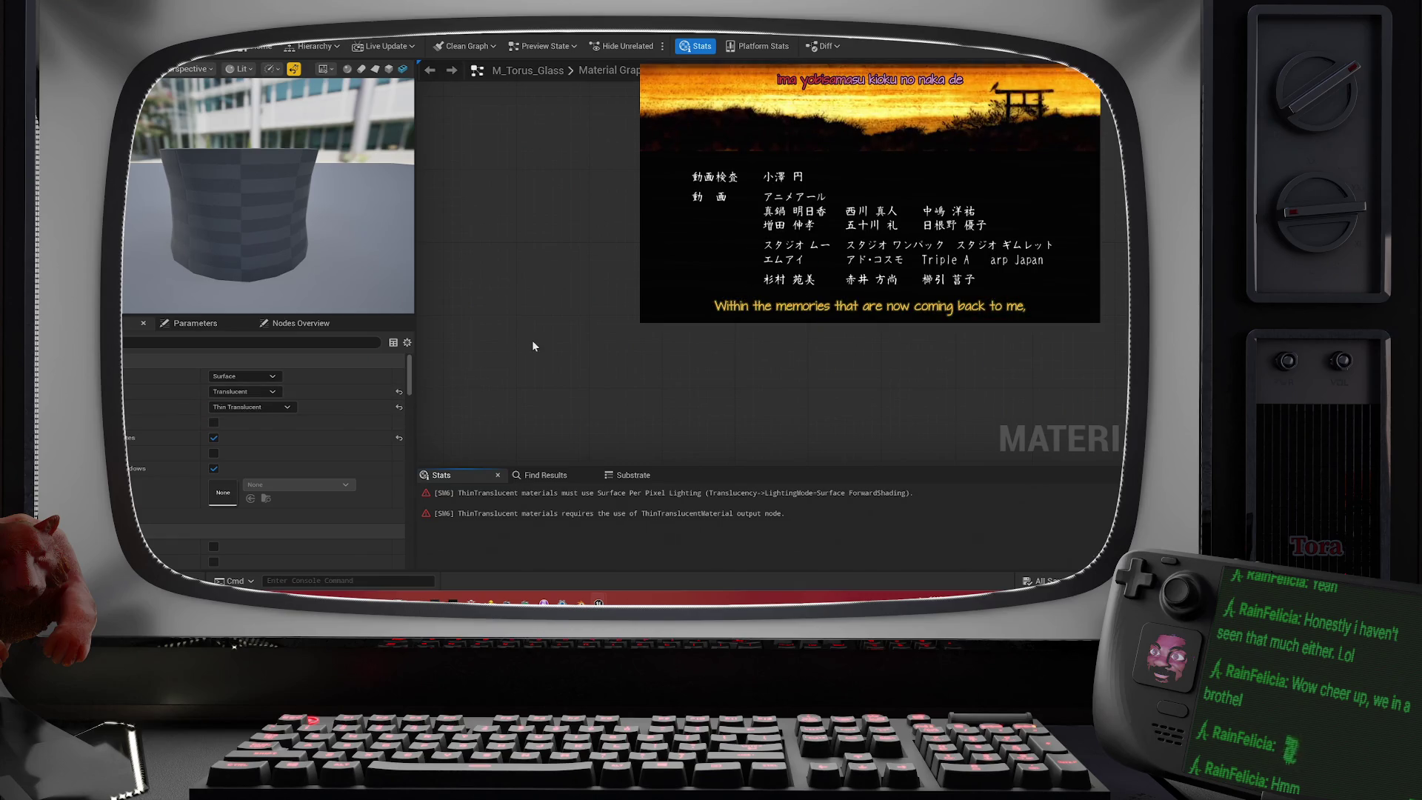
{"action": "left_click", "coordinate": [254, 377]}
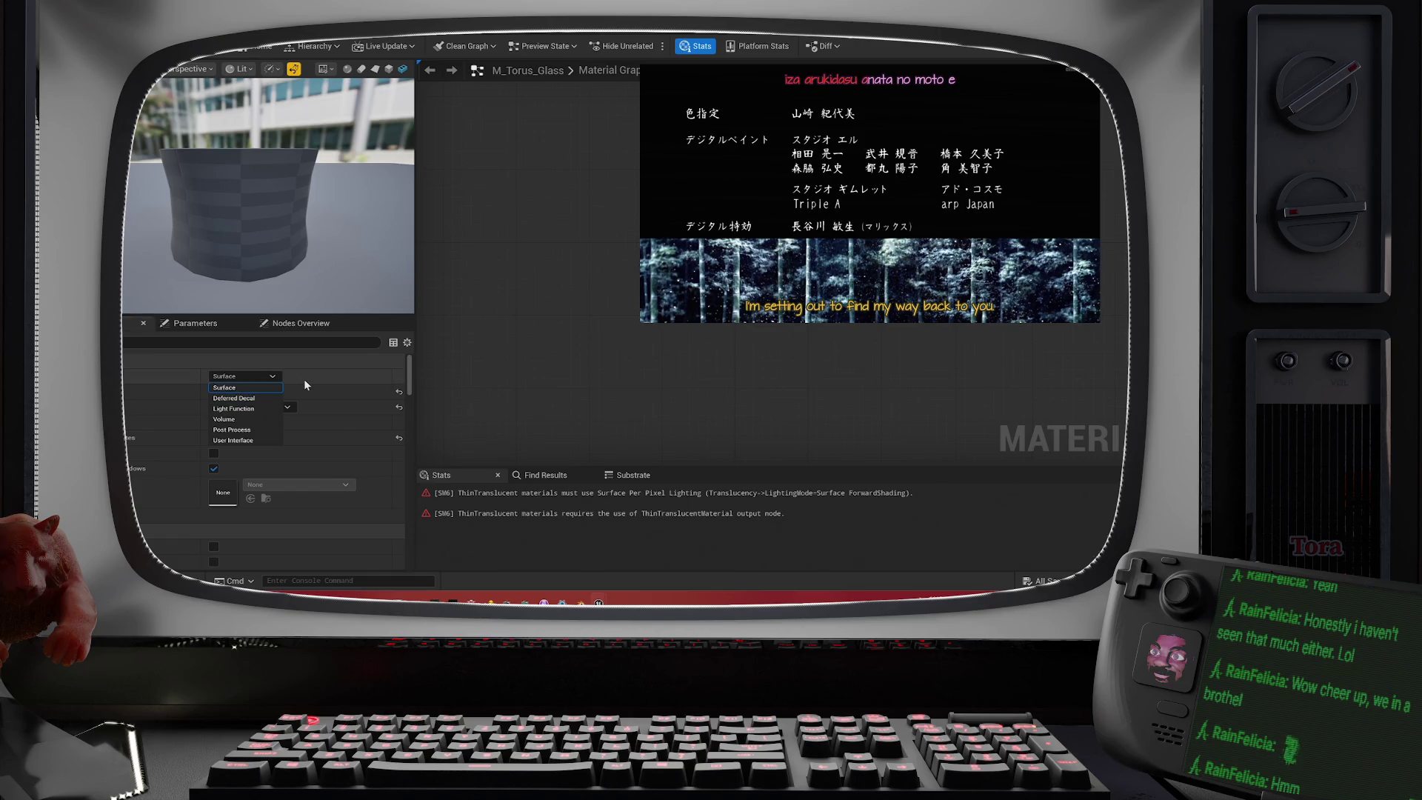
{"action": "left_click", "coordinate": [537, 368]}
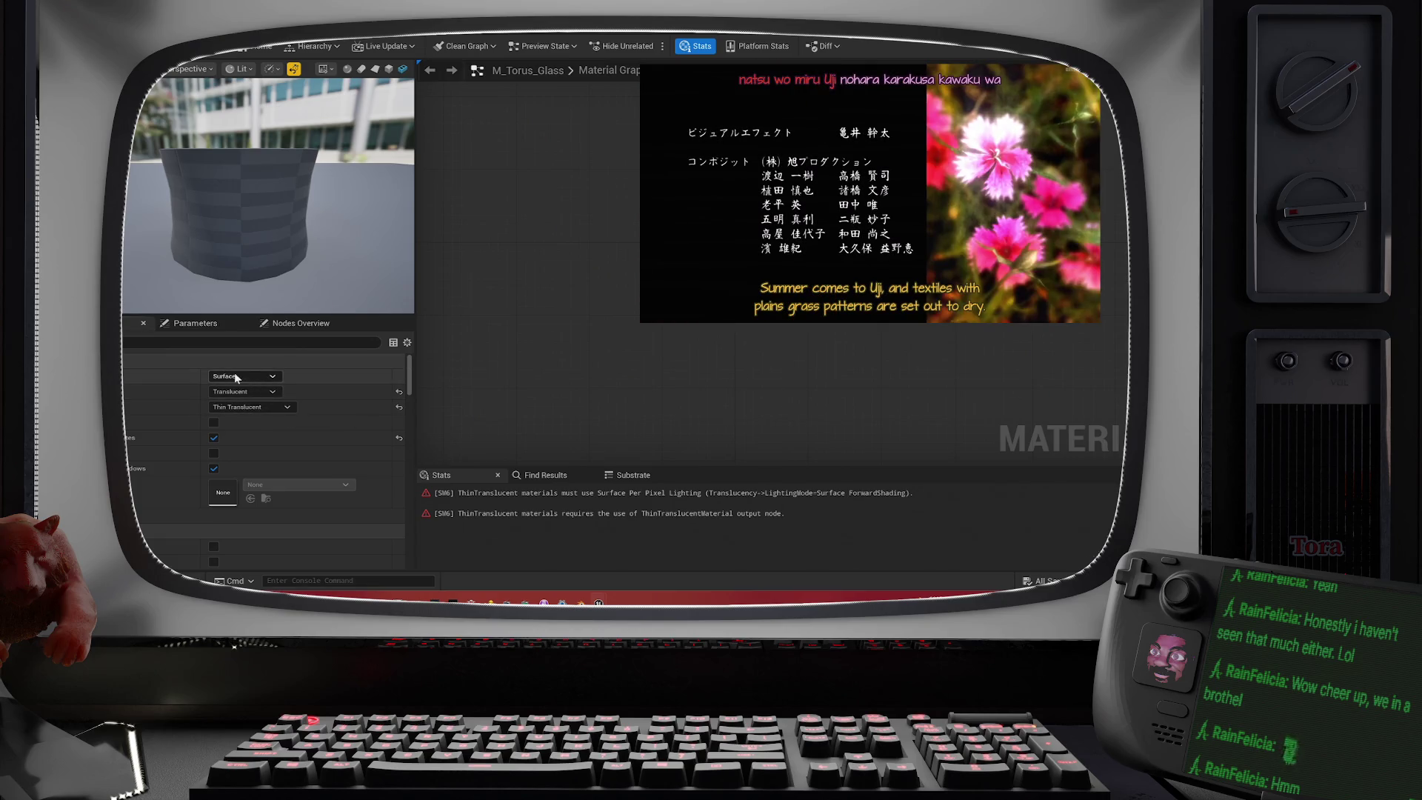
- Search the Details for 'forward' and enable the forward-shading option
{"action": "left_click", "coordinate": [198, 342]}
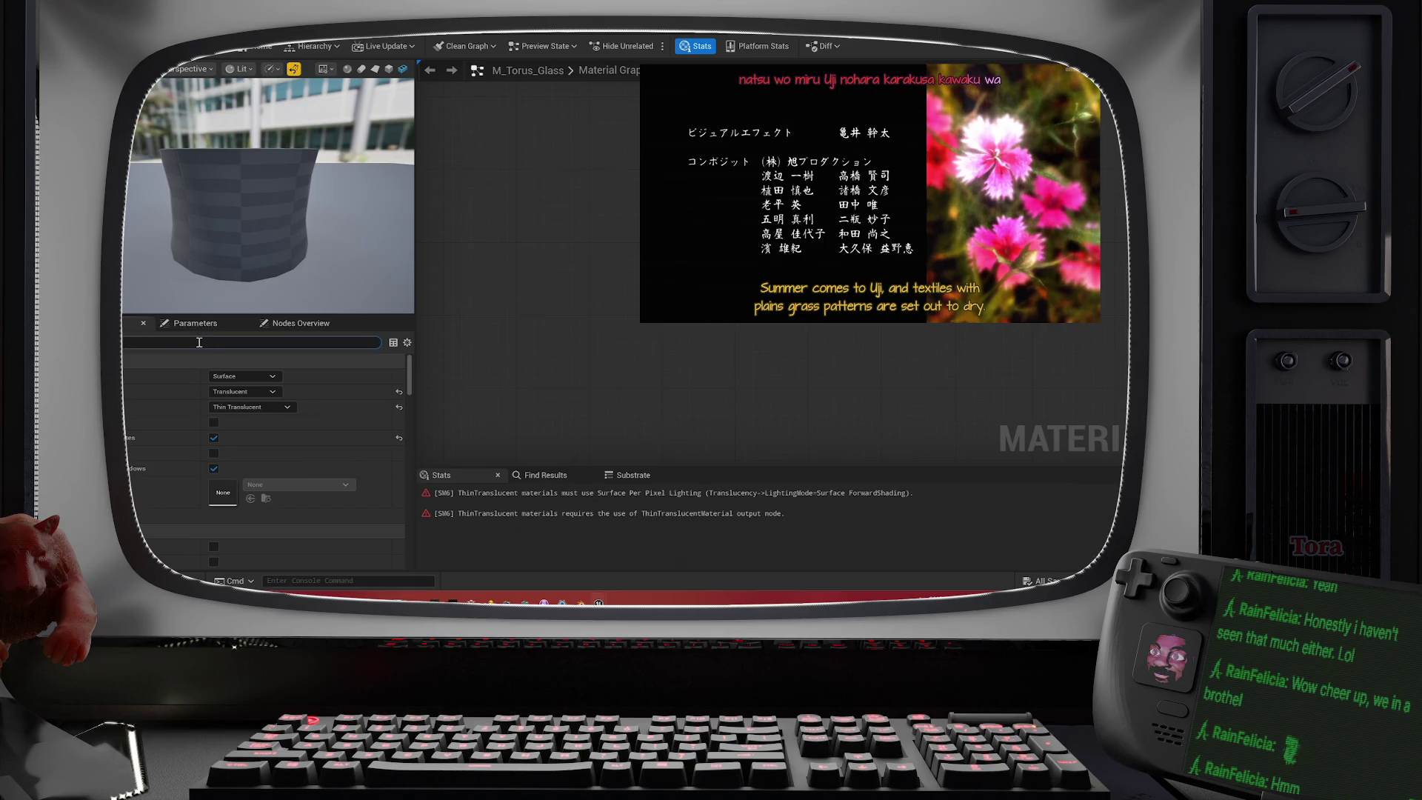
{"action": "type", "text": "forward"}
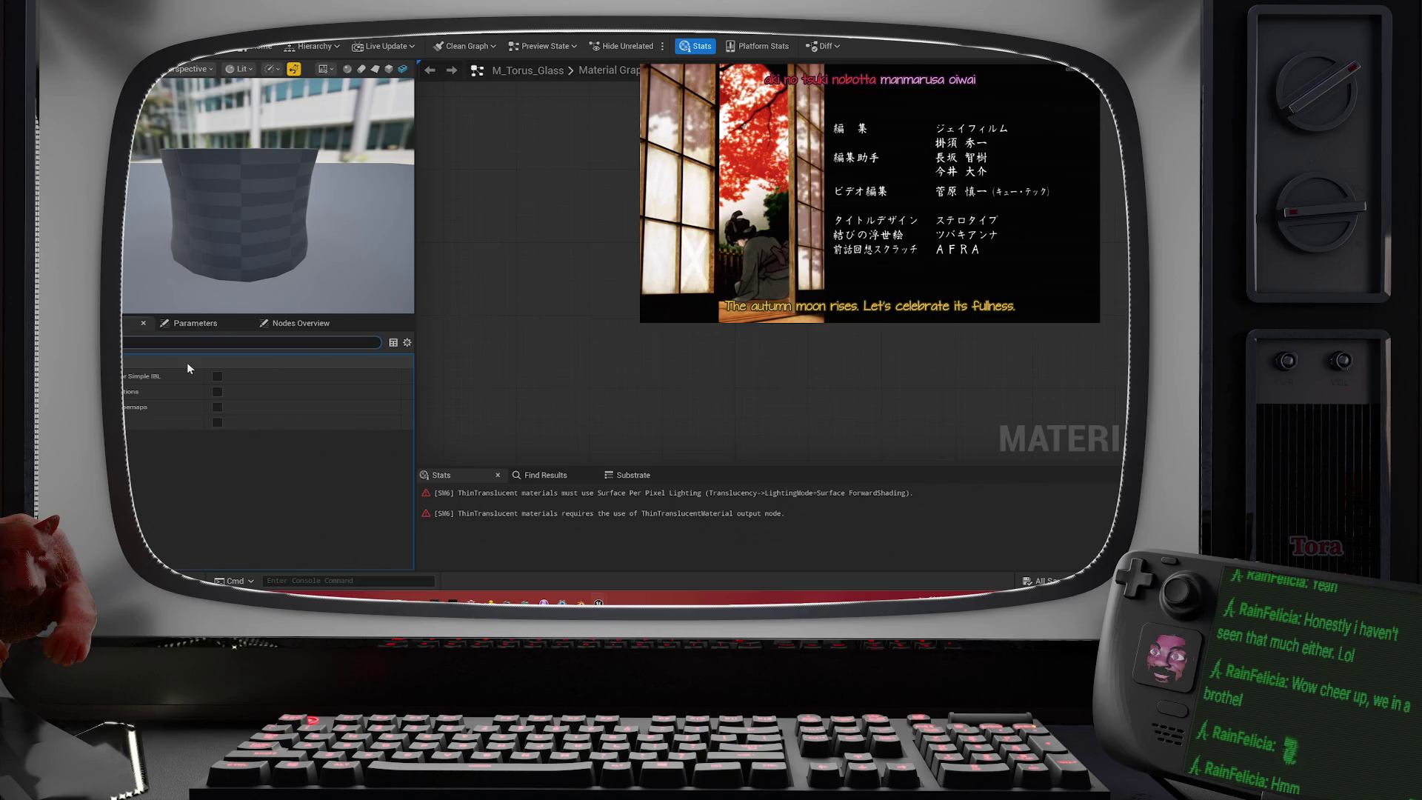
{"action": "left_click", "coordinate": [217, 392]}
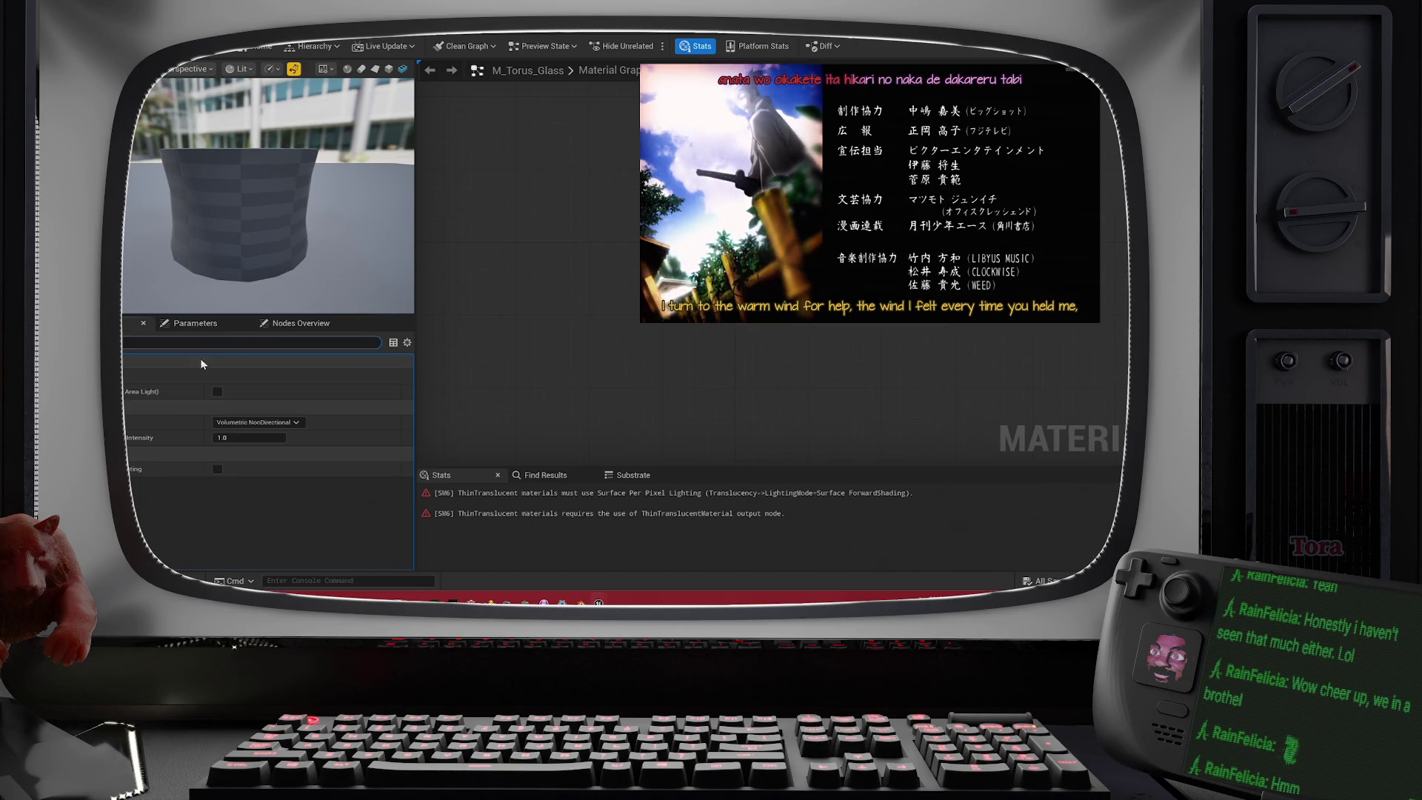
{"action": "left_click", "coordinate": [261, 422]}
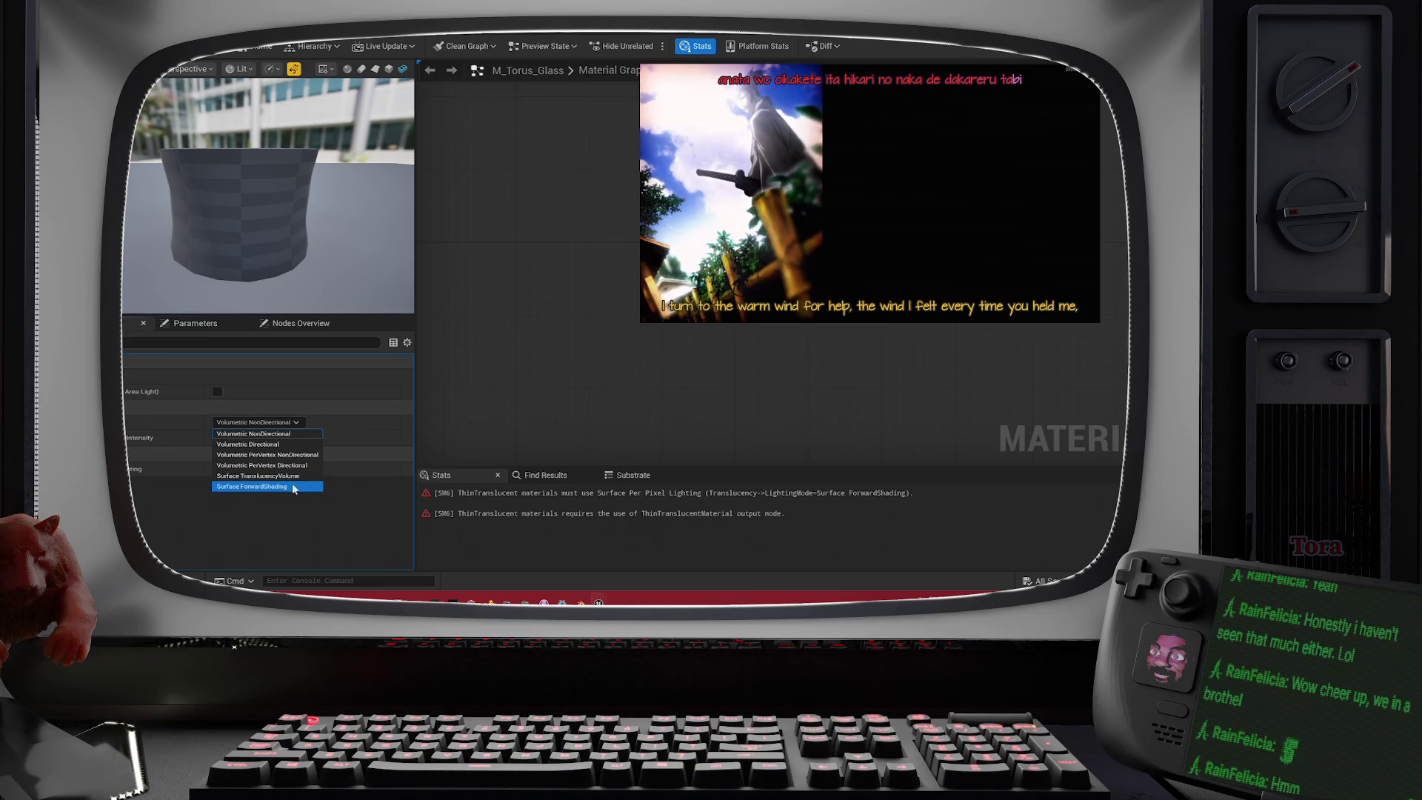
- Use Surface ForwardShading lighting and add a Thin Translucent Material Output node
{"action": "left_click", "coordinate": [294, 488]}
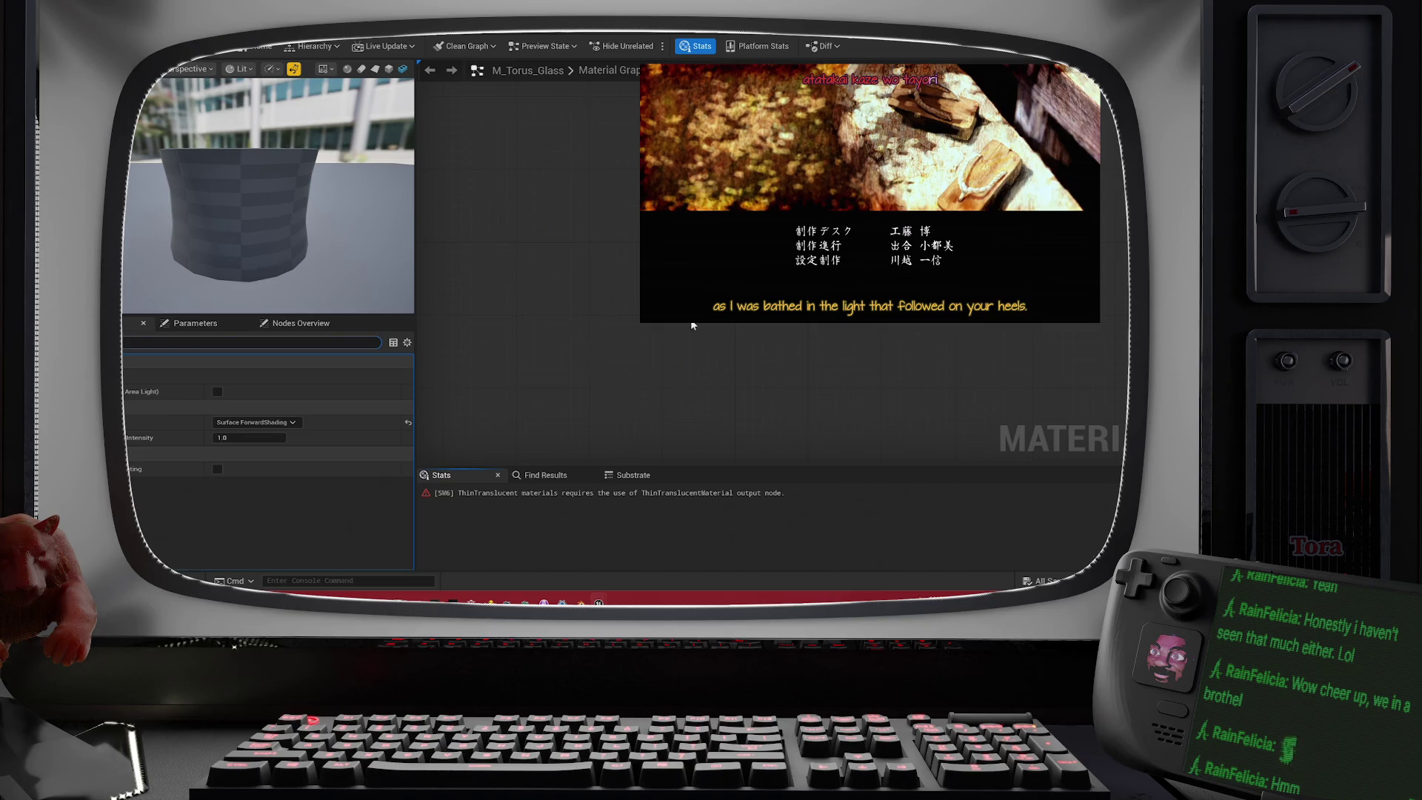
{"action": "right_click", "coordinate": [606, 292]}
{"action": "type", "text": "t"}
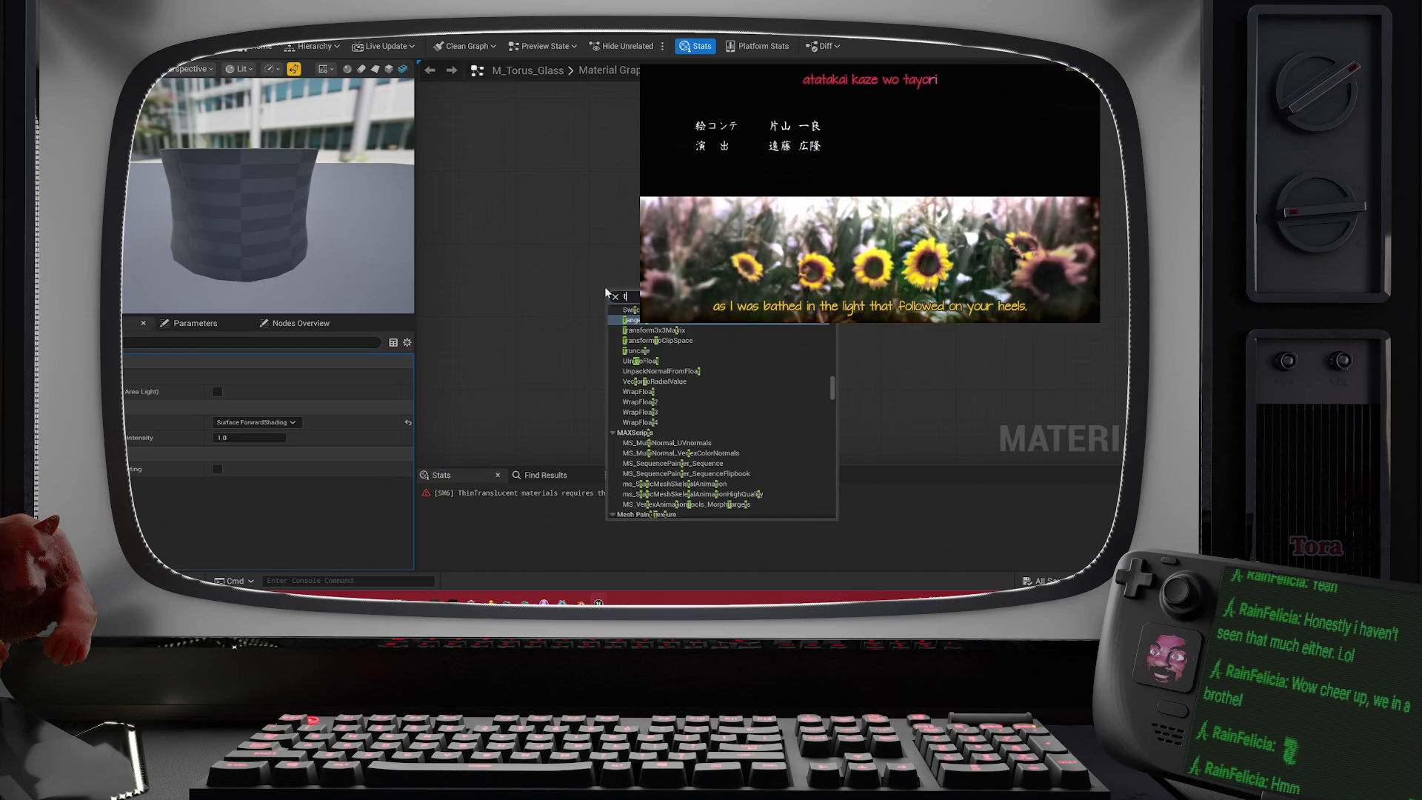
{"action": "type", "text": "hin"}
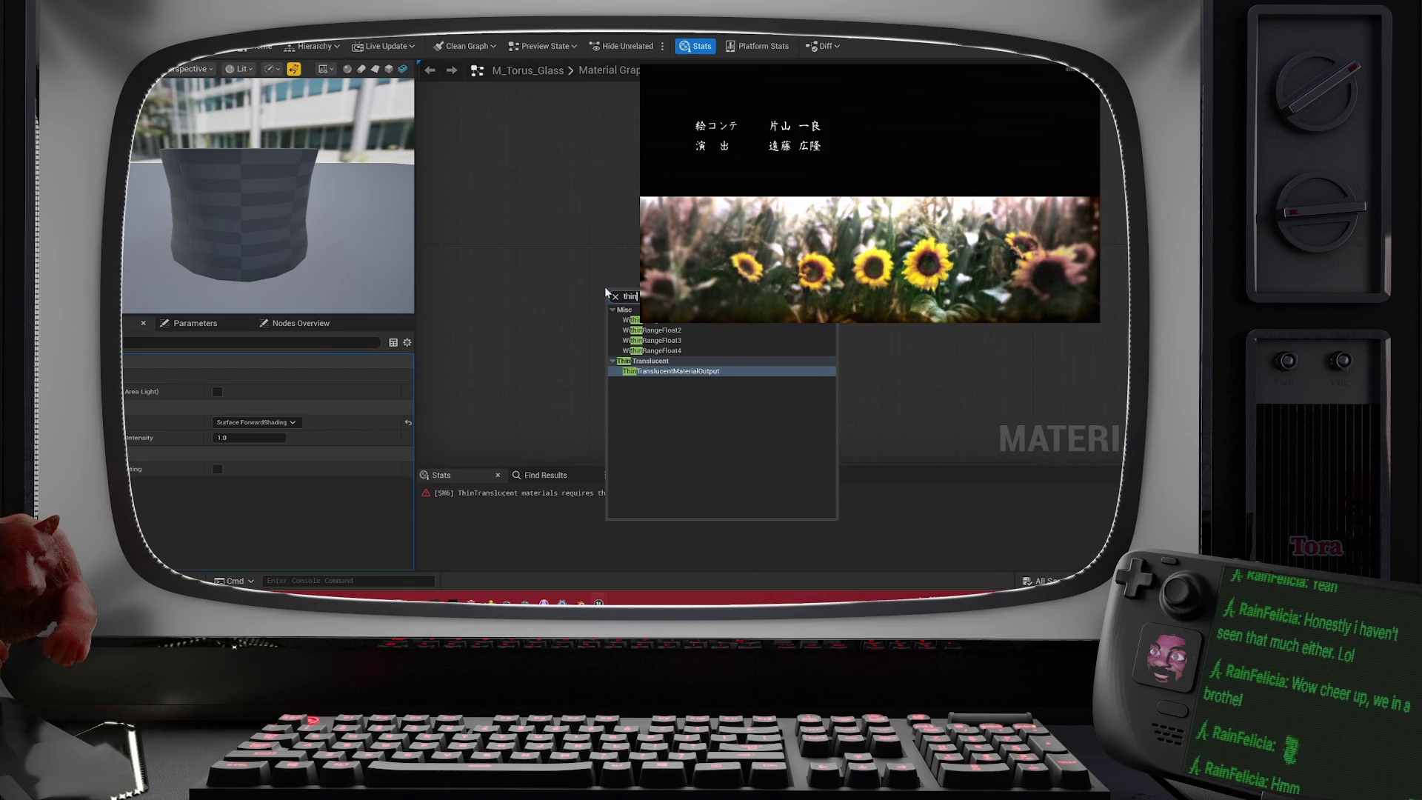
{"action": "left_click", "coordinate": [730, 371]}
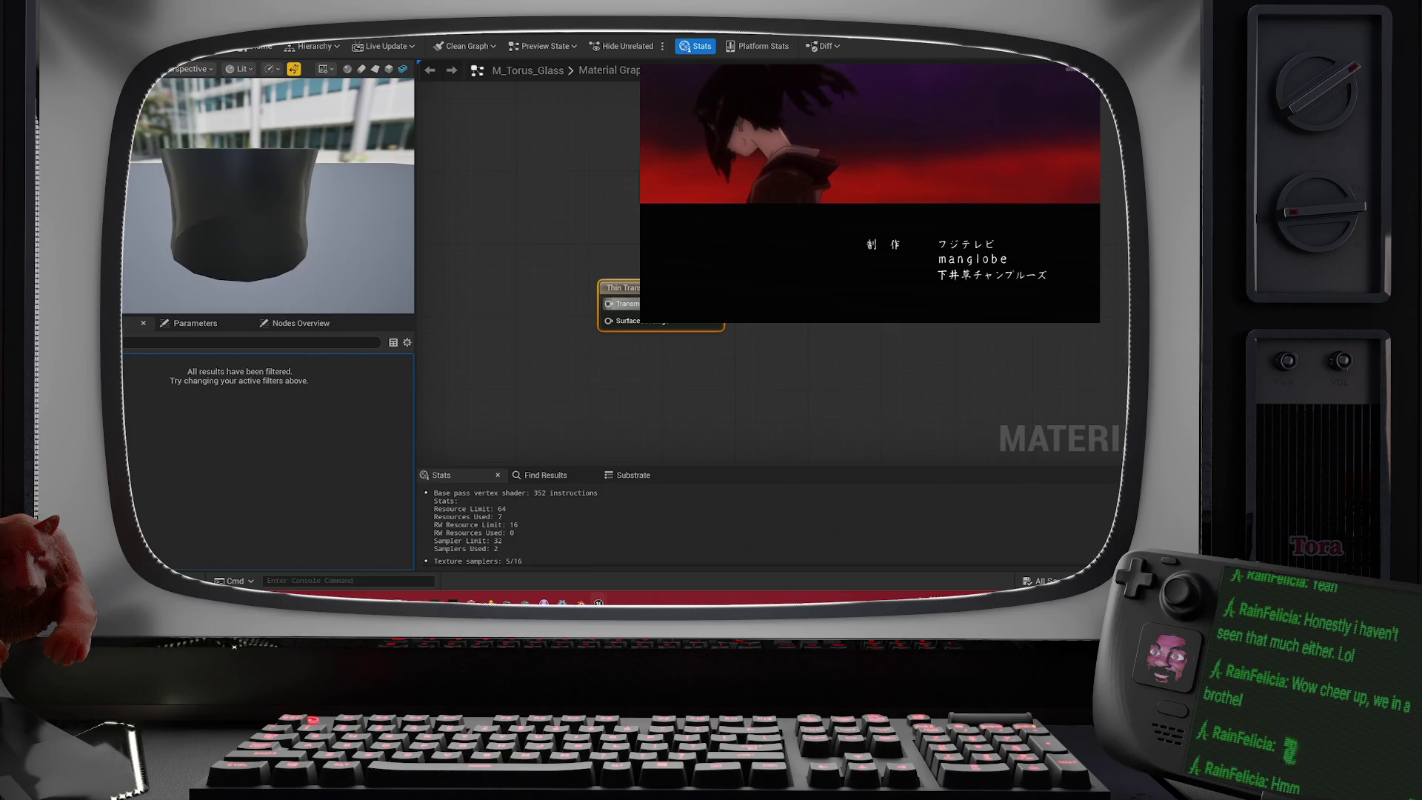
- Add a Constant3Vector colour node off the Thin Translucent Transmittance input
{"action": "left_click_drag", "start_coordinate": [608, 304], "coordinate": [521, 303]}
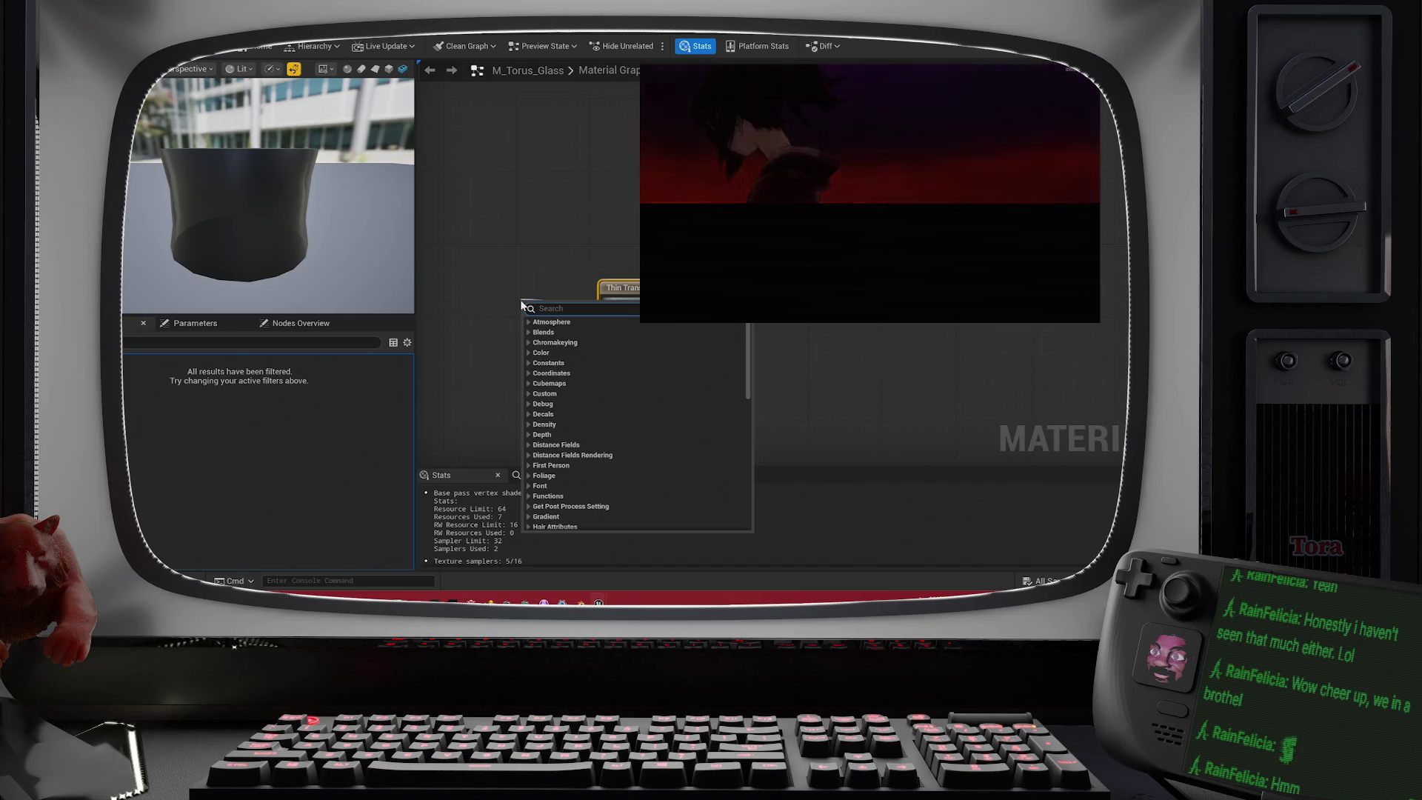
{"action": "type", "text": "3"}
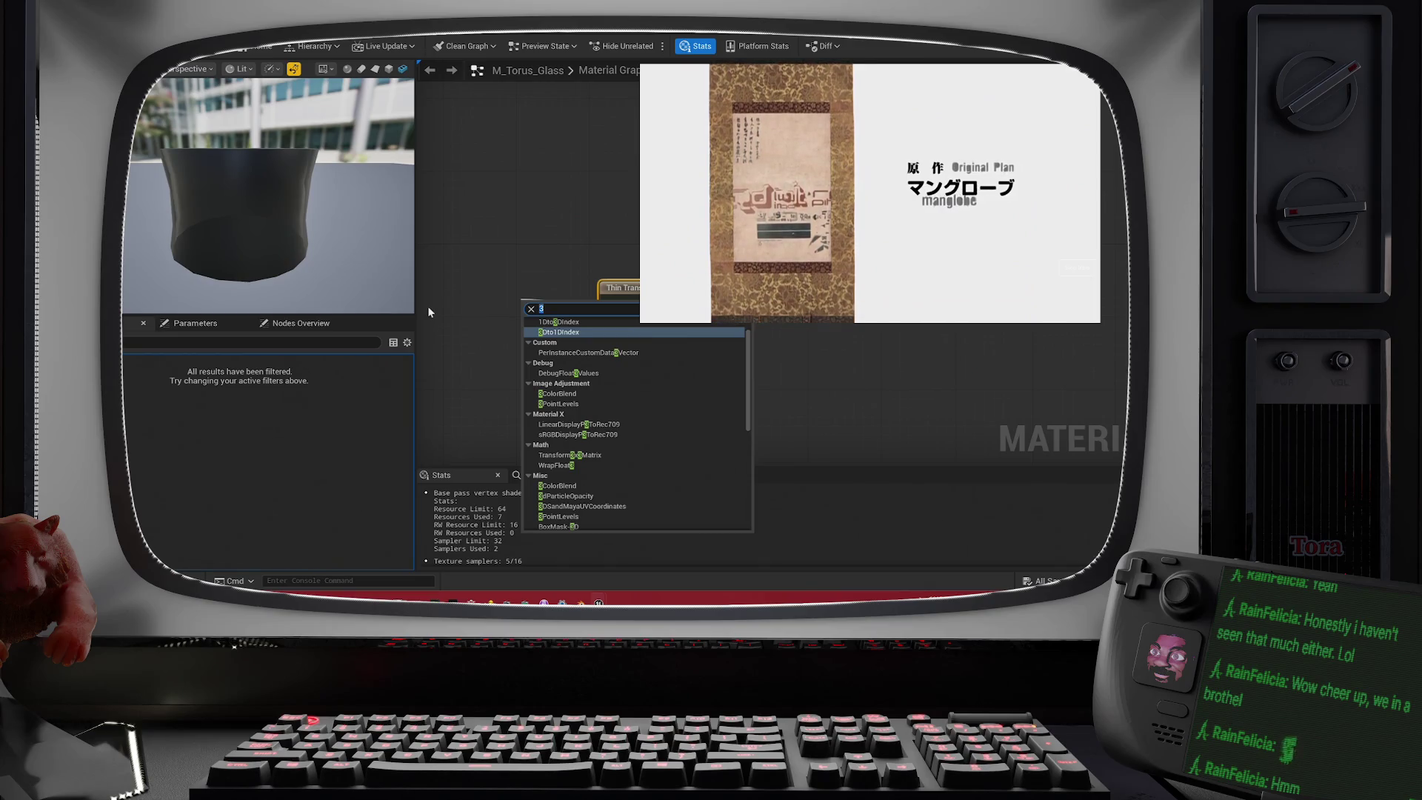
{"action": "type", "text": "rg"}
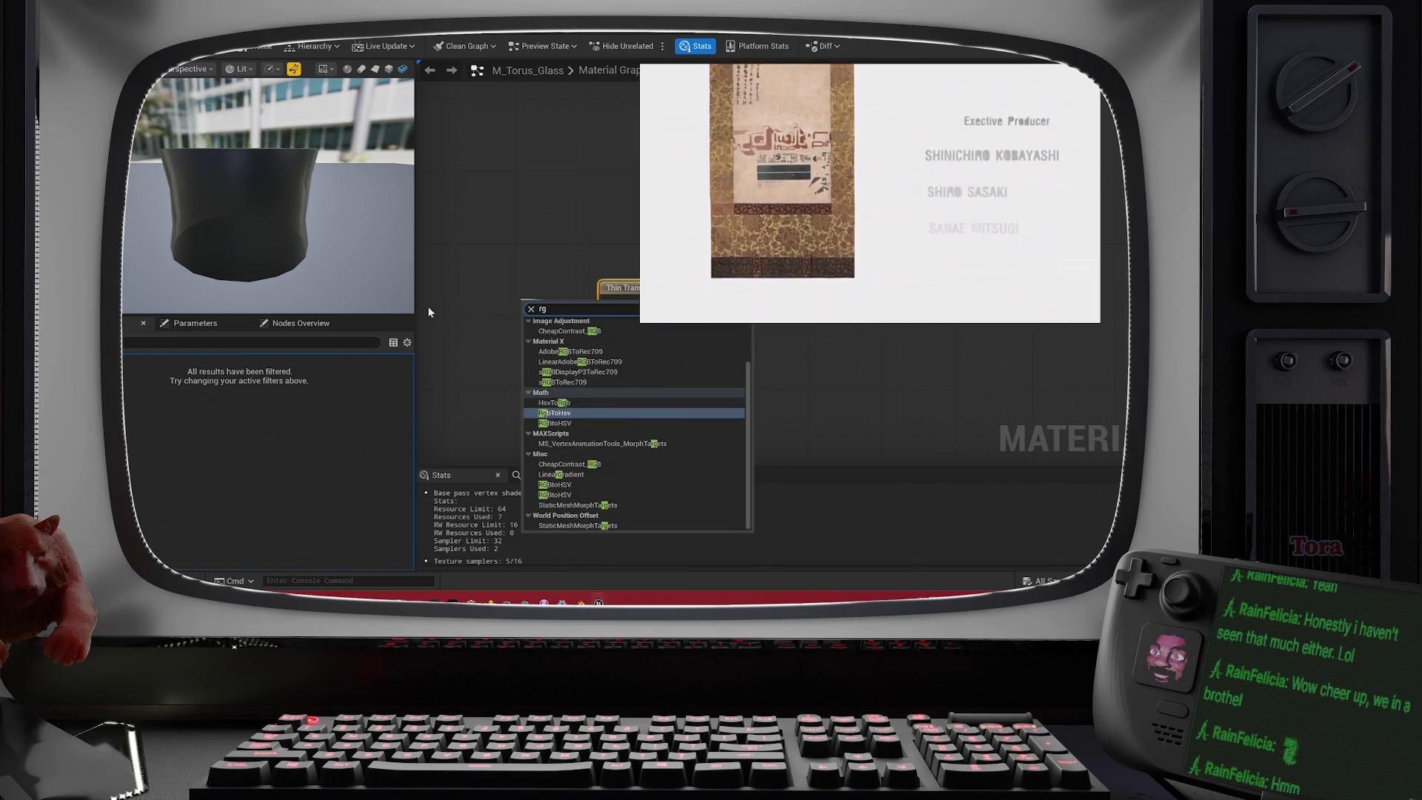
{"action": "type", "text": "b"}
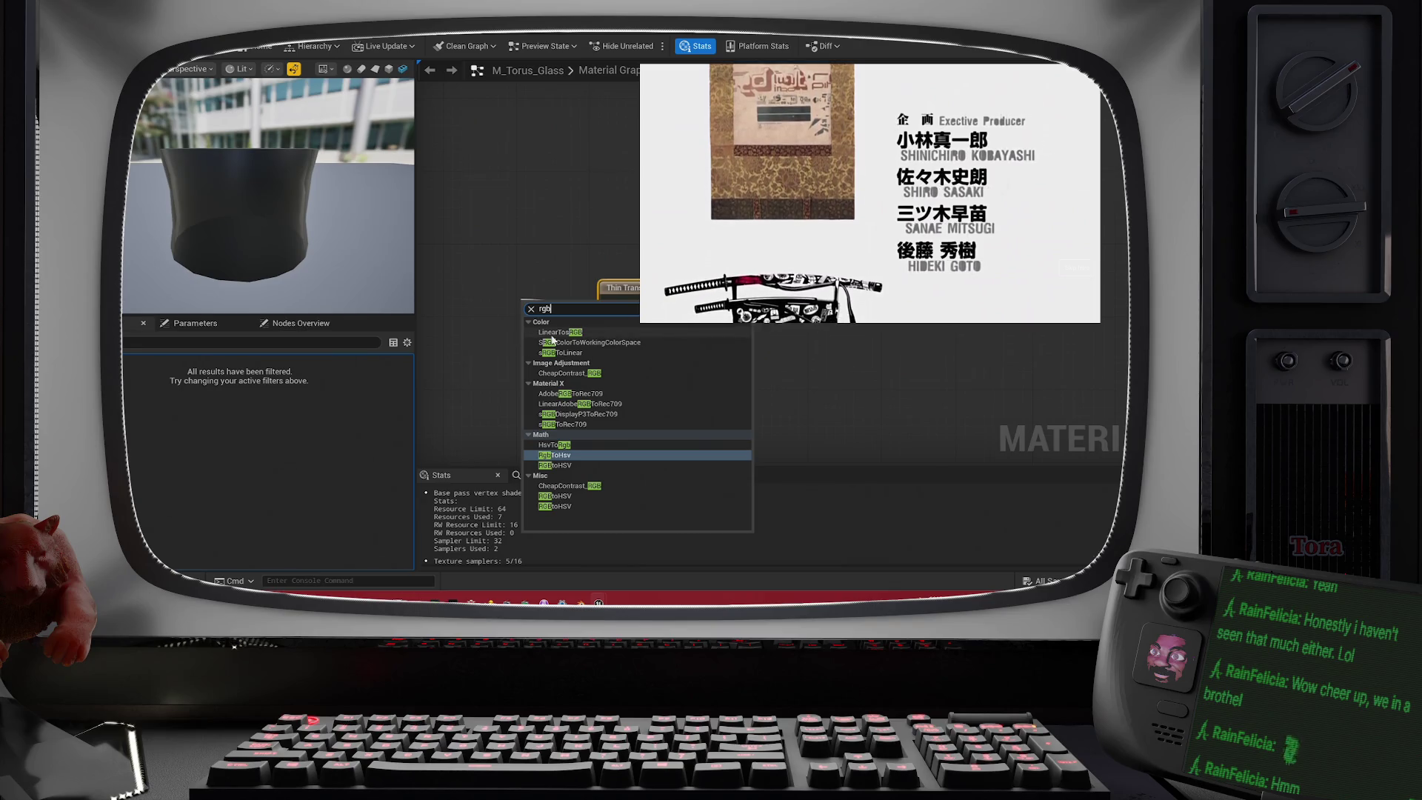
{"action": "left_click", "coordinate": [495, 283]}
{"action": "mouse_move", "coordinate": [551, 292]}
{"action": "left_mouse_down"}
{"action": "mouse_move", "coordinate": [460, 282]}
{"action": "mouse_move", "coordinate": [479, 281]}
{"action": "left_mouse_up"}
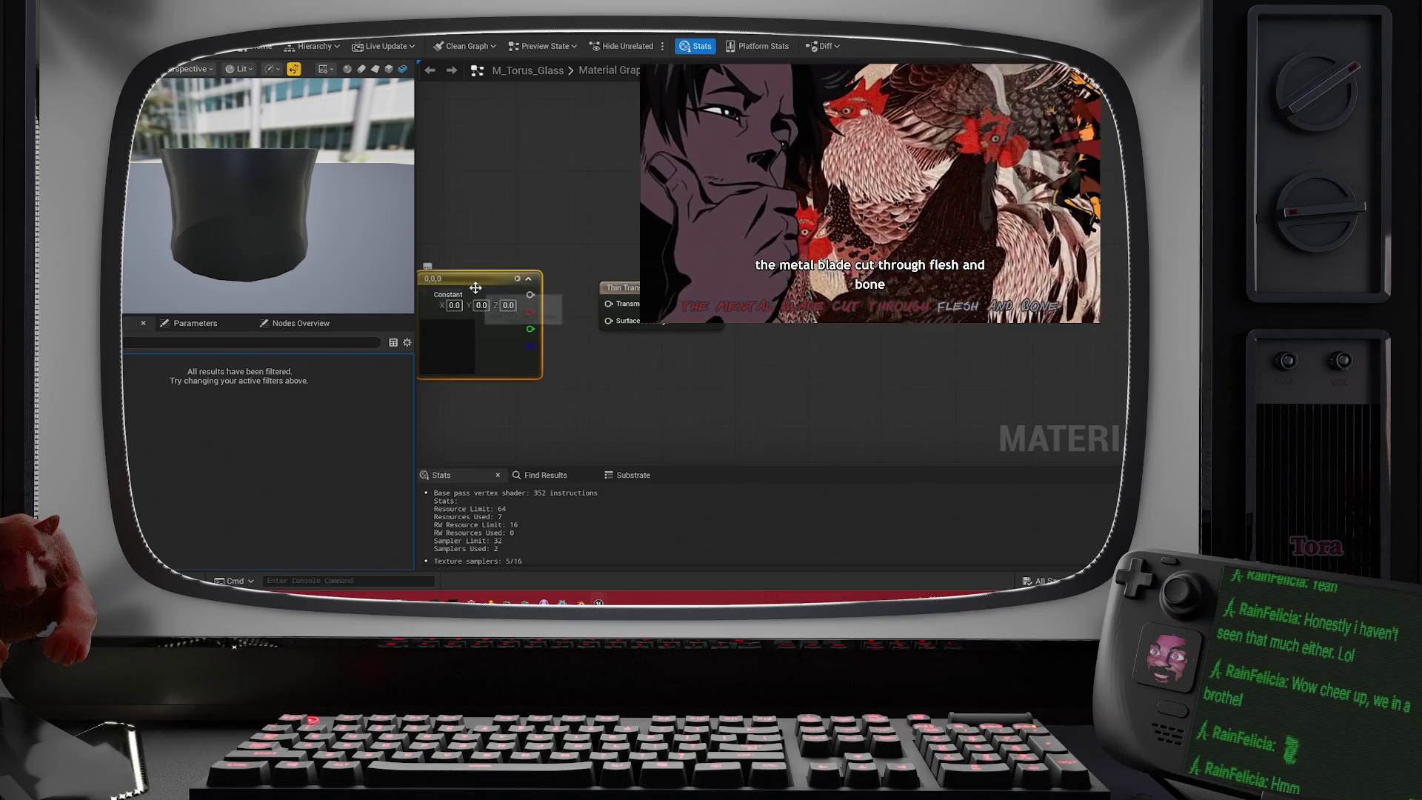
- Convert the colour node to a parameter named GlassColor and wire it into Transmittance
{"action": "right_click", "coordinate": [474, 285]}
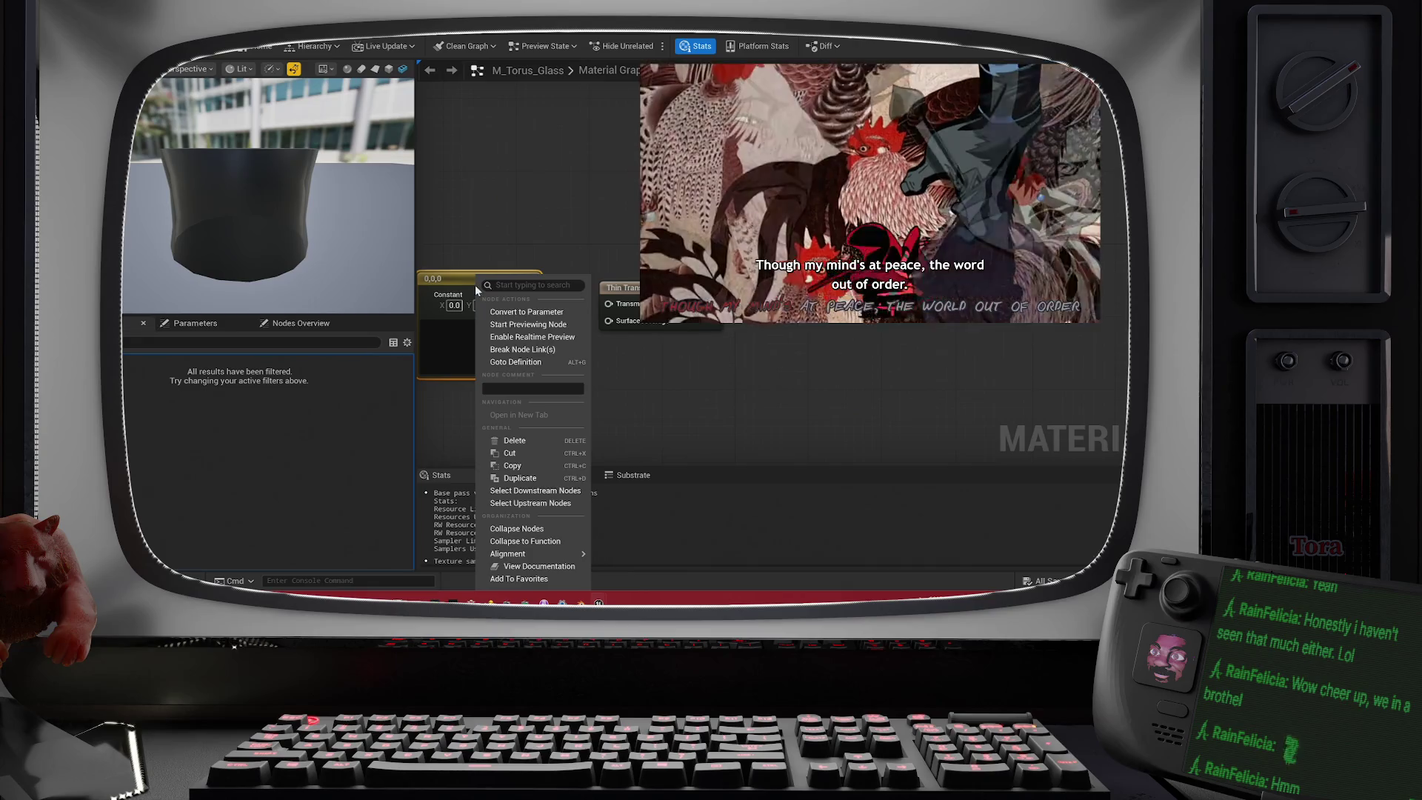
{"action": "left_click", "coordinate": [547, 312]}
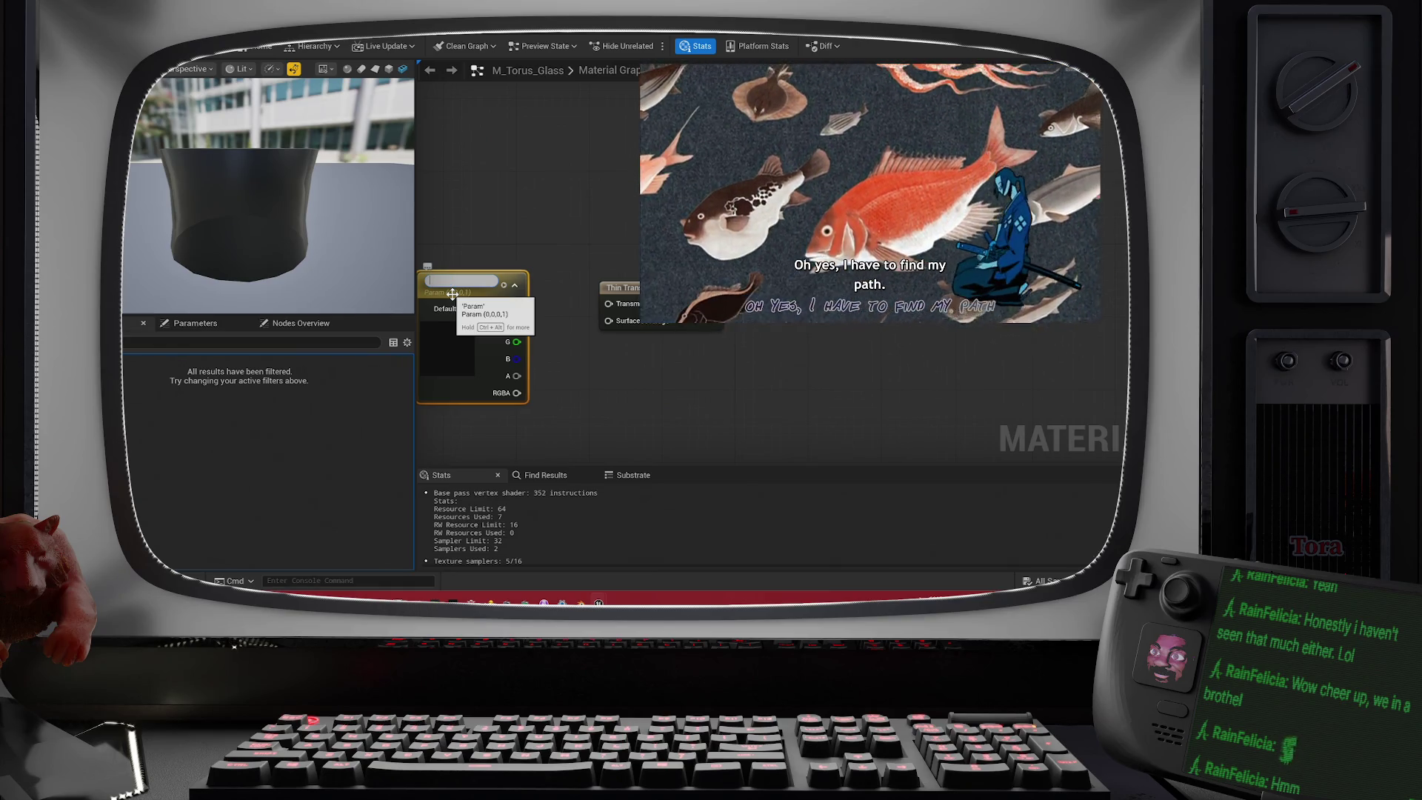
{"action": "type", "text": "Gla"}
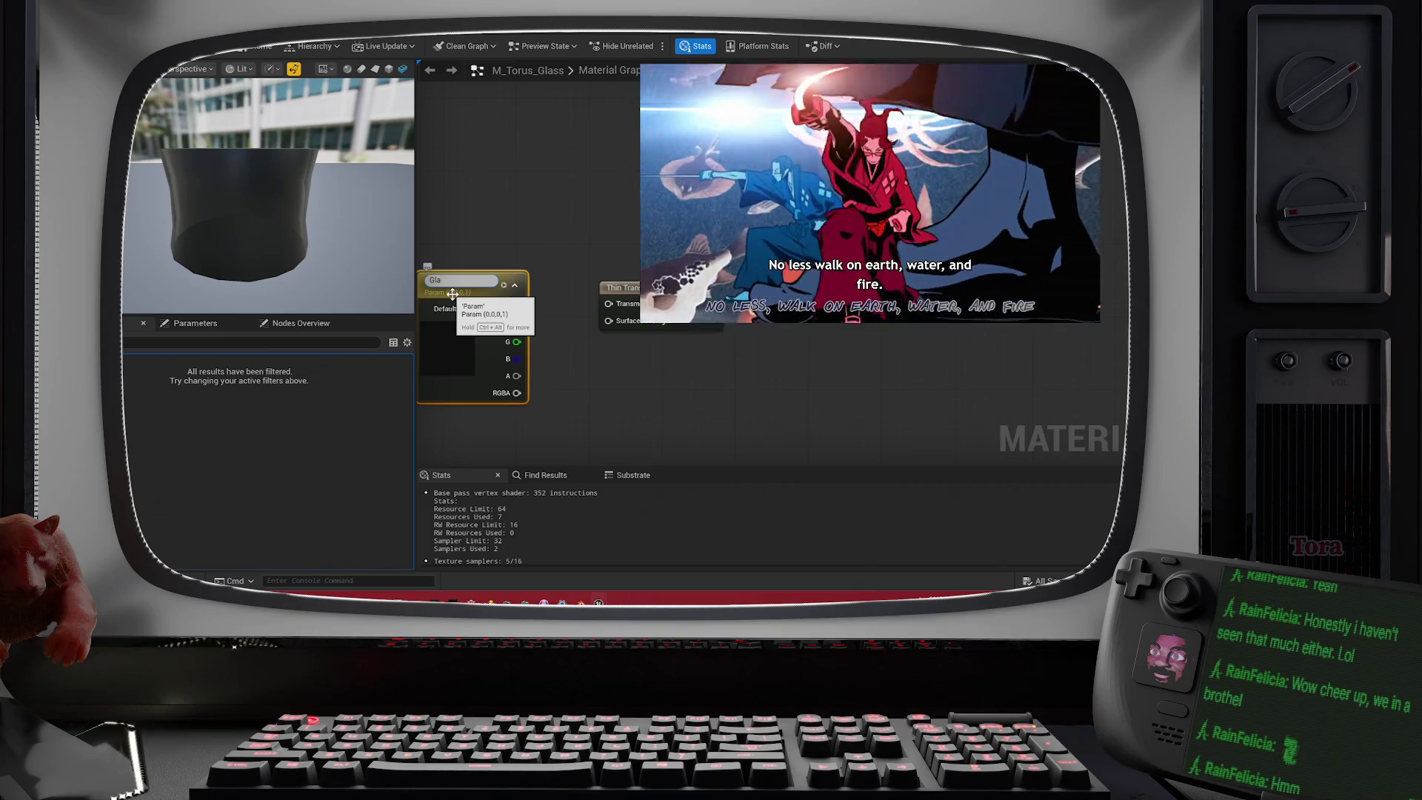
{"action": "type", "text": "ssColor"}
{"action": "key", "text": "Return"}
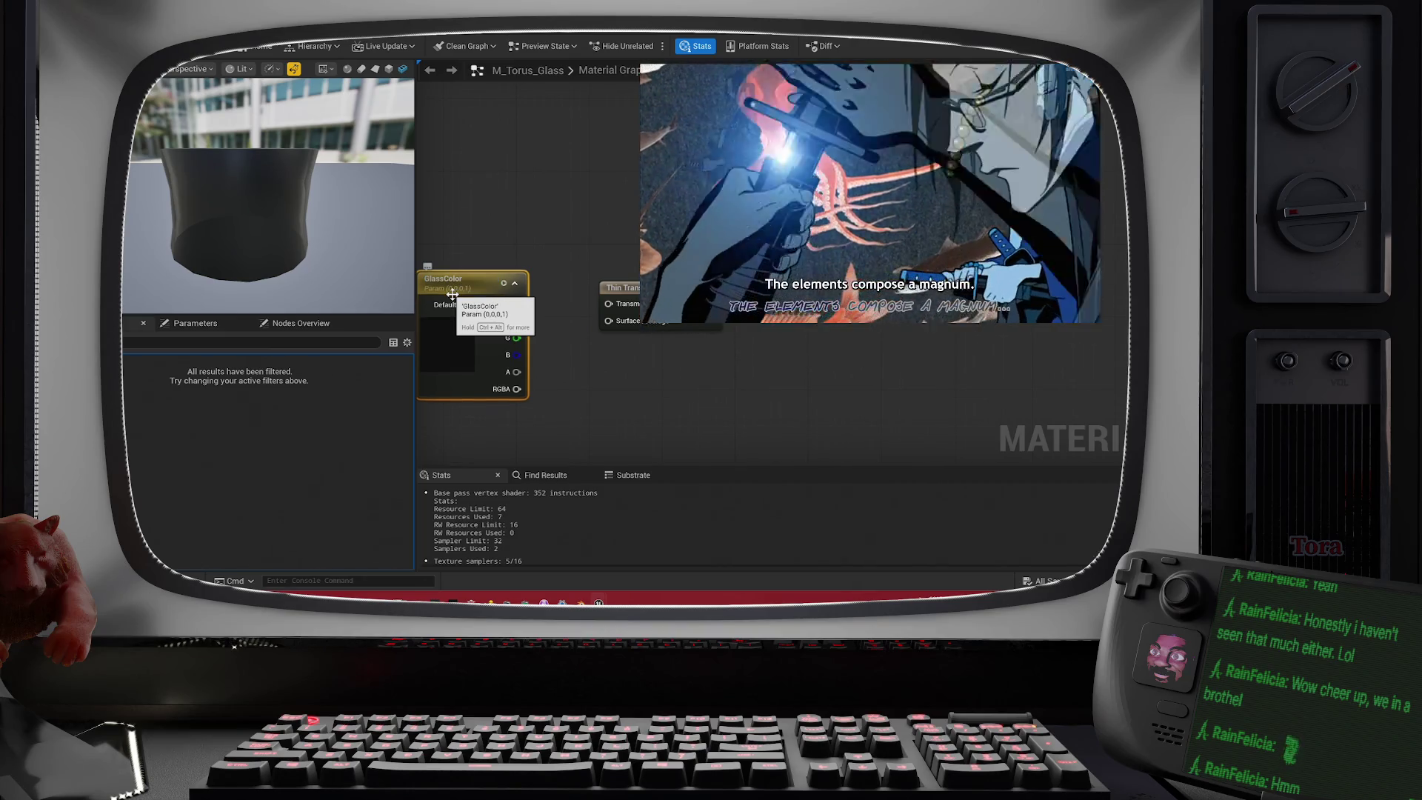
{"action": "left_click_drag", "start_coordinate": [517, 304], "coordinate": [608, 304]}
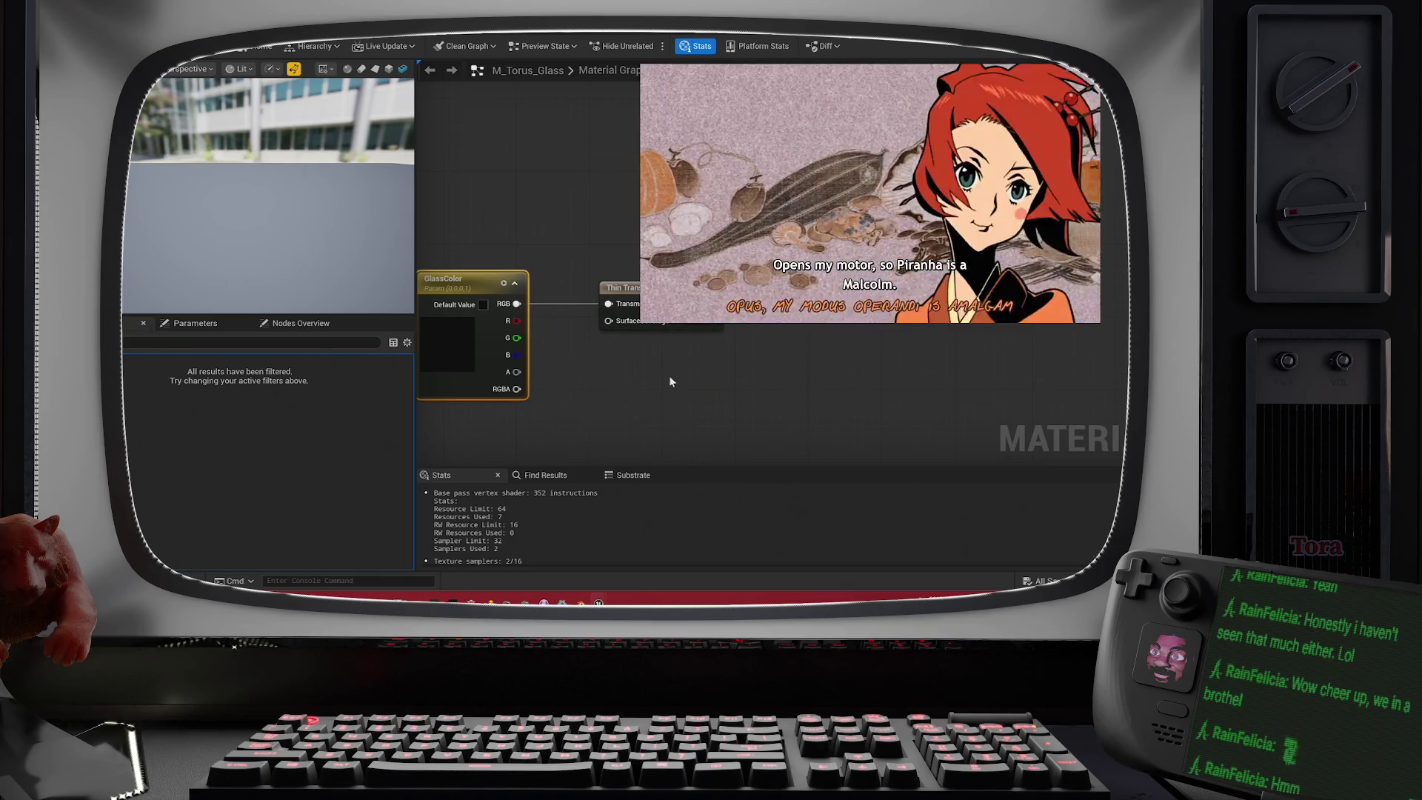
{"action": "mouse_move", "coordinate": [660, 364]}
{"action": "left_mouse_down"}
{"action": "mouse_move", "coordinate": [813, 415]}
{"action": "mouse_move", "coordinate": [890, 423]}
{"action": "mouse_move", "coordinate": [734, 305]}
{"action": "left_mouse_up"}
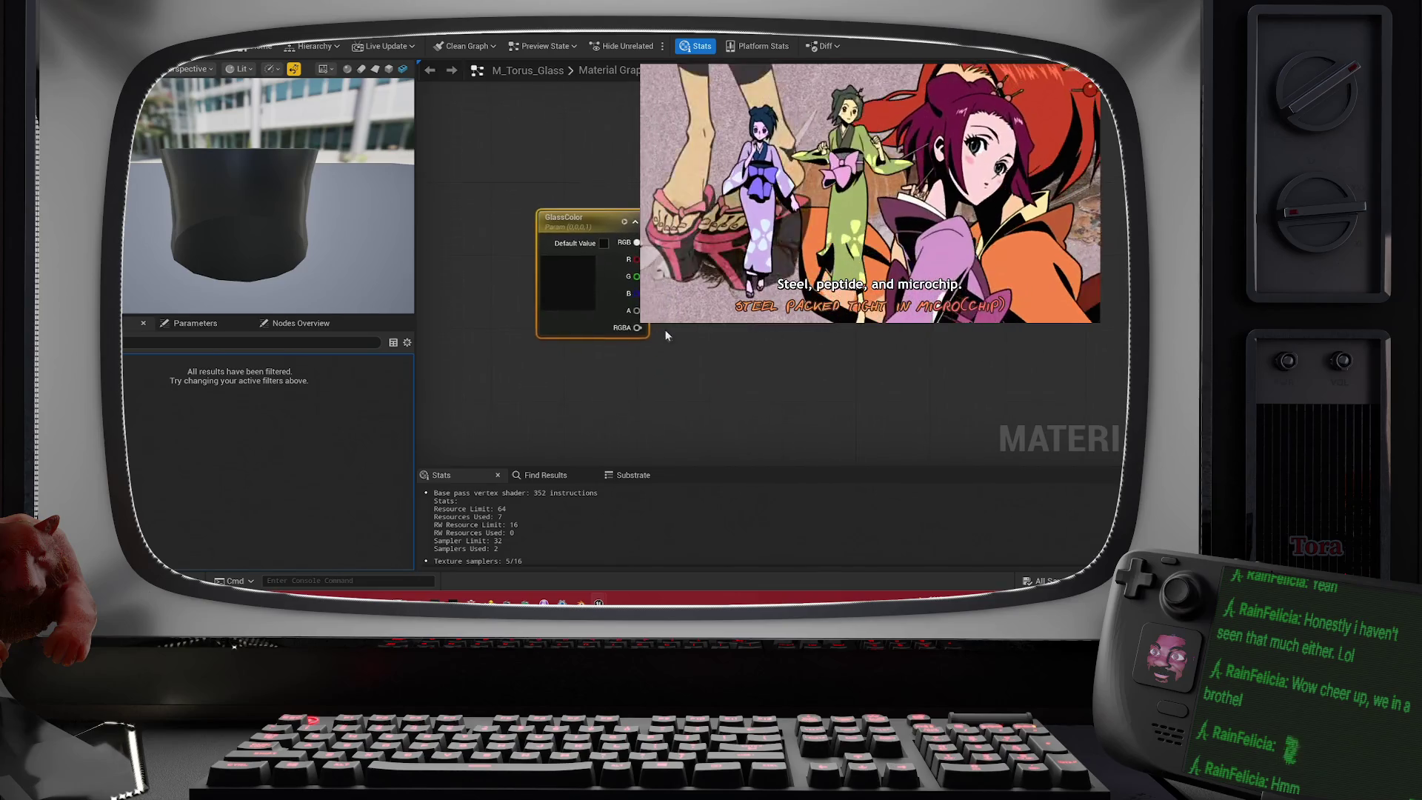
{"action": "left_click_drag", "start_coordinate": [594, 319], "coordinate": [549, 251]}
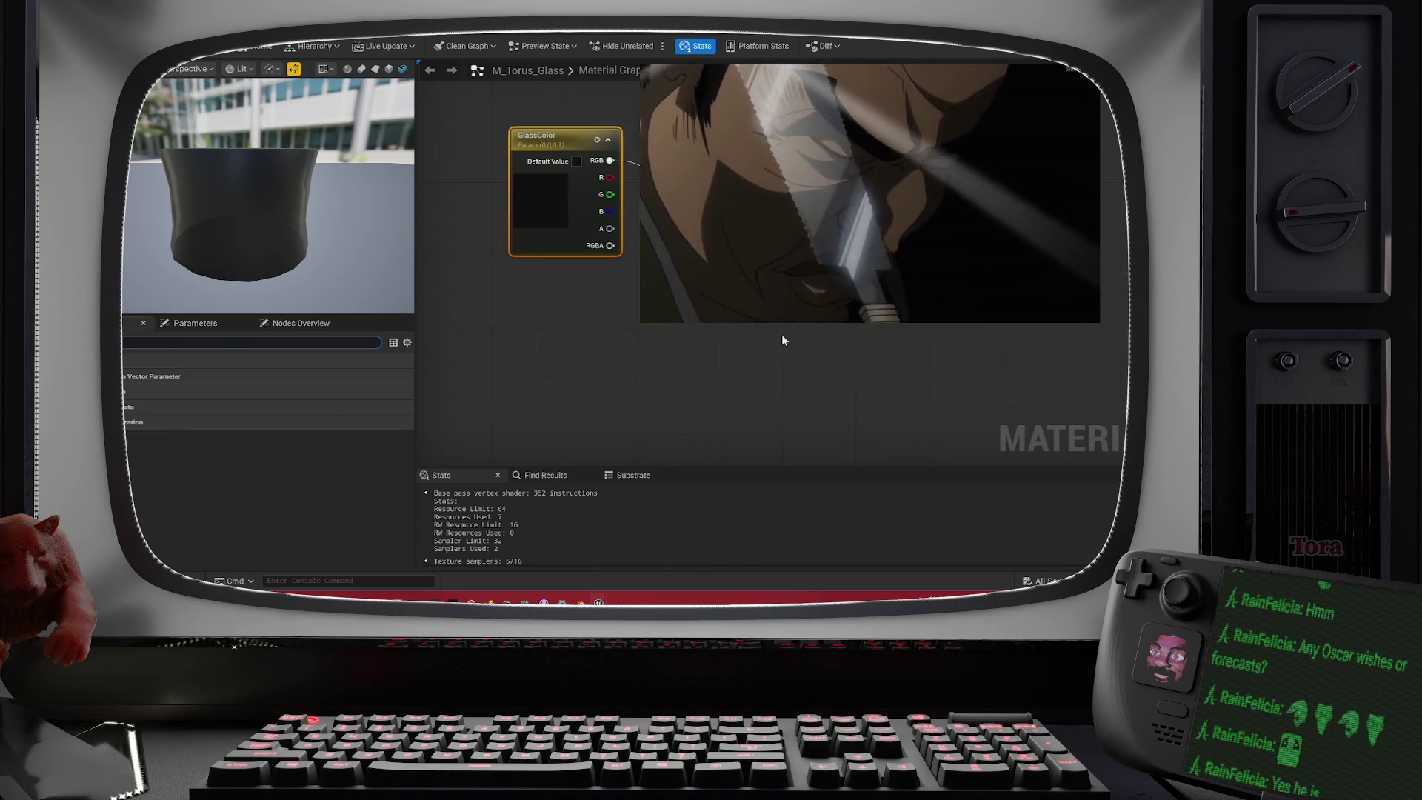
- Enable the extra Translucency option in M_Torus_Glass Details, then return to the level editor
{"action": "left_click_drag", "start_coordinate": [300, 171], "coordinate": [289, 137]}
{"action": "mouse_move", "coordinate": [293, 204]}
{"action": "left_mouse_down"}
{"action": "mouse_move", "coordinate": [296, 166]}
{"action": "mouse_move", "coordinate": [296, 185]}
{"action": "left_mouse_up"}
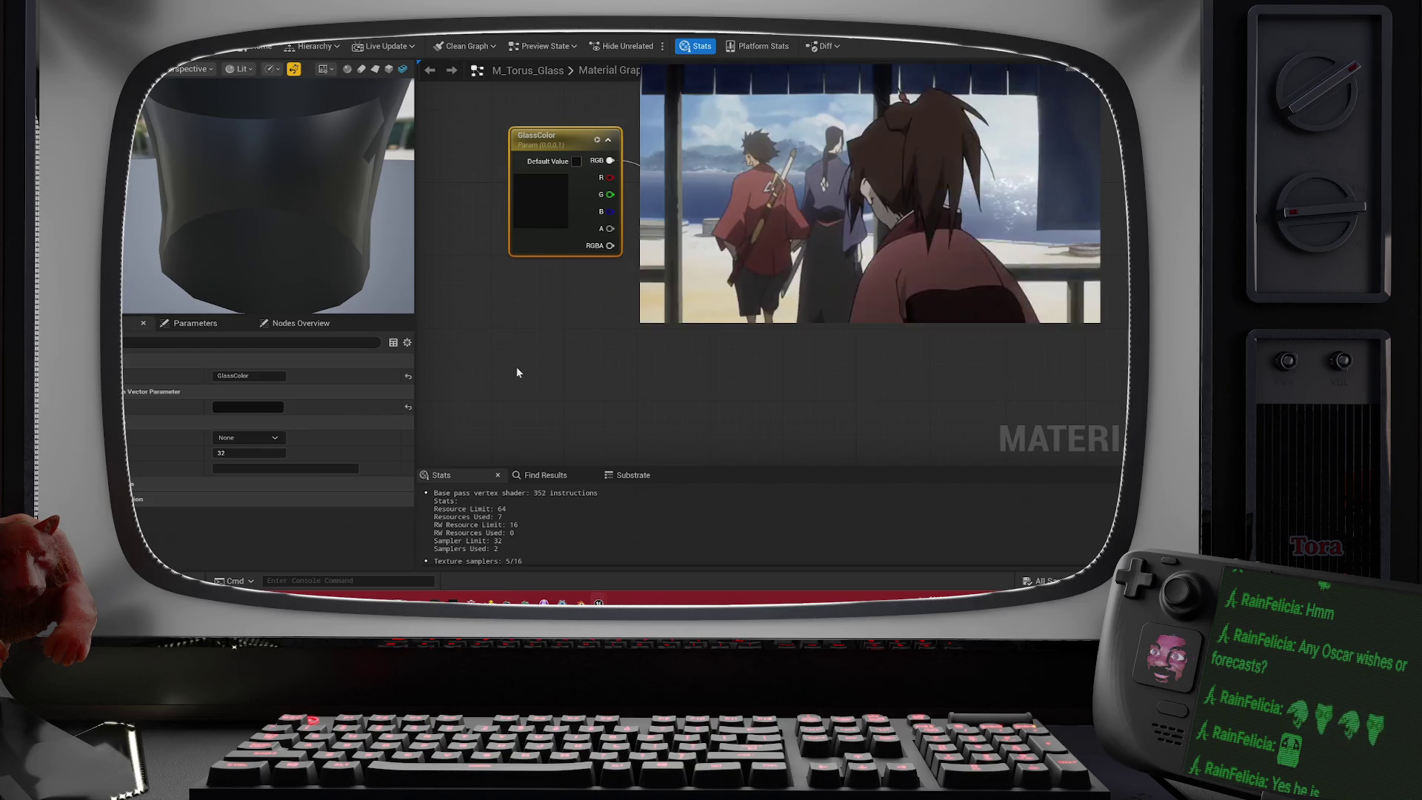
{"action": "left_click", "coordinate": [517, 366]}
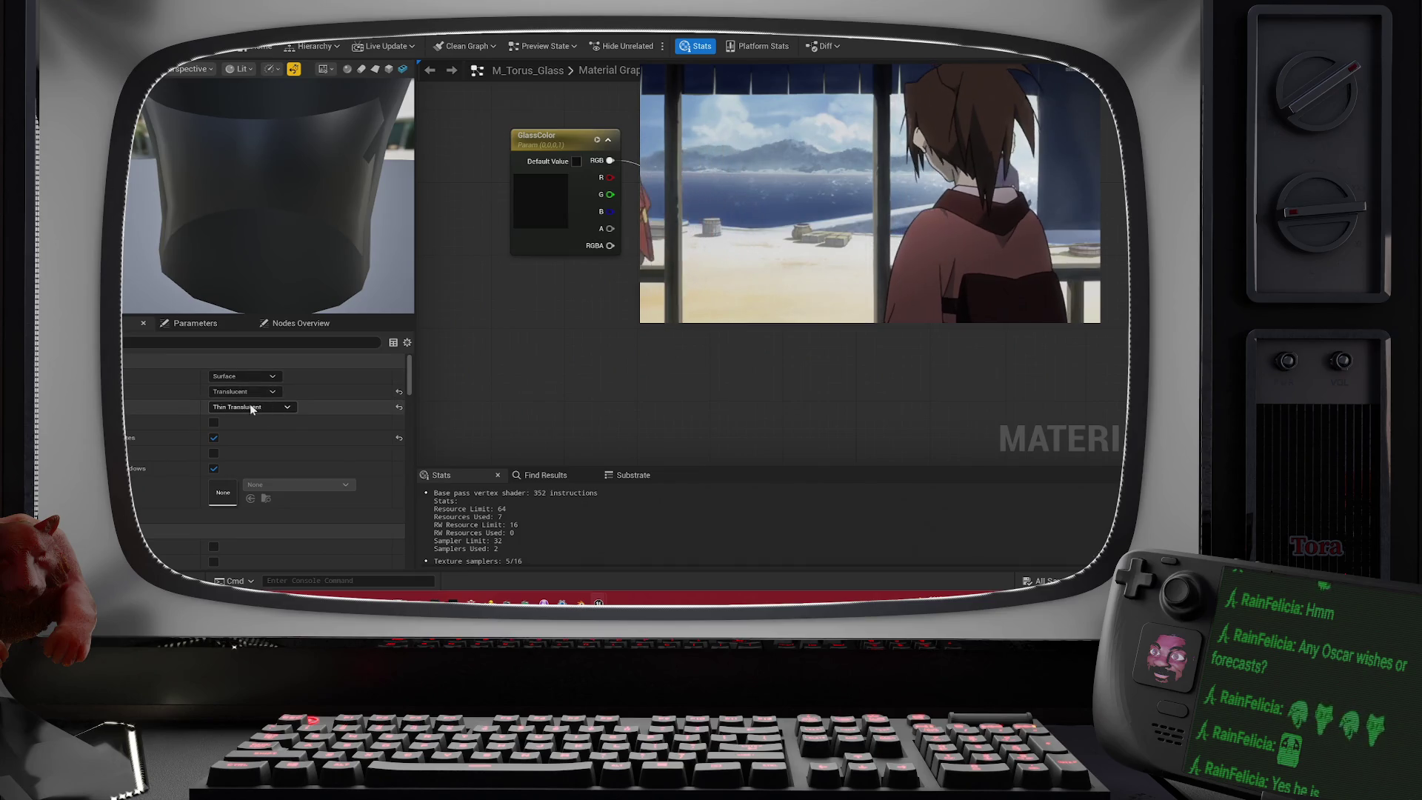
{"action": "left_click", "coordinate": [214, 422]}
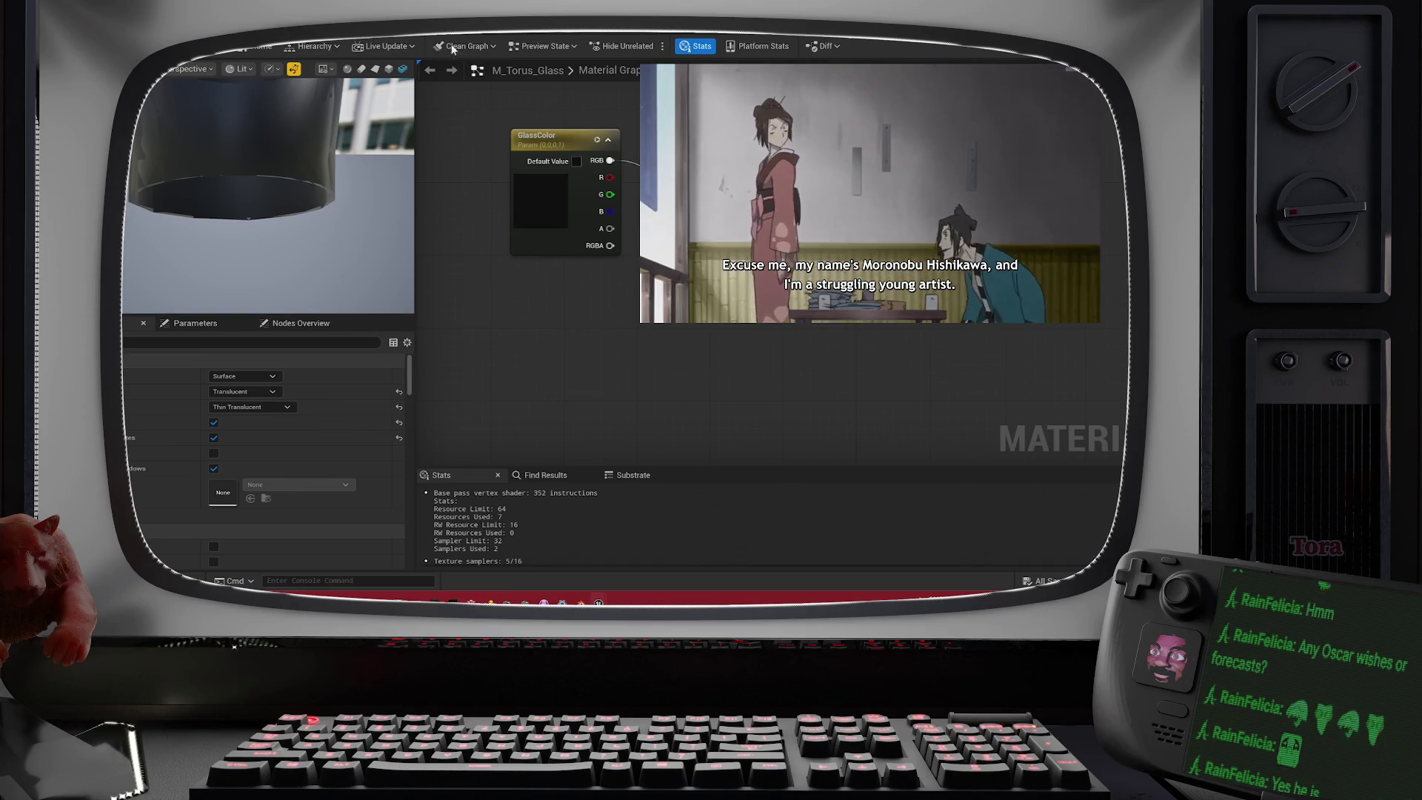
{"action": "key", "text": "alt+Tab"}
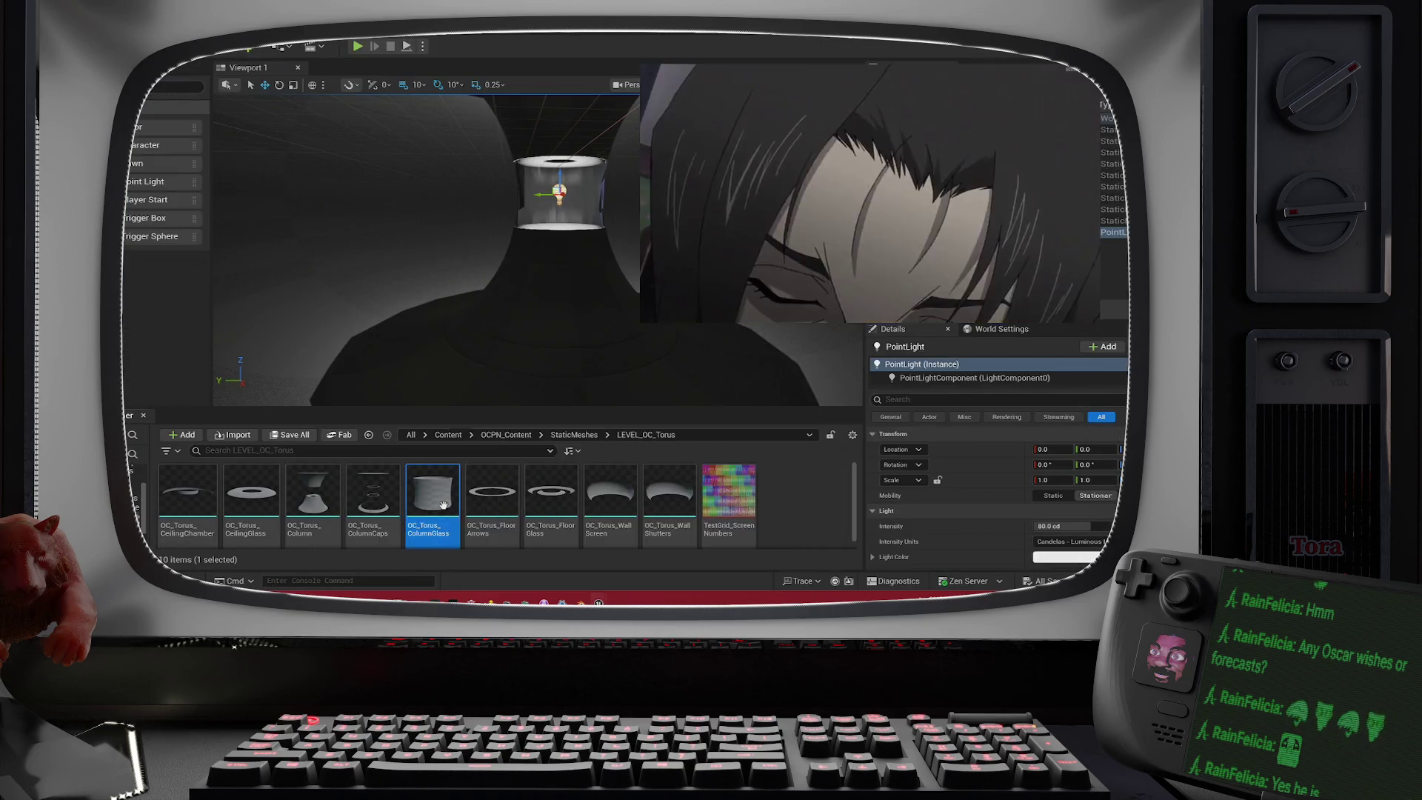
- Open the OC_Torus_ColumnGlass asset, then select and frame the glass column in the viewport
{"action": "double_click", "coordinate": [443, 504]}
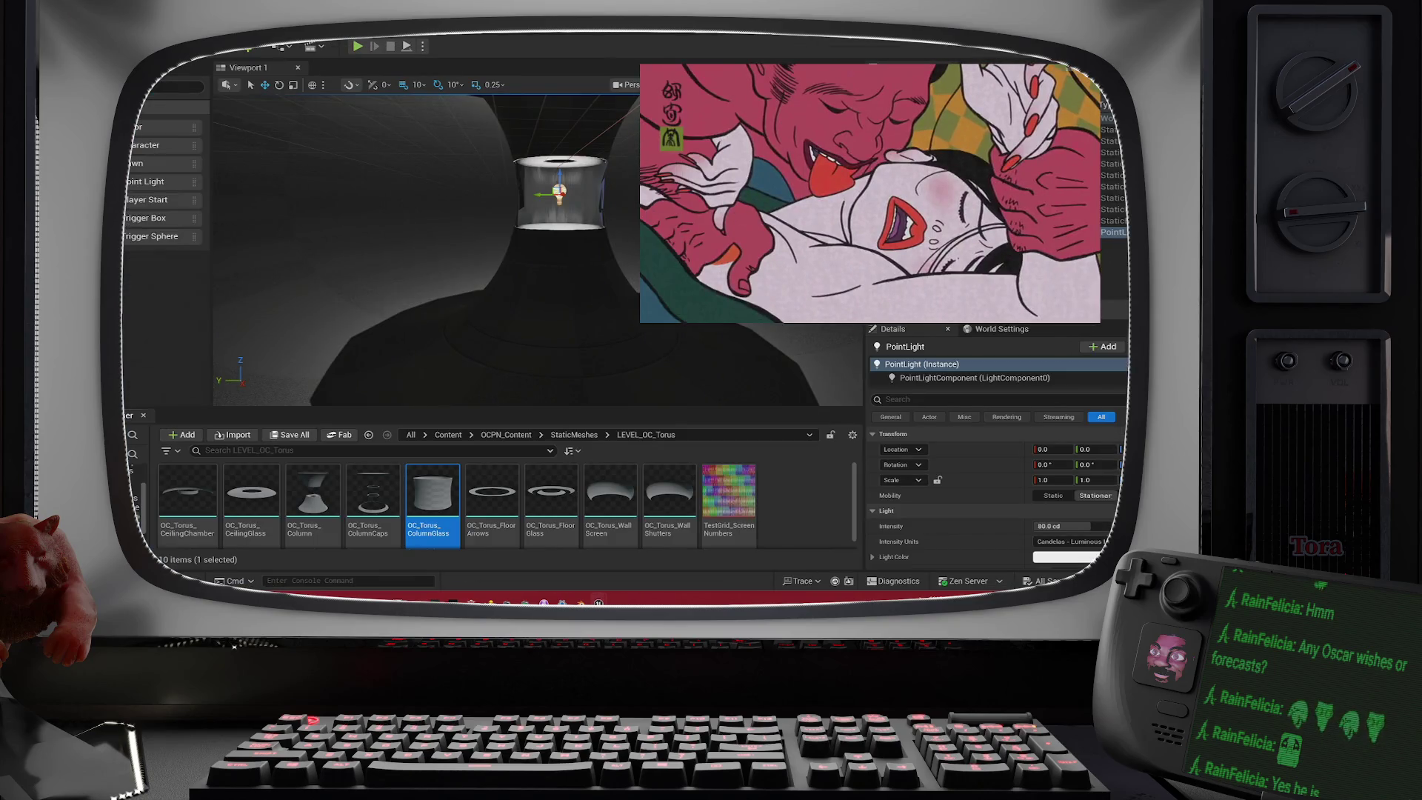
{"action": "left_click_drag", "start_coordinate": [624, 199], "coordinate": [623, 199]}
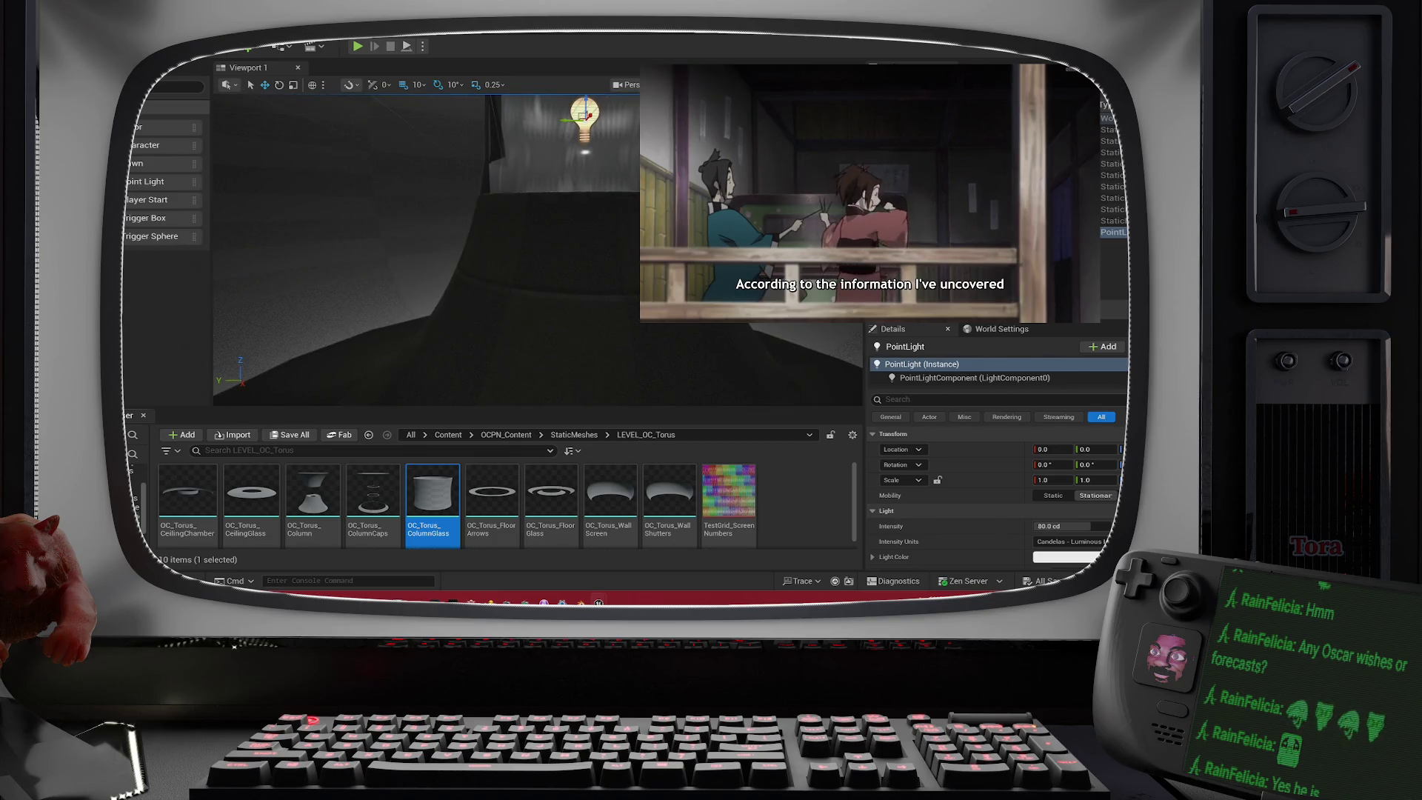
{"action": "left_click", "coordinate": [556, 163]}
{"action": "key", "text": "f"}
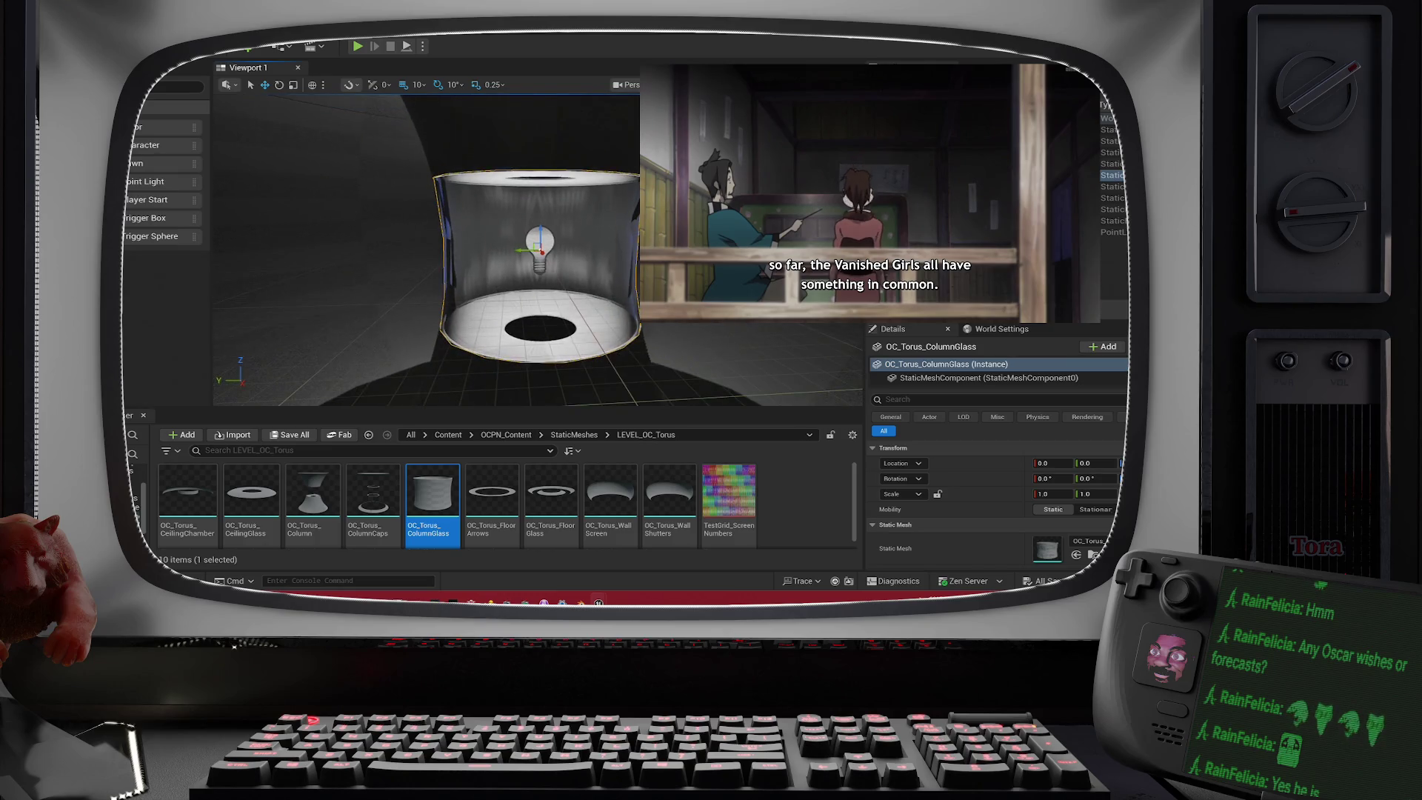
{"action": "scroll", "coordinate": [537, 252], "scroll_direction": "up", "scroll_amount": 3}
{"action": "scroll", "coordinate": [537, 252], "scroll_direction": "down", "scroll_amount": 2}
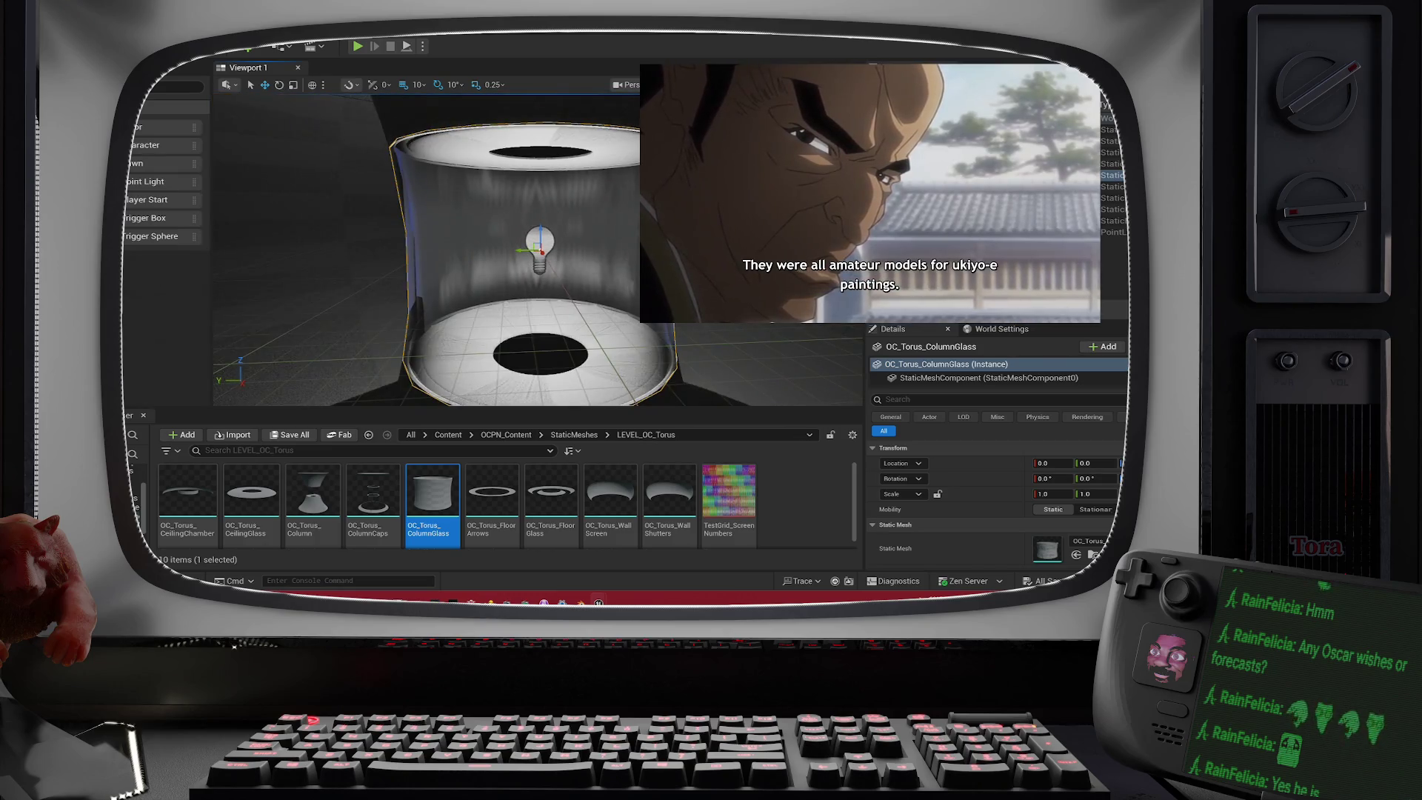
- Orbit and zoom around the glass column, looking down at the floor inside
{"action": "mouse_move", "coordinate": [537, 251]}
{"action": "left_mouse_down"}
{"action": "mouse_move", "coordinate": [536, 296]}
{"action": "mouse_move", "coordinate": [537, 200]}
{"action": "left_mouse_up"}
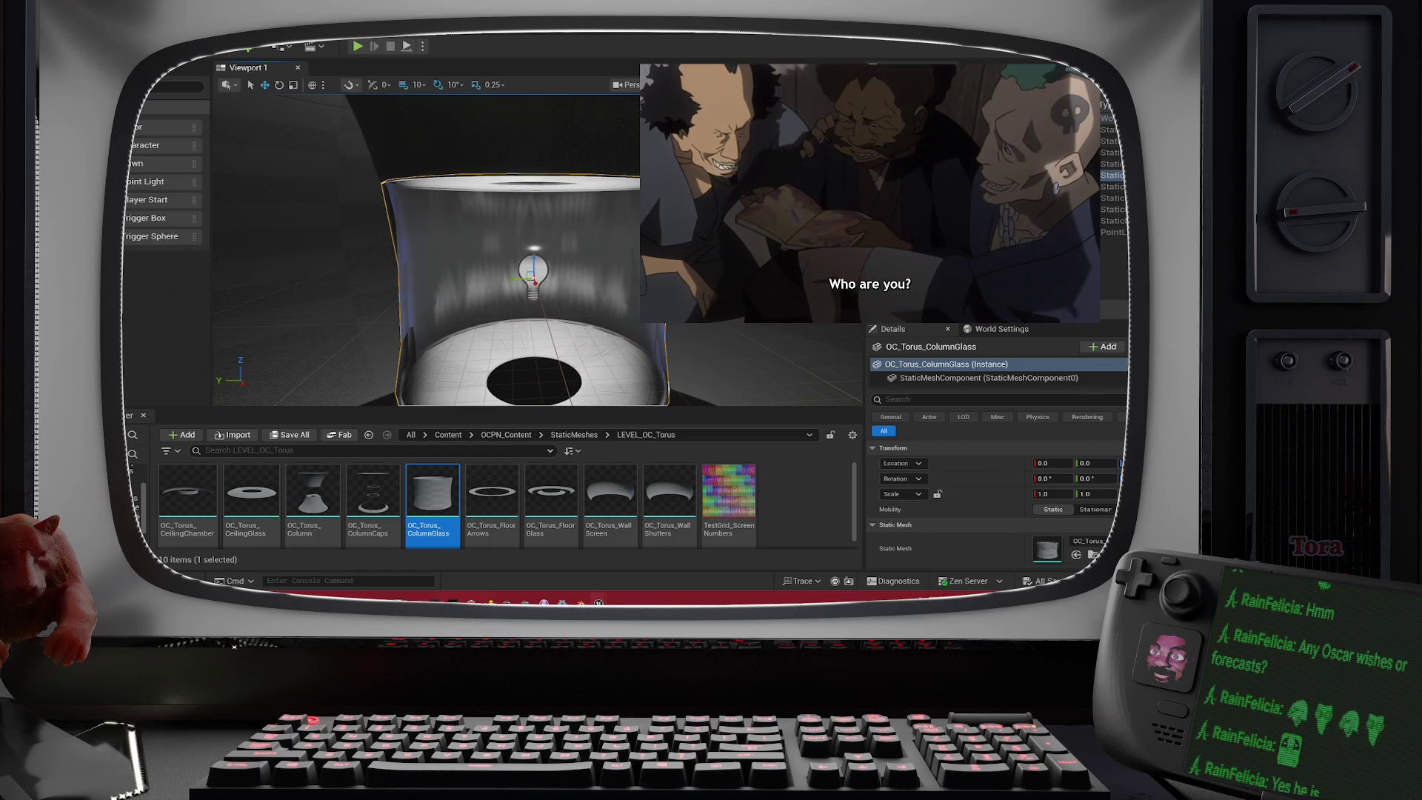
{"action": "scroll", "coordinate": [537, 252], "scroll_direction": "down", "scroll_amount": 5}
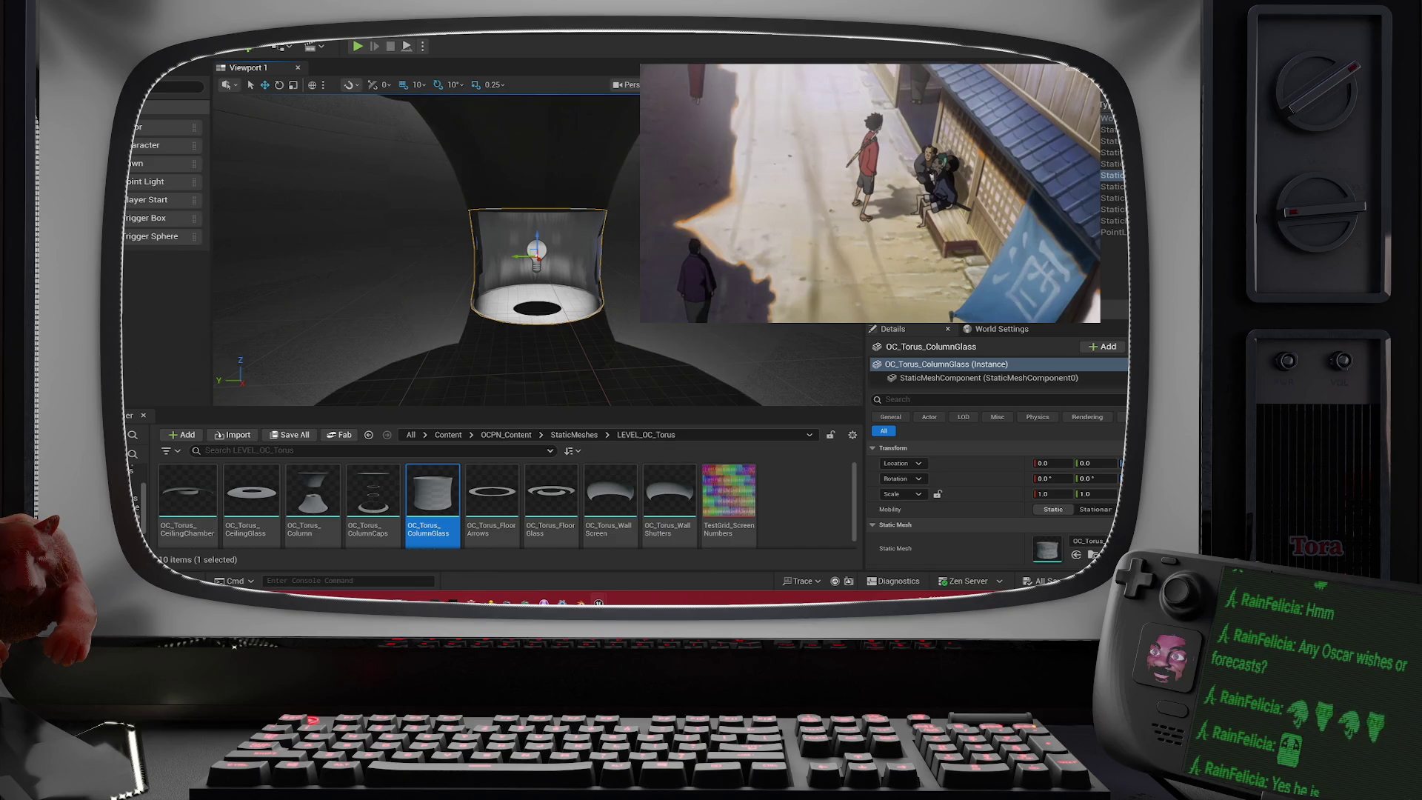
{"action": "left_click_drag", "start_coordinate": [537, 296], "coordinate": [537, 252]}
{"action": "left_click", "coordinate": [333, 260]}
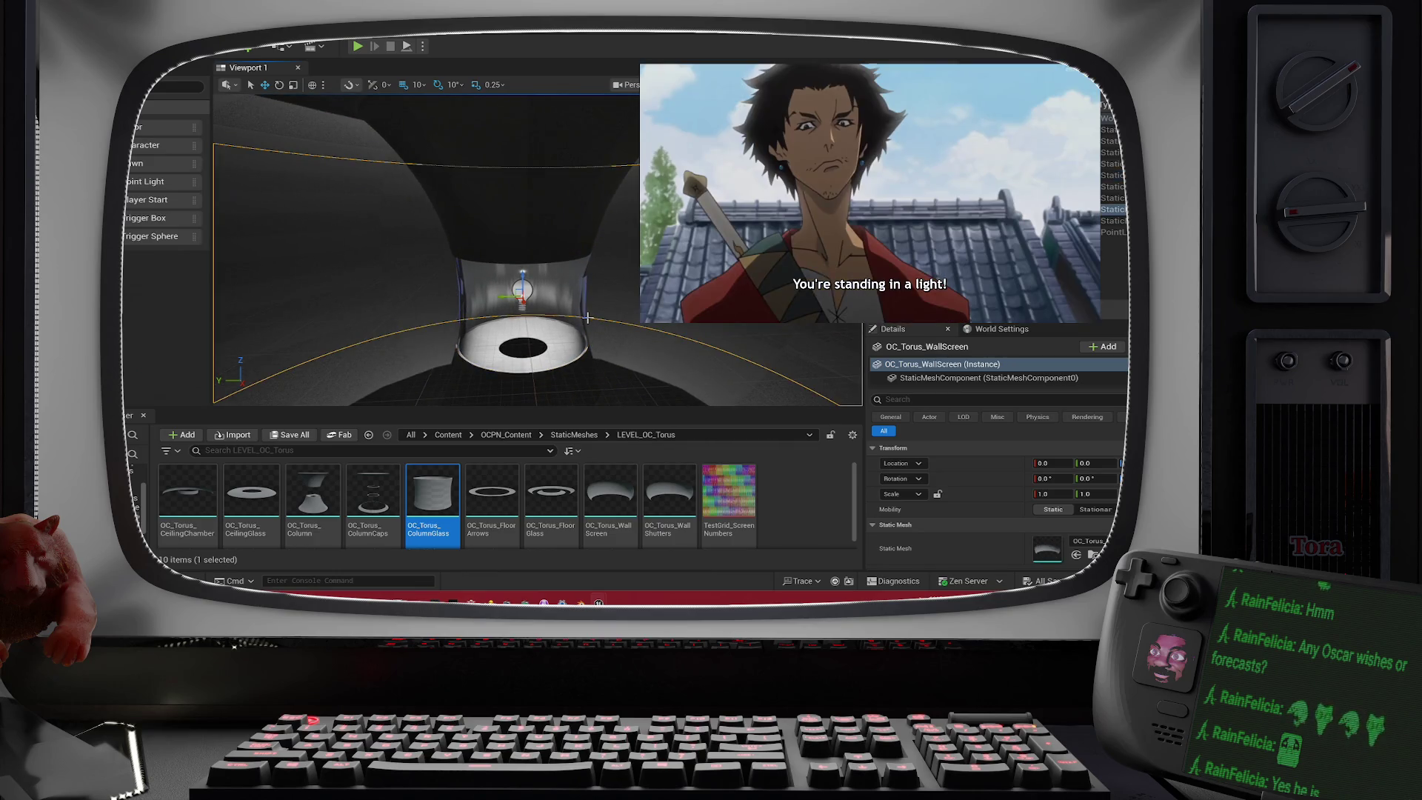
{"action": "mouse_move", "coordinate": [587, 317]}
{"action": "left_mouse_down"}
{"action": "mouse_move", "coordinate": [587, 349]}
{"action": "mouse_move", "coordinate": [587, 267]}
{"action": "mouse_move", "coordinate": [588, 348]}
{"action": "mouse_move", "coordinate": [615, 326]}
{"action": "mouse_move", "coordinate": [578, 319]}
{"action": "mouse_move", "coordinate": [563, 326]}
{"action": "mouse_move", "coordinate": [585, 333]}
{"action": "mouse_move", "coordinate": [570, 333]}
{"action": "left_mouse_up"}
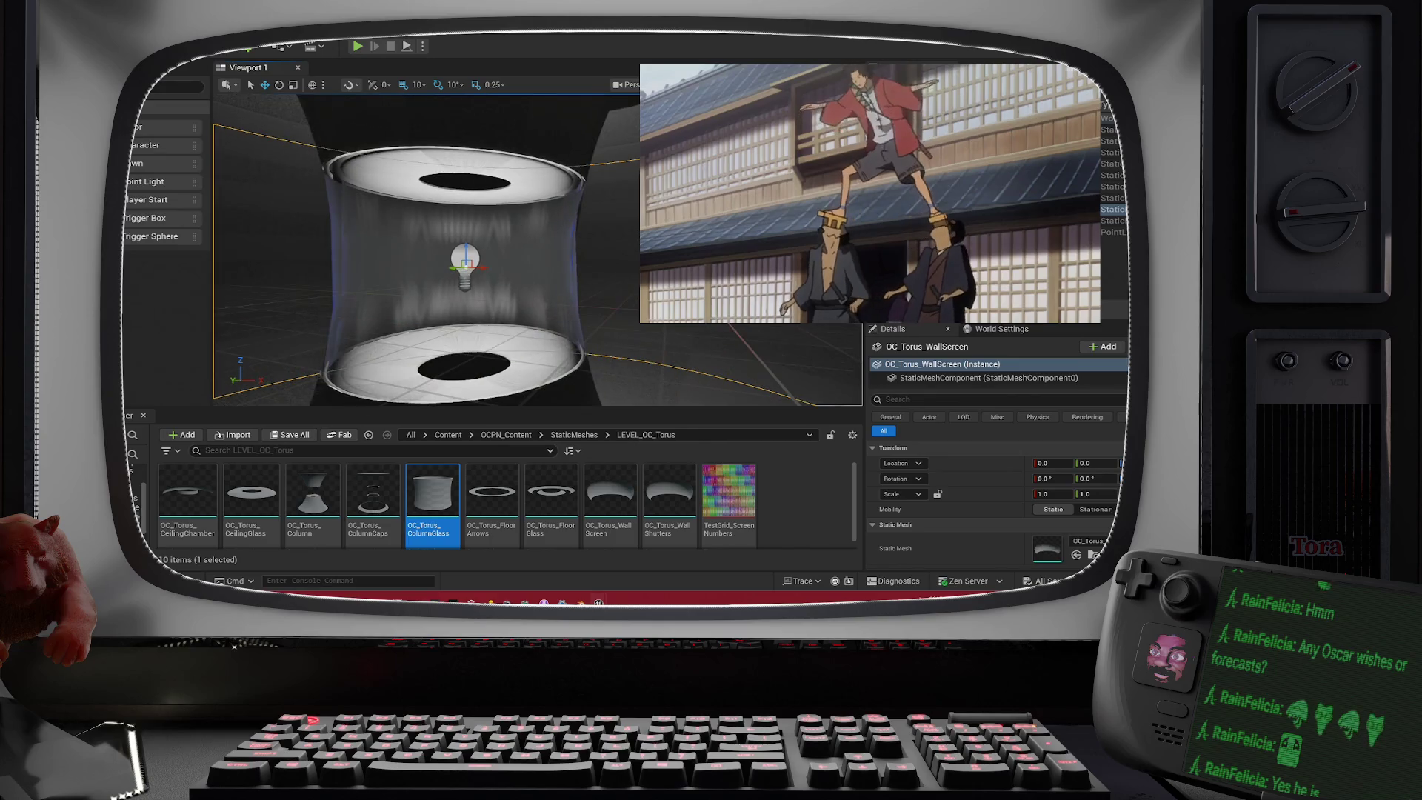
{"action": "left_click_drag", "start_coordinate": [615, 259], "coordinate": [598, 258]}
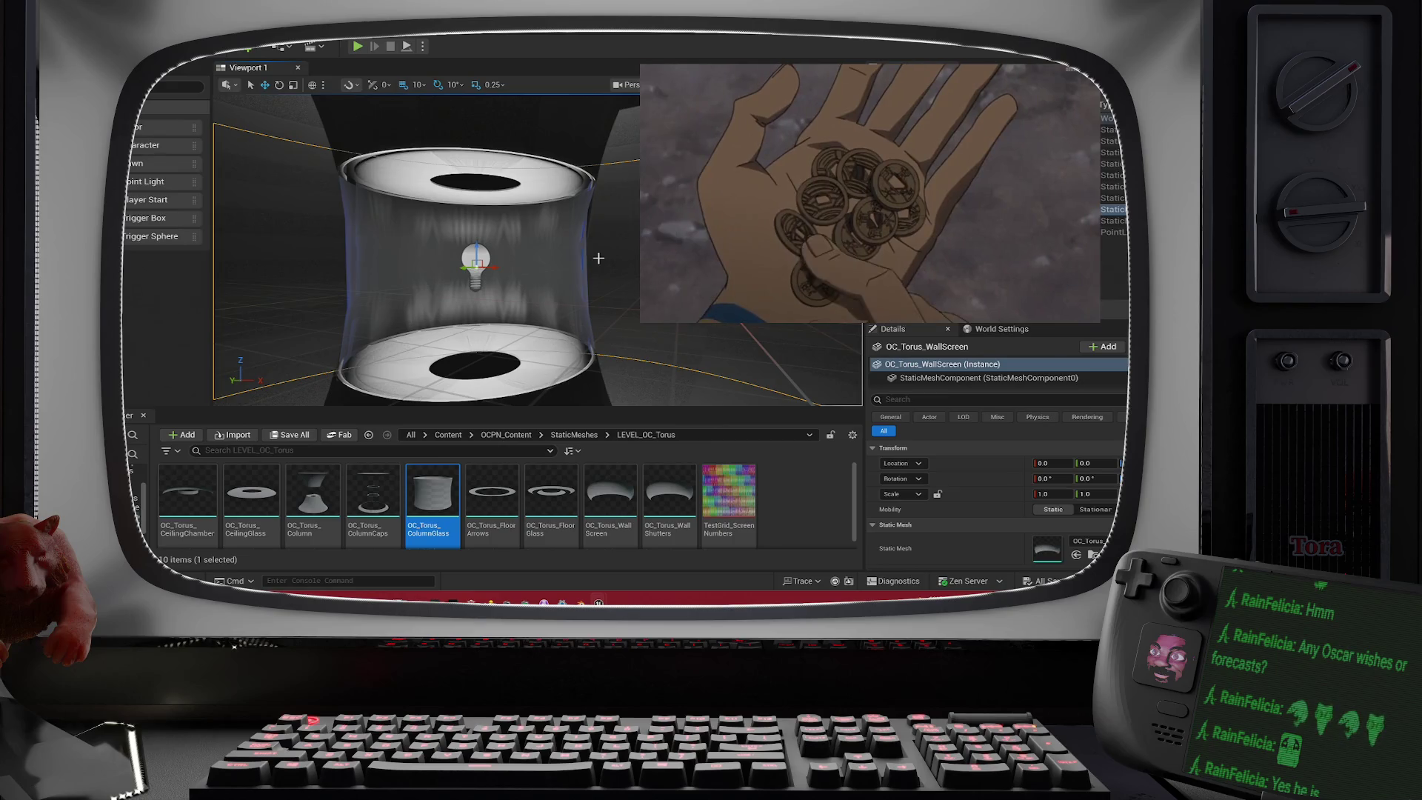
{"action": "scroll", "coordinate": [592, 257], "scroll_direction": "down", "scroll_amount": 3}
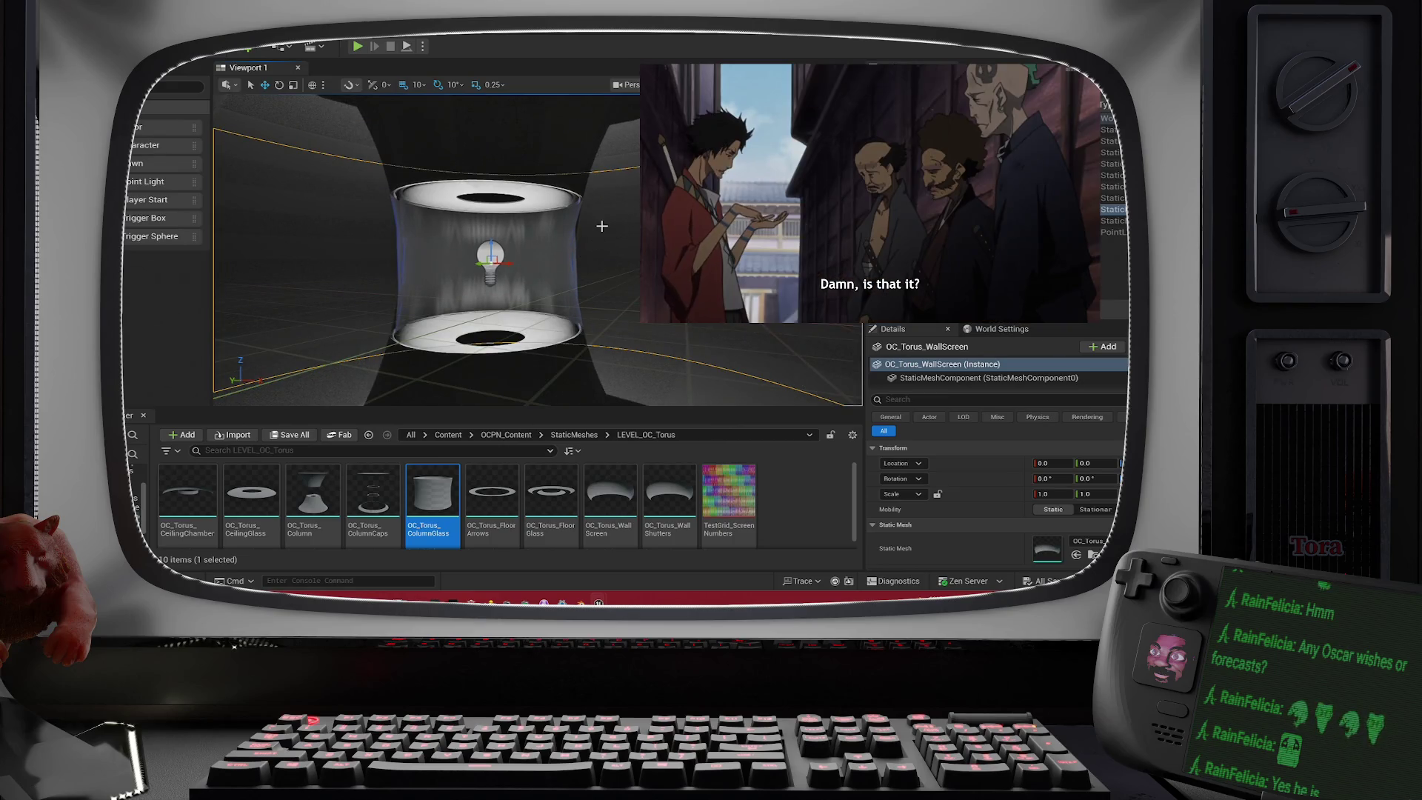
{"action": "scroll", "coordinate": [532, 265], "scroll_direction": "up", "scroll_amount": 5}
{"action": "mouse_move", "coordinate": [533, 267]}
{"action": "left_mouse_down"}
{"action": "mouse_move", "coordinate": [539, 333]}
{"action": "mouse_move", "coordinate": [574, 344]}
{"action": "left_mouse_up"}
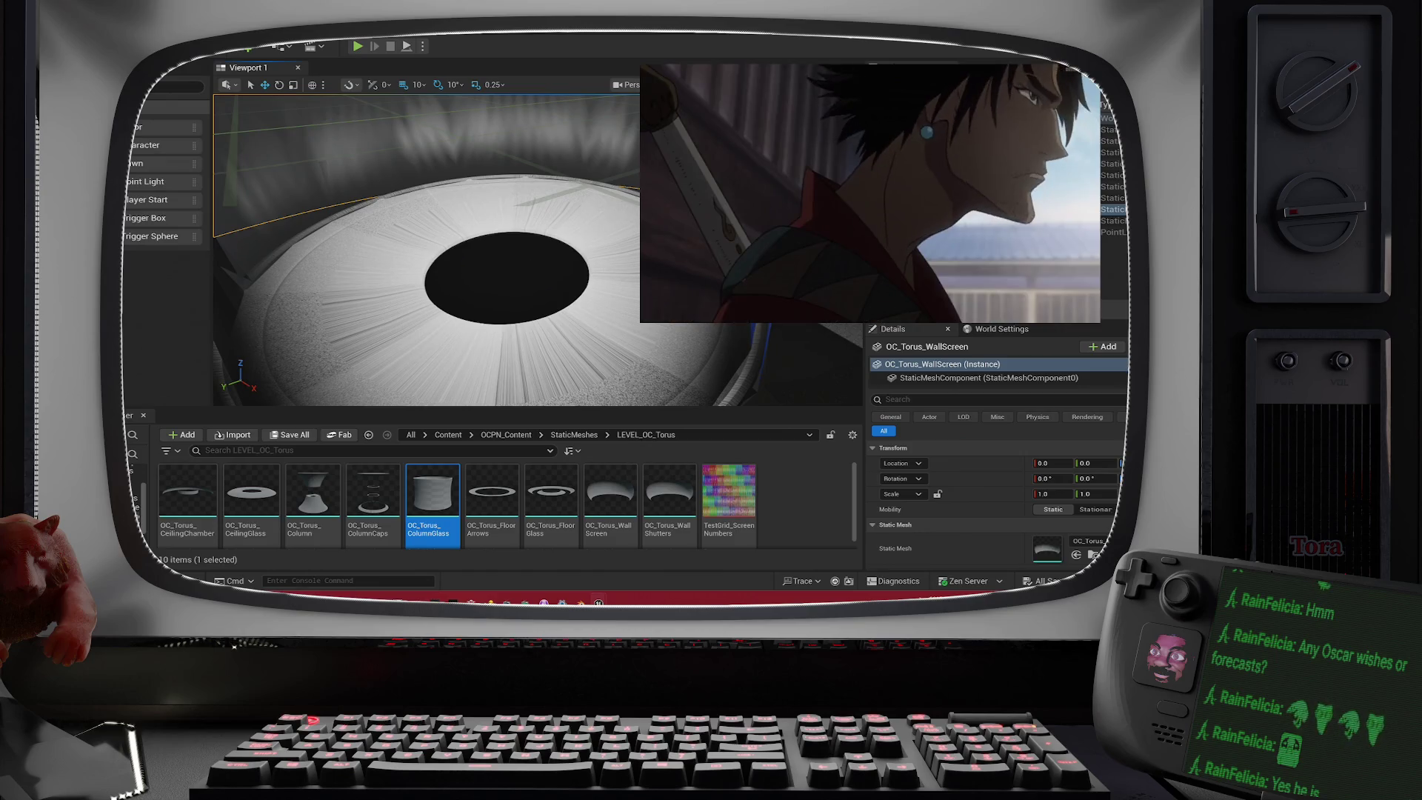
- Reframe the glass column and select the OC_Torus_ColumnCaps cap rings
{"action": "left_click", "coordinate": [606, 329]}
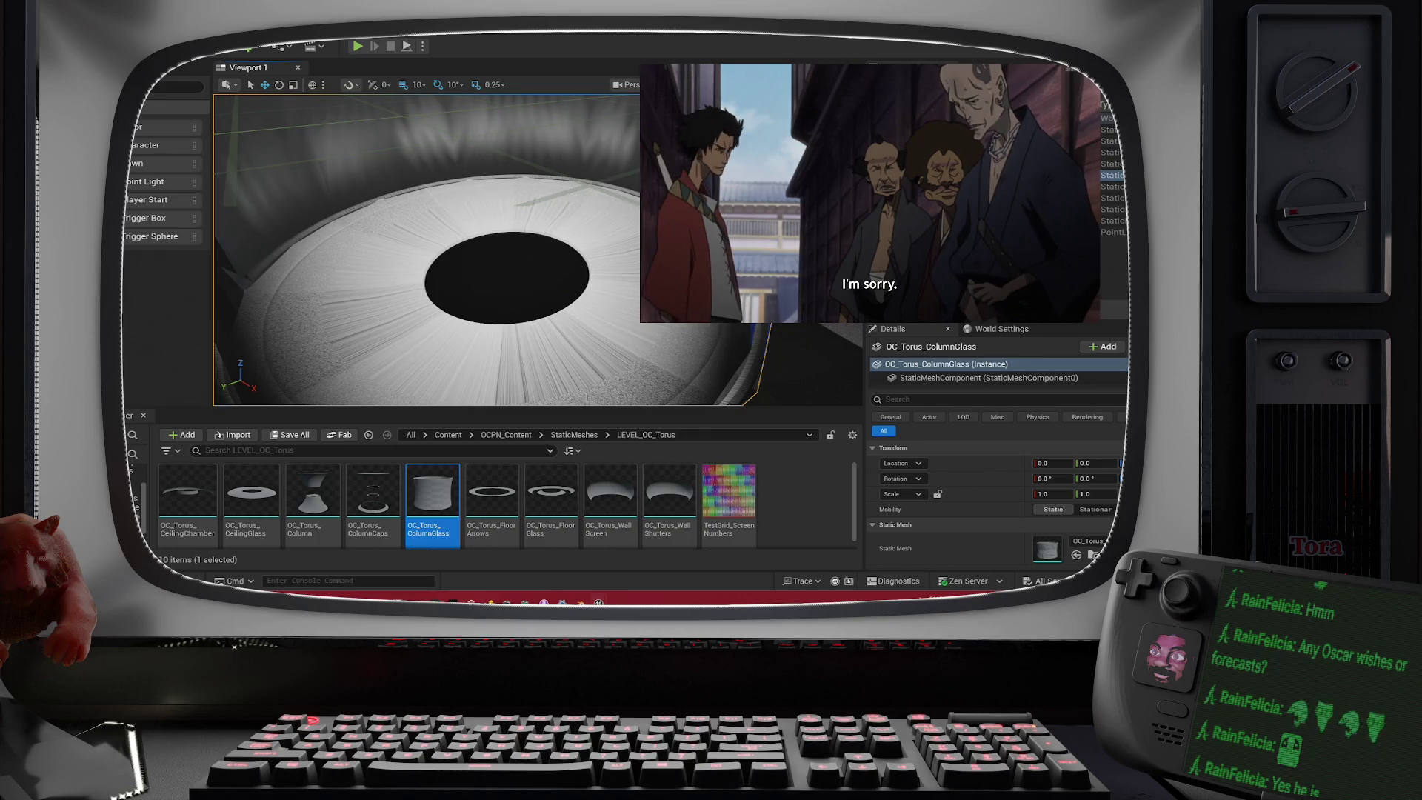
{"action": "key", "text": "f"}
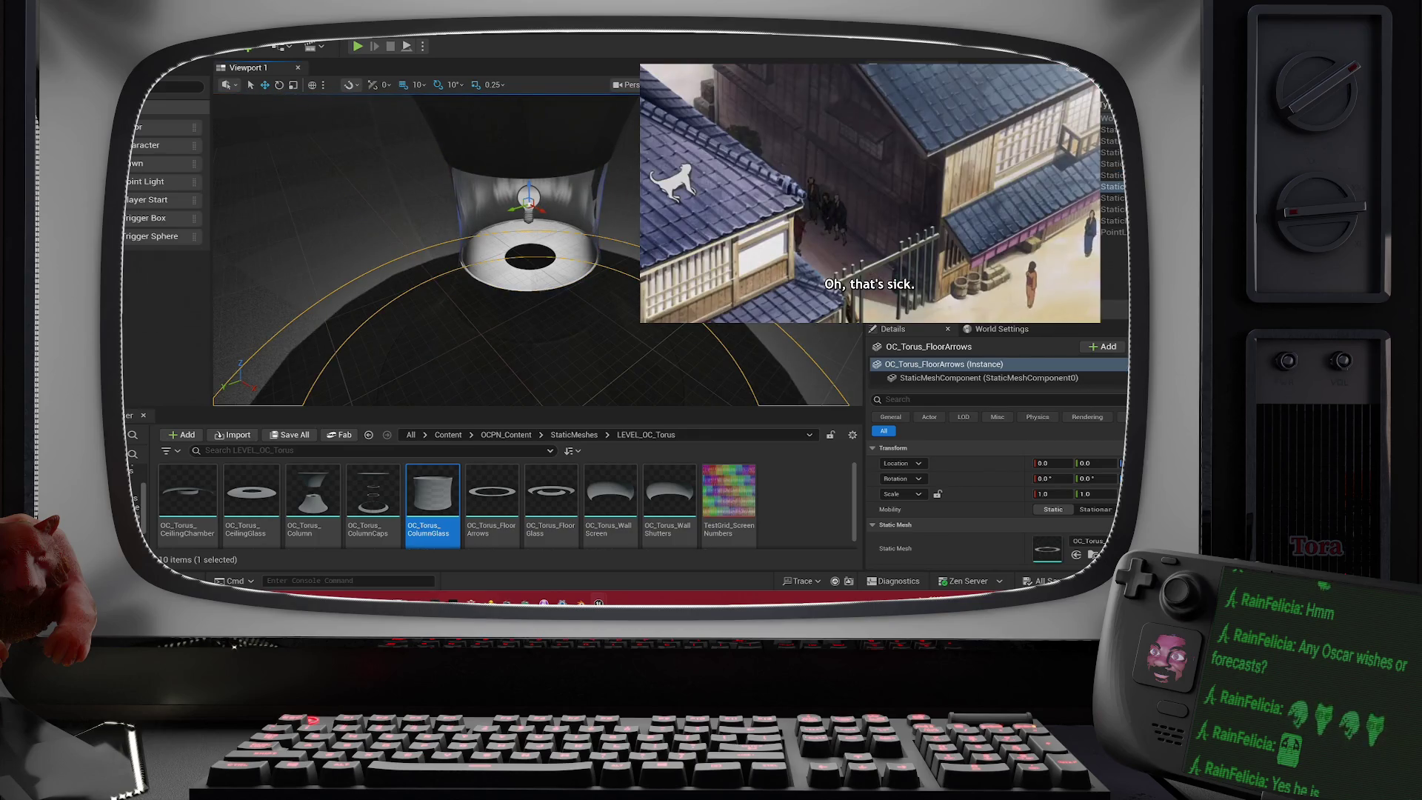
{"action": "left_click", "coordinate": [504, 290]}
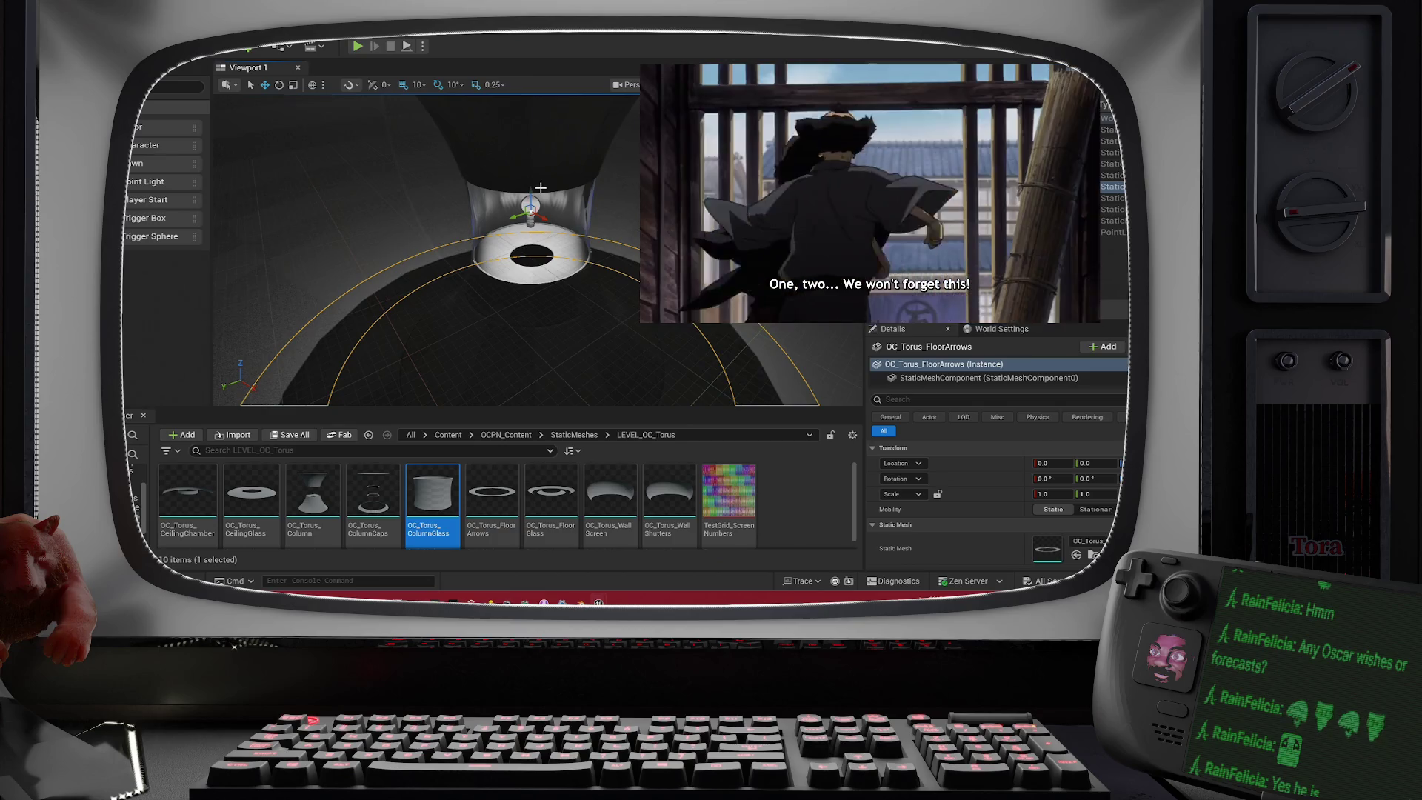
{"action": "left_click", "coordinate": [551, 213]}
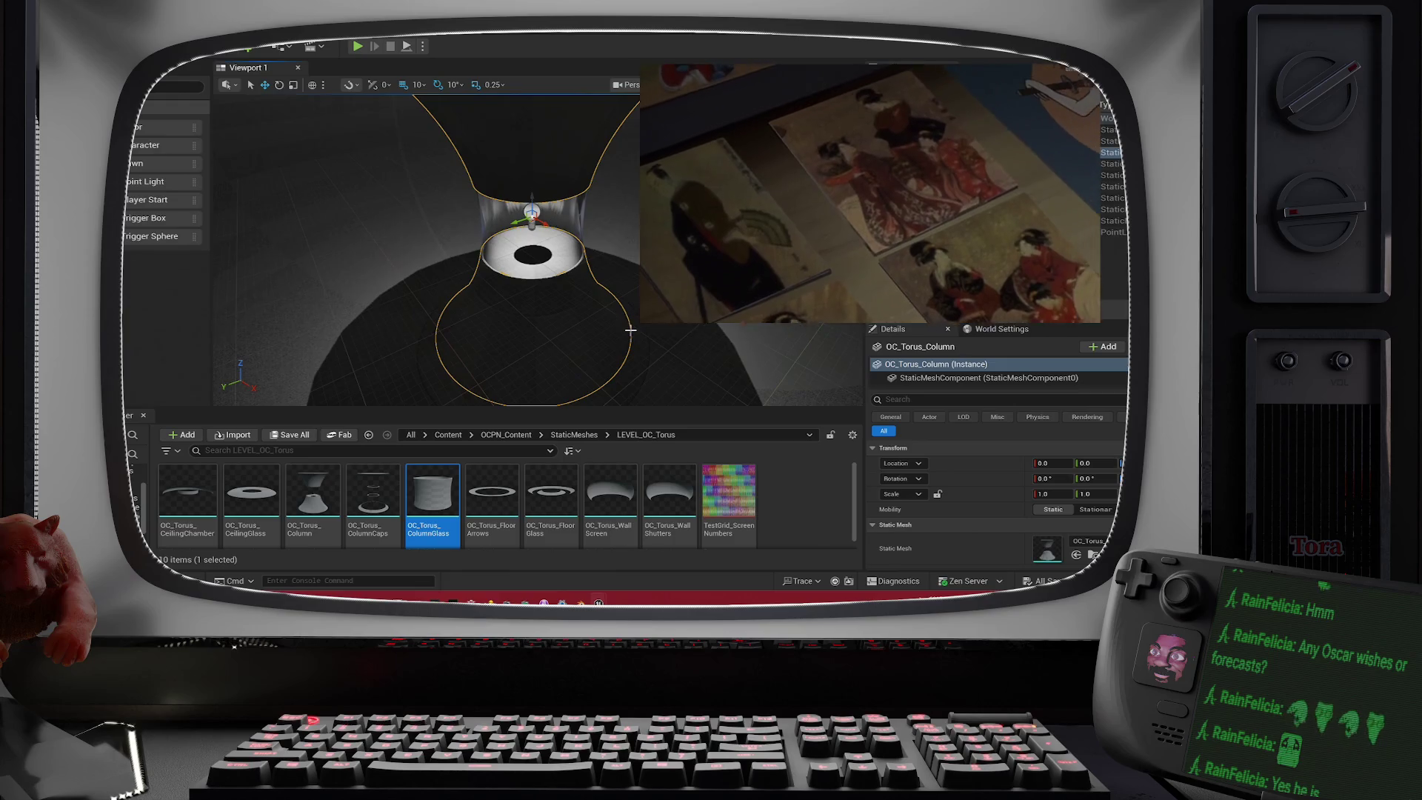
{"action": "left_click", "coordinate": [629, 323]}
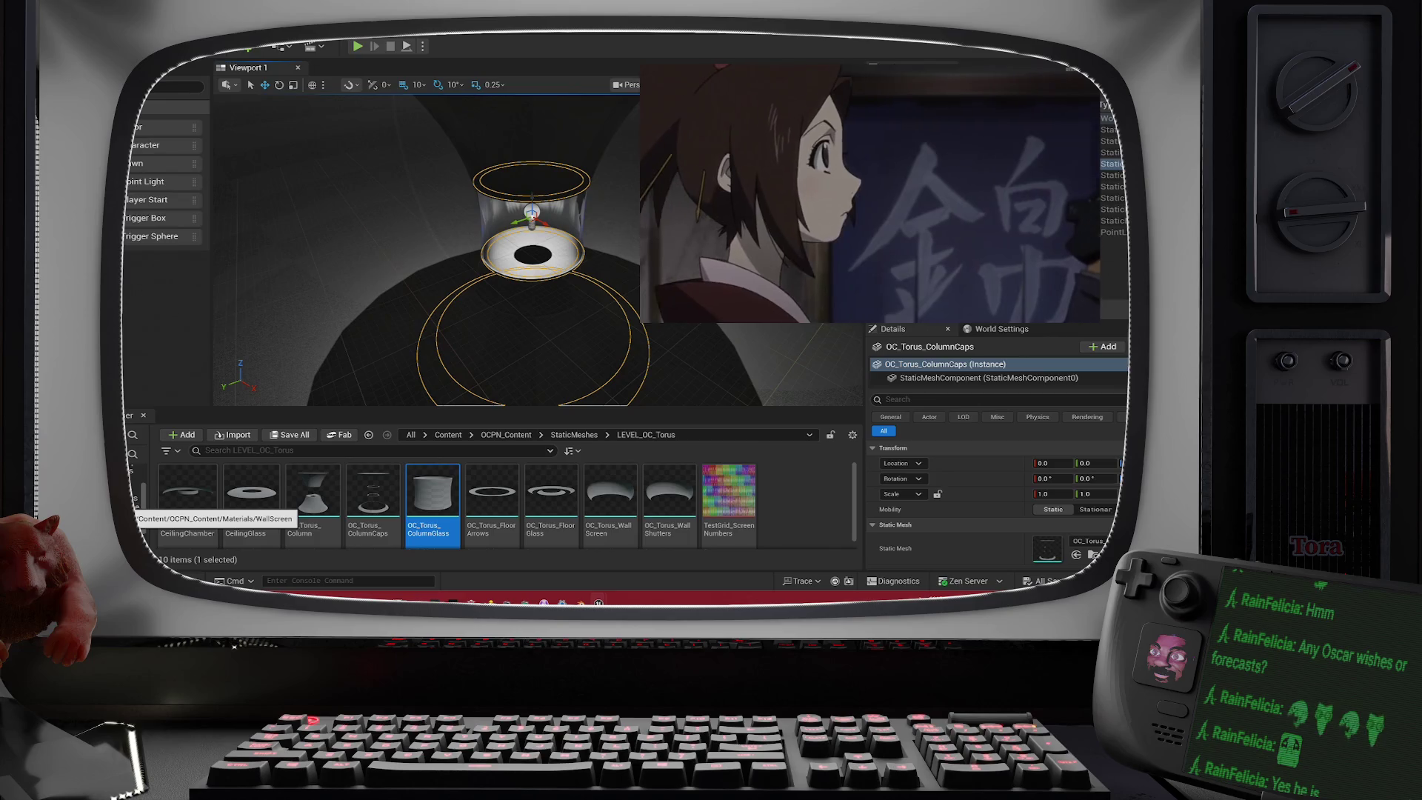
- Create a new Material asset in the Materials/OC_Torus folder
{"action": "left_click", "coordinate": [368, 434]}
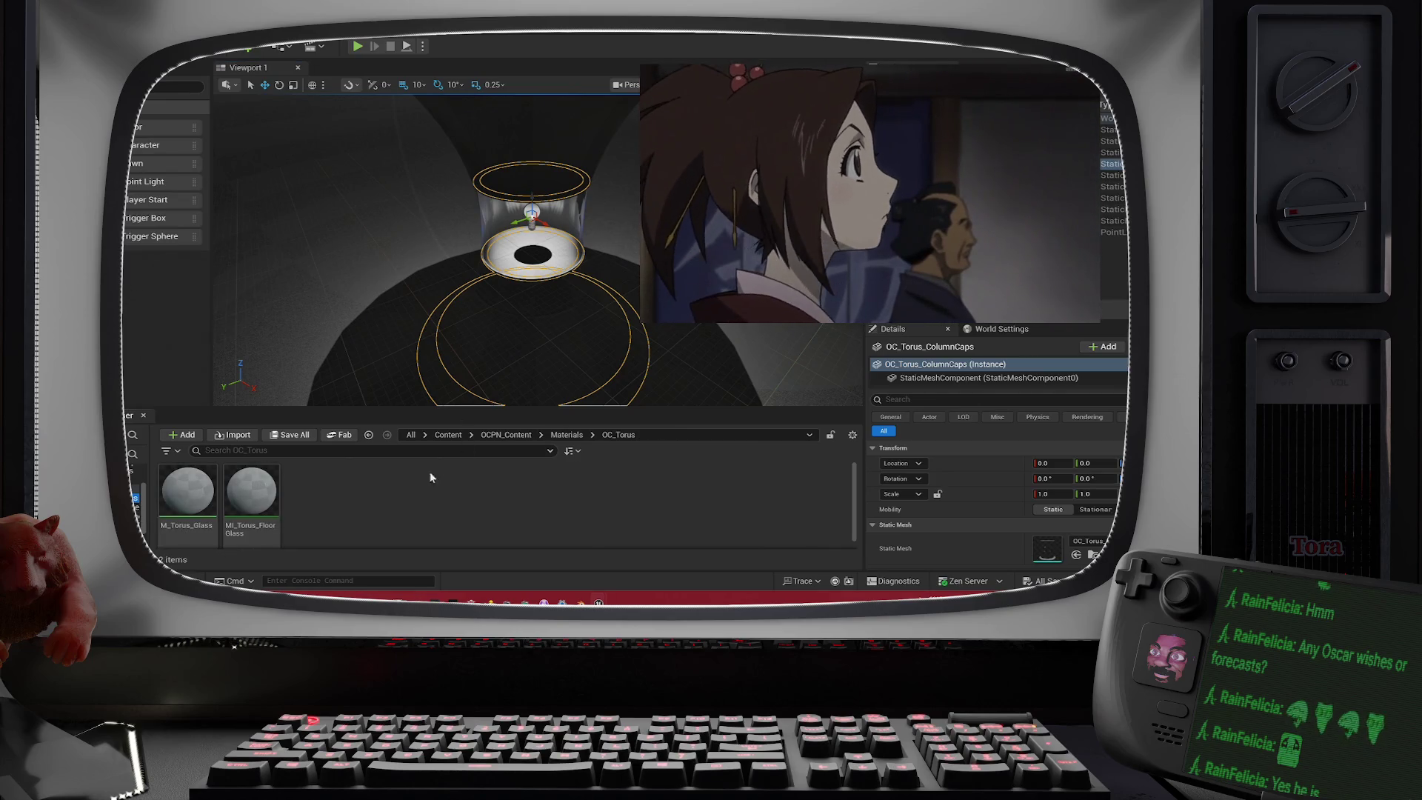
{"action": "right_click", "coordinate": [375, 492]}
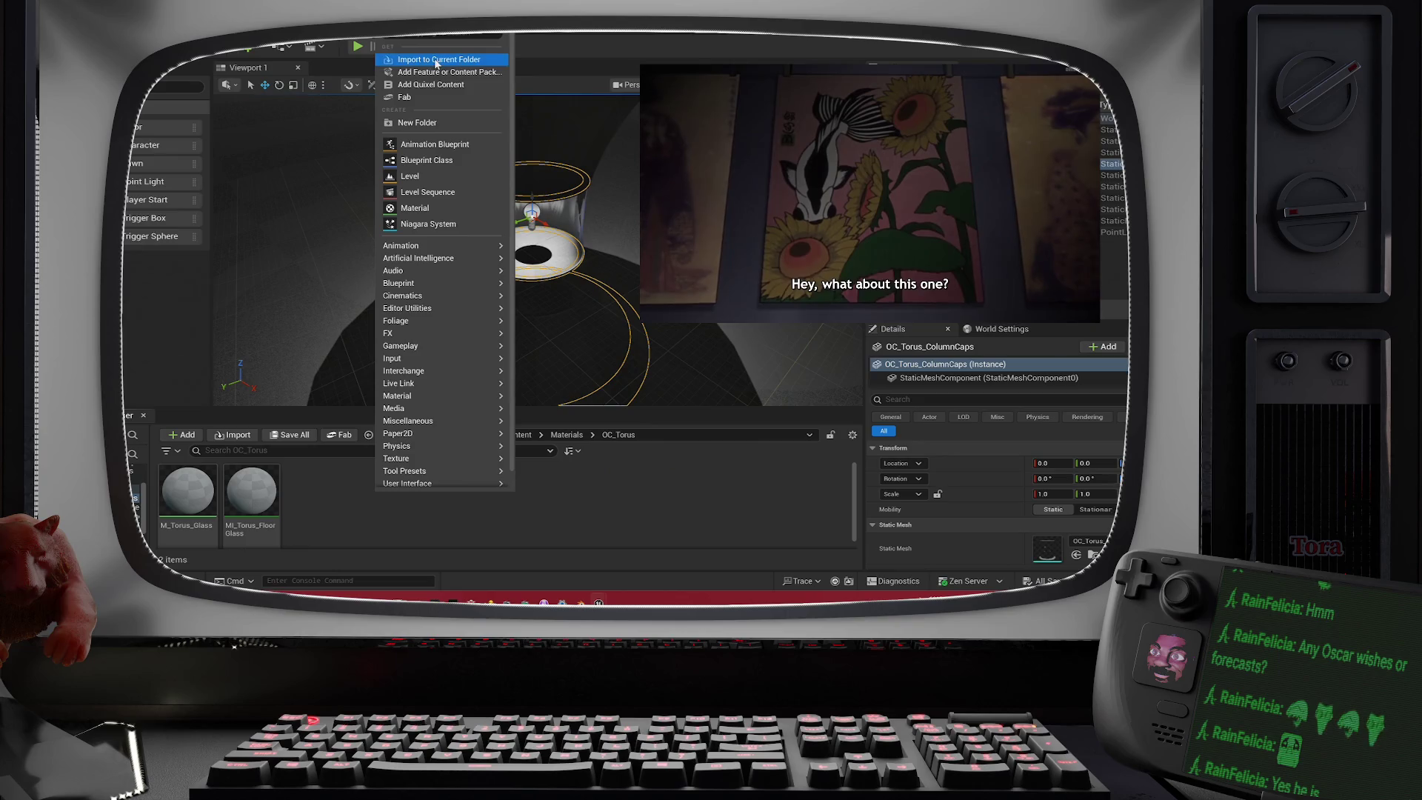
{"action": "mouse_move", "coordinate": [404, 245]}
{"action": "left_click", "coordinate": [309, 491]}
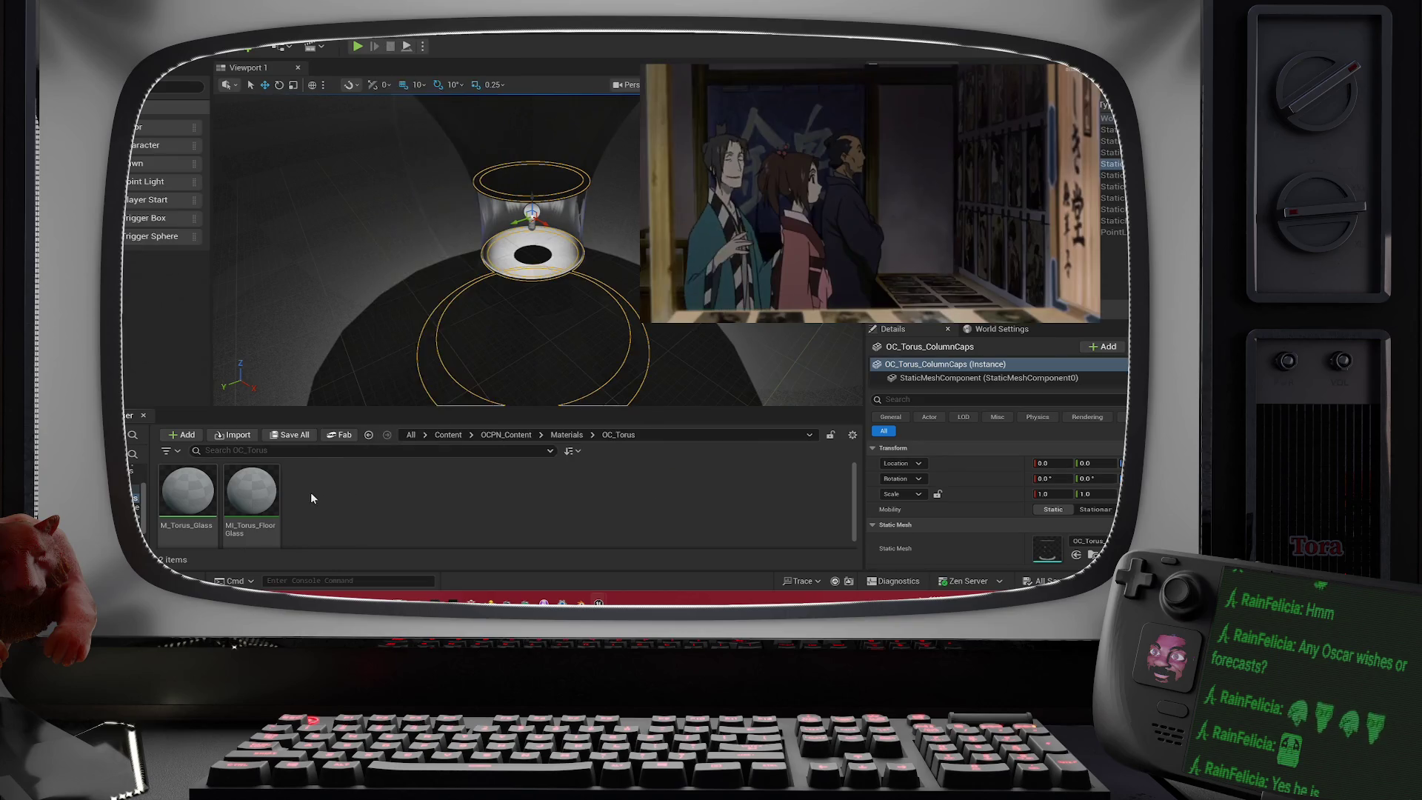
{"action": "right_click", "coordinate": [310, 492]}
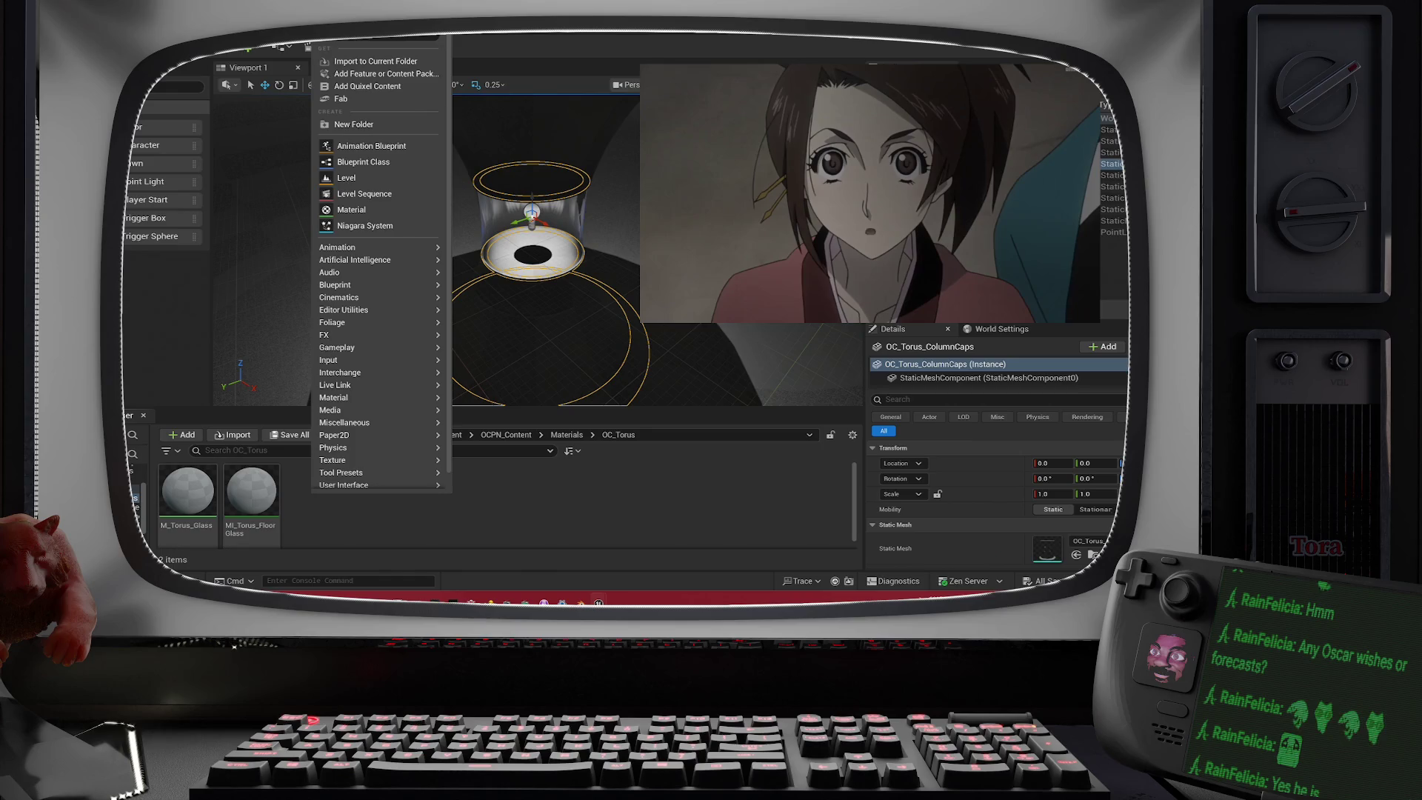
{"action": "left_click", "coordinate": [356, 208]}
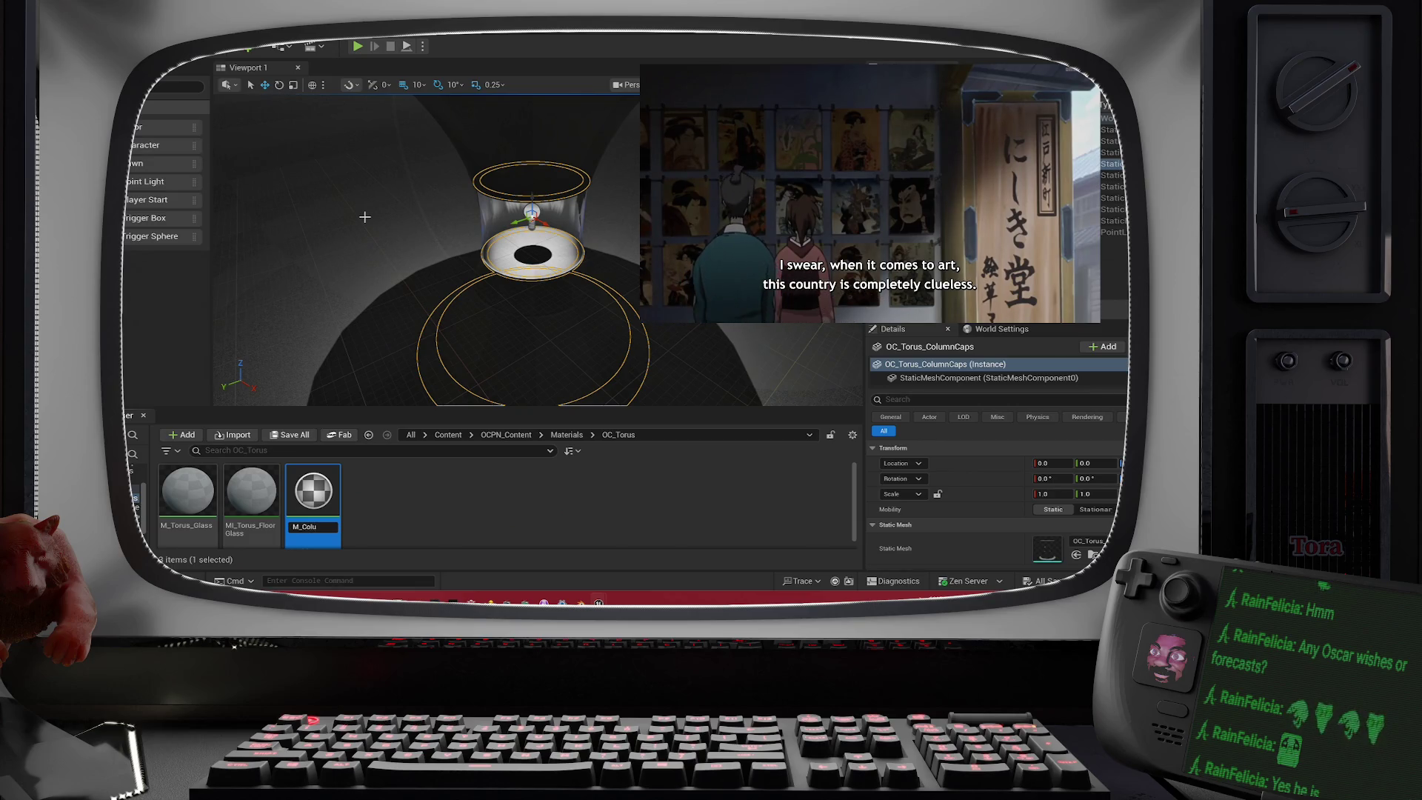
- Name the material M_ColumnCaps and open it in the material editor
{"action": "type", "text": "m"}
{"action": "type", "text": "n"}
{"action": "key", "text": "Return"}
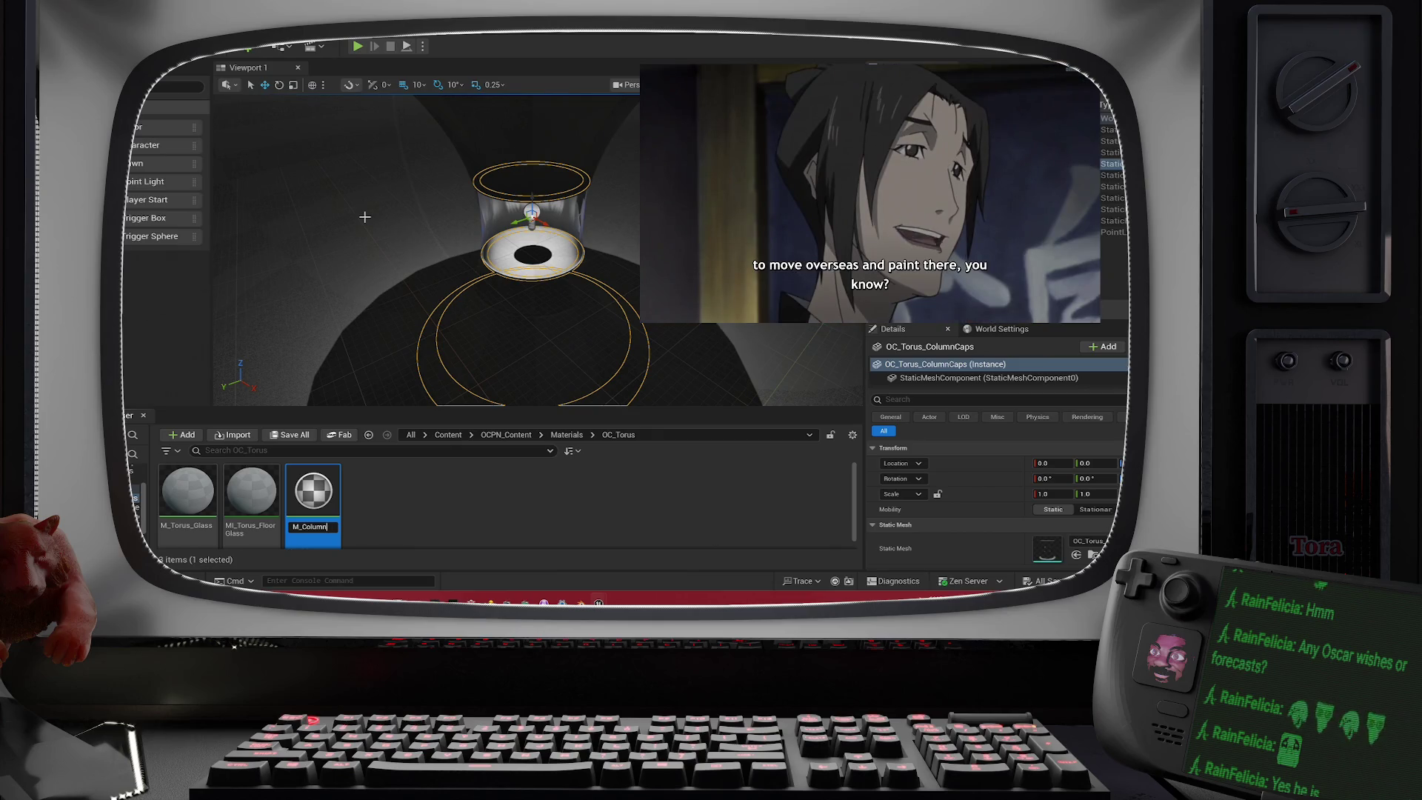
{"action": "type", "text": "ps"}
{"action": "key", "text": "Return"}
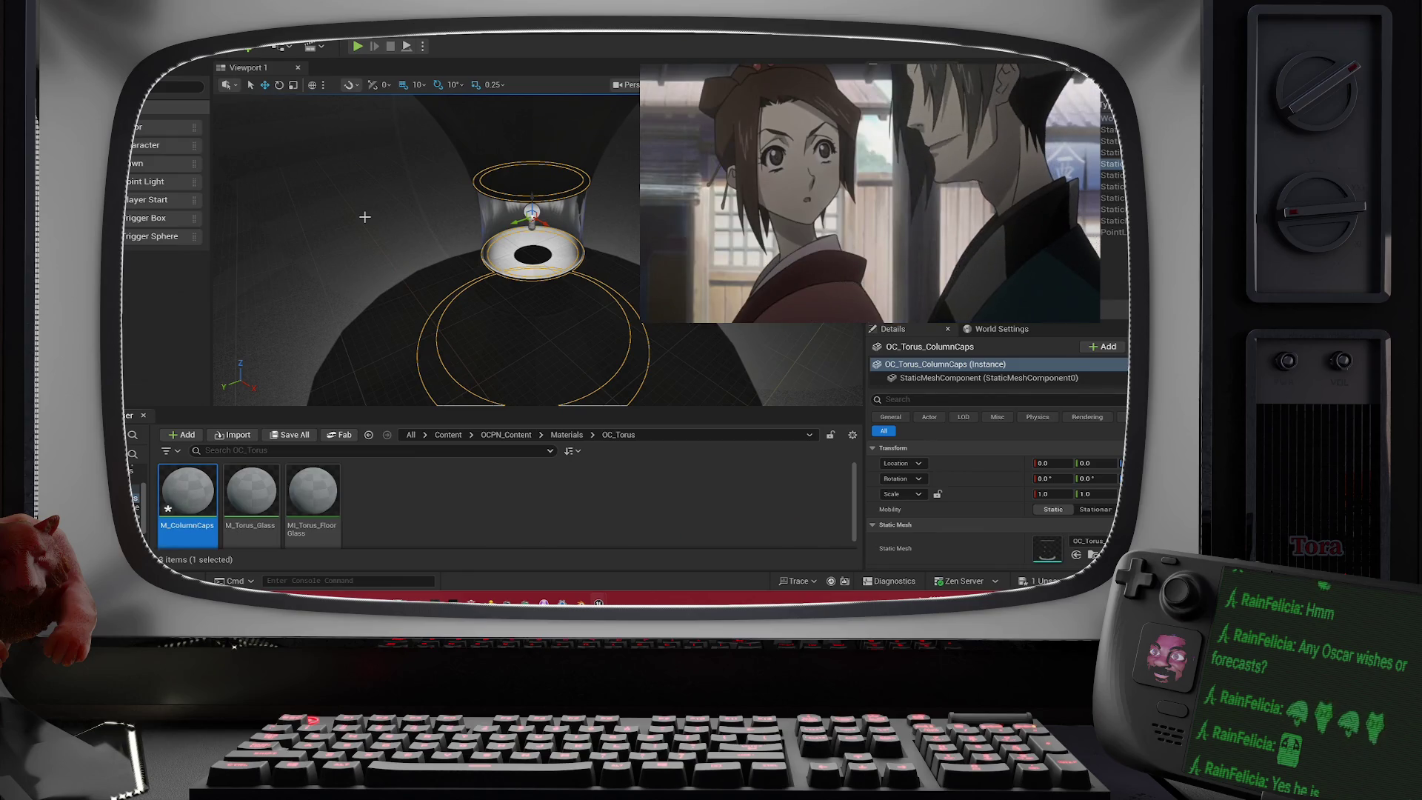
{"action": "key", "text": "Return"}
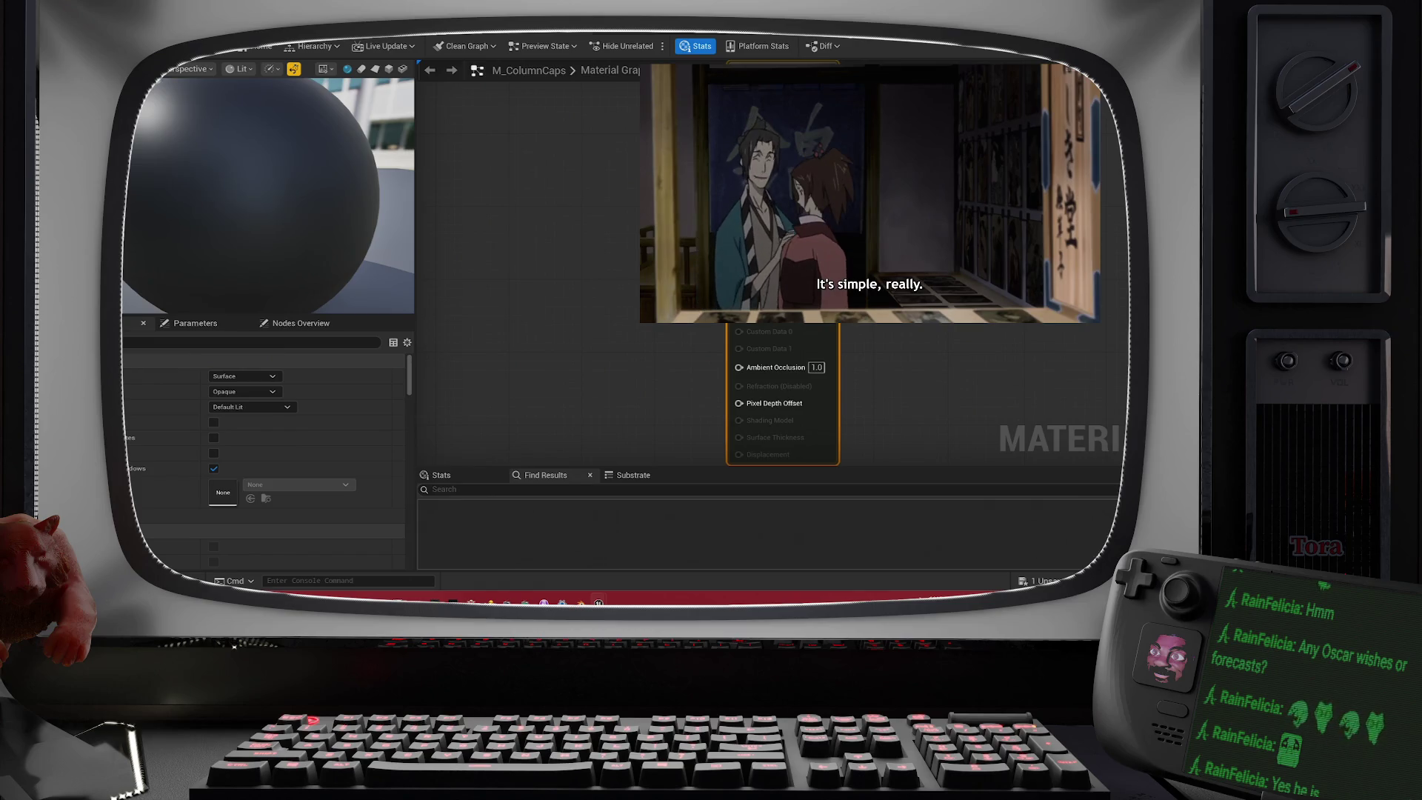
- Add a Metallic parameter node with a default value of 1.0
{"action": "key", "text": "ctrl+v"}
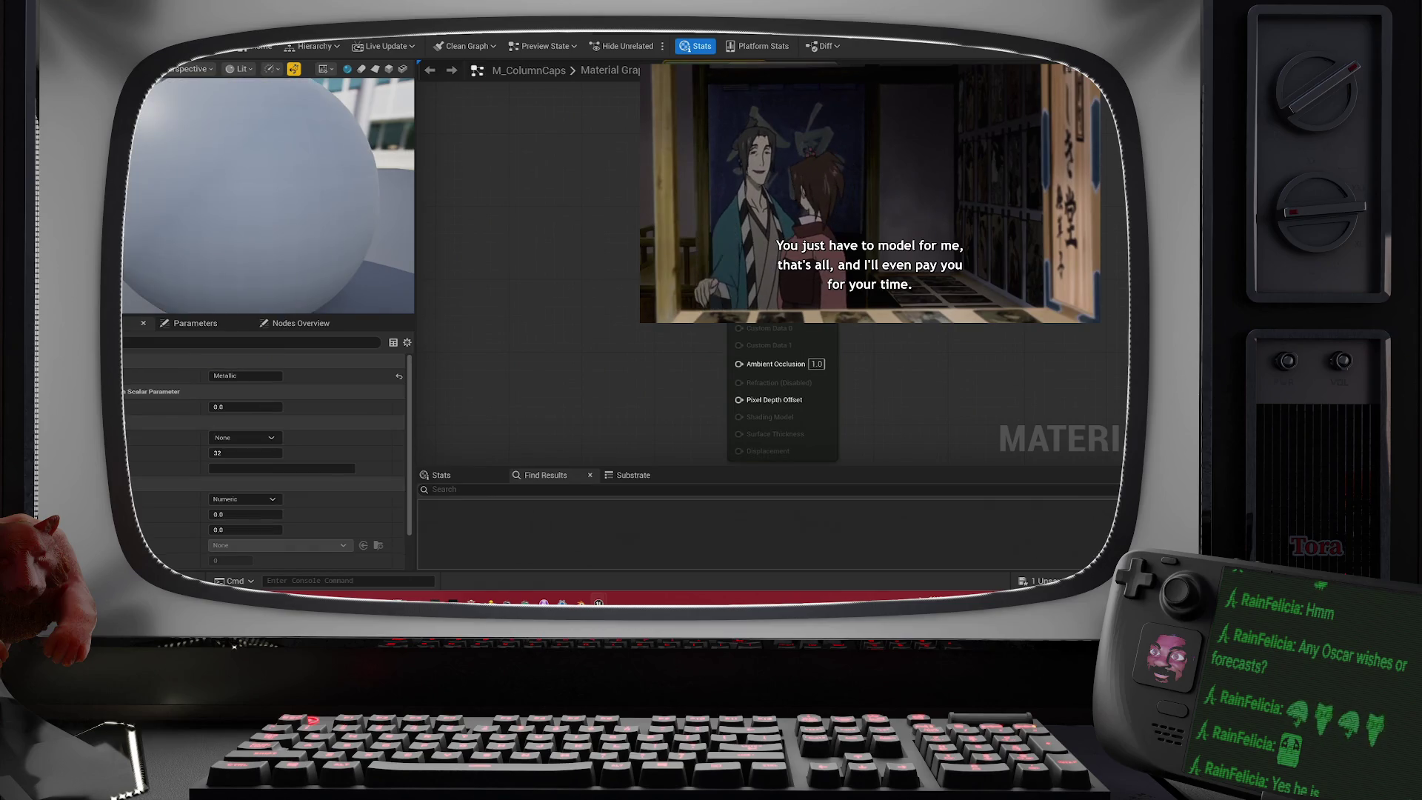
{"action": "left_click_drag", "start_coordinate": [656, 107], "coordinate": [565, 142]}
{"action": "left_click", "coordinate": [605, 150]}
{"action": "type", "text": "1"}
{"action": "key", "text": "Return"}
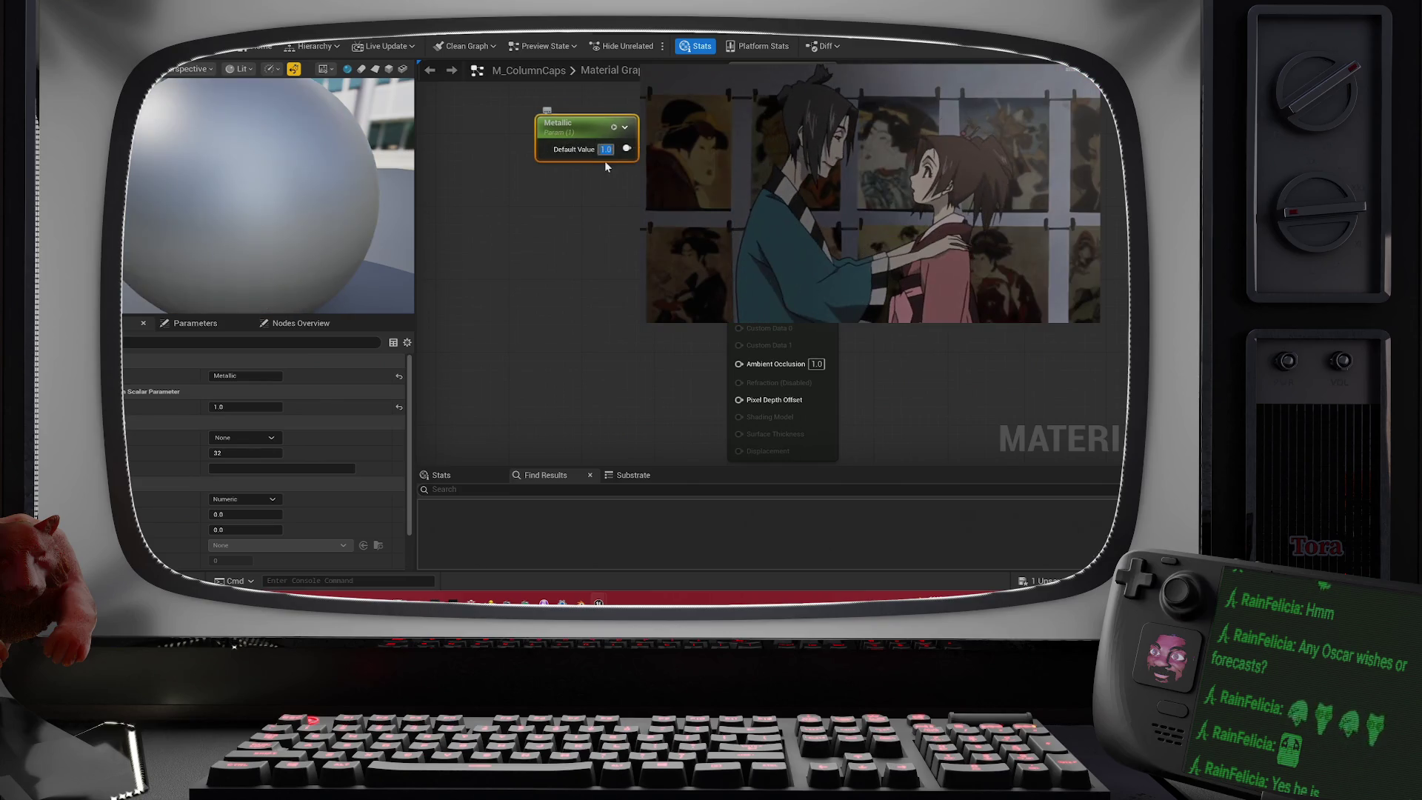
- Promote the Anisotropy input to a parameter with a default of 0.5
{"action": "left_click_drag", "start_coordinate": [599, 293], "coordinate": [601, 318]}
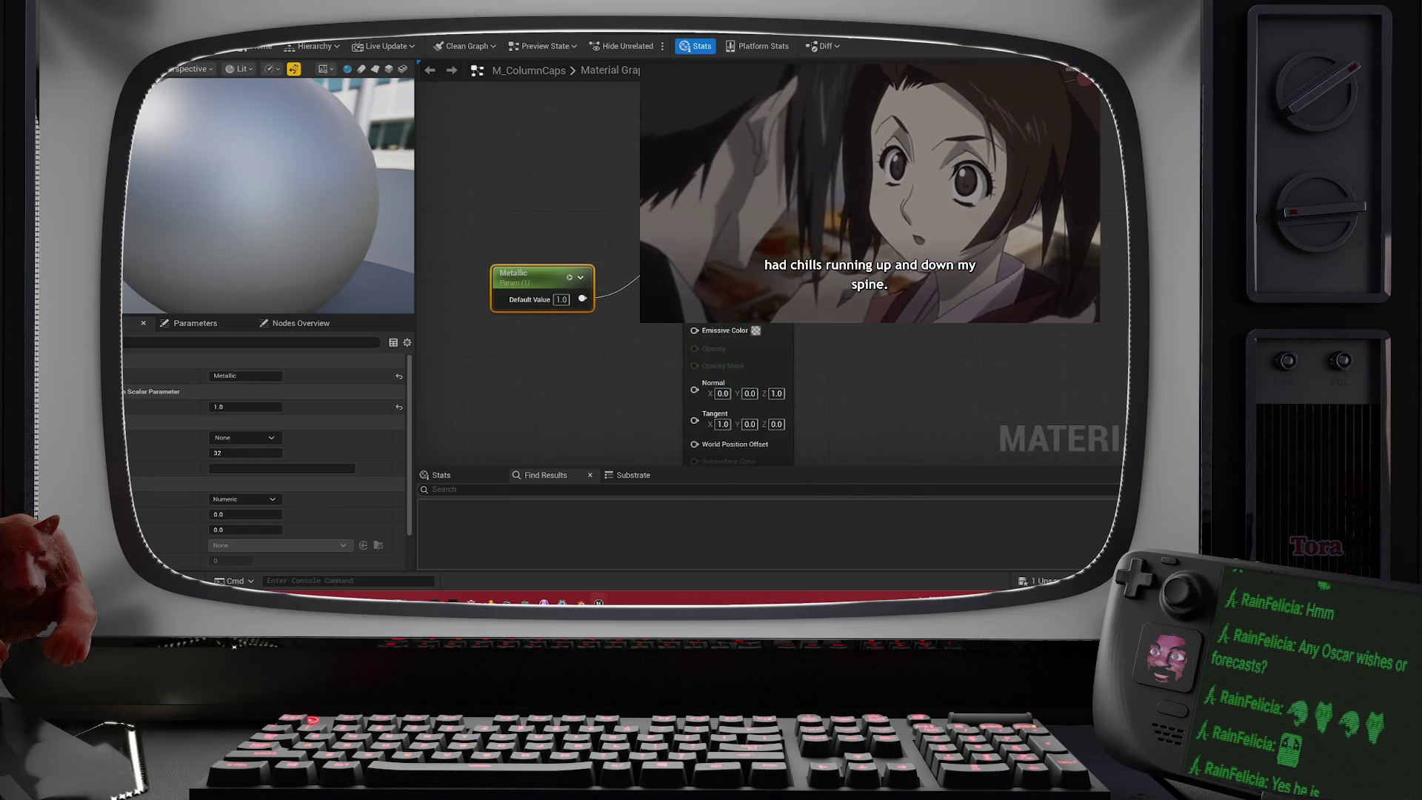
{"action": "right_click", "coordinate": [695, 317]}
{"action": "left_click", "coordinate": [716, 349]}
{"action": "left_click_drag", "start_coordinate": [666, 231], "coordinate": [566, 368]}
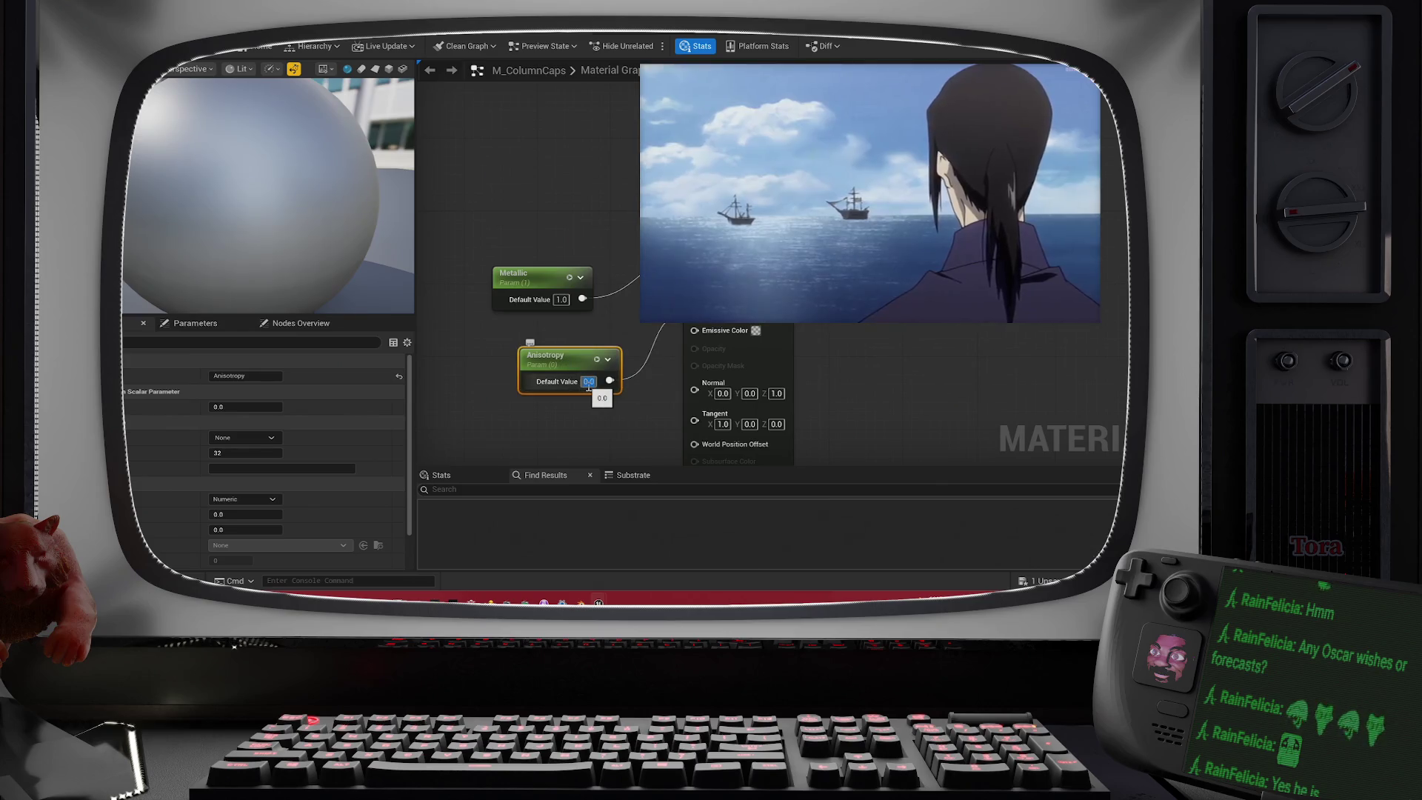
{"action": "left_click", "coordinate": [587, 383]}
{"action": "type", "text": "0.5"}
{"action": "key", "text": "Return"}
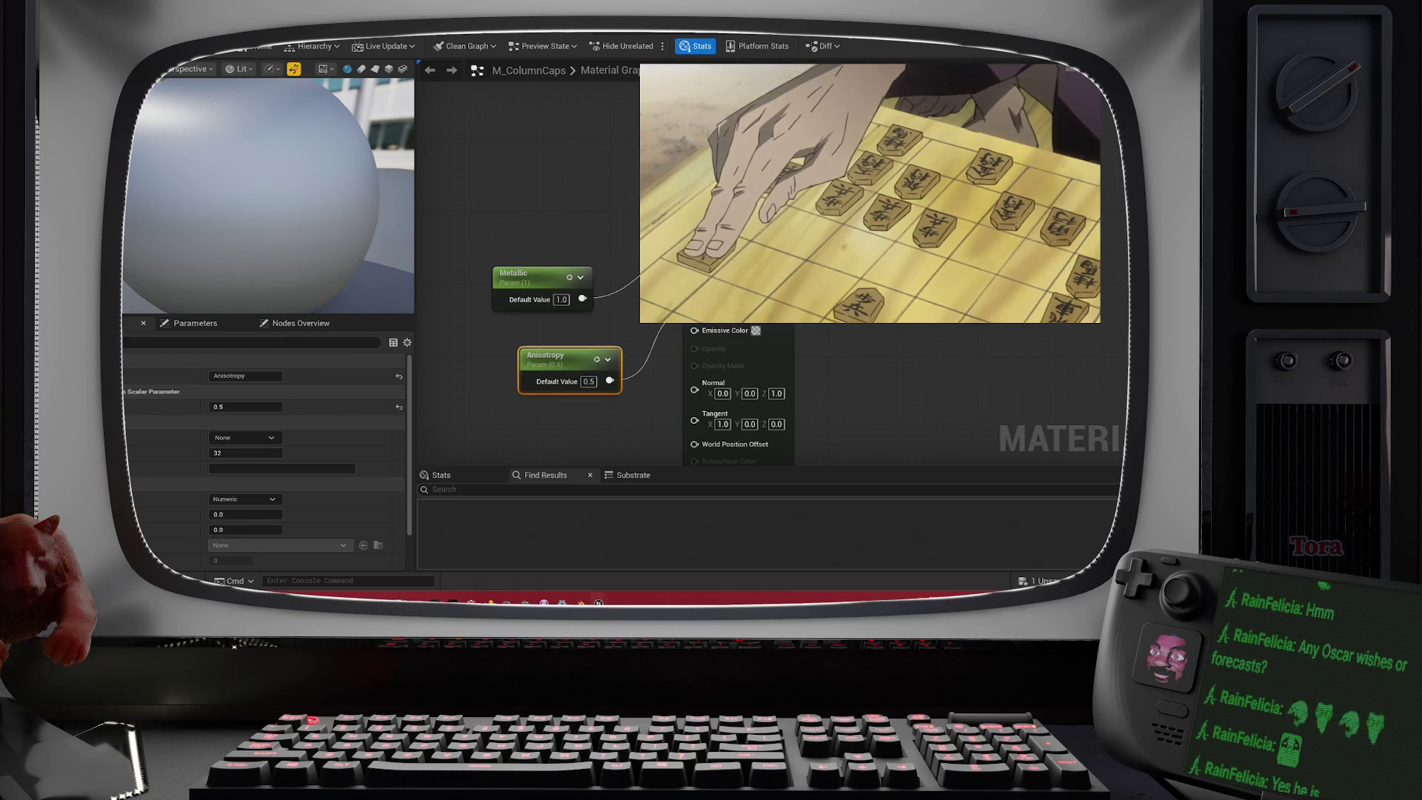
- Promote the Roughness input to a parameter with default 0.1 and inspect the polished sphere
{"action": "right_click", "coordinate": [727, 326]}
{"action": "left_click", "coordinate": [774, 335]}
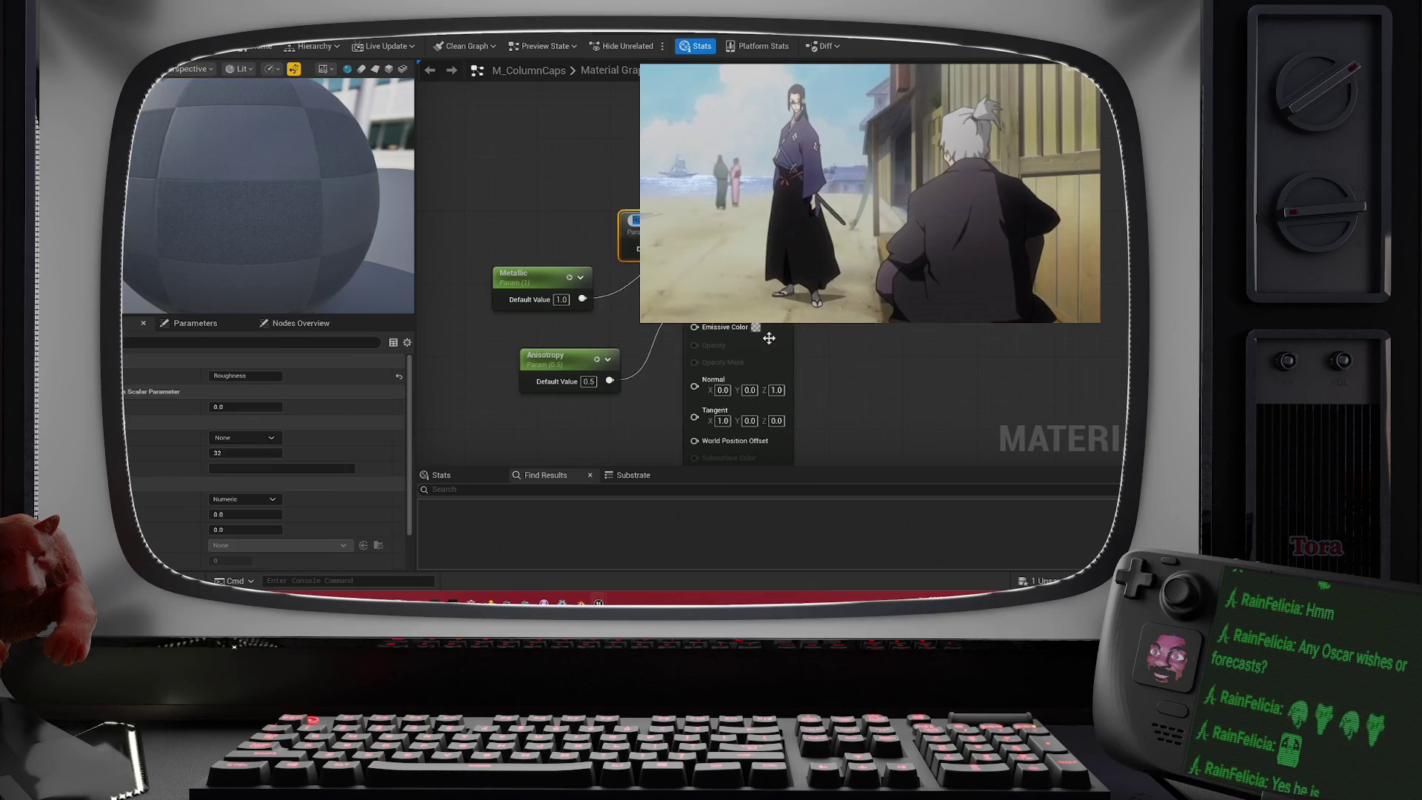
{"action": "type", "text": "0.01"}
{"action": "left_click_drag", "start_coordinate": [677, 243], "coordinate": [590, 338]}
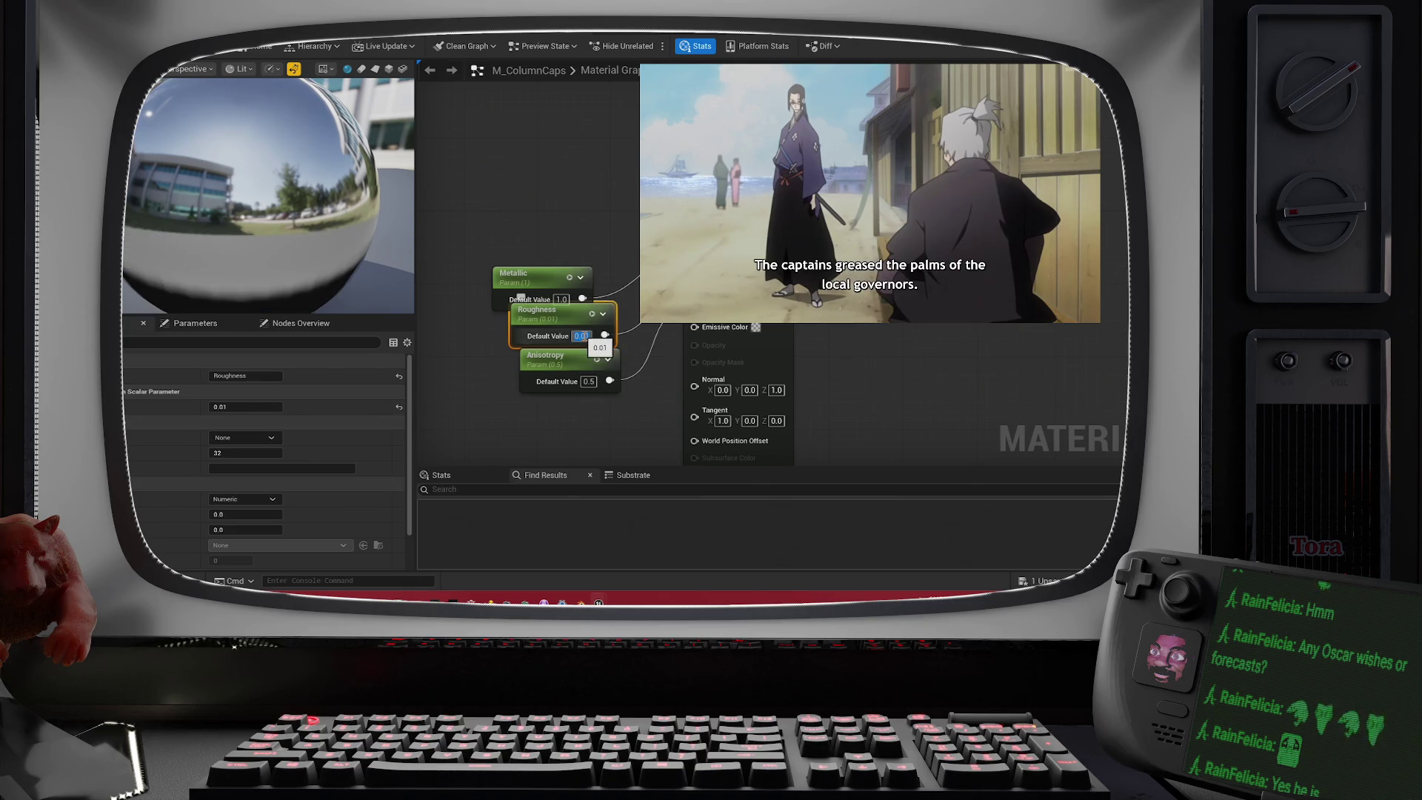
{"action": "key", "text": "Return"}
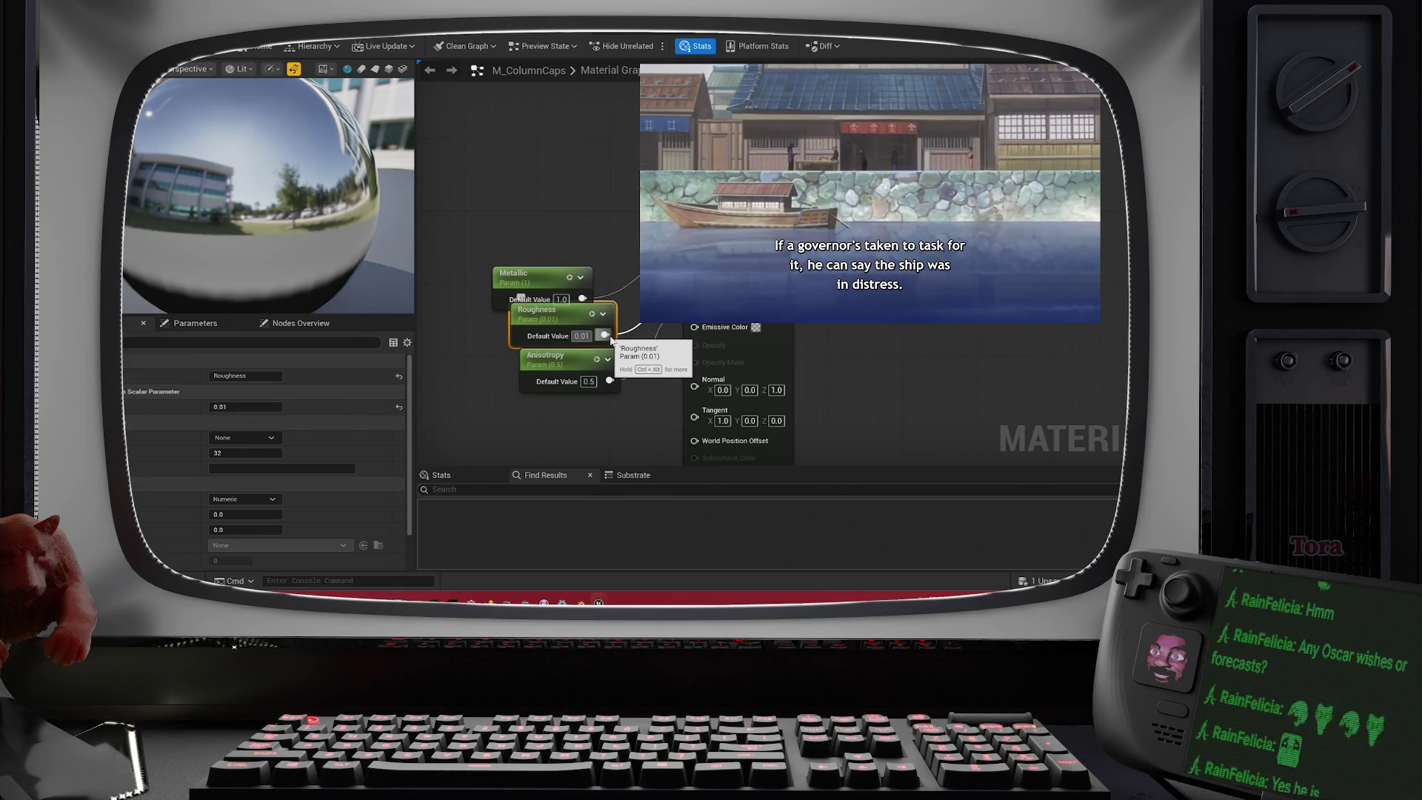
{"action": "type", "text": "0.30.1"}
{"action": "key", "text": "Return"}
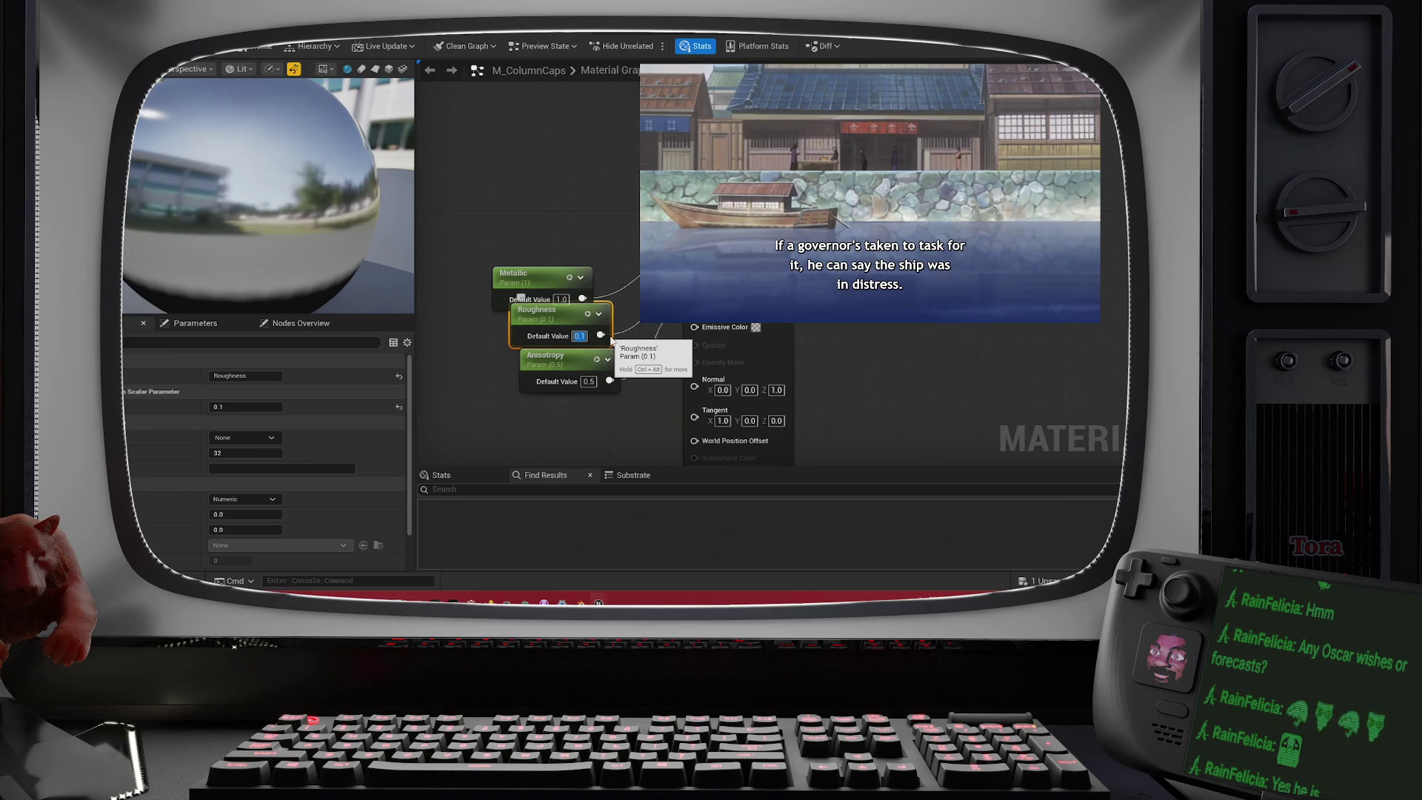
{"action": "left_click", "coordinate": [563, 429]}
{"action": "mouse_move", "coordinate": [296, 222]}
{"action": "left_mouse_down"}
{"action": "mouse_move", "coordinate": [244, 215]}
{"action": "mouse_move", "coordinate": [245, 181]}
{"action": "mouse_move", "coordinate": [188, 181]}
{"action": "mouse_move", "coordinate": [189, 214]}
{"action": "mouse_move", "coordinate": [170, 196]}
{"action": "left_mouse_up"}
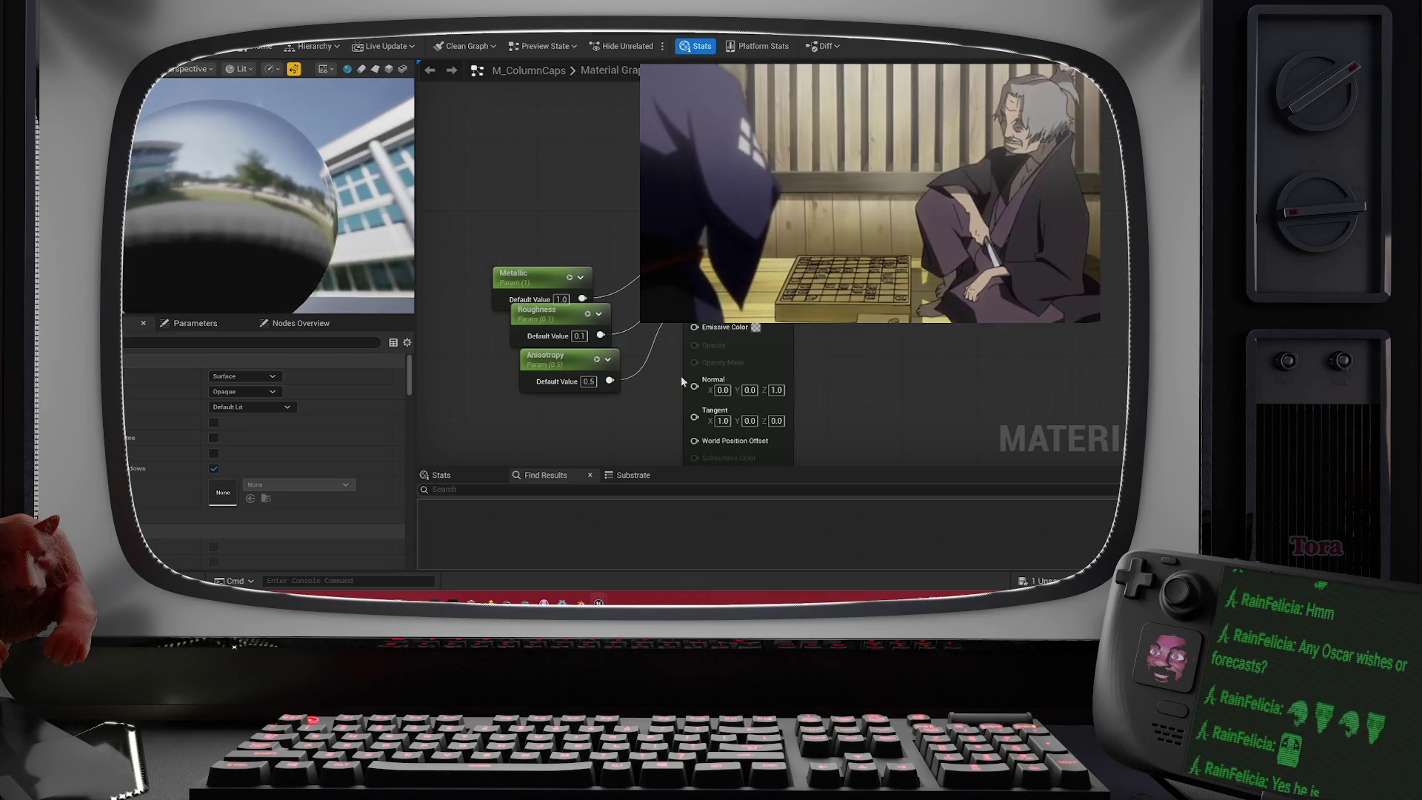
{"action": "type", "text": "0"}
{"action": "key", "text": "Return"}
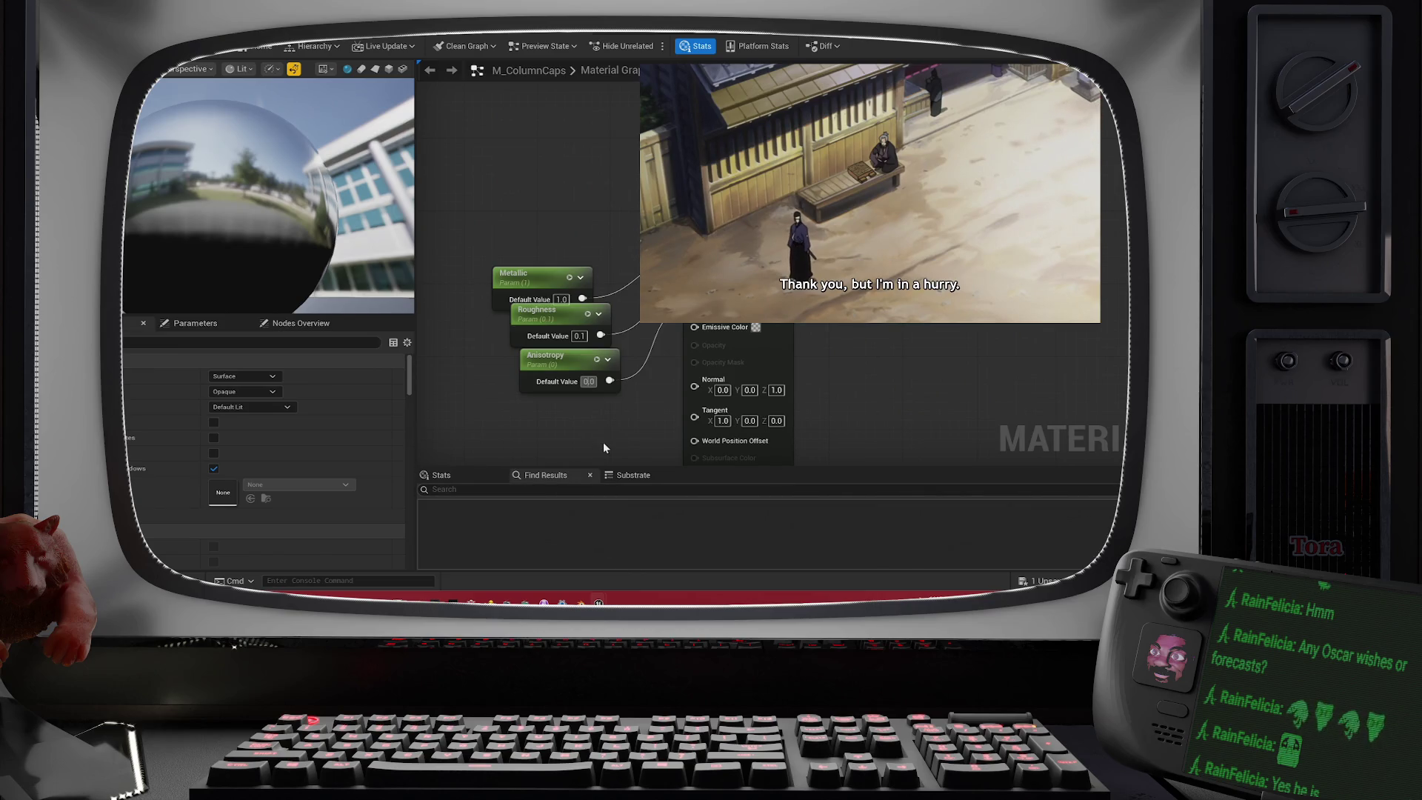
{"action": "key", "text": "ctrl+z"}
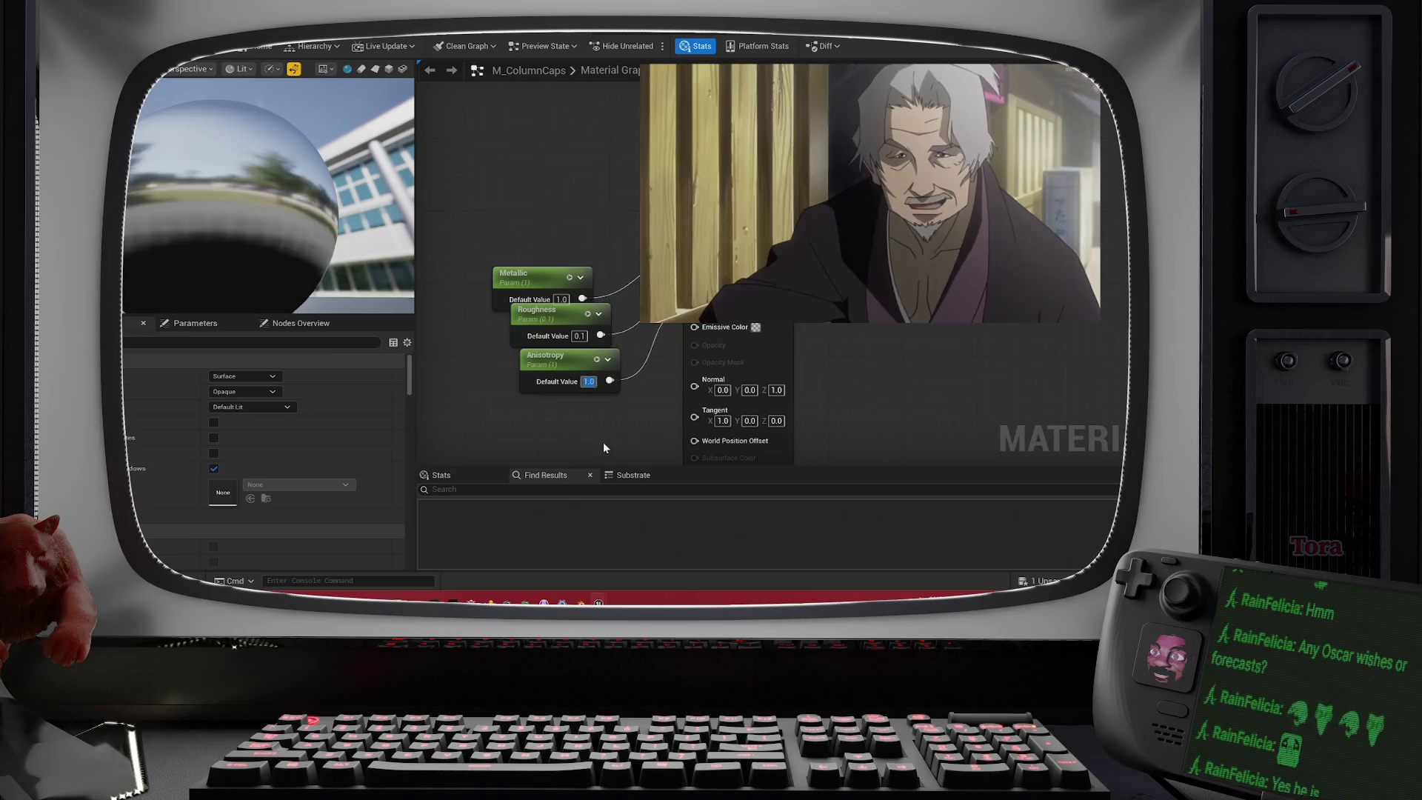
{"action": "left_click", "coordinate": [589, 382]}
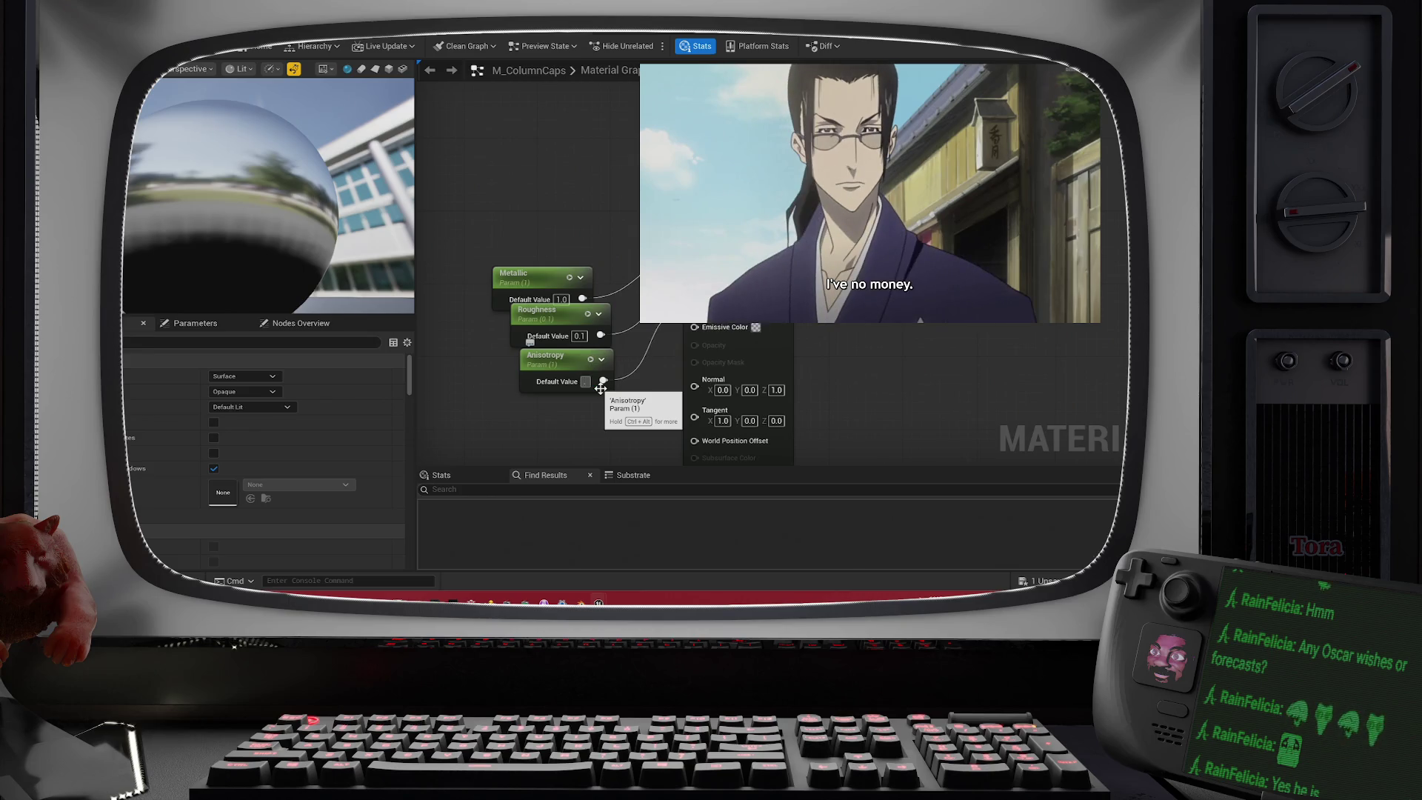
{"action": "type", "text": "0.5"}
{"action": "key", "text": "Return"}
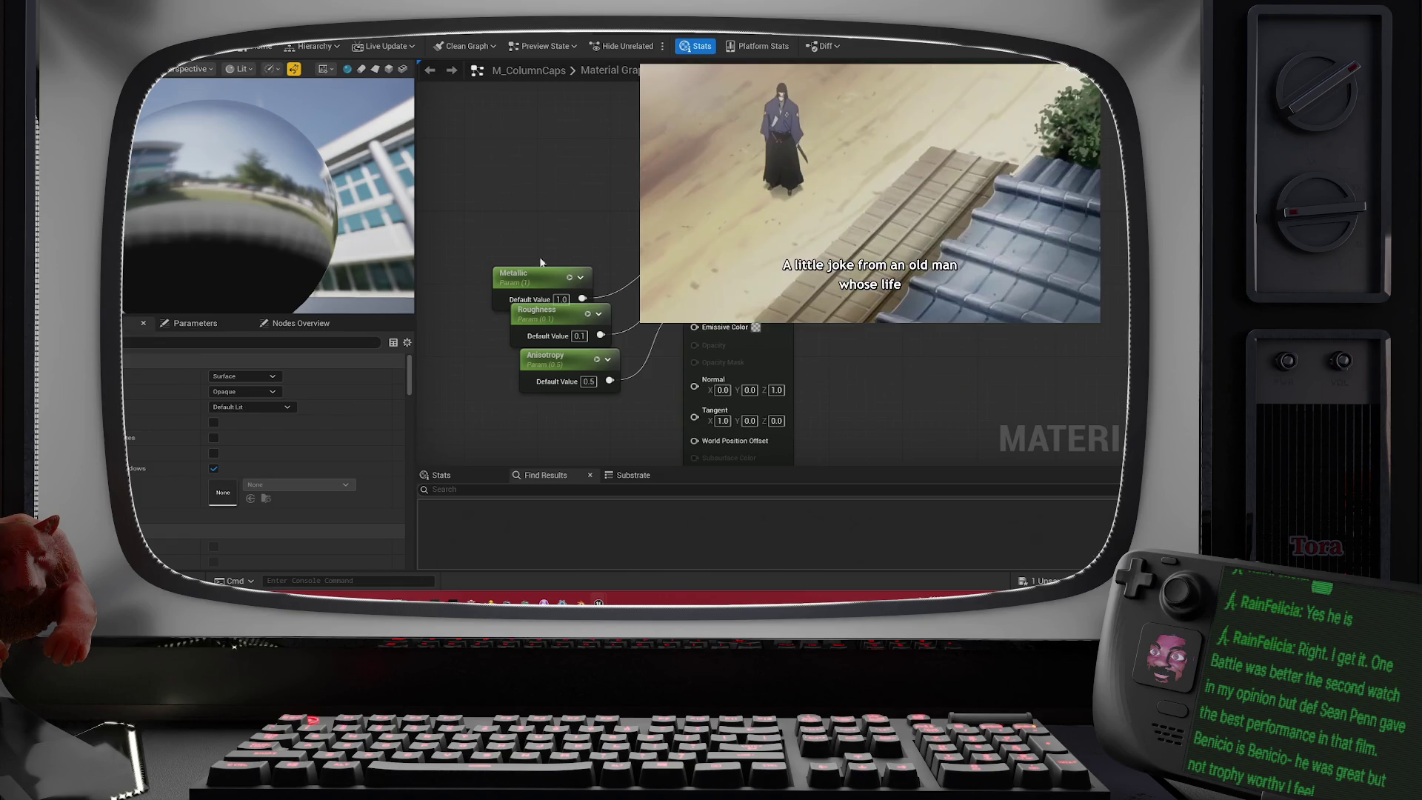
{"action": "mouse_move", "coordinate": [286, 214]}
{"action": "left_mouse_down"}
{"action": "mouse_move", "coordinate": [229, 148]}
{"action": "mouse_move", "coordinate": [311, 257]}
{"action": "left_mouse_up"}
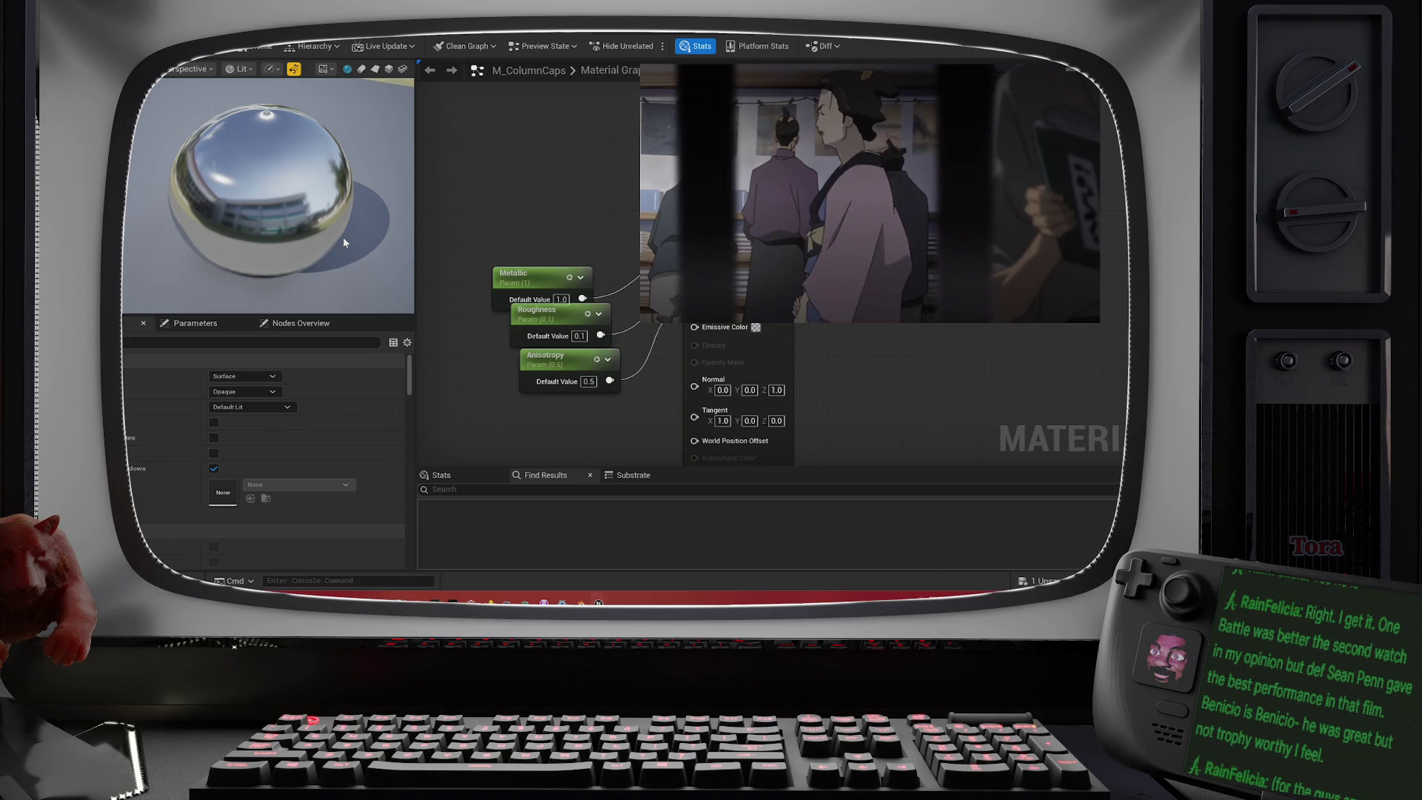
- Inspect the chrome preview sphere up close, then save M_ColumnCaps and return to the level
{"action": "left_click_drag", "start_coordinate": [358, 197], "coordinate": [358, 223]}
{"action": "left_click_drag", "start_coordinate": [302, 166], "coordinate": [293, 237]}
{"action": "scroll", "coordinate": [293, 237], "scroll_direction": "up", "scroll_amount": 5}
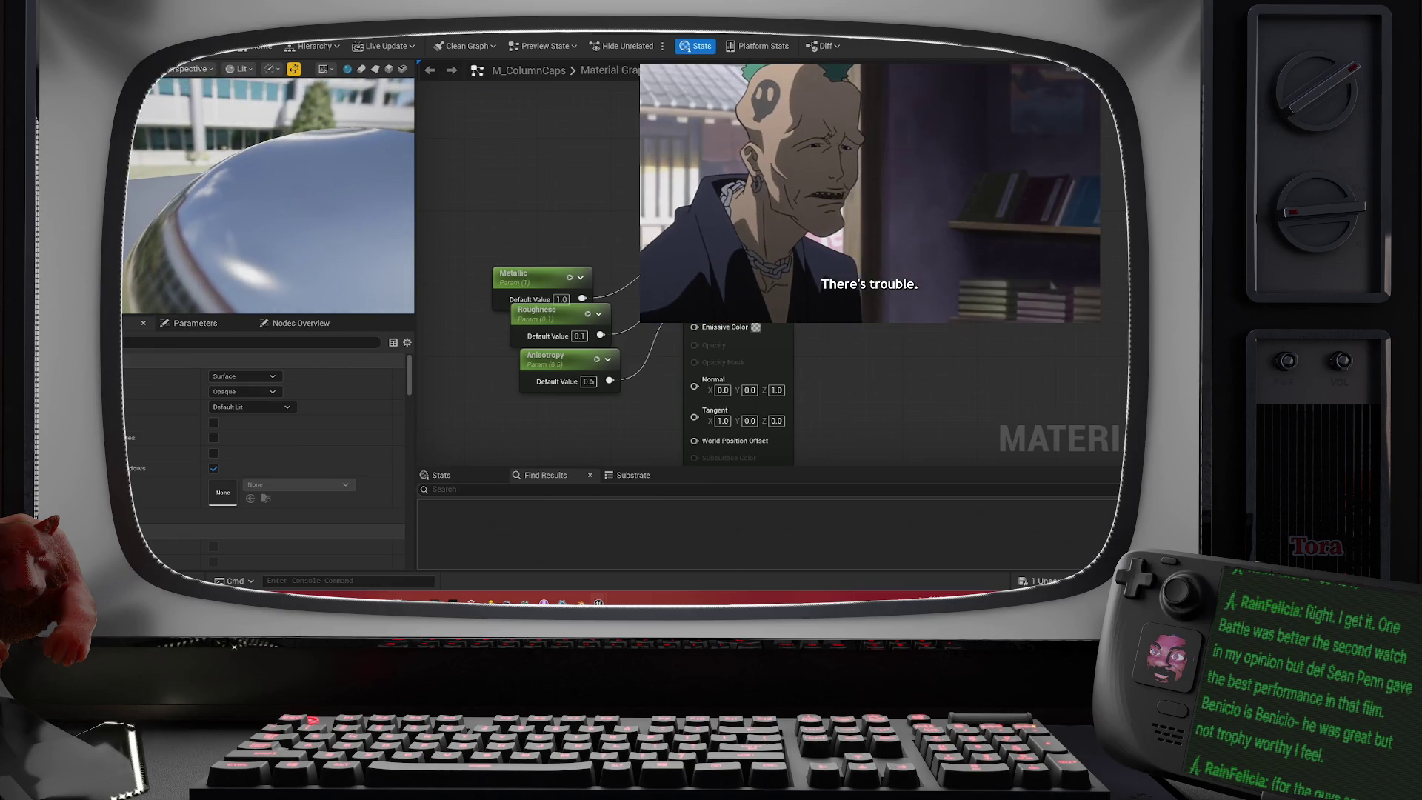
{"action": "scroll", "coordinate": [291, 190], "scroll_direction": "down", "scroll_amount": 5}
{"action": "scroll", "coordinate": [291, 193], "scroll_direction": "up", "scroll_amount": 2}
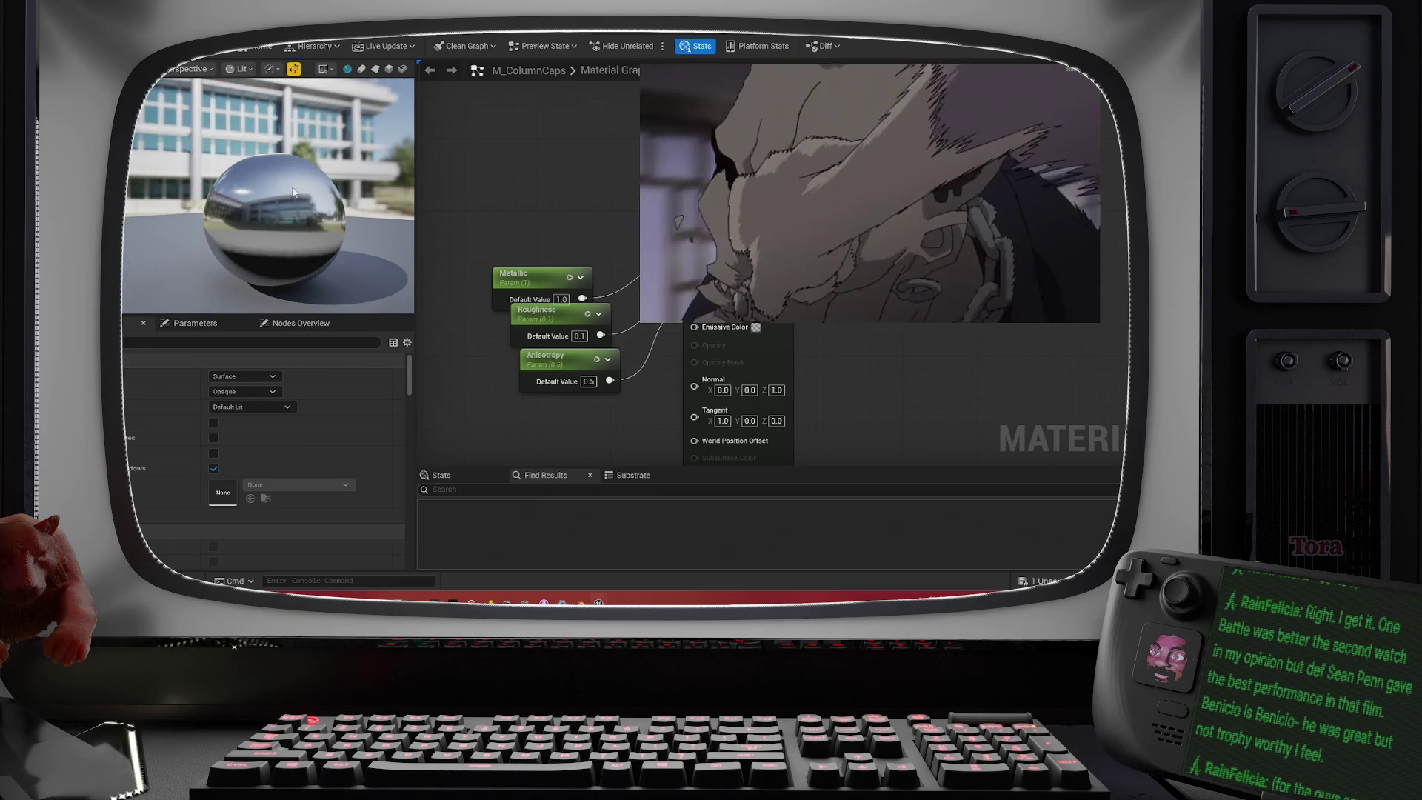
{"action": "mouse_move", "coordinate": [292, 190]}
{"action": "left_mouse_down"}
{"action": "mouse_move", "coordinate": [292, 149]}
{"action": "mouse_move", "coordinate": [277, 233]}
{"action": "left_mouse_up"}
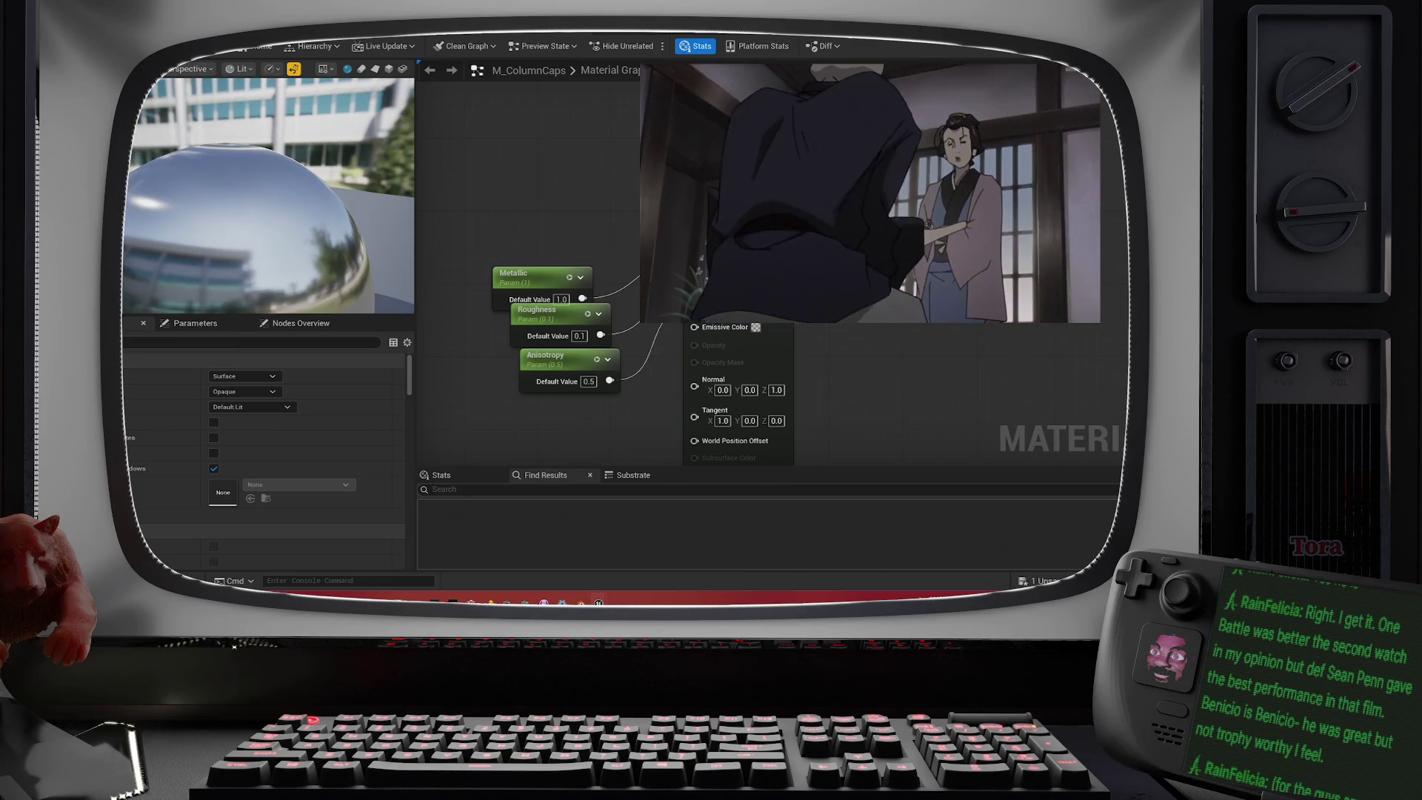
{"action": "key", "text": "ctrl+s"}
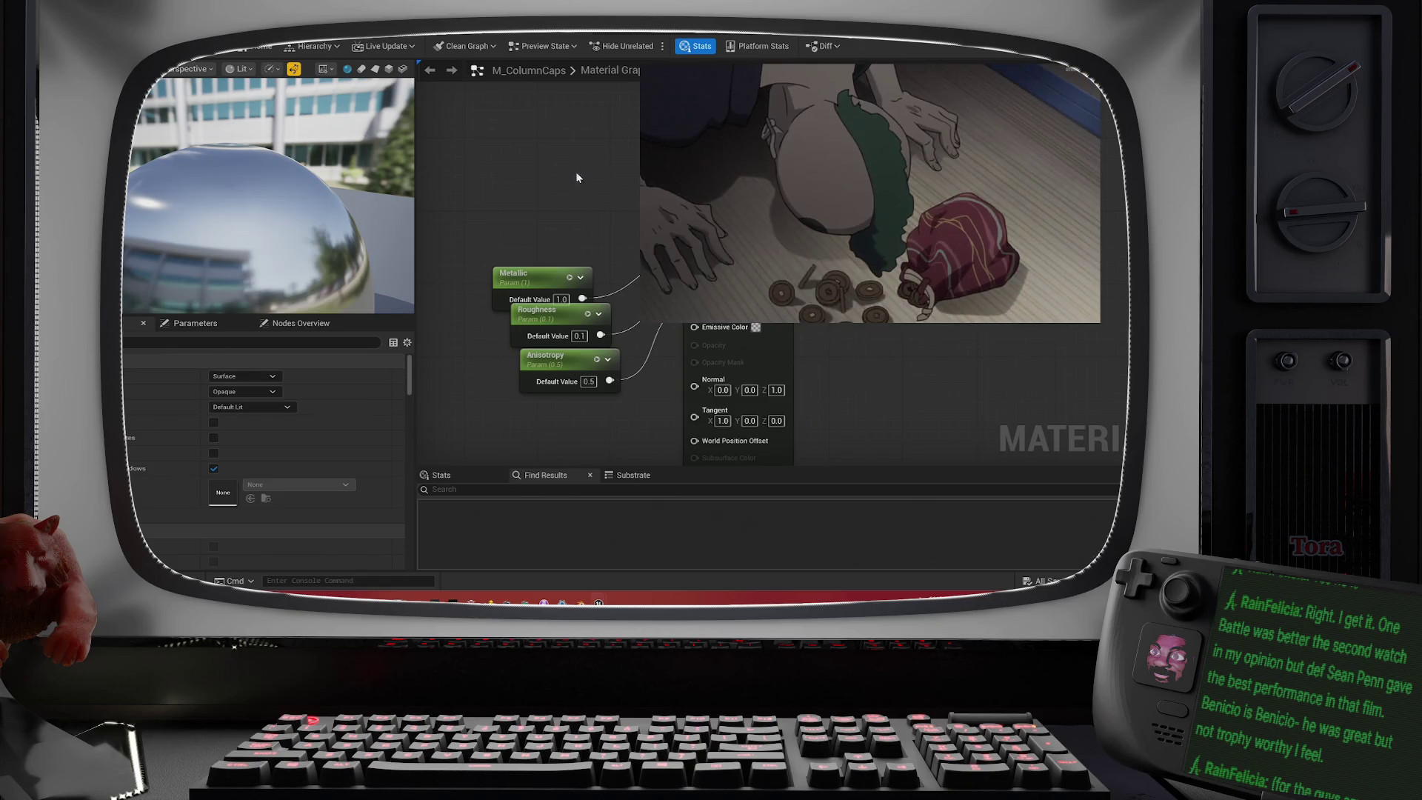
{"action": "key", "text": "ctrl+Tab"}
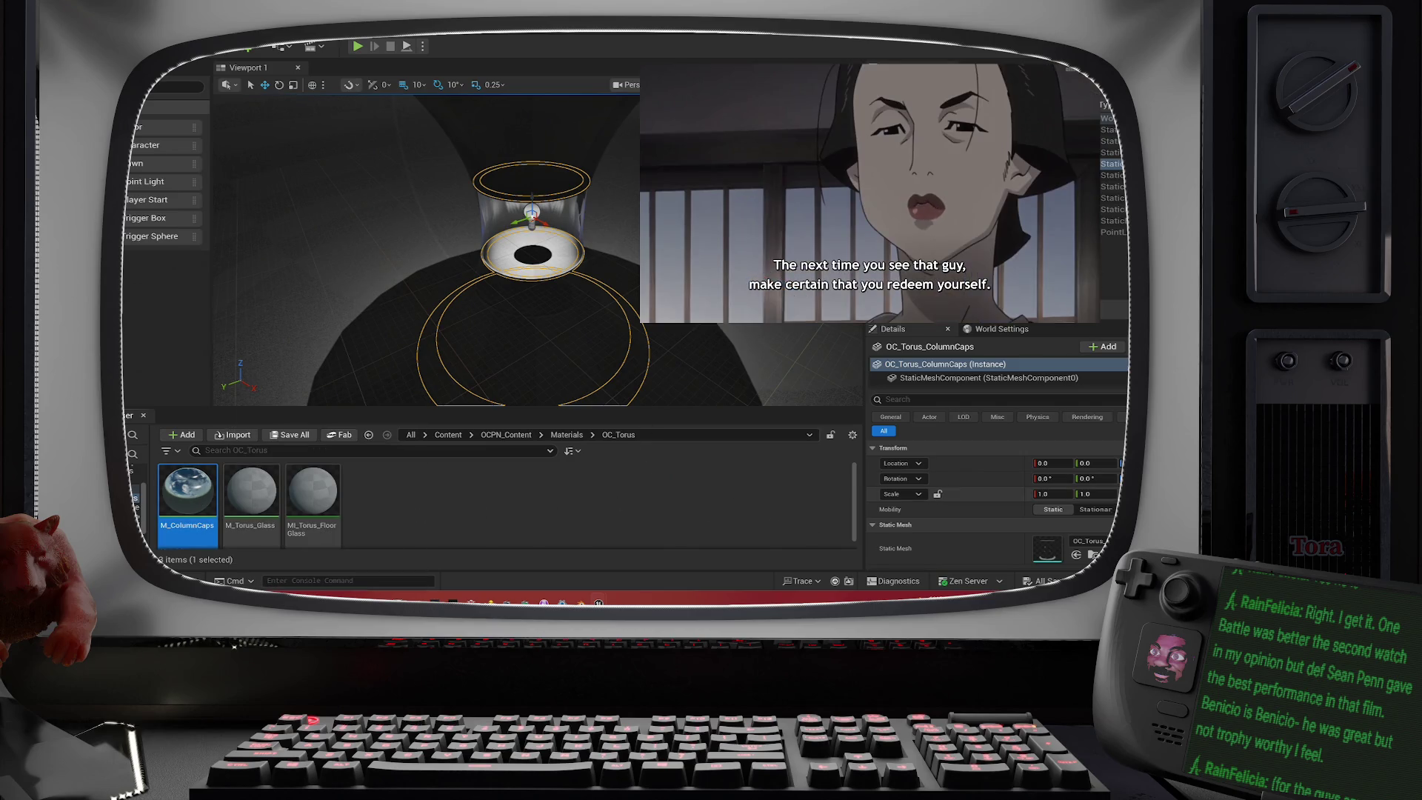
- Assign M_ColumnCaps to Element 0 of the column caps mesh and orbit to inspect the metallic caps
{"action": "scroll", "coordinate": [1060, 527], "scroll_direction": "down", "scroll_amount": 3}
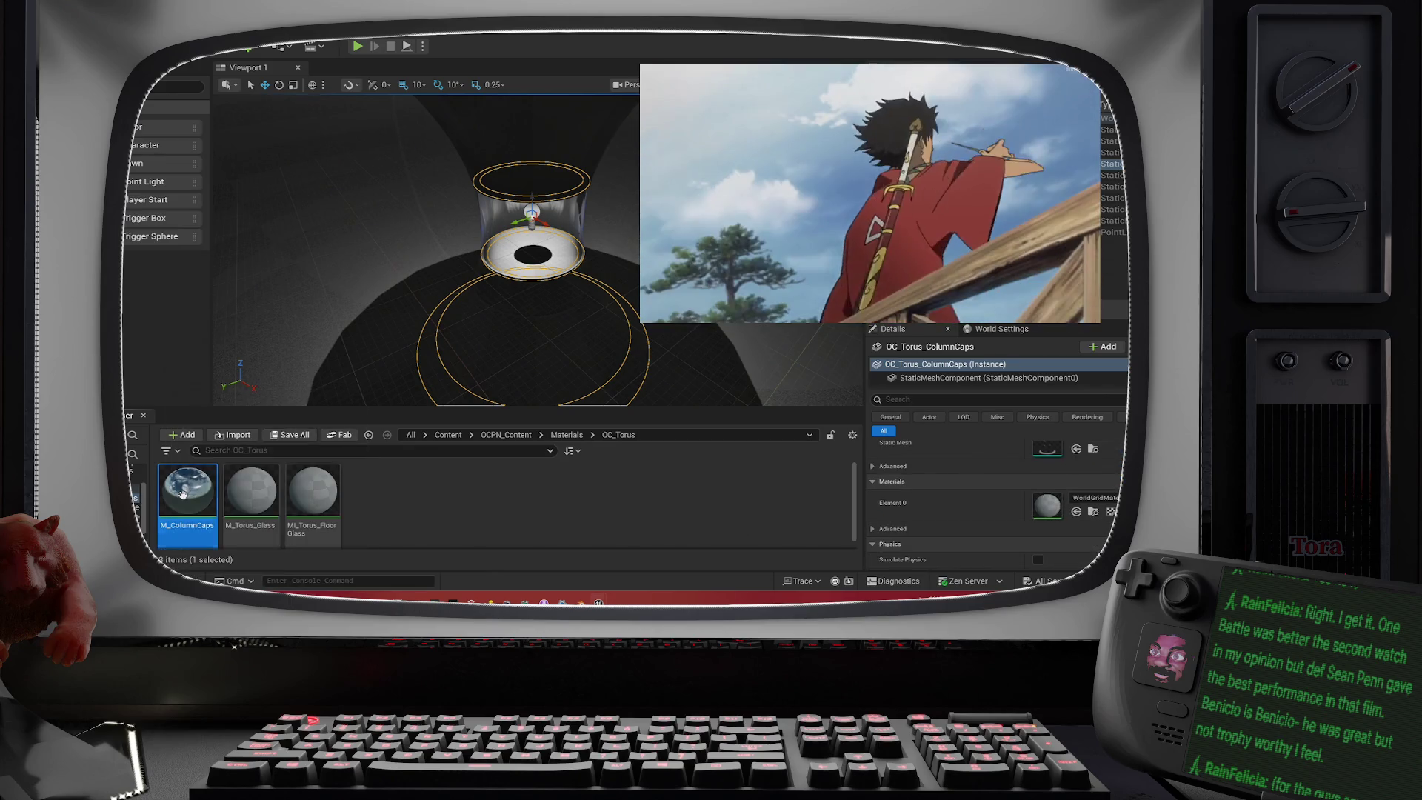
{"action": "mouse_move", "coordinate": [188, 490]}
{"action": "left_mouse_down"}
{"action": "mouse_move", "coordinate": [1075, 493]}
{"action": "mouse_move", "coordinate": [1062, 498]}
{"action": "left_mouse_up"}
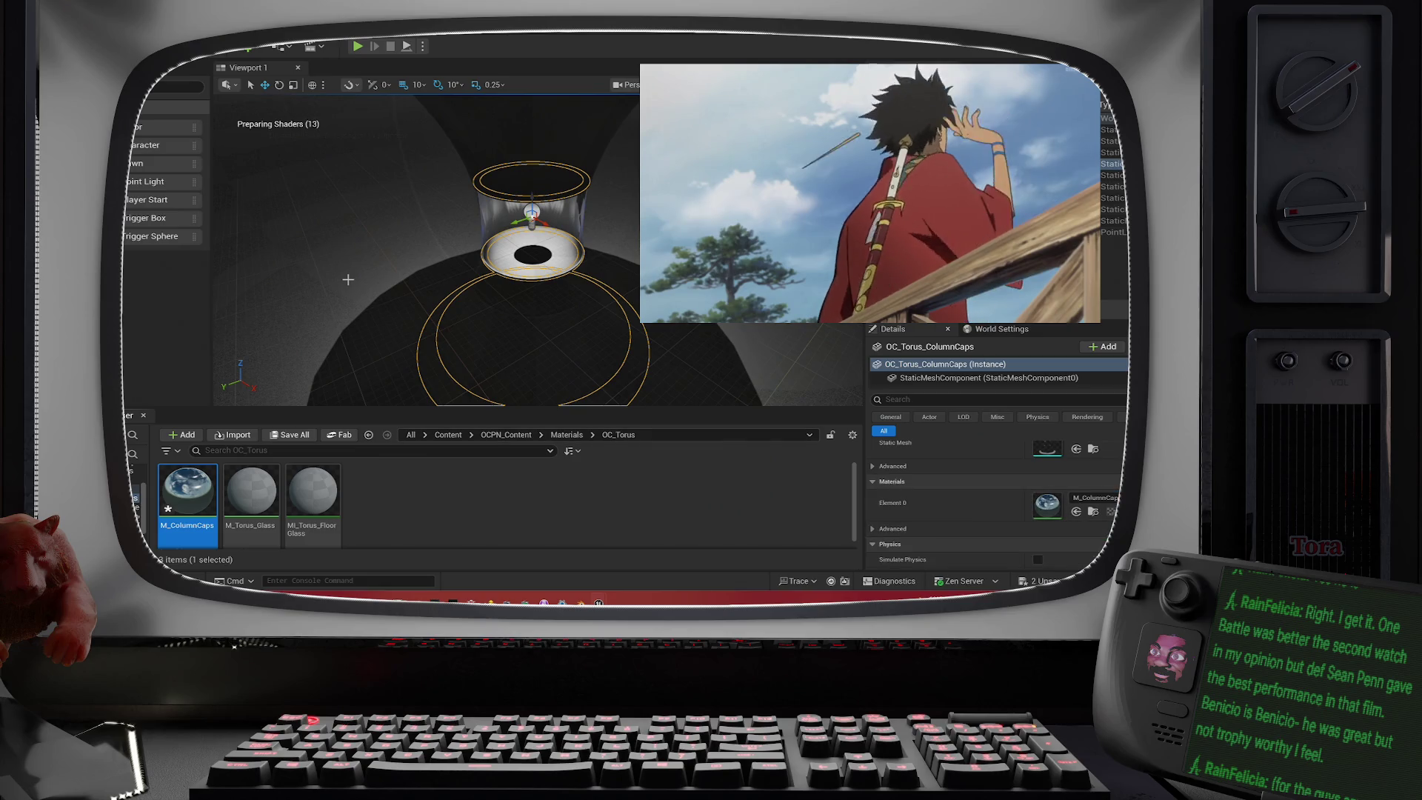
{"action": "left_click_drag", "start_coordinate": [533, 252], "coordinate": [518, 255]}
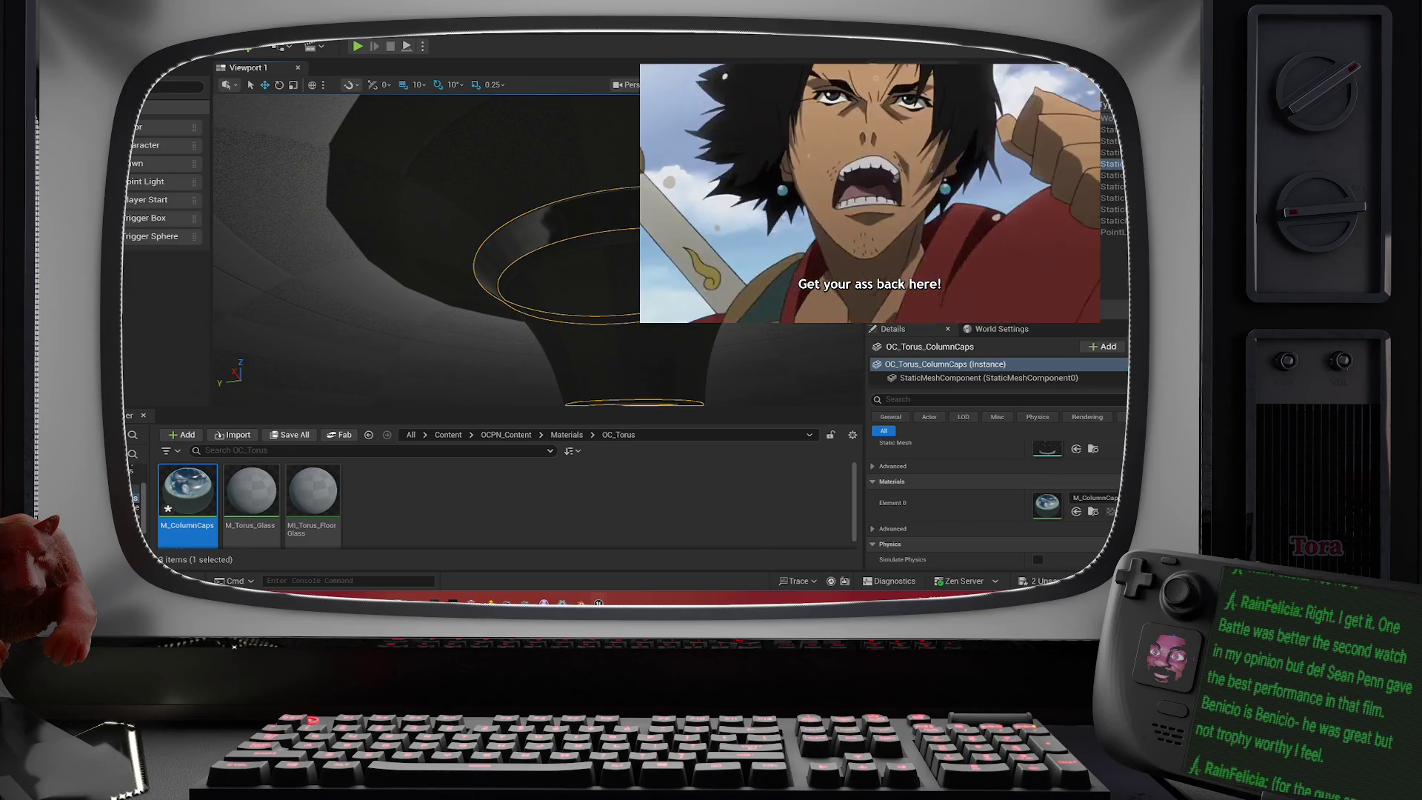
{"action": "left_click_drag", "start_coordinate": [518, 255], "coordinate": [560, 283]}
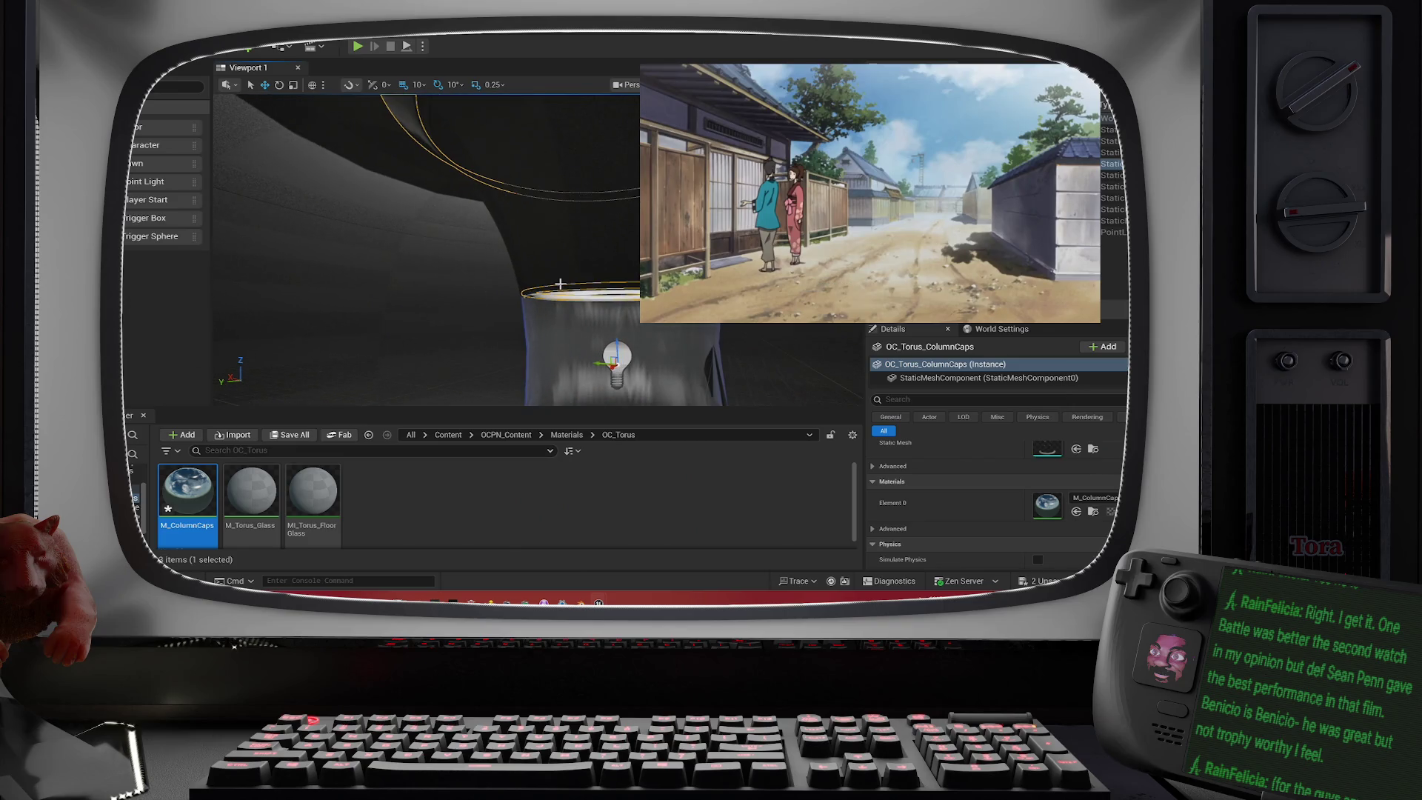
{"action": "left_click", "coordinate": [584, 234]}
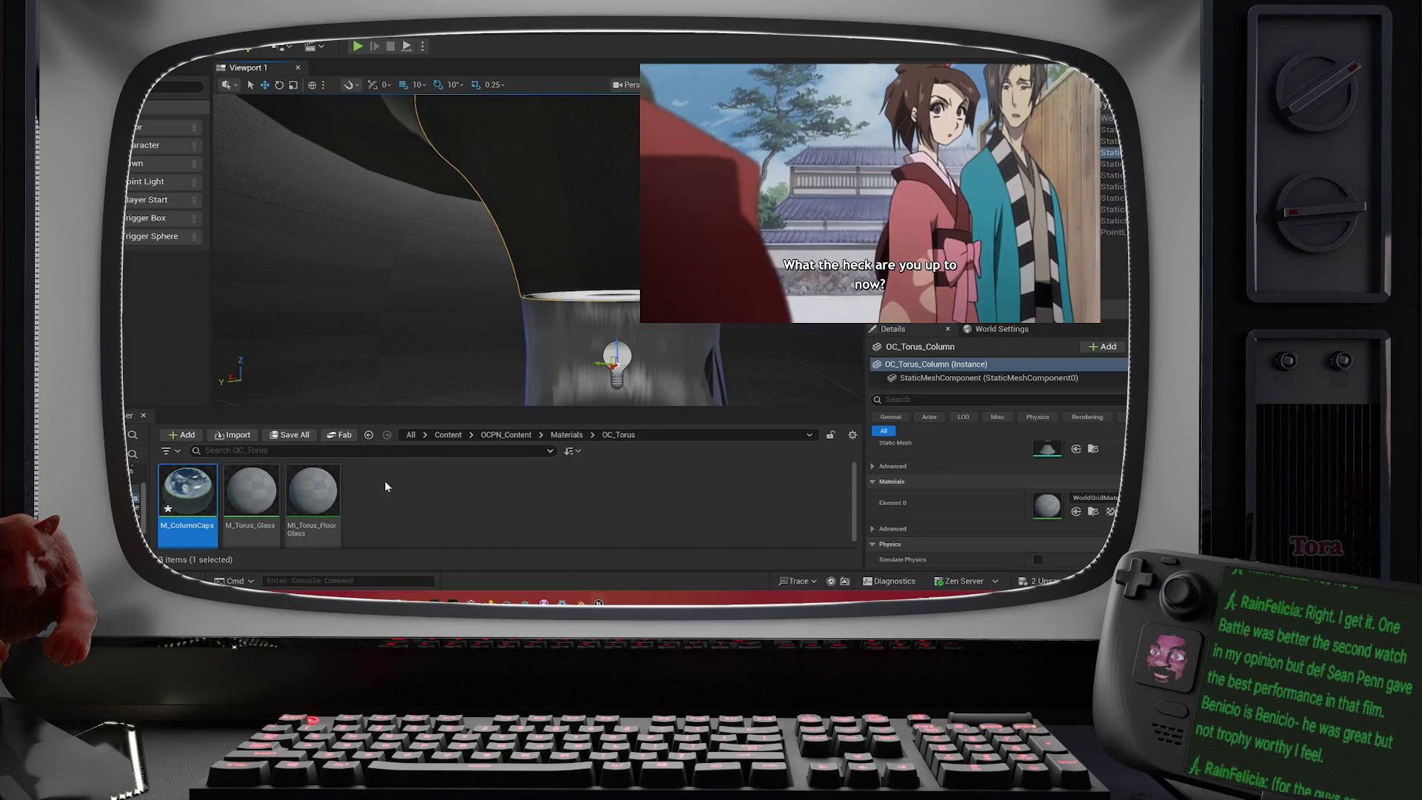
- Save all modified assets, then open M_Torus_Glass and view its dark cylinder preview from the side
{"action": "left_click", "coordinate": [301, 437]}
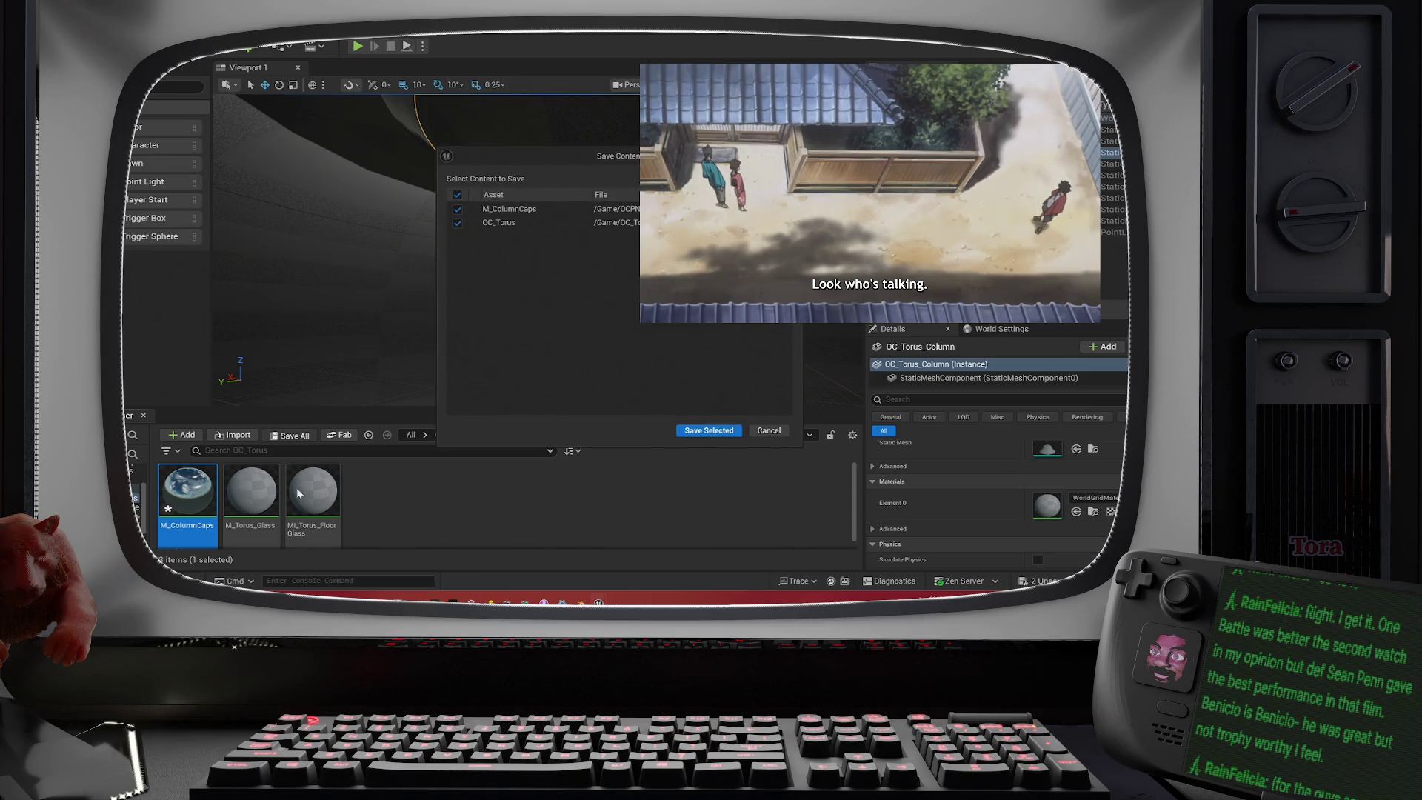
{"action": "left_click", "coordinate": [727, 430]}
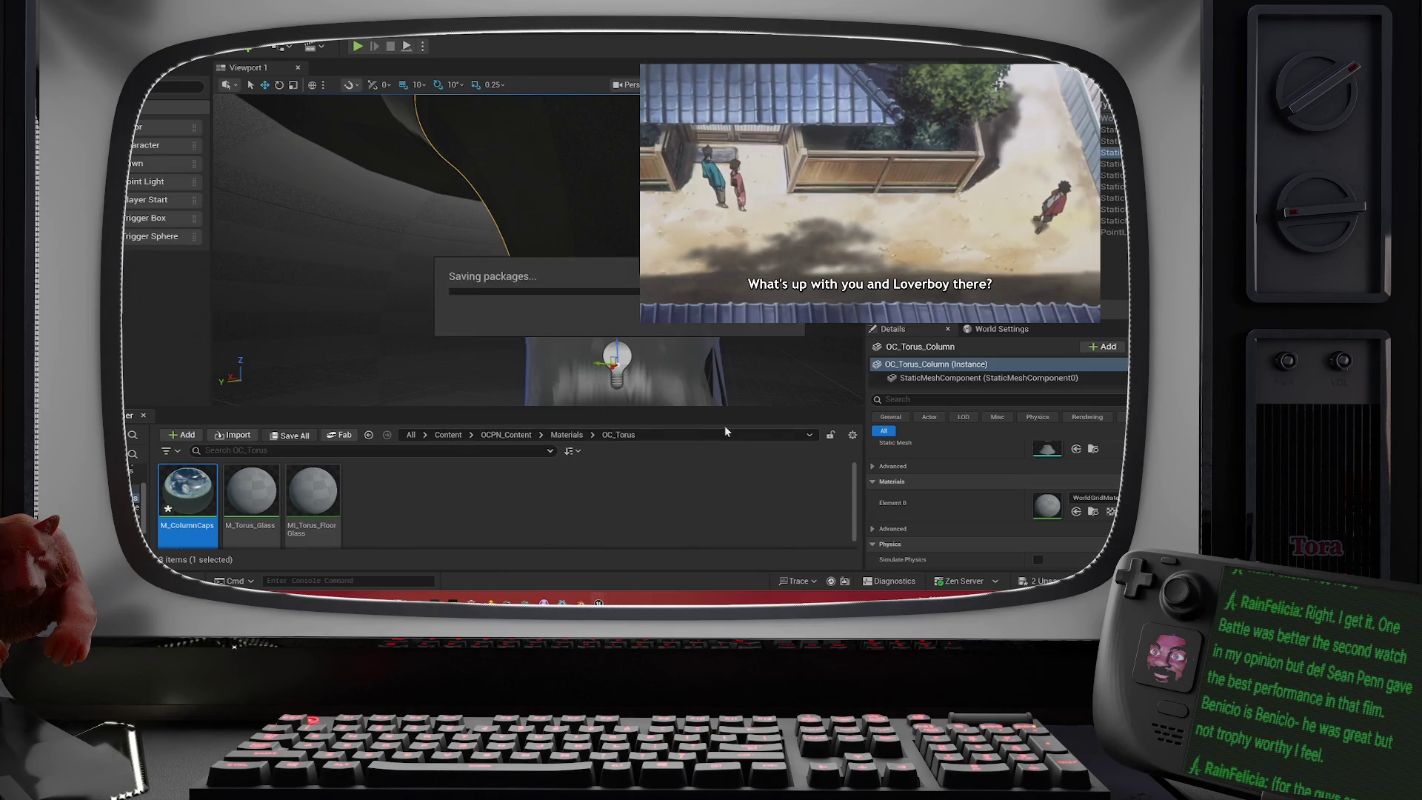
{"action": "double_click", "coordinate": [274, 514]}
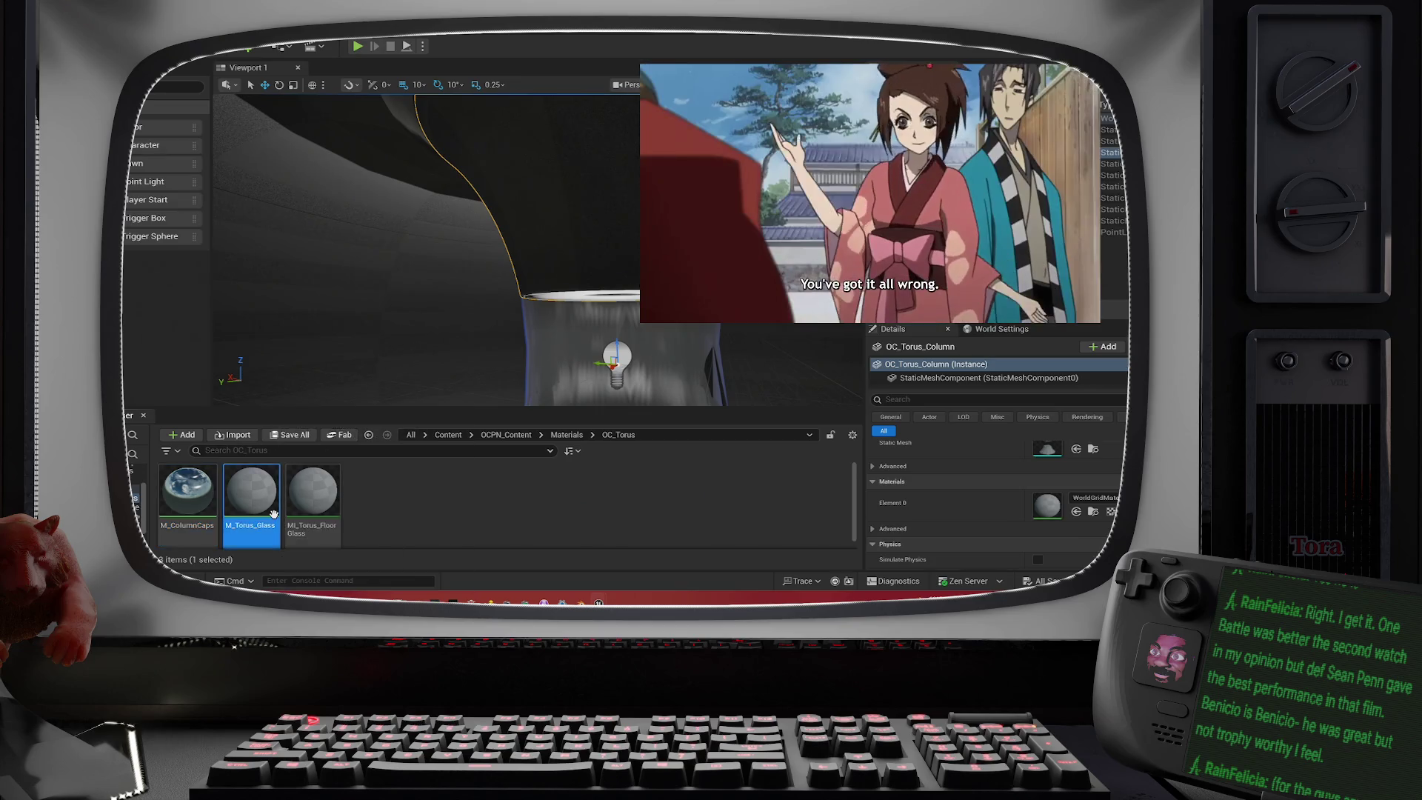
{"action": "mouse_move", "coordinate": [406, 143]}
{"action": "left_mouse_down"}
{"action": "mouse_move", "coordinate": [336, 143]}
{"action": "mouse_move", "coordinate": [333, 157]}
{"action": "left_mouse_up"}
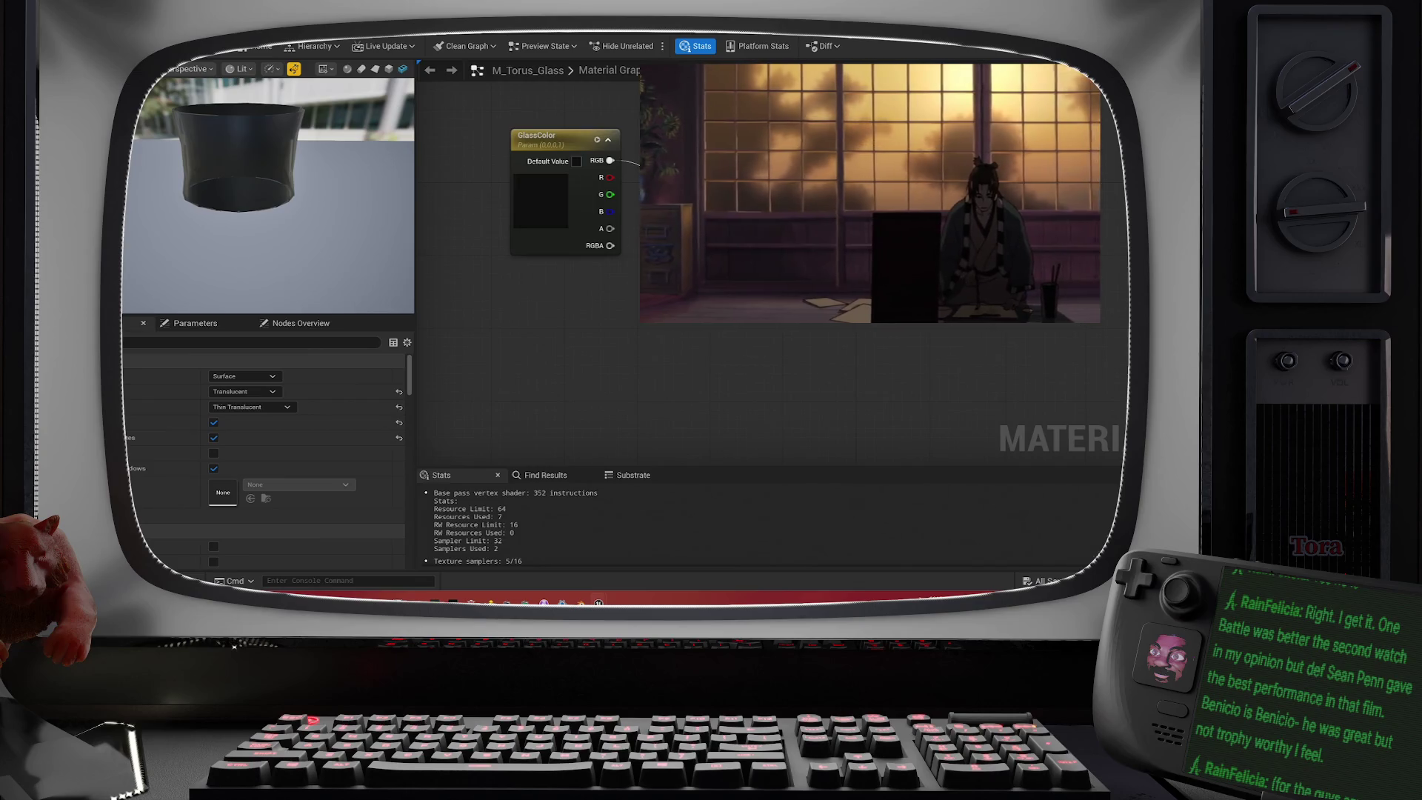
- Switch over to the Blender scene
{"action": "mouse_move", "coordinate": [641, 68]}
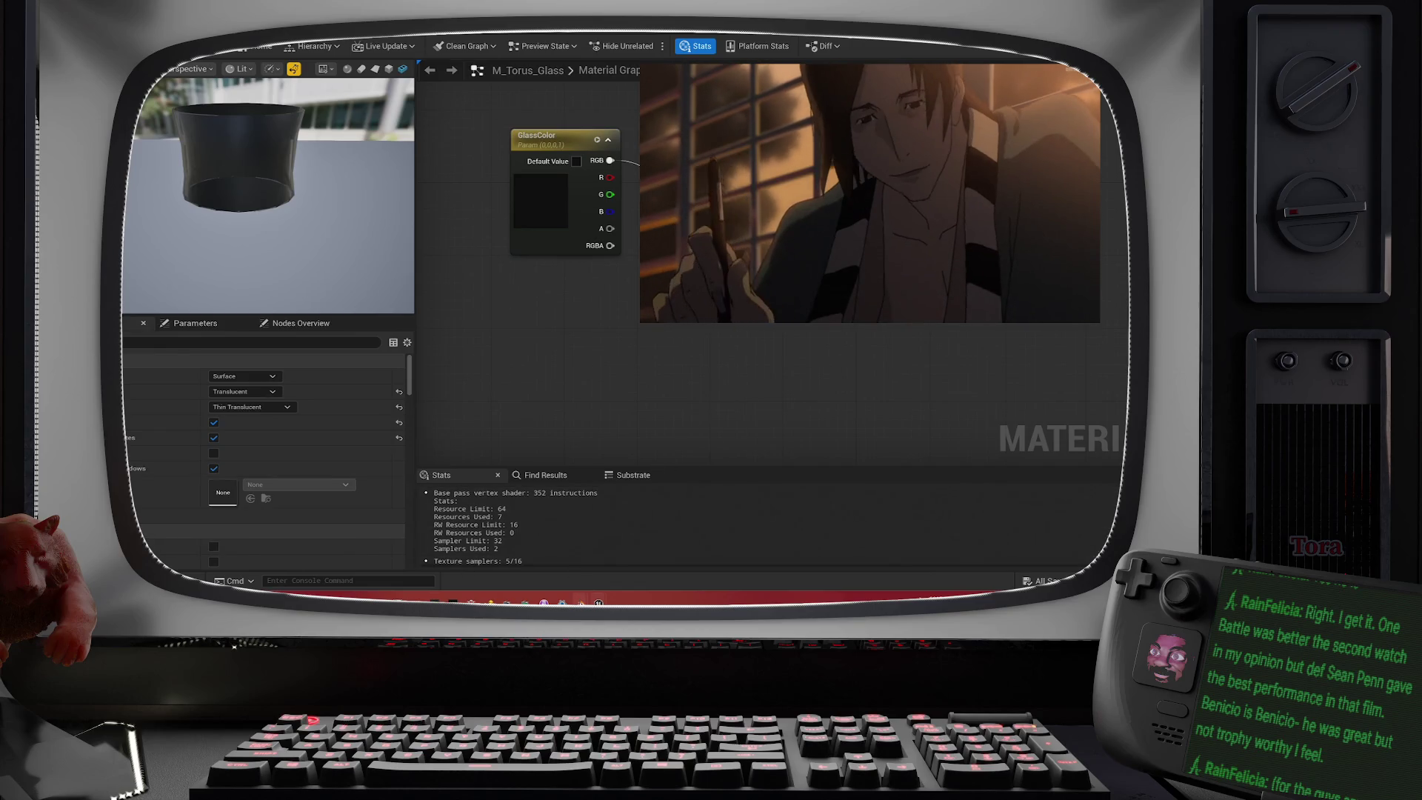
{"action": "mouse_move", "coordinate": [581, 602]}
{"action": "left_click", "coordinate": [535, 527]}
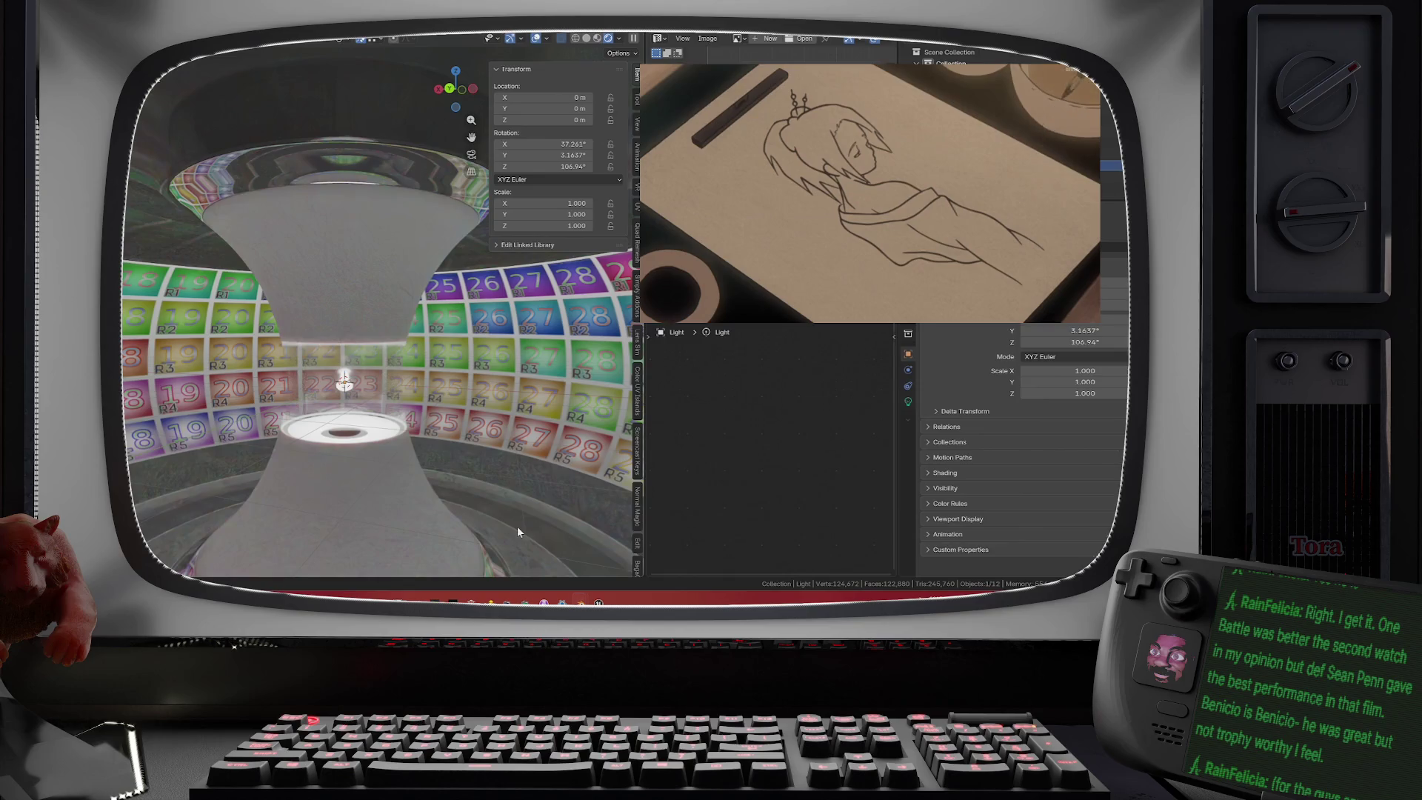
- Select the ColumnGlass object, then dismiss the Add menu search without adding anything
{"action": "left_click", "coordinate": [387, 373]}
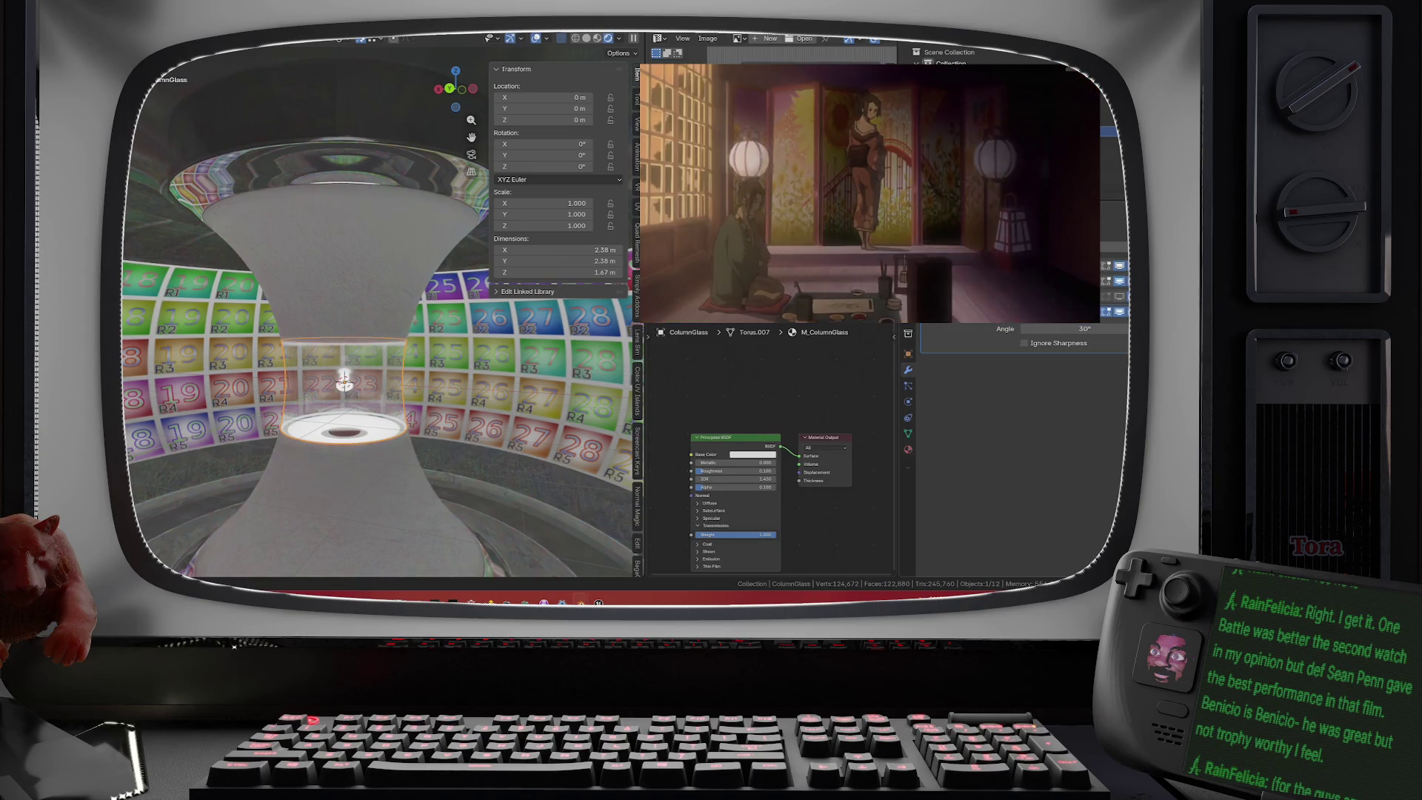
{"action": "key", "text": "shift+a"}
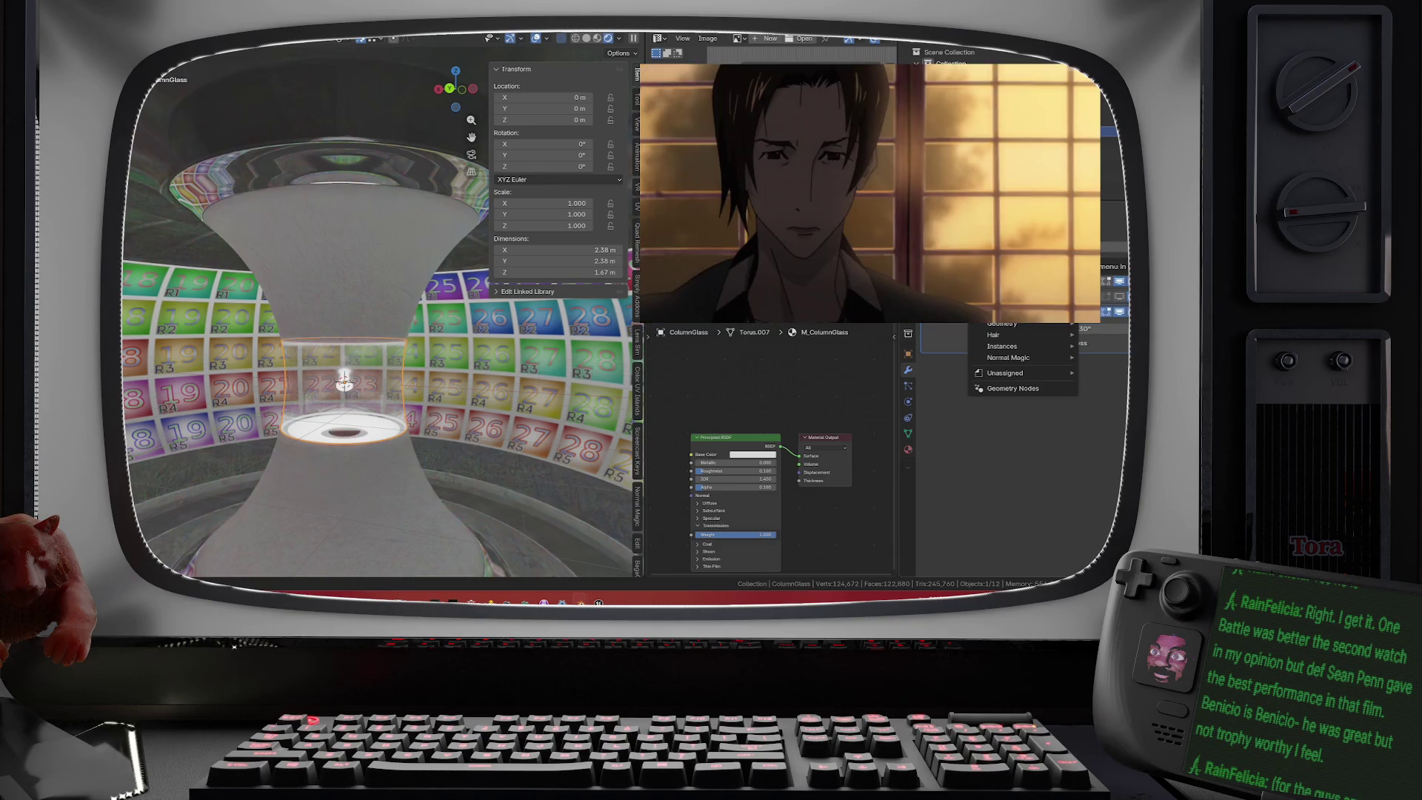
{"action": "key", "text": "space"}
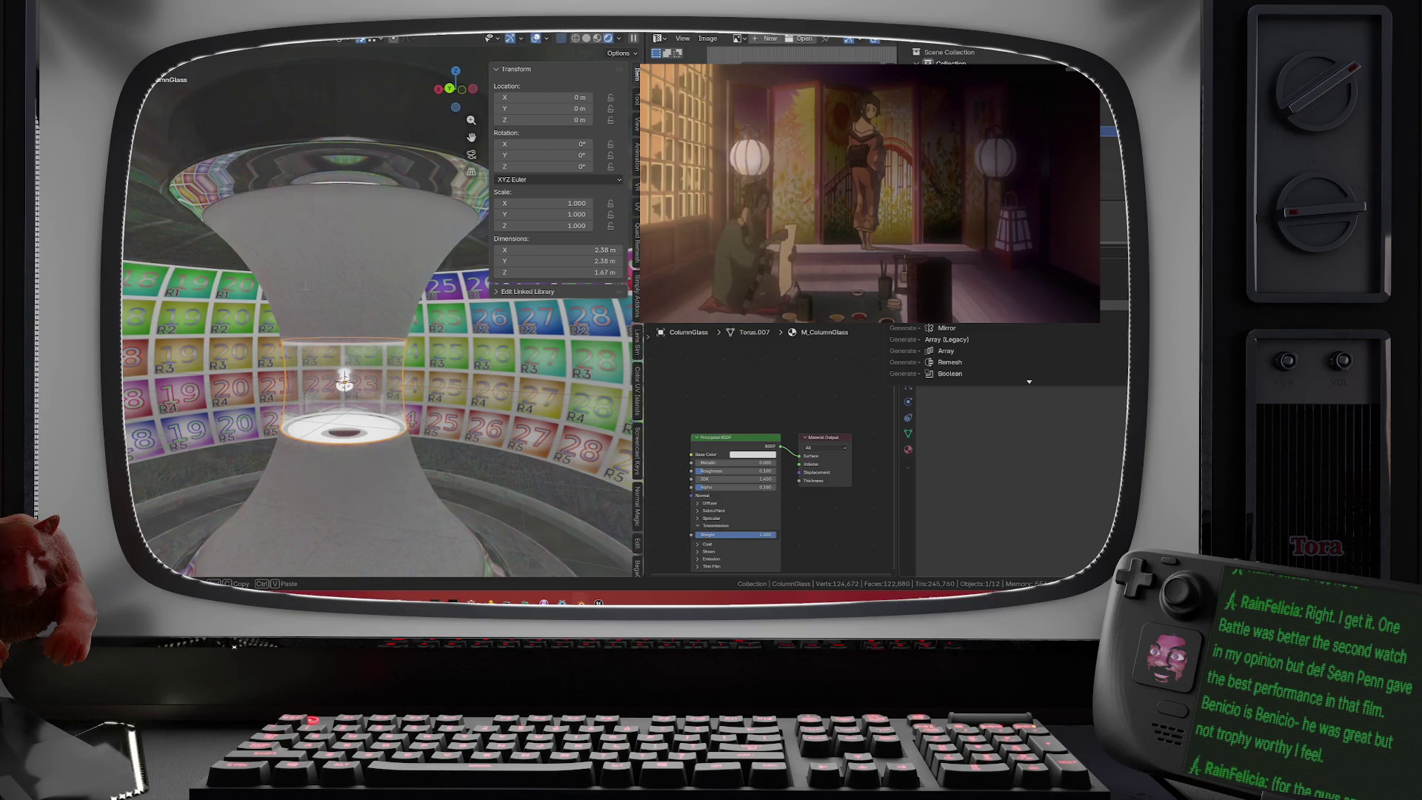
{"action": "key", "text": "Escape"}
- Put ColumnGlass into Edit Mode and zoom in close on its dense wireframe
{"action": "key", "text": "Tab"}
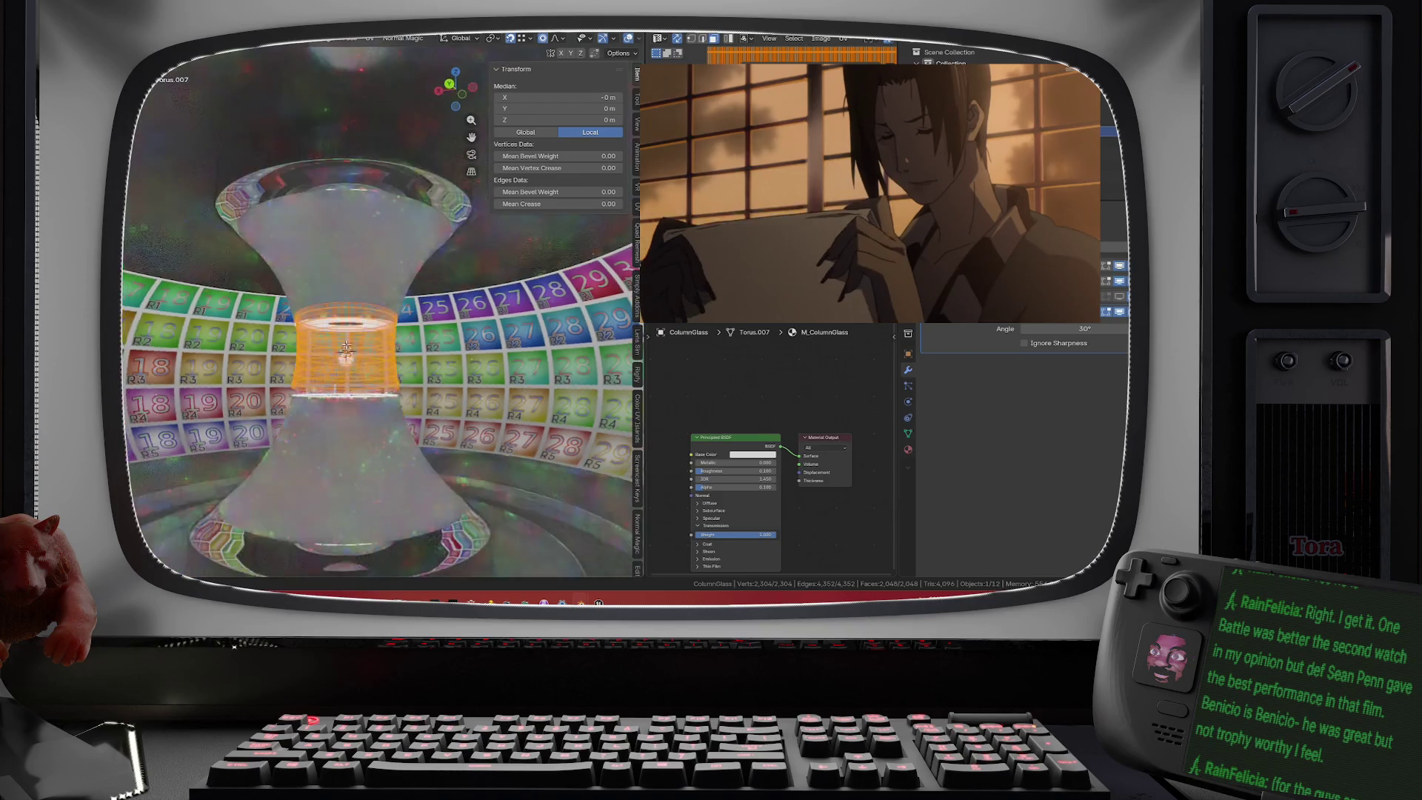
{"action": "scroll", "coordinate": [346, 351], "scroll_direction": "up", "scroll_amount": 4}
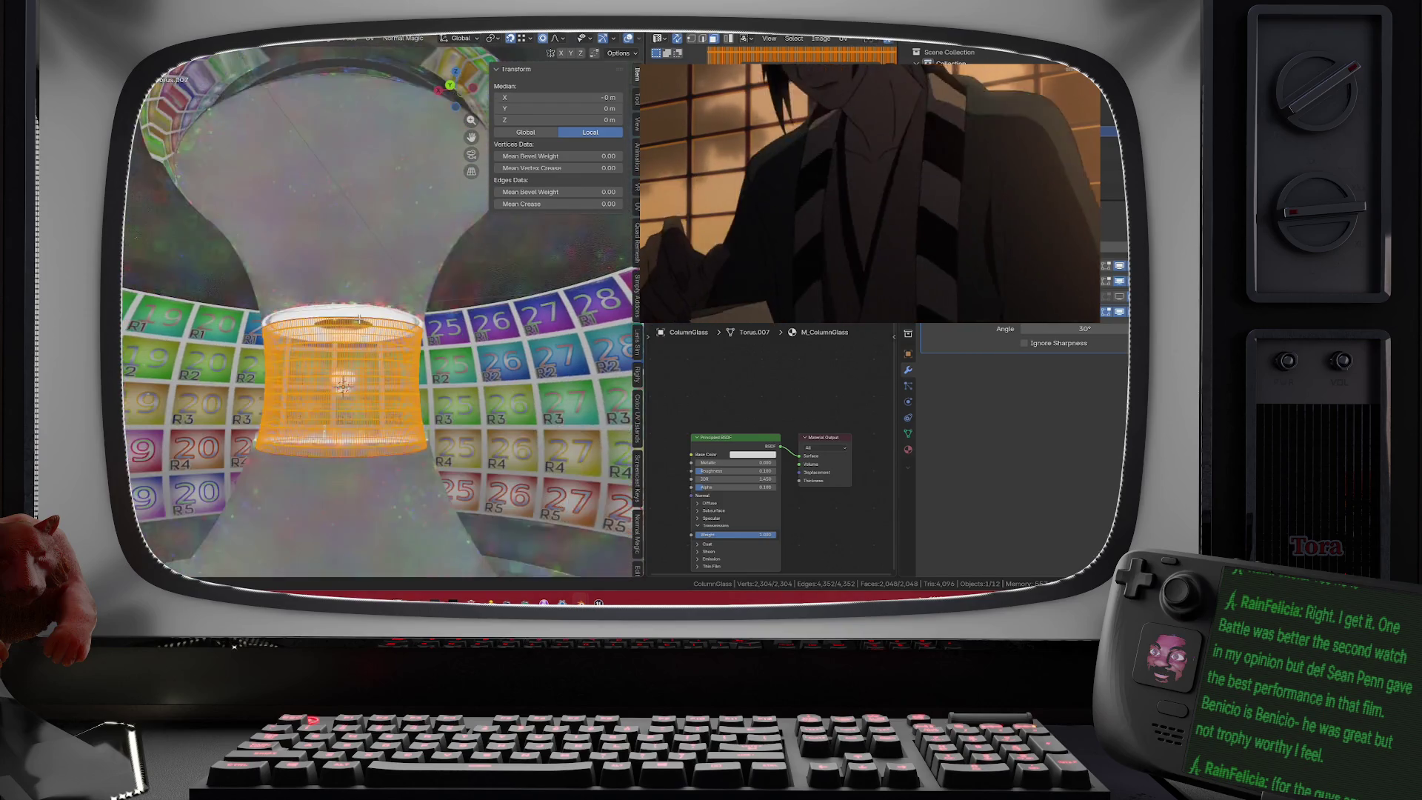
{"action": "scroll", "coordinate": [359, 320], "scroll_direction": "up", "scroll_amount": 5}
{"action": "scroll", "coordinate": [404, 302], "scroll_direction": "up", "scroll_amount": 3}
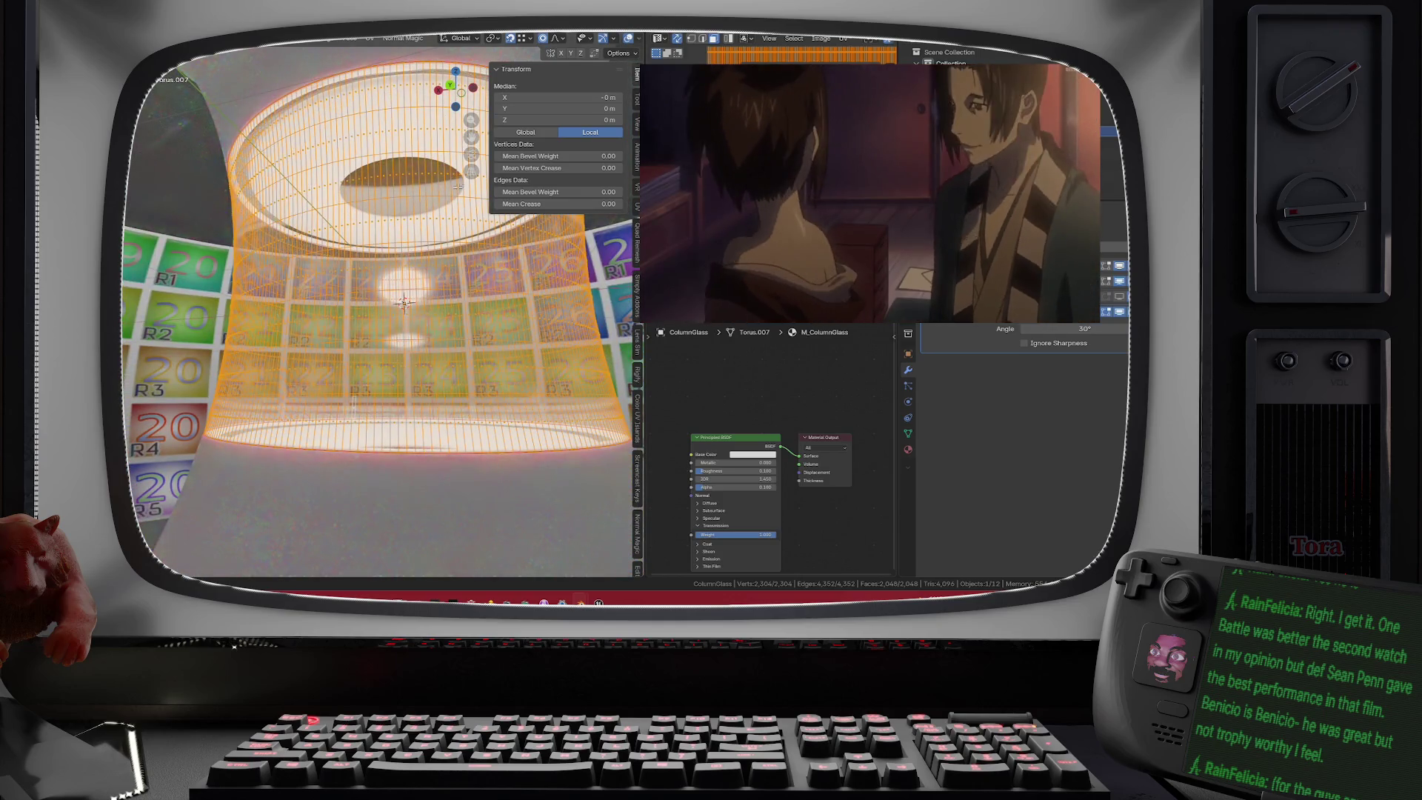
{"action": "left_click_drag", "start_coordinate": [471, 120], "coordinate": [312, 361]}
{"action": "scroll", "coordinate": [312, 360], "scroll_direction": "up", "scroll_amount": 3}
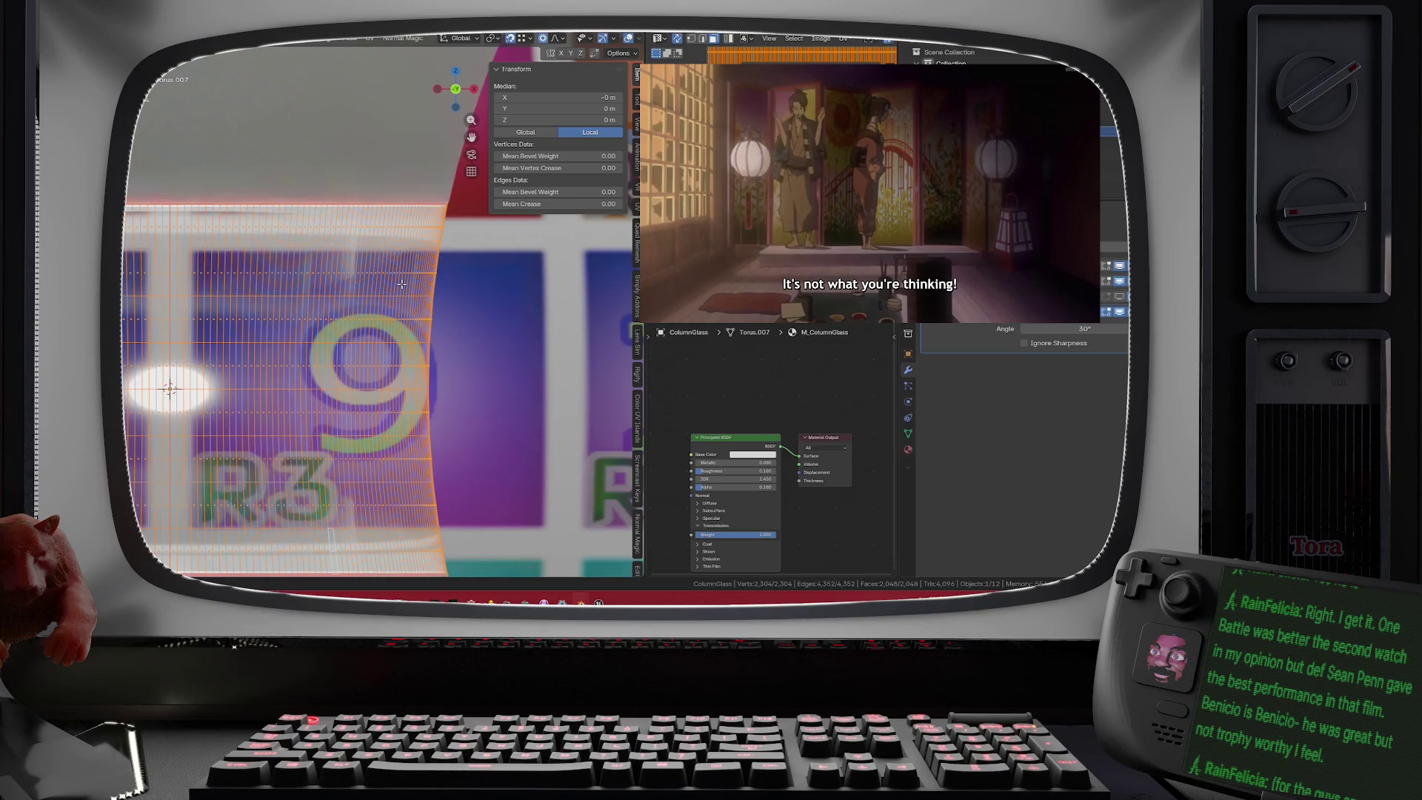
{"action": "scroll", "coordinate": [401, 284], "scroll_direction": "down", "scroll_amount": 3}
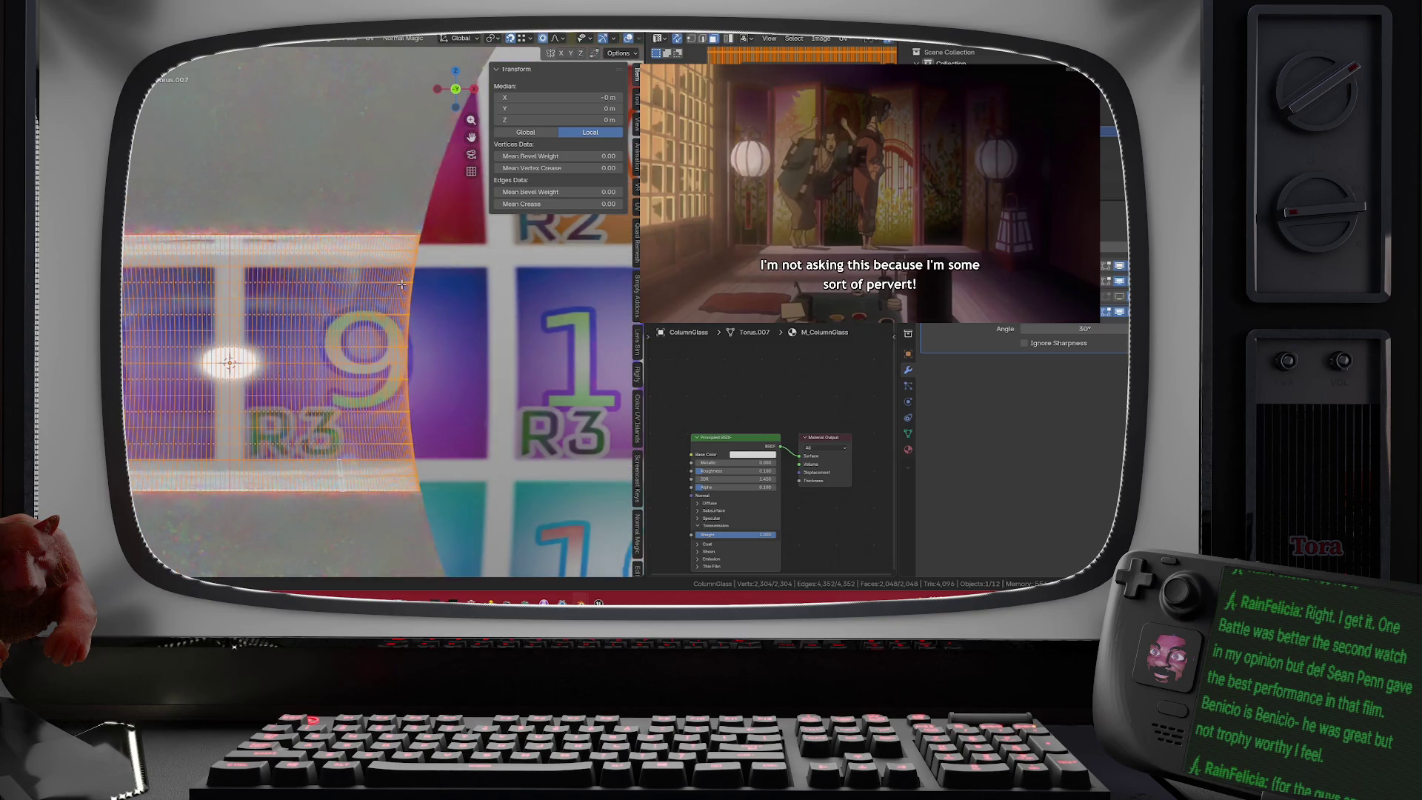
{"action": "scroll", "coordinate": [401, 283], "scroll_direction": "up", "scroll_amount": 2}
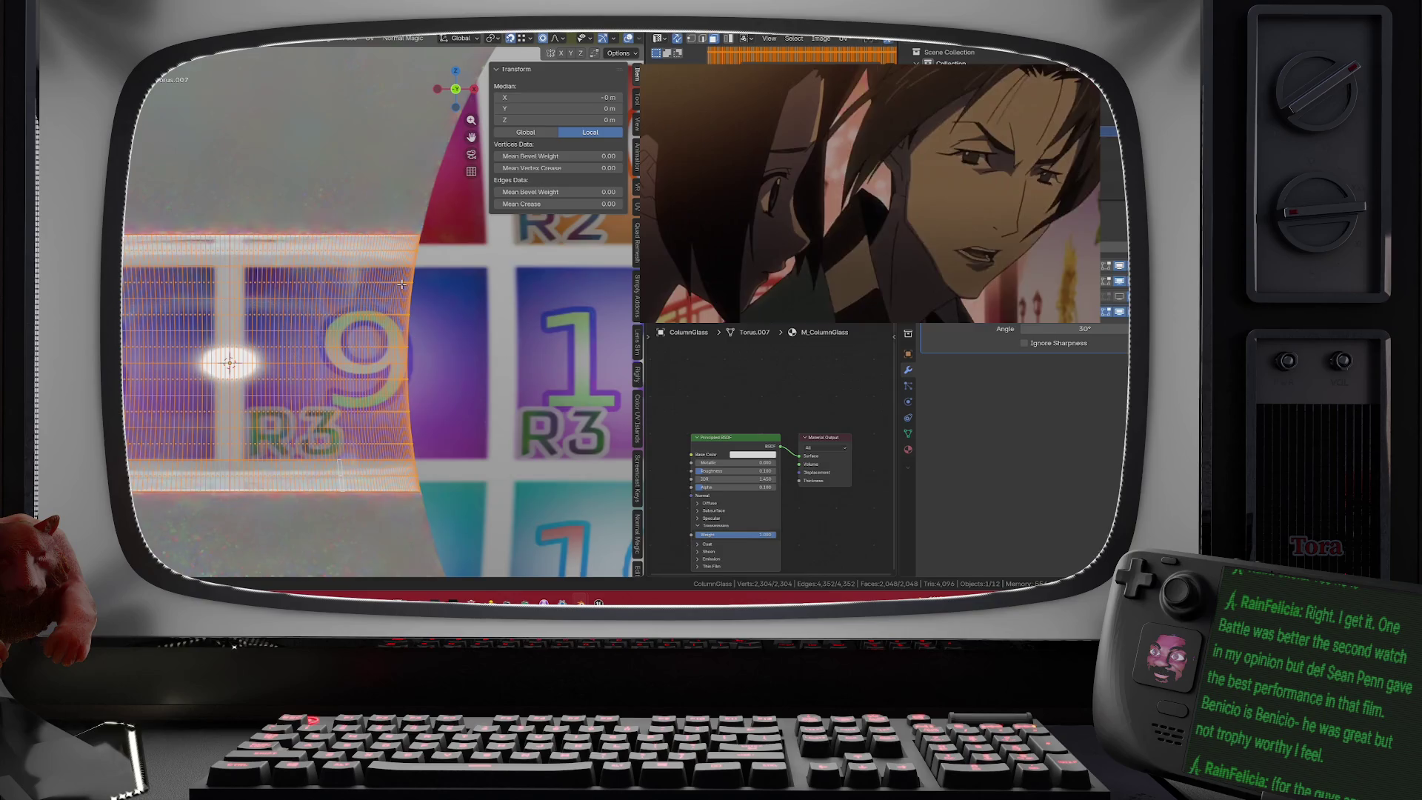
{"action": "scroll", "coordinate": [395, 264], "scroll_direction": "up", "scroll_amount": 2}
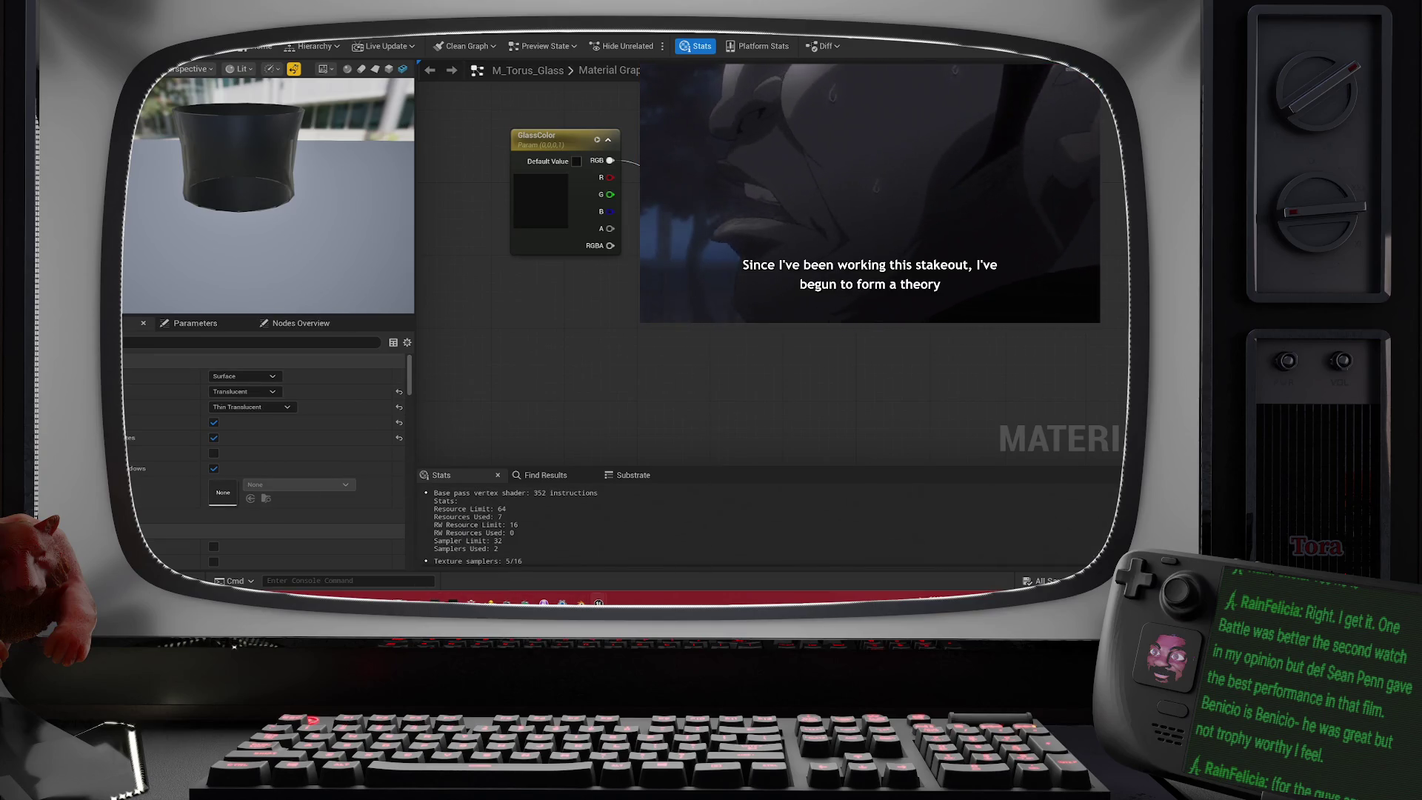
- In the column's static mesh editor, apply the changed Nanite settings and return to the level
{"action": "left_click", "coordinate": [431, 35]}
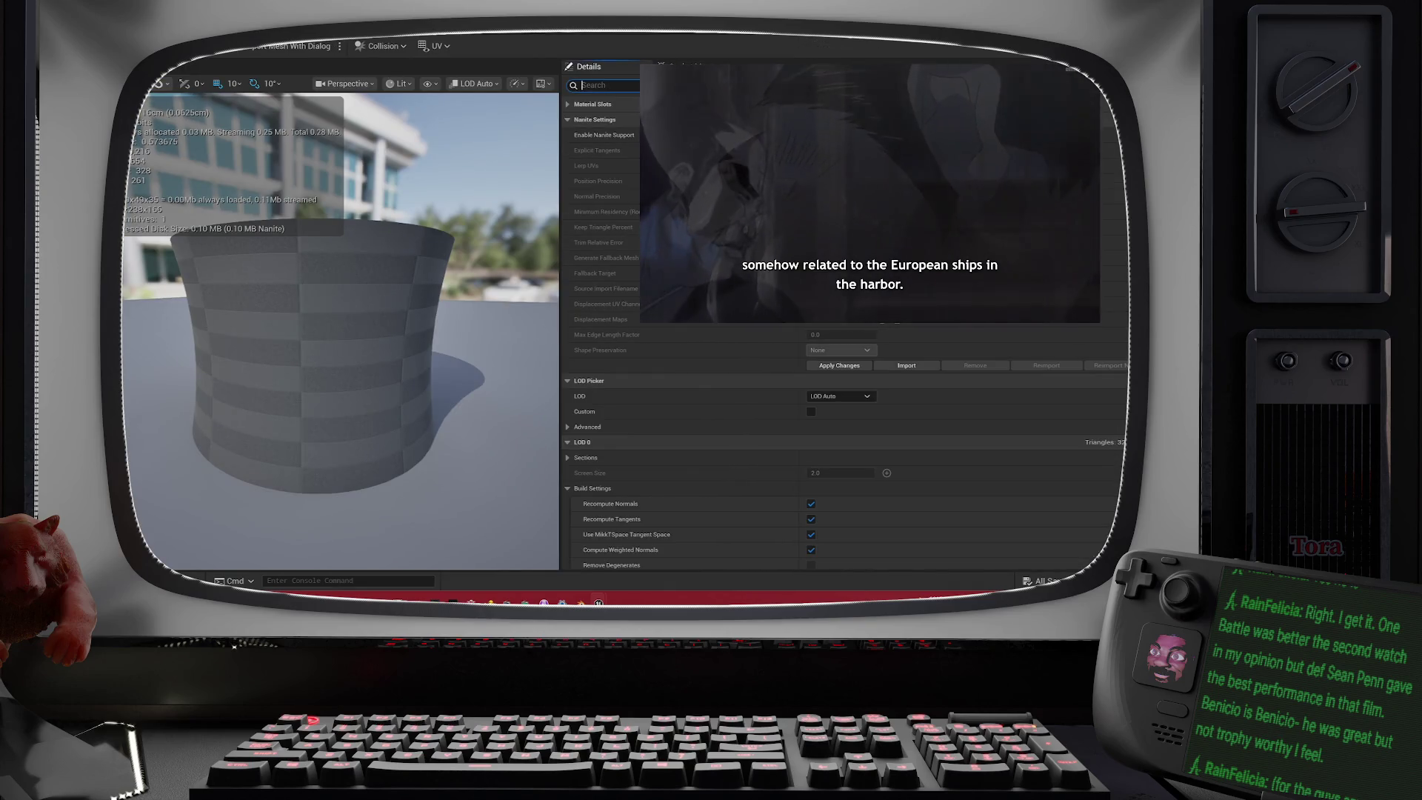
{"action": "type", "text": "ite"}
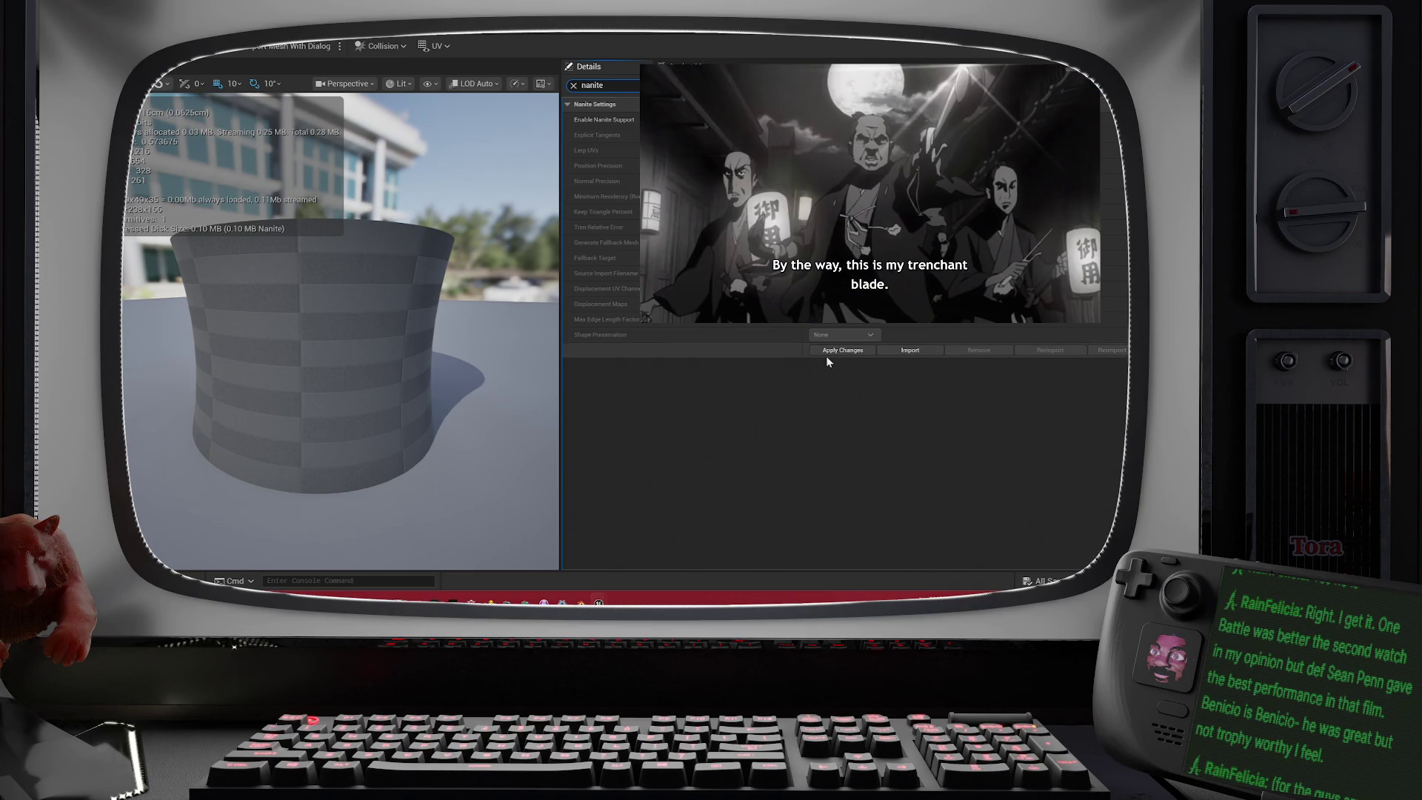
{"action": "left_click", "coordinate": [827, 353]}
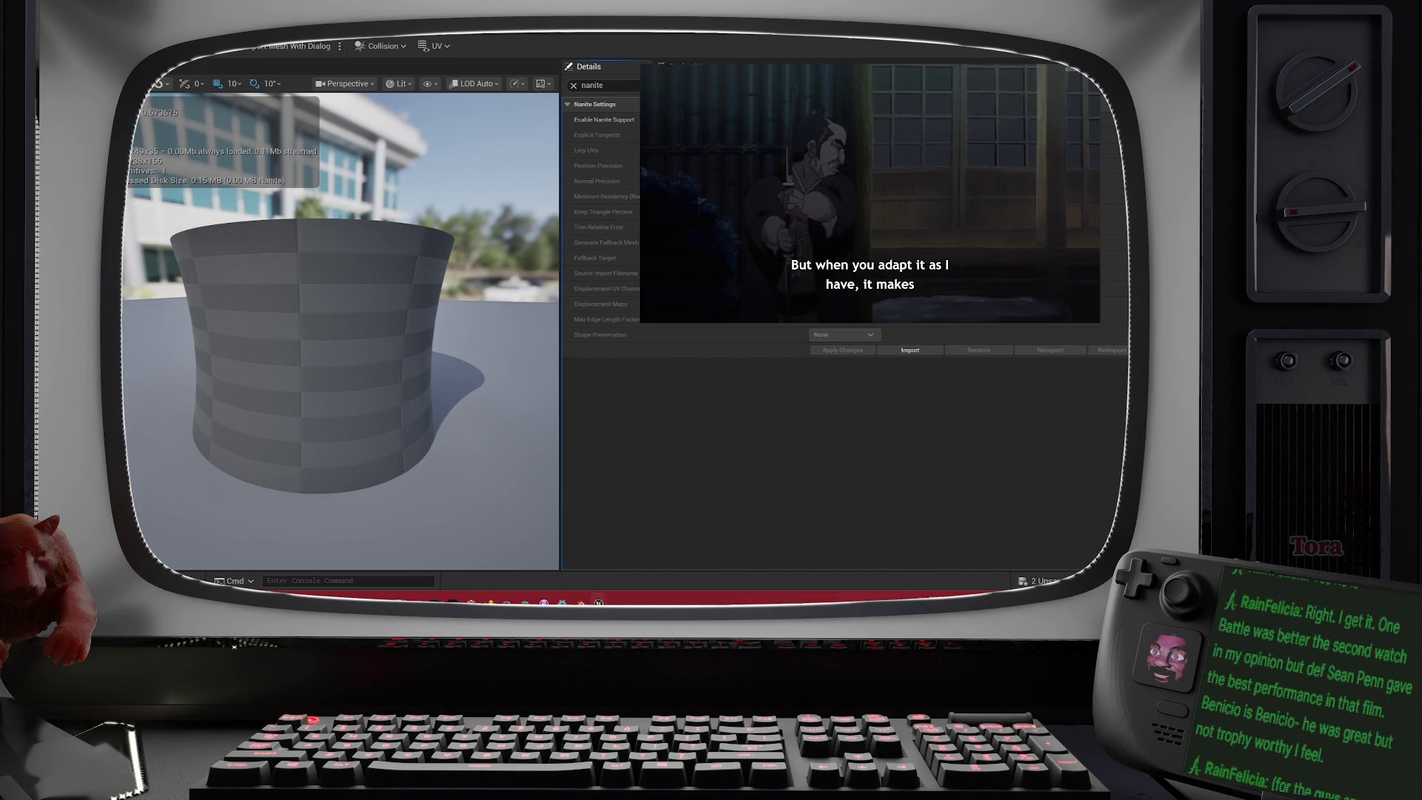
{"action": "key", "text": "alt+Tab"}
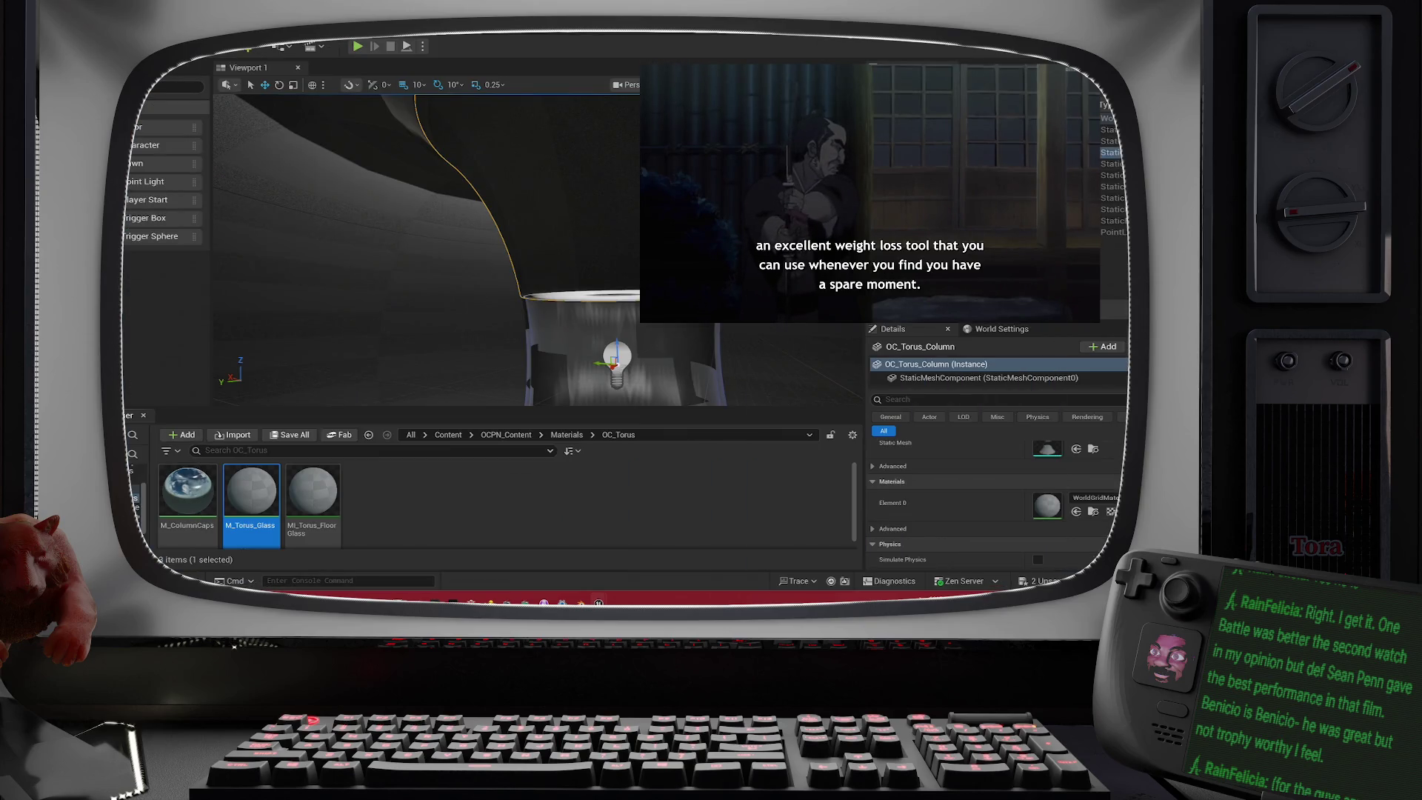
- Frame the torus column in the viewport, then reopen M_Torus_Glass and adjust its preview zoom
{"action": "key", "text": "f"}
{"action": "key", "text": "w"}
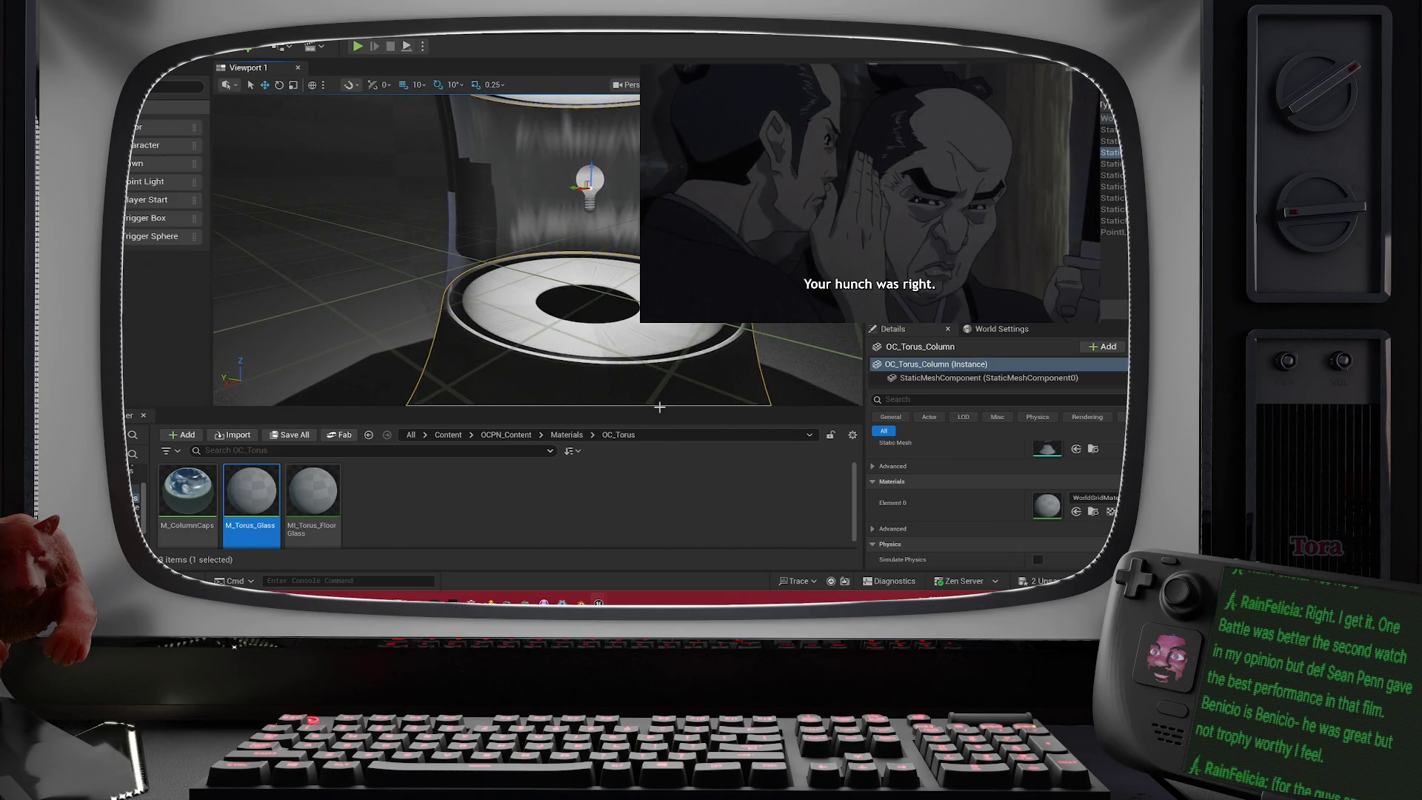
{"action": "double_click", "coordinate": [269, 495]}
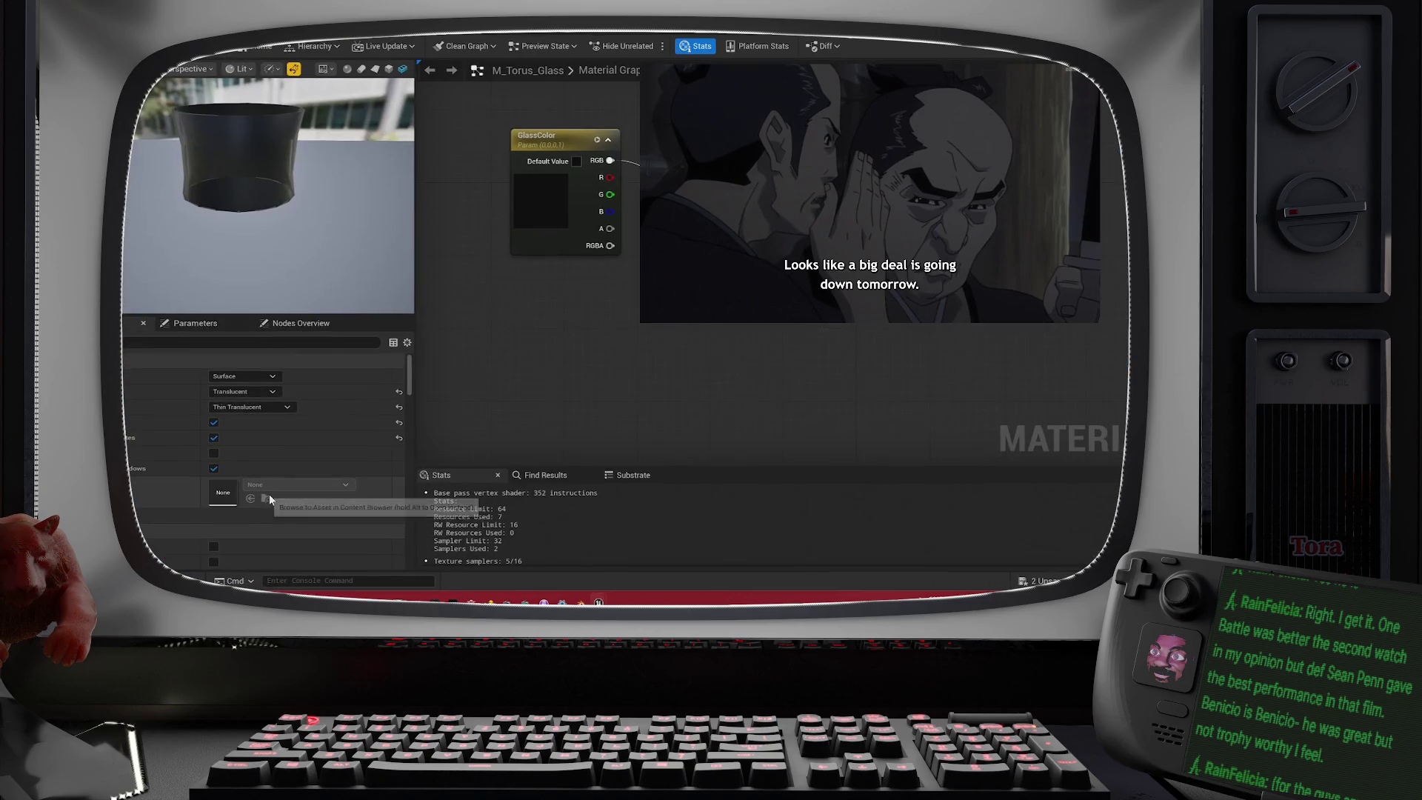
{"action": "left_click_drag", "start_coordinate": [311, 223], "coordinate": [311, 222]}
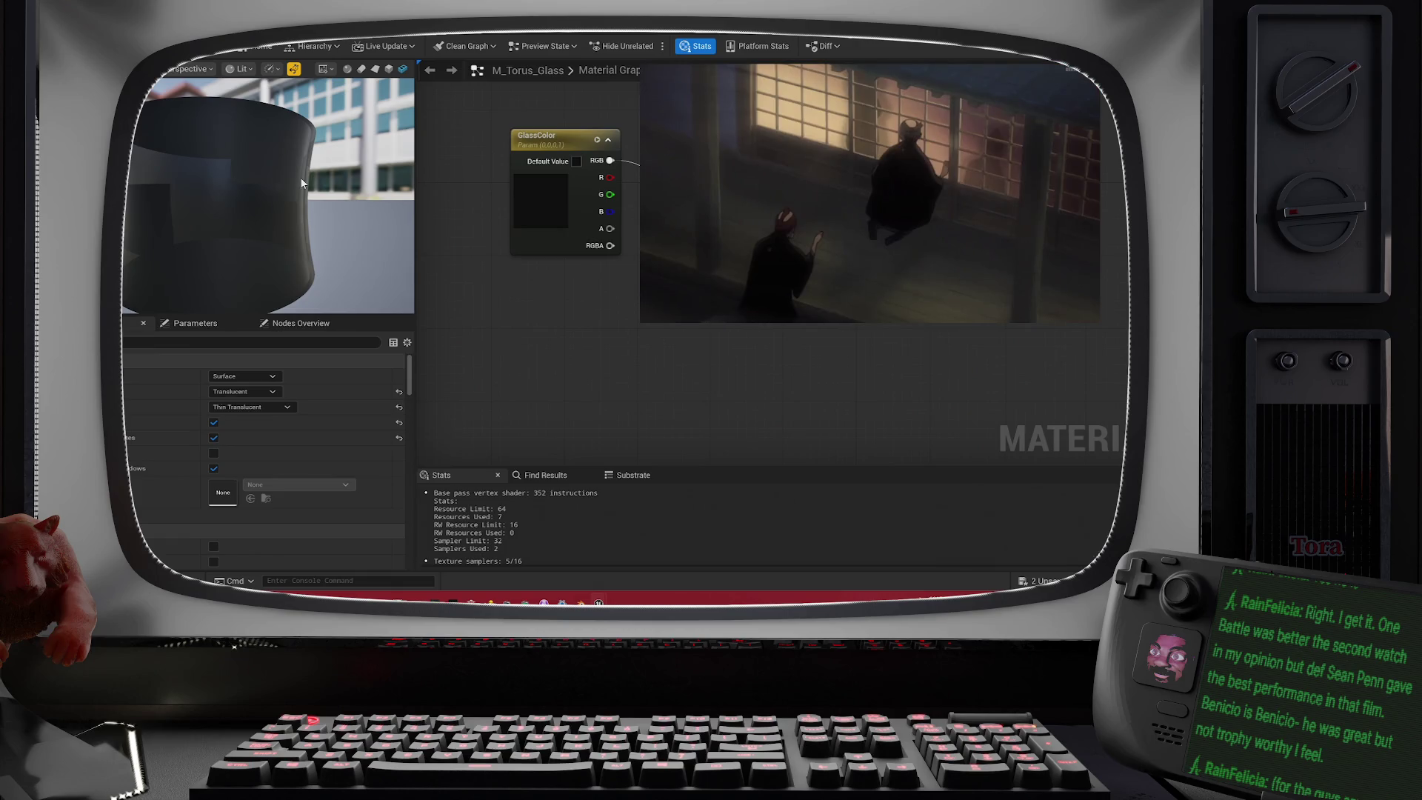
{"action": "scroll", "coordinate": [301, 186], "scroll_direction": "down", "scroll_amount": 4}
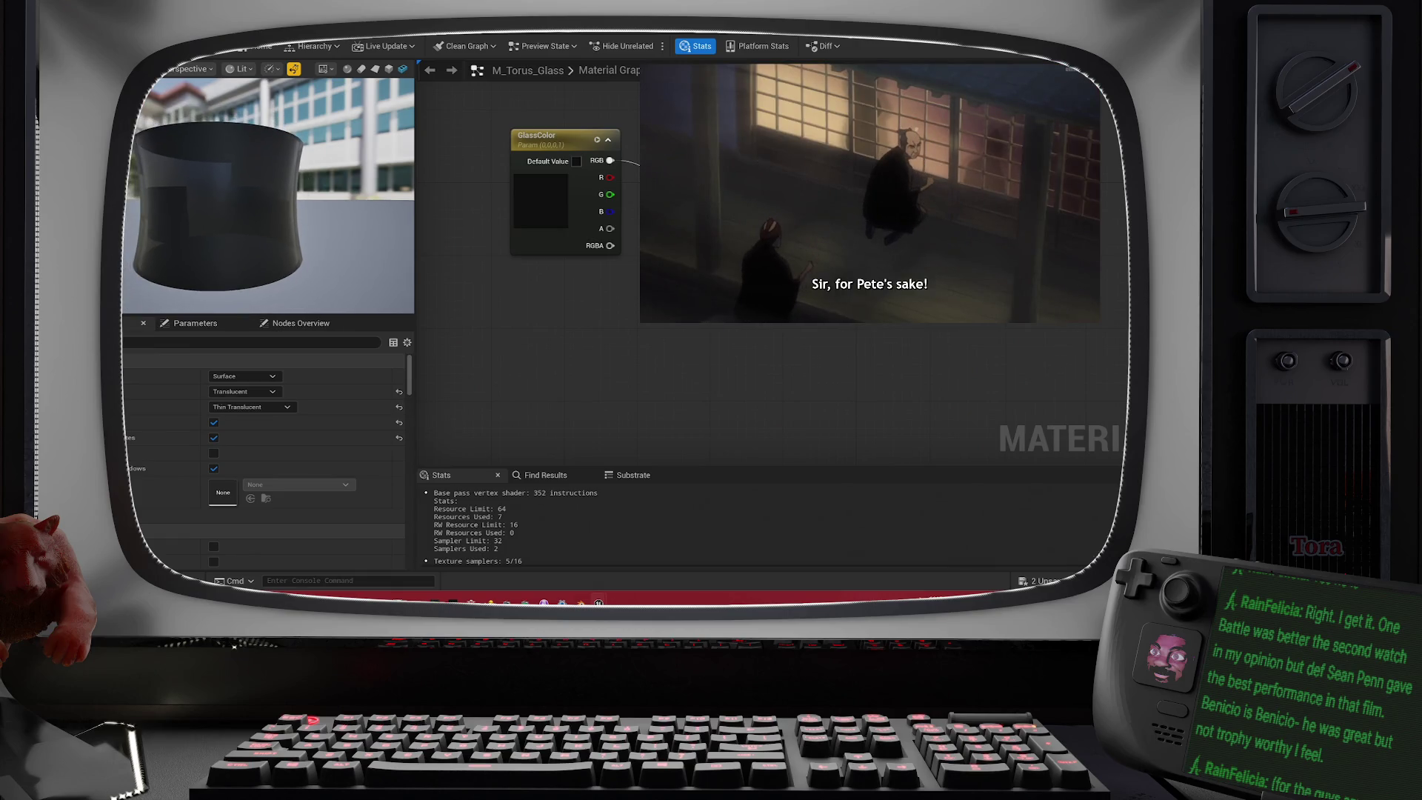